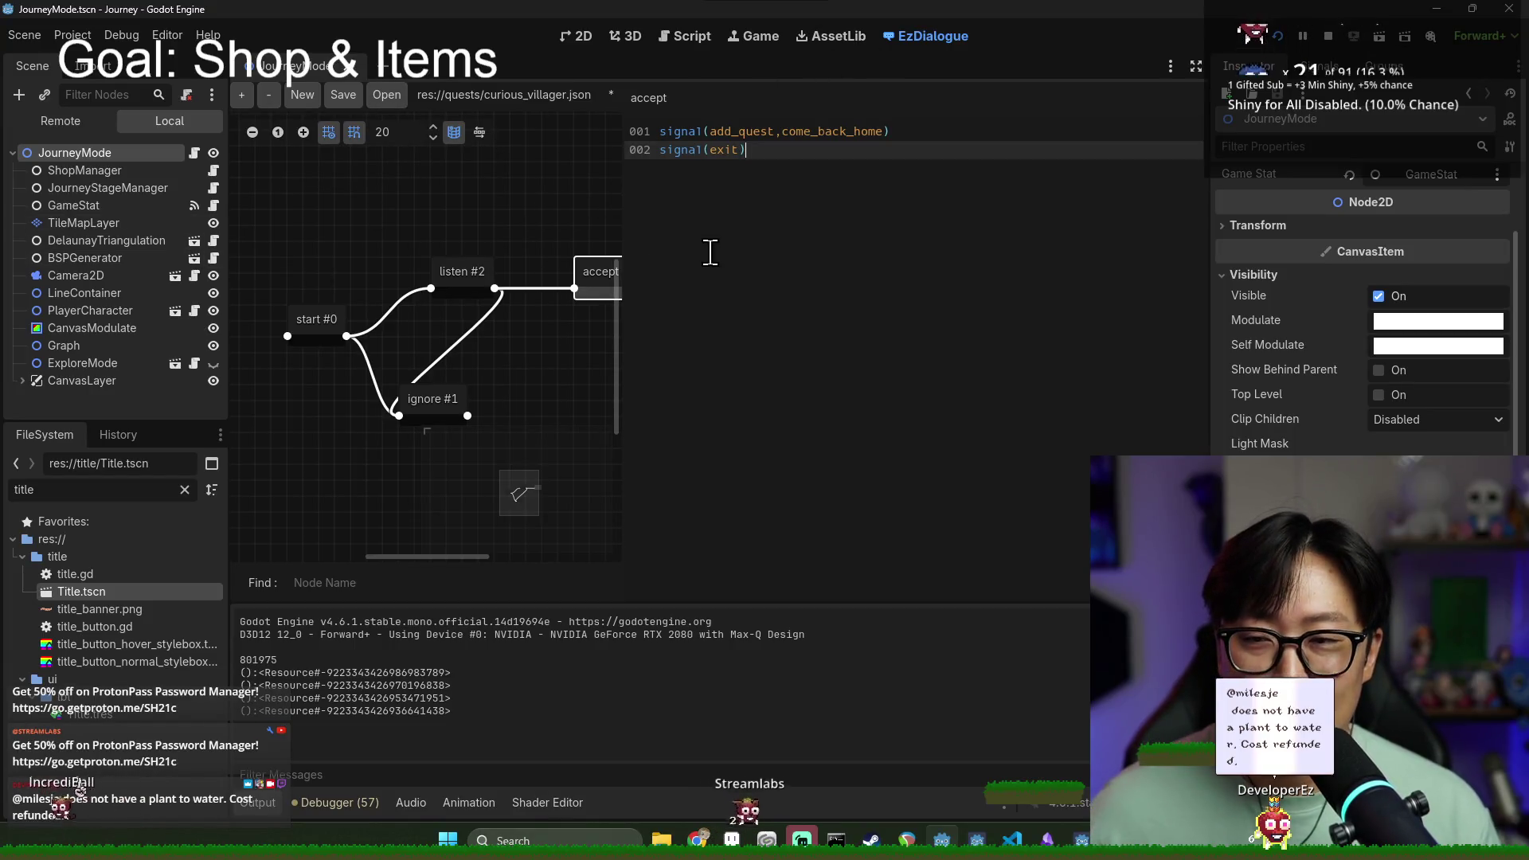
# Run the Journey game from the 2D workspace and walk the player to the first neighbouring nodes
pyautogui.click(579, 36)
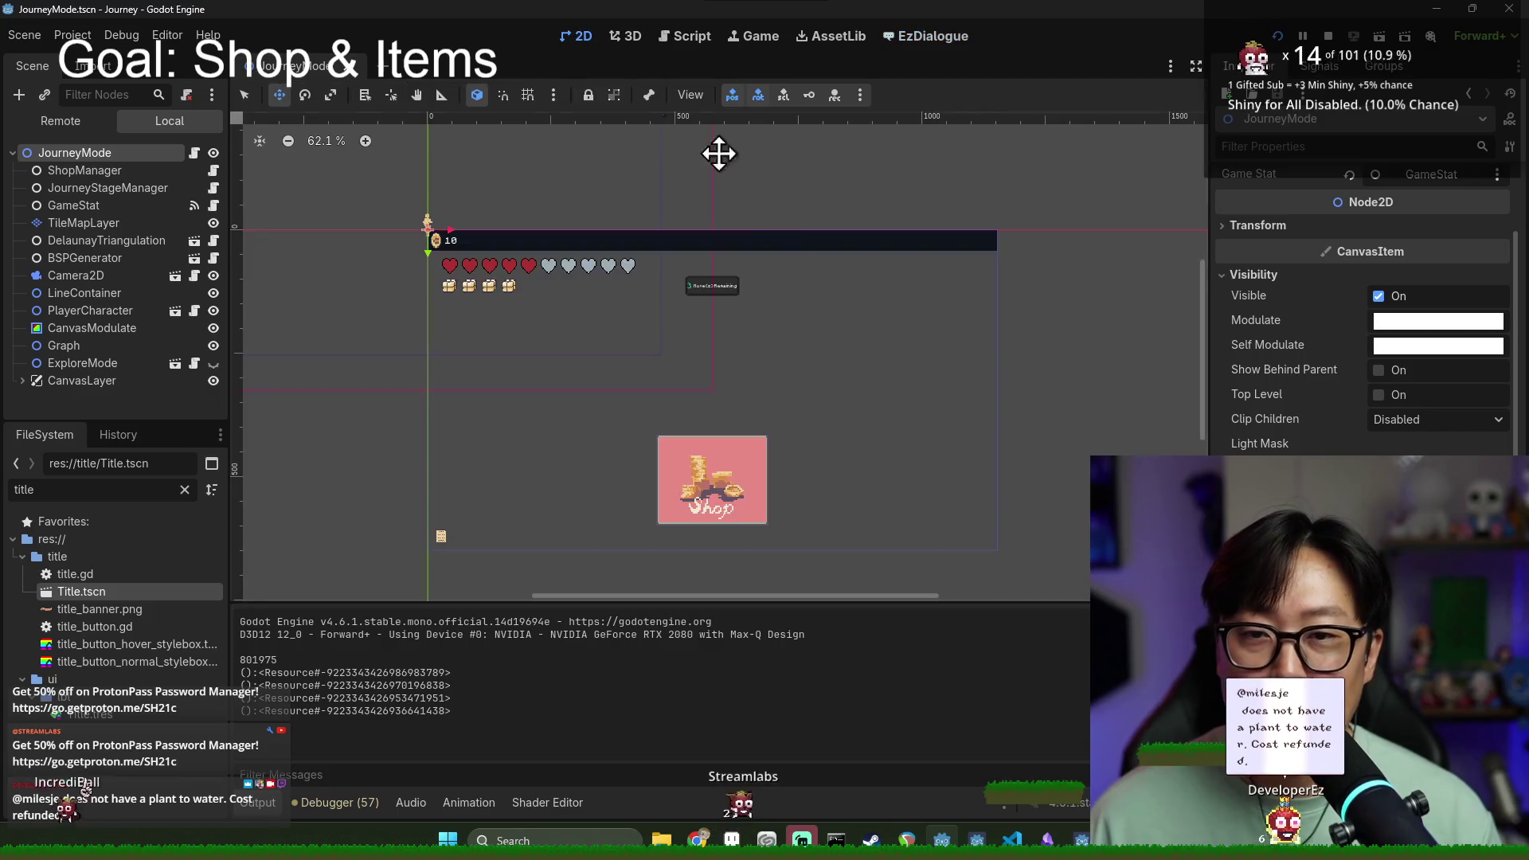
pyautogui.hotkey('ctrl', 's')
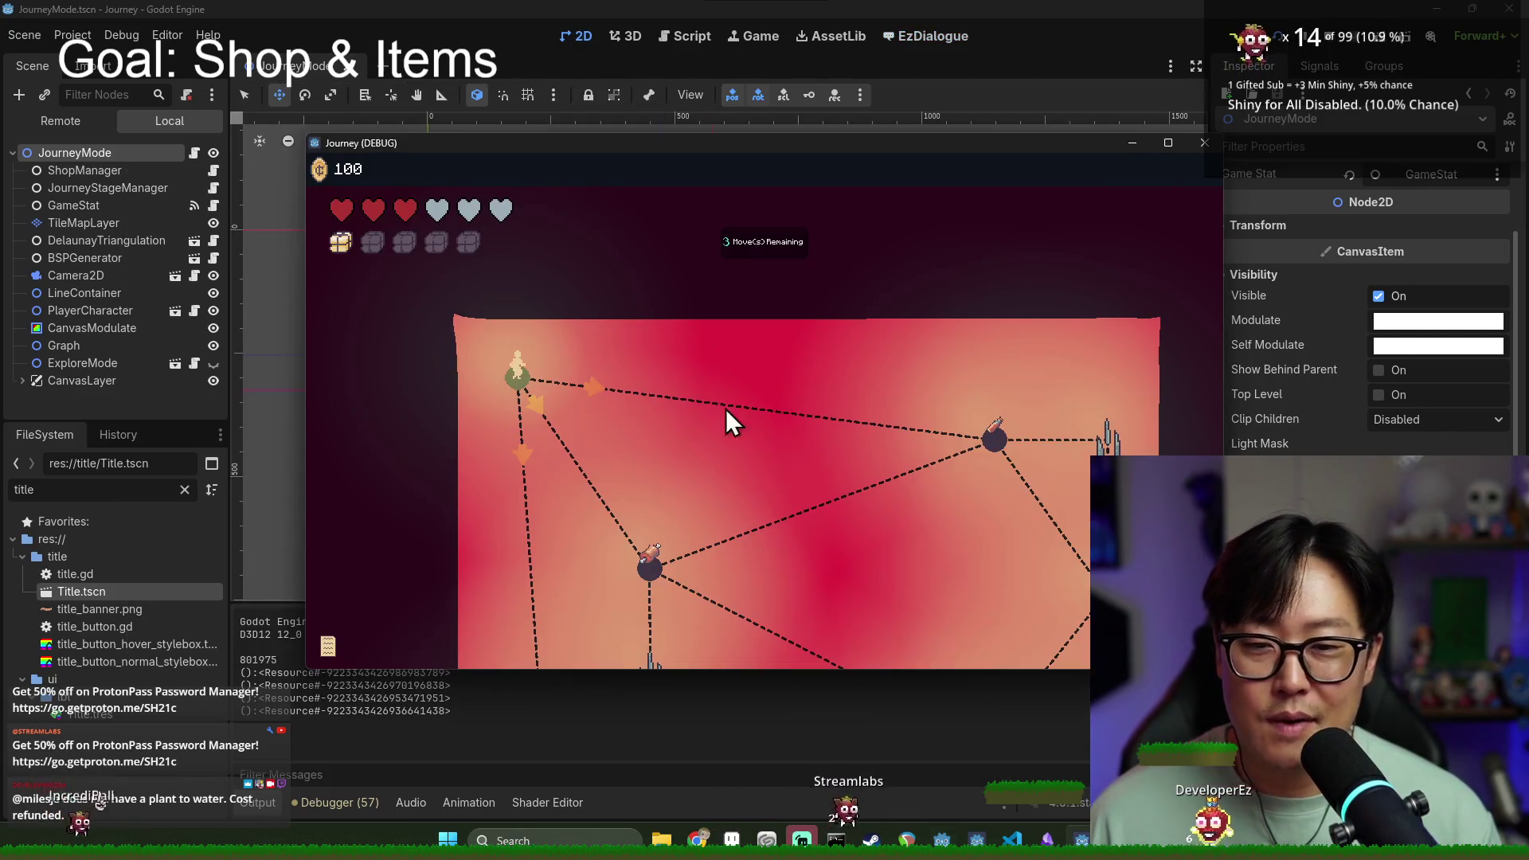
pyautogui.click(962, 480)
pyautogui.click(651, 318)
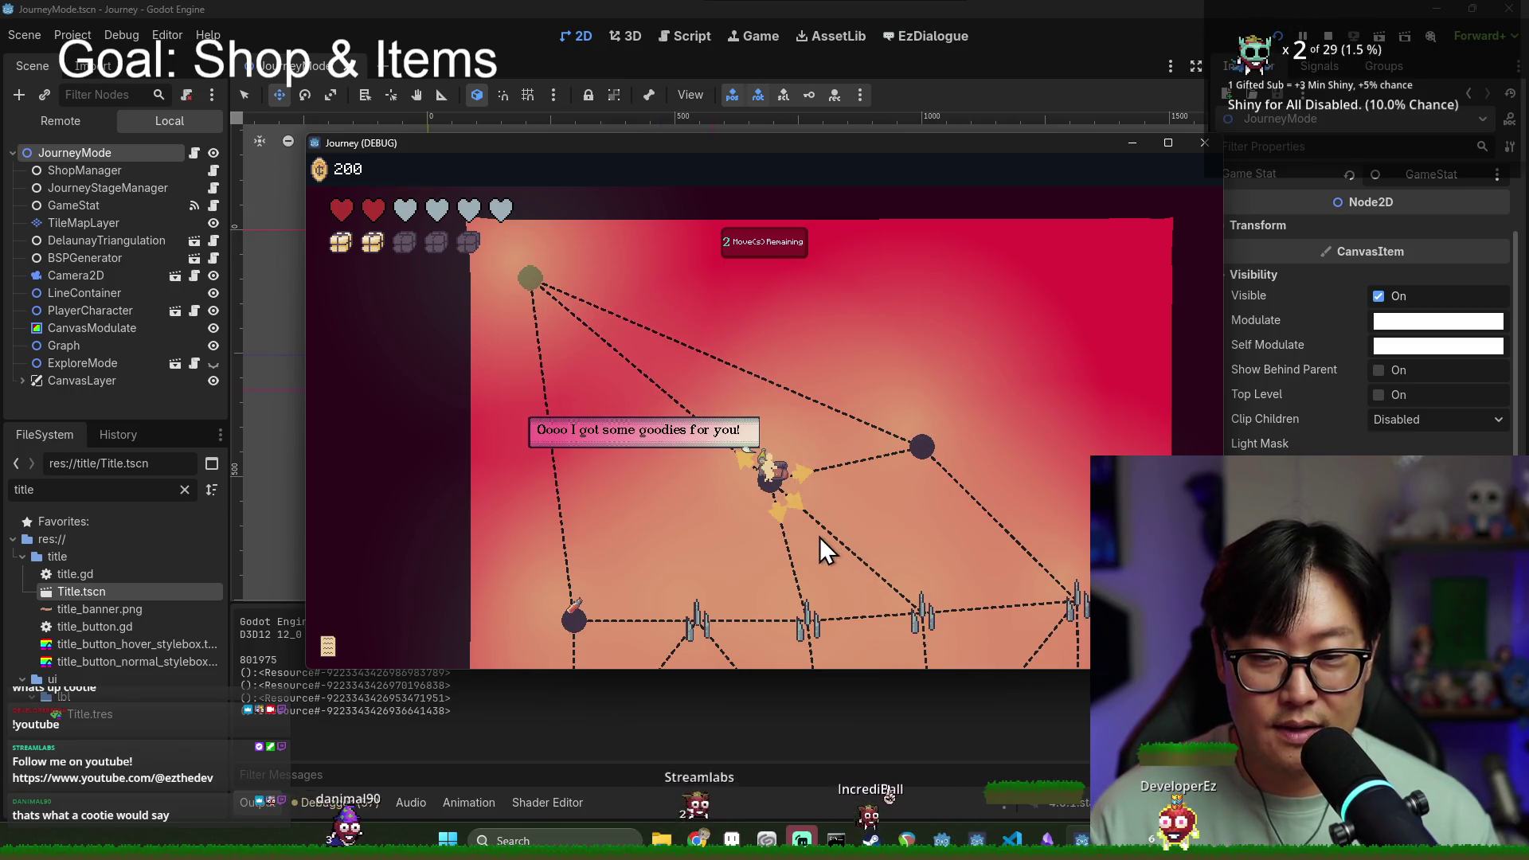
pyautogui.click(717, 443)
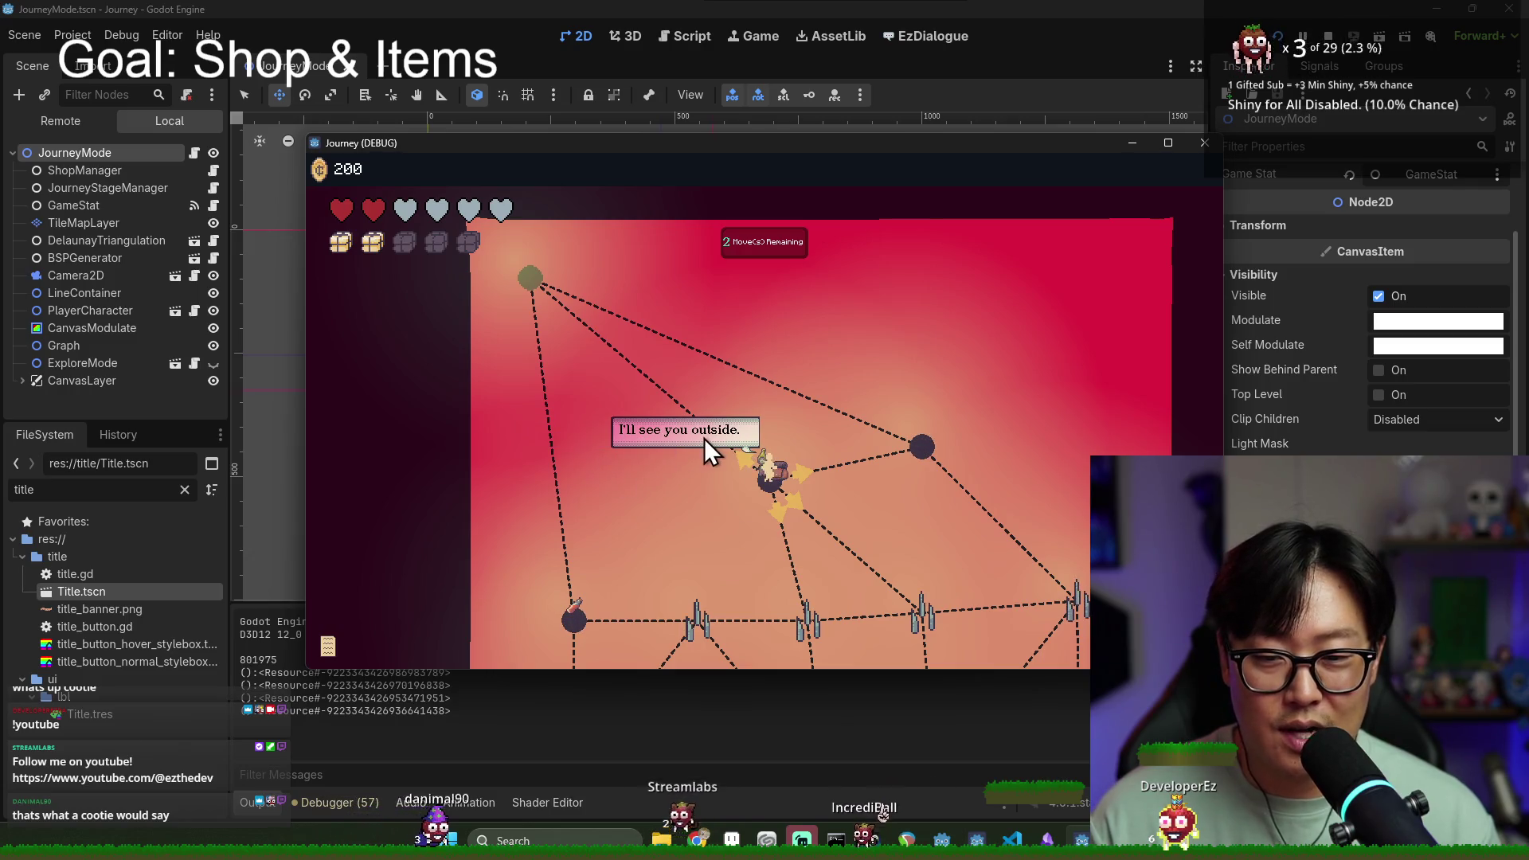
# Move through the spike and bottom nodes, skip the Search and Shop choice, and reach the merchant
pyautogui.scroll(-3, 767, 471)
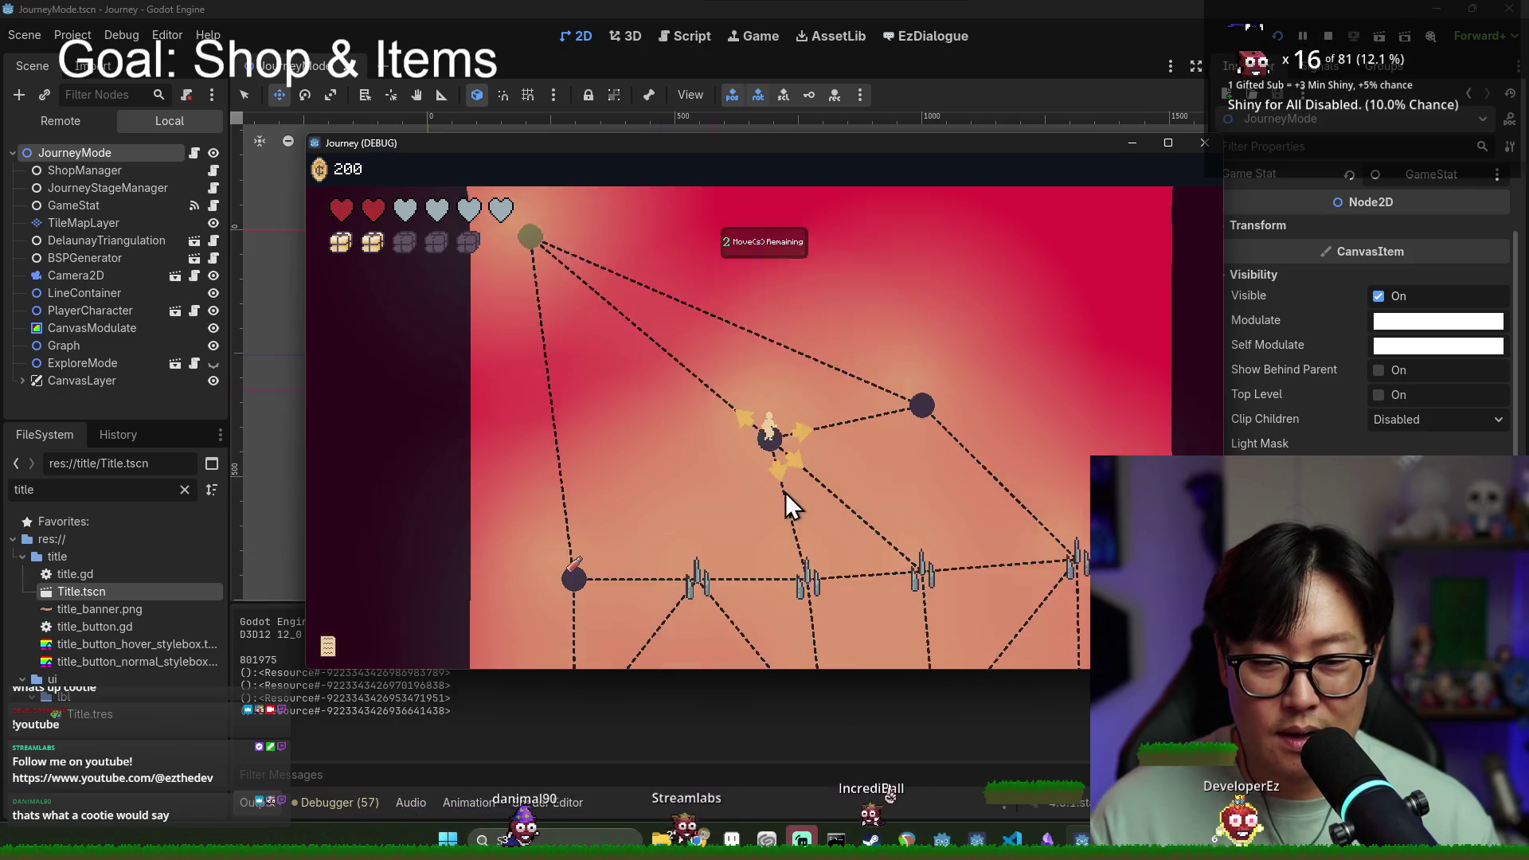
pyautogui.click(806, 494)
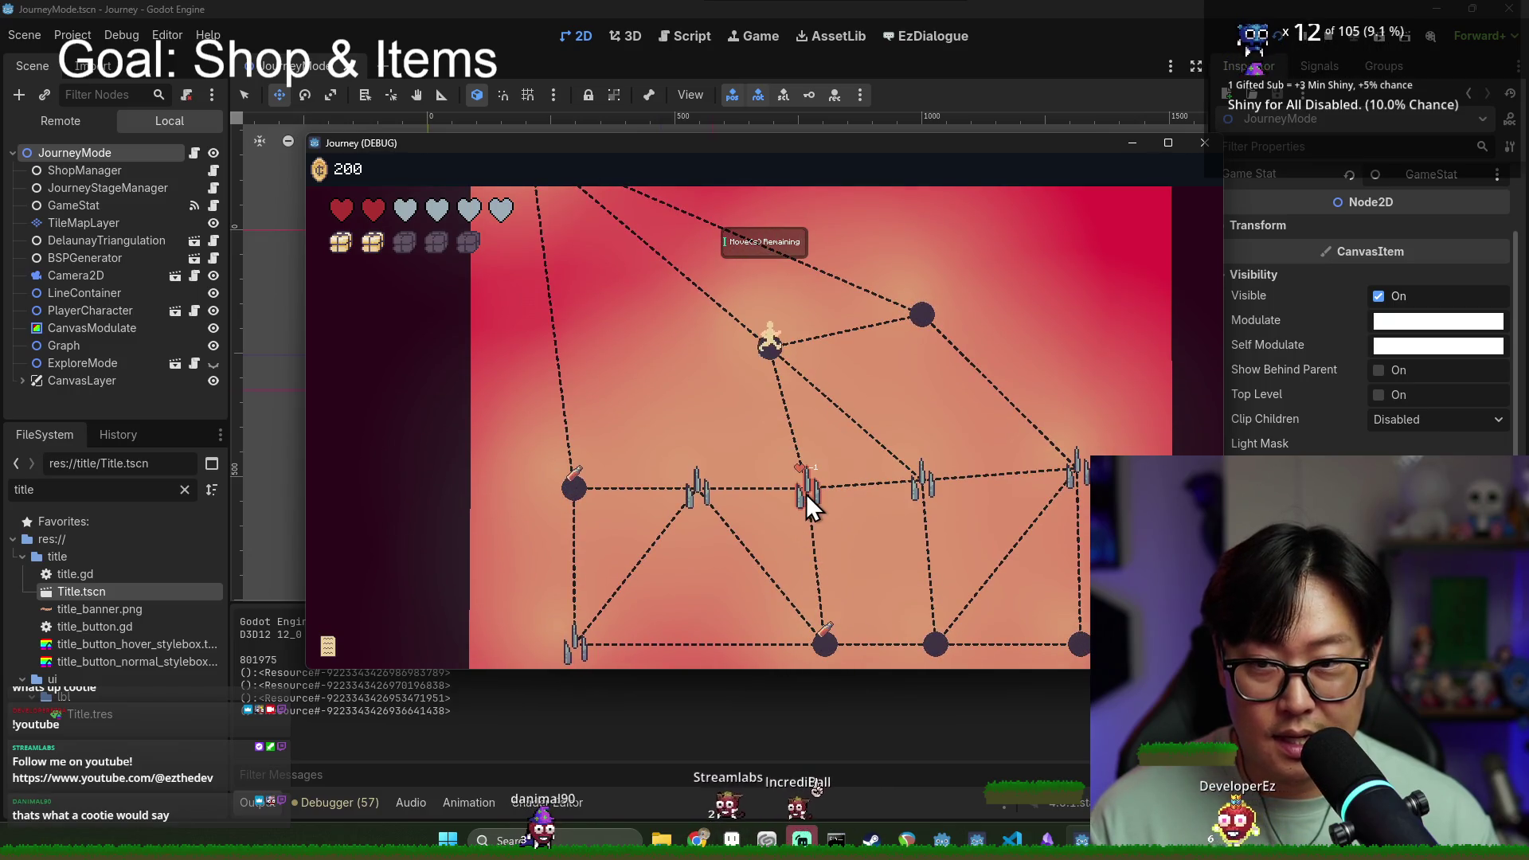
pyautogui.click(823, 639)
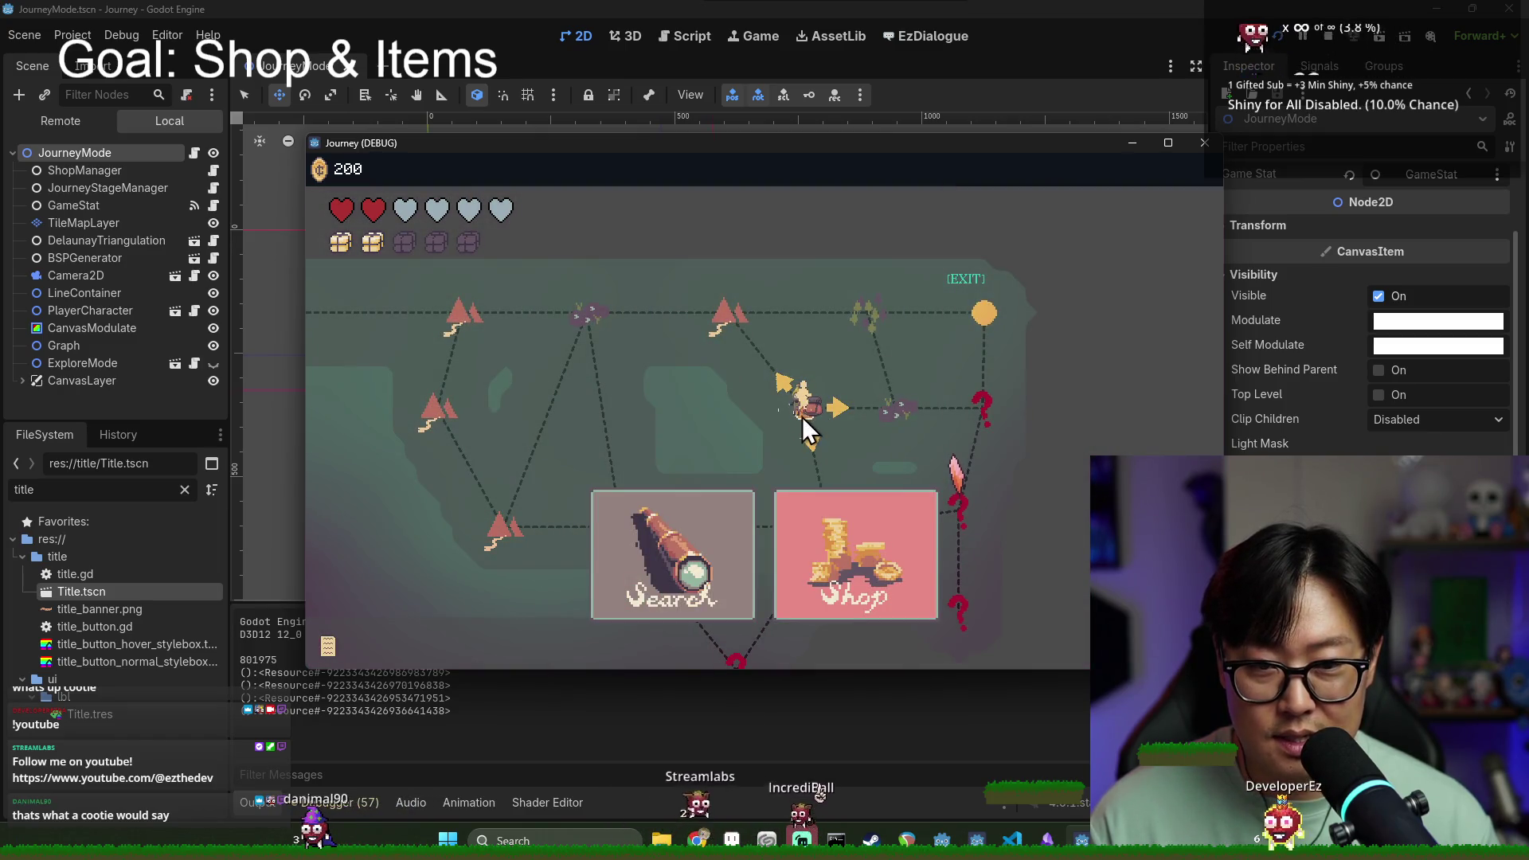
pyautogui.click(817, 415)
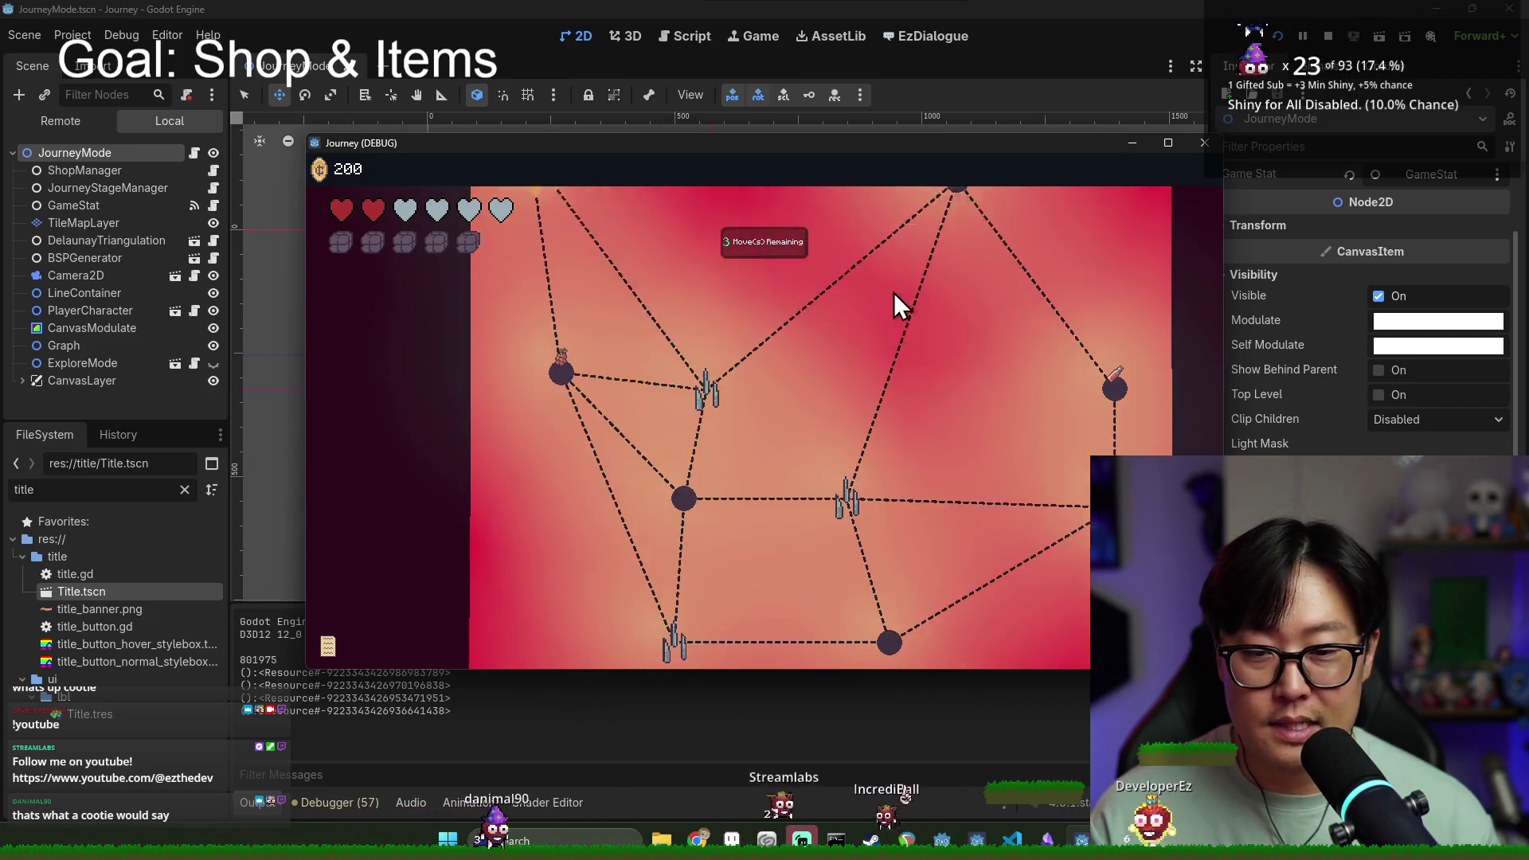
pyautogui.click(952, 346)
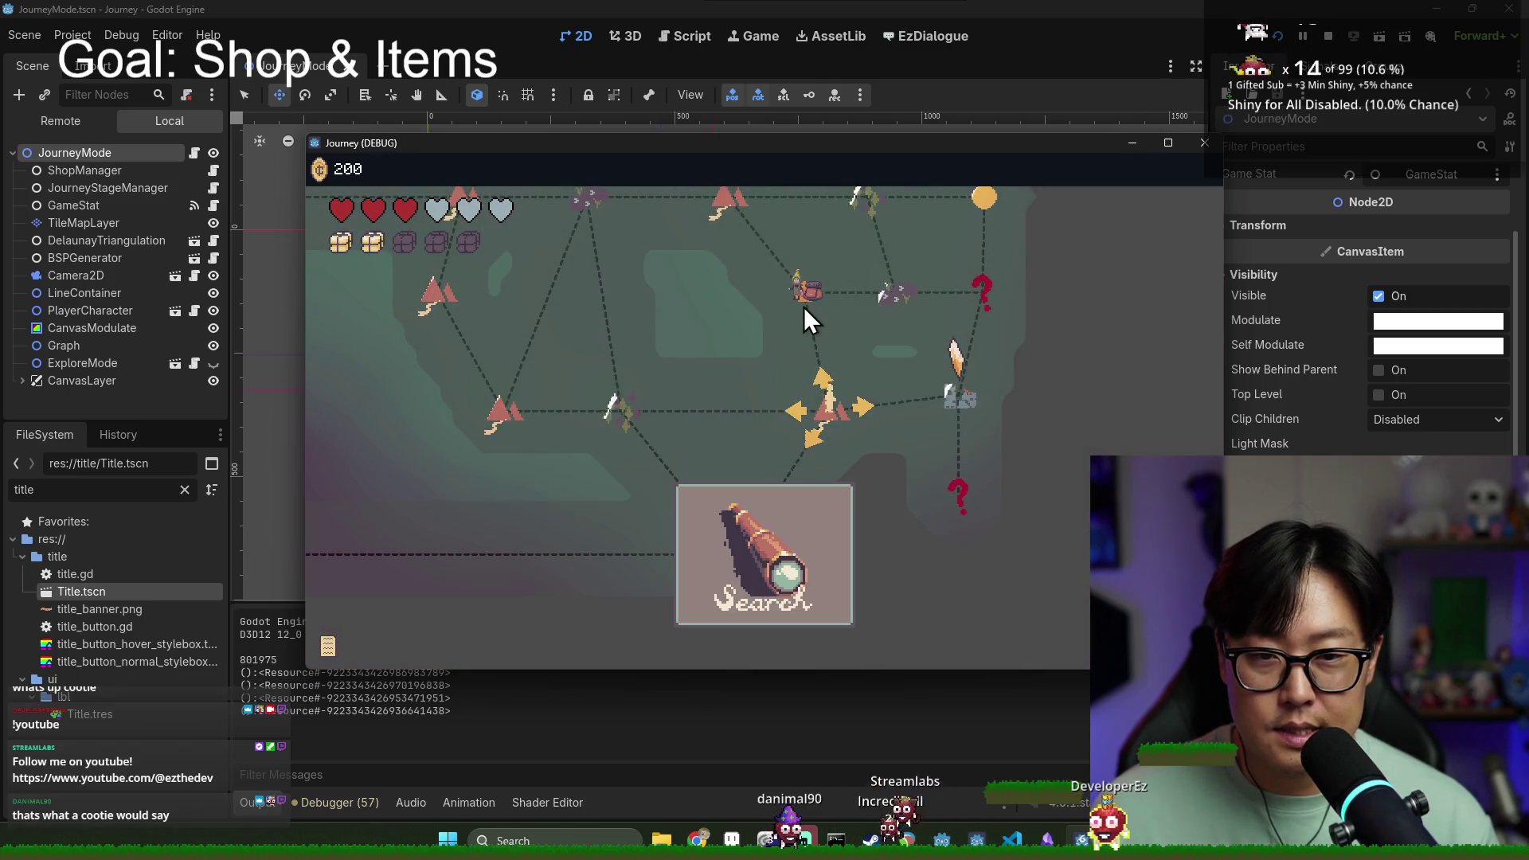
pyautogui.click(806, 306)
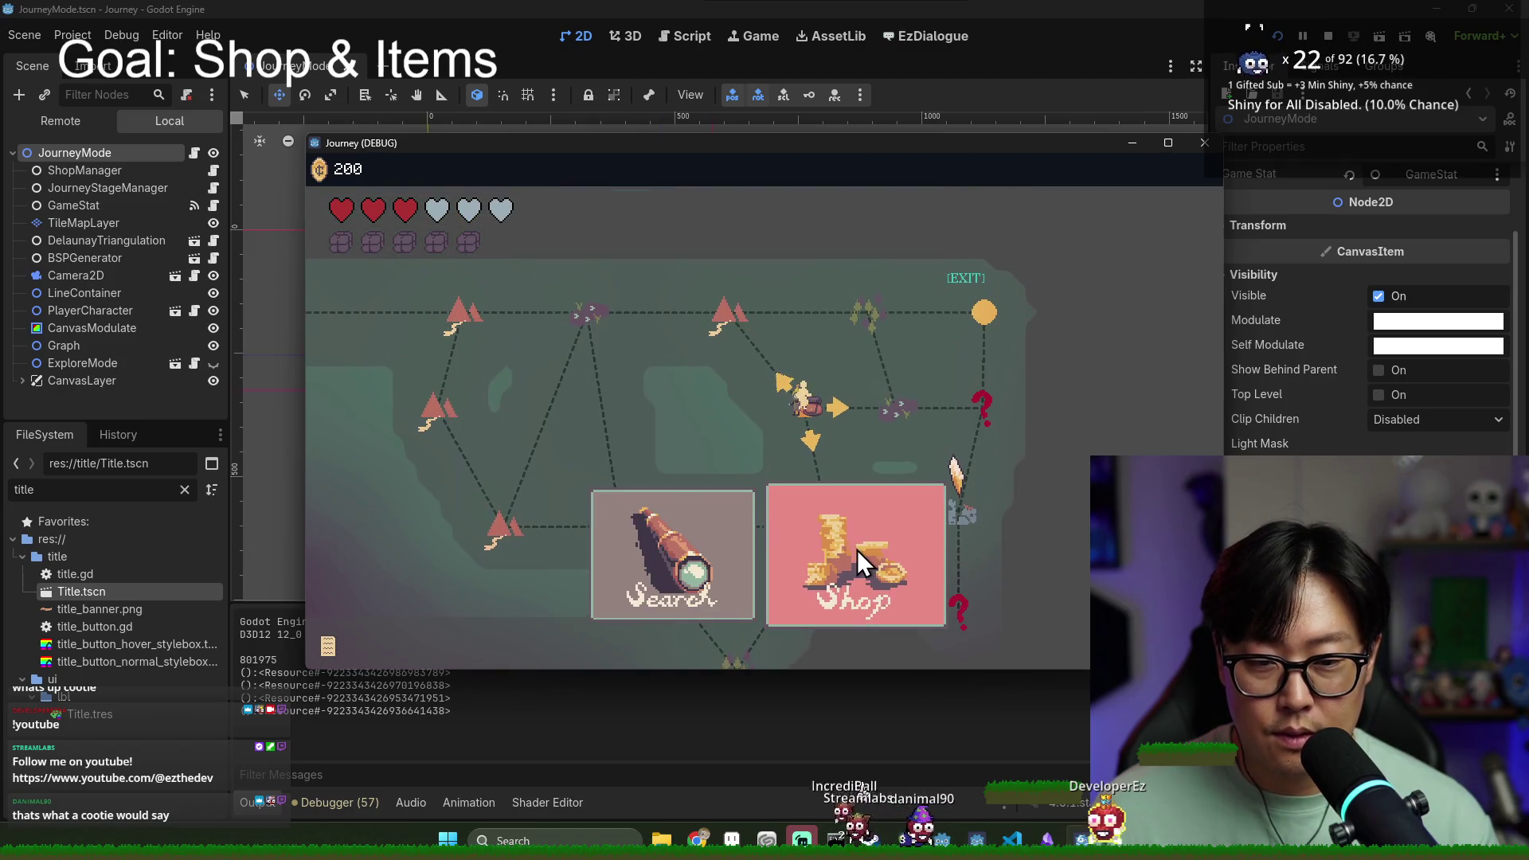
# Buy the Stamina Potion Upgrade in the merchant's shop twice, spending the coins
pyautogui.click(858, 551)
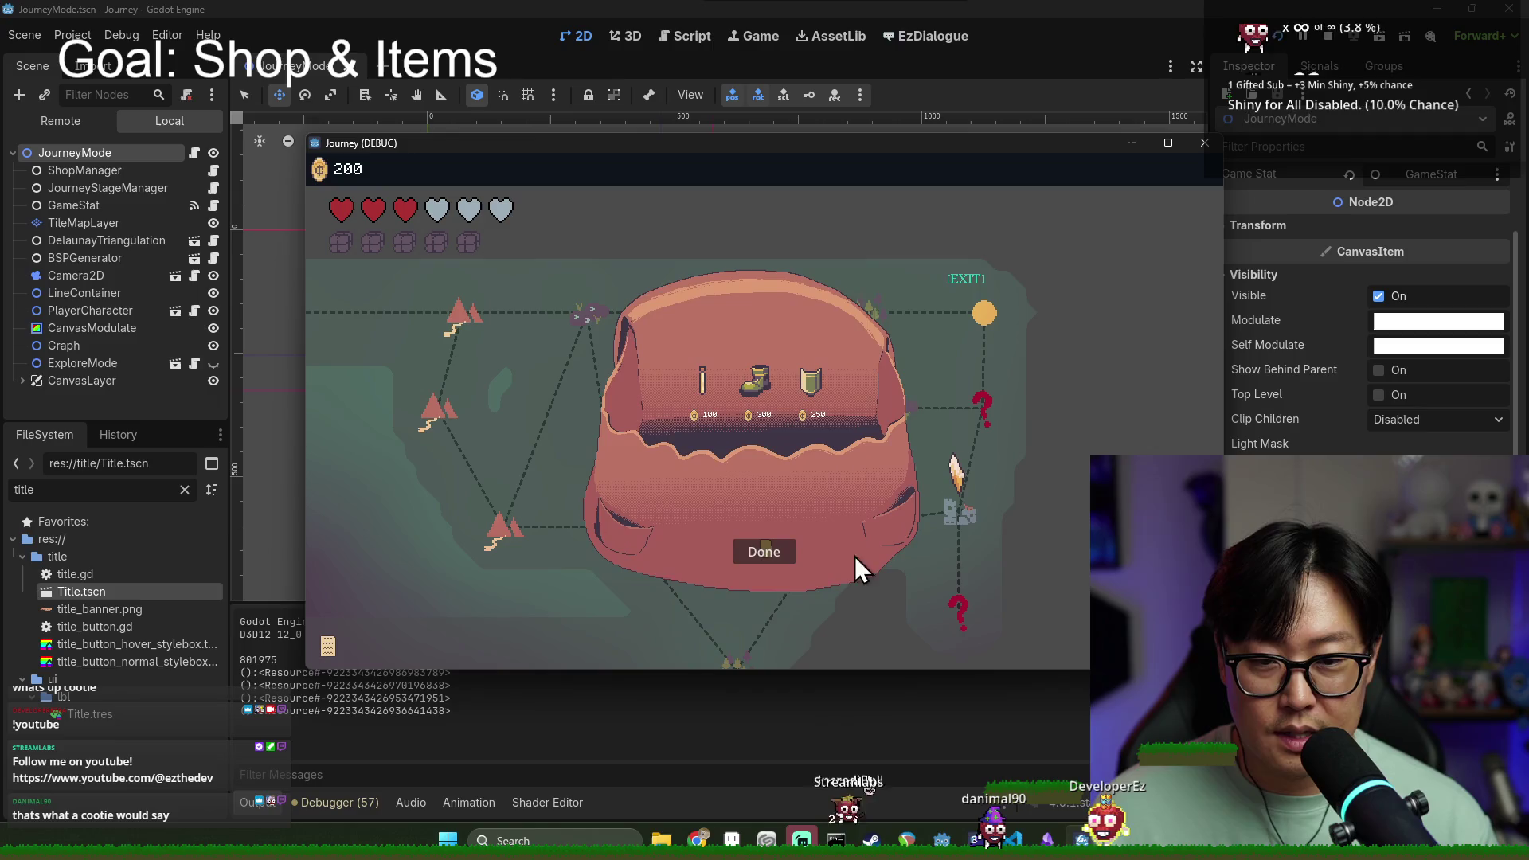
pyautogui.click(704, 378)
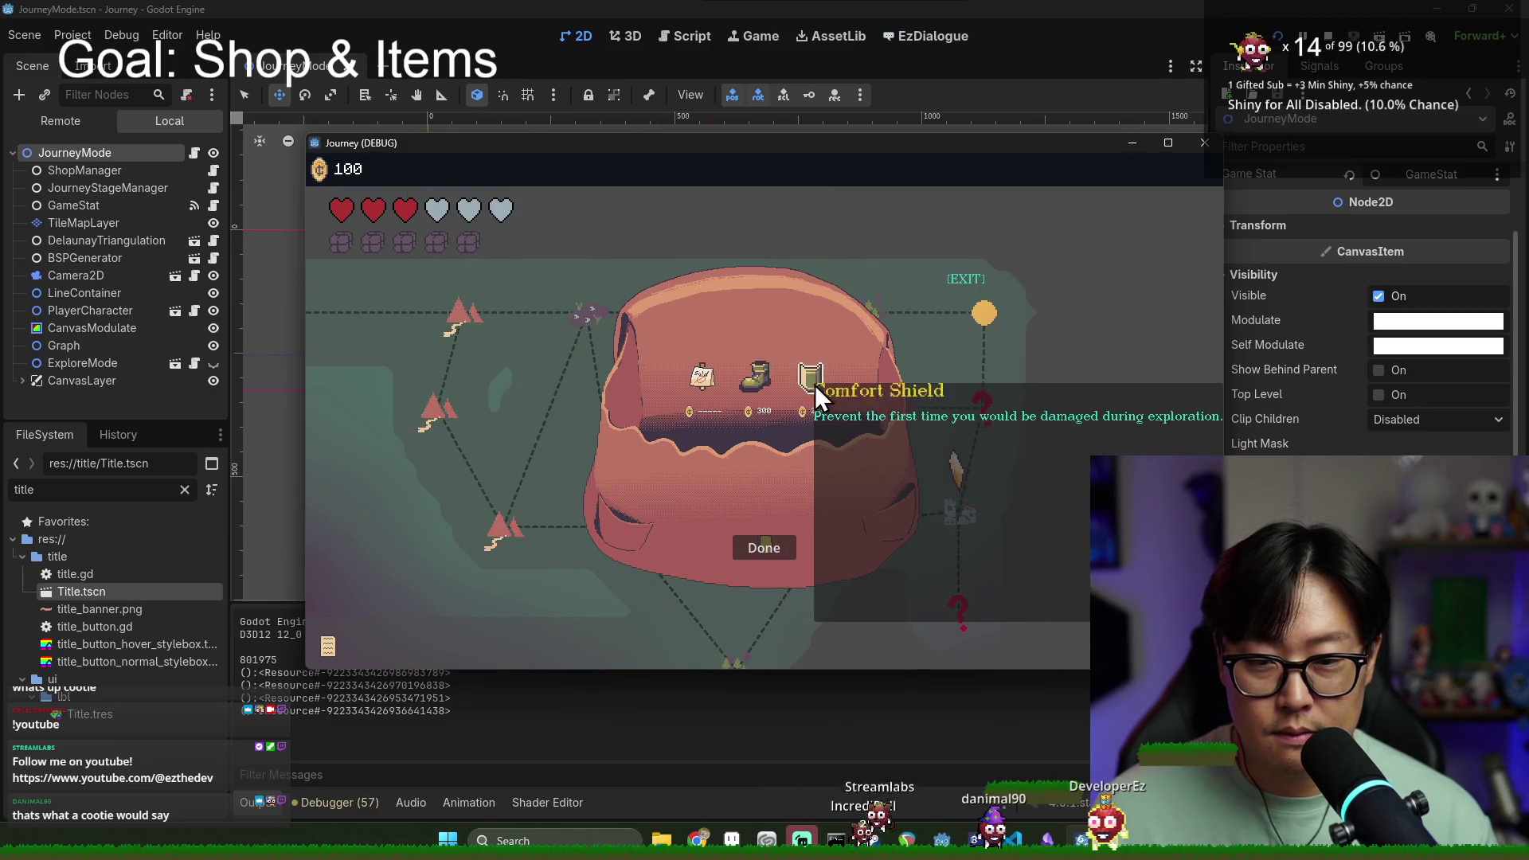
pyautogui.click(778, 556)
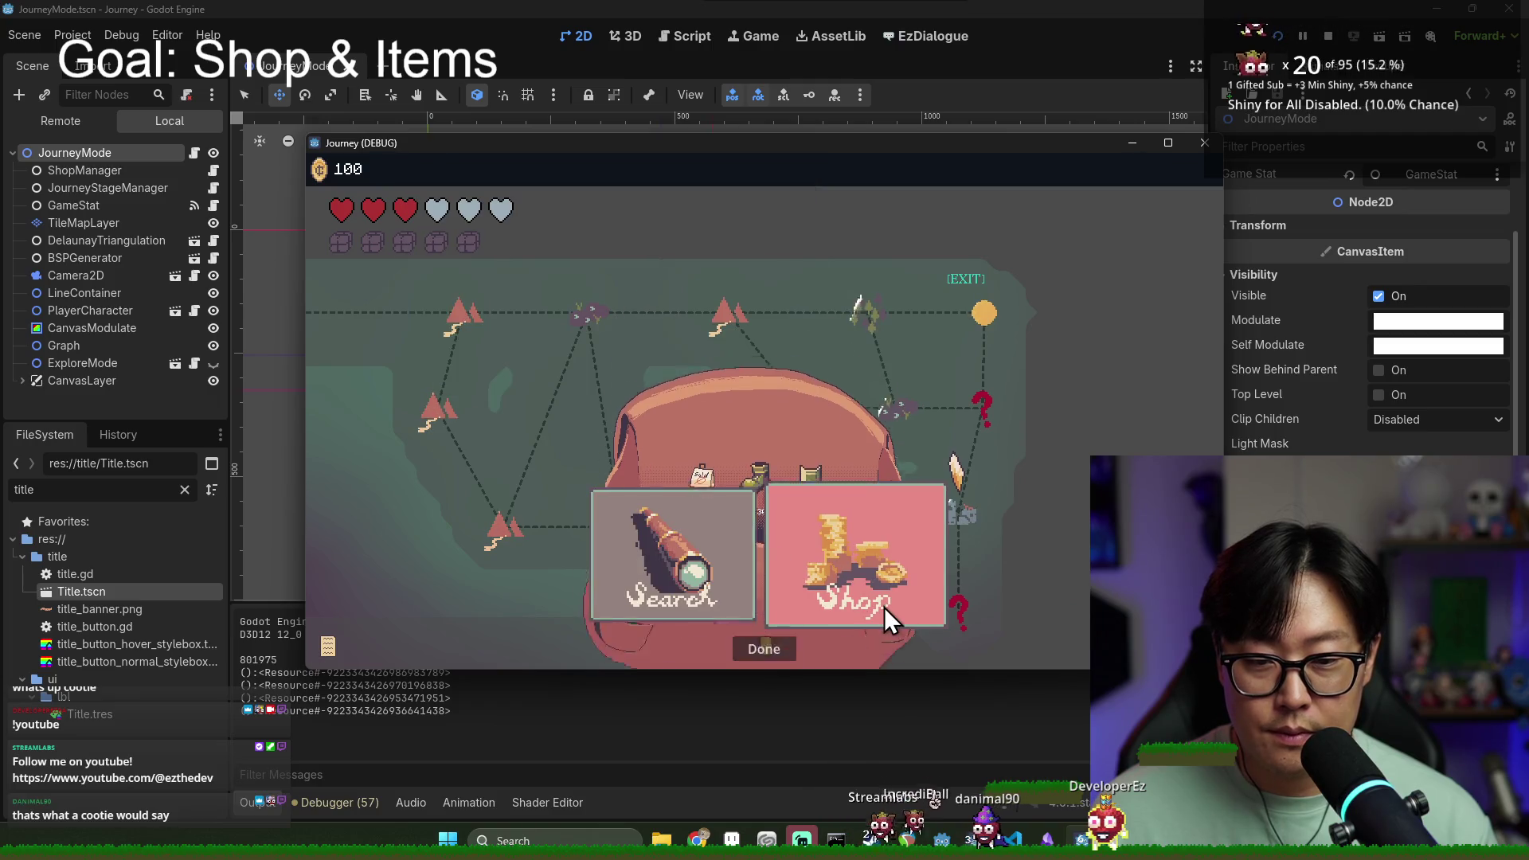
pyautogui.click(733, 535)
pyautogui.click(848, 544)
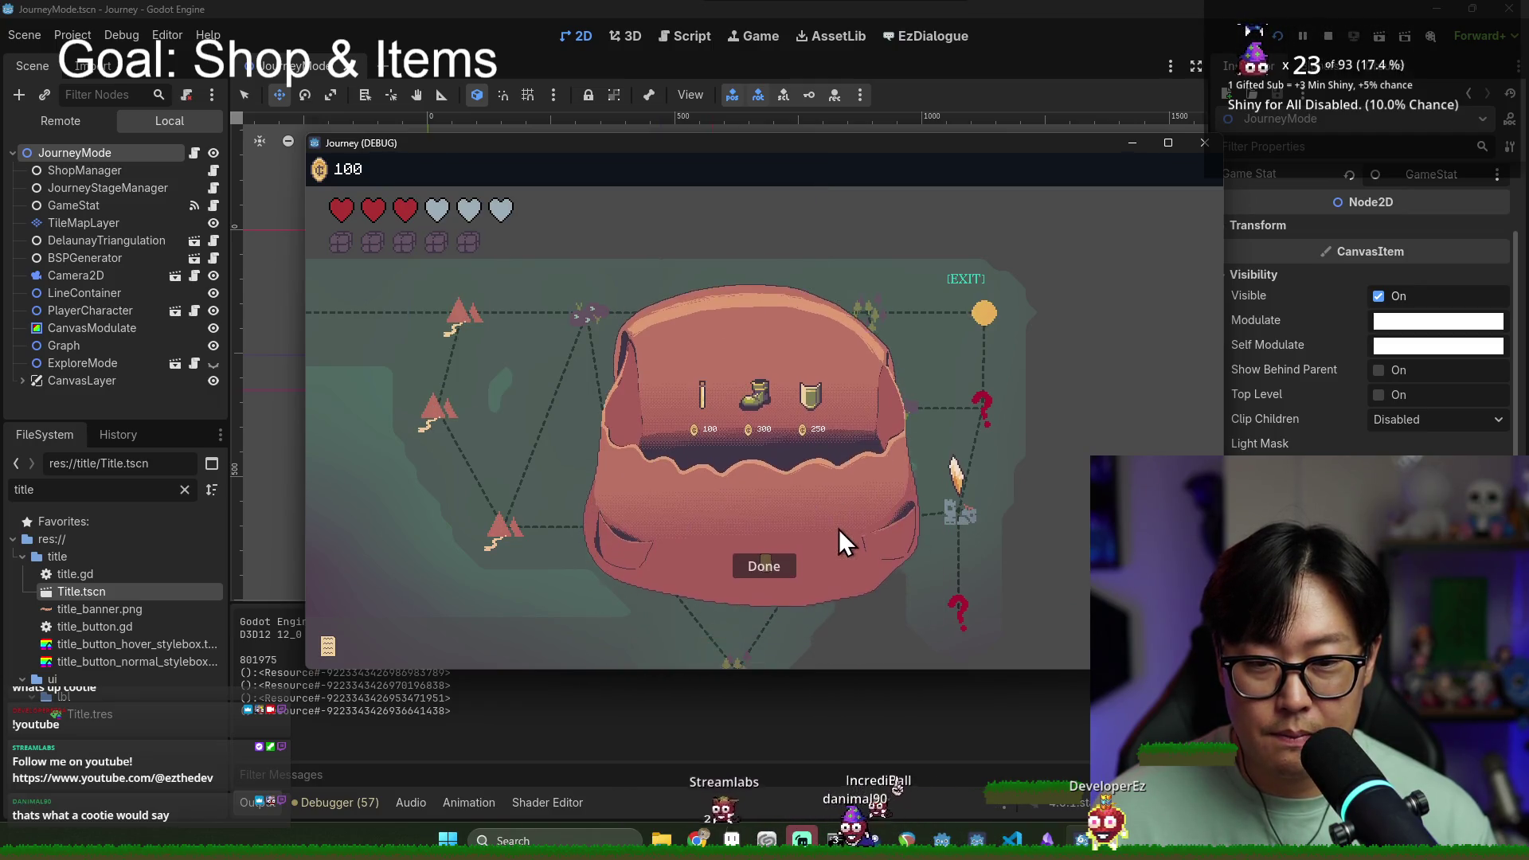
pyautogui.click(688, 371)
pyautogui.click(787, 552)
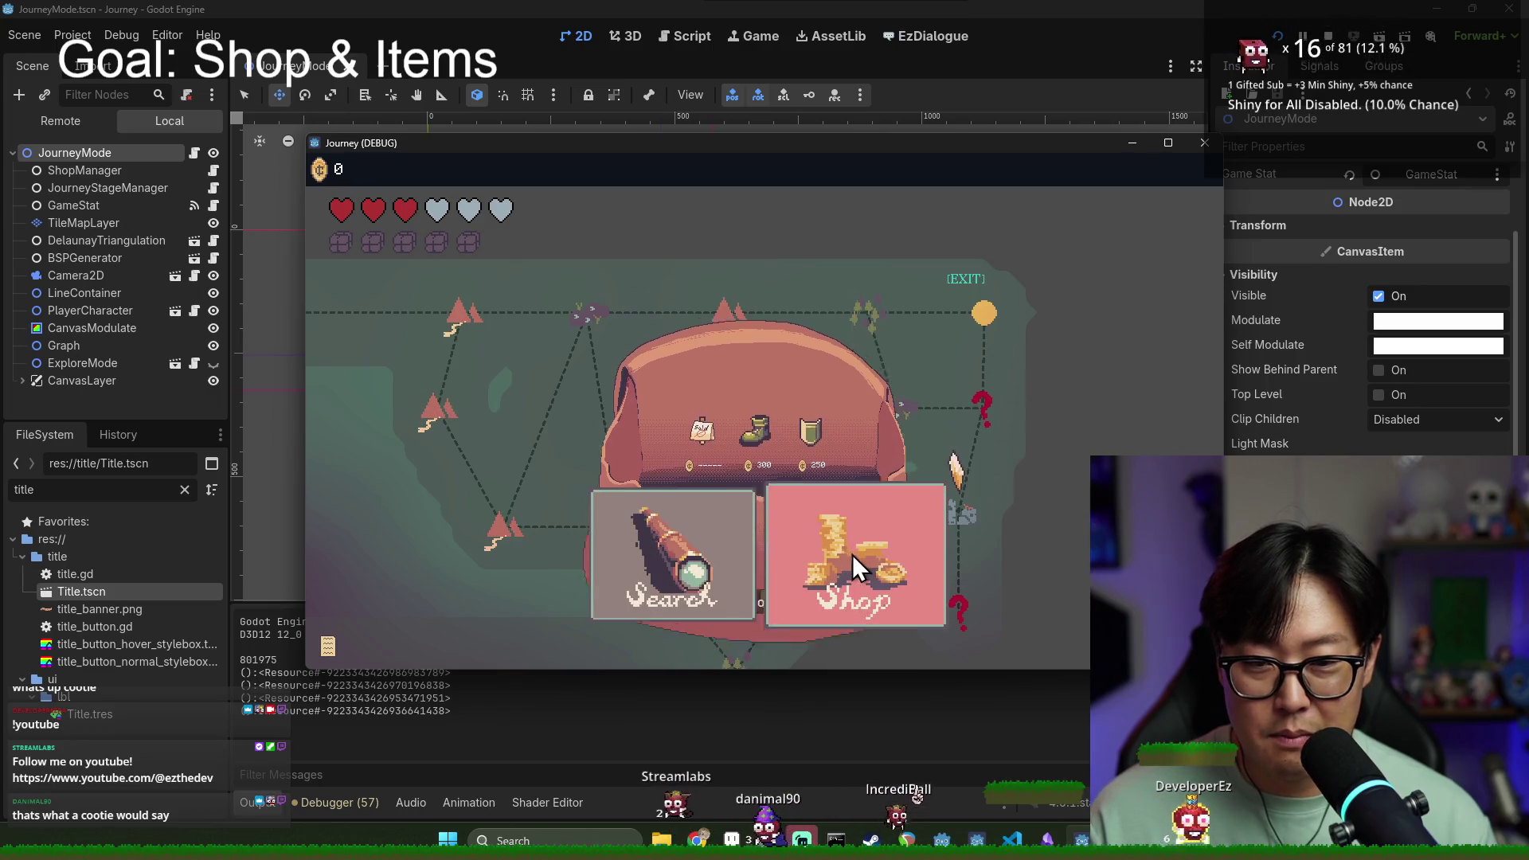
# Skip the Search and Shop choice, move to the lower node, then stop the game and save
pyautogui.click(858, 562)
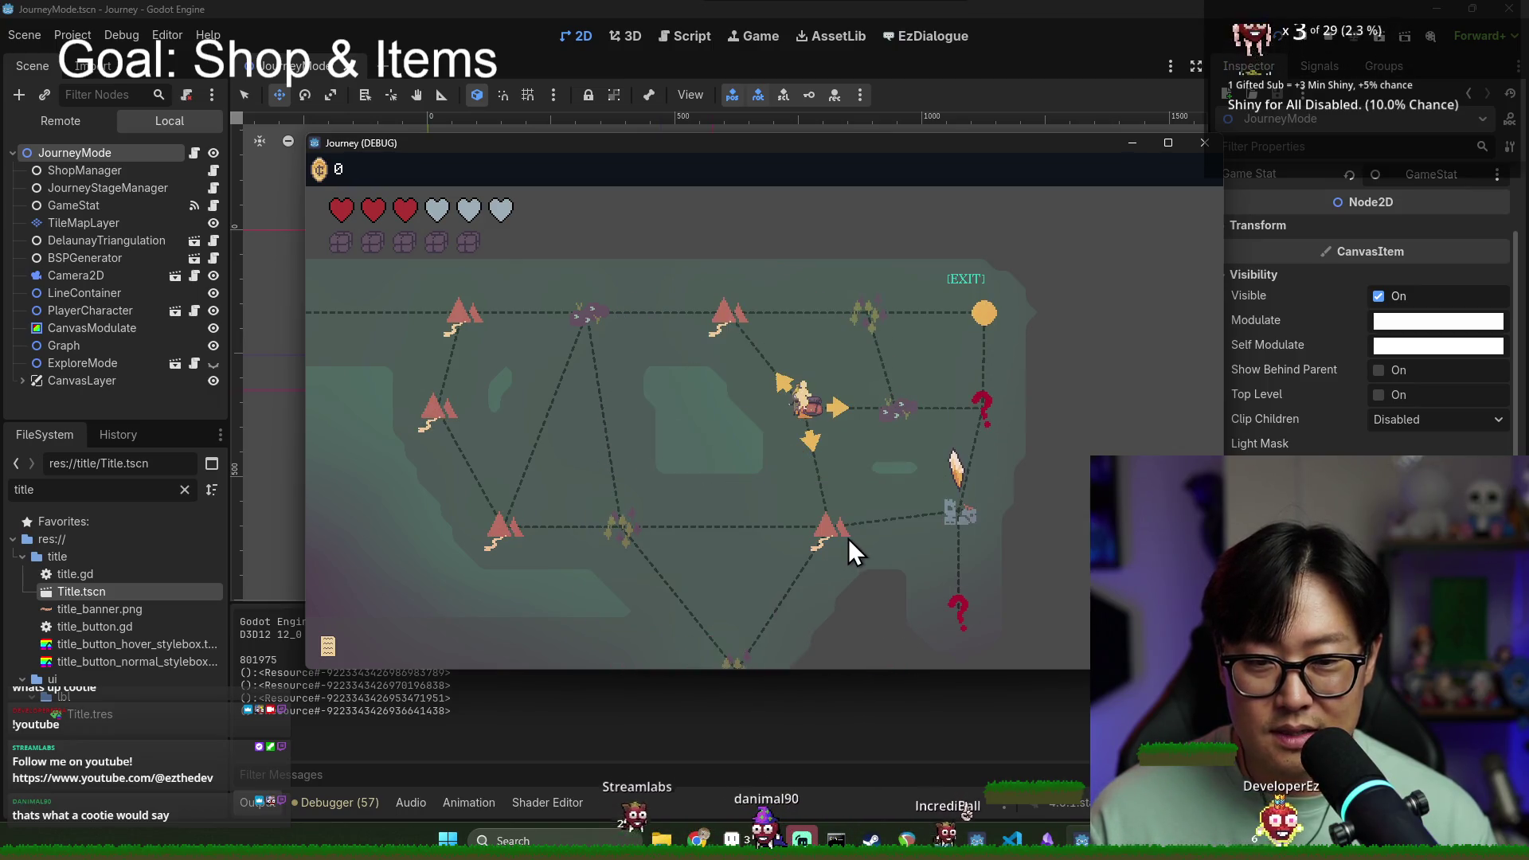
pyautogui.click(815, 438)
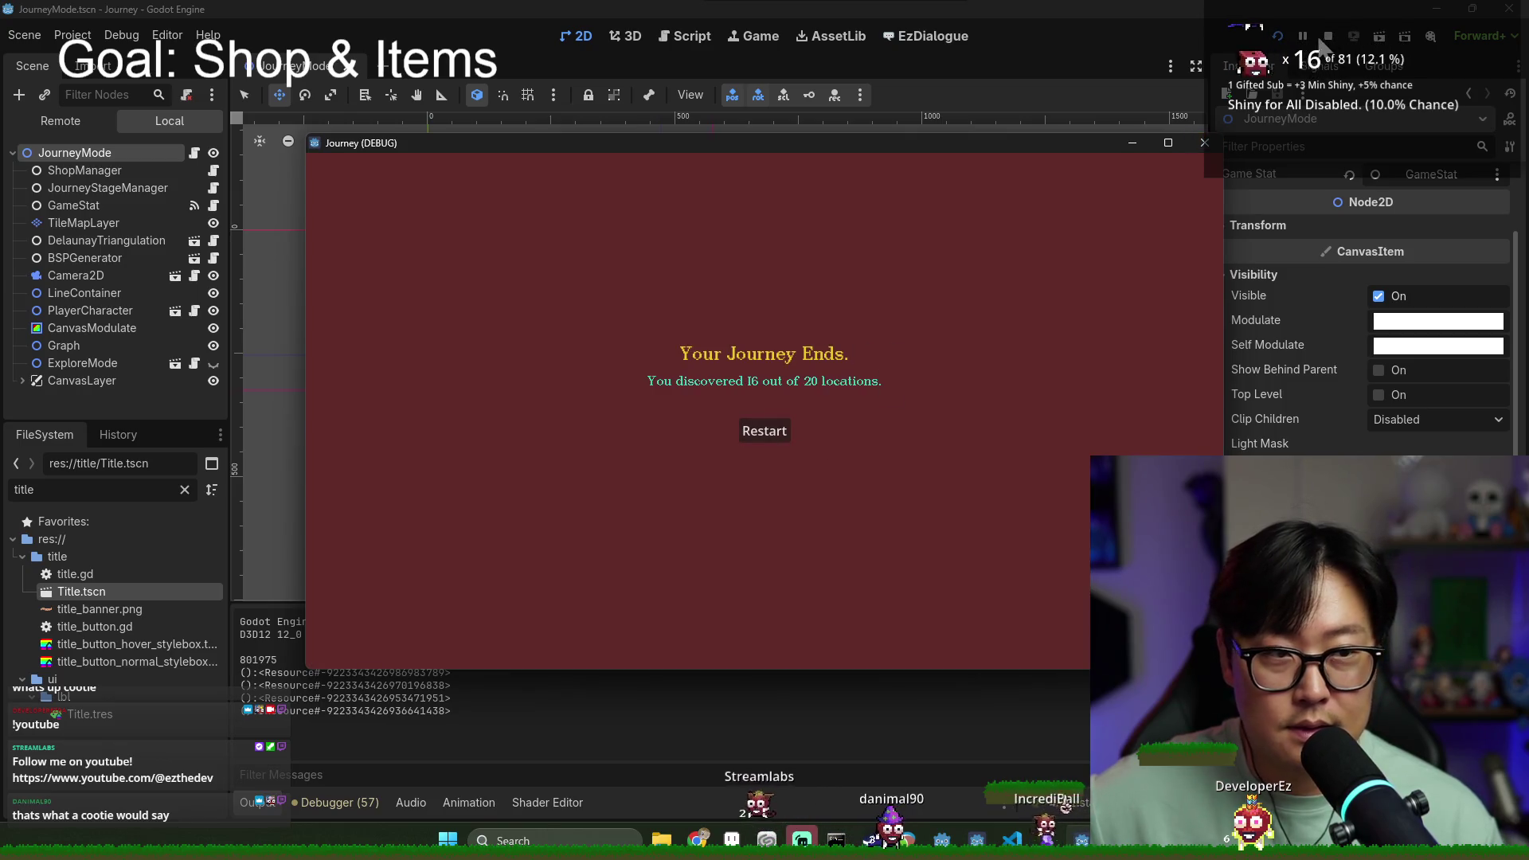
pyautogui.press('F8')
pyautogui.hotkey('ctrl', 's')
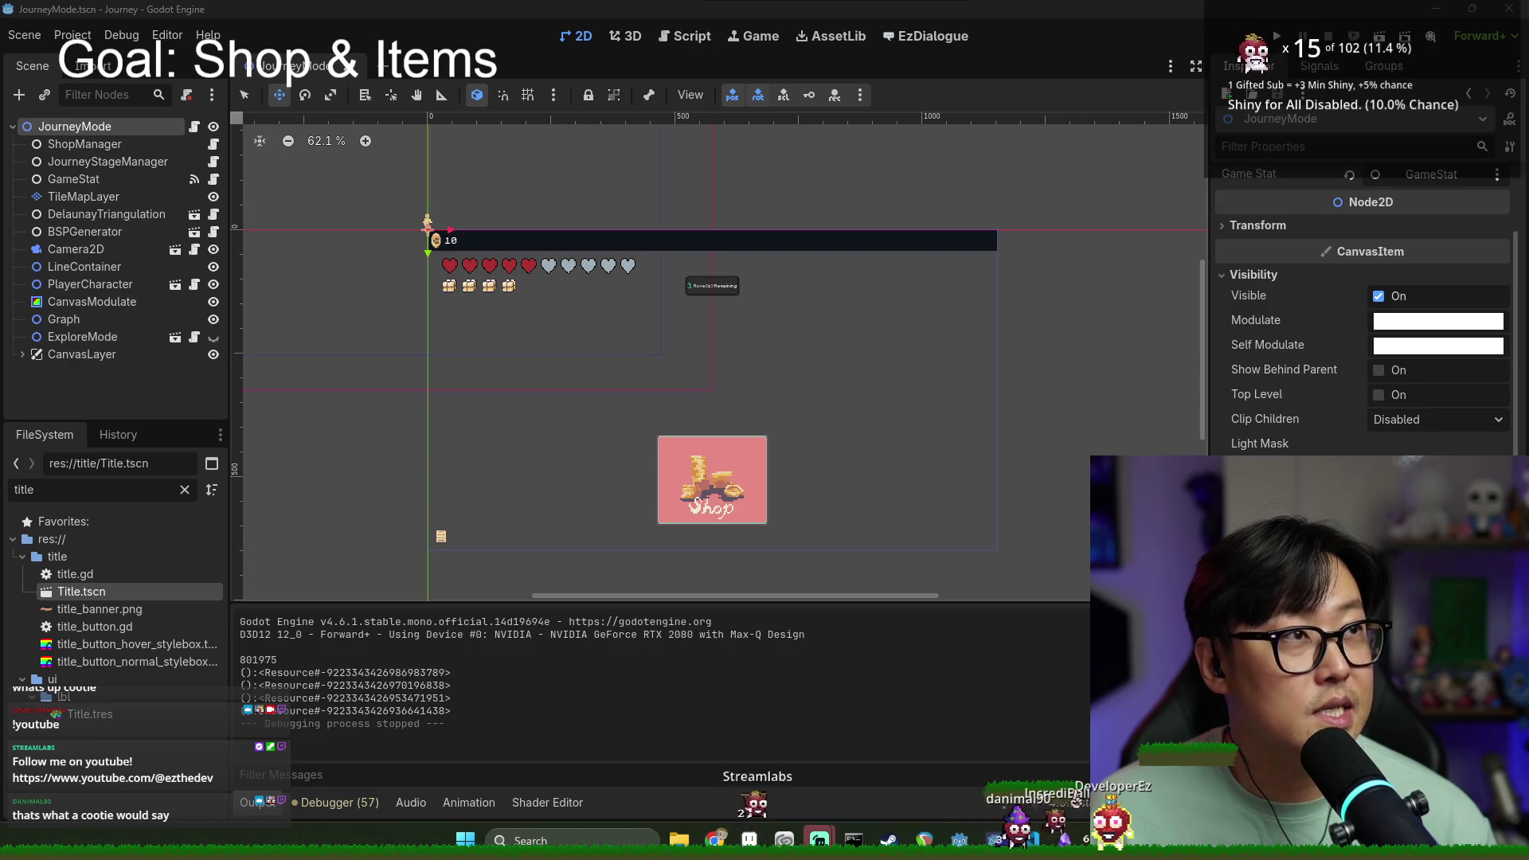
# Replace 'Shop & Items' in the Text (GDI+) caption with 'Enemy & Item Effects' and confirm
pyautogui.moveTo(908, 264); pyautogui.dragTo(669, 117)
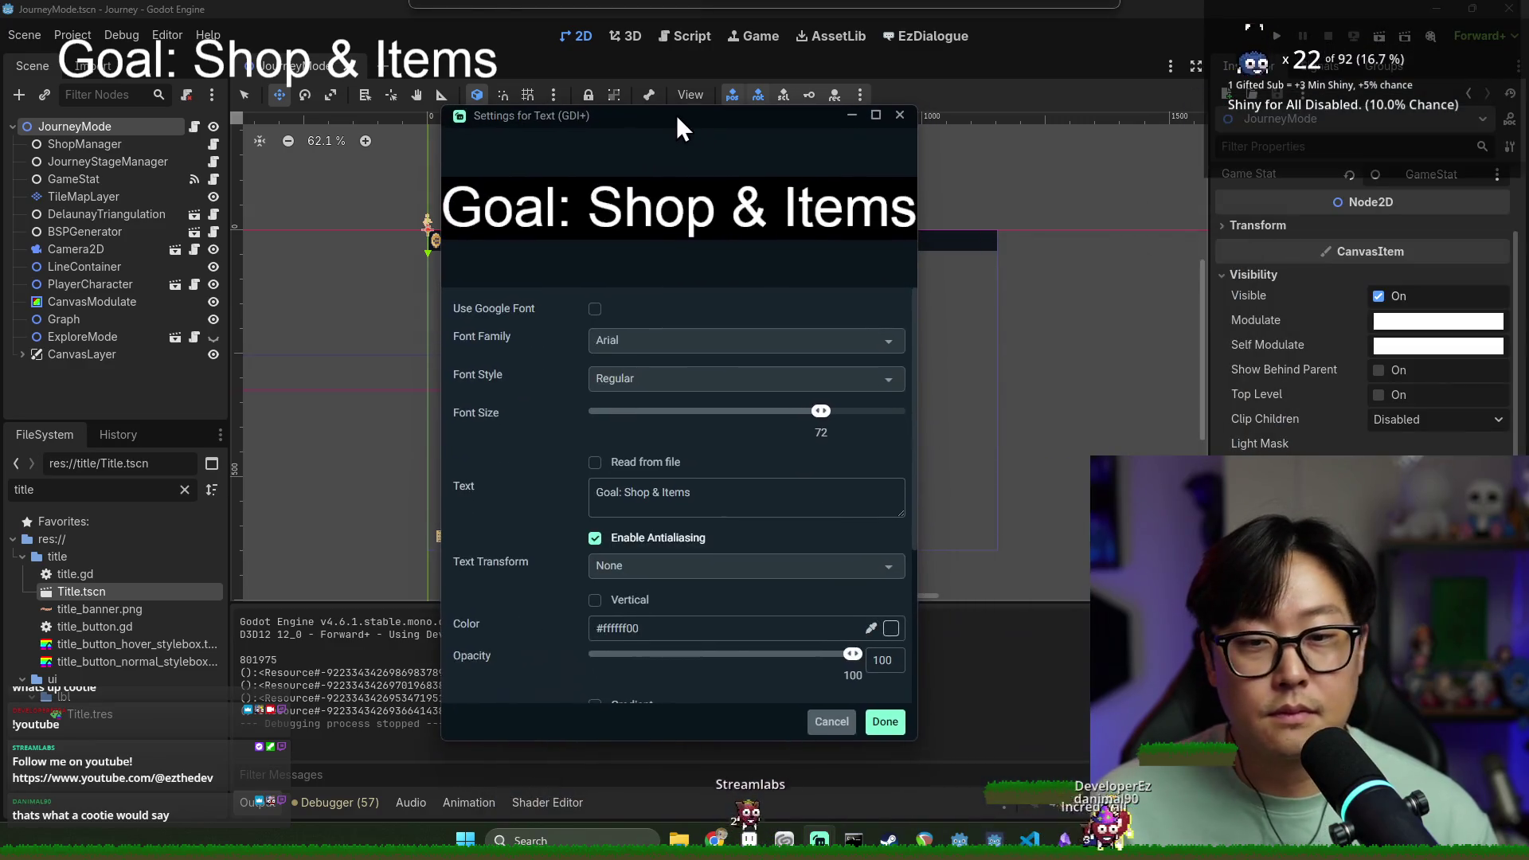
pyautogui.moveTo(625, 492); pyautogui.dragTo(734, 499)
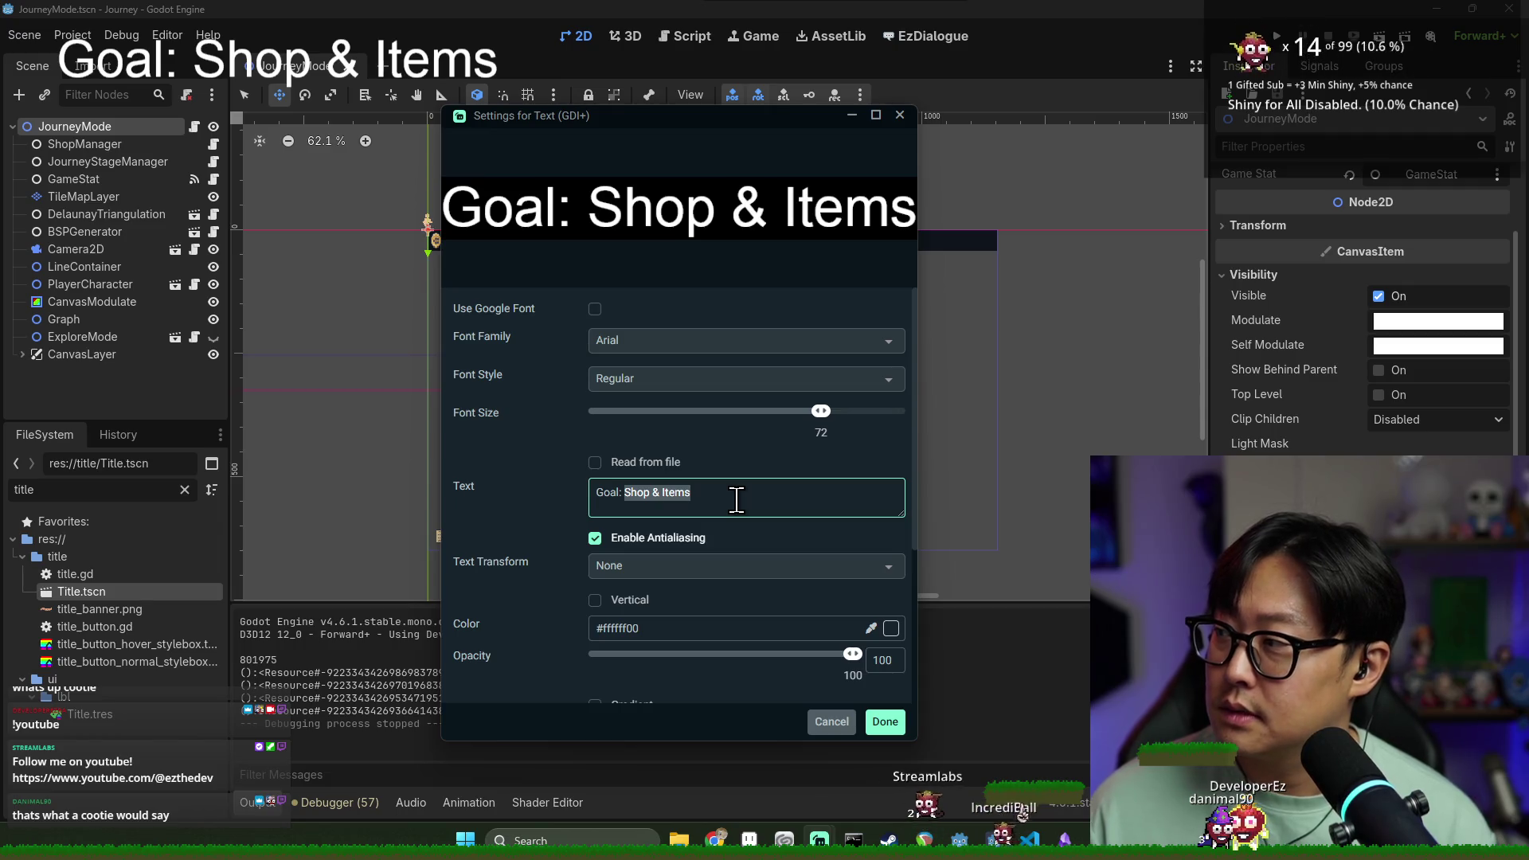
pyautogui.write('Enemy')
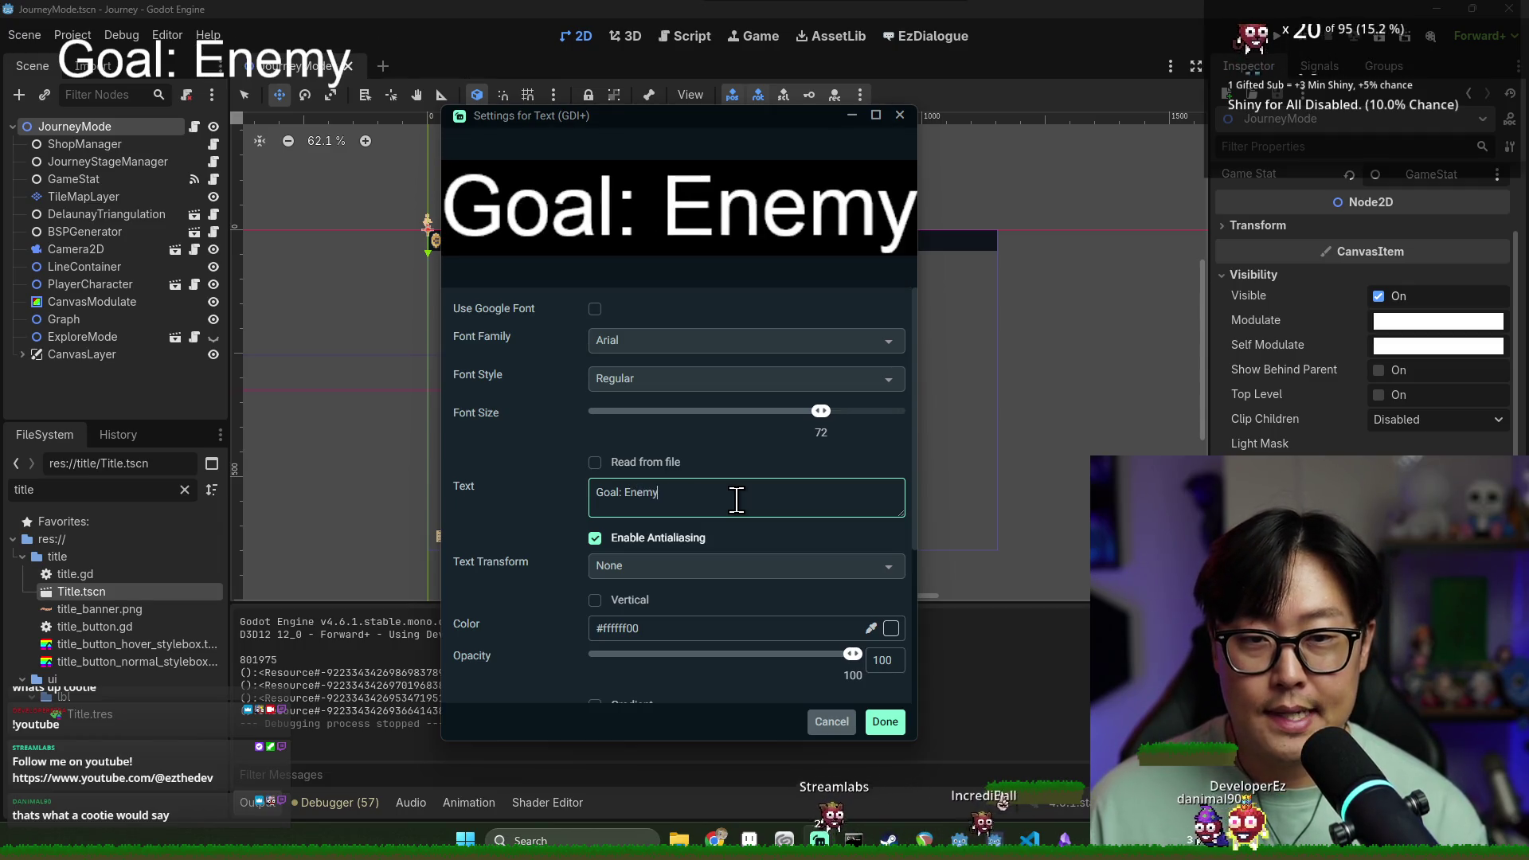
pyautogui.write('/')
pyautogui.press('BackSpace')
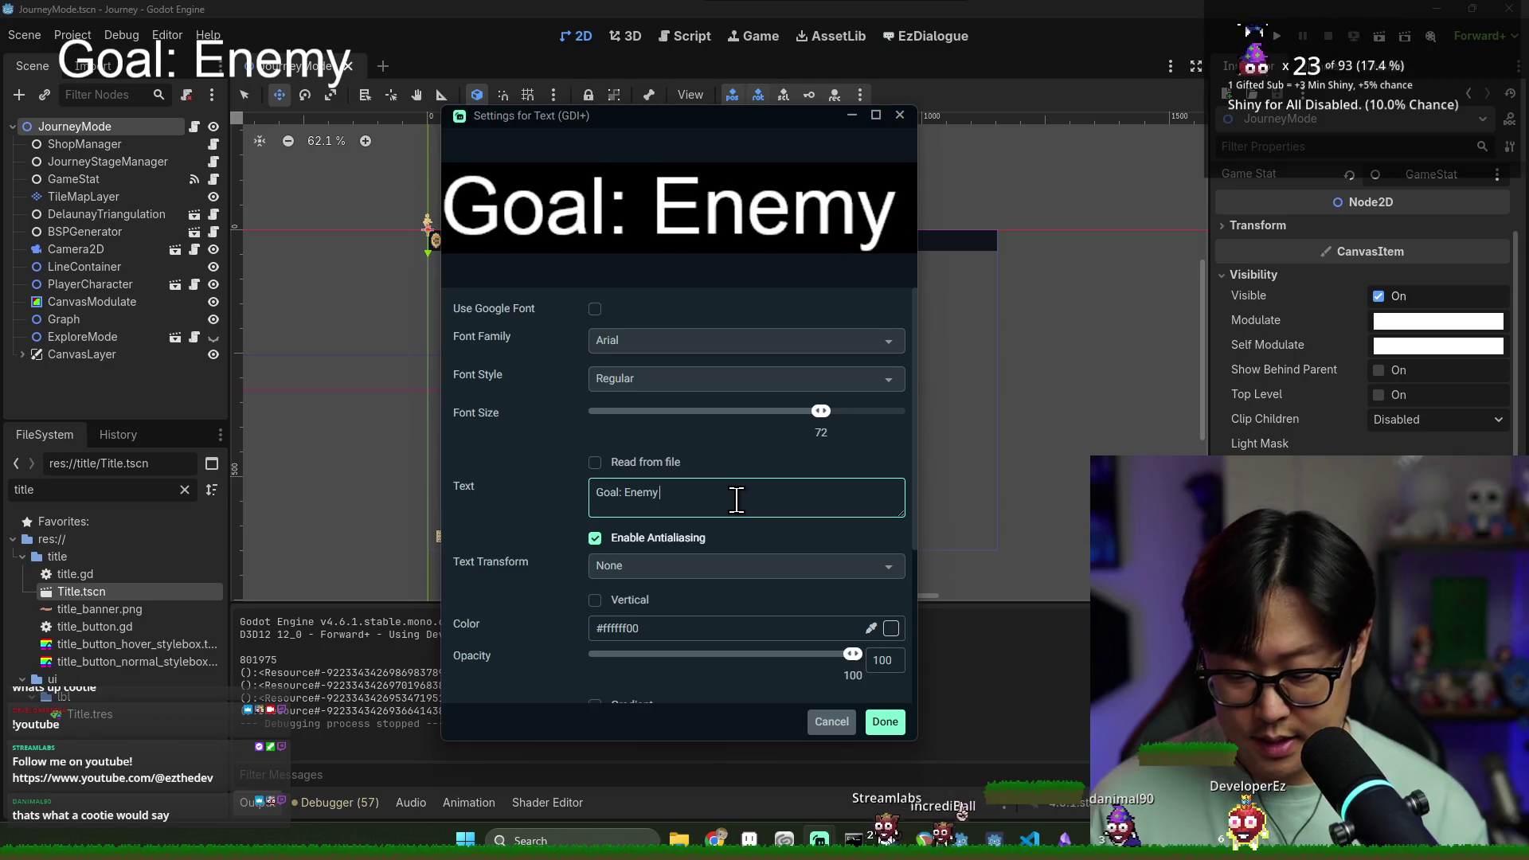
pyautogui.write('& Item Efef')
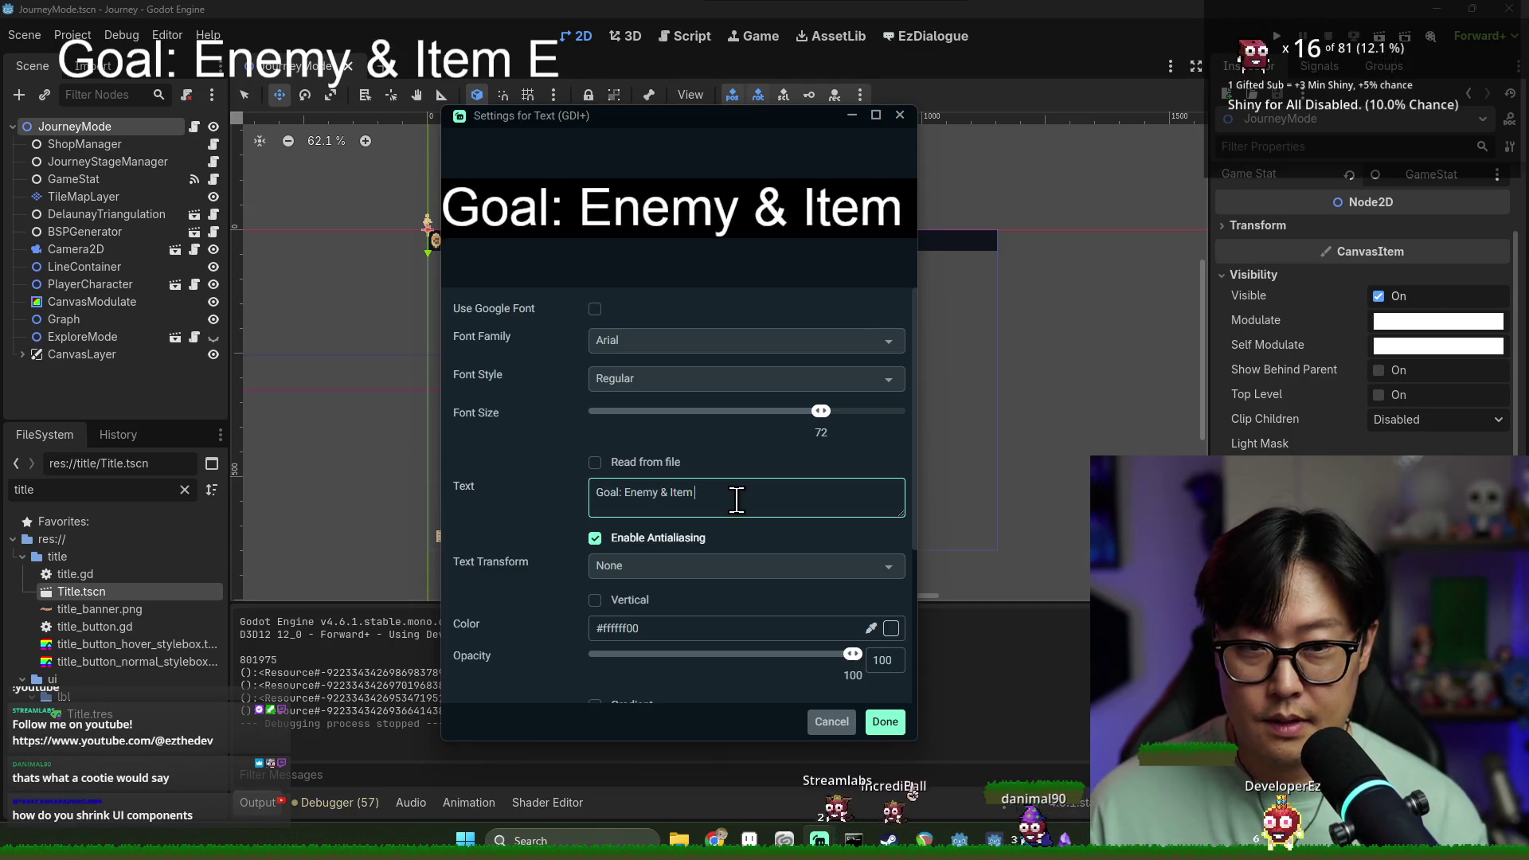
pyautogui.press('BackSpace')
pyautogui.press('BackSpace')
pyautogui.write('fects')
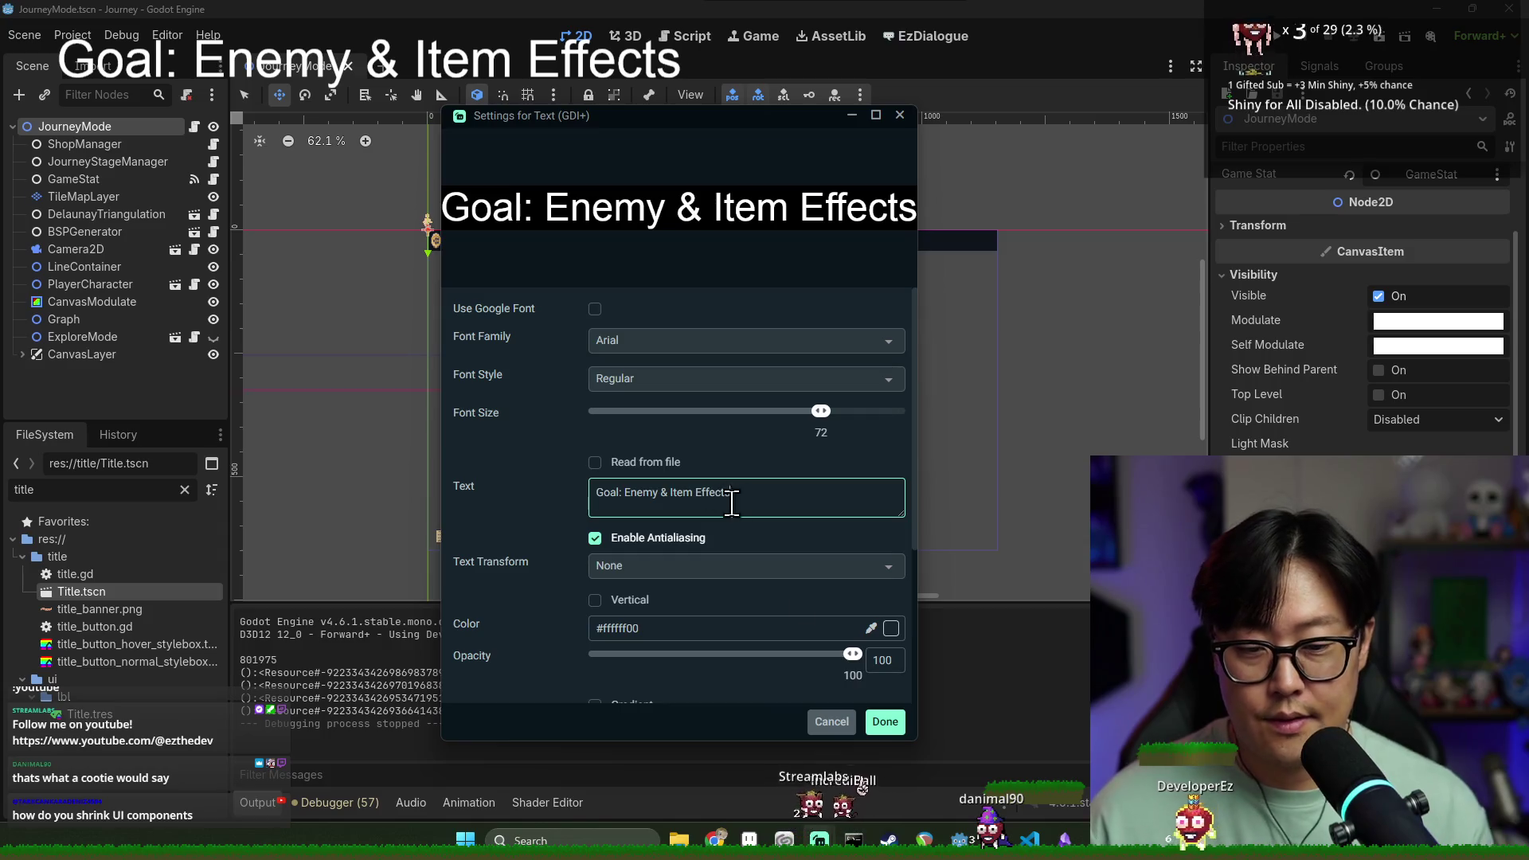
pyautogui.click(881, 728)
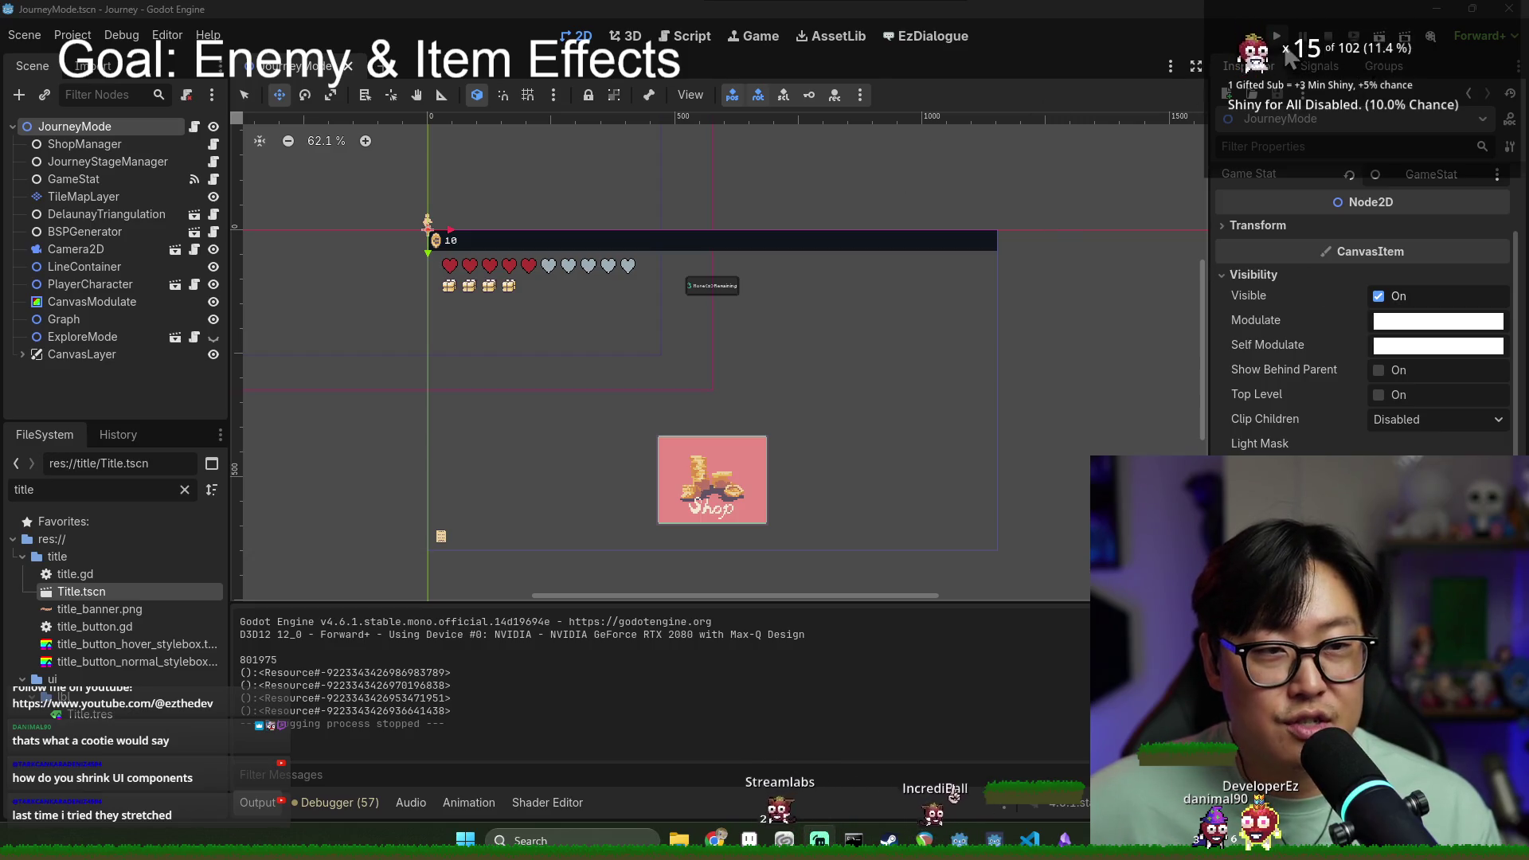
# Rerun the game, clear the FileSystem filter, and select ActionBar under CanvasLayer
pyautogui.click(1278, 37)
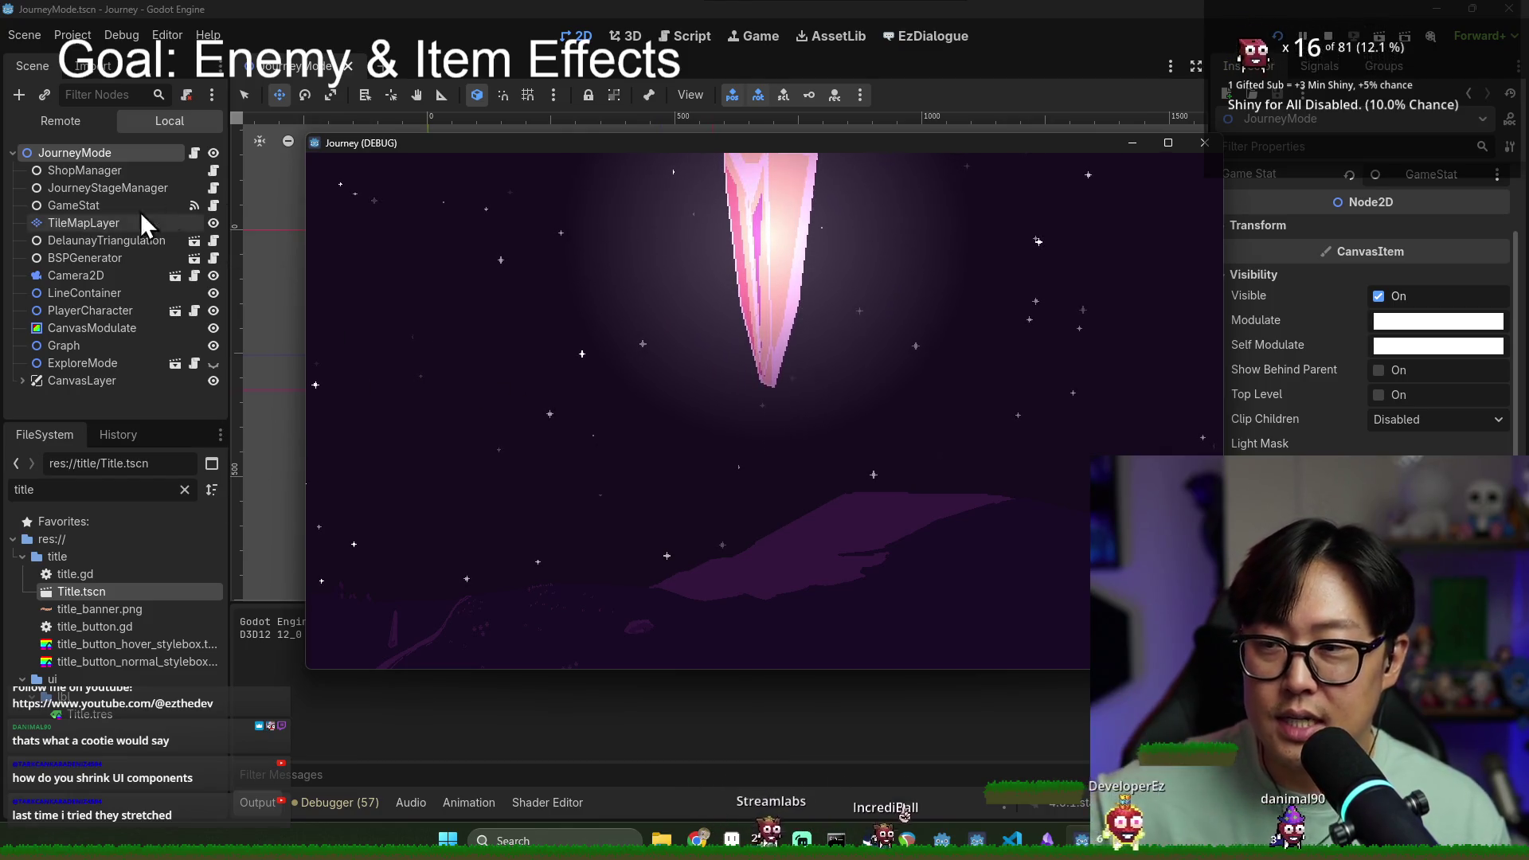
pyautogui.doubleClick(113, 489)
pyautogui.press('BackSpace')
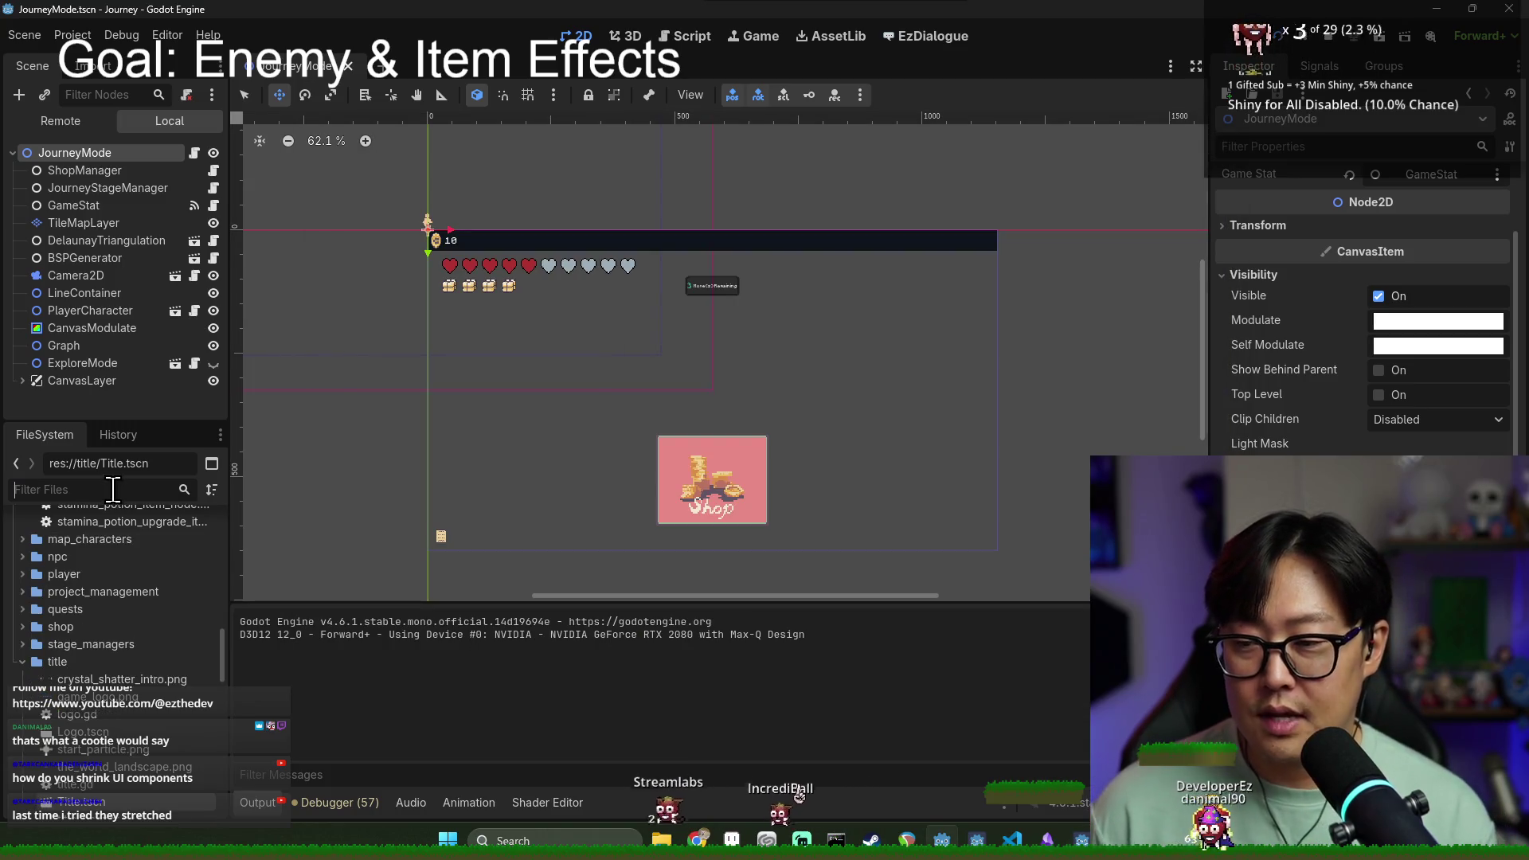
pyautogui.click(22, 381)
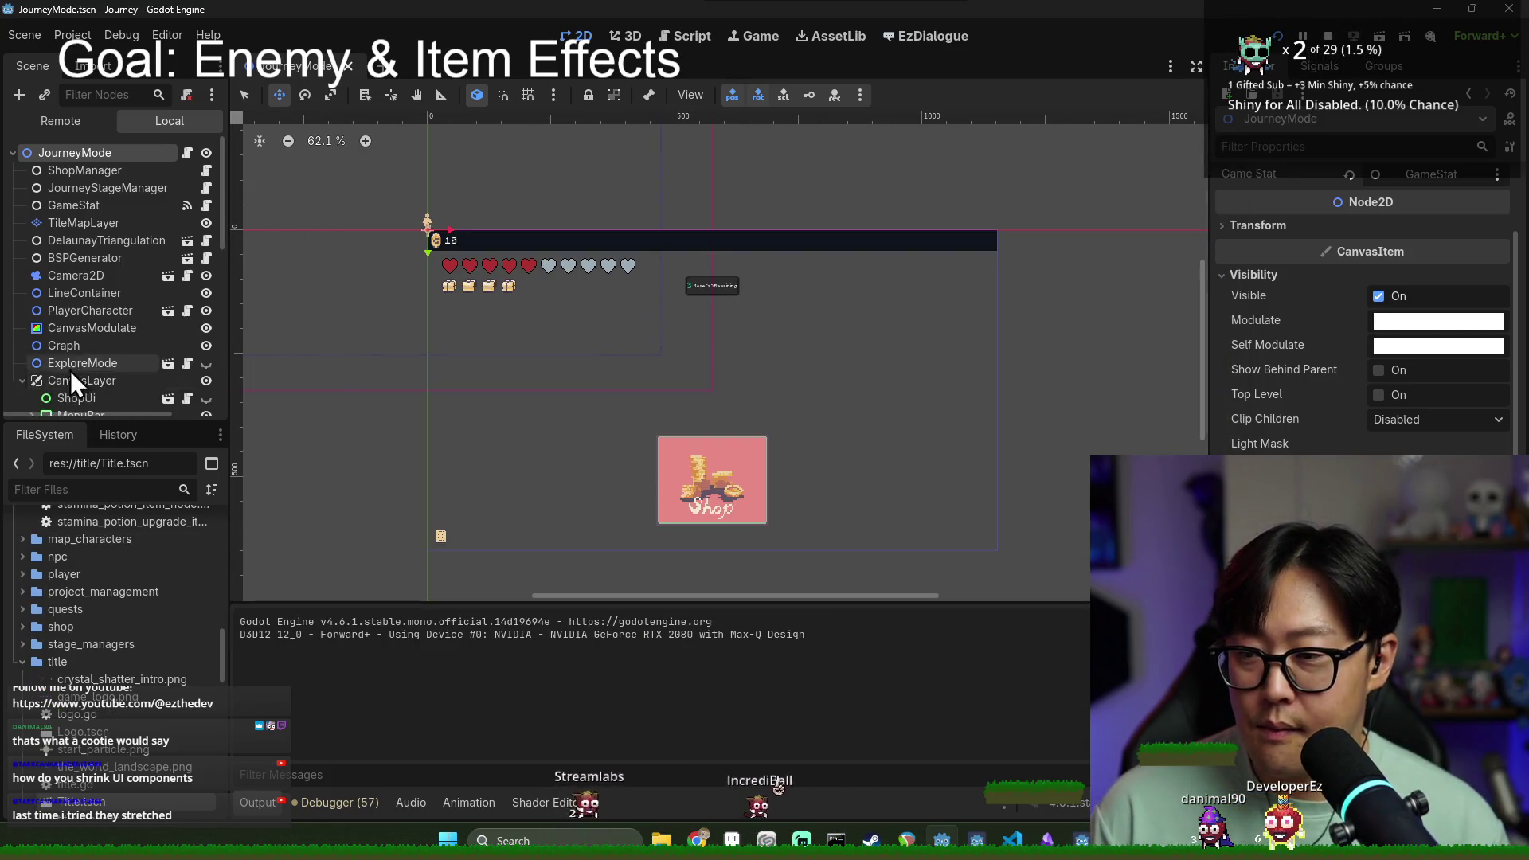
pyautogui.scroll(-3, 80, 335)
pyautogui.click(92, 223)
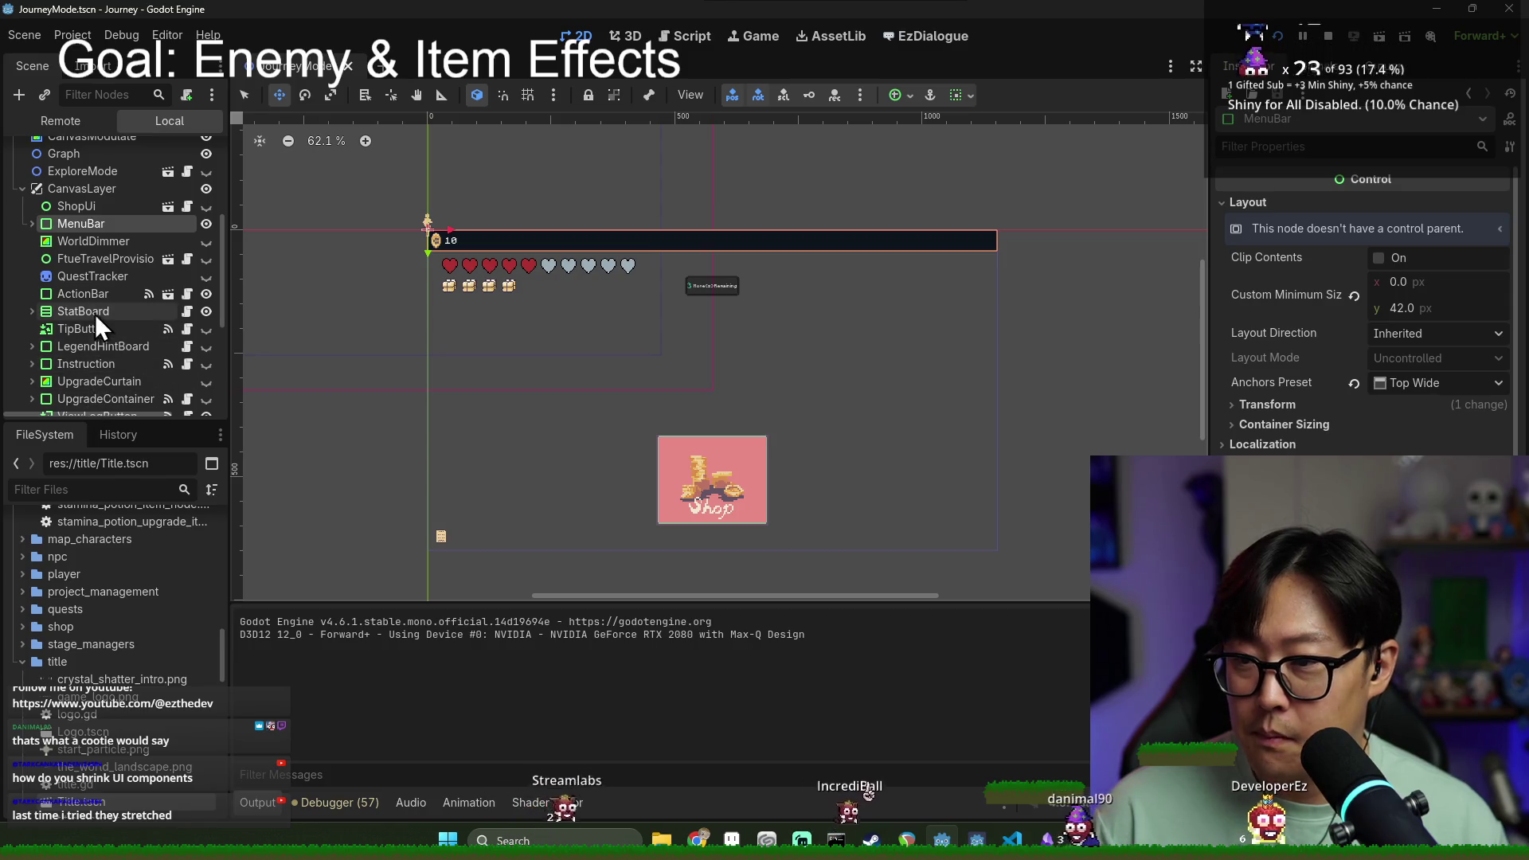
pyautogui.click(103, 300)
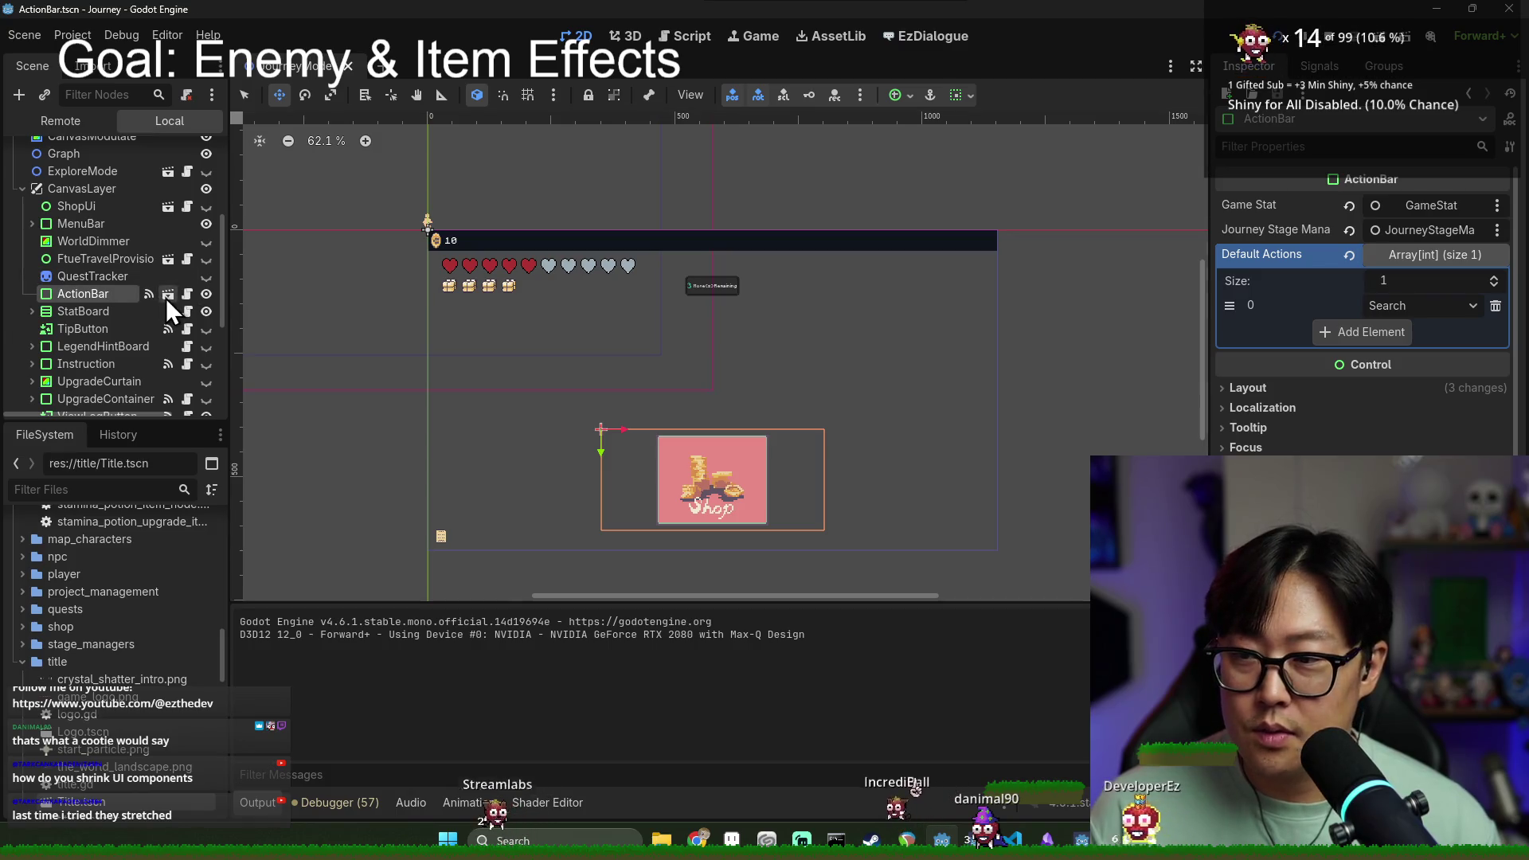
# In the ActionBar scene, check the Rest button's container sizing, keeping horizontal at Fill
pyautogui.click(166, 295)
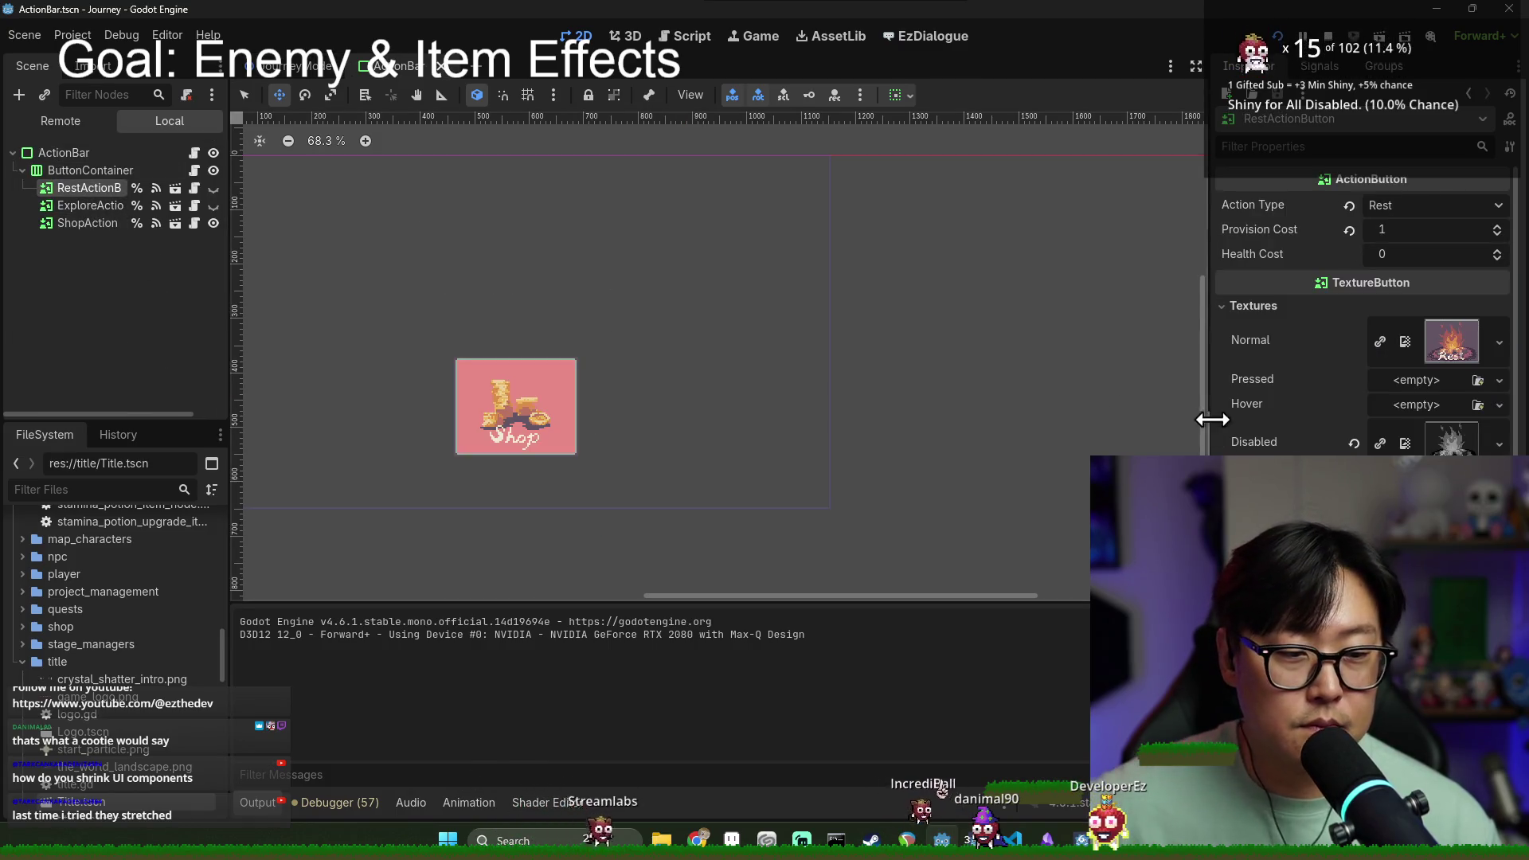
pyautogui.click(1267, 303)
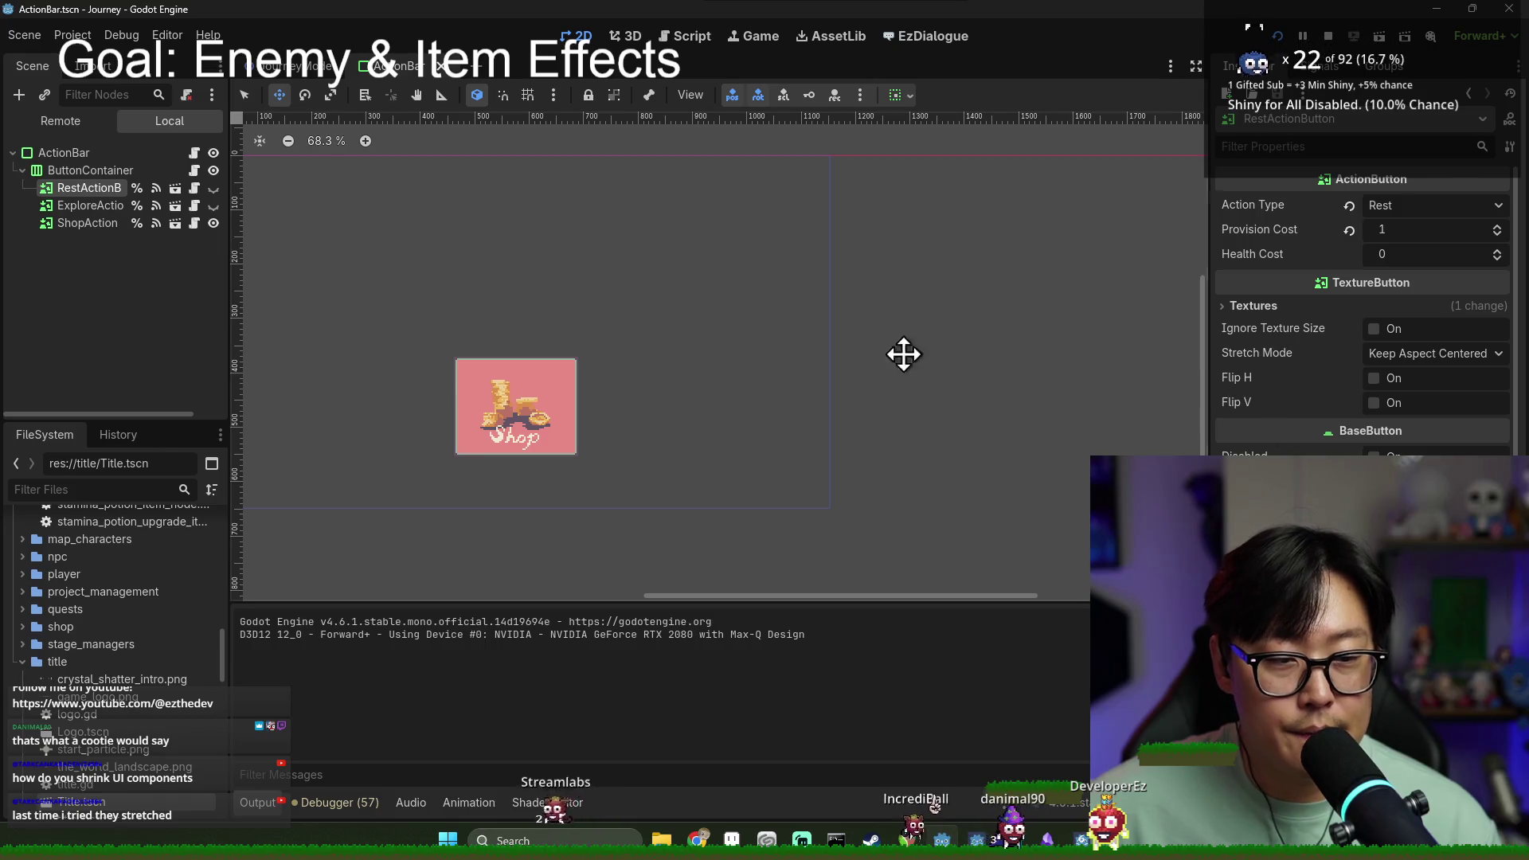
pyautogui.click(26, 151)
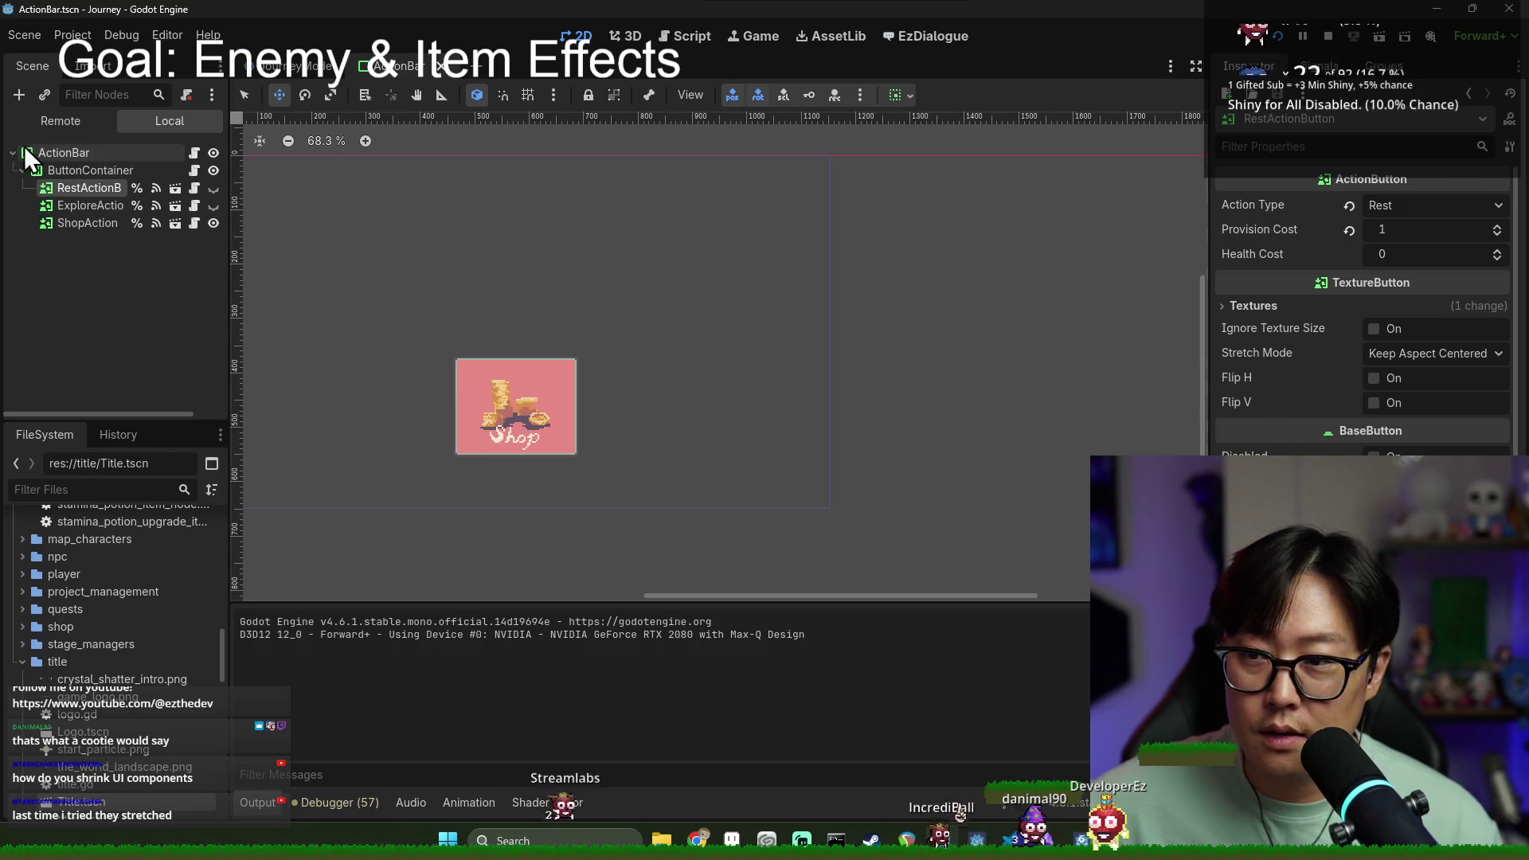
pyautogui.click(87, 188)
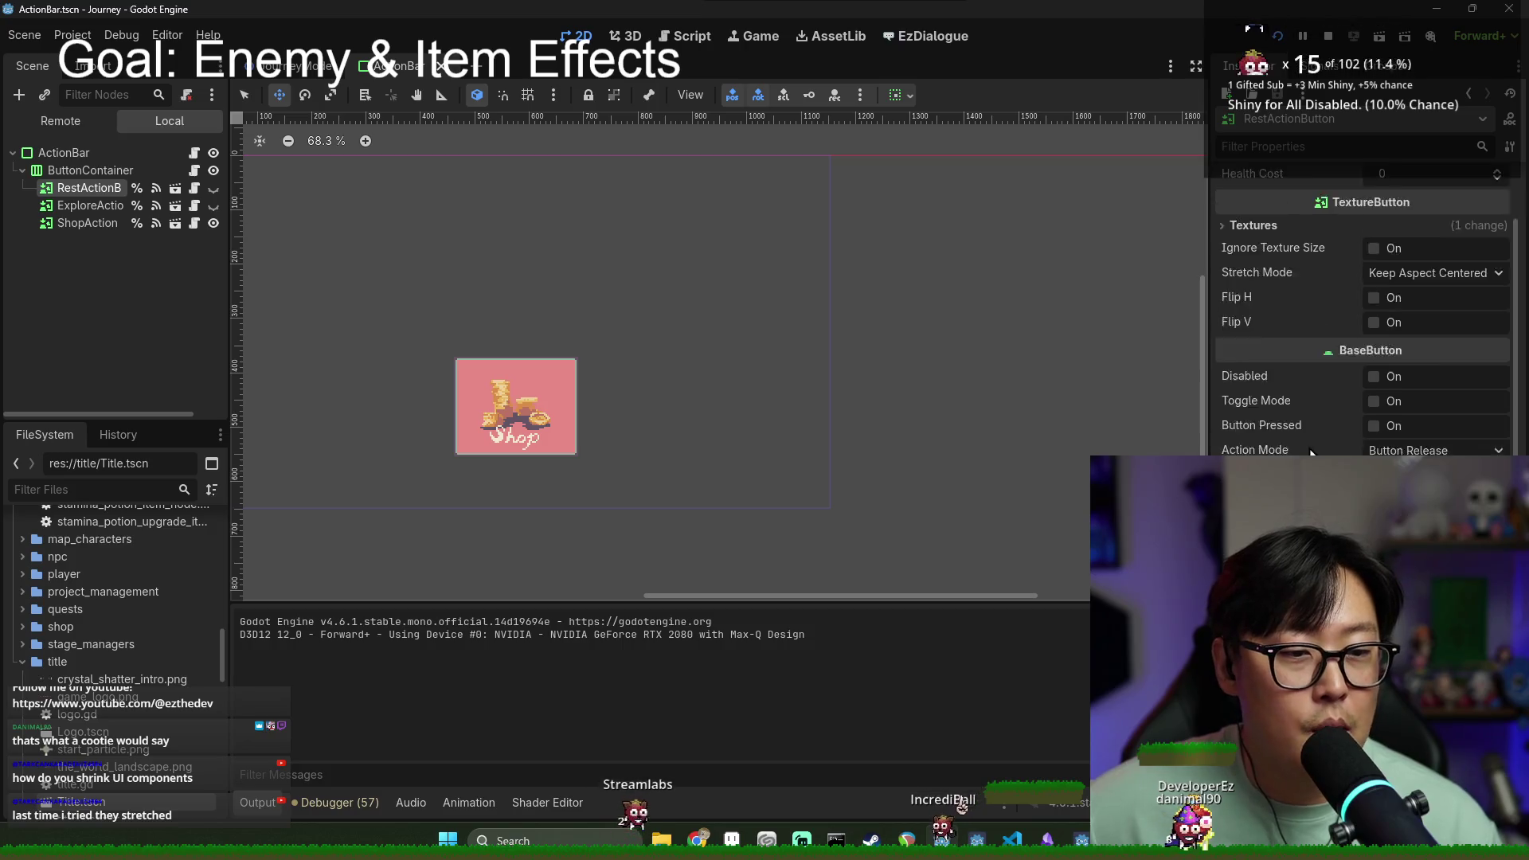
pyautogui.scroll(-5, 1309, 446)
pyautogui.click(1258, 401)
pyautogui.scroll(-3, 1274, 416)
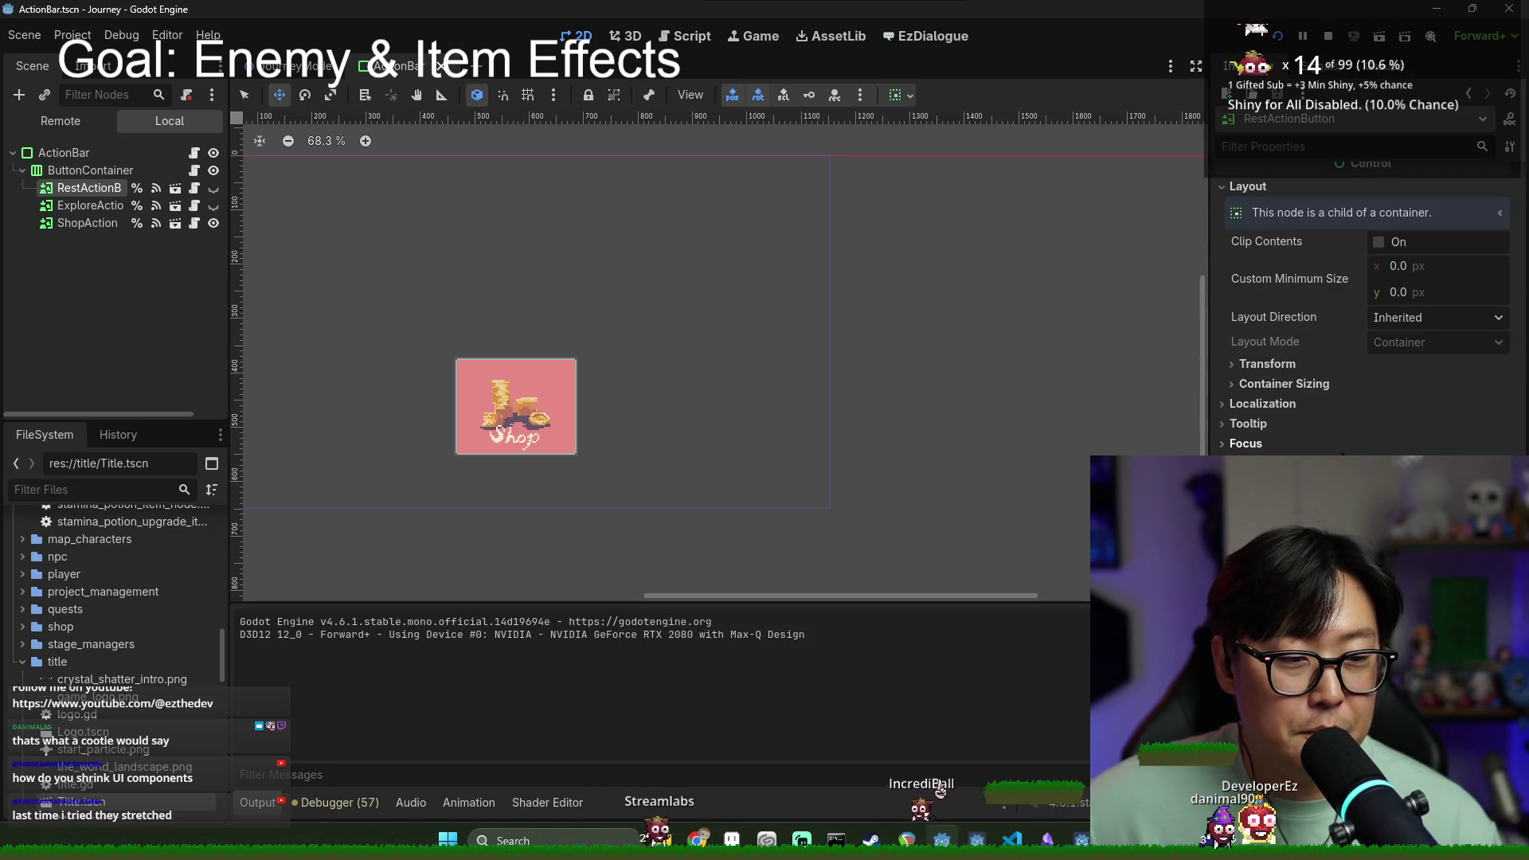
pyautogui.click(1286, 386)
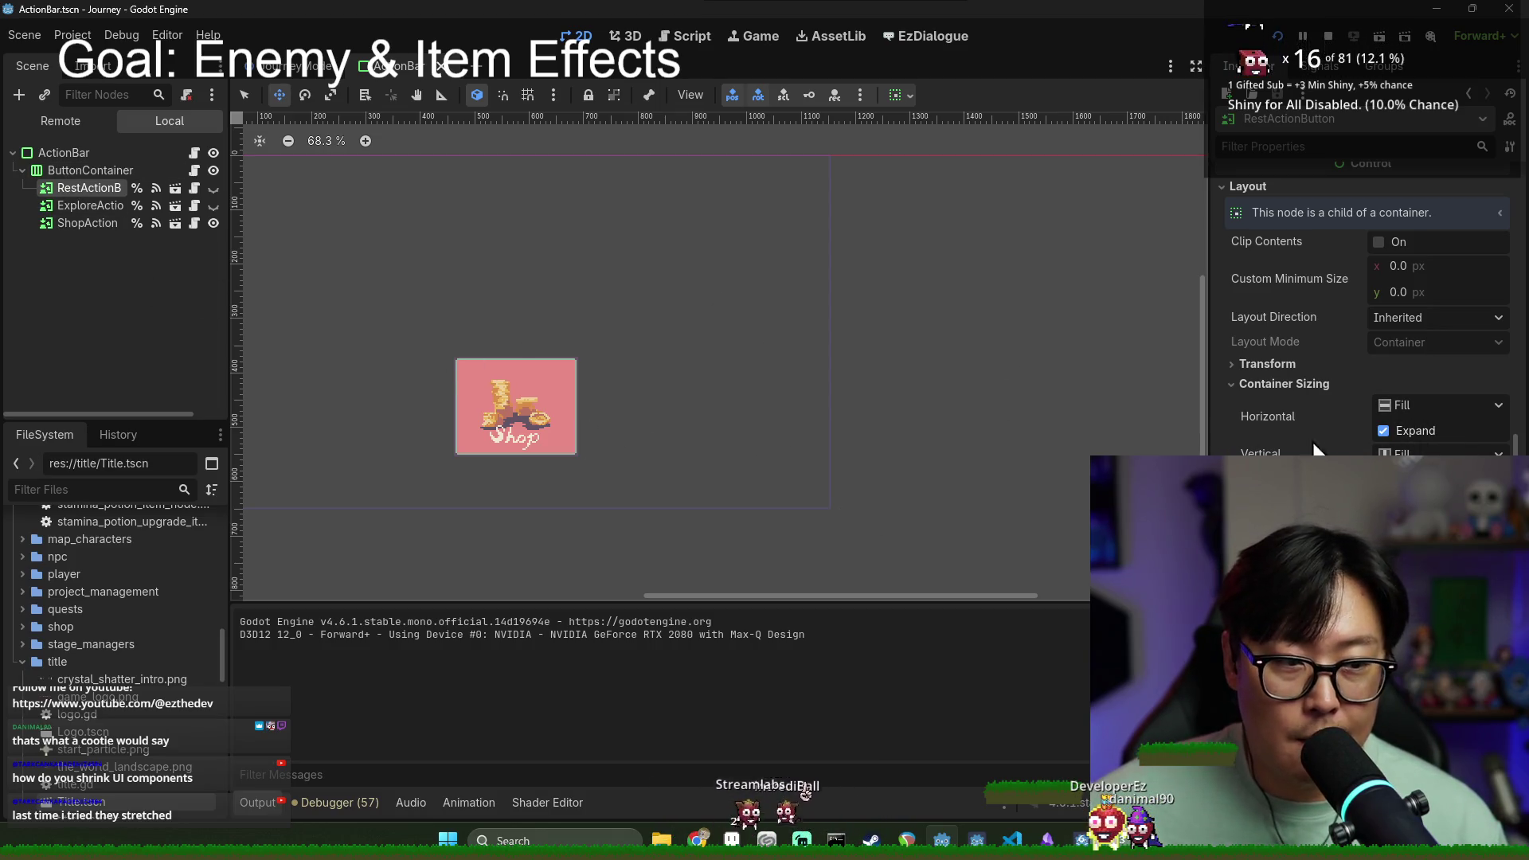
pyautogui.click(1401, 406)
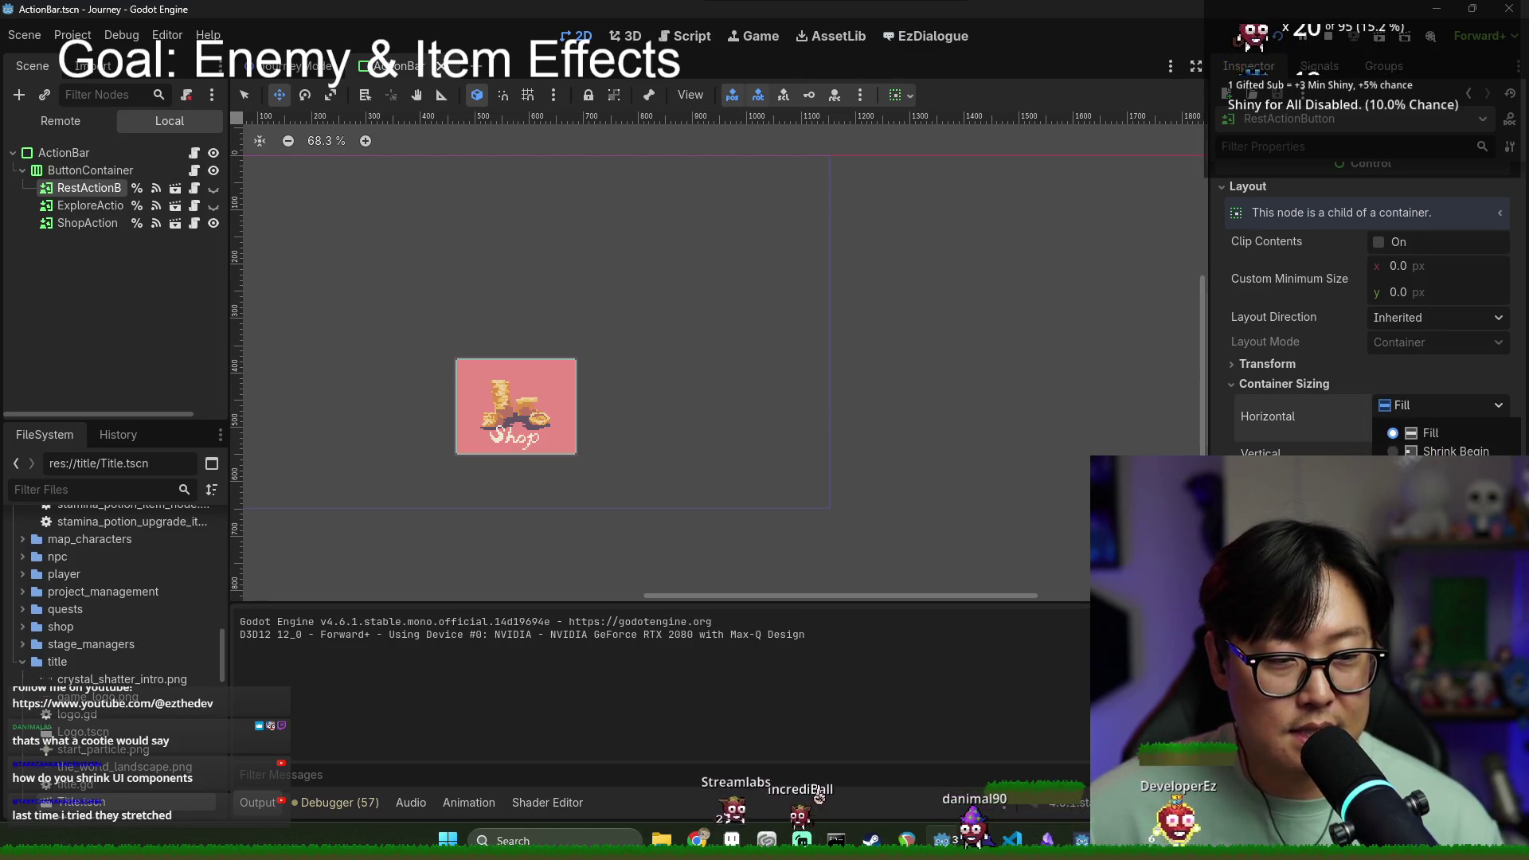
pyautogui.click(1415, 432)
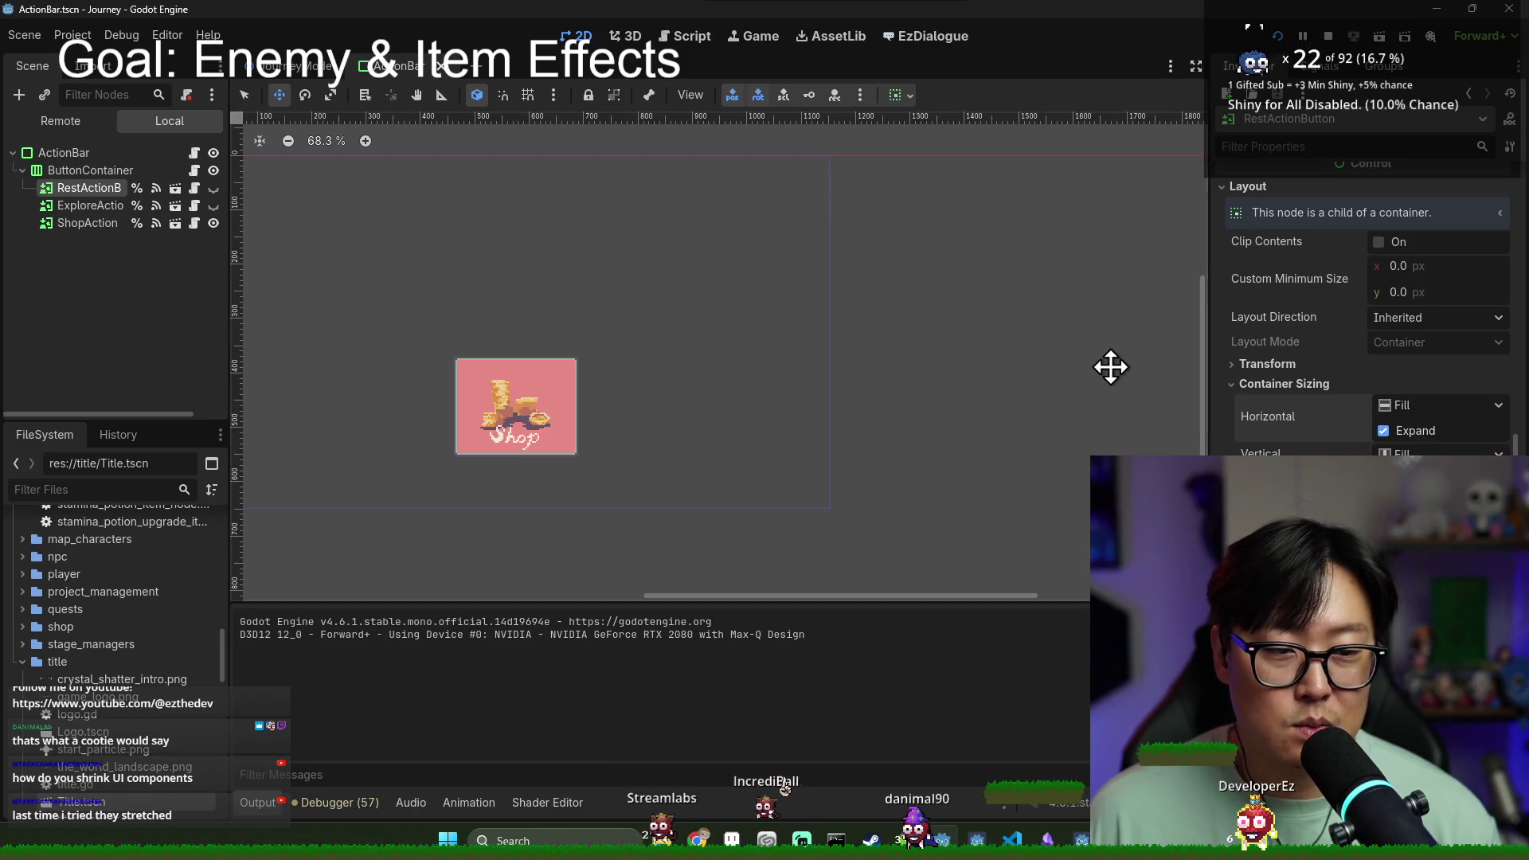
# Reopen ActionBar, review its buttons, filter the Inspector by 'mouse', and open ActionButton.tscn
pyautogui.click(440, 66)
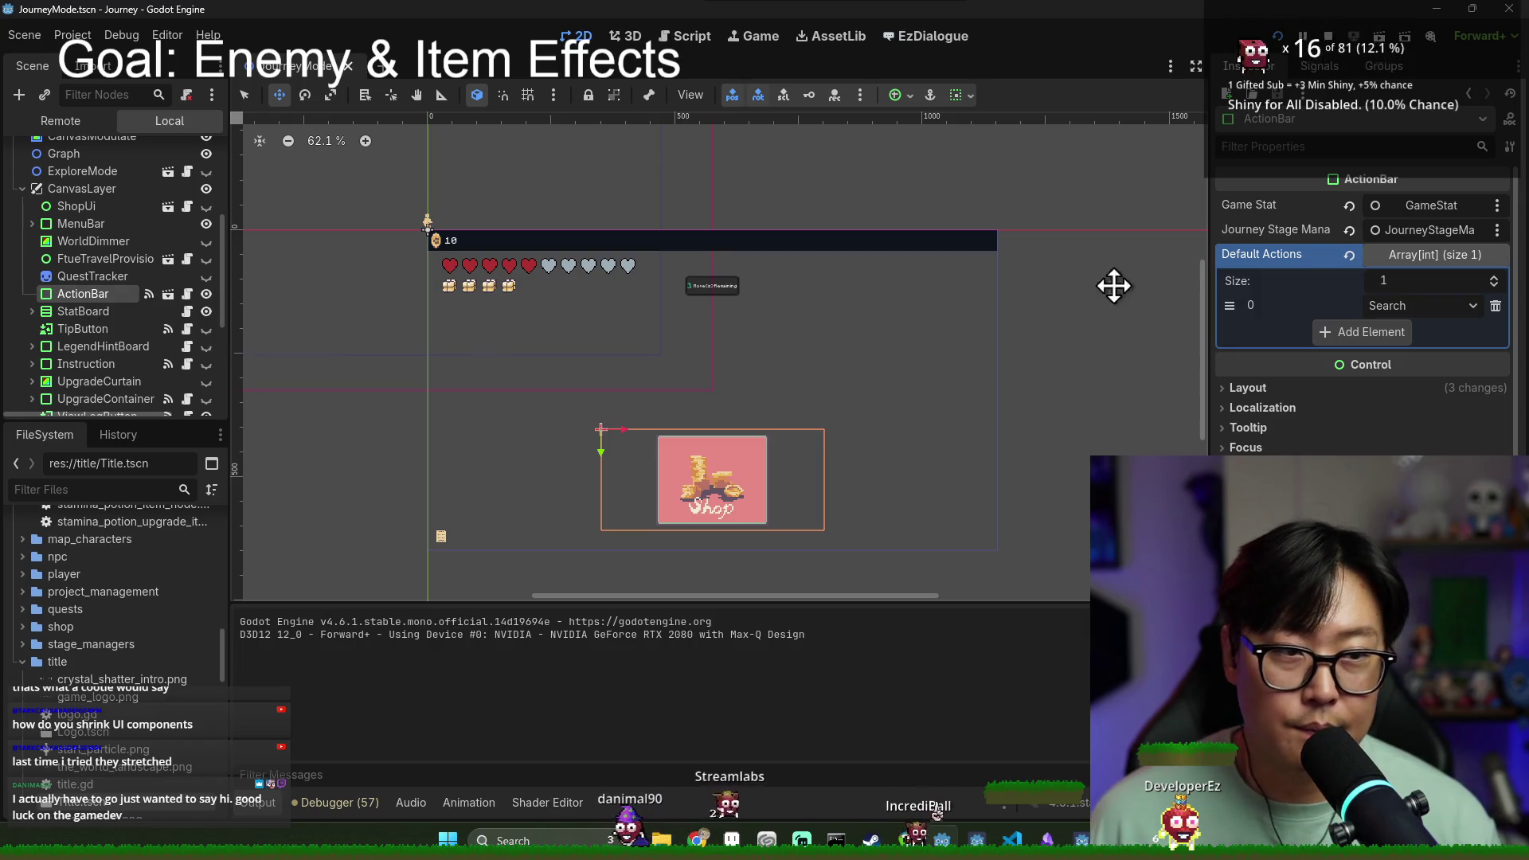
pyautogui.click(167, 294)
pyautogui.click(97, 217)
pyautogui.click(103, 190)
pyautogui.click(100, 205)
pyautogui.click(91, 171)
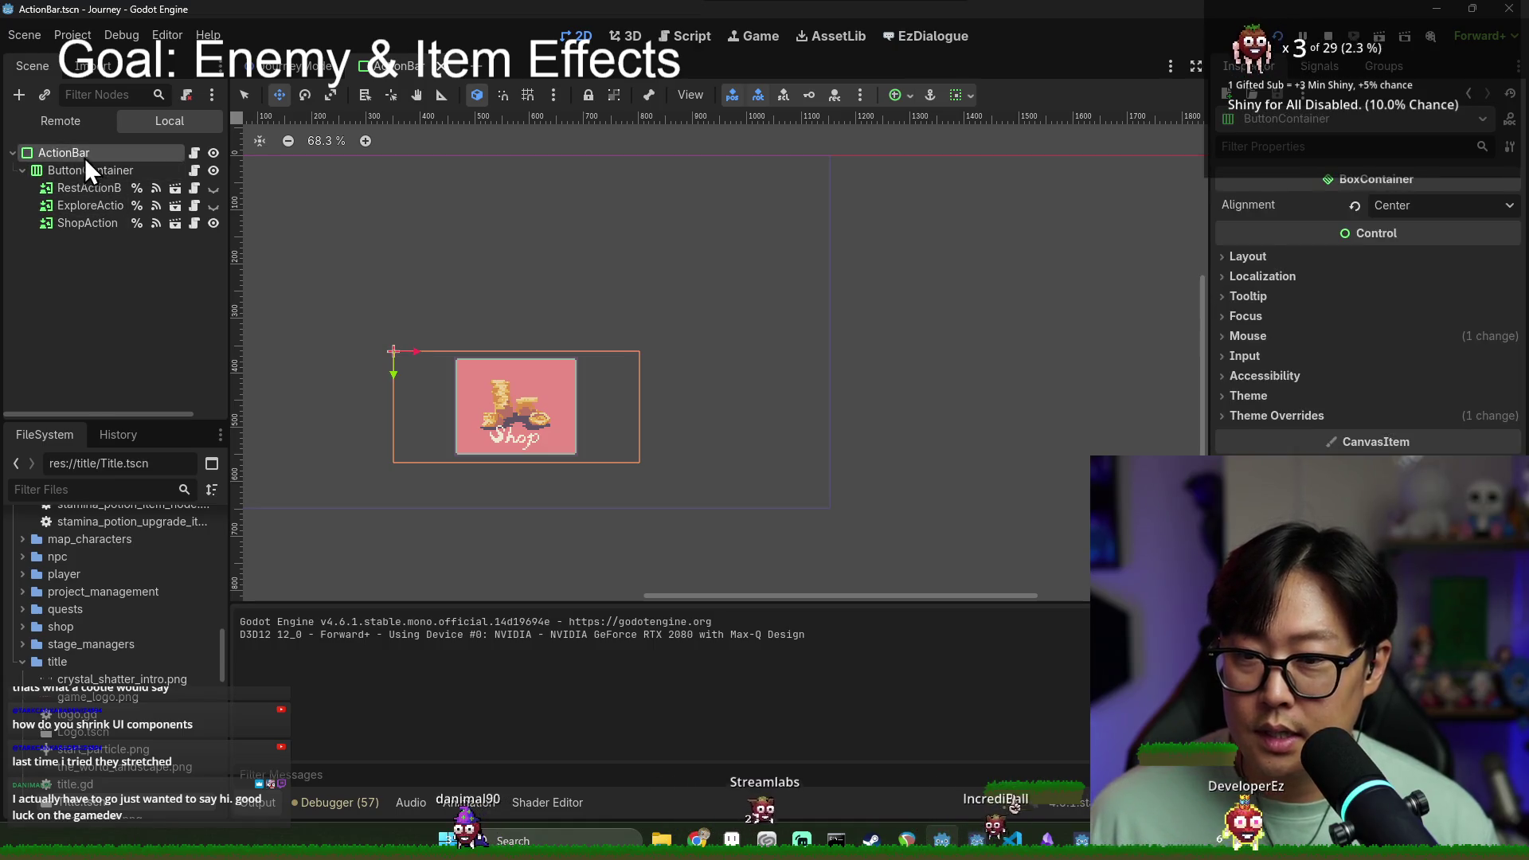
pyautogui.click(84, 159)
pyautogui.write('mouse')
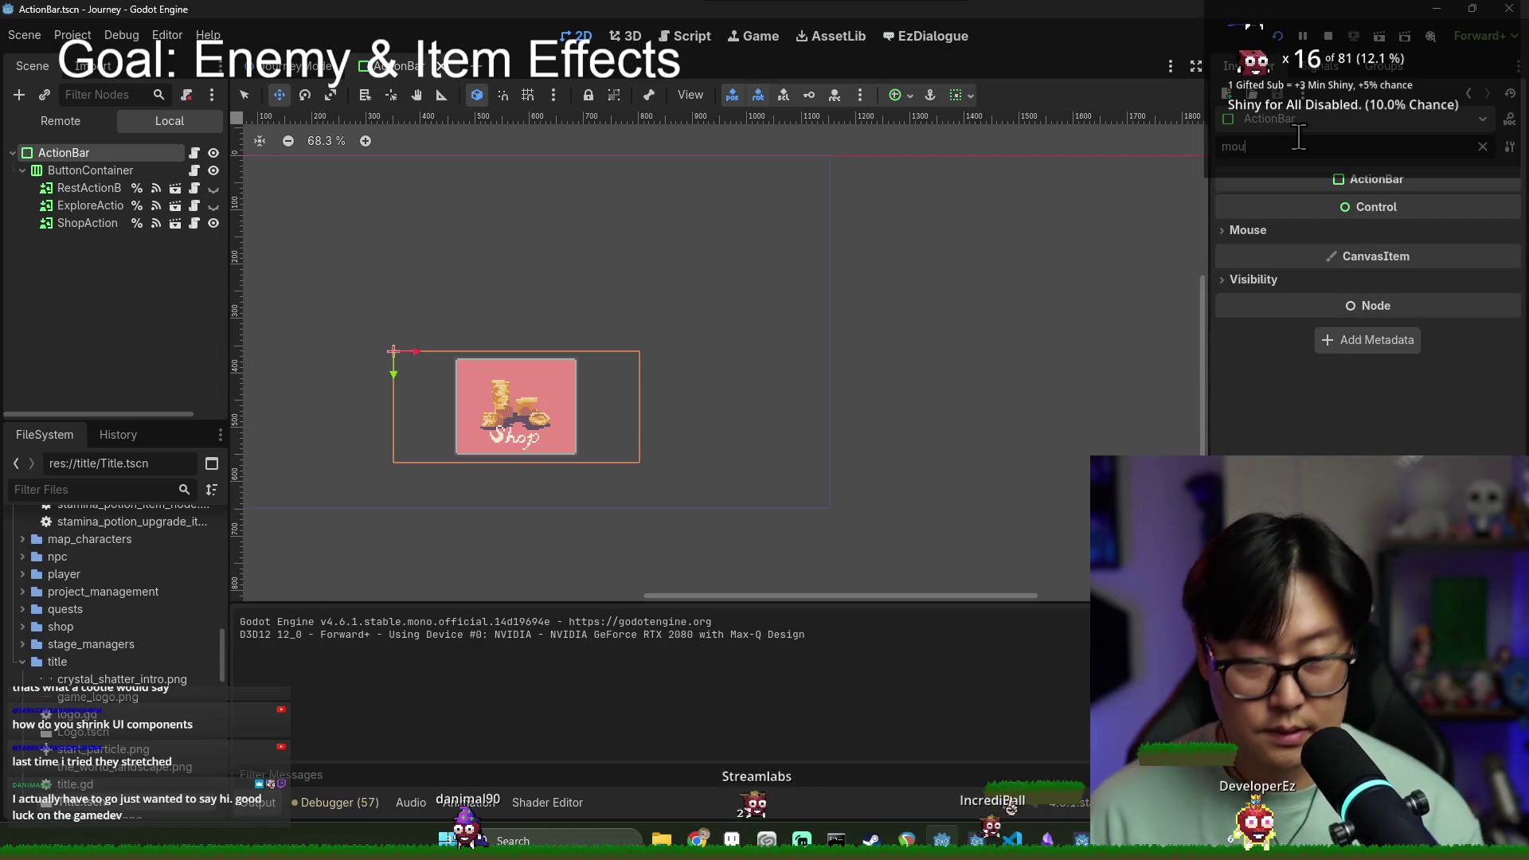
pyautogui.click(176, 189)
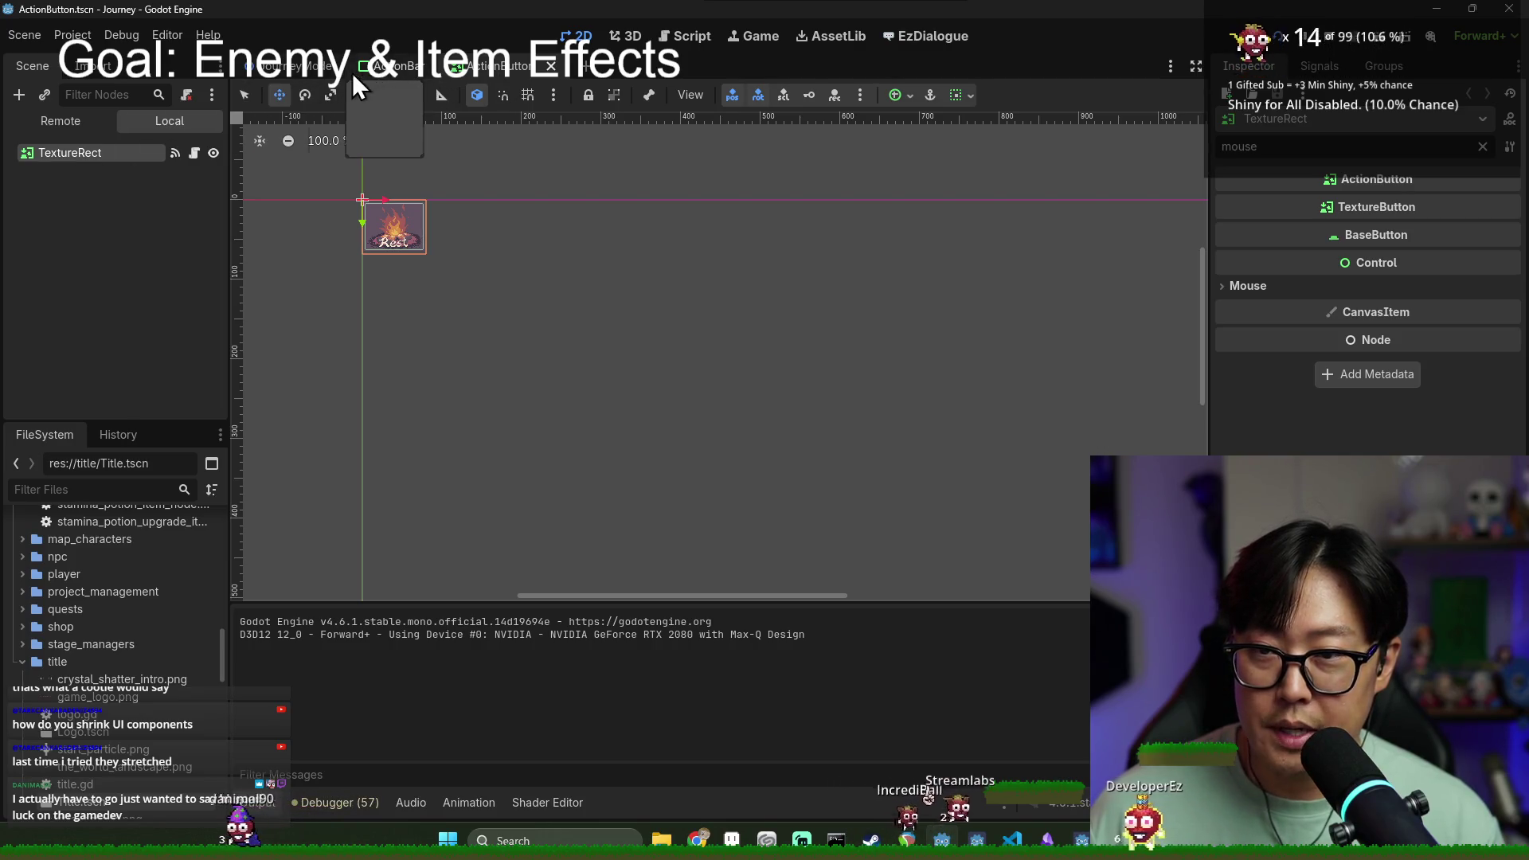
# Open the Rest button's ActionButton scene, clear the property filter, and save it
pyautogui.click(551, 67)
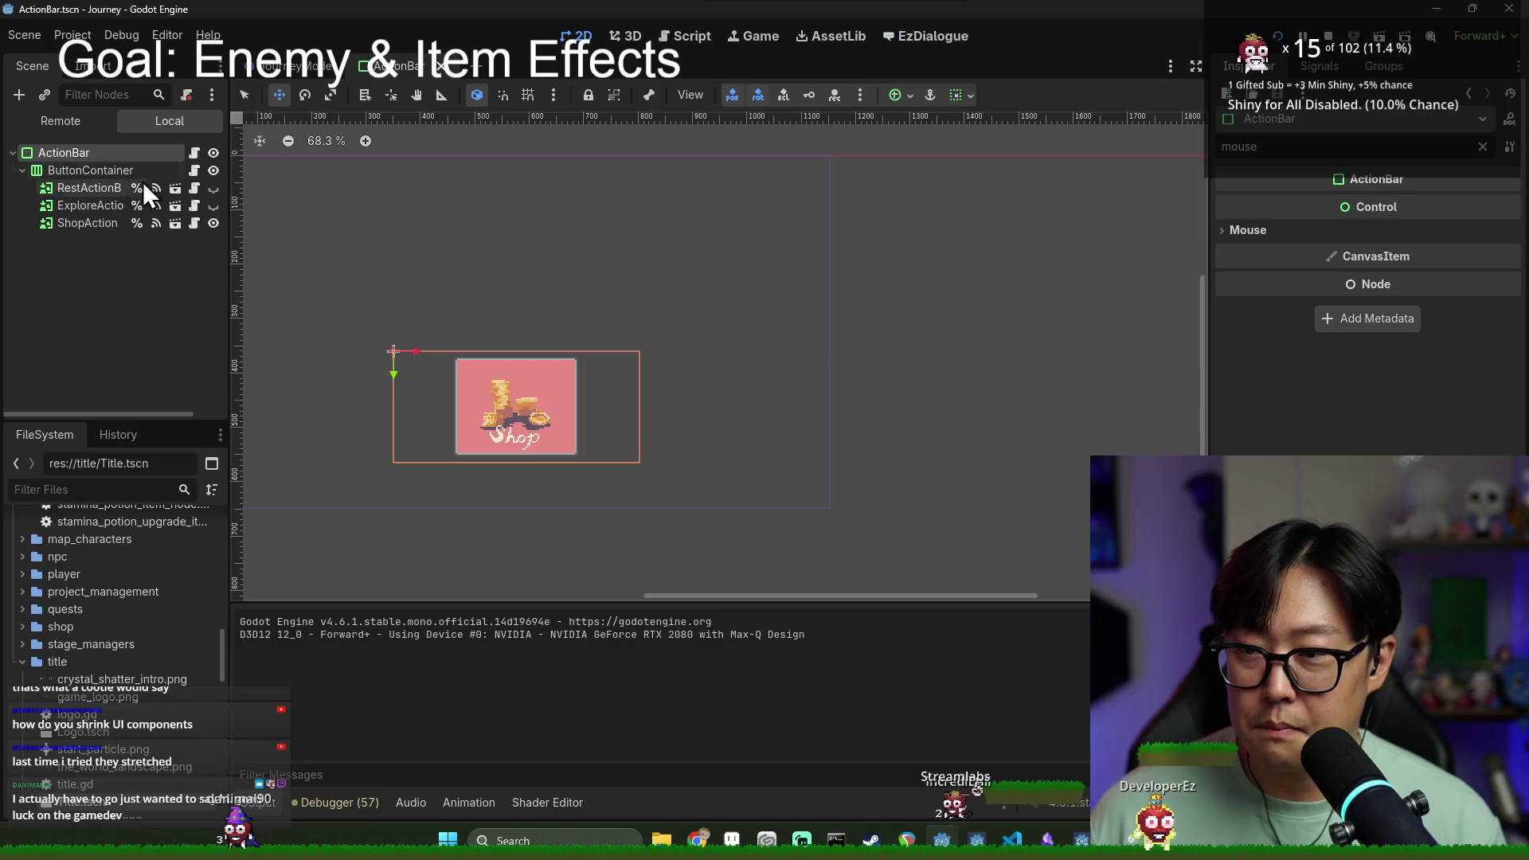
pyautogui.click(111, 188)
pyautogui.click(174, 189)
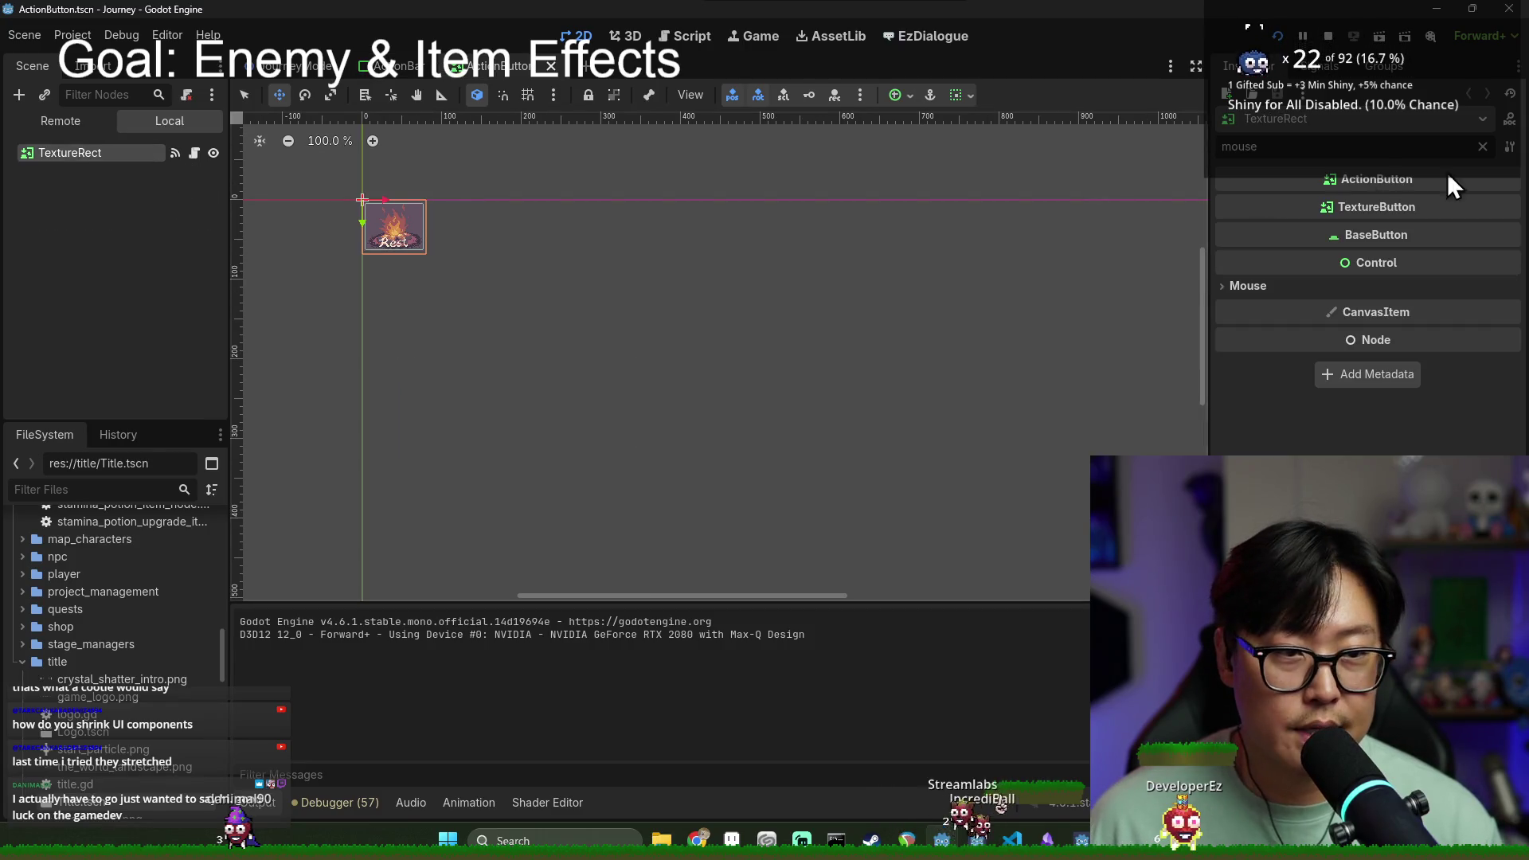
pyautogui.click(1481, 147)
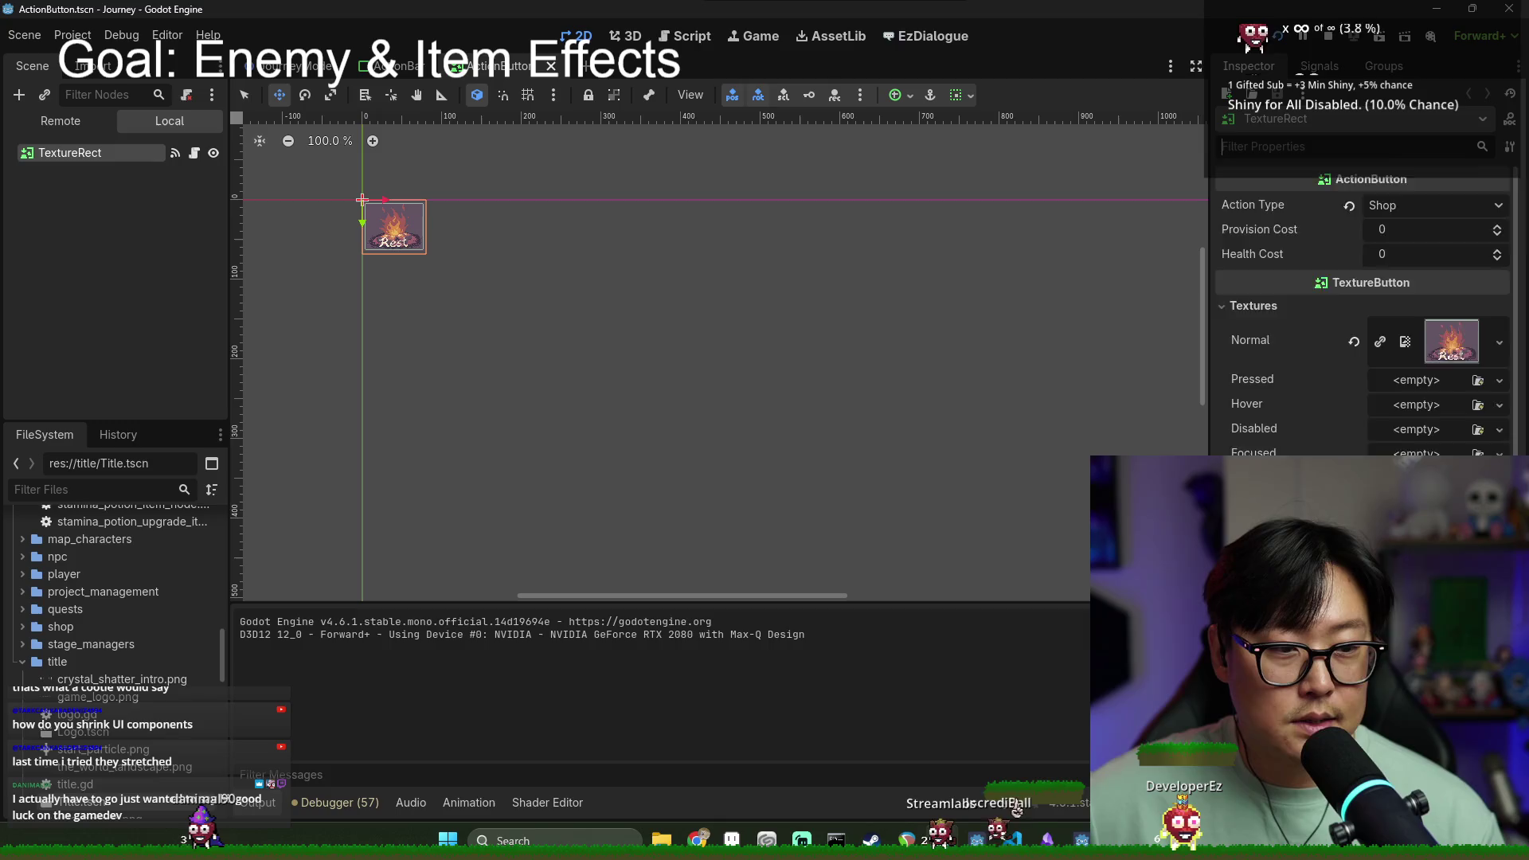
pyautogui.scroll(-3, 1362, 318)
pyautogui.scroll(14, 360, 224)
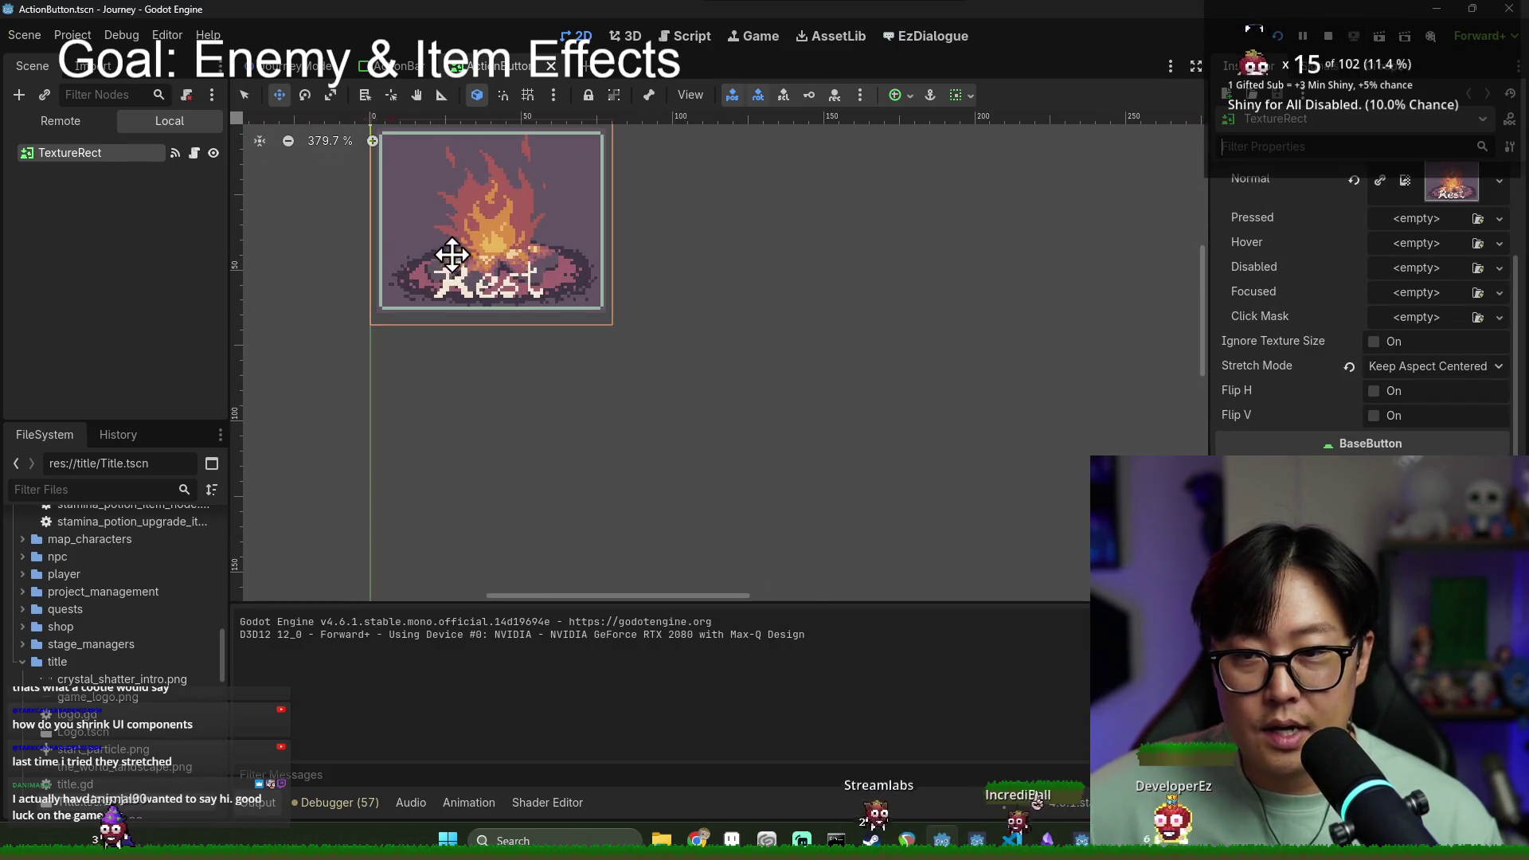
pyautogui.scroll(-1, 1362, 319)
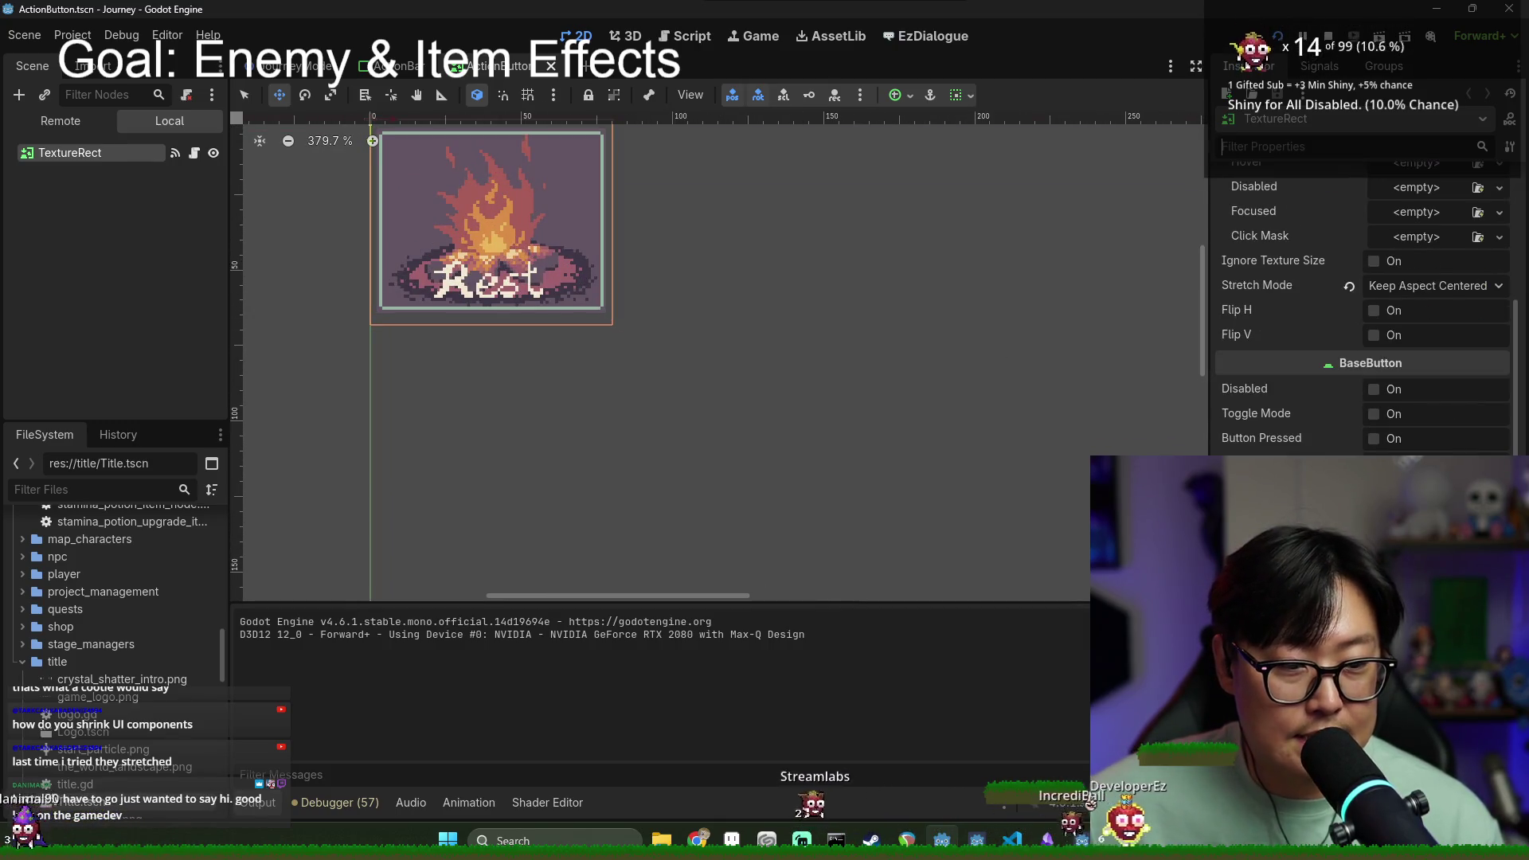
pyautogui.scroll(-3, 1362, 318)
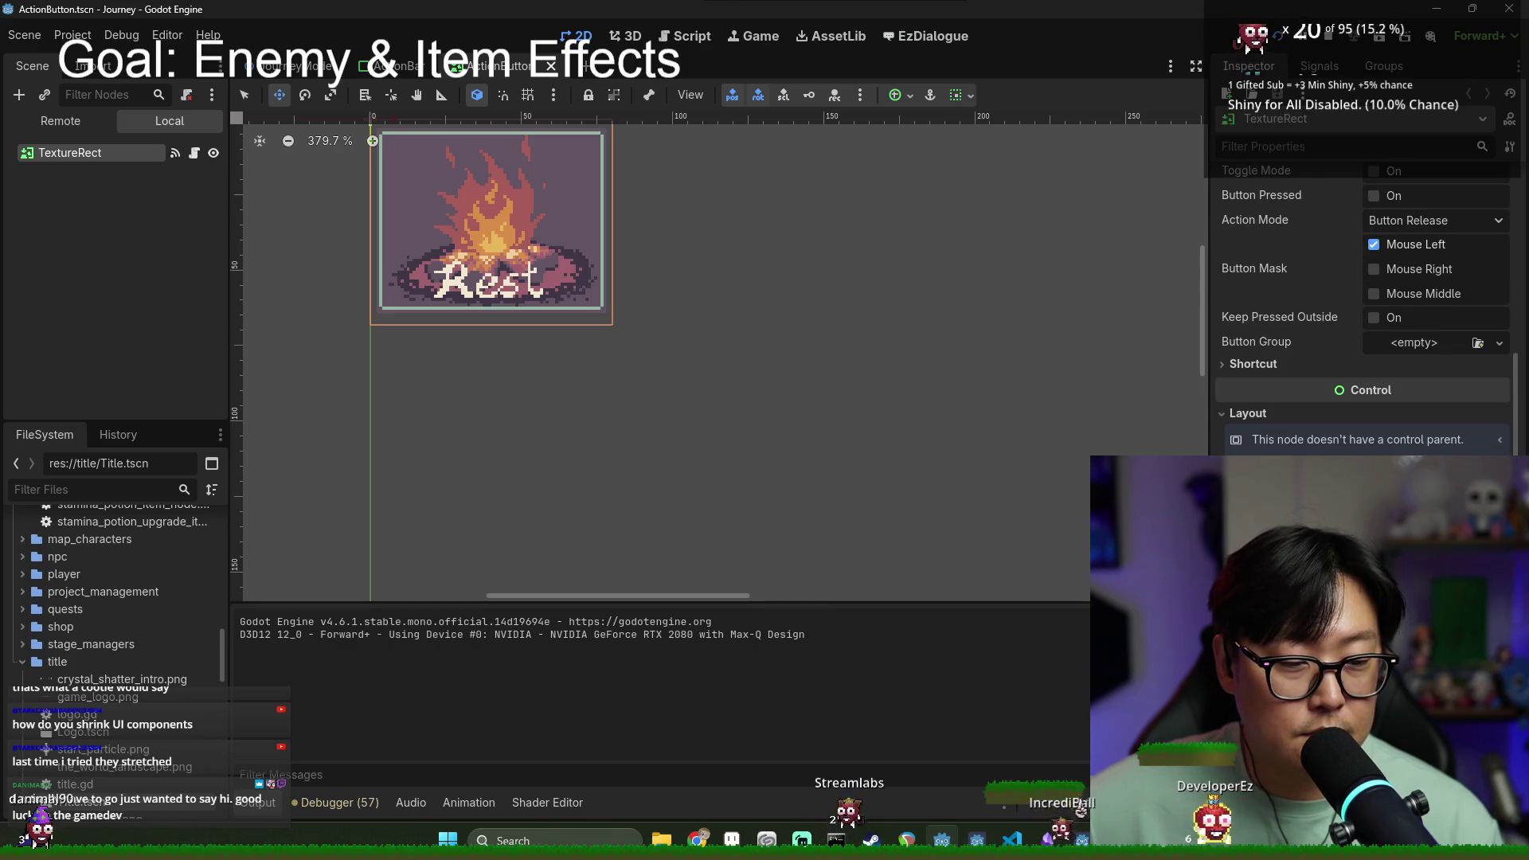
pyautogui.scroll(-5, 1362, 318)
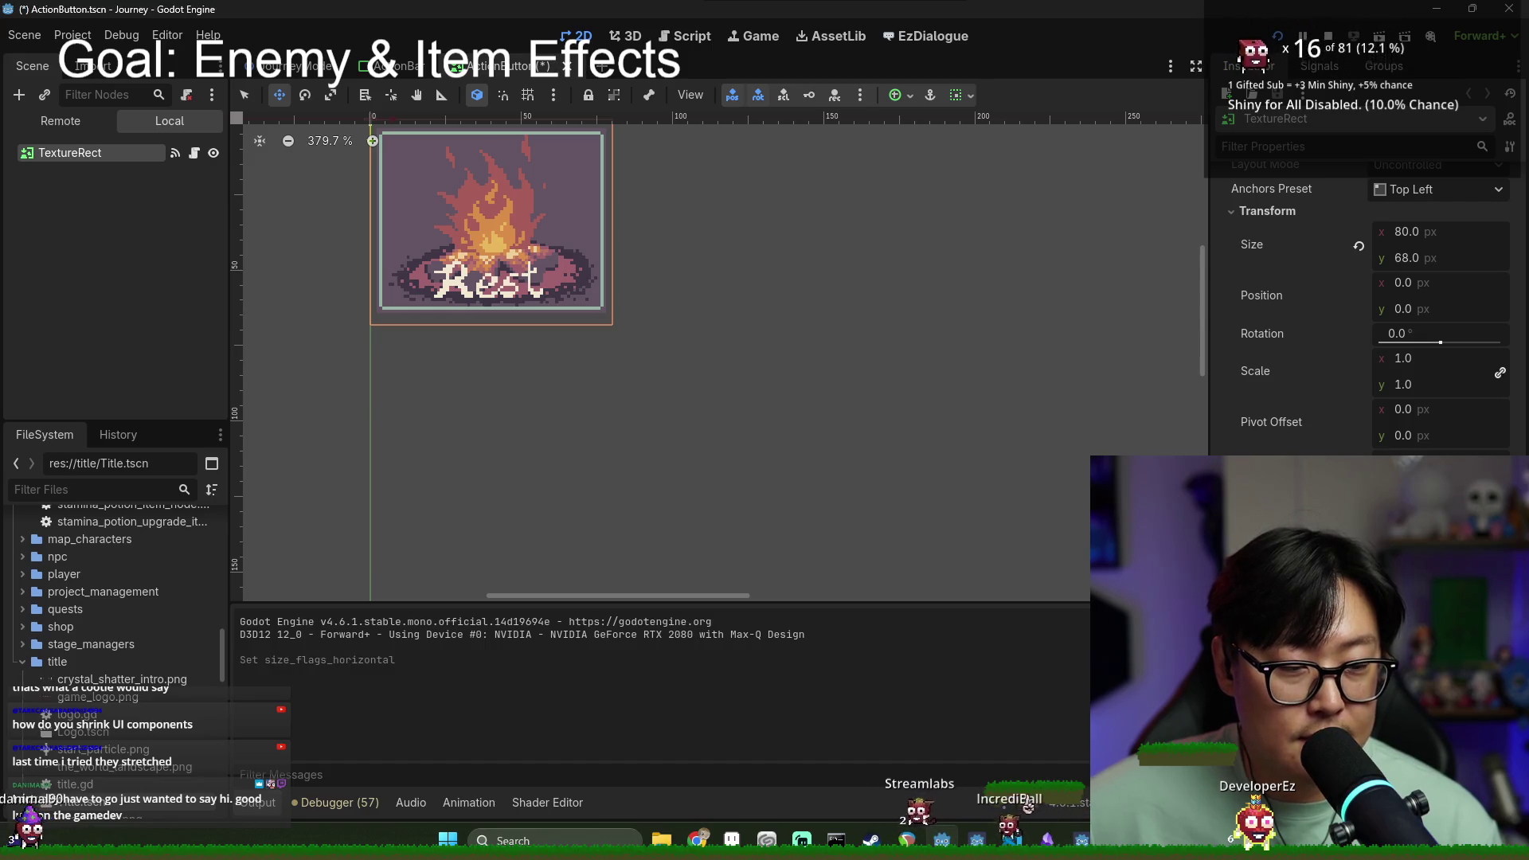
pyautogui.hotkey('ctrl', 's')
# In ActionBar, make Rest and Shop visible and Explore hidden, then return to JourneyMode
pyautogui.click(391, 66)
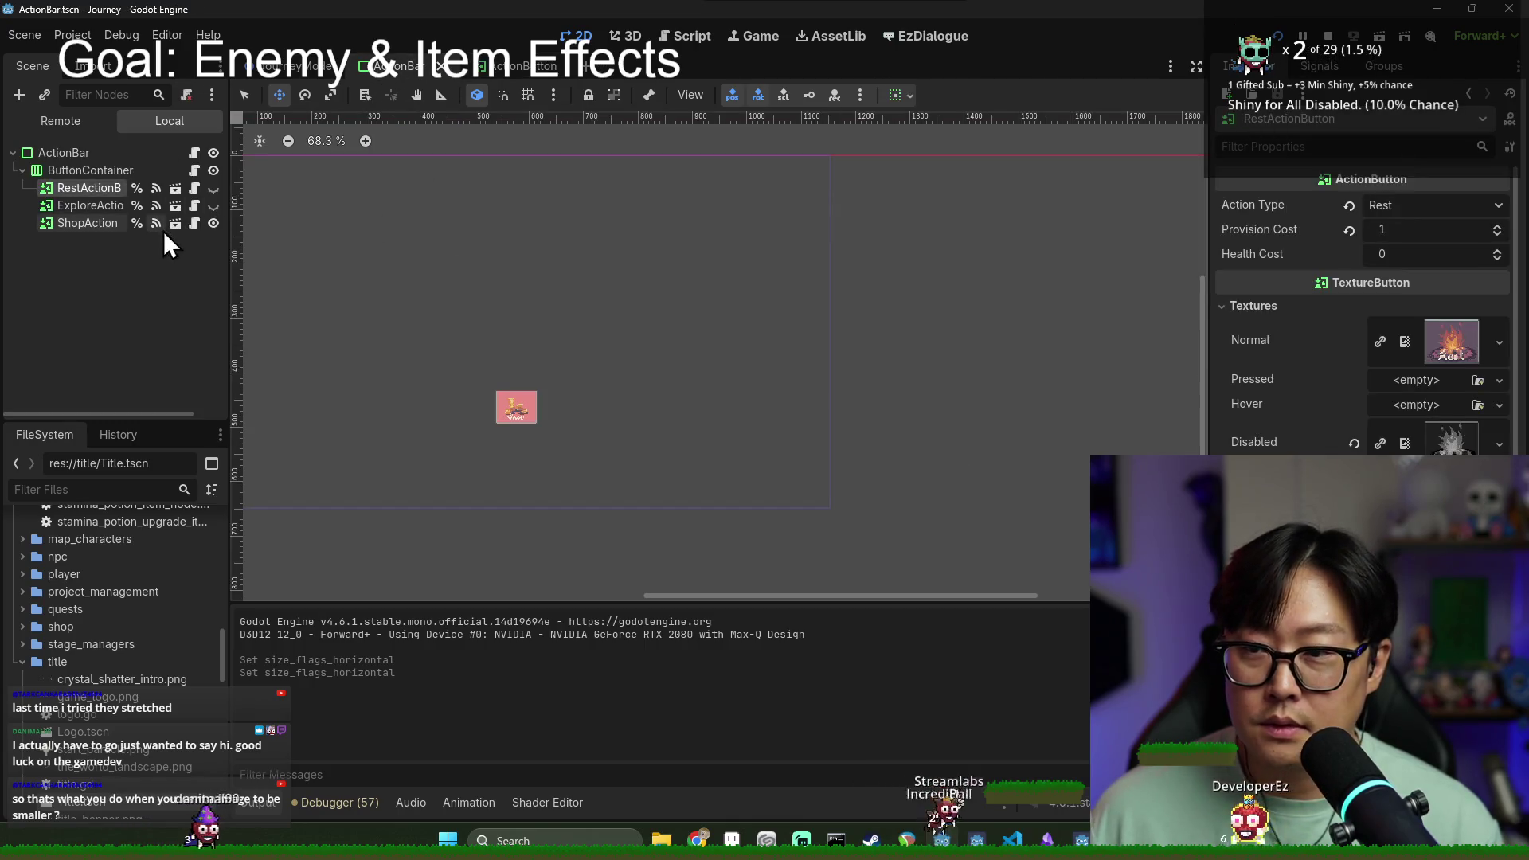
pyautogui.click(212, 203)
pyautogui.click(213, 188)
pyautogui.scroll(12, 567, 402)
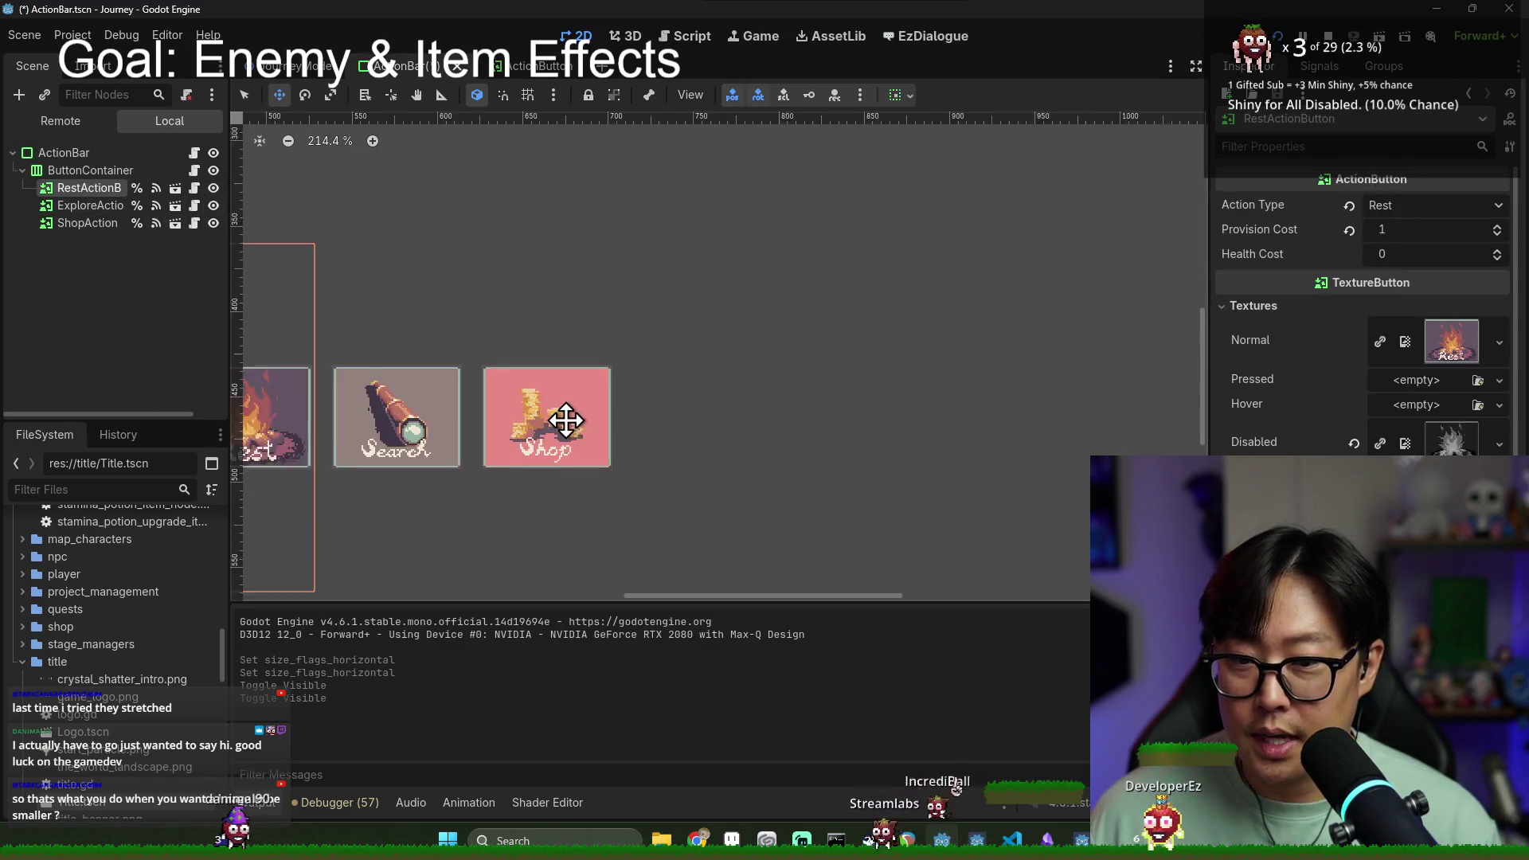
pyautogui.scroll(-3, 717, 398)
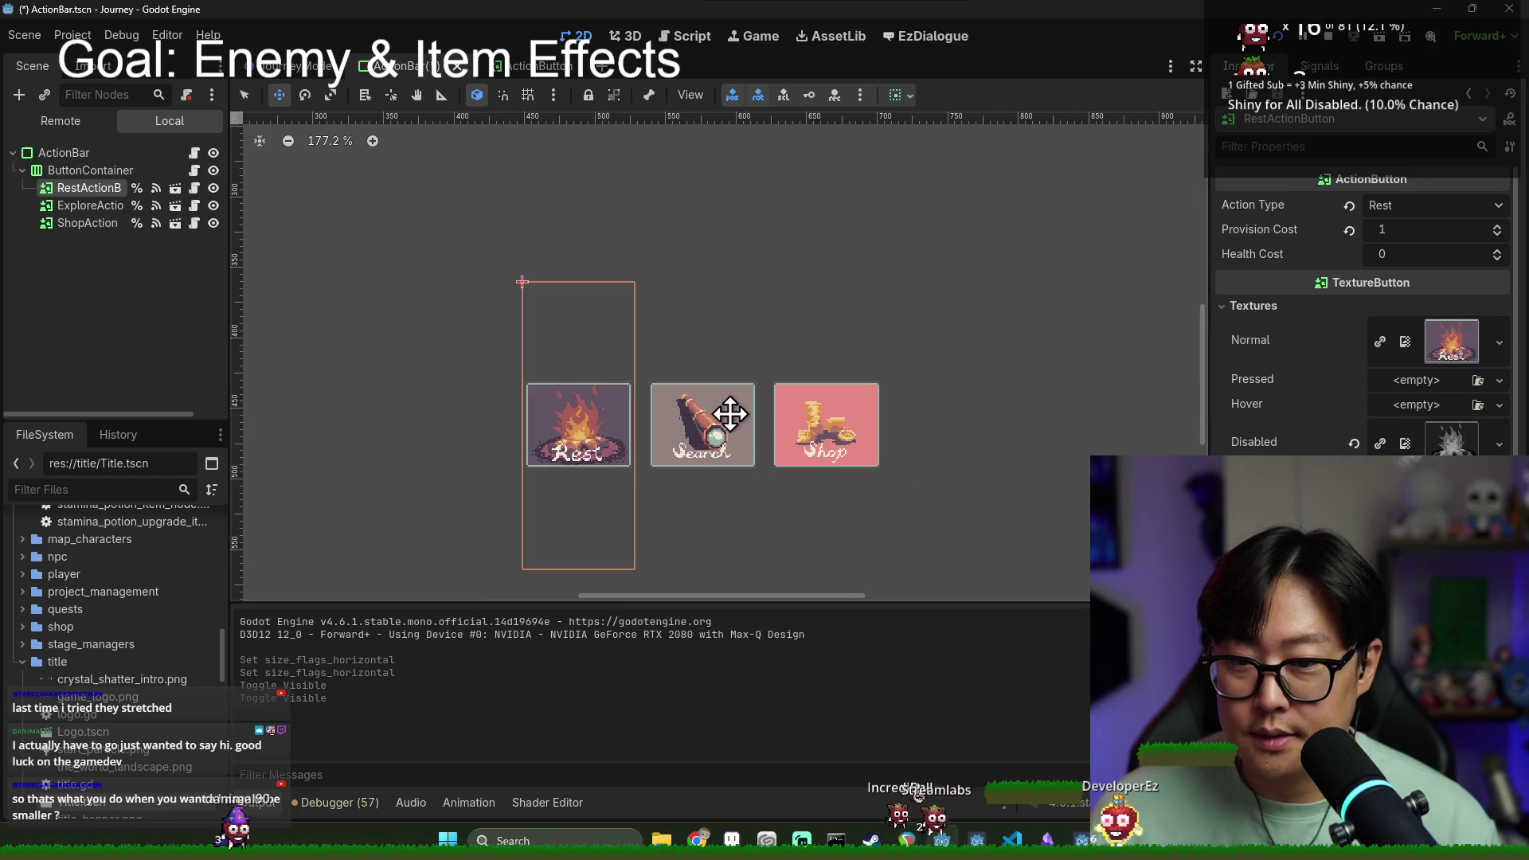
pyautogui.click(213, 206)
pyautogui.click(215, 223)
pyautogui.click(212, 188)
pyautogui.scroll(-2, 485, 297)
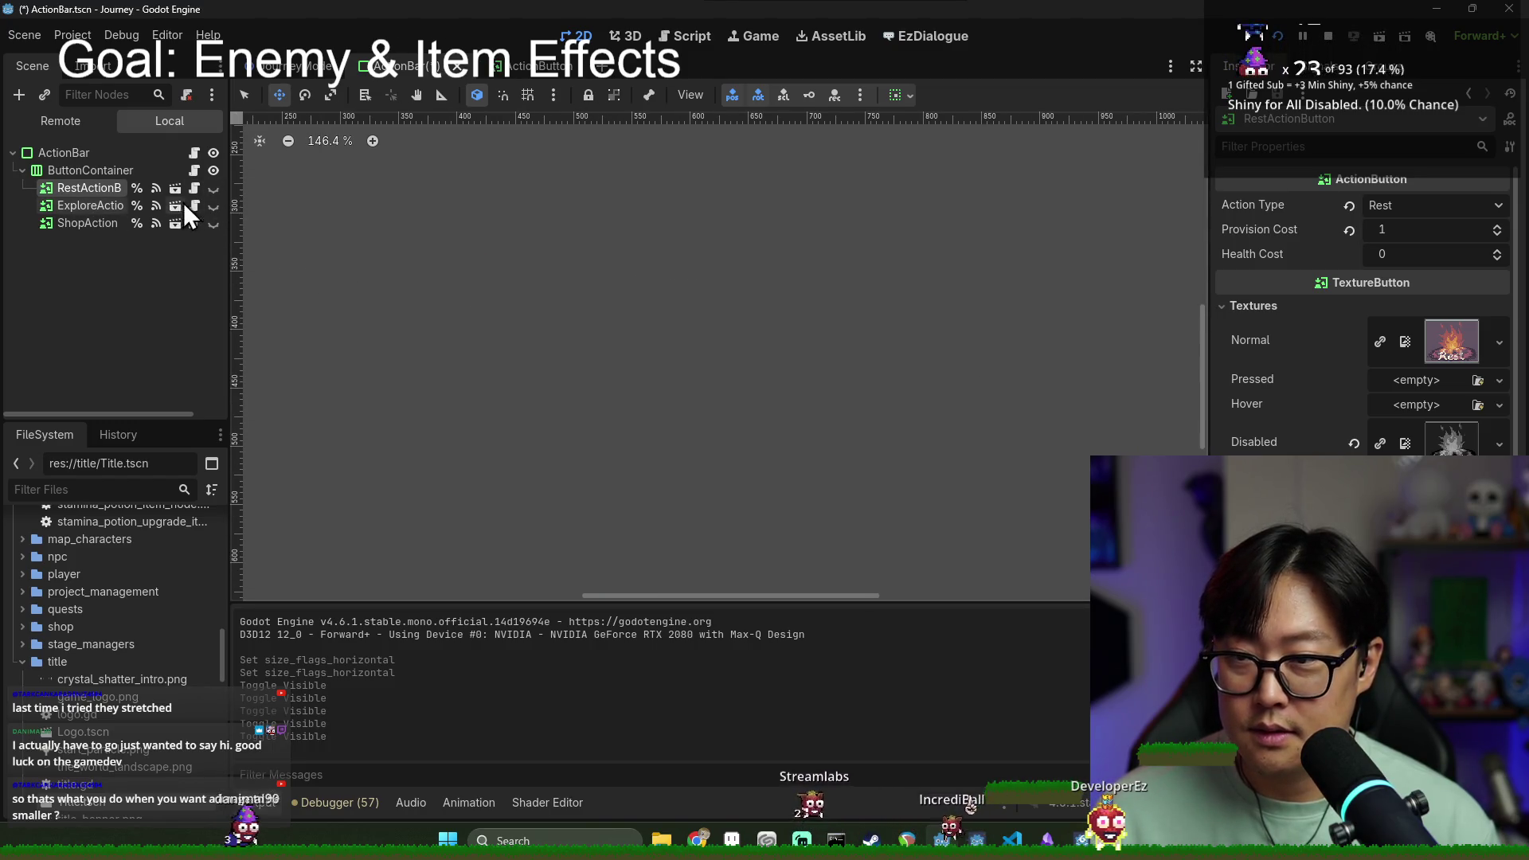
pyautogui.click(214, 206)
pyautogui.click(220, 222)
pyautogui.click(212, 190)
pyautogui.click(212, 206)
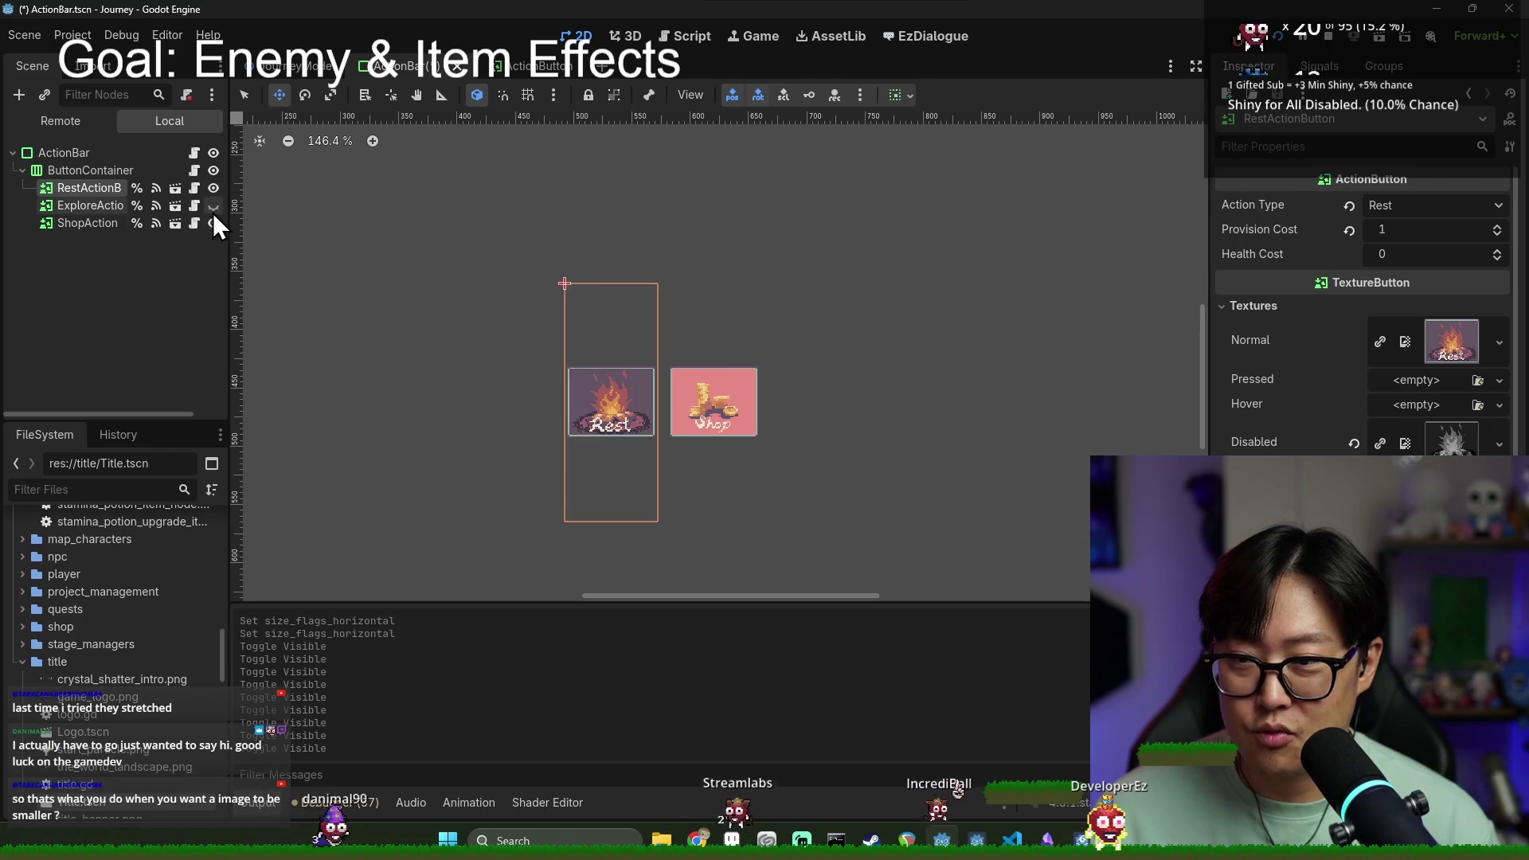
pyautogui.click(303, 65)
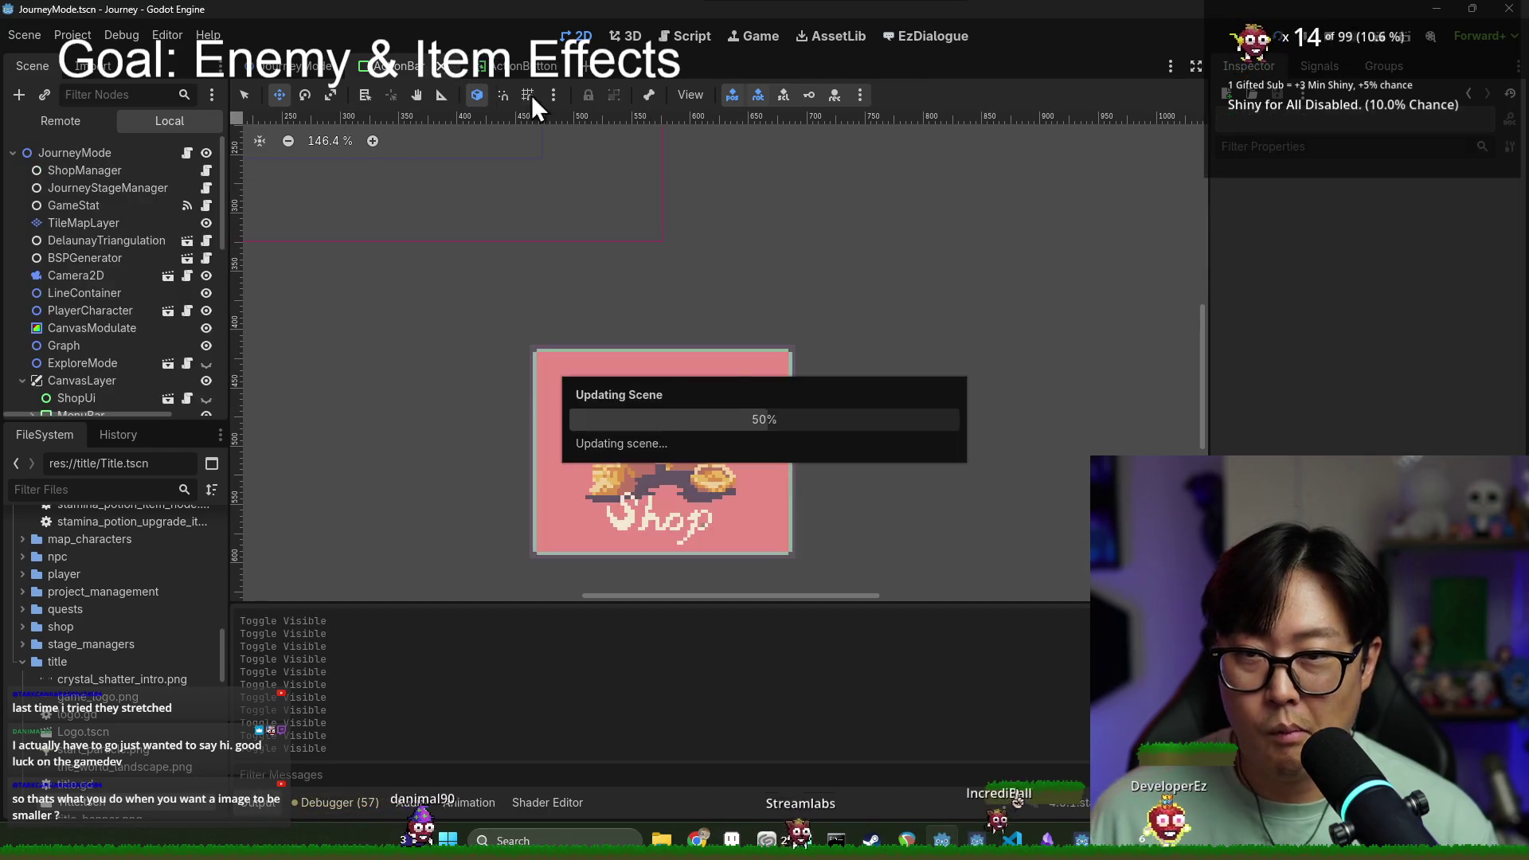
# Close the ActionBar and ActionButton scene tabs and save JourneyMode
pyautogui.click(402, 66)
pyautogui.click(447, 65)
pyautogui.hotkey('ctrl', 'shift', 'w')
pyautogui.hotkey('ctrl', 's')
# Test-run the game with F5, stop it with F8, and open ActionBar.tscn from its node
pyautogui.press('F5')
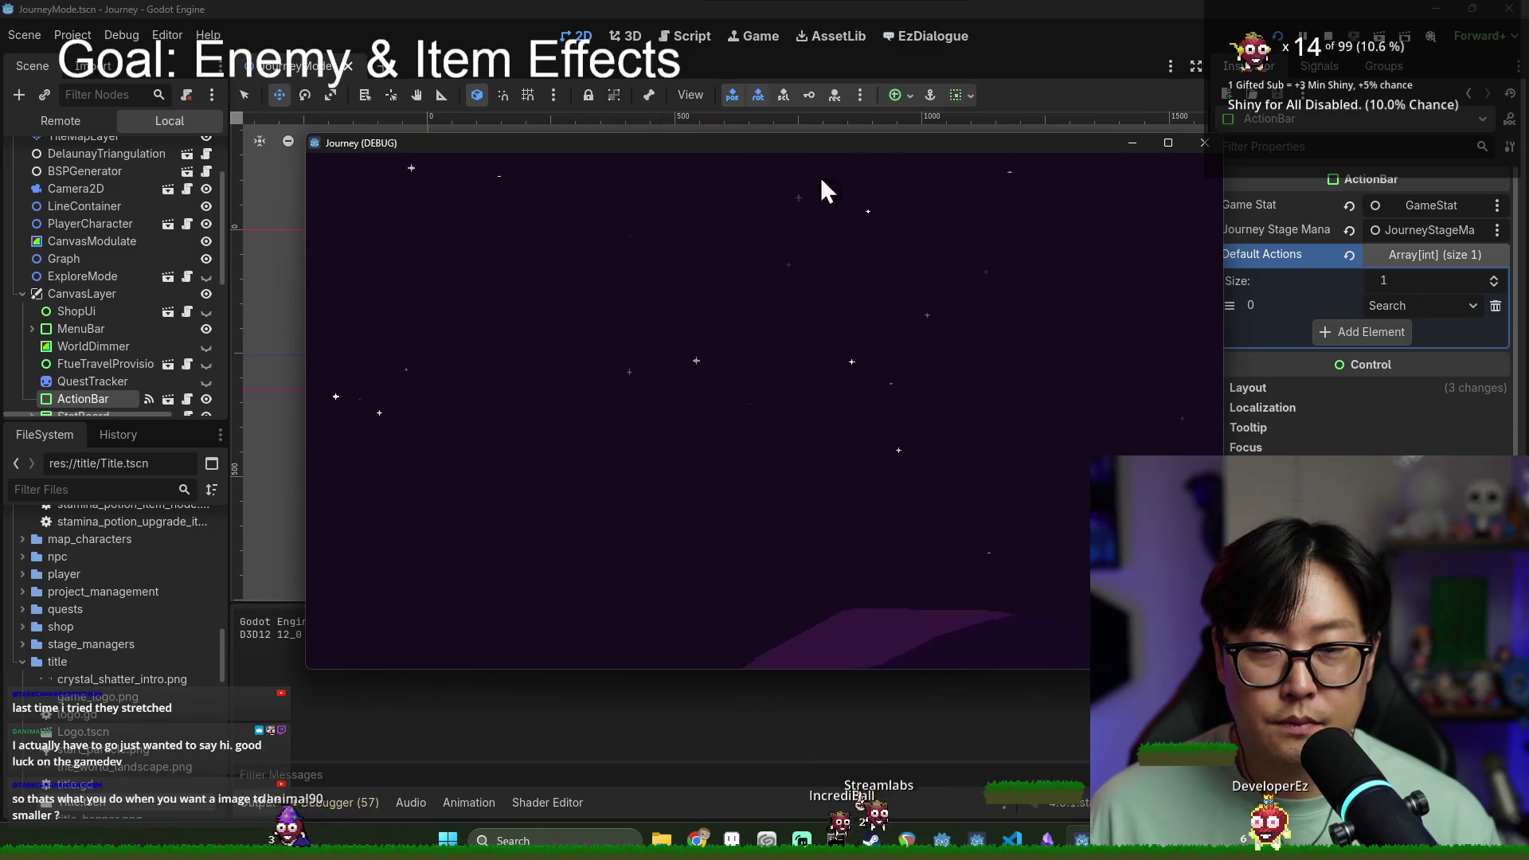
pyautogui.press('F8')
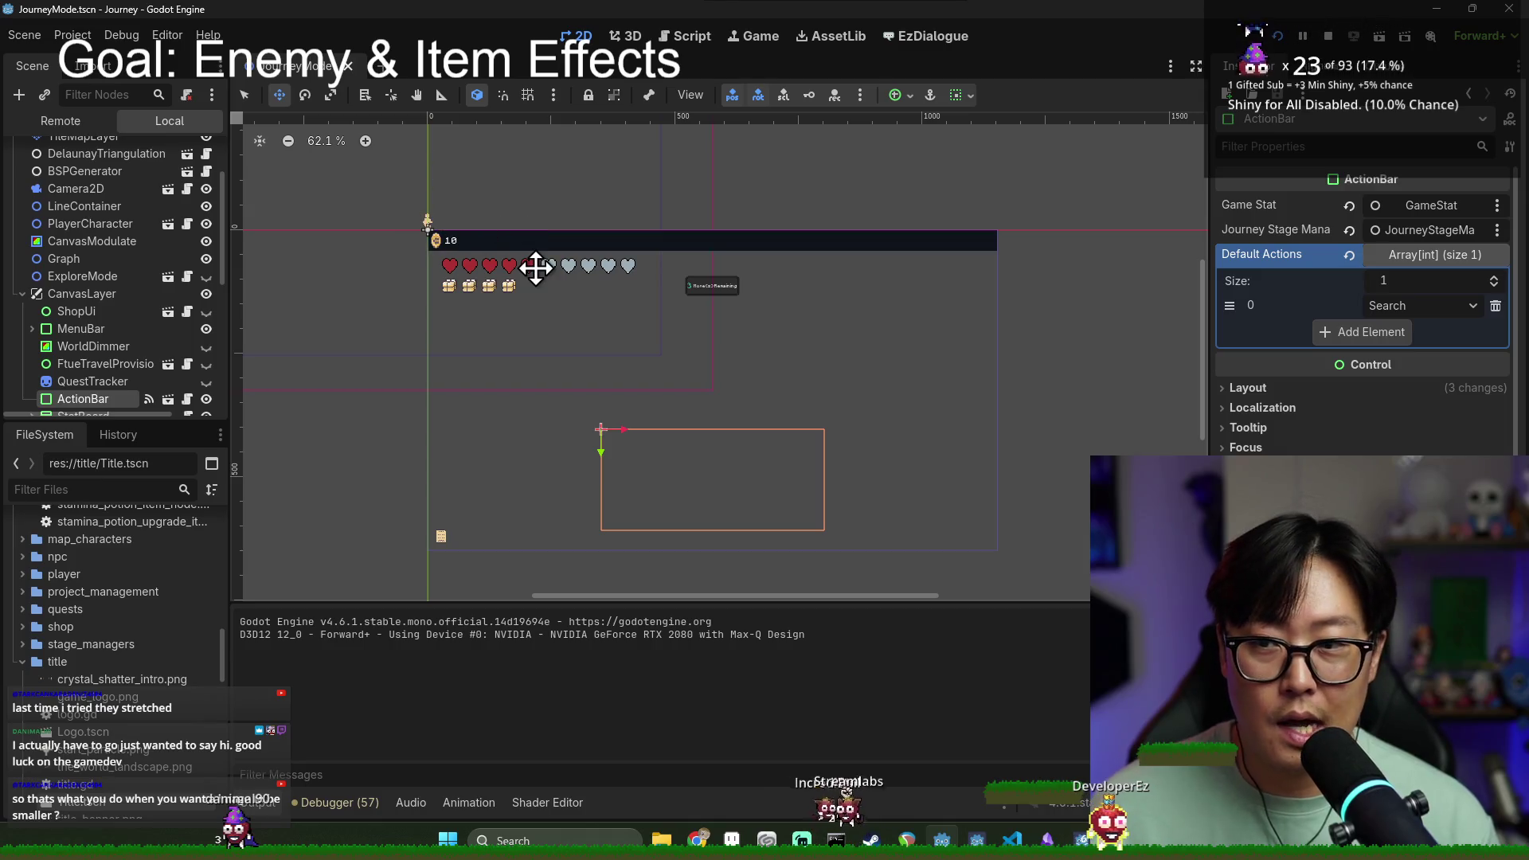
pyautogui.scroll(1, 379, 321)
pyautogui.scroll(-2, 401, 329)
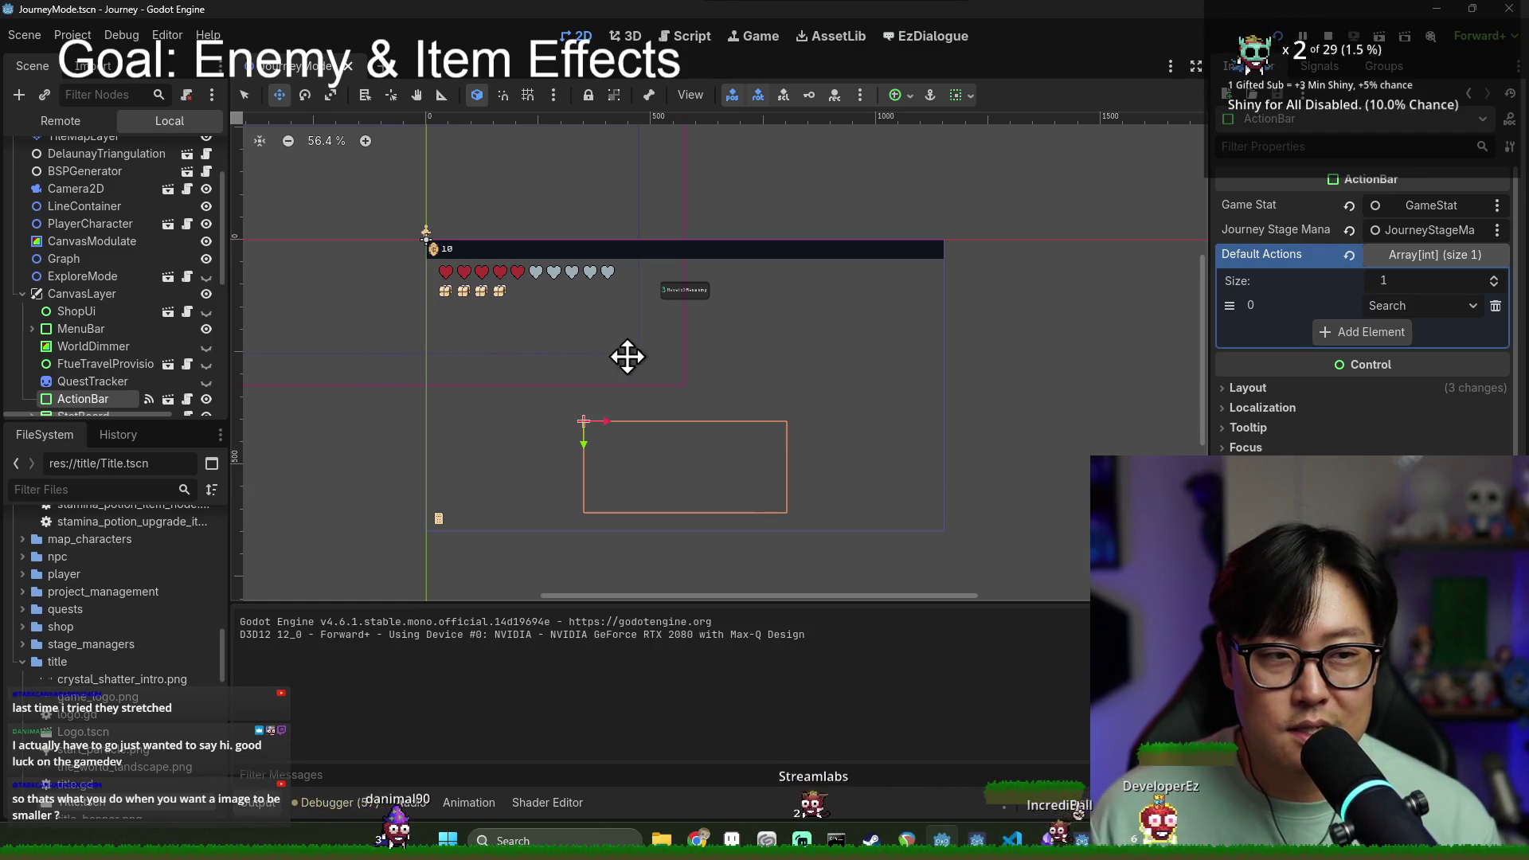
pyautogui.scroll(-2, 90, 392)
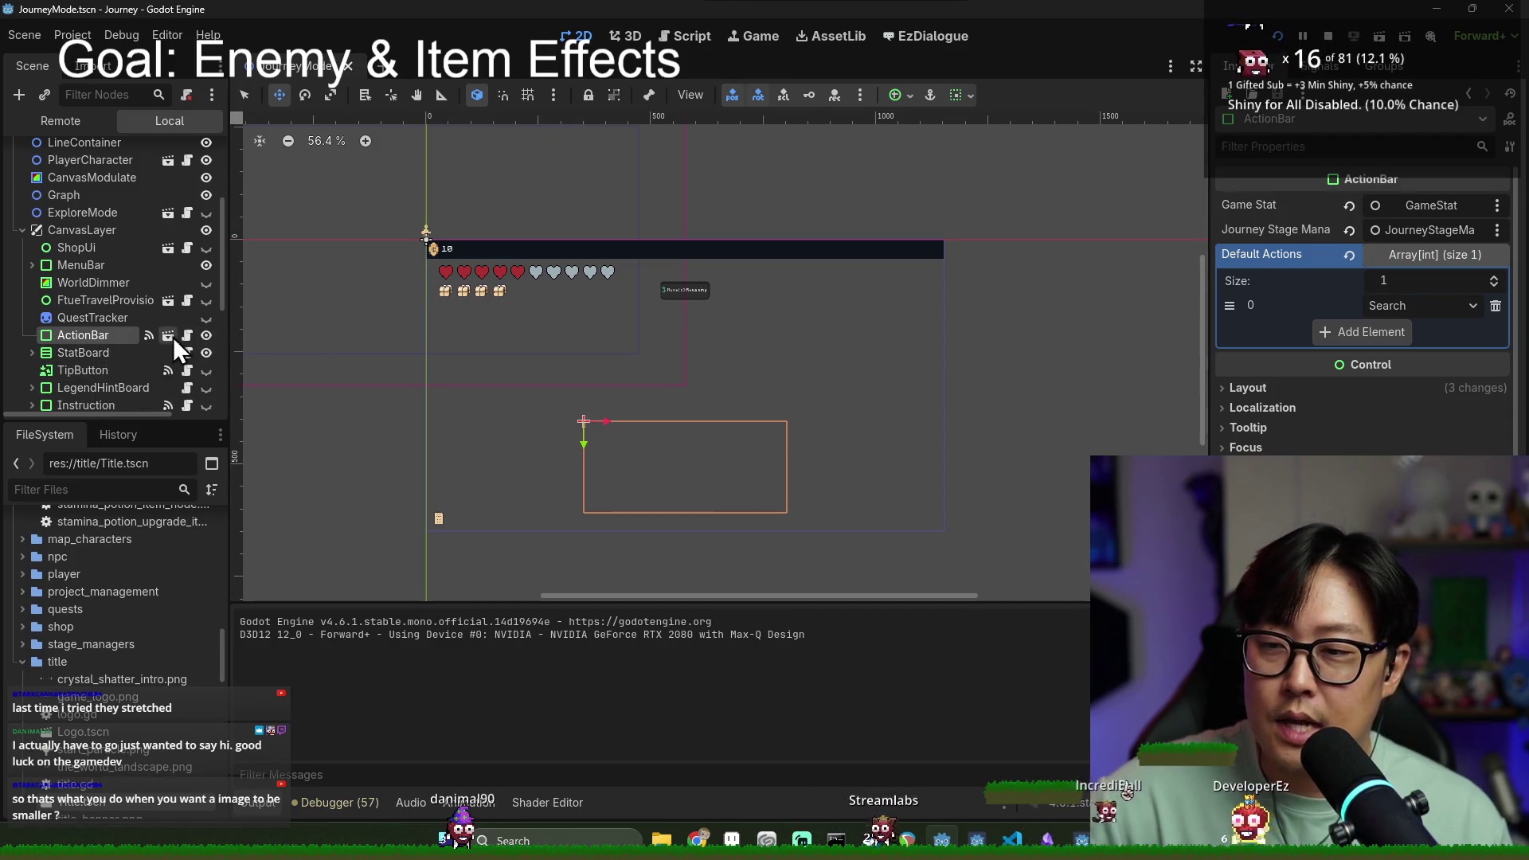
pyautogui.click(168, 335)
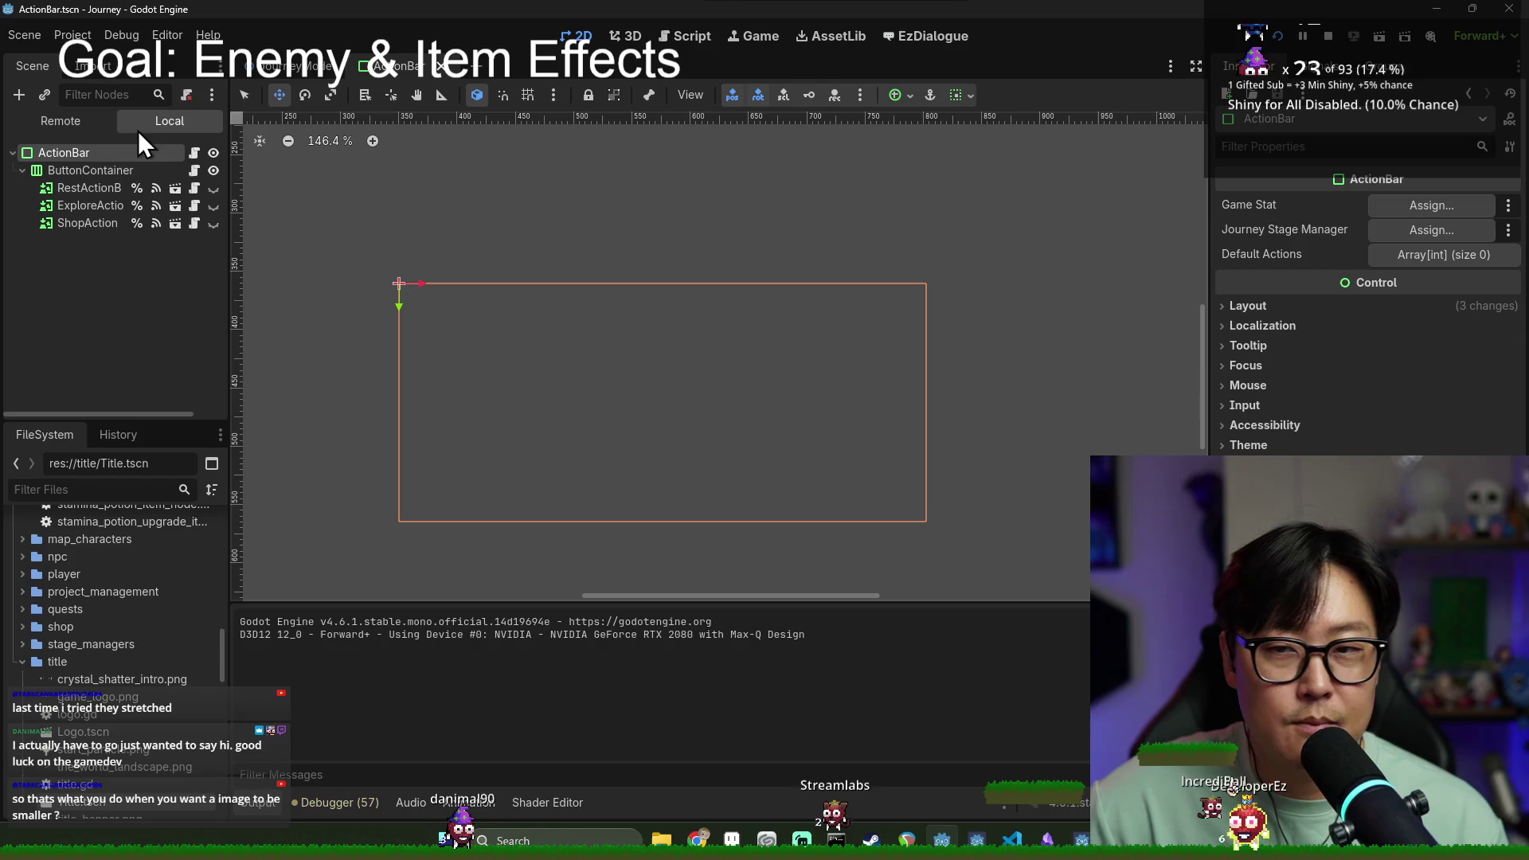
pyautogui.click(65, 189)
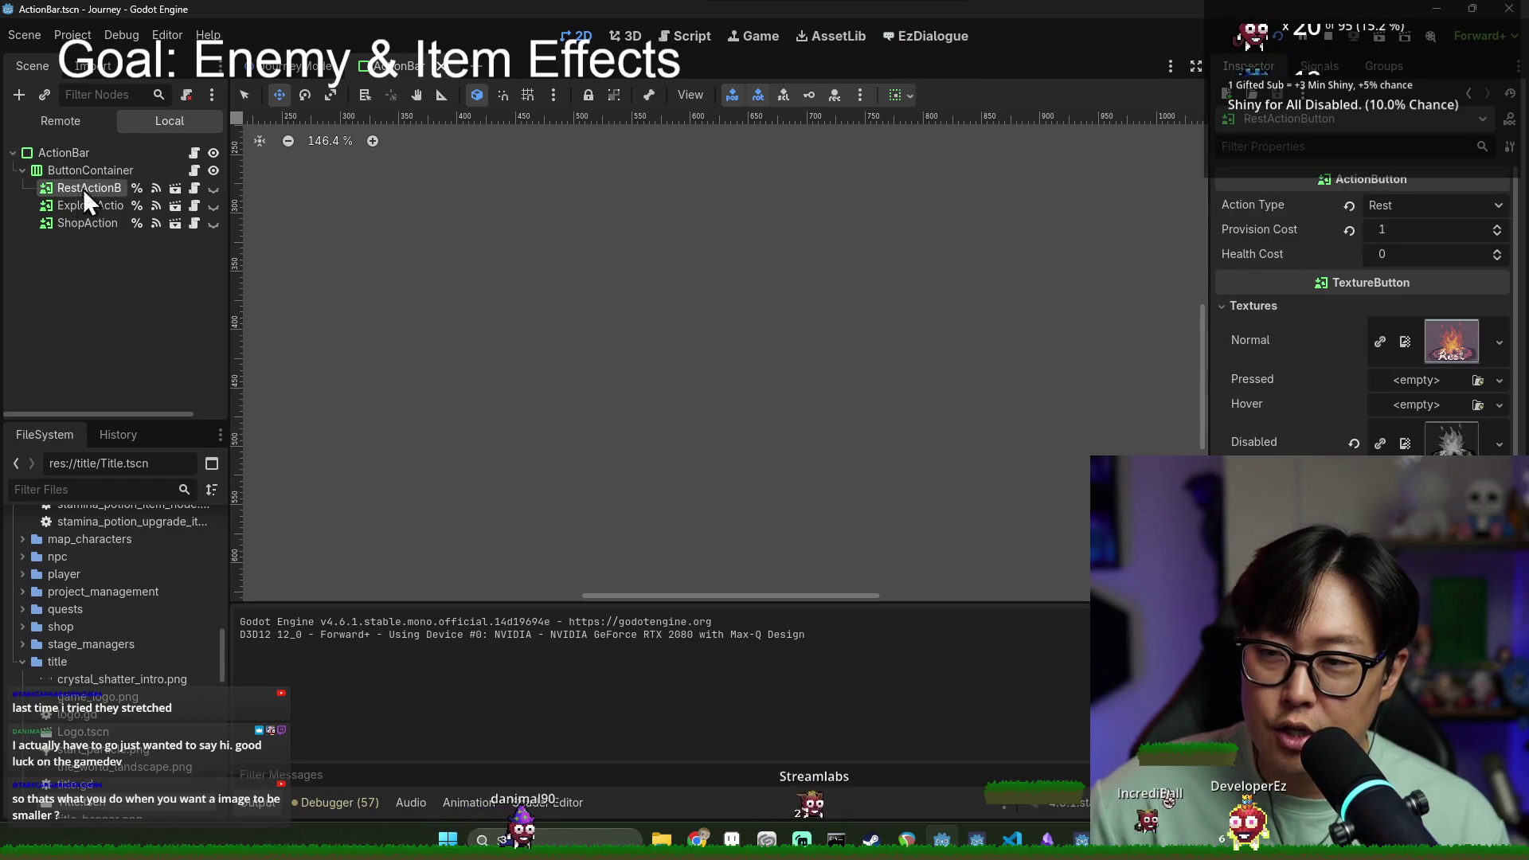
pyautogui.click(57, 171)
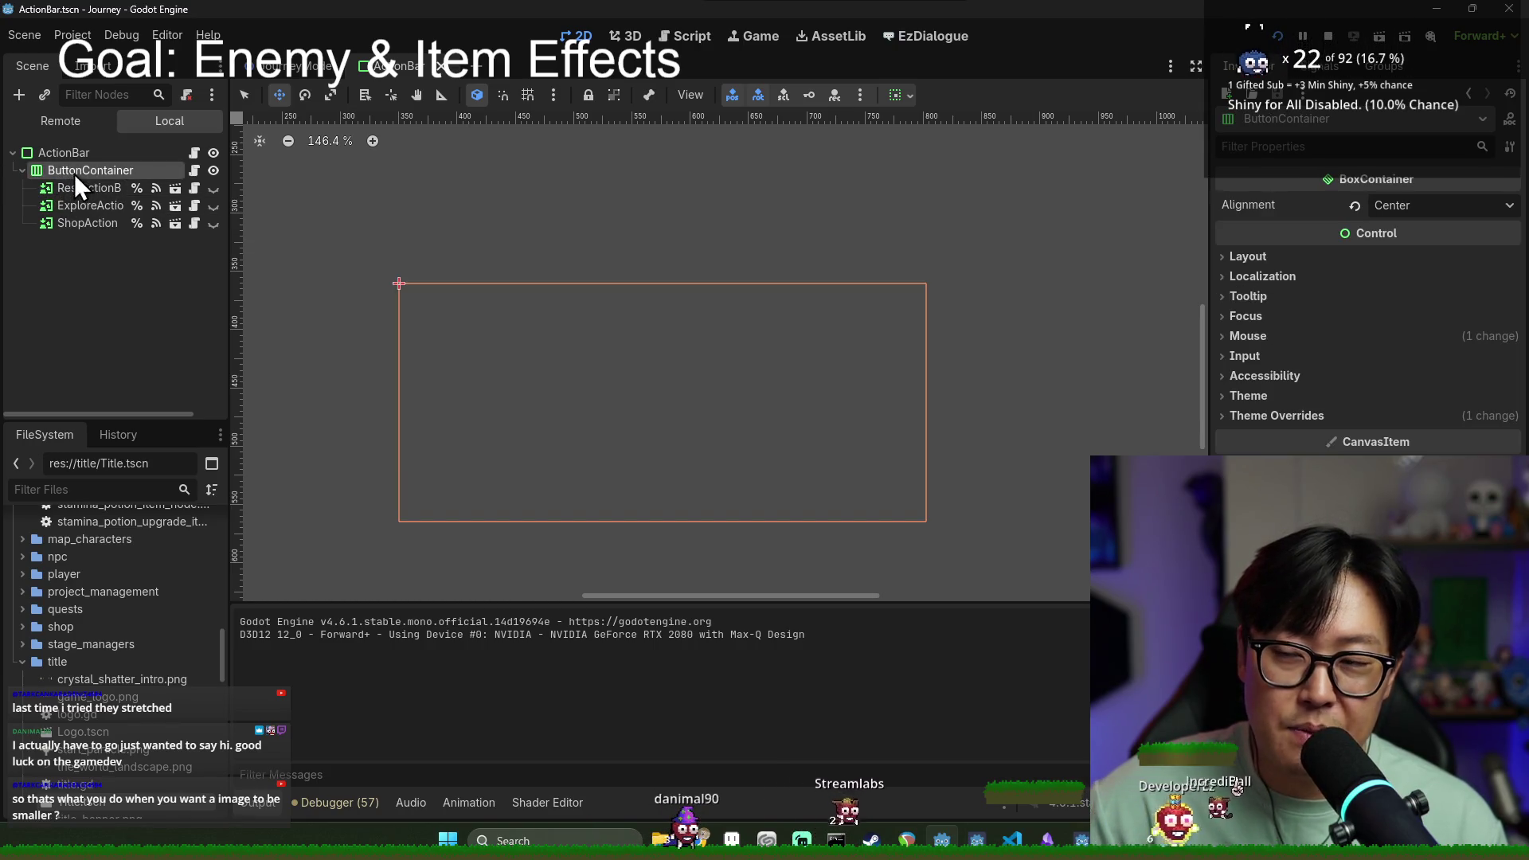
pyautogui.click(91, 184)
pyautogui.click(43, 170)
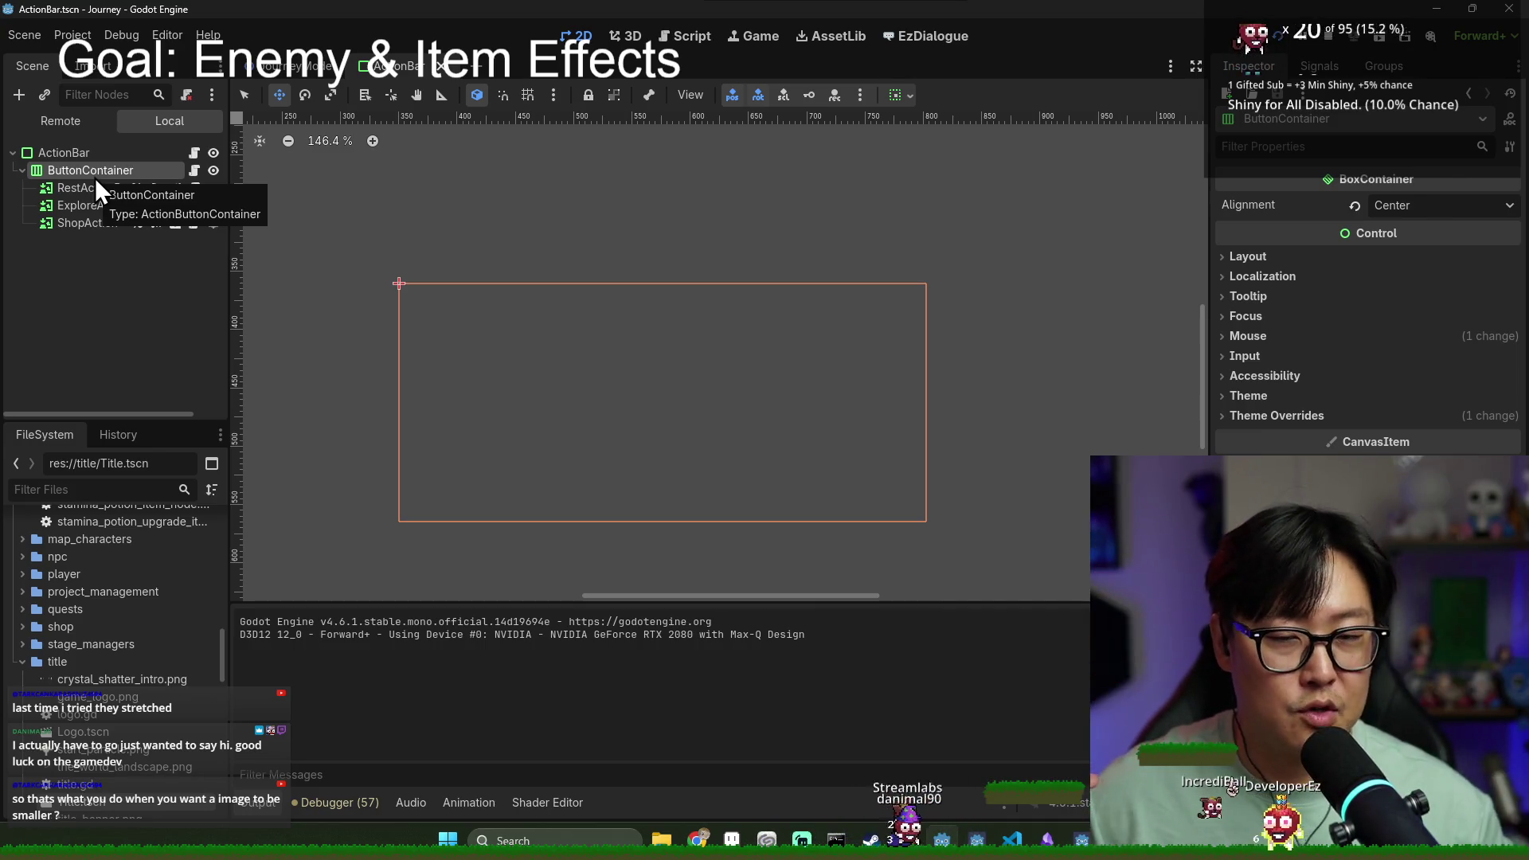
pyautogui.click(59, 190)
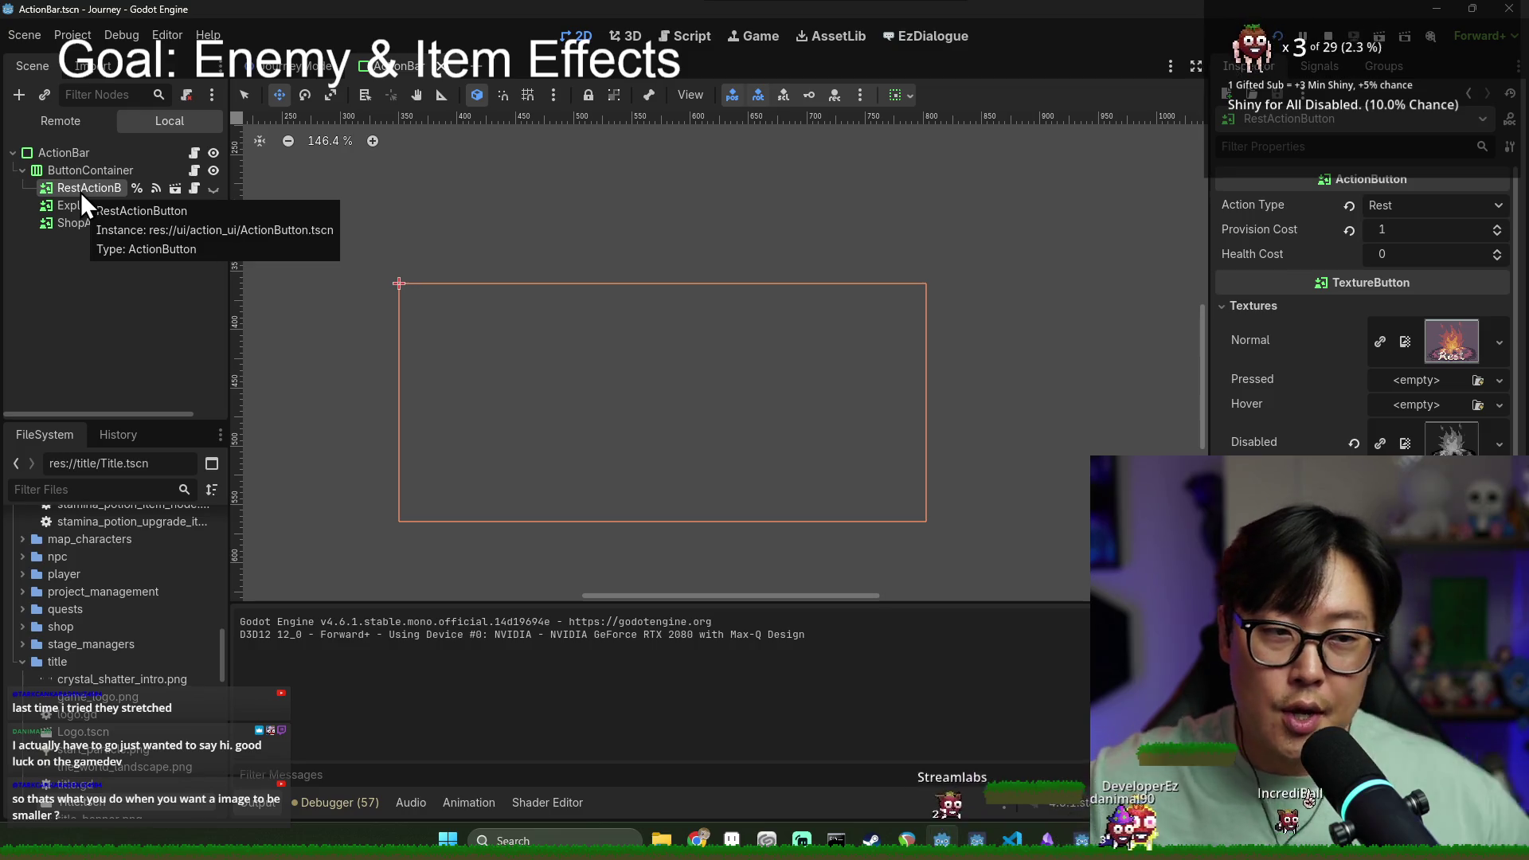
pyautogui.click(405, 308)
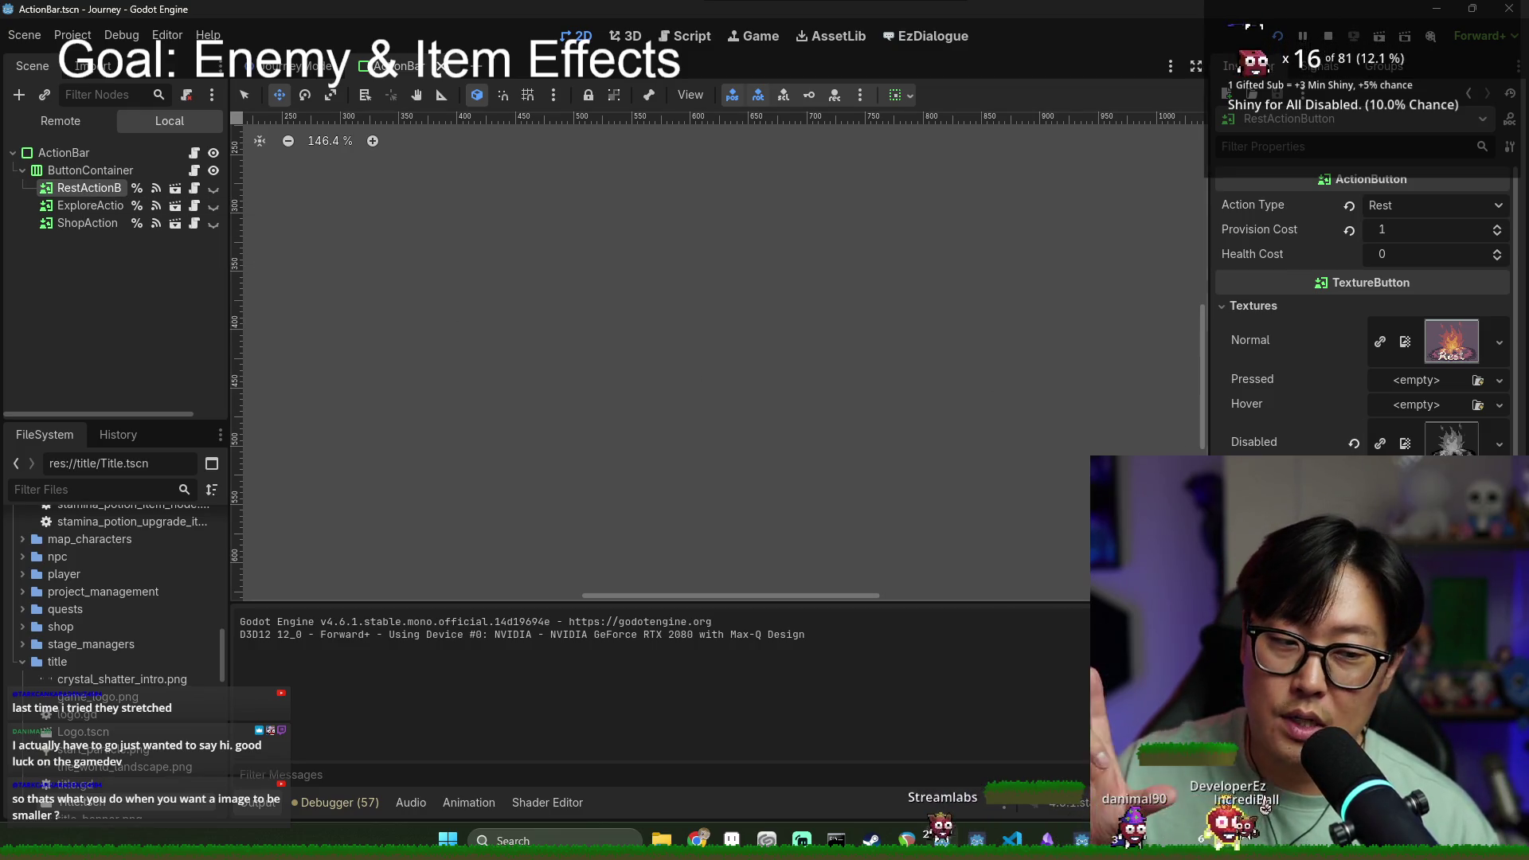
pyautogui.scroll(-10, 1362, 319)
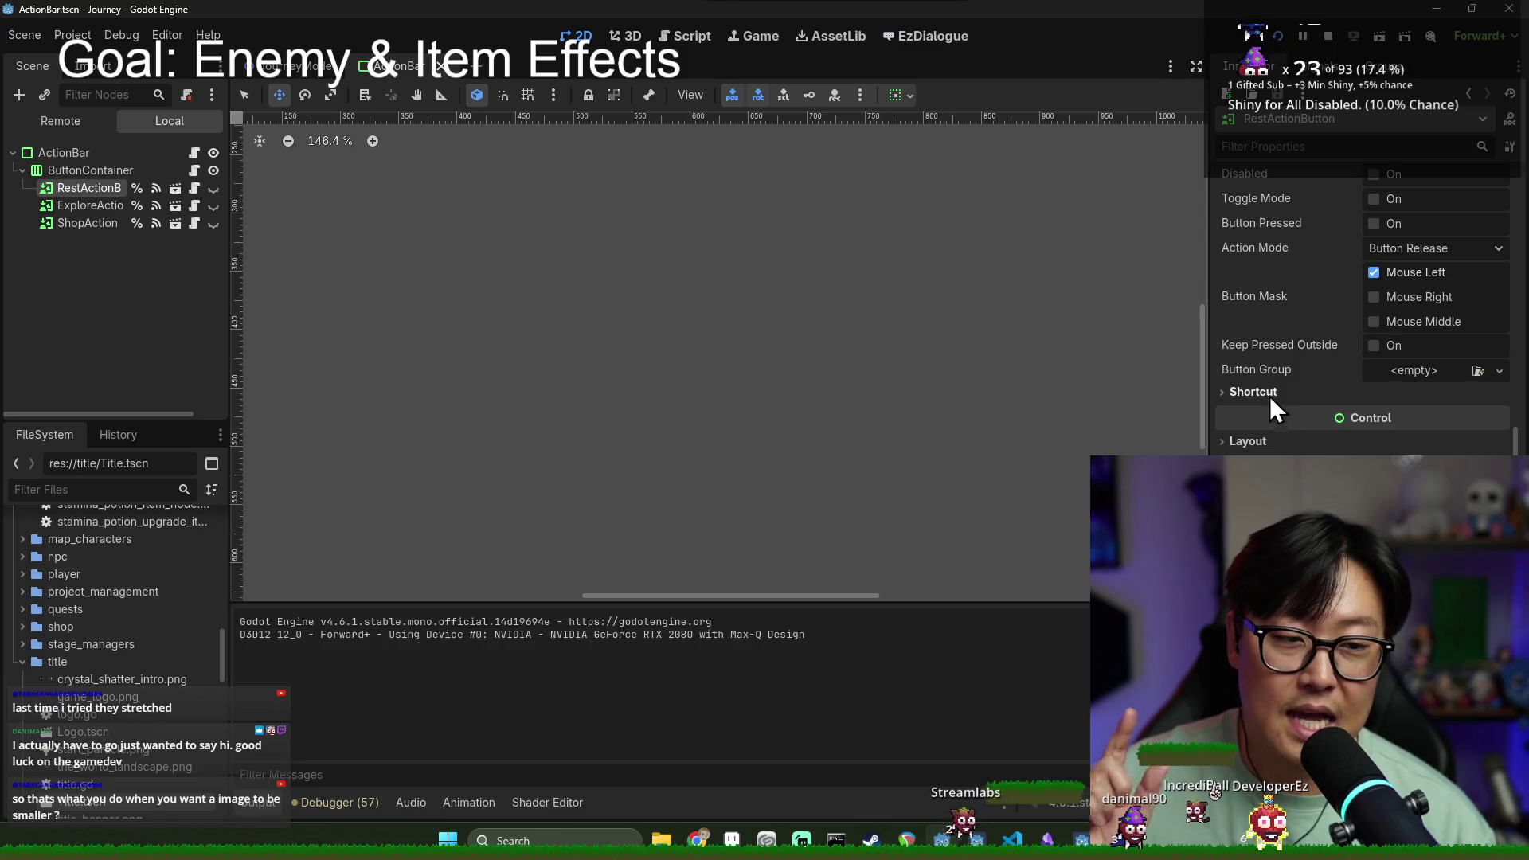
pyautogui.scroll(-2, 1272, 410)
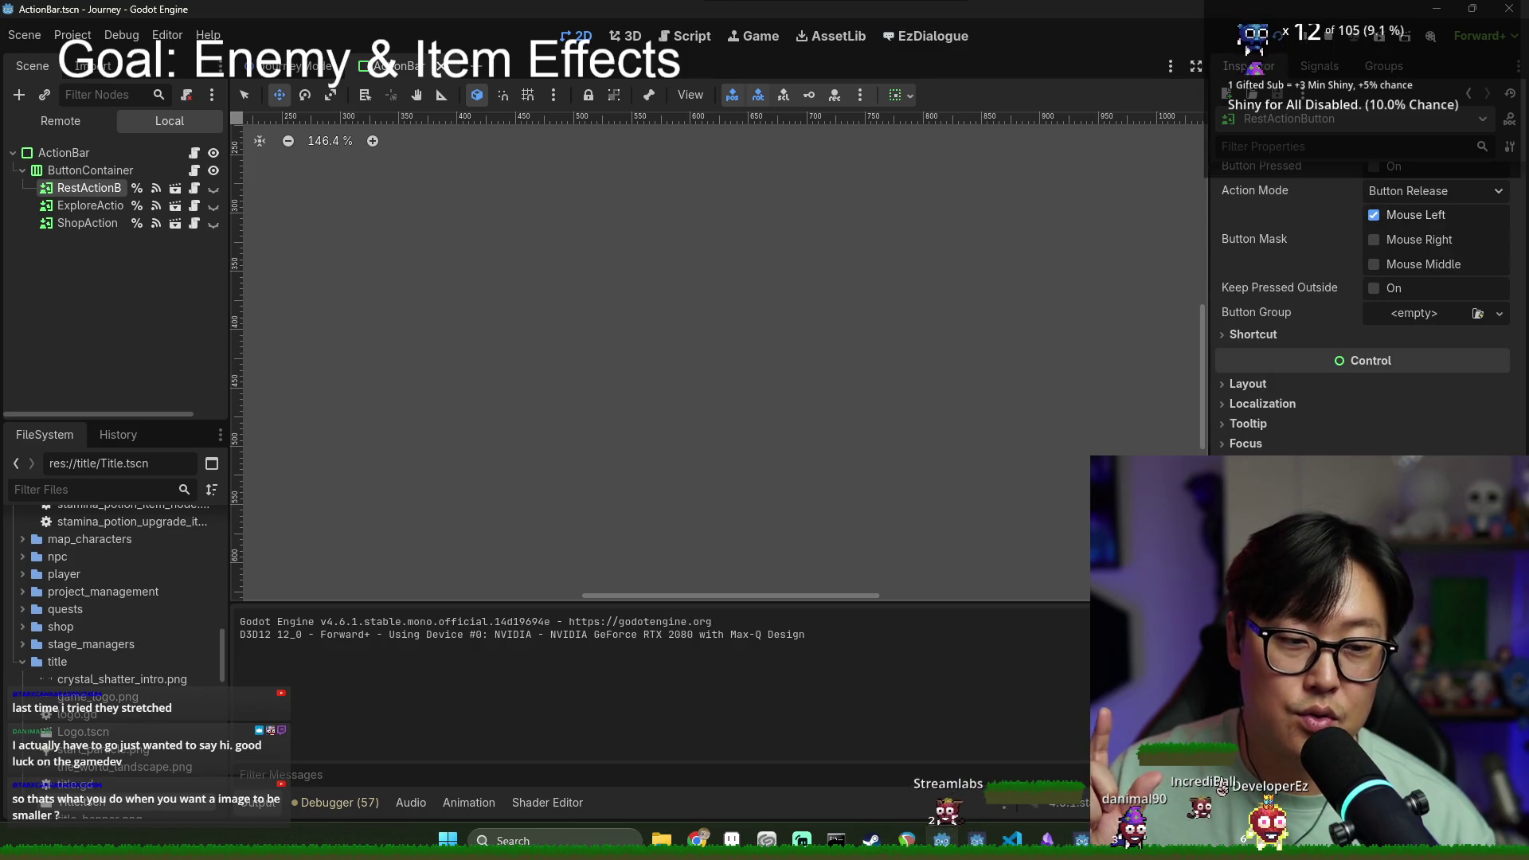
pyautogui.click(1274, 386)
pyautogui.scroll(8, 1362, 310)
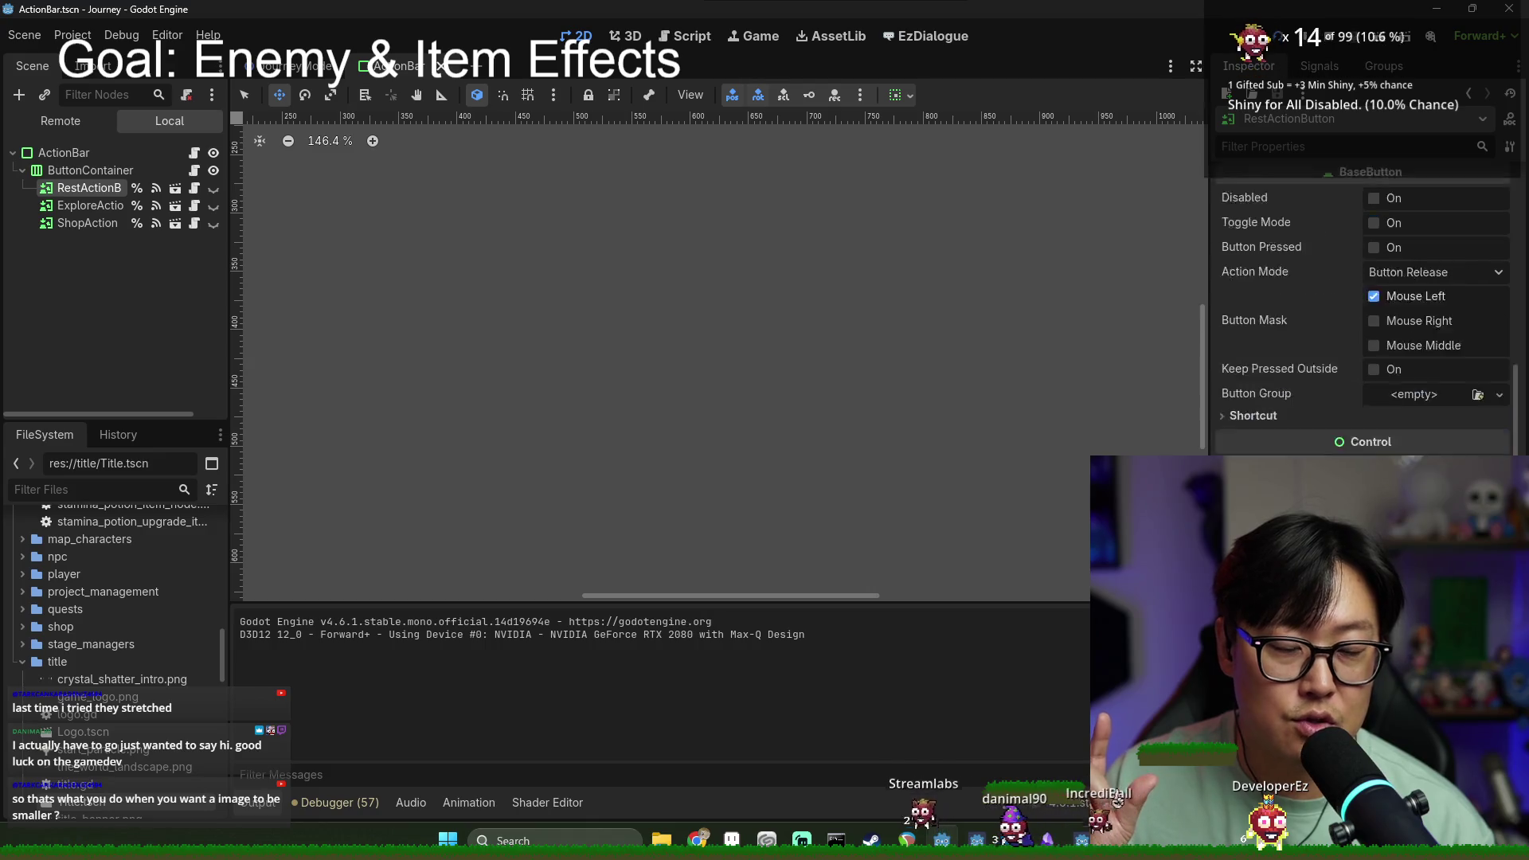
pyautogui.scroll(2, 1361, 382)
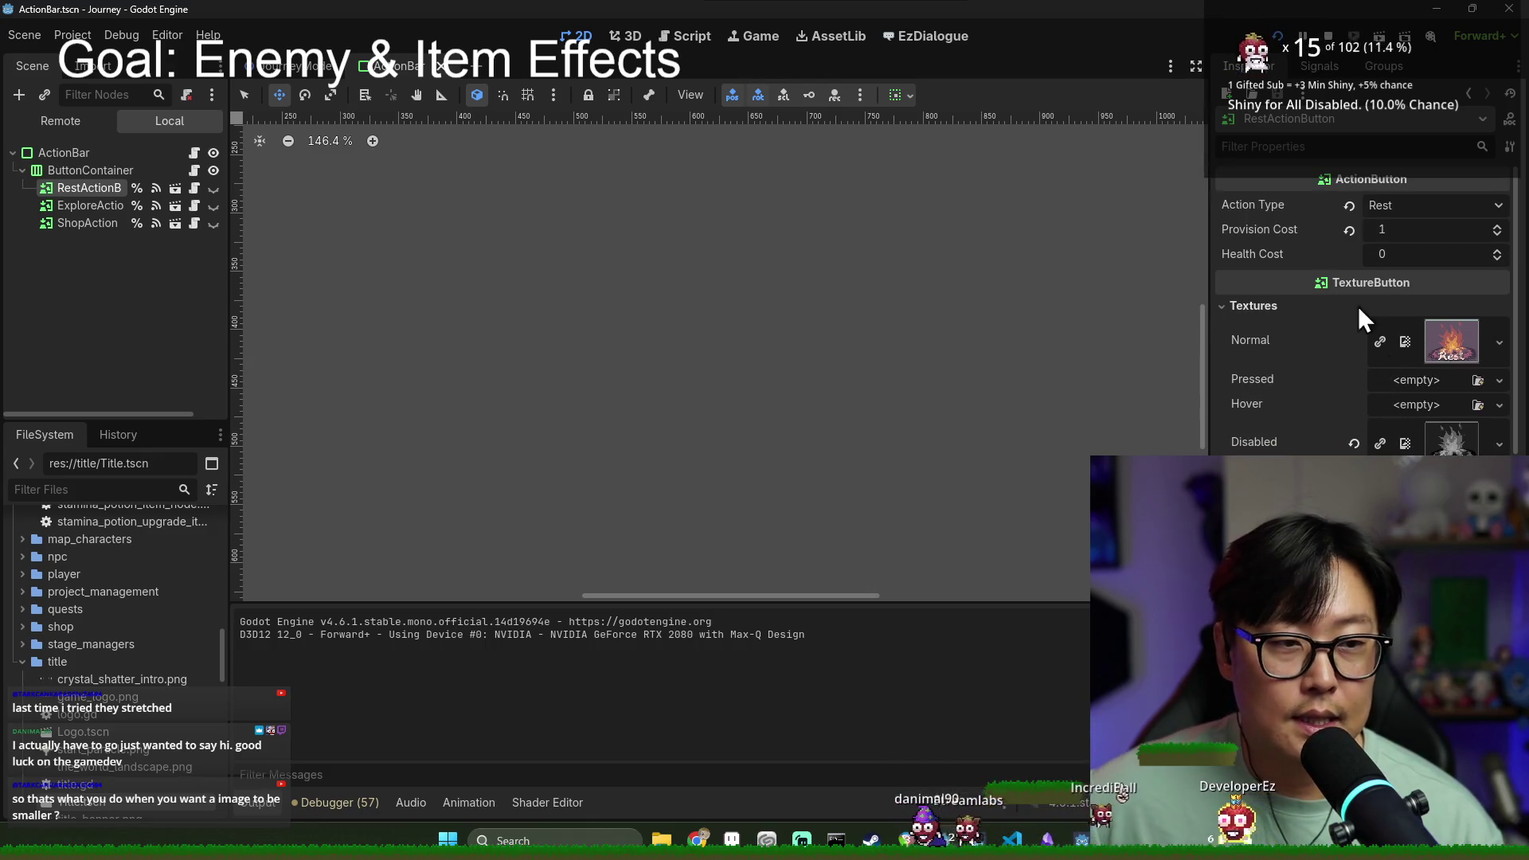
# Add a TextureRect child node under ButtonContainer
pyautogui.rightClick(117, 171)
pyautogui.click(151, 206)
pyautogui.write('texture')
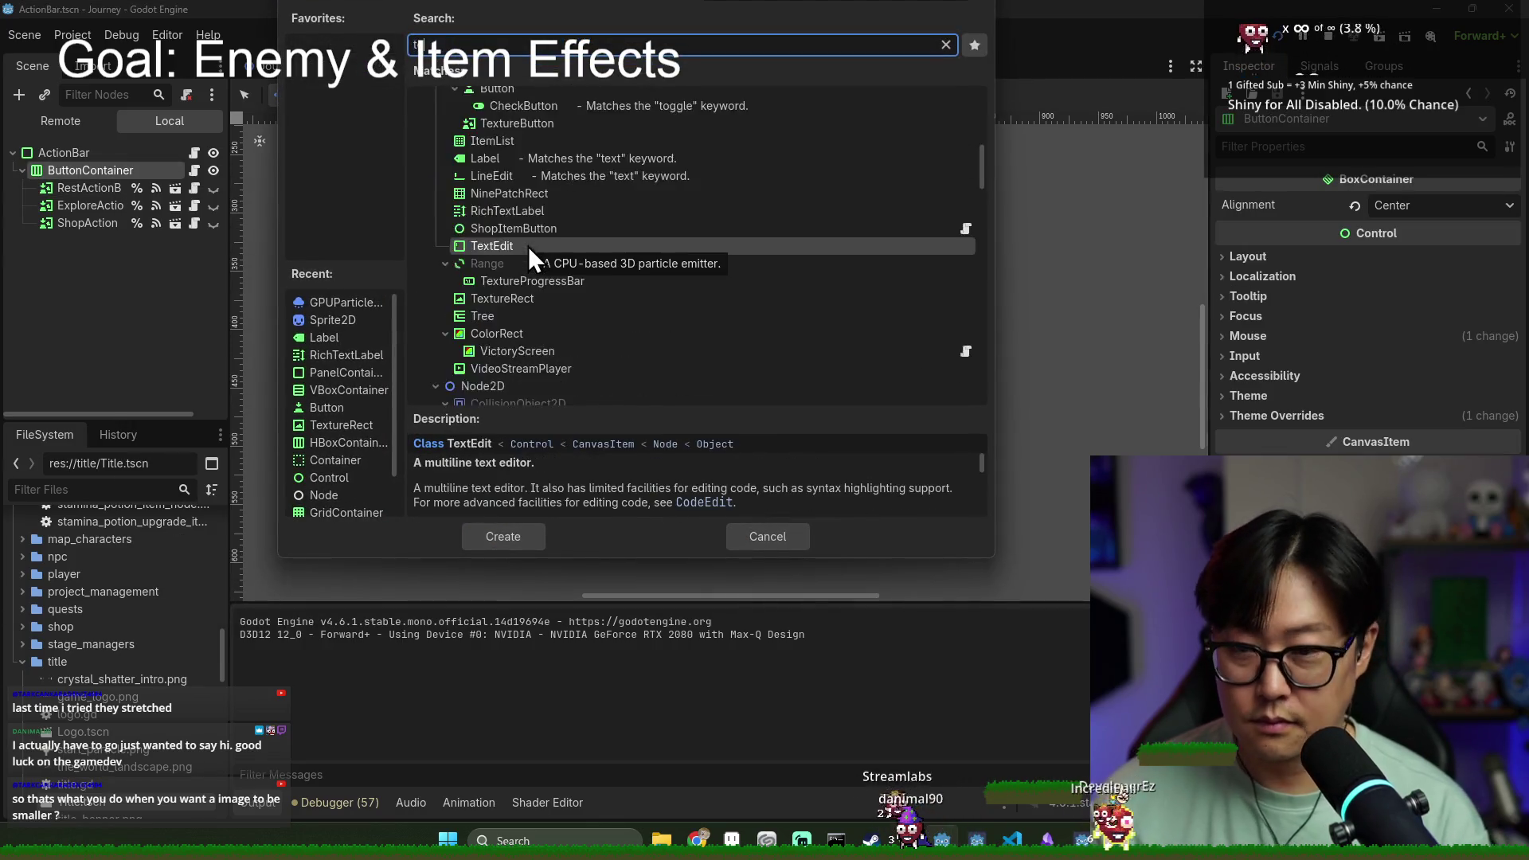
pyautogui.press('Return')
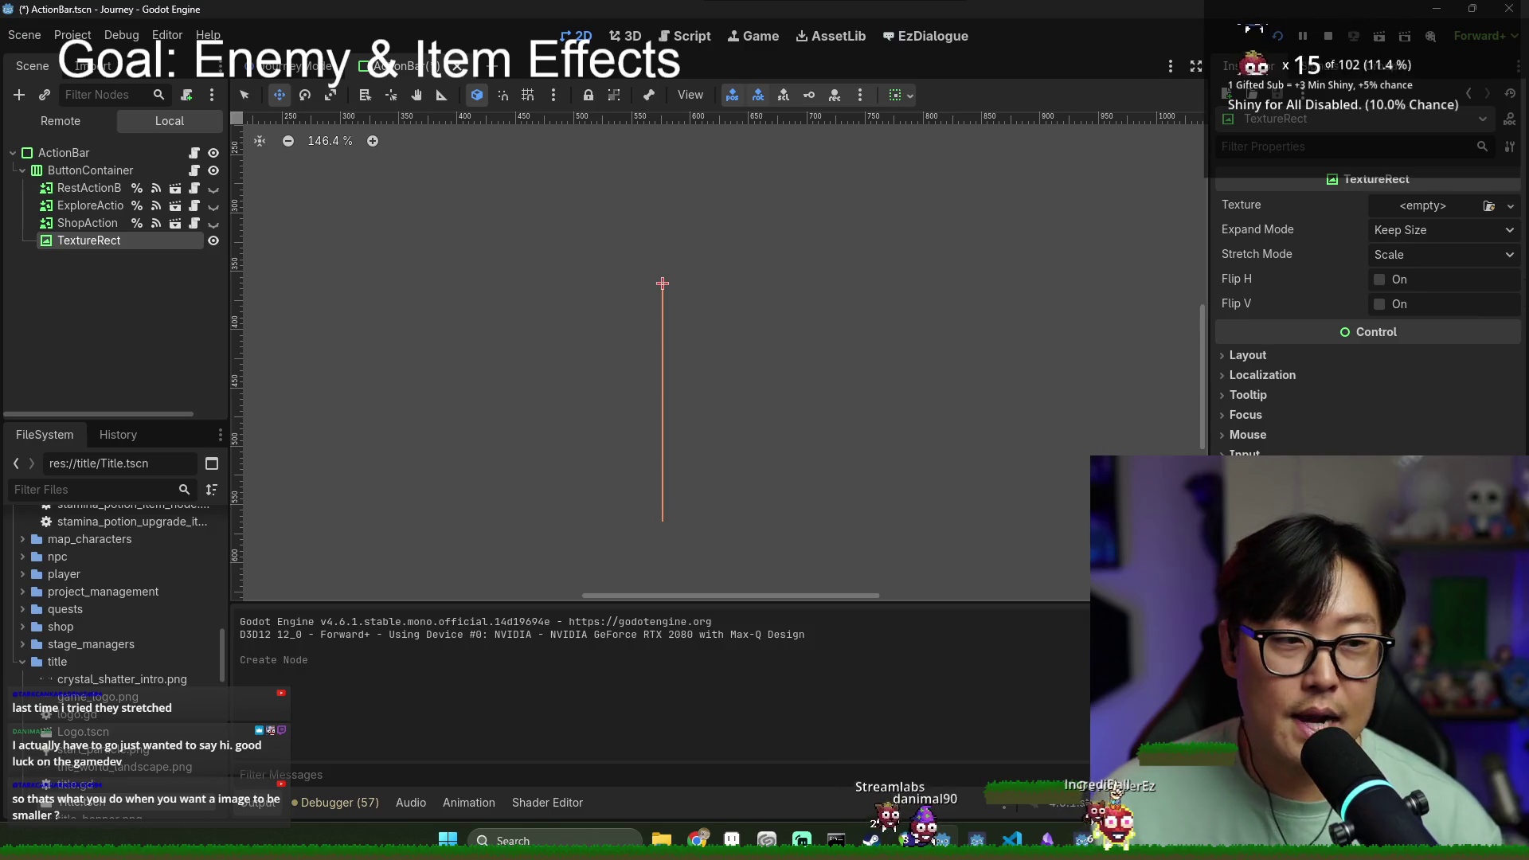
# Try the TextureRect with Scale stretch and Ignore Size expand, then reset expand to Keep Size
pyautogui.click(1411, 255)
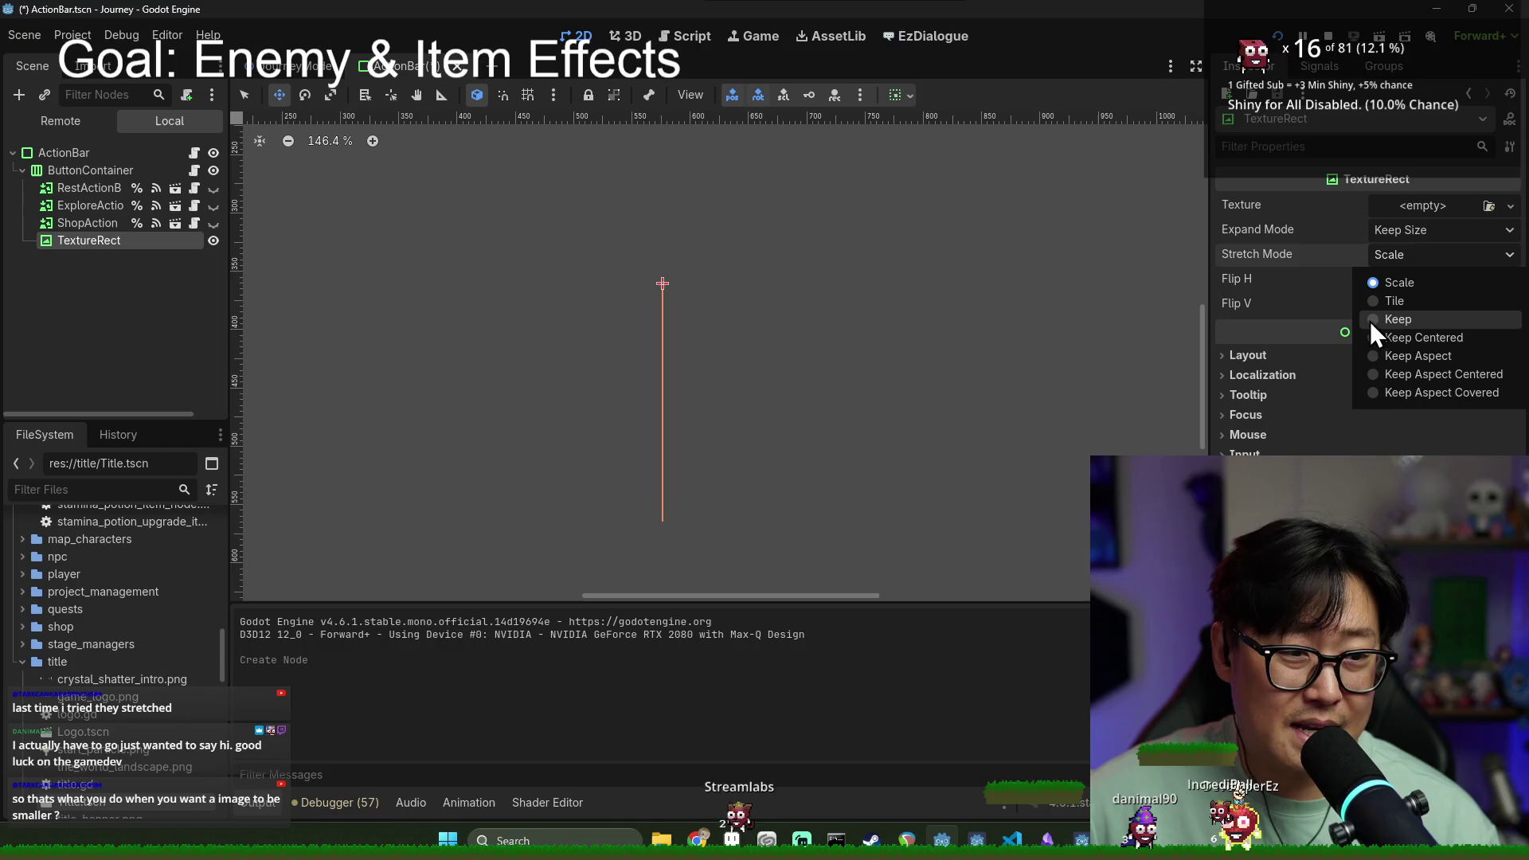
pyautogui.click(1397, 255)
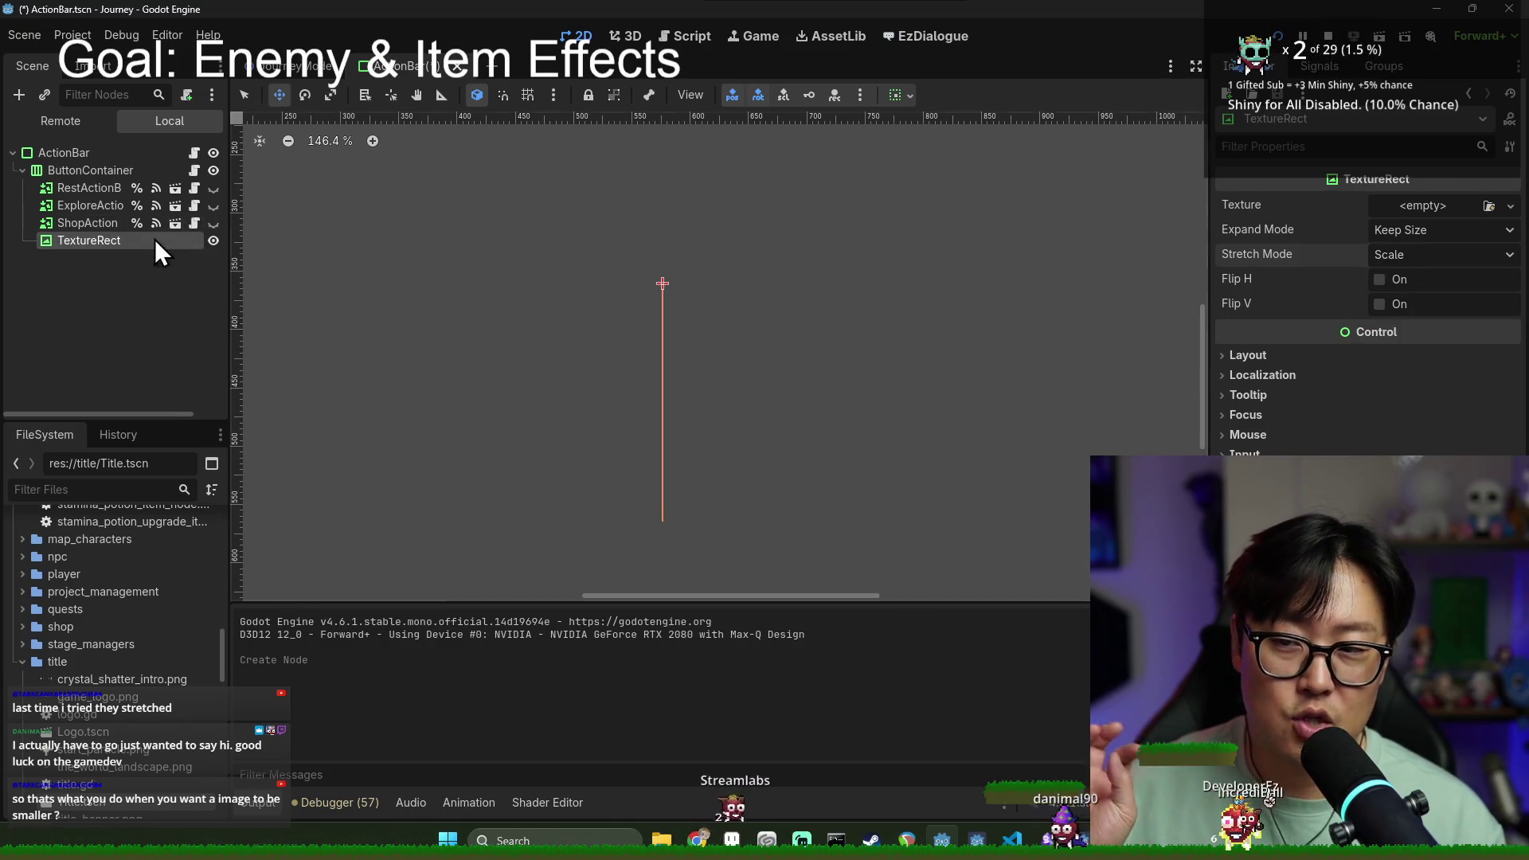
pyautogui.rightClick(155, 239)
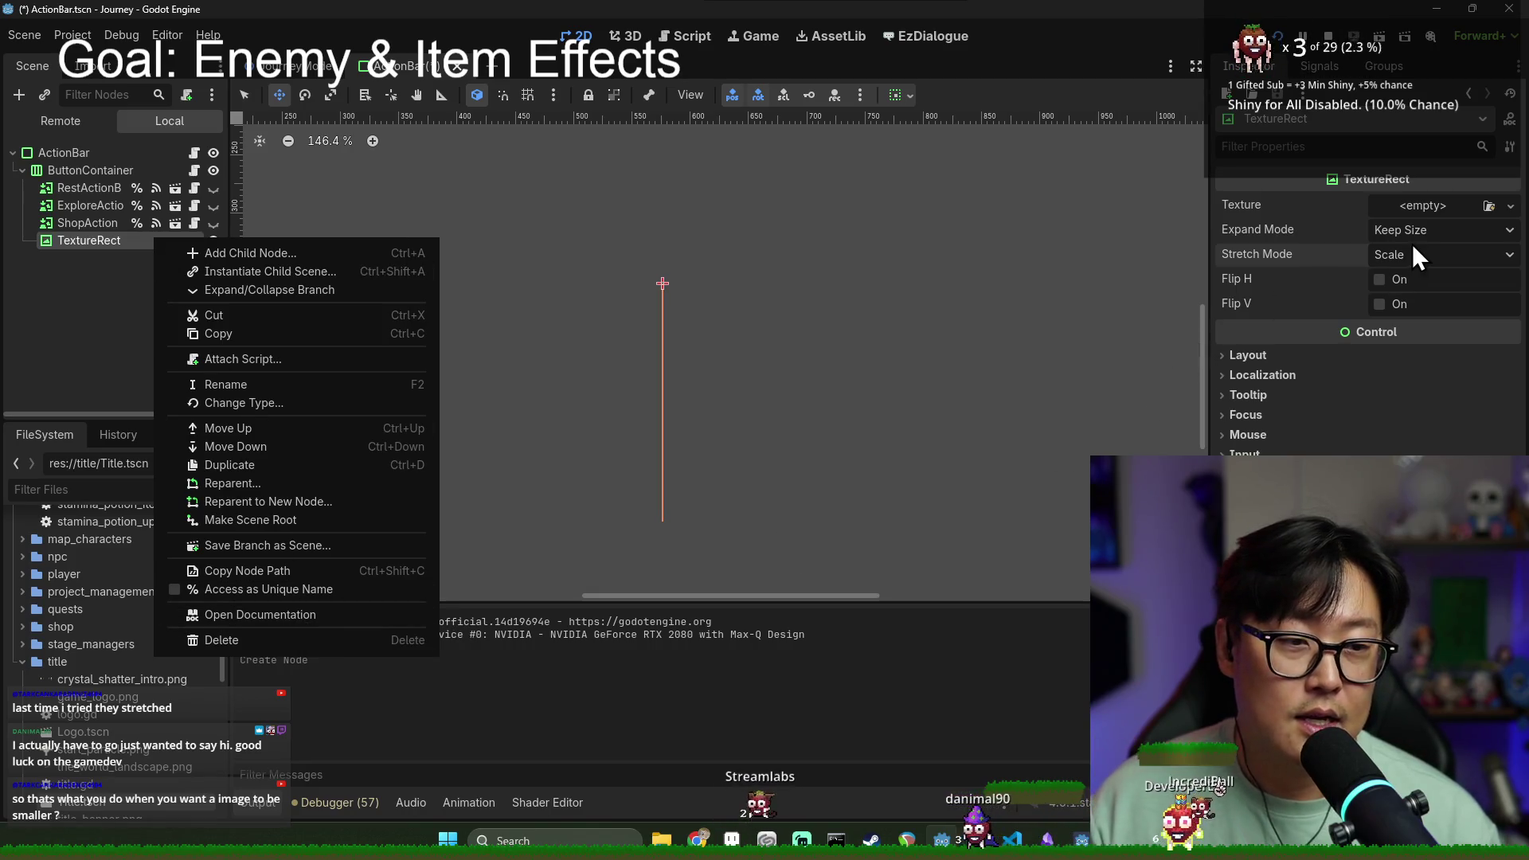
pyautogui.click(1415, 248)
pyautogui.click(1417, 249)
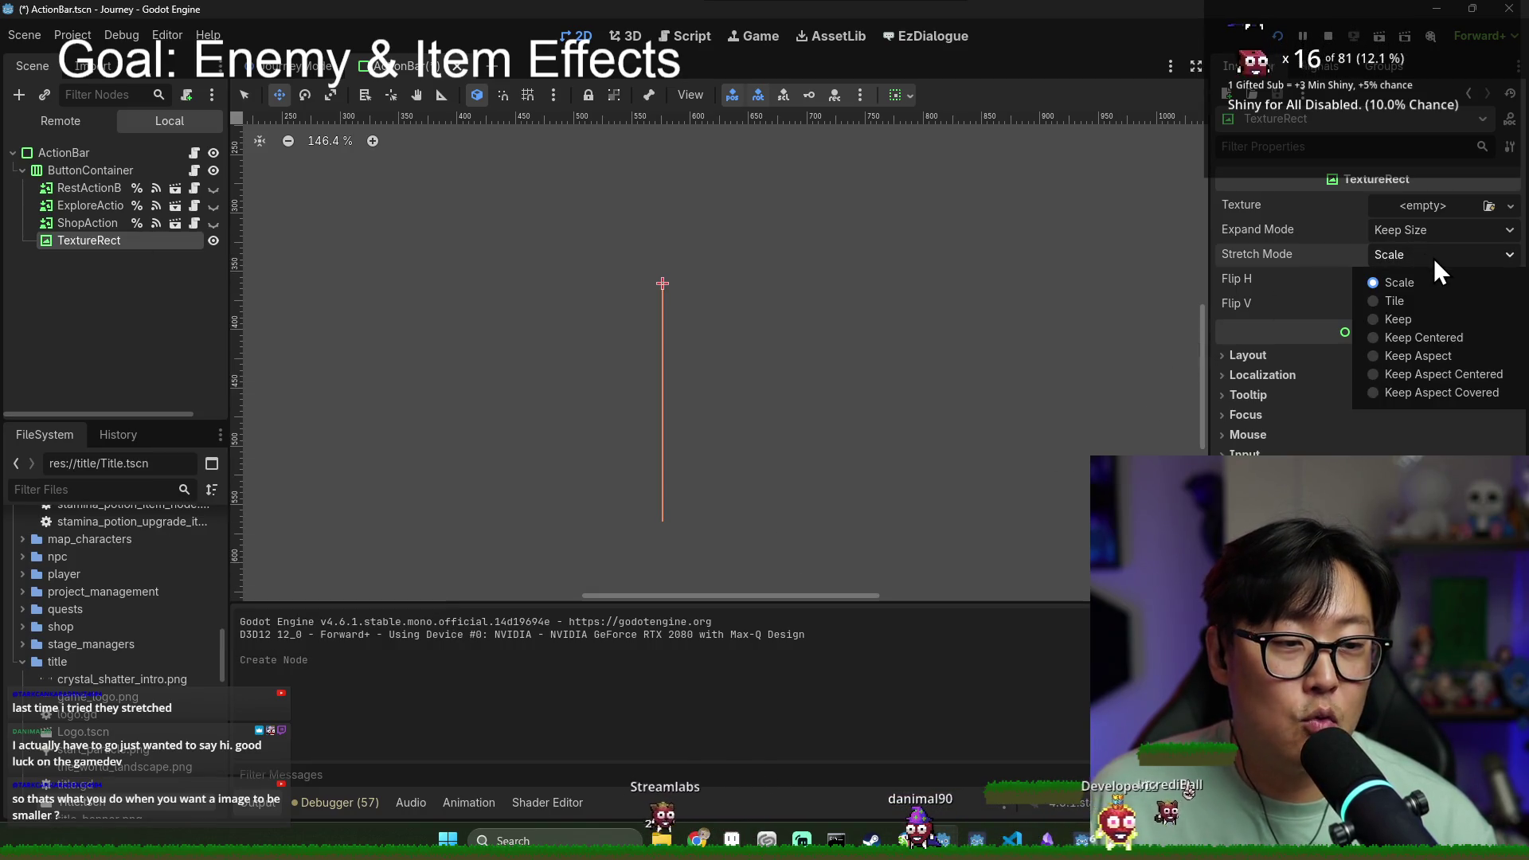
pyautogui.click(1411, 283)
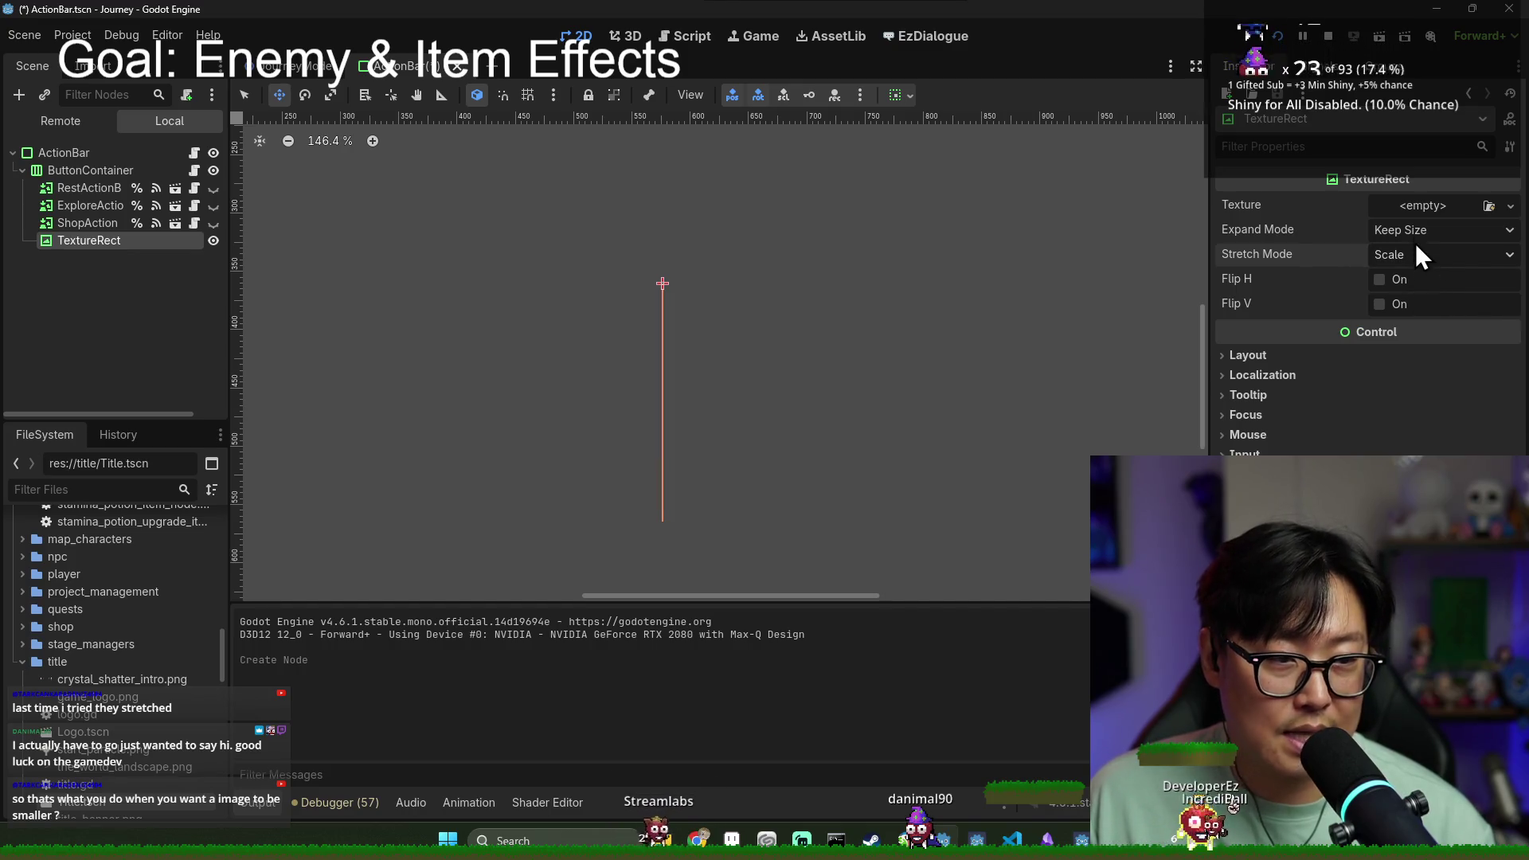
pyautogui.click(1421, 232)
pyautogui.click(1421, 277)
pyautogui.click(1423, 254)
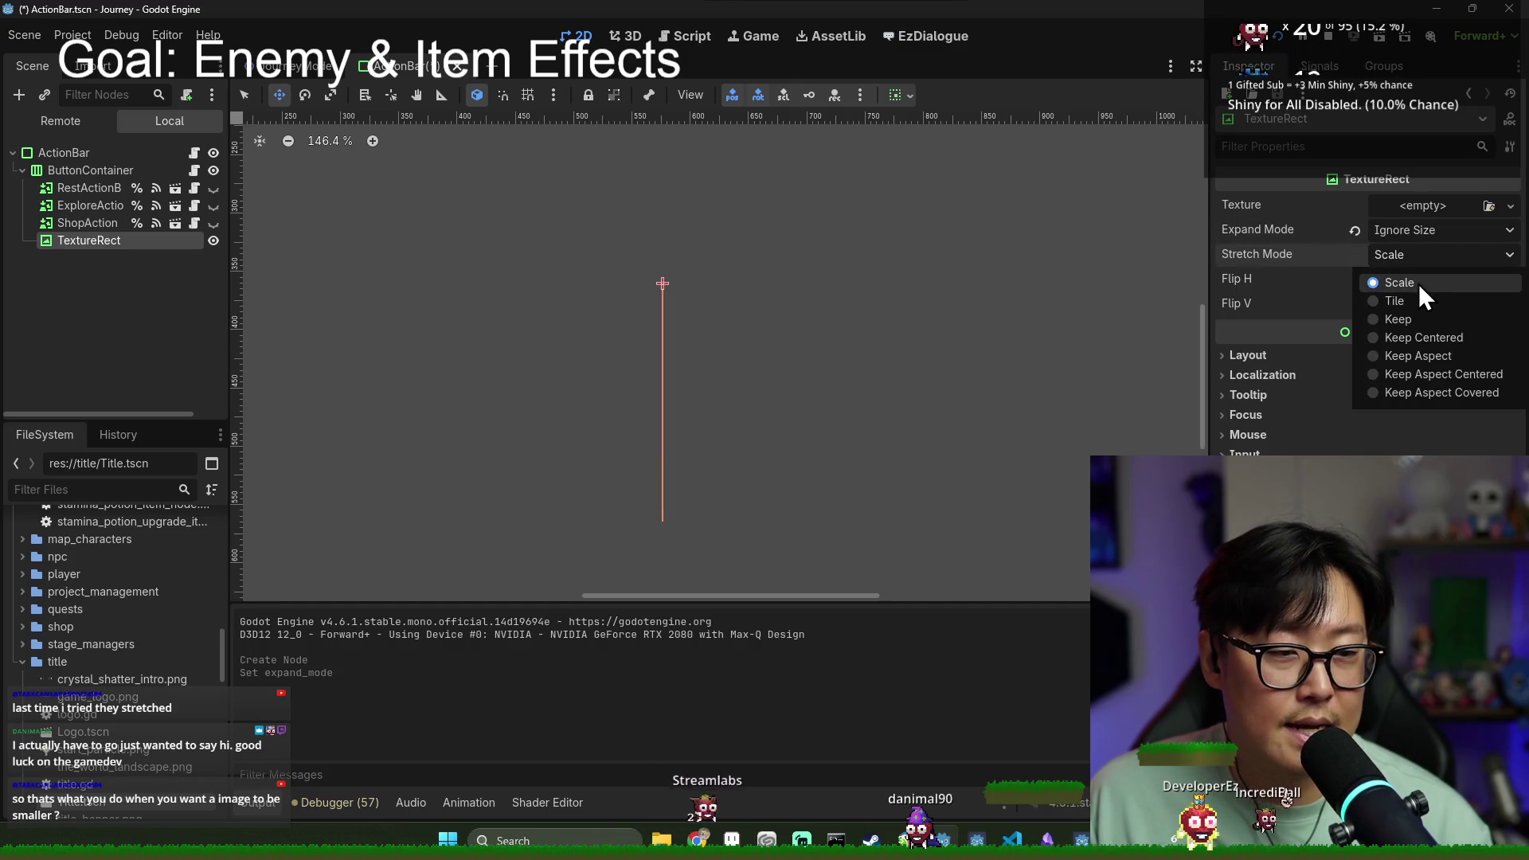
pyautogui.click(1412, 285)
pyautogui.click(1266, 358)
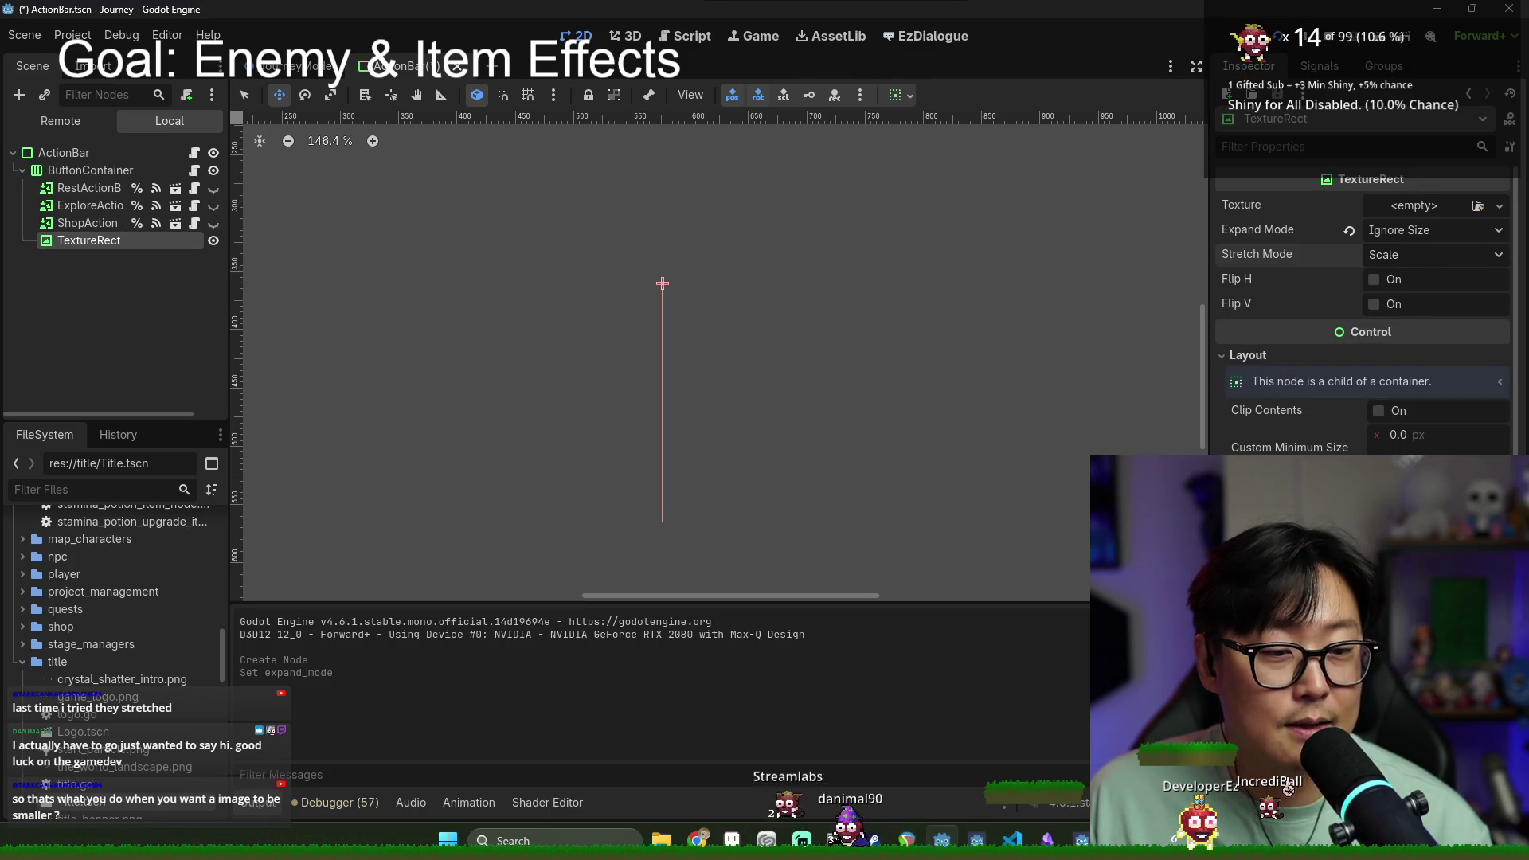
pyautogui.scroll(-2, 1361, 319)
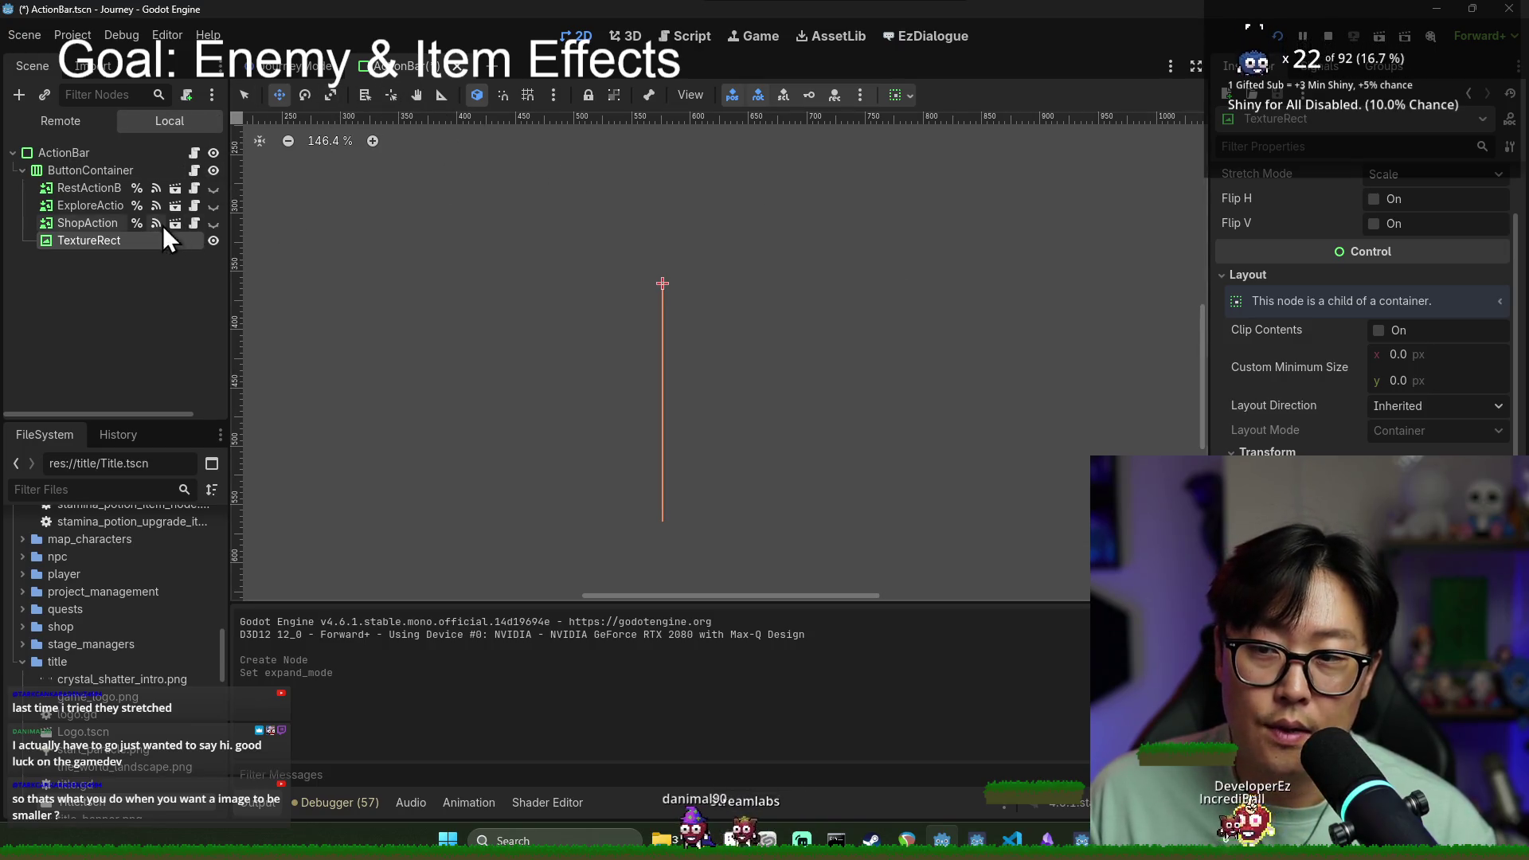
pyautogui.scroll(2, 1425, 366)
pyautogui.click(1433, 229)
pyautogui.click(1402, 253)
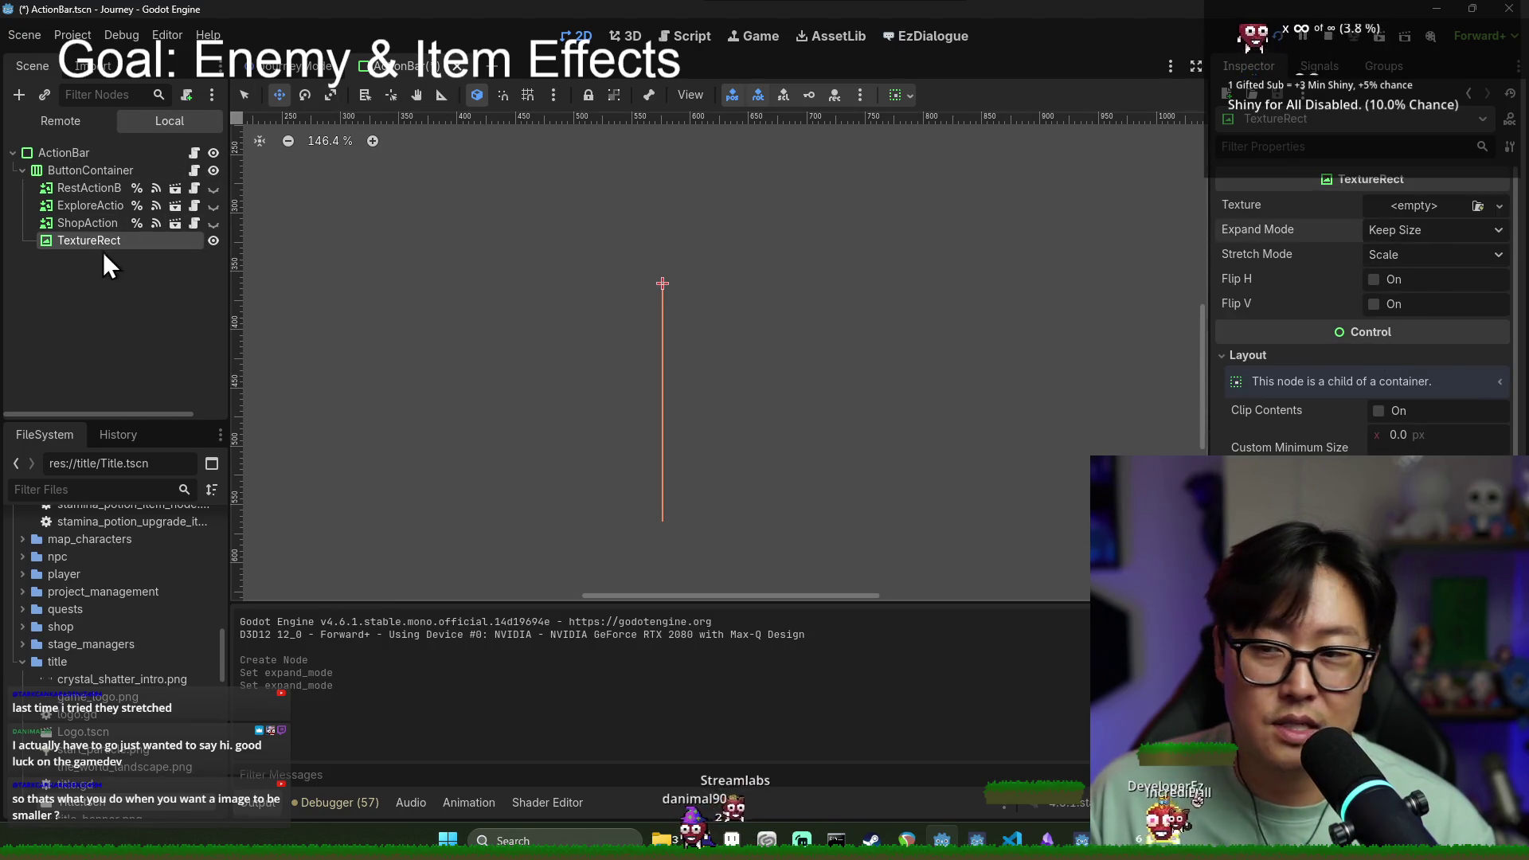
# Delete the TextureRect node and save the ActionBar scene
pyautogui.rightClick(101, 241)
pyautogui.click(276, 646)
pyautogui.click(729, 444)
pyautogui.hotkey('ctrl', 's')
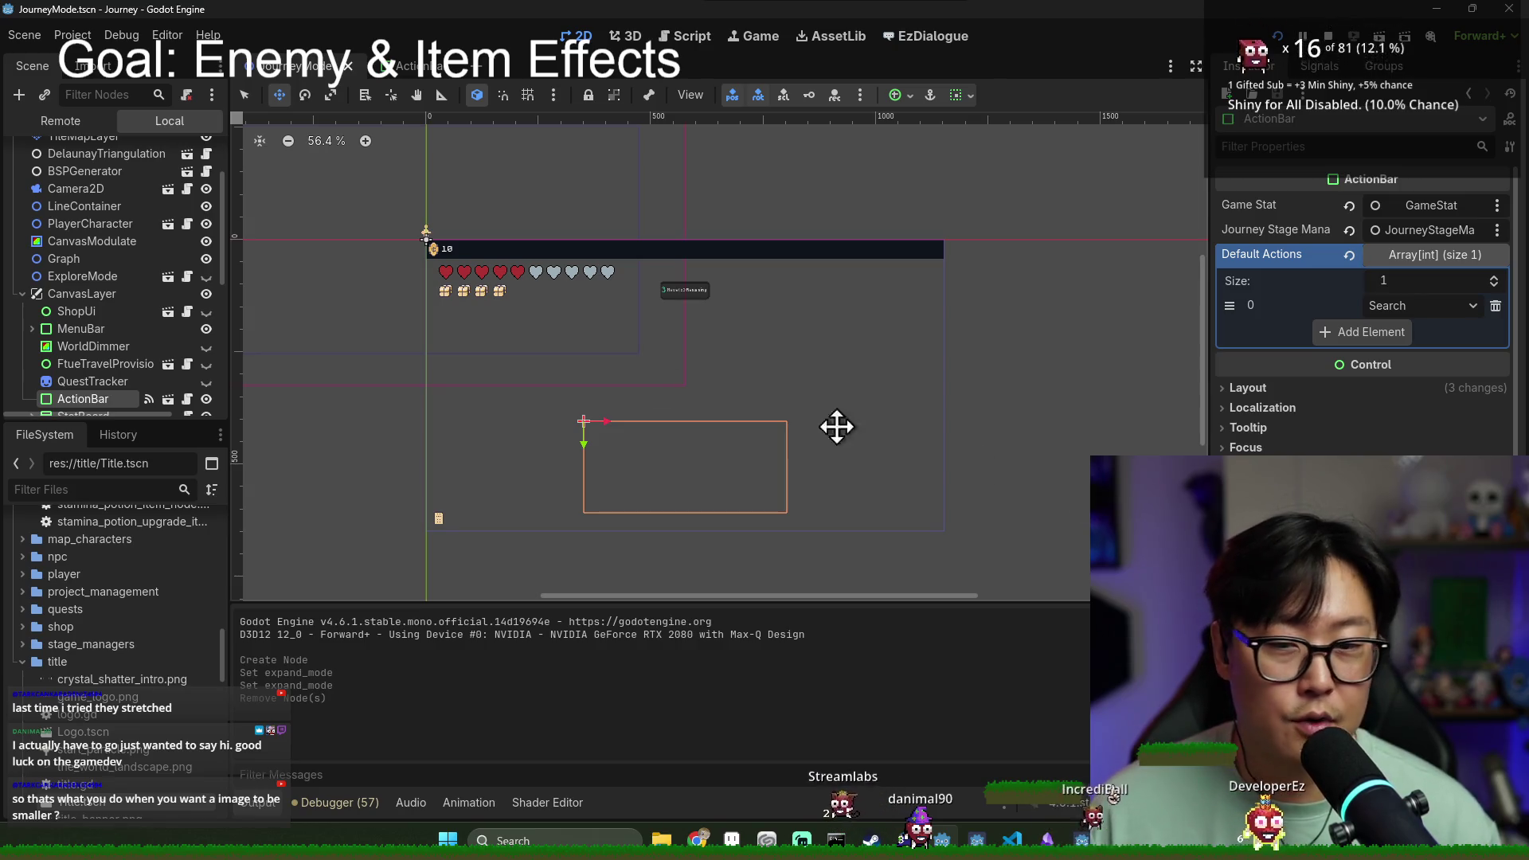
# Run the project, view the game window, stop it, and fold the title and ui folders
pyautogui.press('F5')
pyautogui.hotkey('alt', 'Tab')
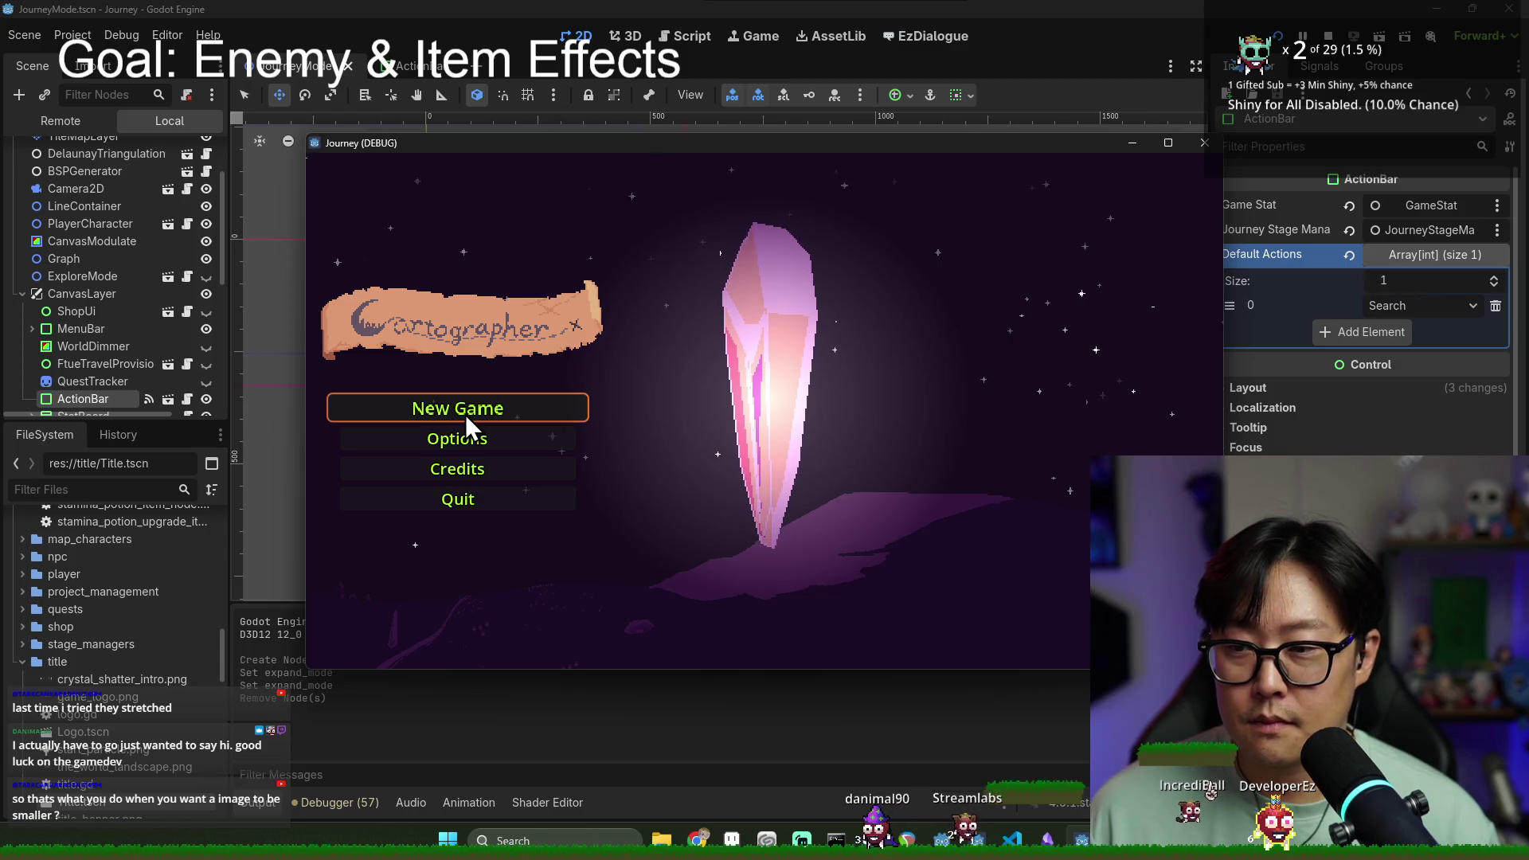
pyautogui.press('F5')
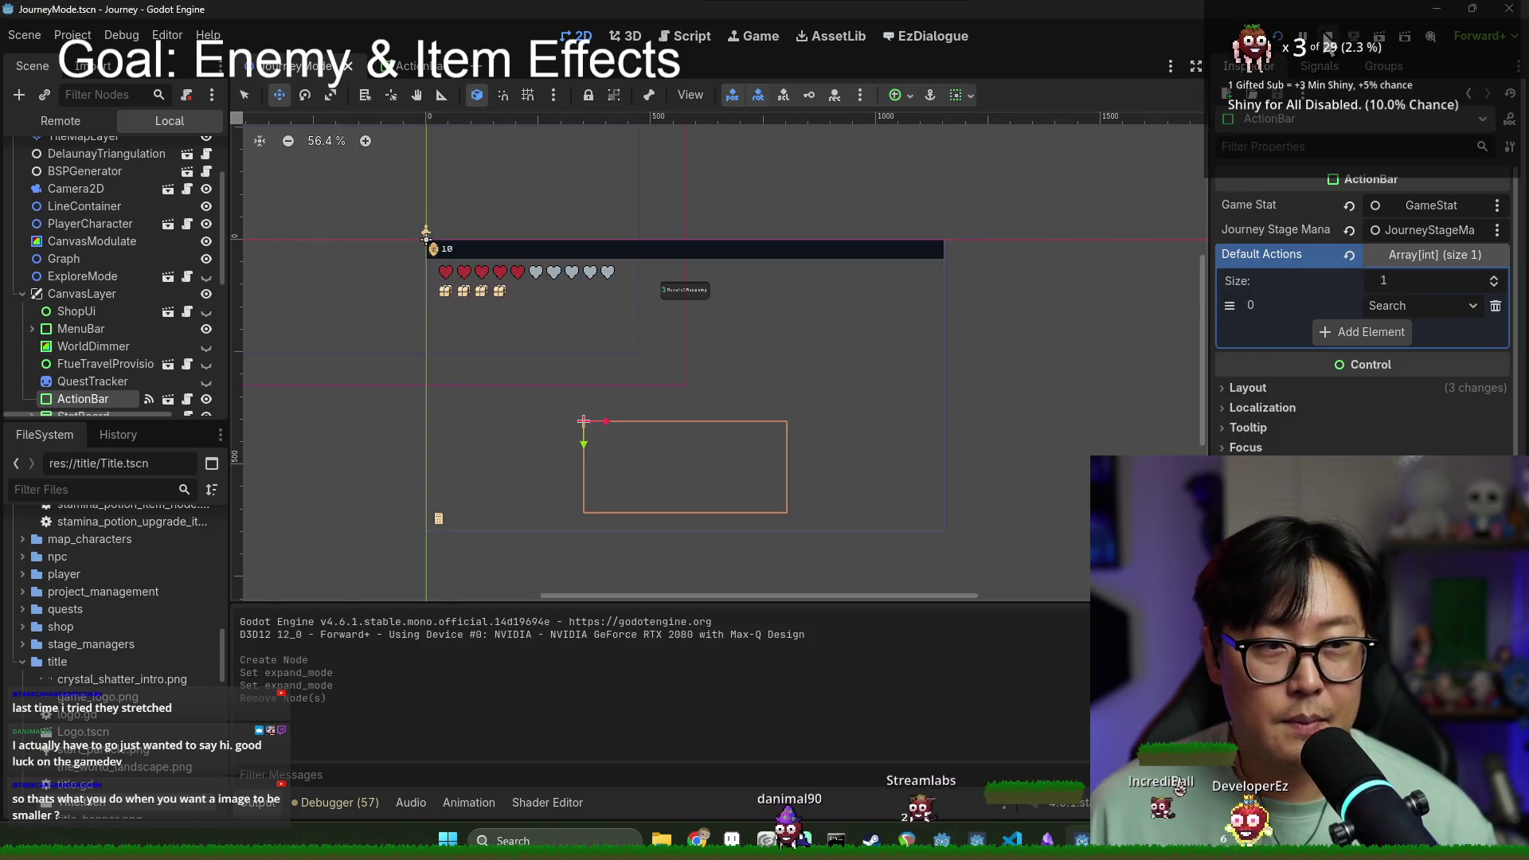
pyautogui.click(24, 664)
pyautogui.click(22, 679)
pyautogui.click(23, 680)
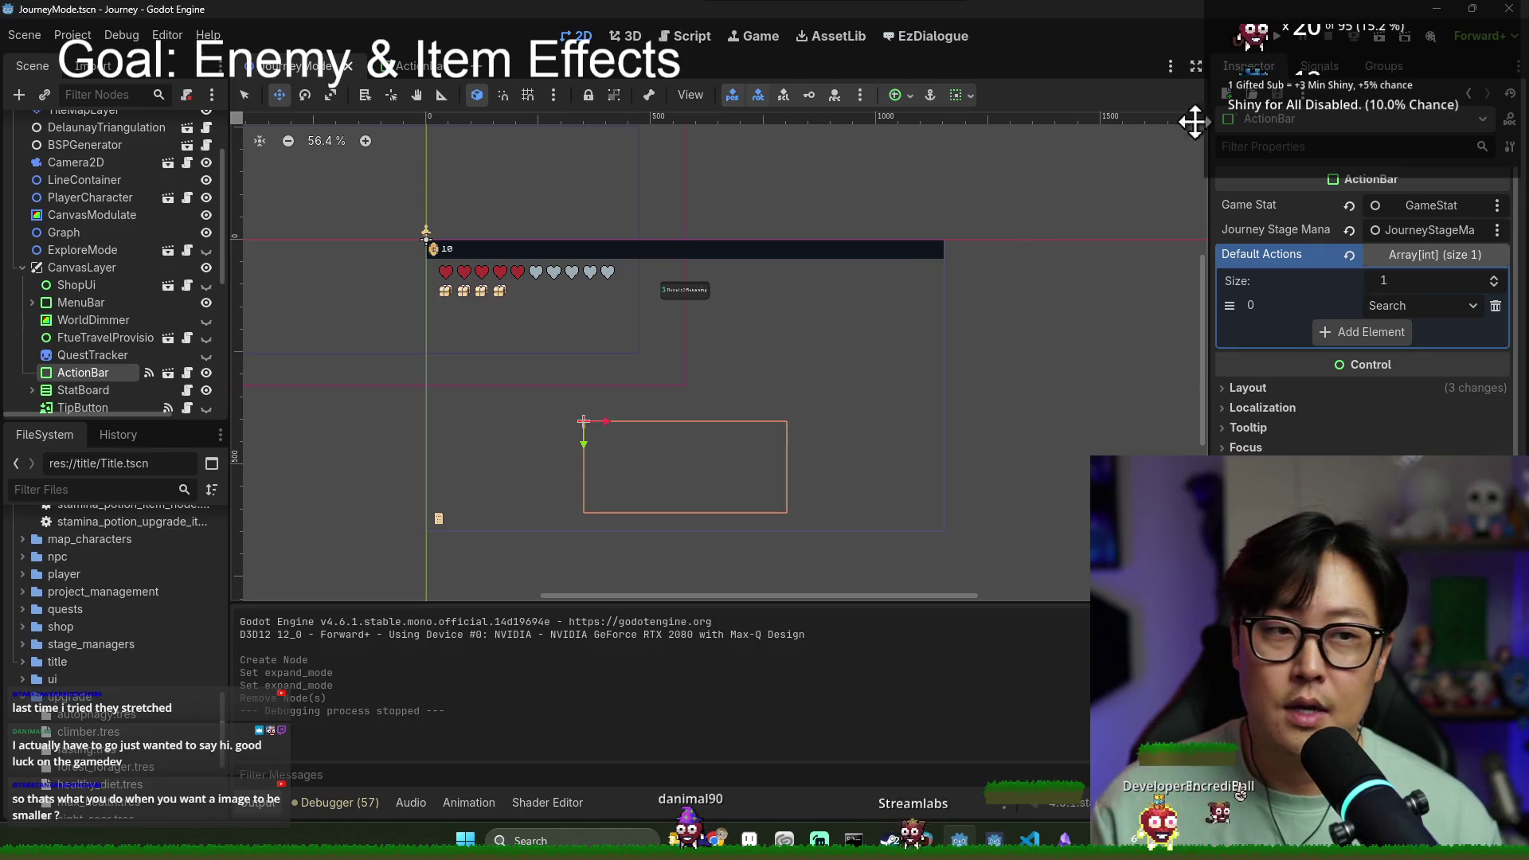
# Launch the project, maximize then restore the game window, and start a New Game
pyautogui.click(1281, 39)
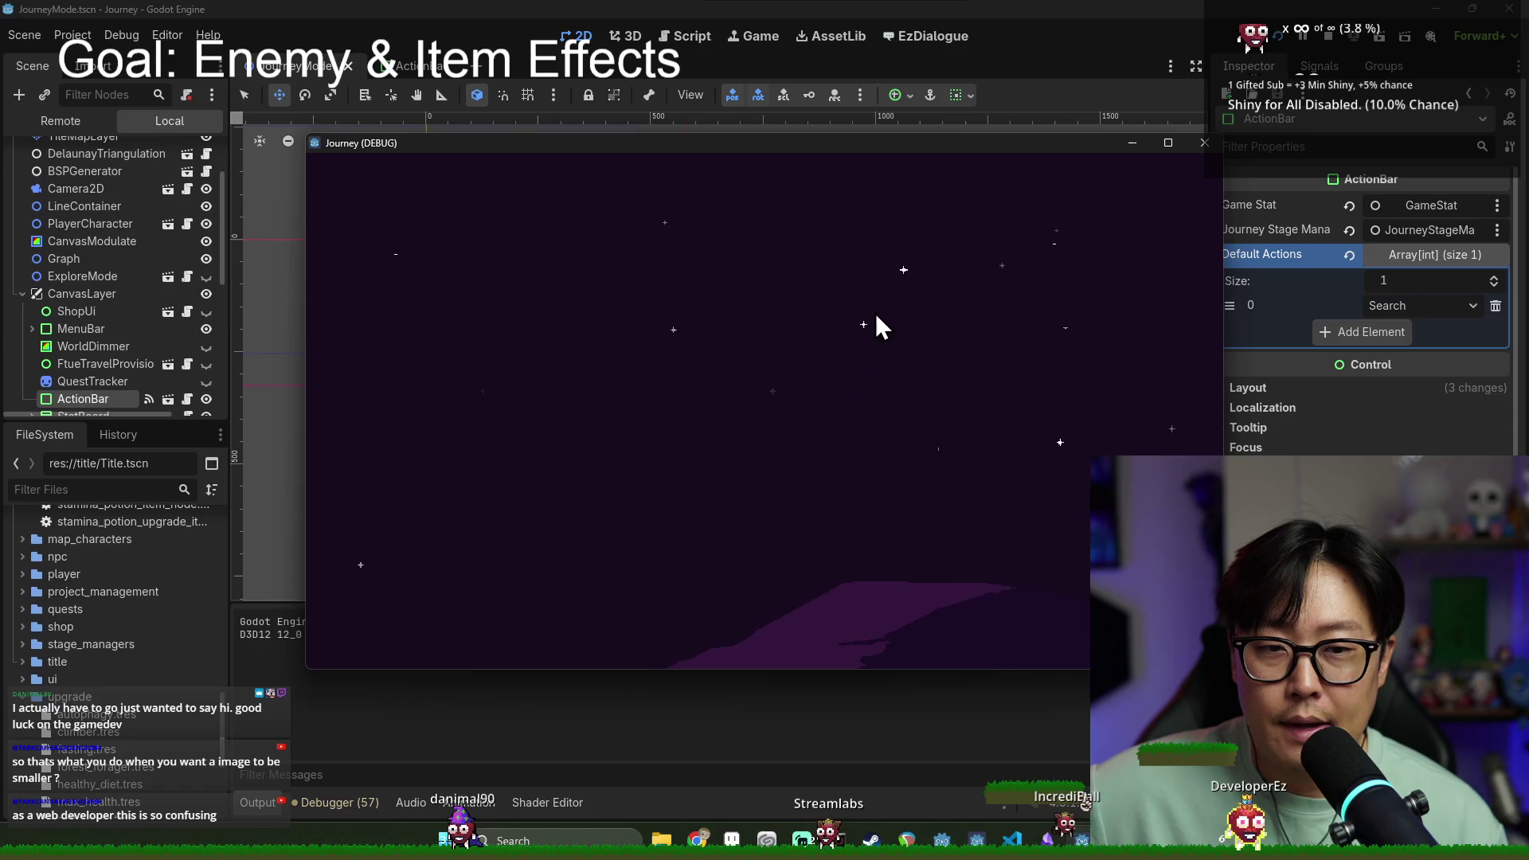
pyautogui.doubleClick(896, 140)
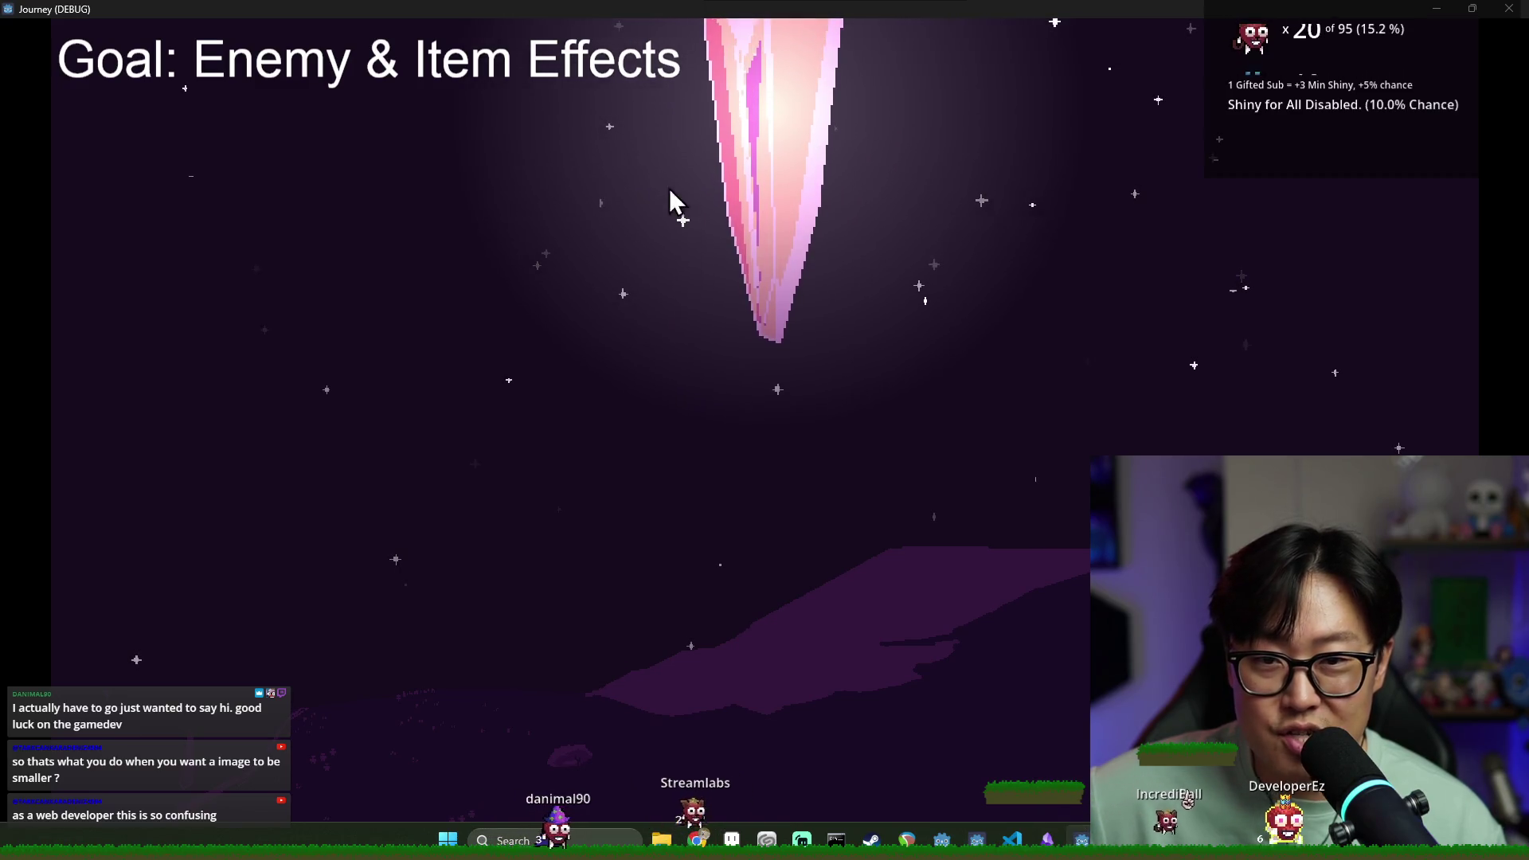
pyautogui.click(1470, 8)
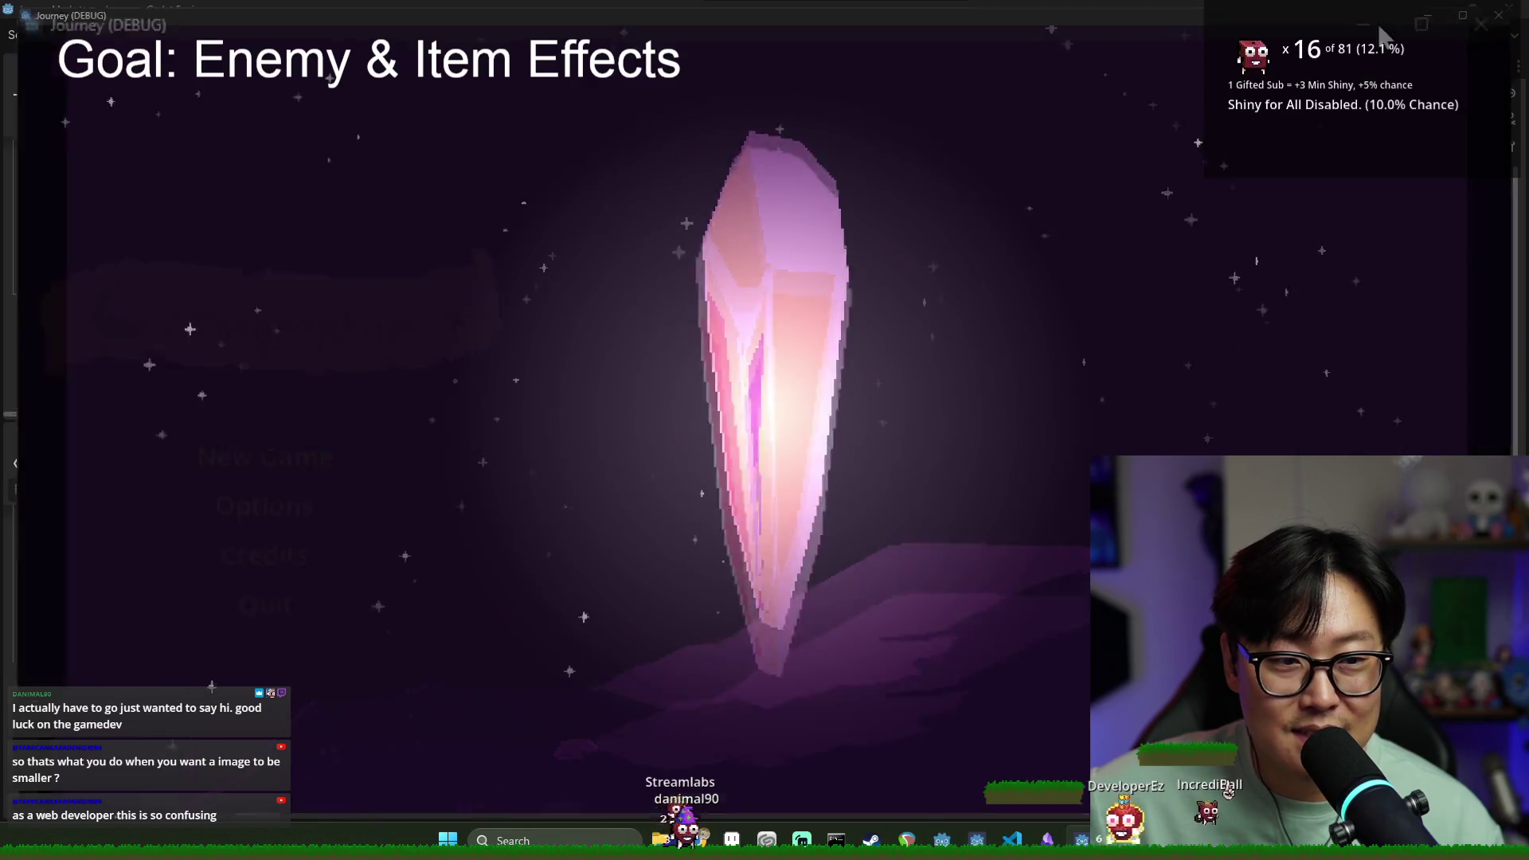
pyautogui.scroll(-2, 83, 318)
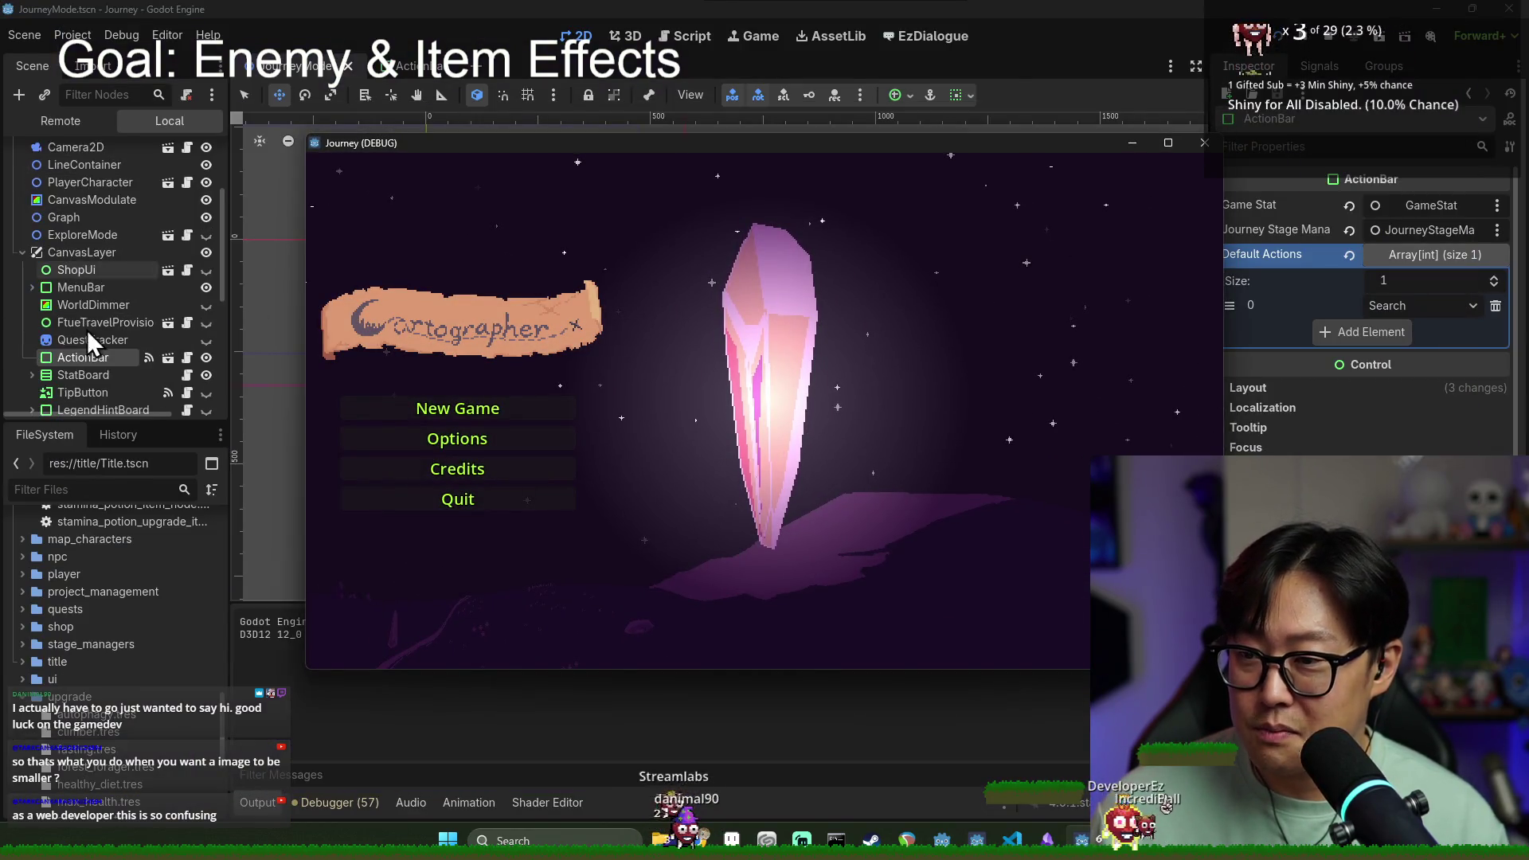
pyautogui.scroll(-4, 102, 380)
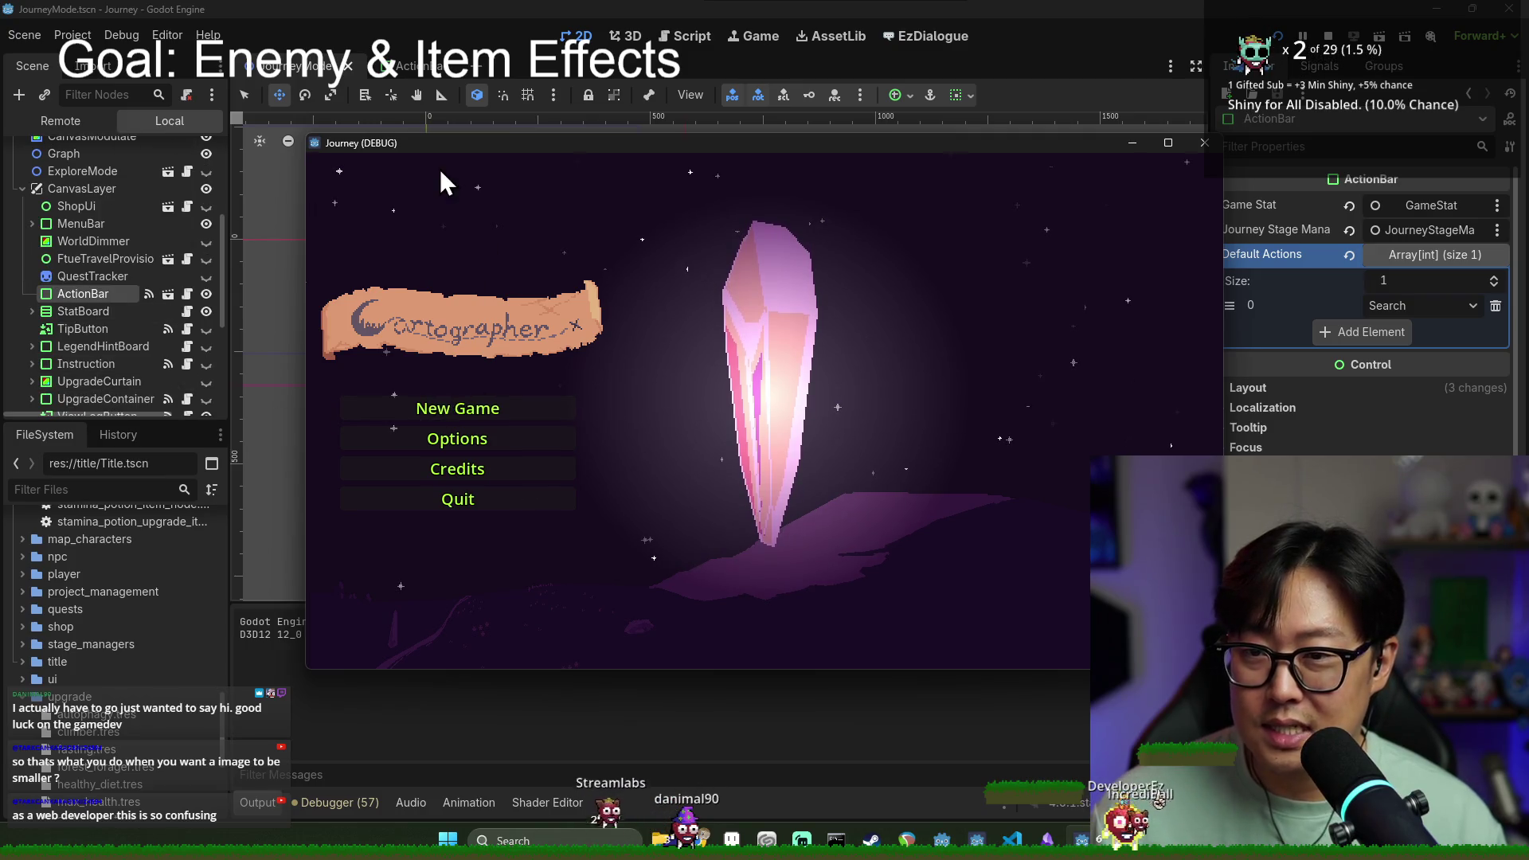
pyautogui.click(510, 410)
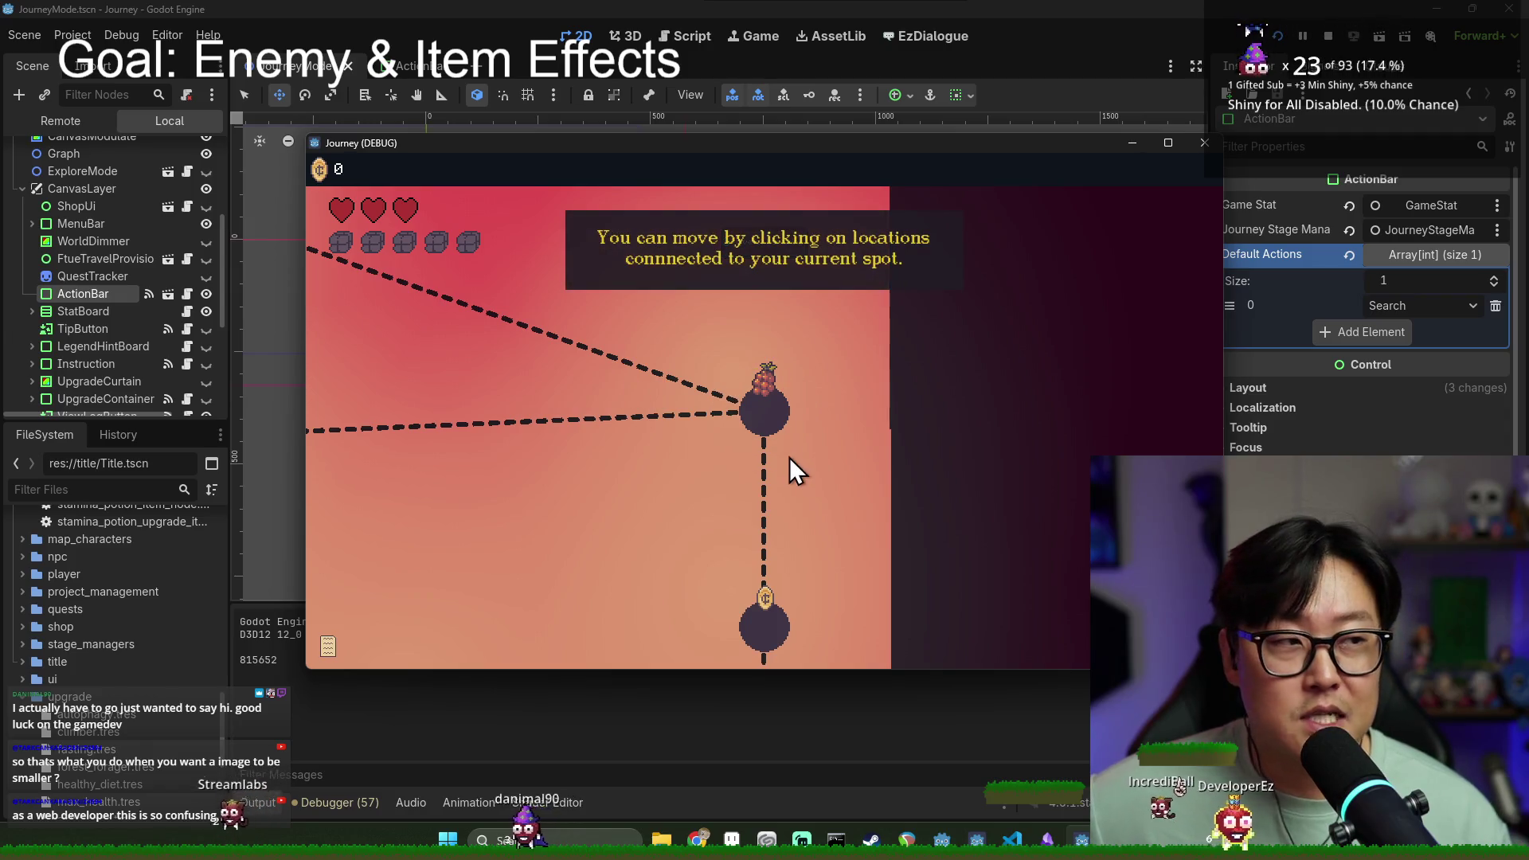
# Enter the journey map, dismiss the movement tutorial, and walk the player to the left and right-middle nodes
pyautogui.click(763, 402)
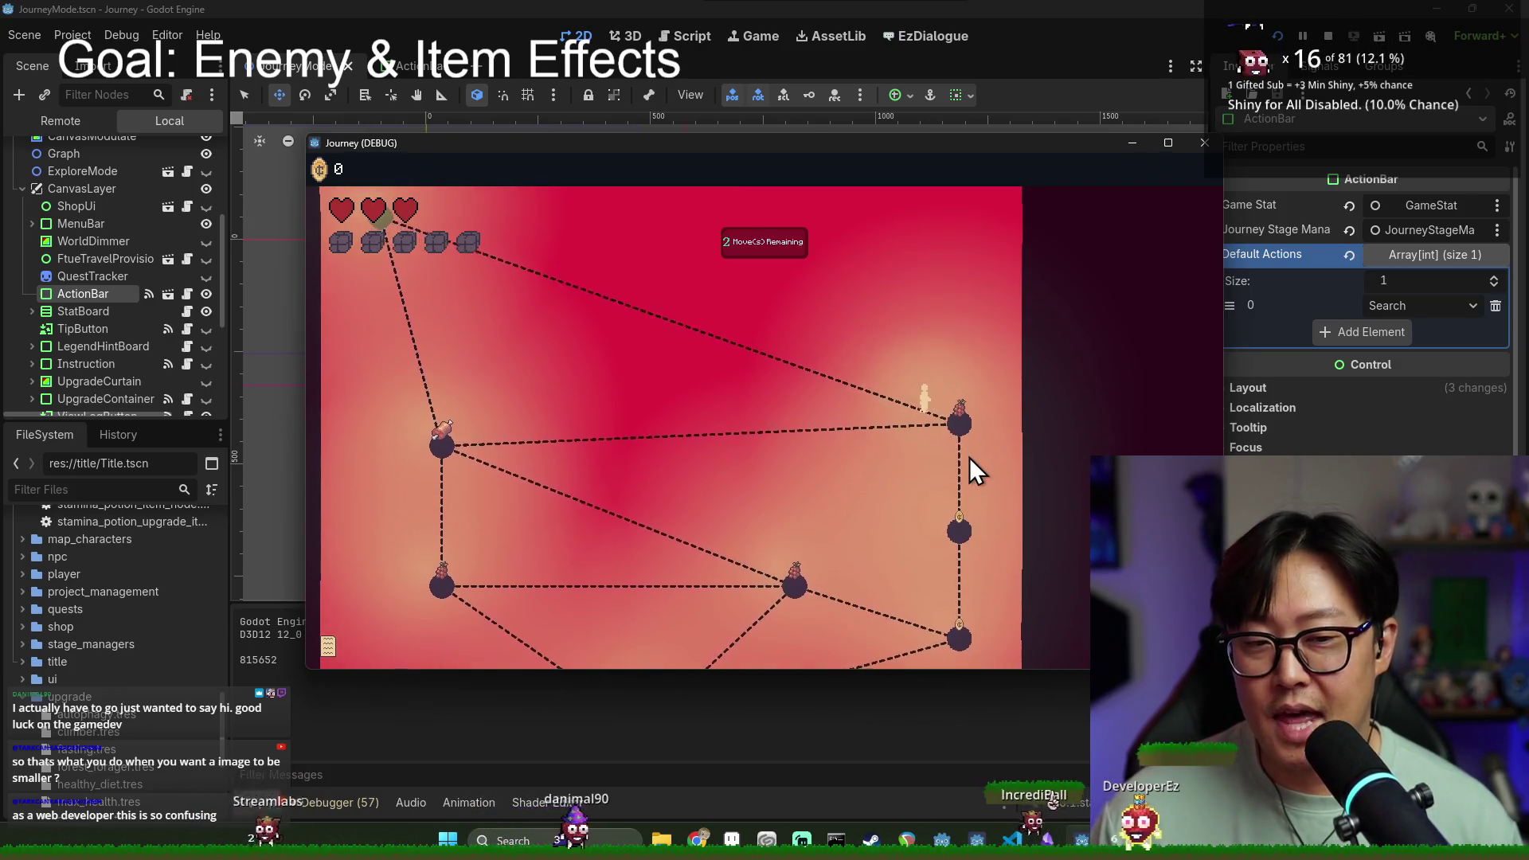
pyautogui.click(763, 359)
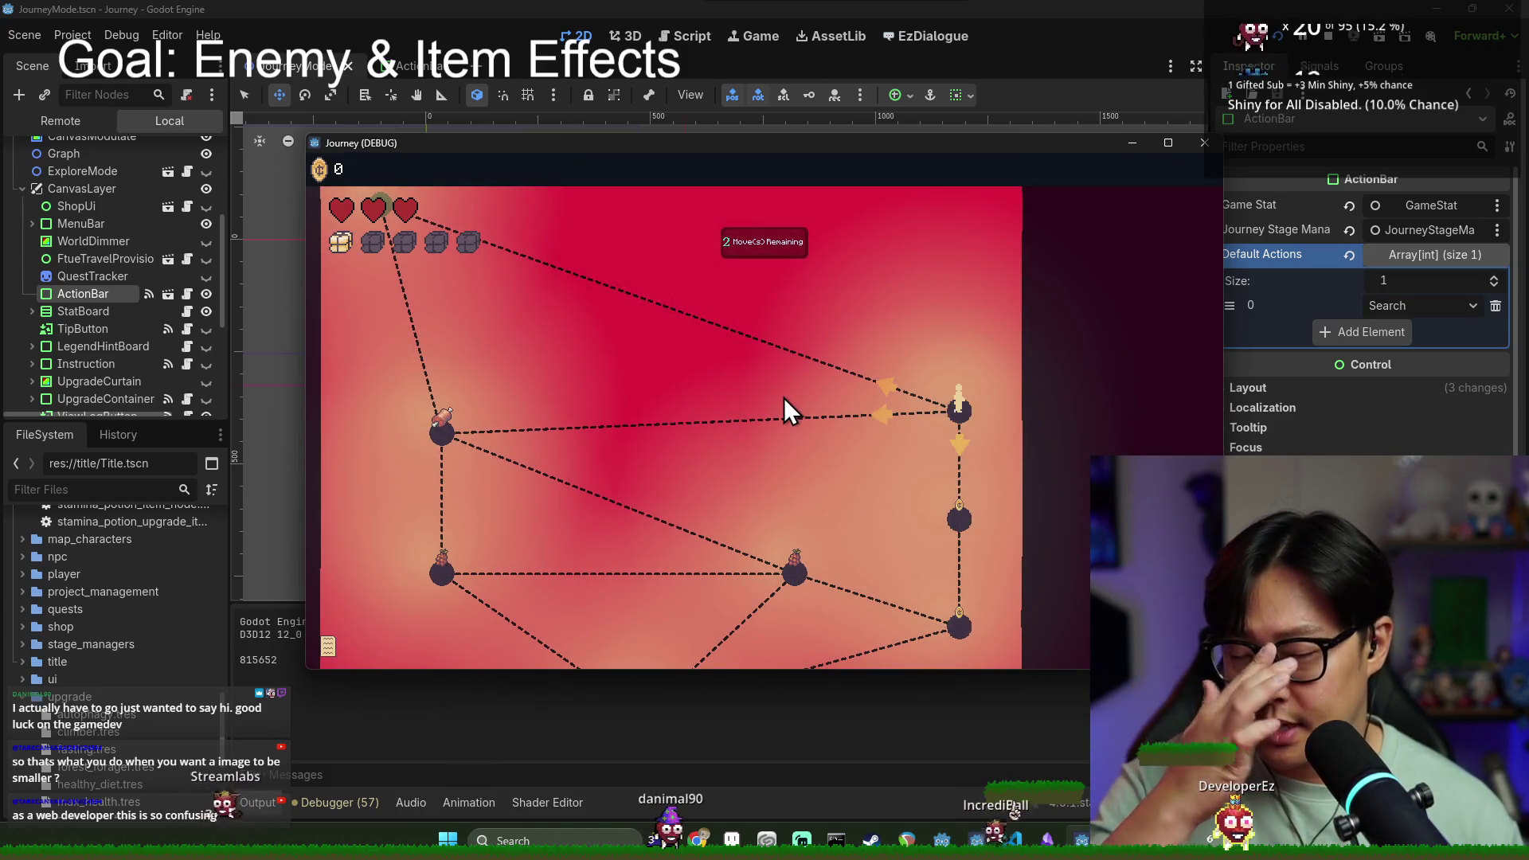
pyautogui.click(438, 435)
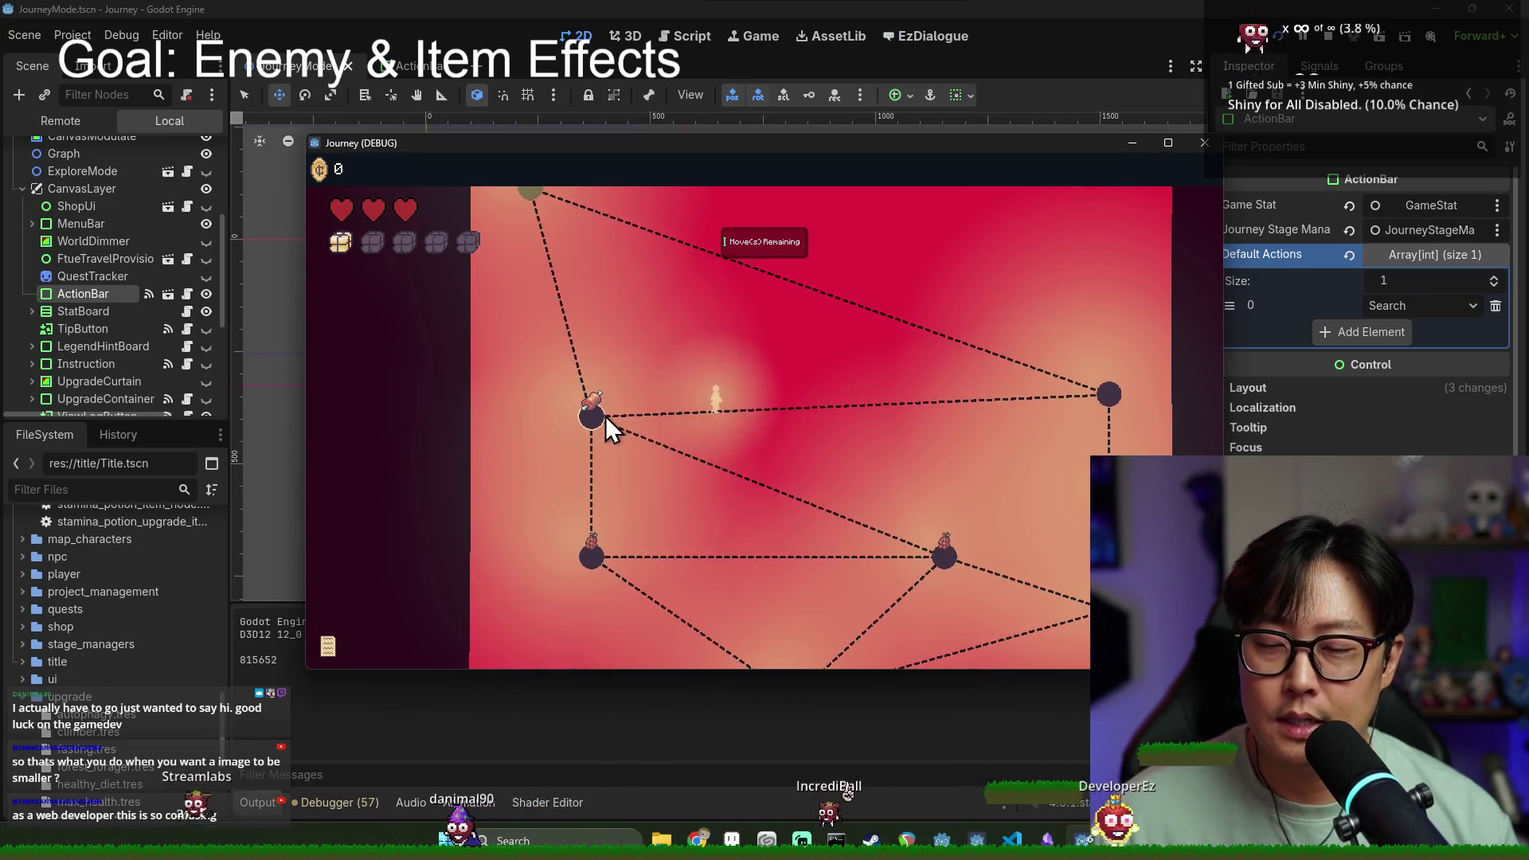
pyautogui.click(946, 557)
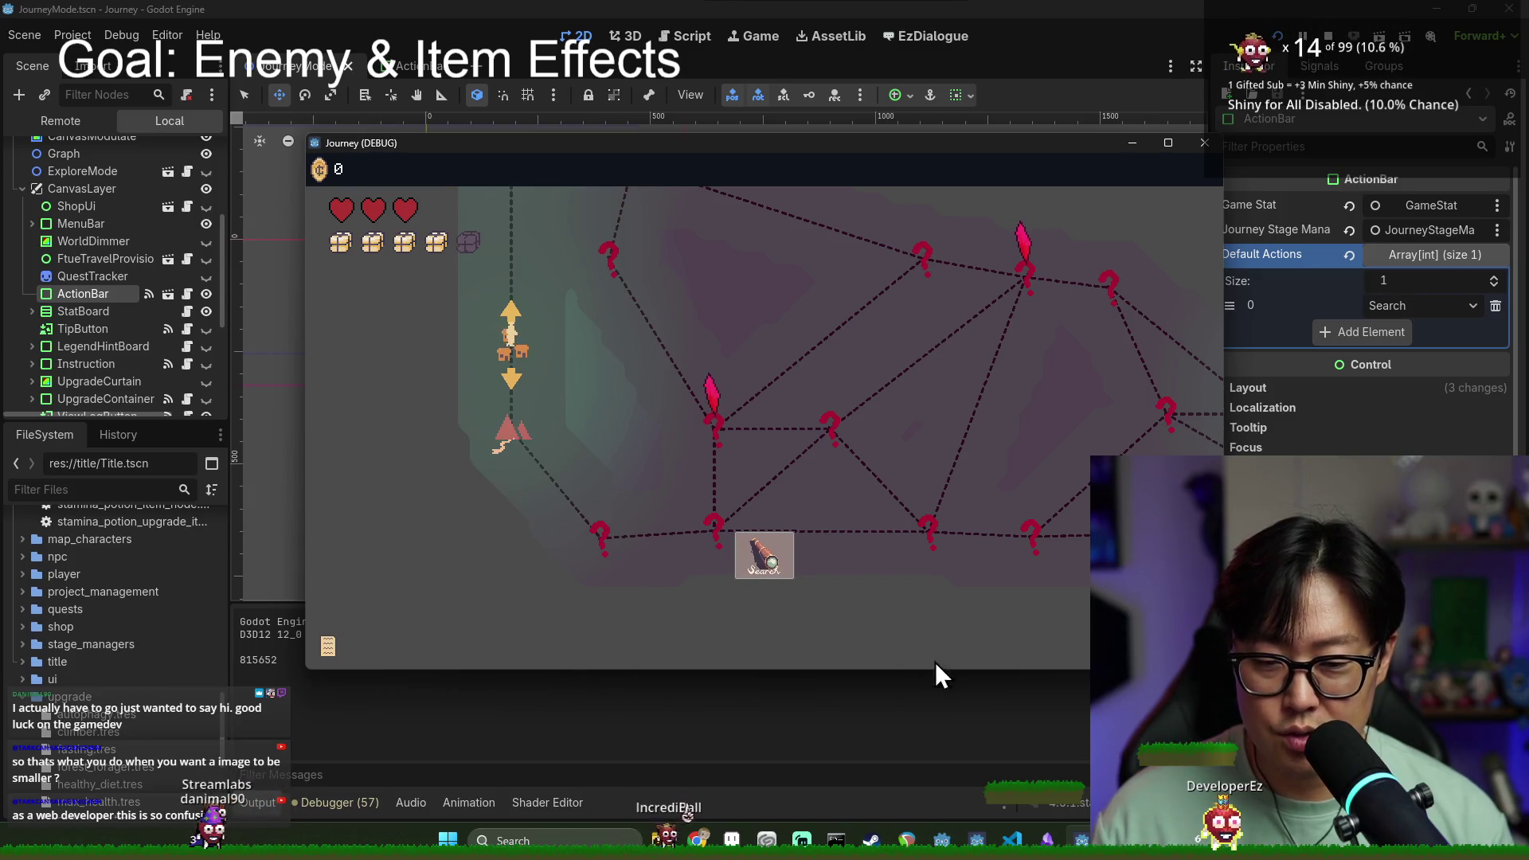
# Close the running game, relaunch it with F6, then stop it again
pyautogui.click(676, 66)
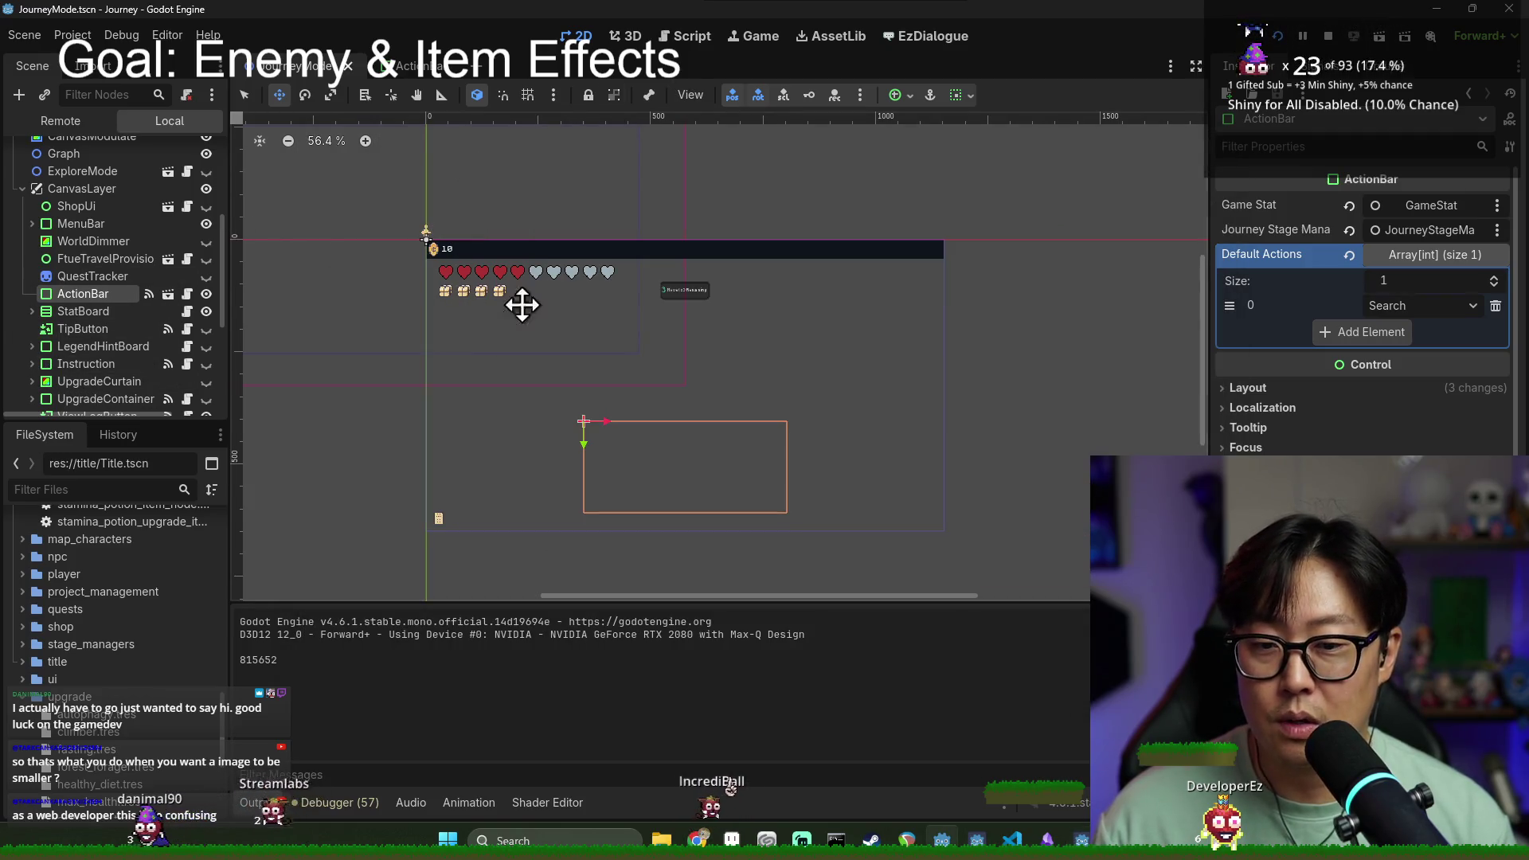
pyautogui.press('F6')
pyautogui.press('F8')
pyautogui.click(247, 97)
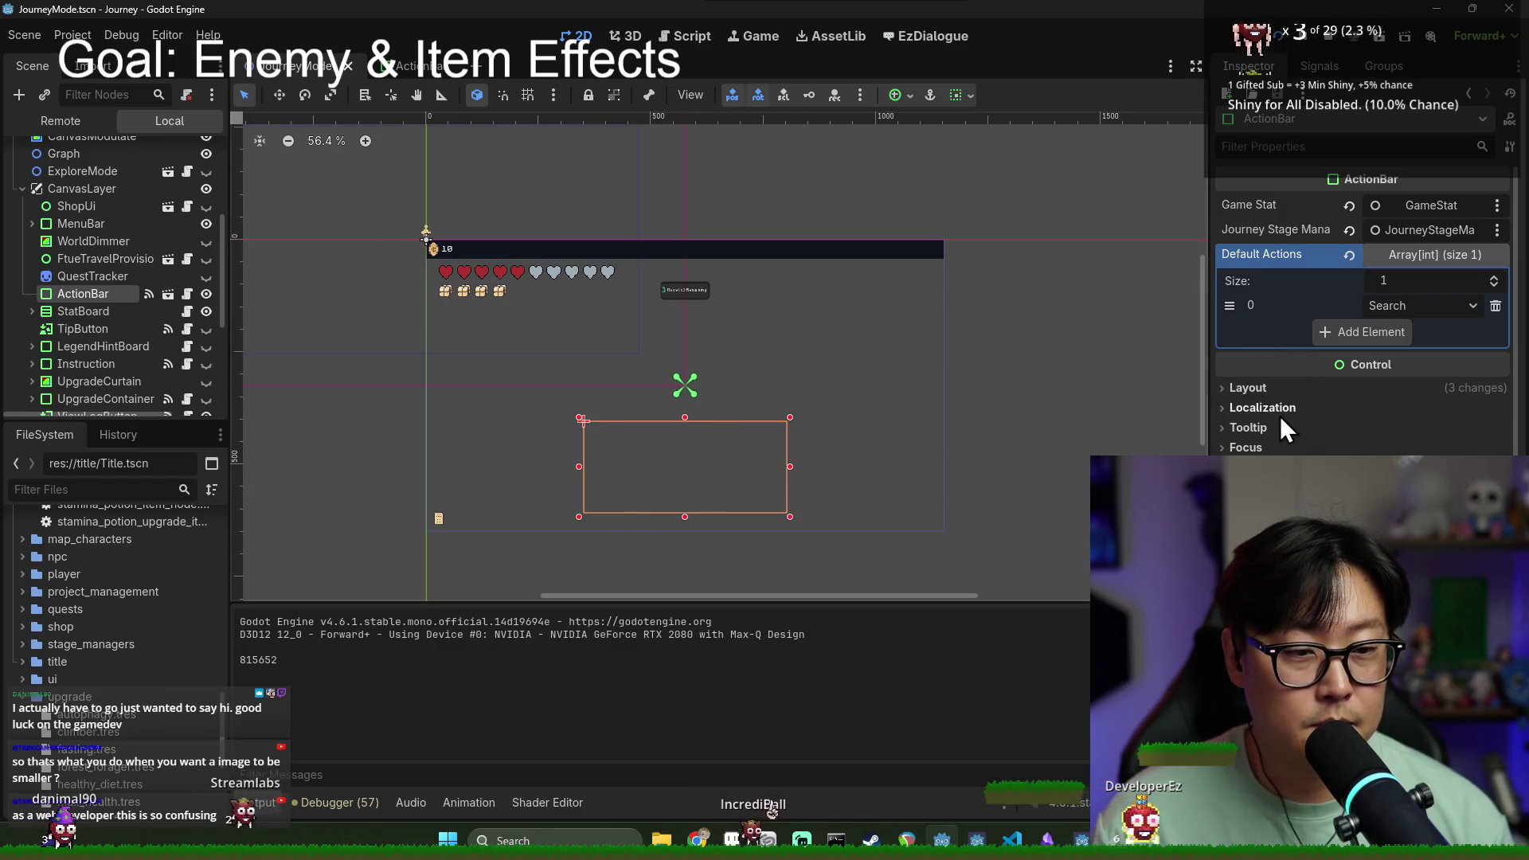
# Shrink the ActionBar box, preview the change in-game, and show the ActionBar's layout settings
pyautogui.moveTo(708, 419); pyautogui.dragTo(651, 472)
pyautogui.press('F6')
pyautogui.press('F8')
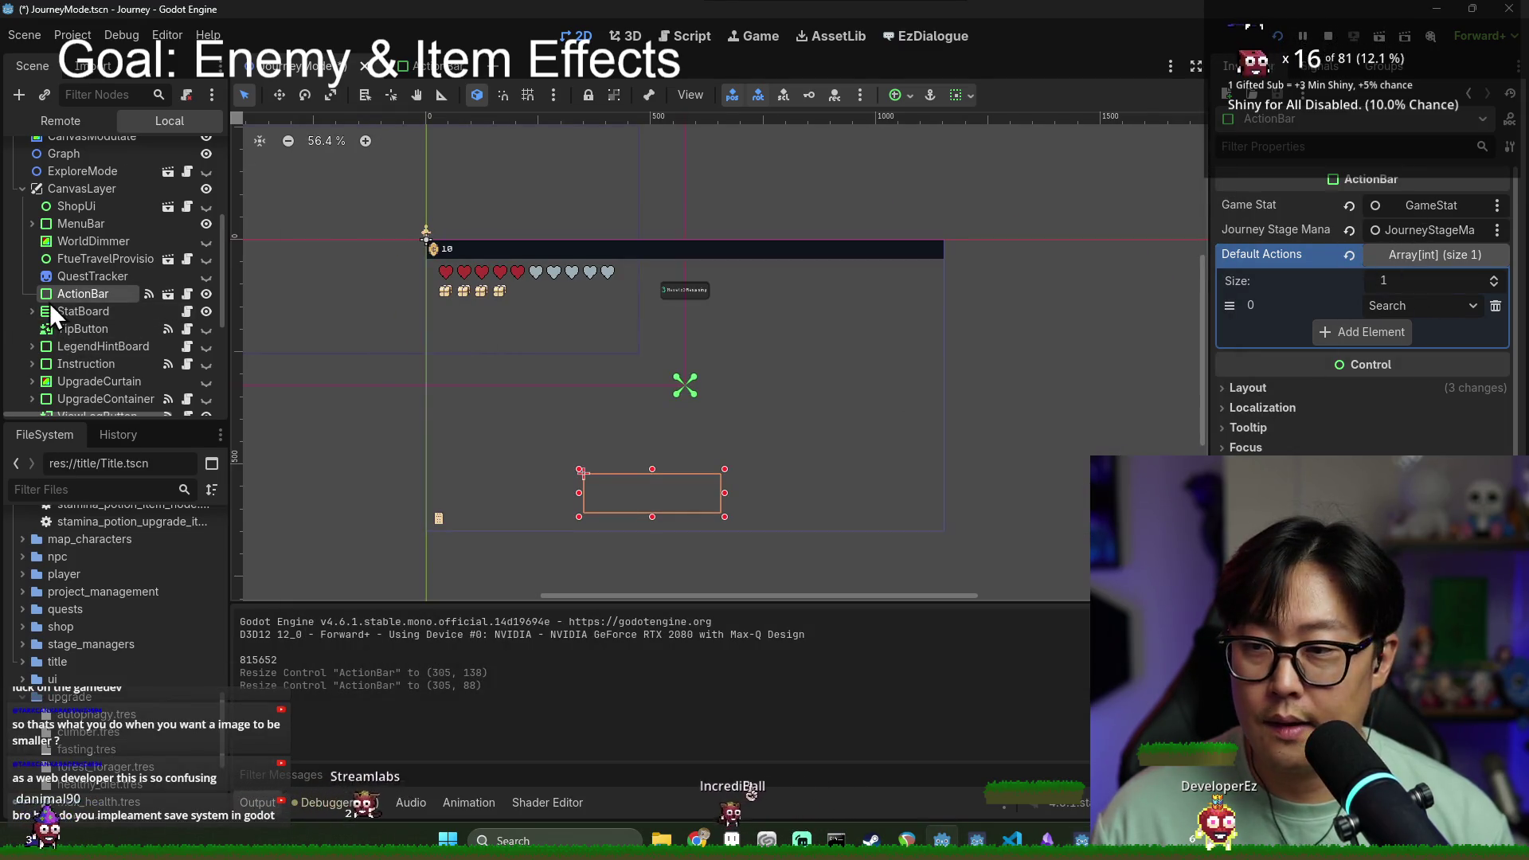
pyautogui.click(1274, 389)
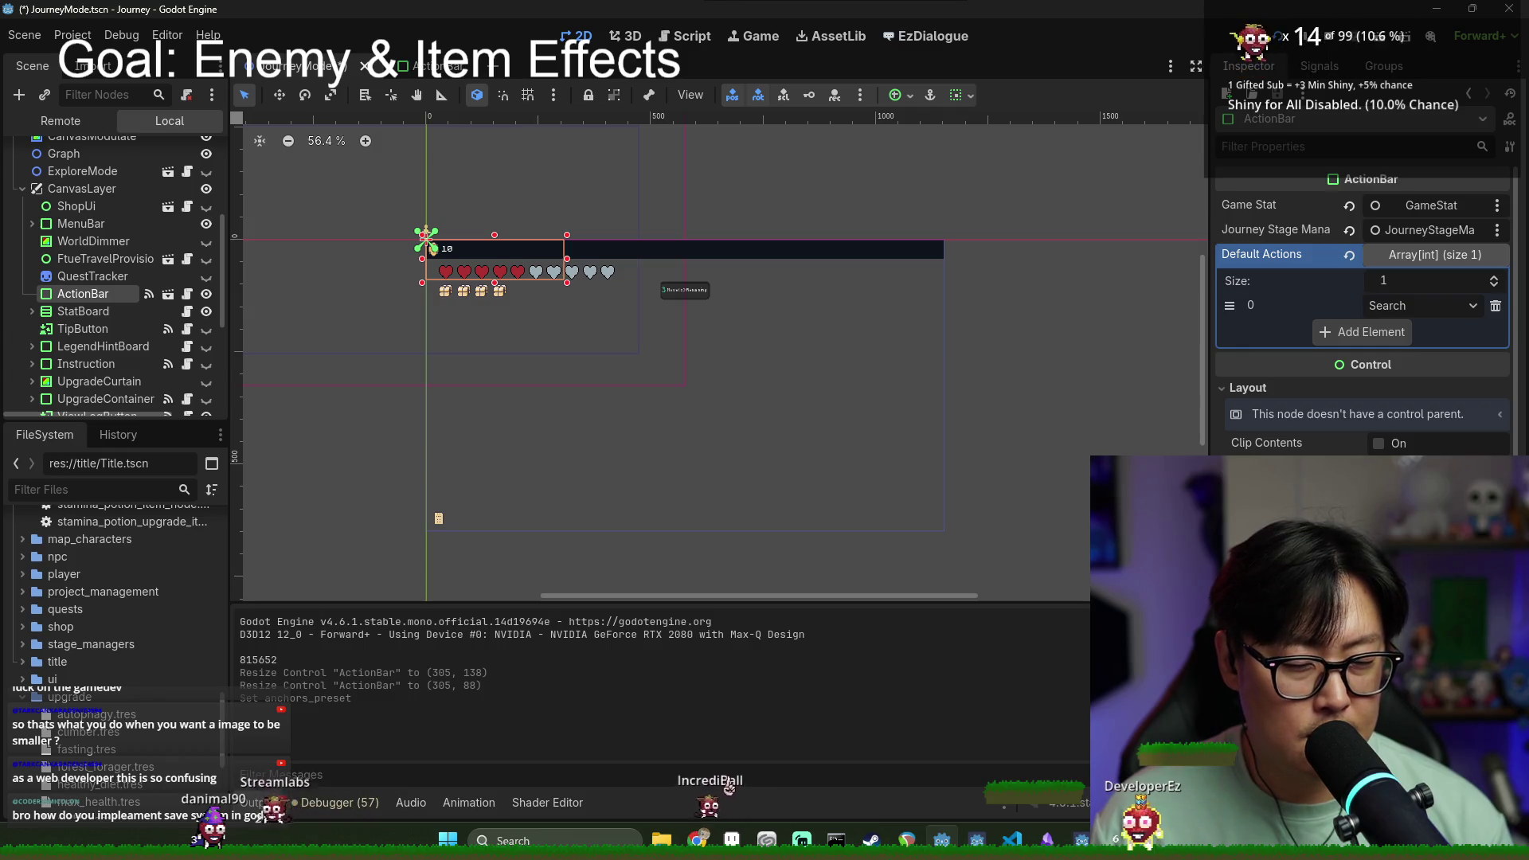
# Save the JourneyMode scene and run the game to check the resized ActionBar
pyautogui.press('F6')
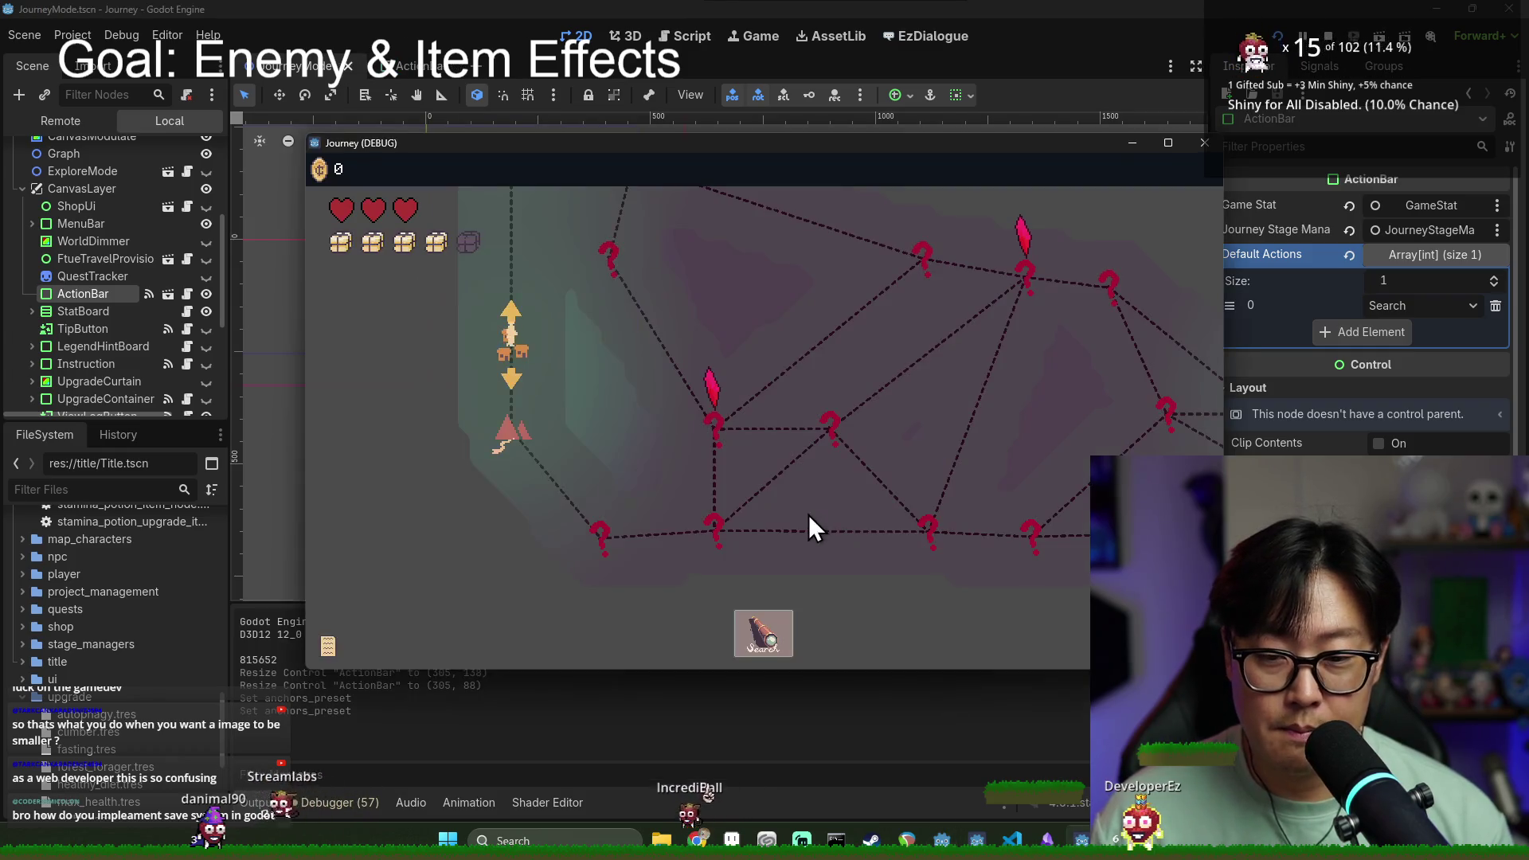
pyautogui.hotkey('alt', 'Tab')
pyautogui.hotkey('ctrl', 's')
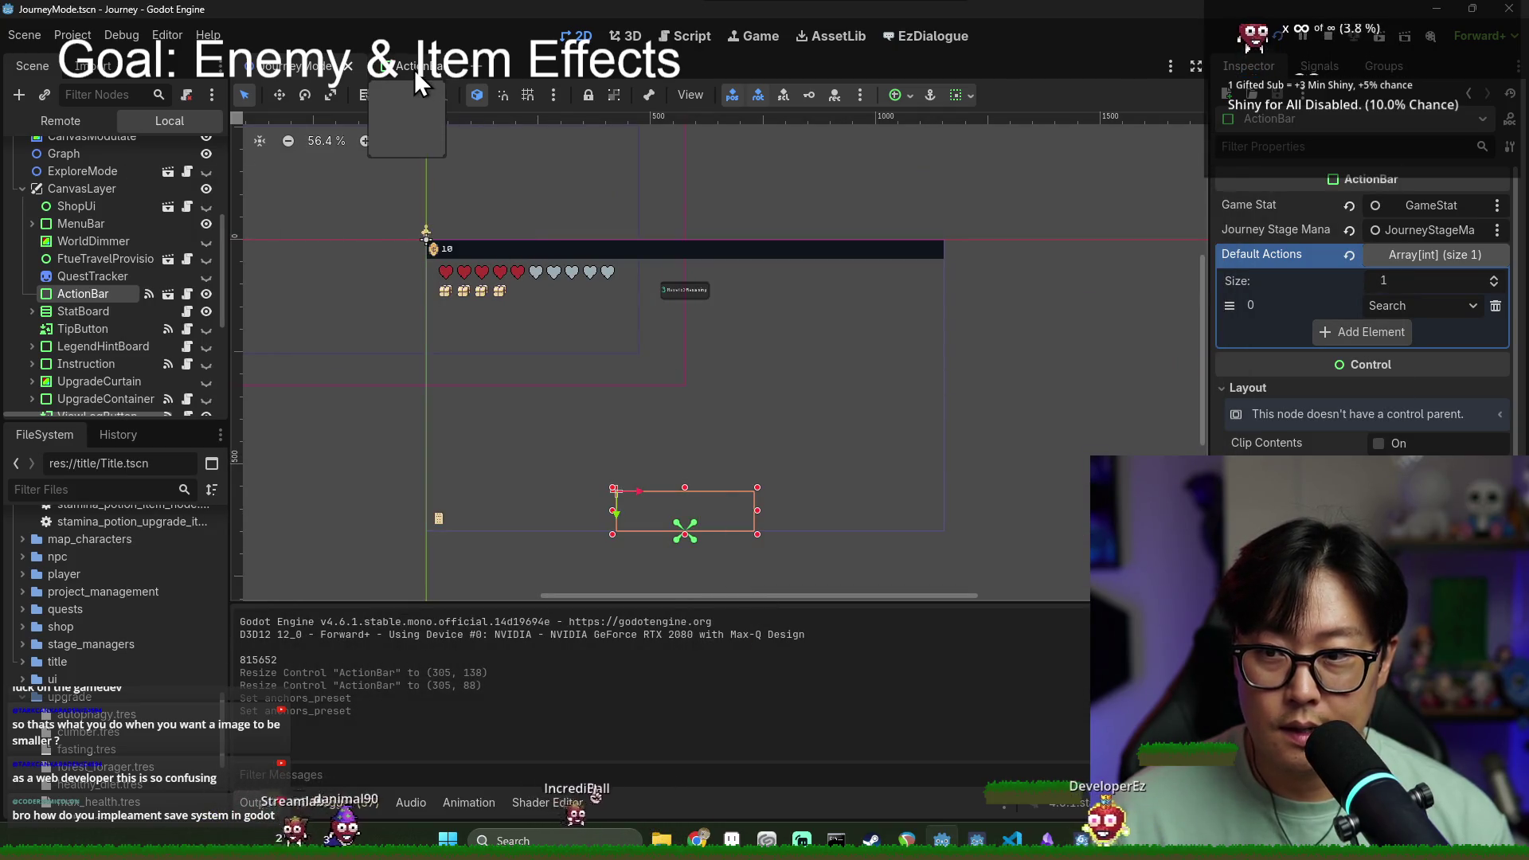
pyautogui.press('F6')
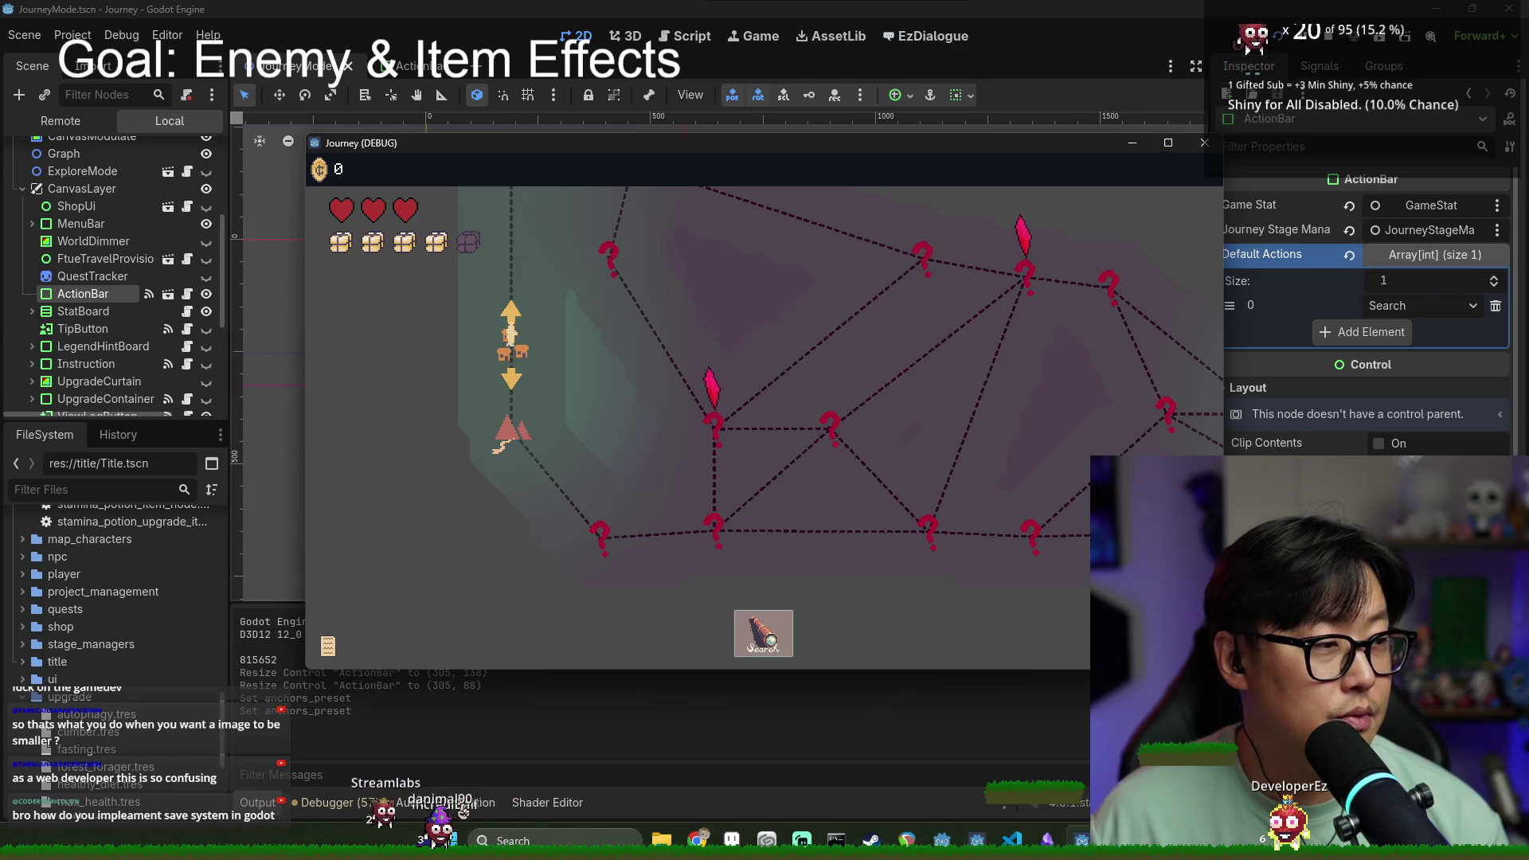
pyautogui.click(1275, 62)
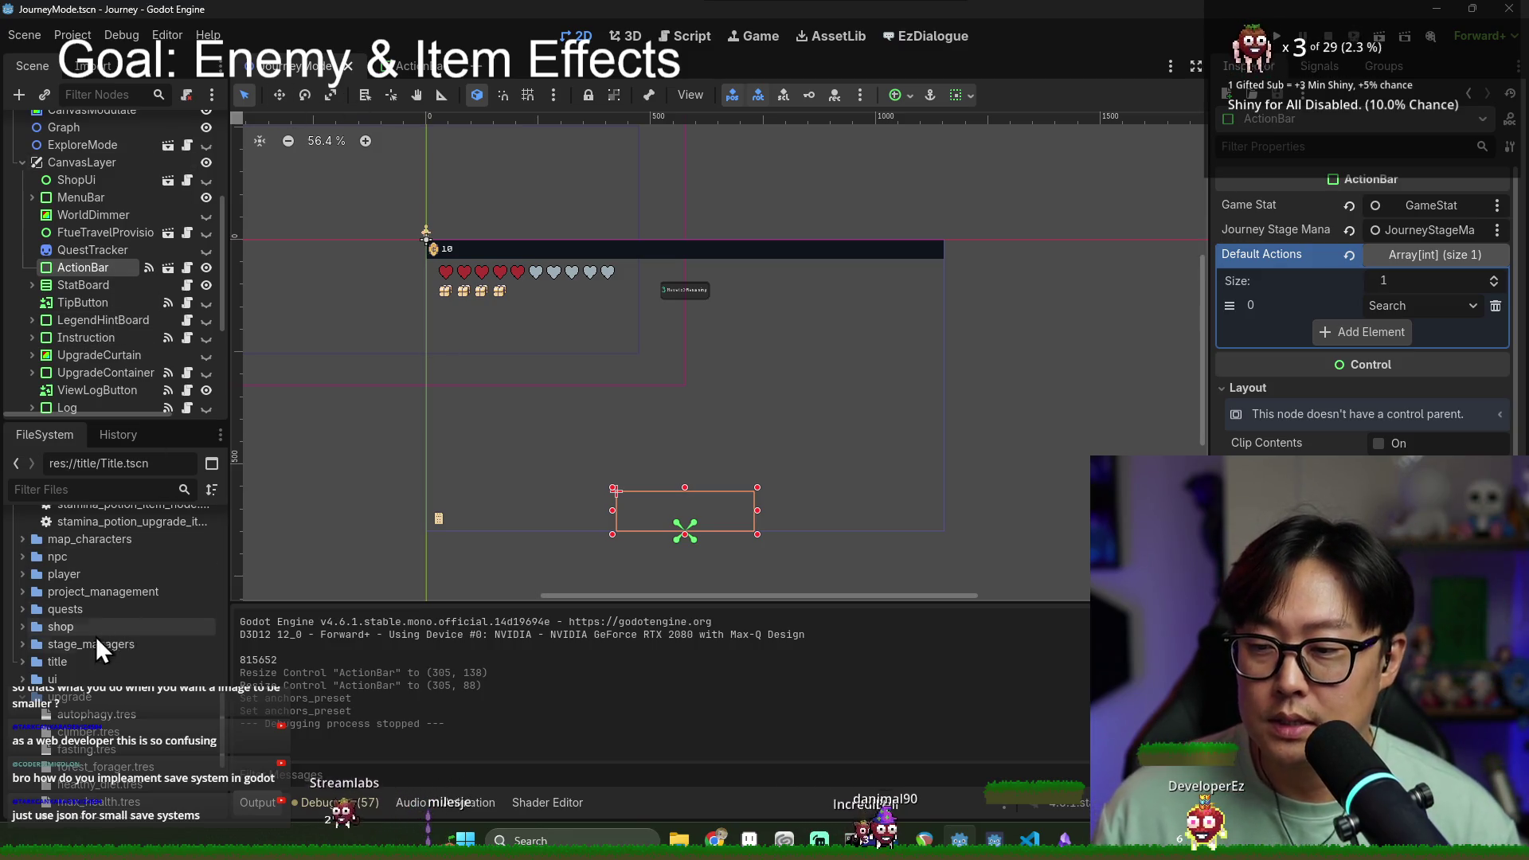
# Collapse the upgrade folder in the FileSystem dock and switch to the Saving games docs in the browser
pyautogui.click(29, 701)
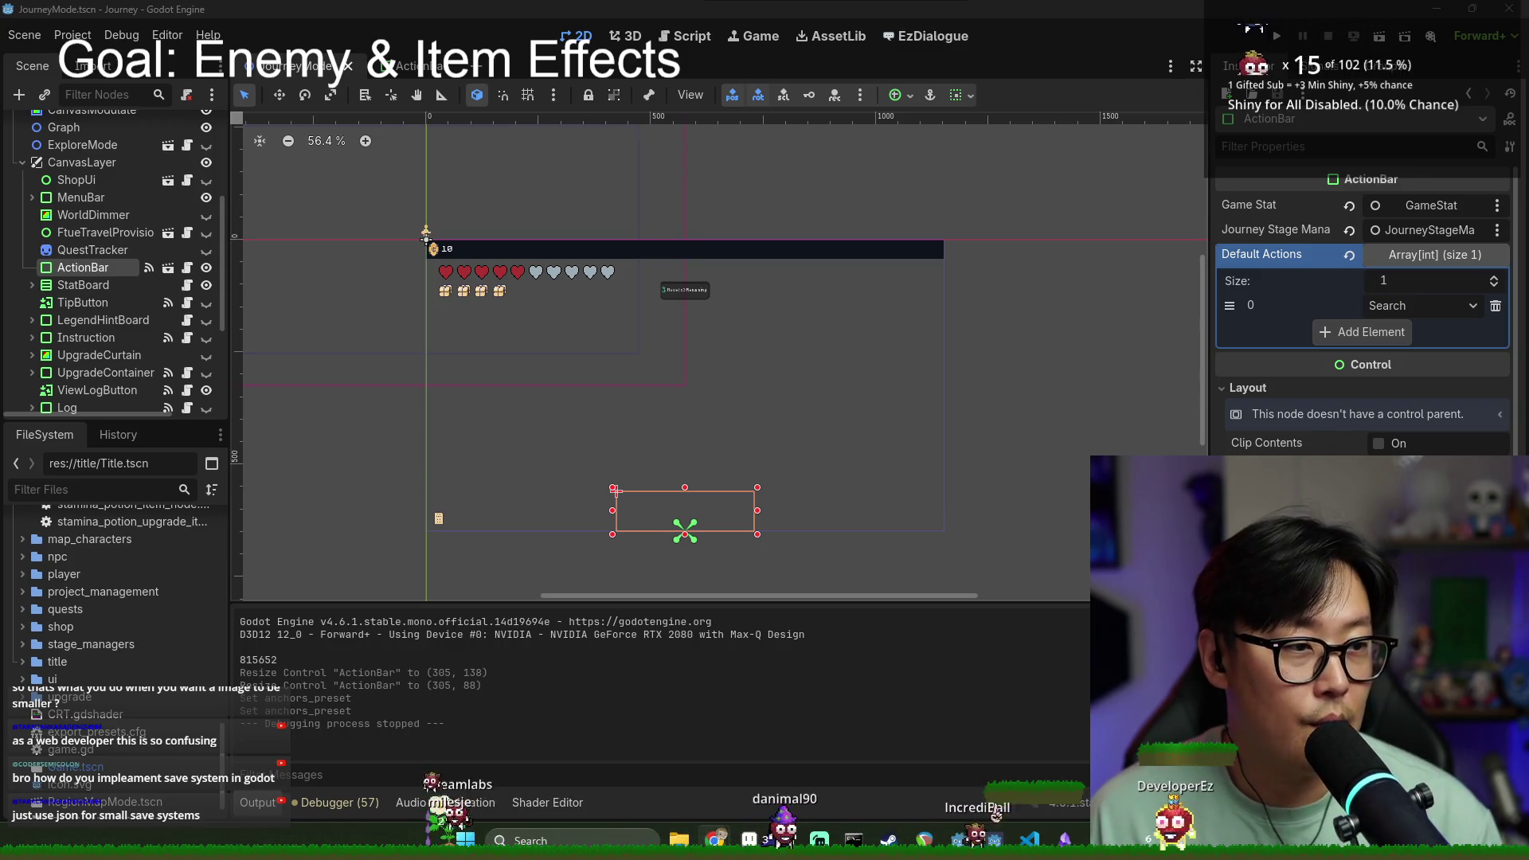
pyautogui.hotkey('alt', 'Tab')
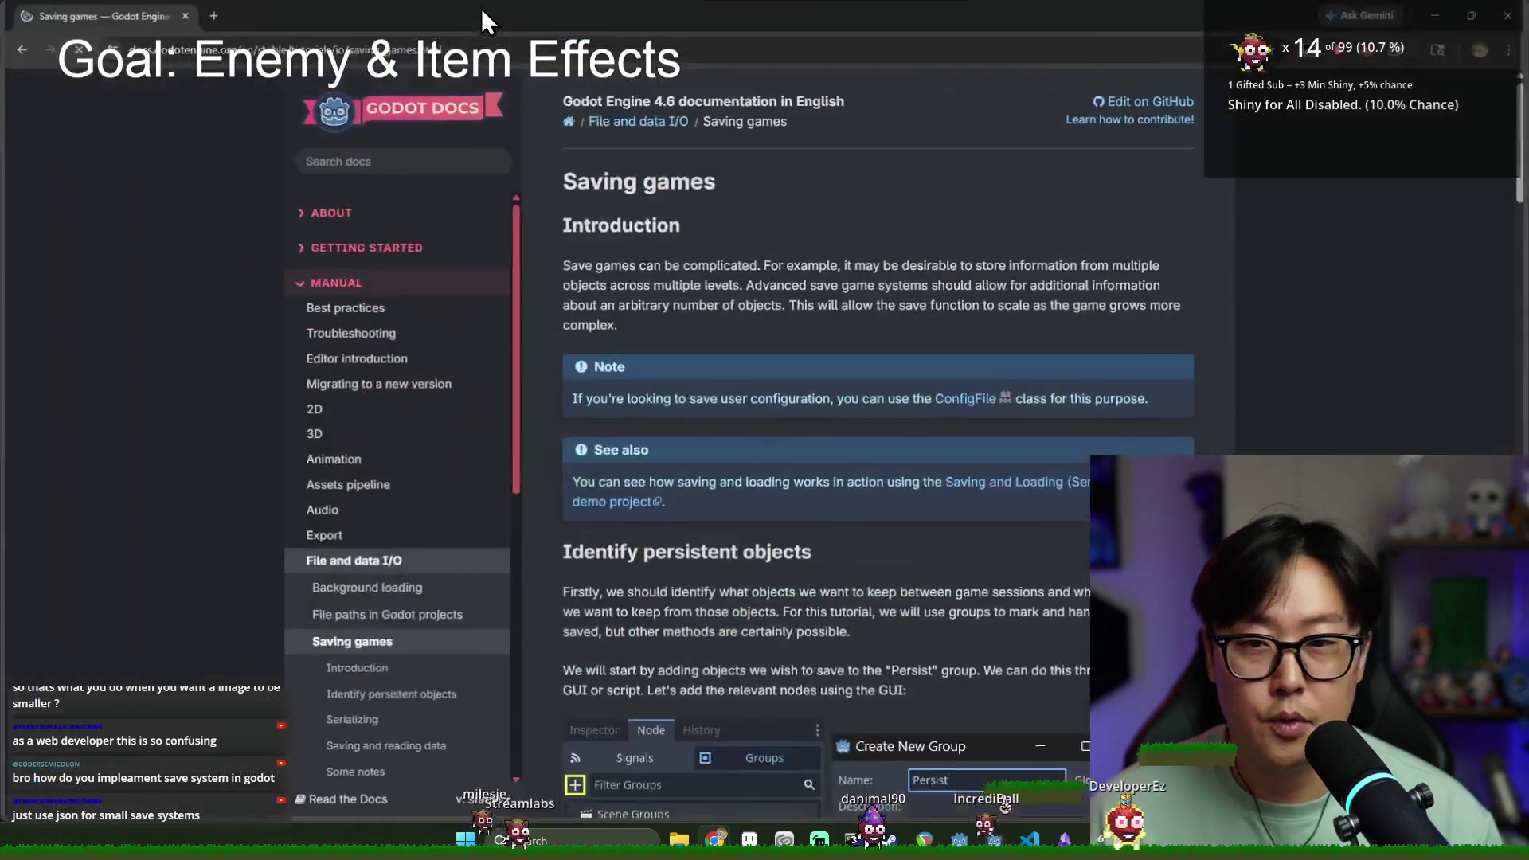
# Dismiss the address bar suggestions and expand the File paths in Godot projects sidebar topics
pyautogui.hotkey('ctrl', 'l')
pyautogui.press('Escape')
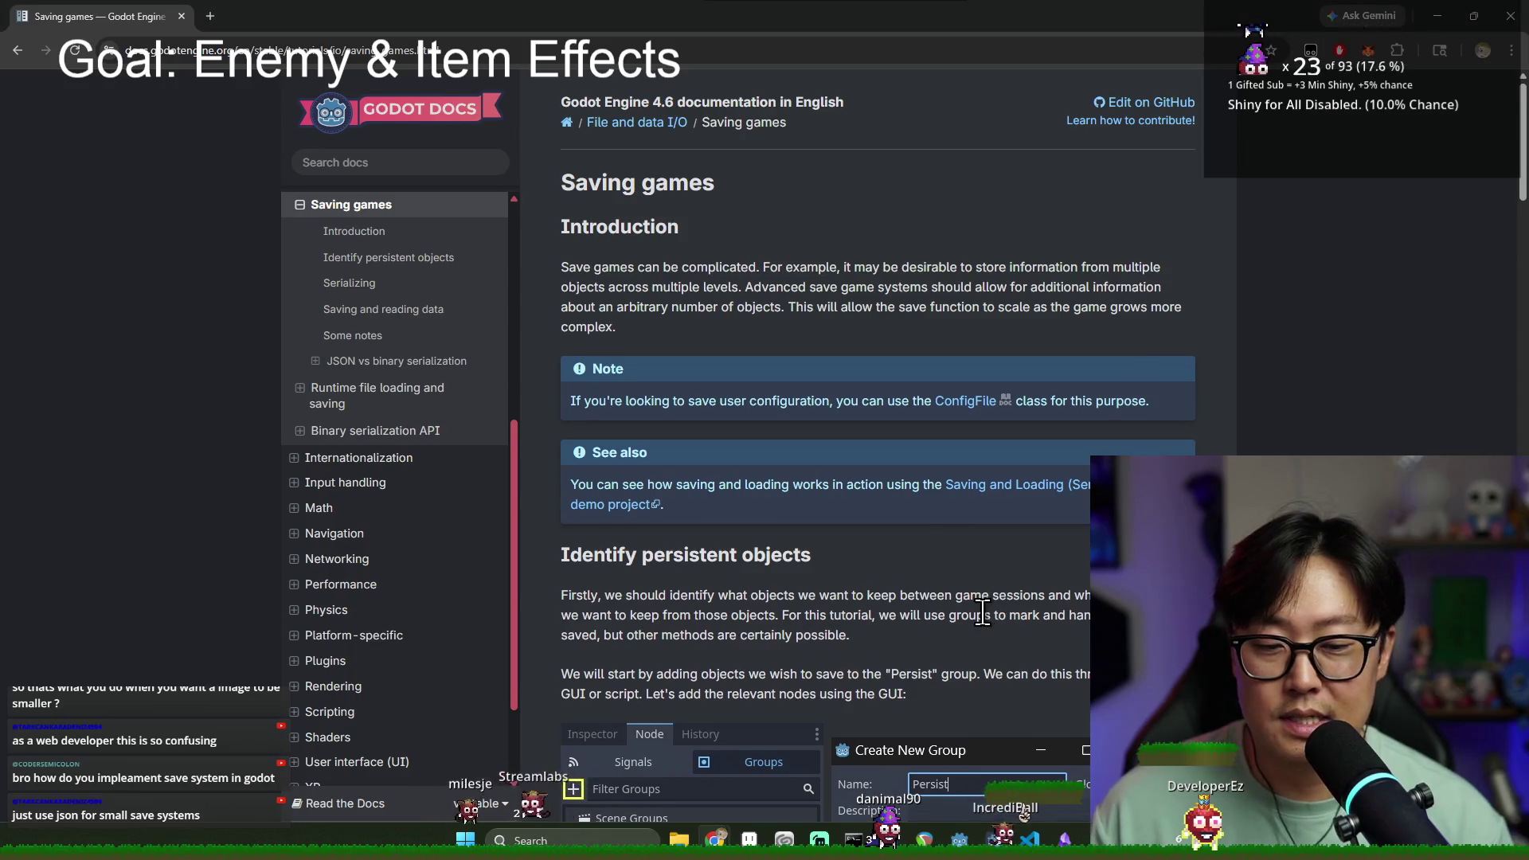
pyautogui.scroll(-1, 796, 414)
pyautogui.scroll(1, 667, 307)
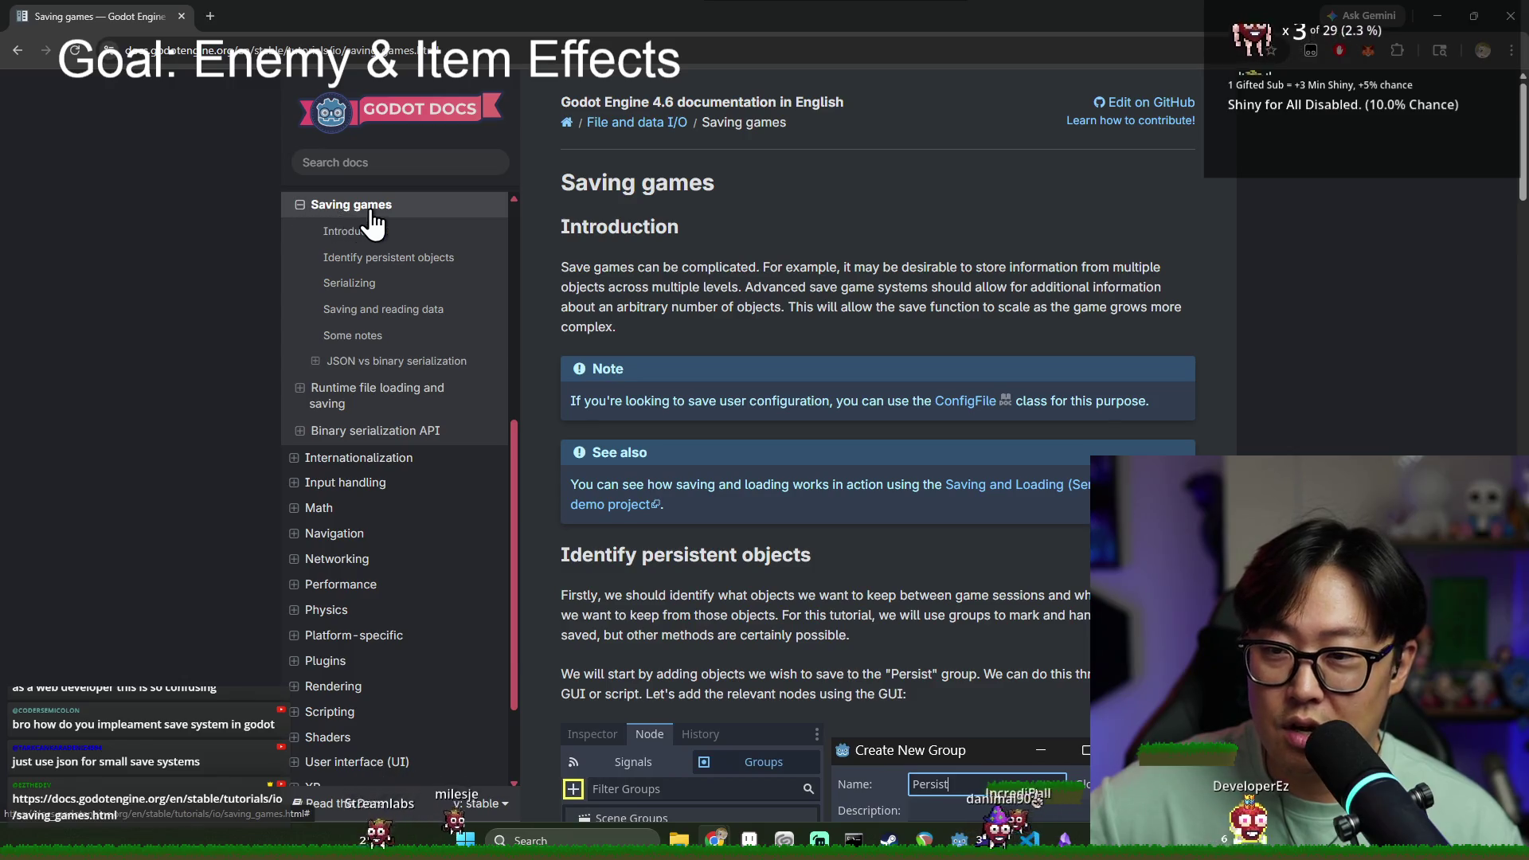
pyautogui.click(294, 206)
pyautogui.click(299, 205)
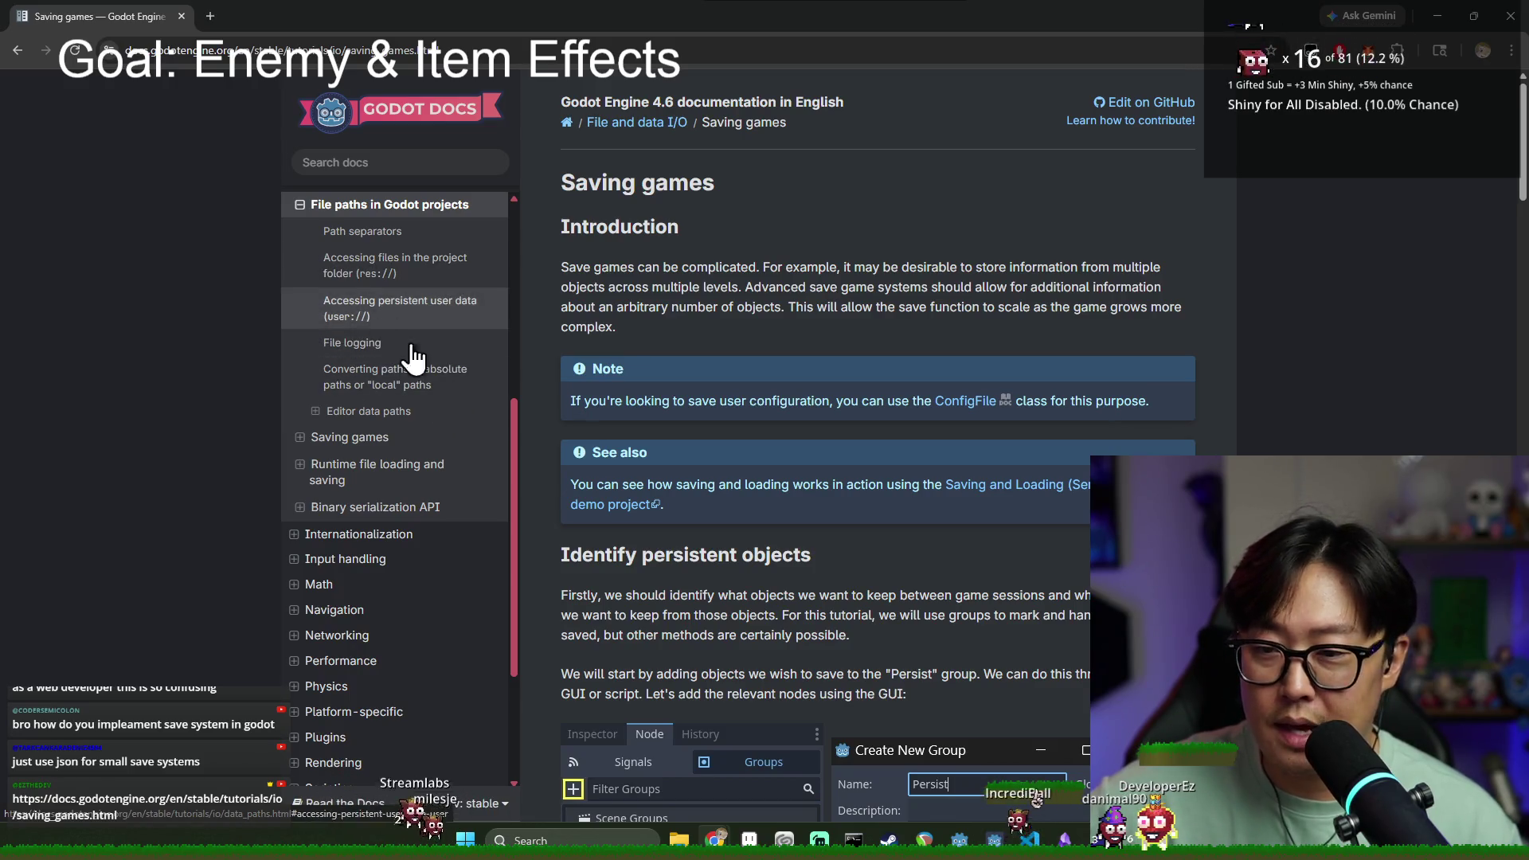
# Scroll through the Saving games article, then close the browser window
pyautogui.scroll(-2, 466, 404)
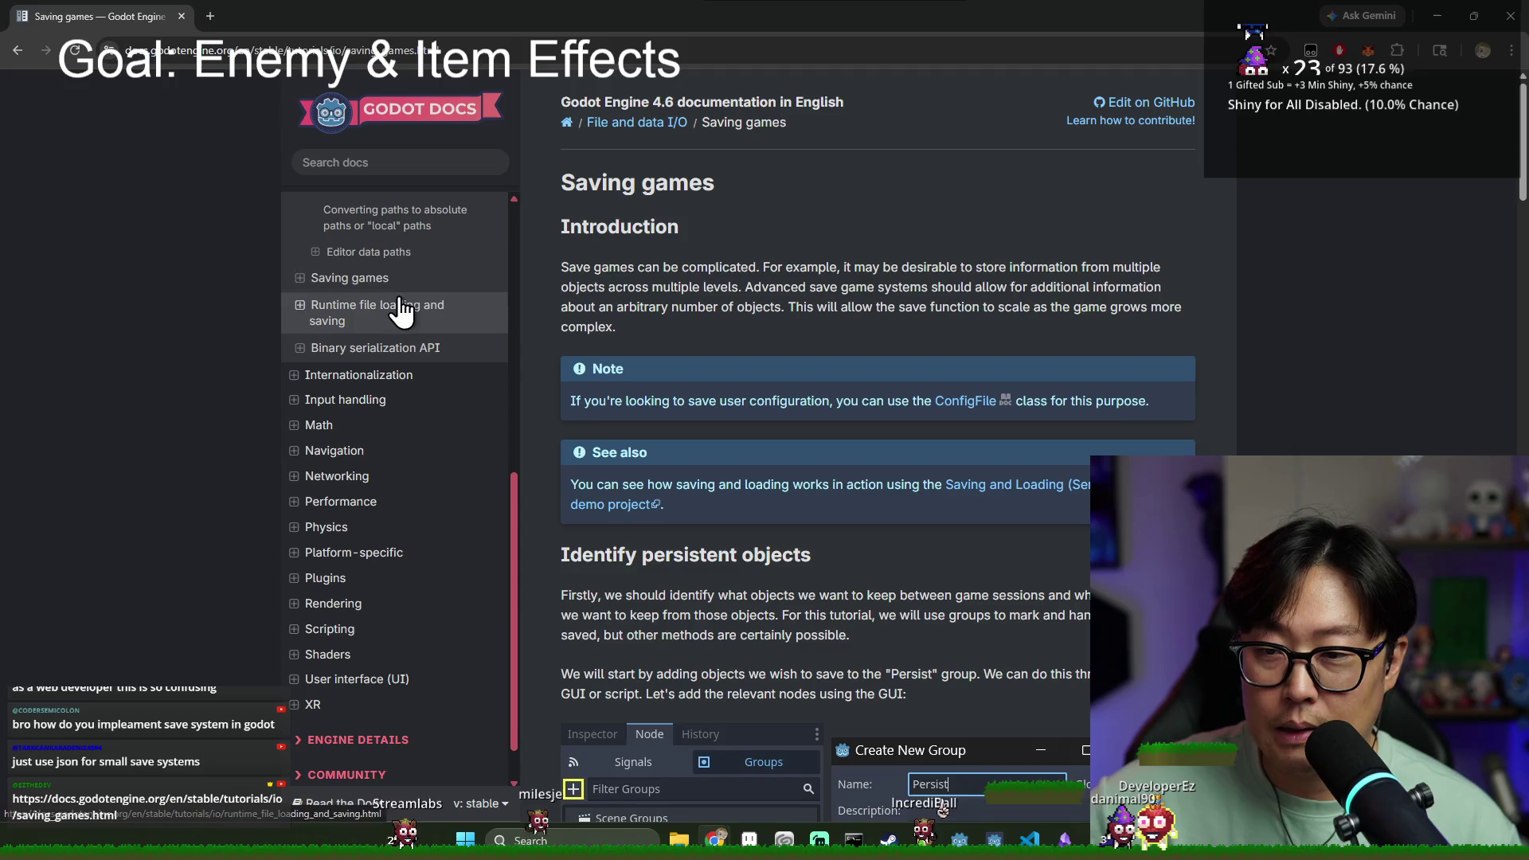
pyautogui.scroll(-5, 767, 539)
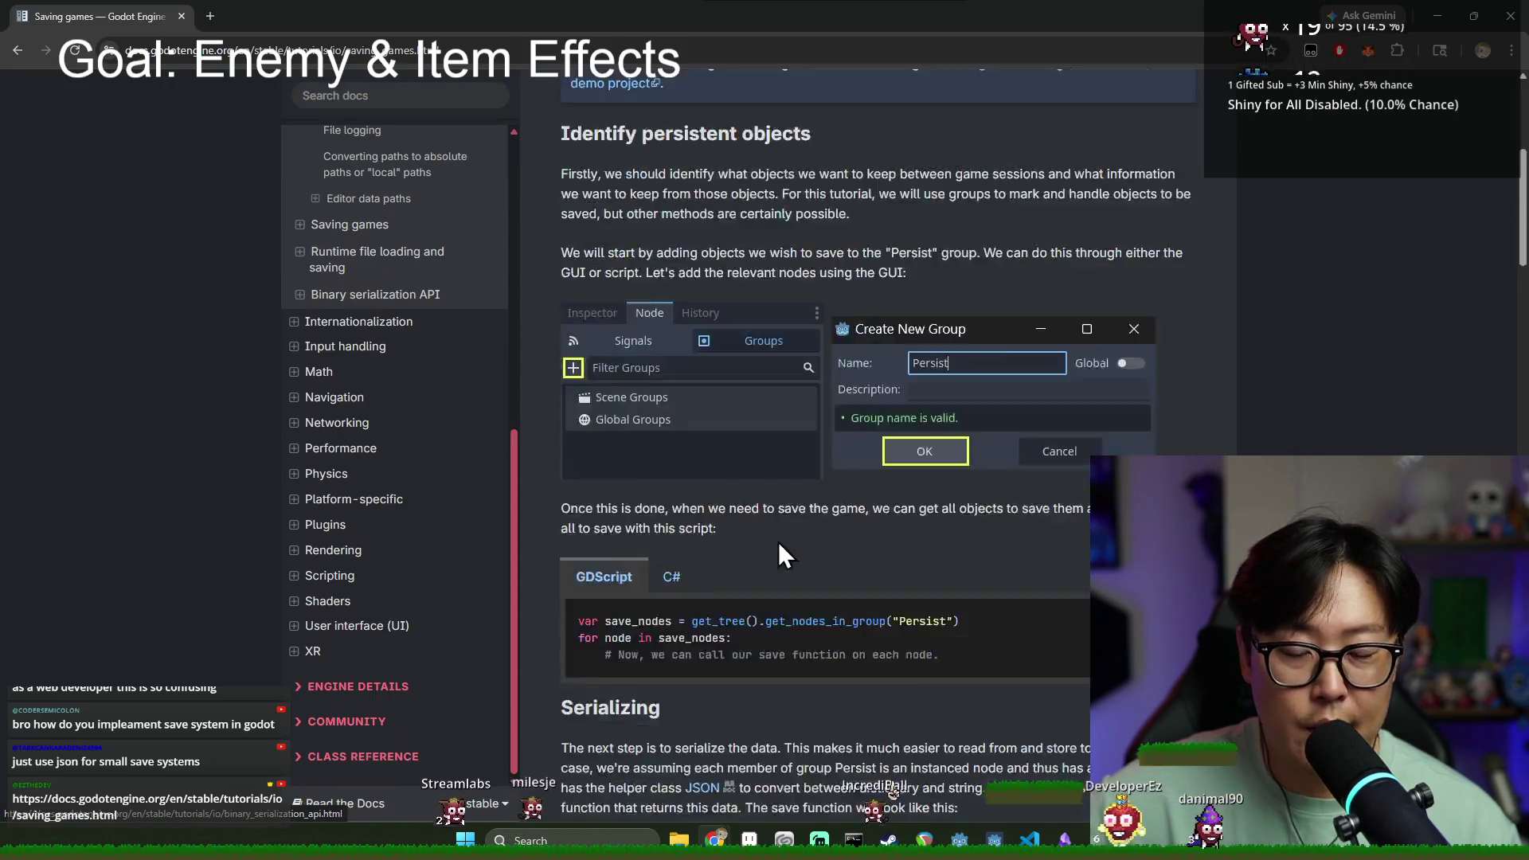
pyautogui.scroll(5, 991, 561)
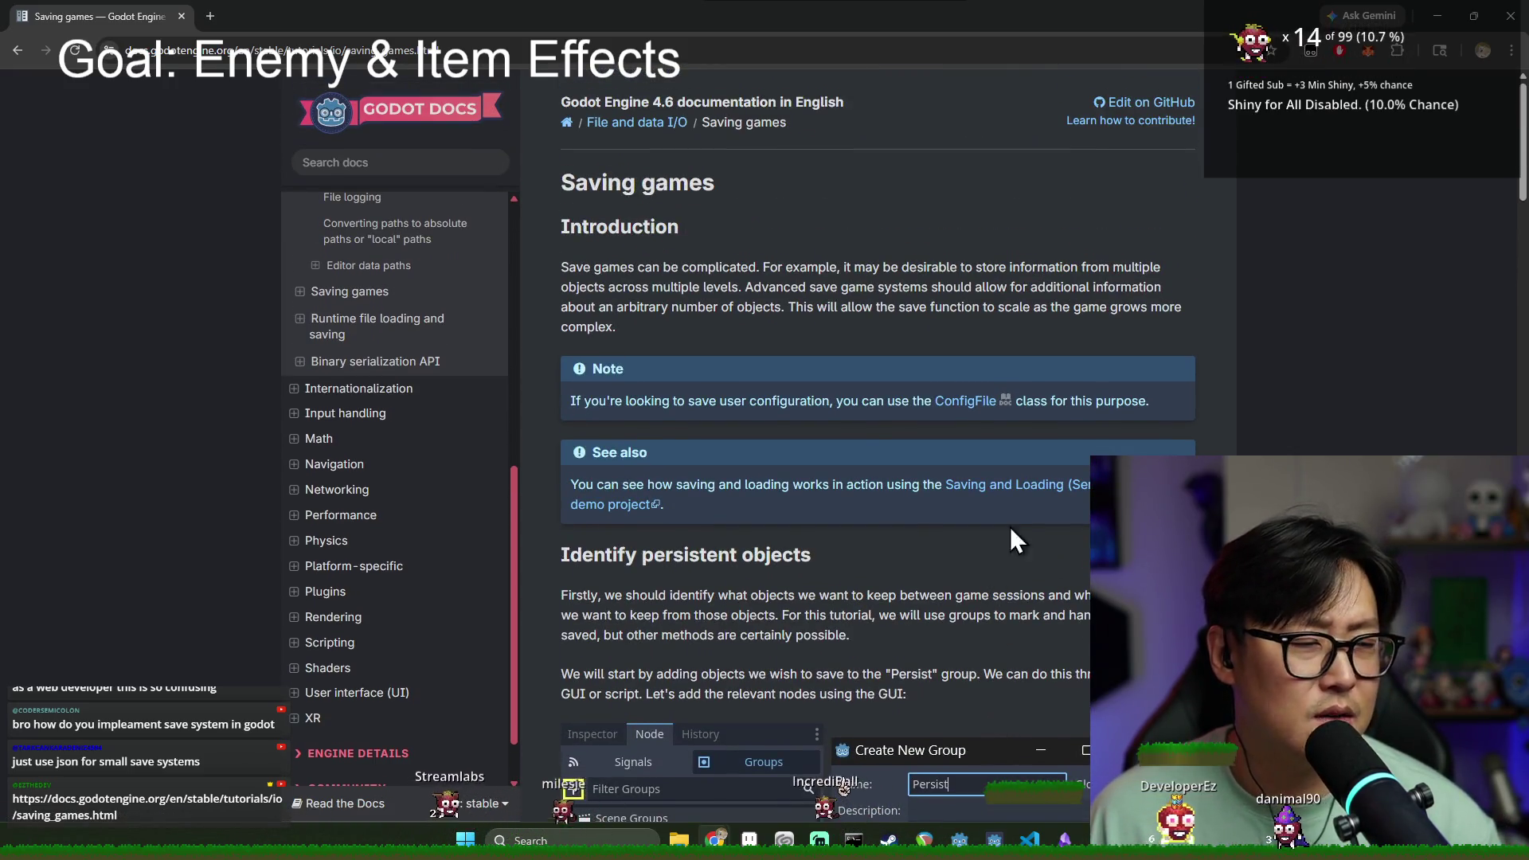
pyautogui.scroll(-5, 876, 456)
pyautogui.scroll(-20, 973, 450)
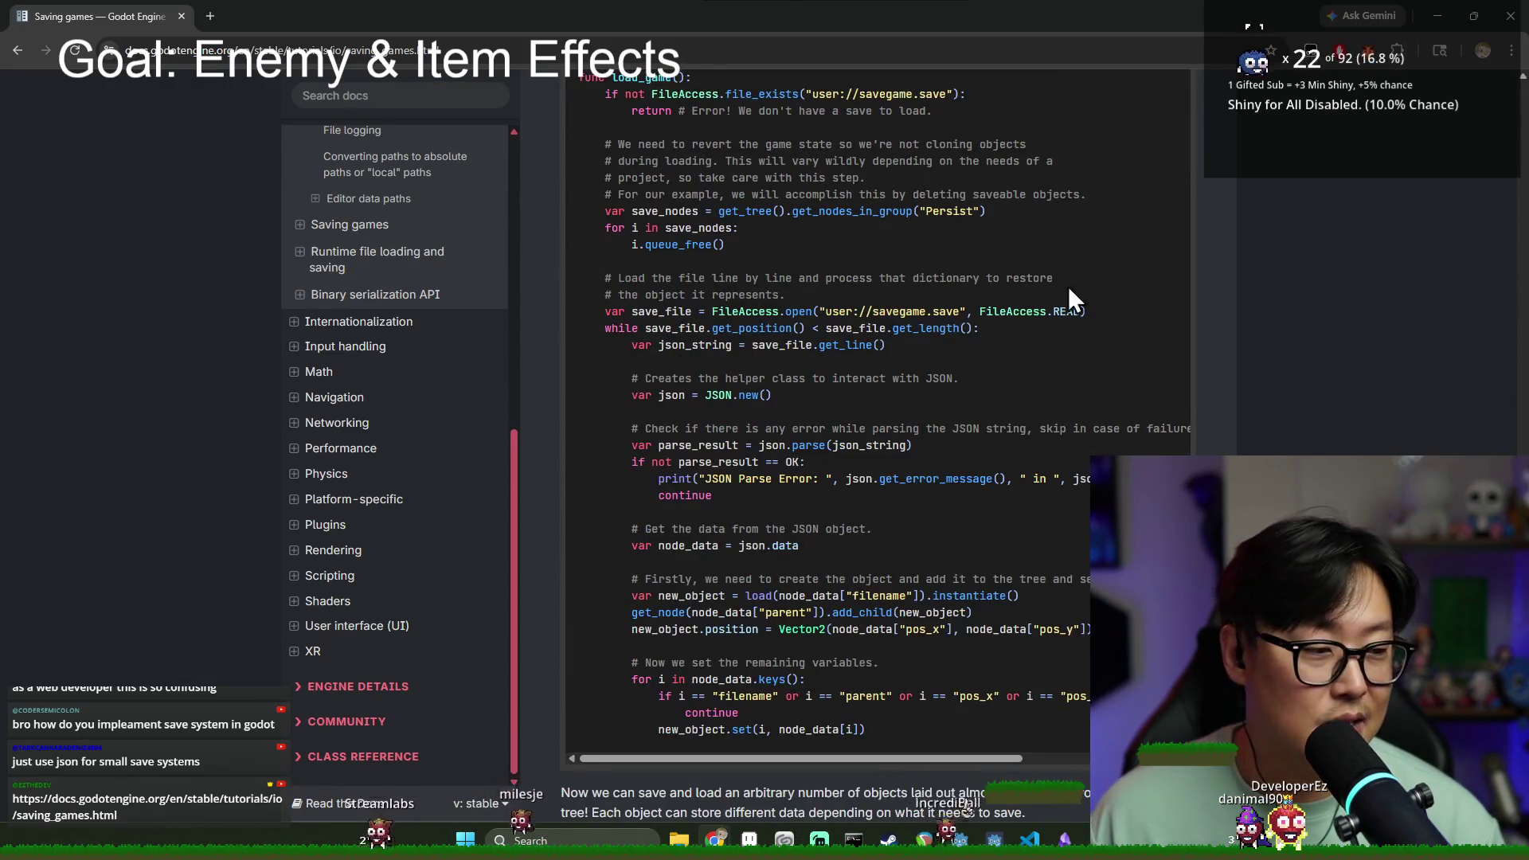
pyautogui.scroll(15, 1245, 245)
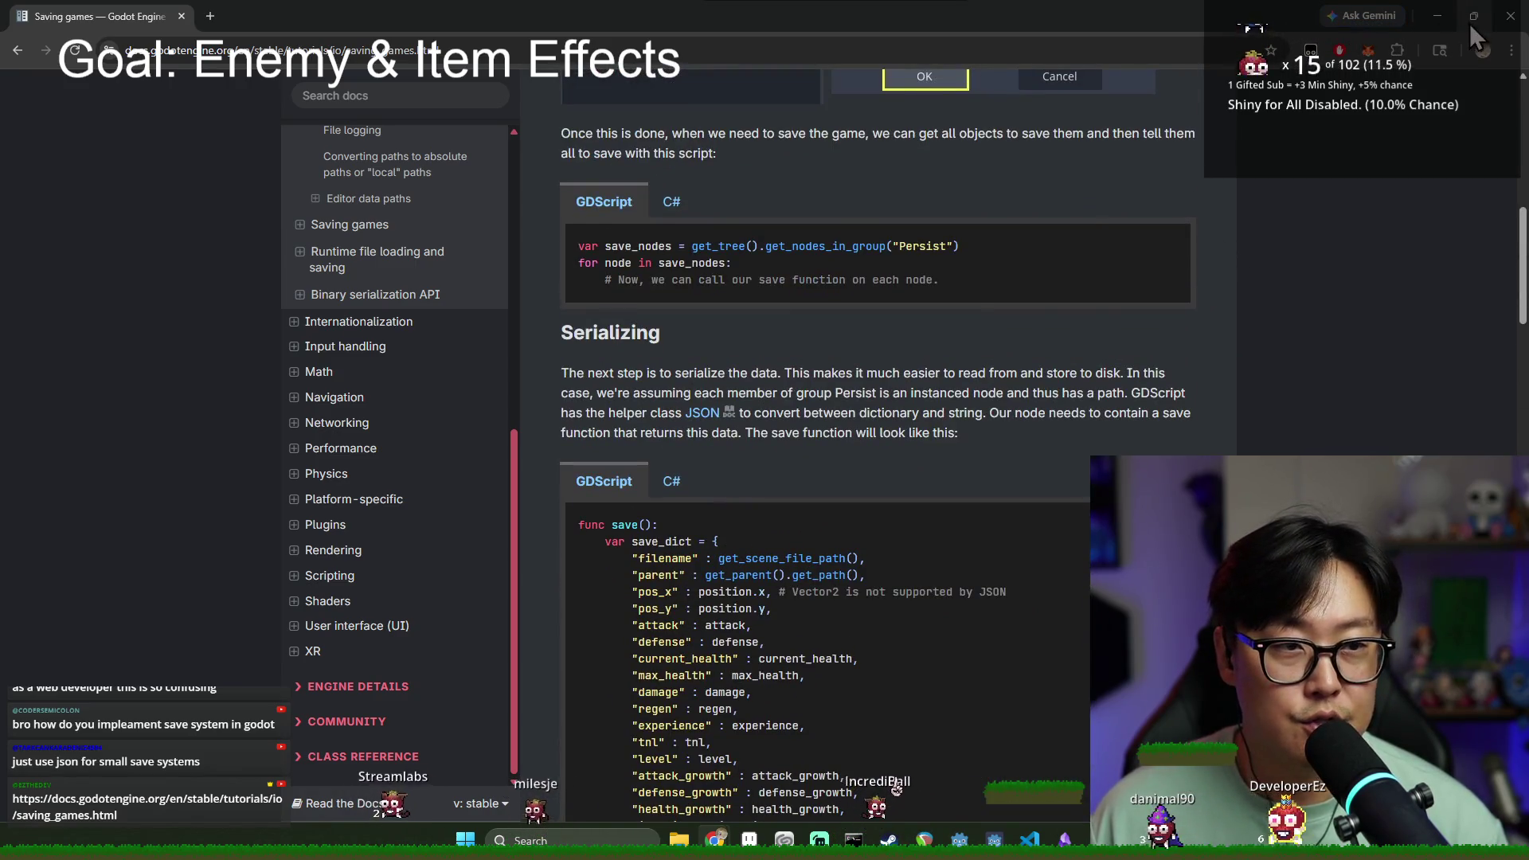
pyautogui.scroll(5, 1030, 215)
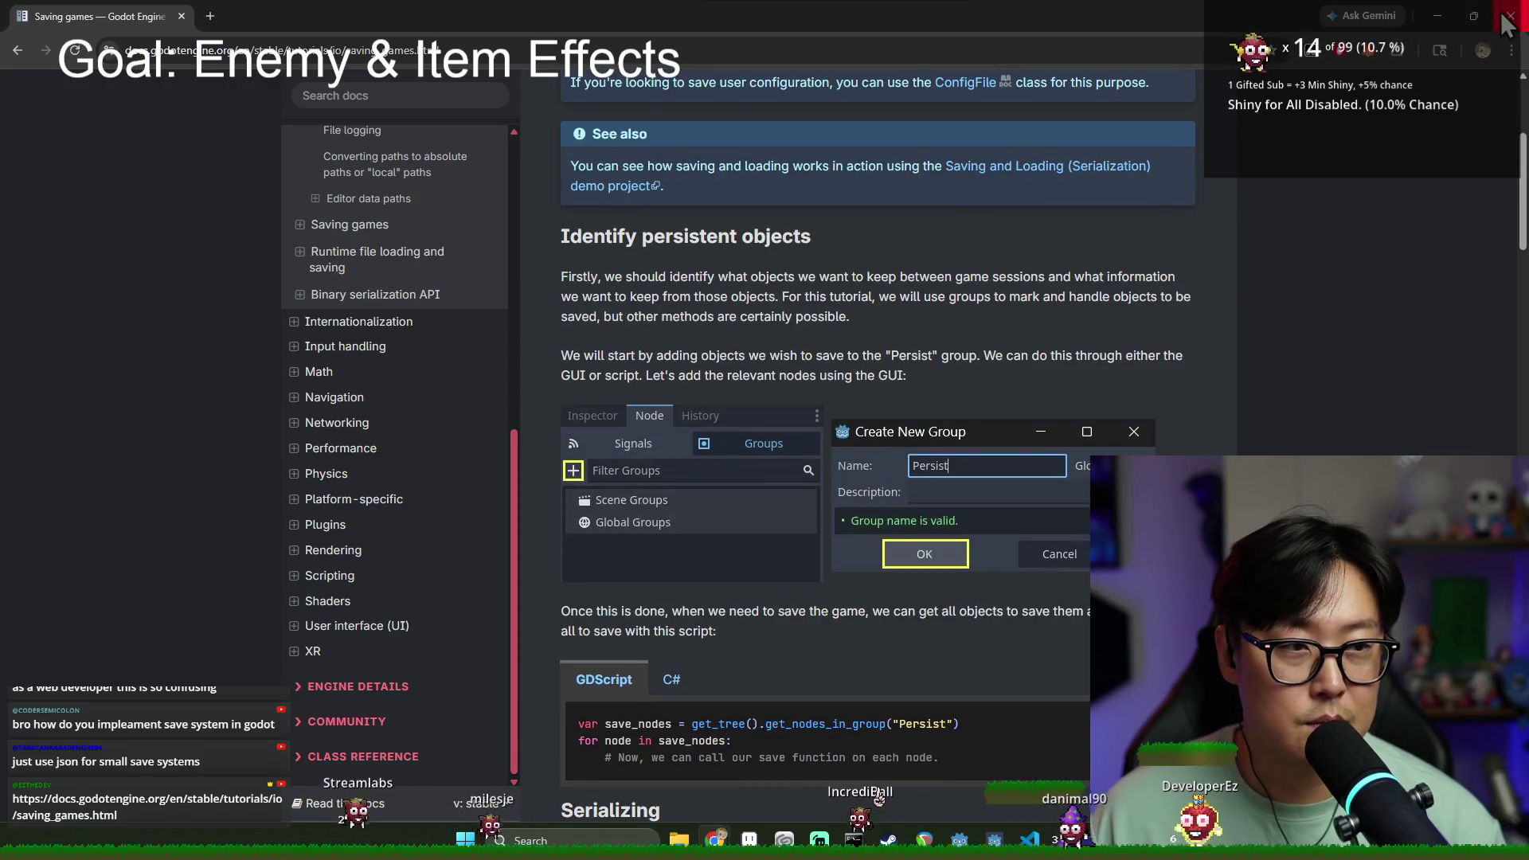
pyautogui.click(1505, 17)
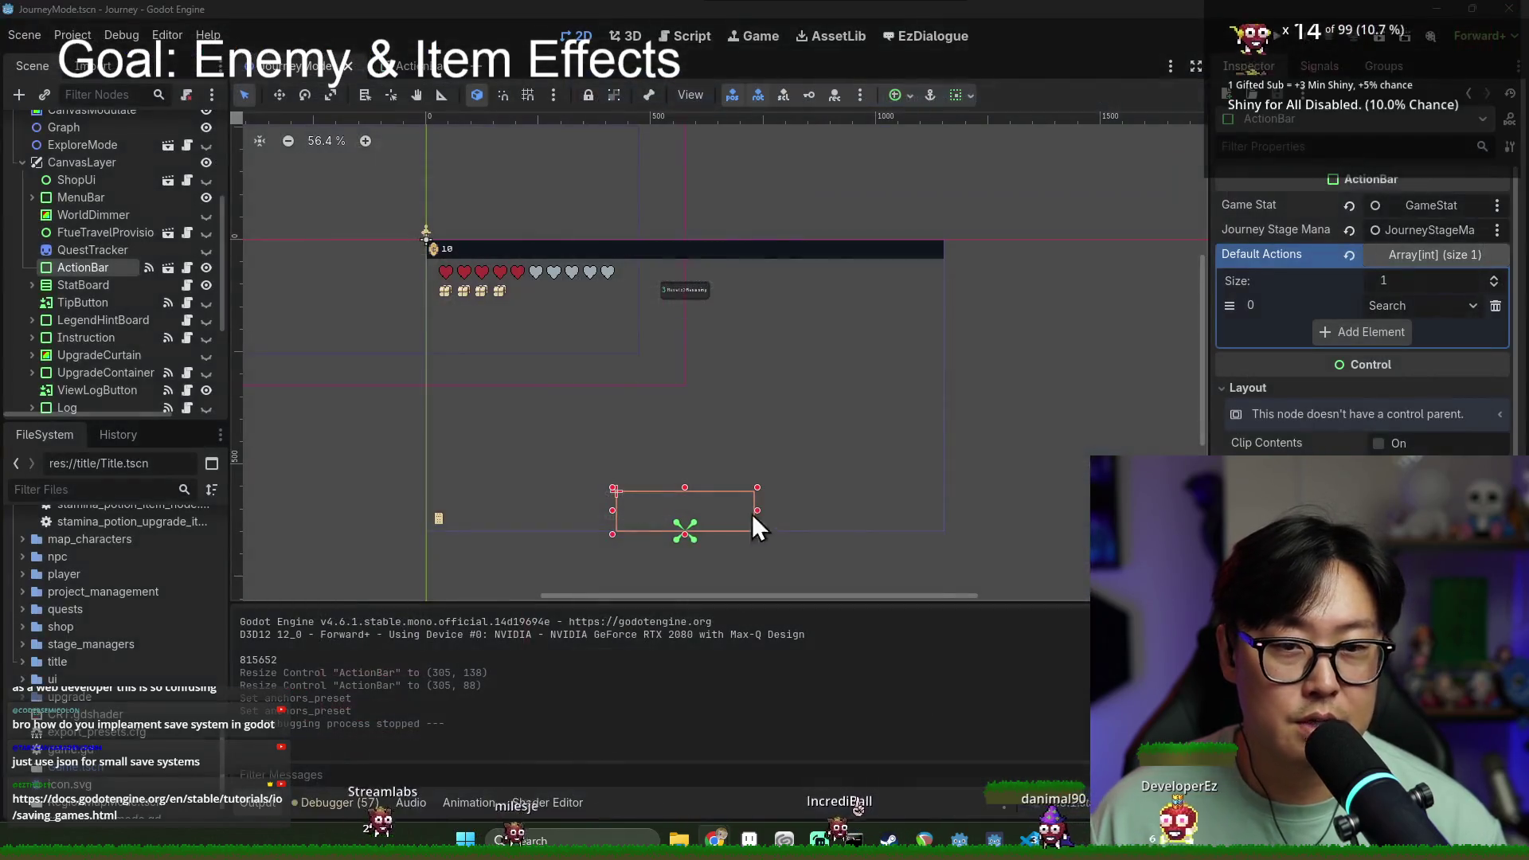
# Deselect the ActionBar, drag the left dock border to widen the scene and file docks, and save JourneyMode
pyautogui.click(1072, 366)
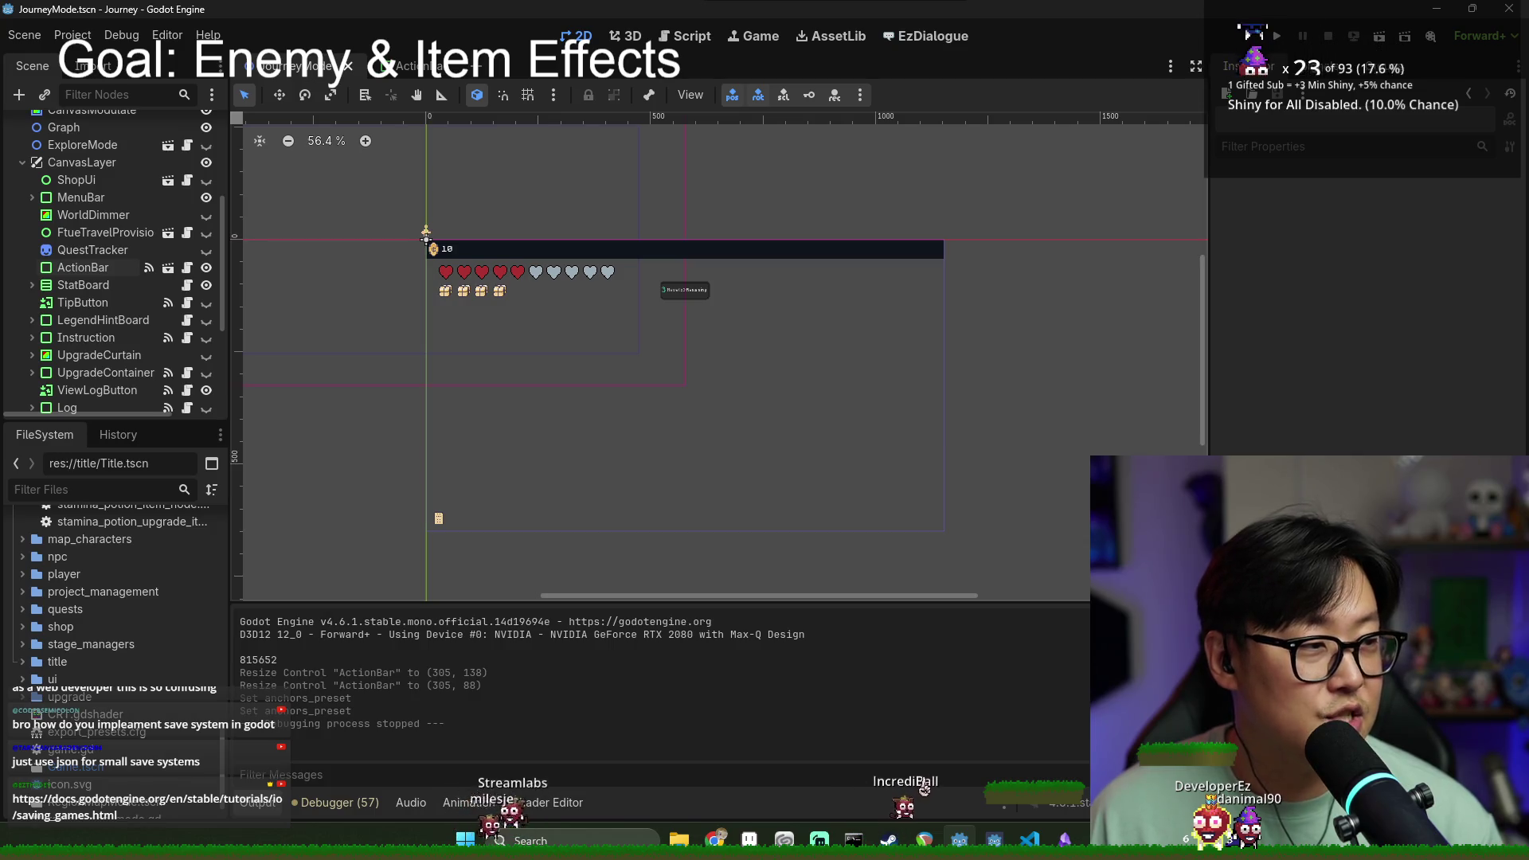
pyautogui.hotkey('ctrl', 's')
pyautogui.scroll(3, 518, 317)
pyautogui.hotkey('ctrl', 's')
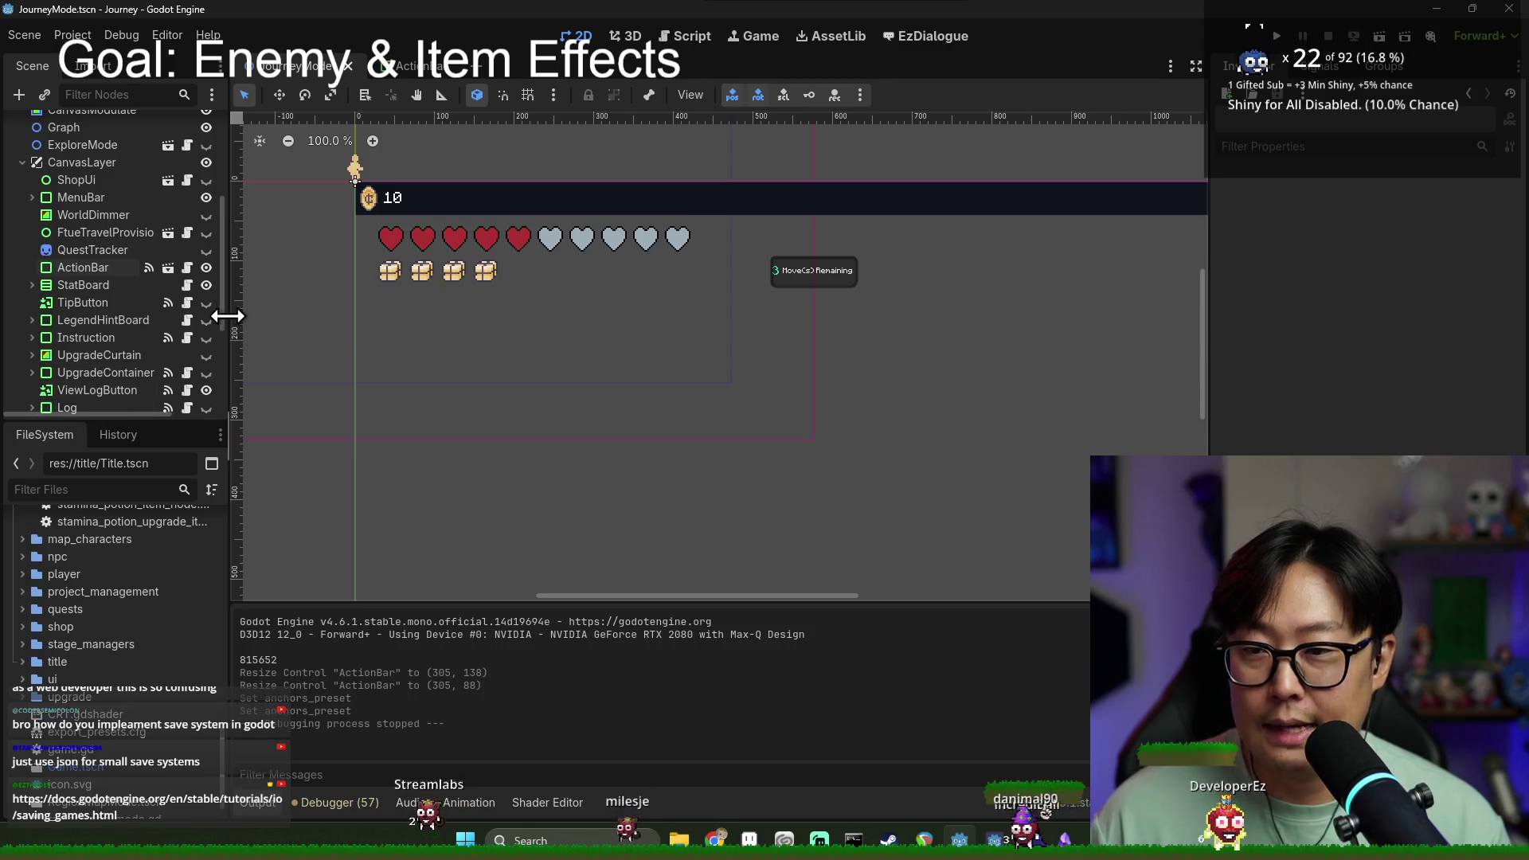
pyautogui.moveTo(229, 324)
pyautogui.mouseDown()
pyautogui.moveTo(356, 341)
pyautogui.moveTo(266, 319)
pyautogui.mouseUp()
pyautogui.hotkey('ctrl', 's')
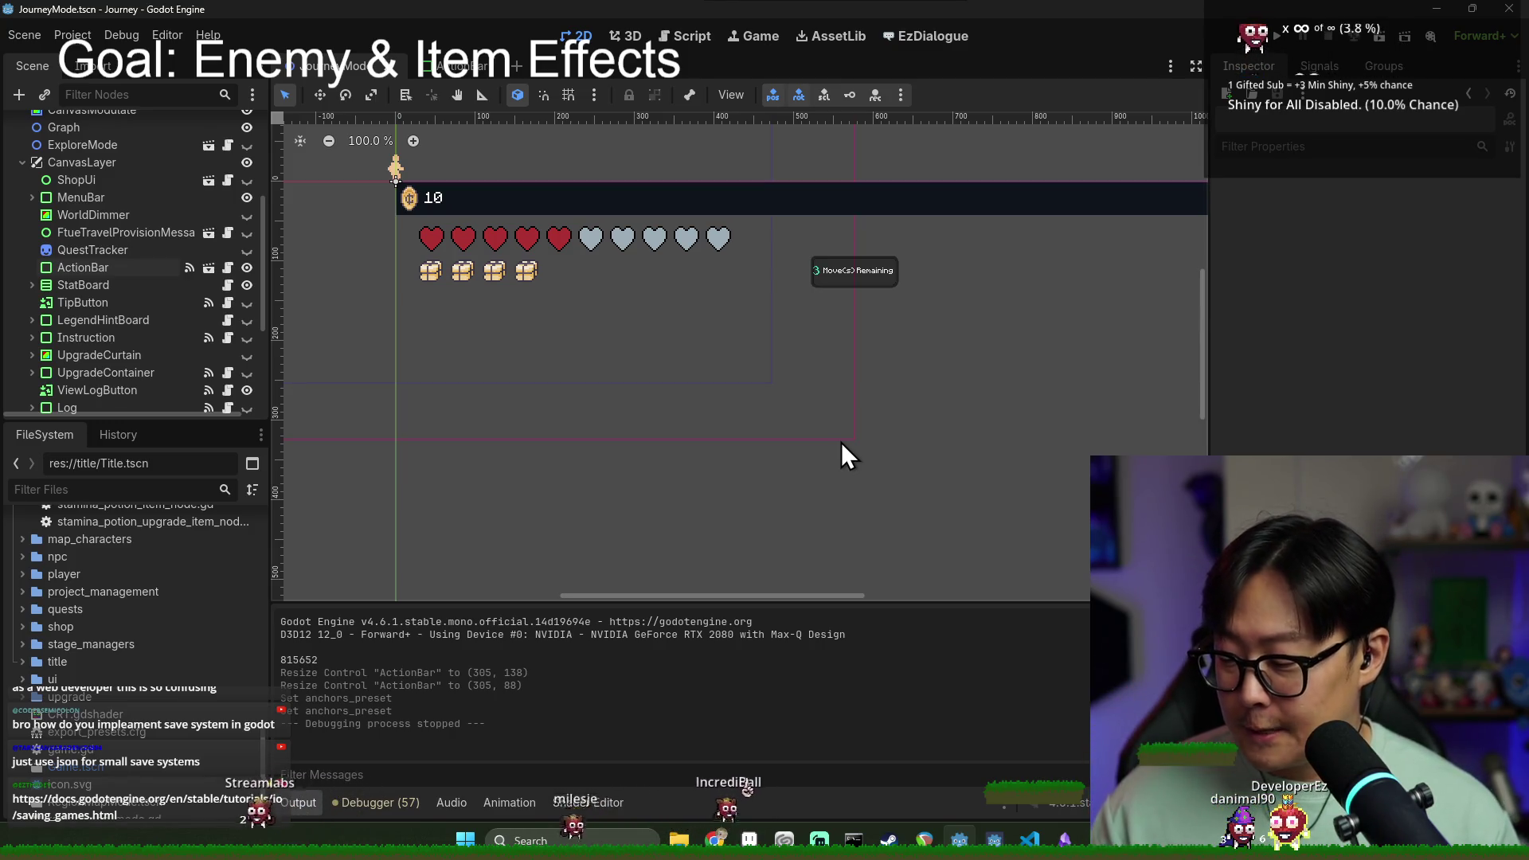
pyautogui.hotkey('ctrl', 's')
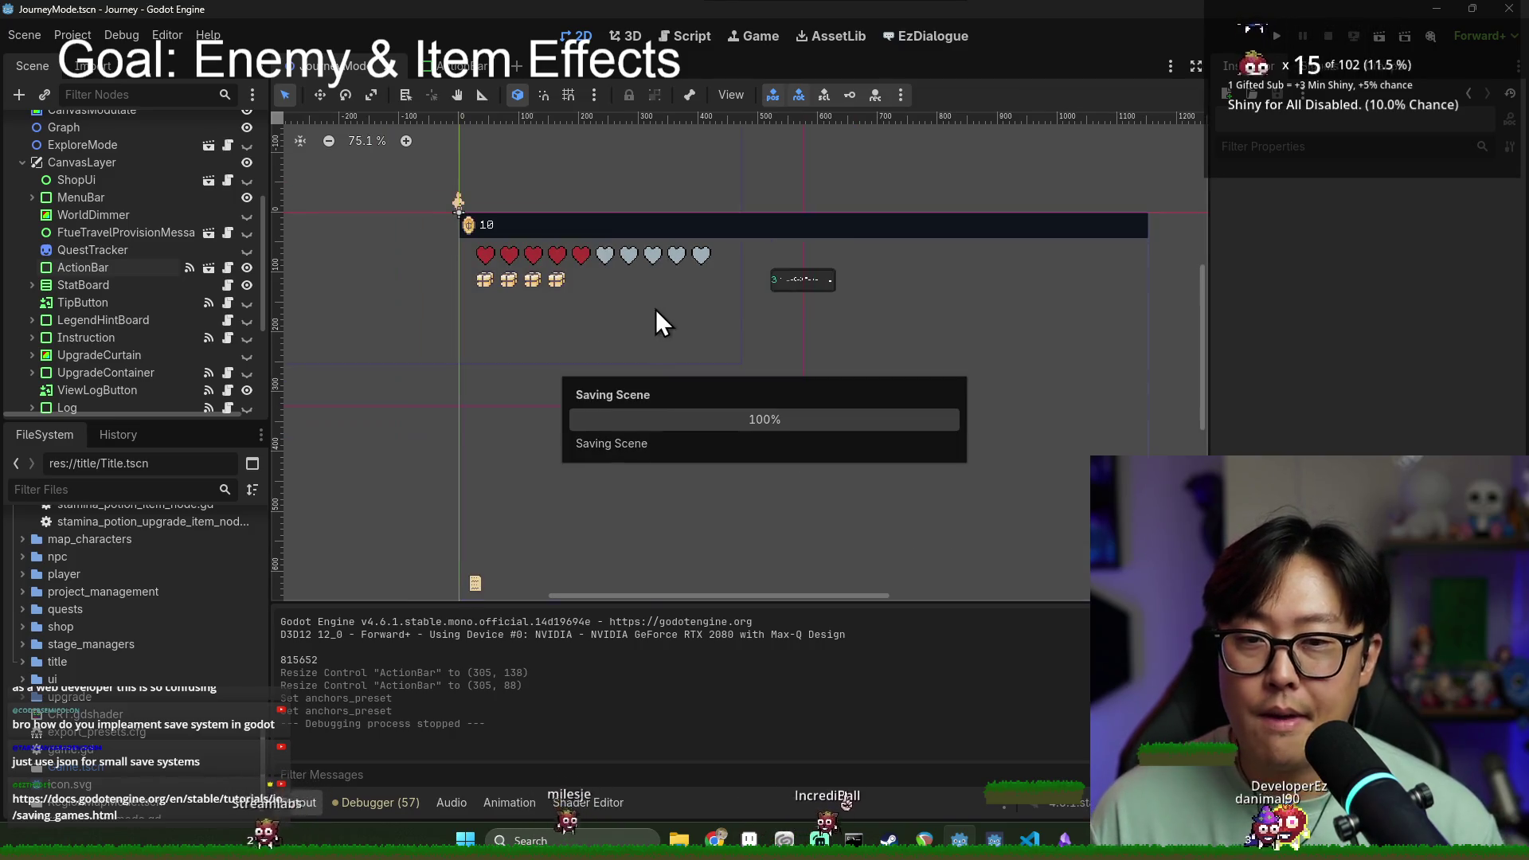
# Select the JourneyMode root node and open journey_mode.gd from its script icon
pyautogui.scroll(-2, 945, 431)
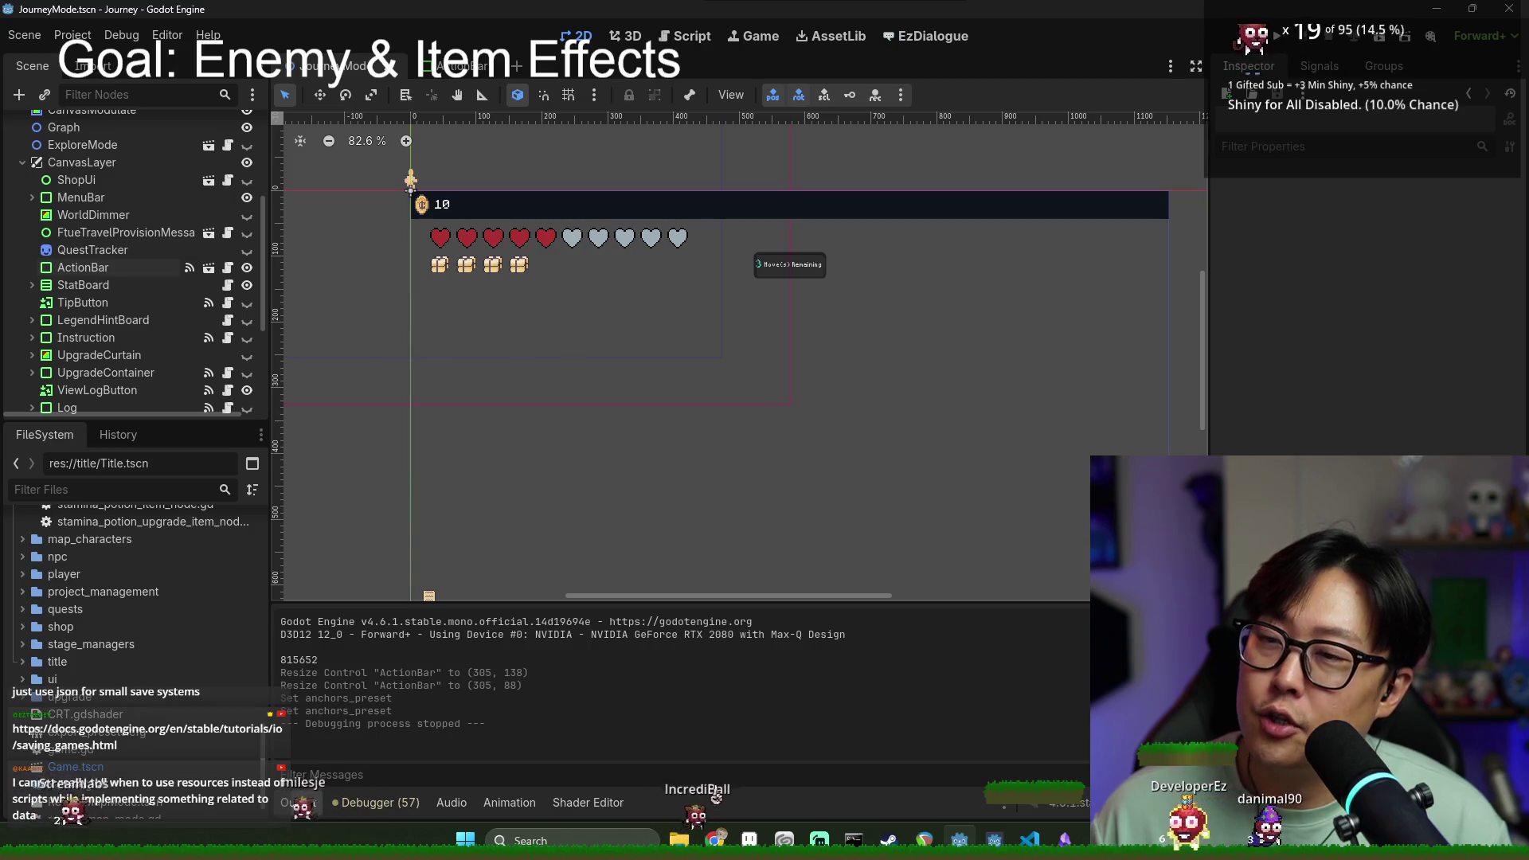
pyautogui.scroll(1, 174, 226)
pyautogui.scroll(3, 174, 227)
pyautogui.click(122, 129)
pyautogui.scroll(3, 617, 212)
pyautogui.scroll(-4, 558, 191)
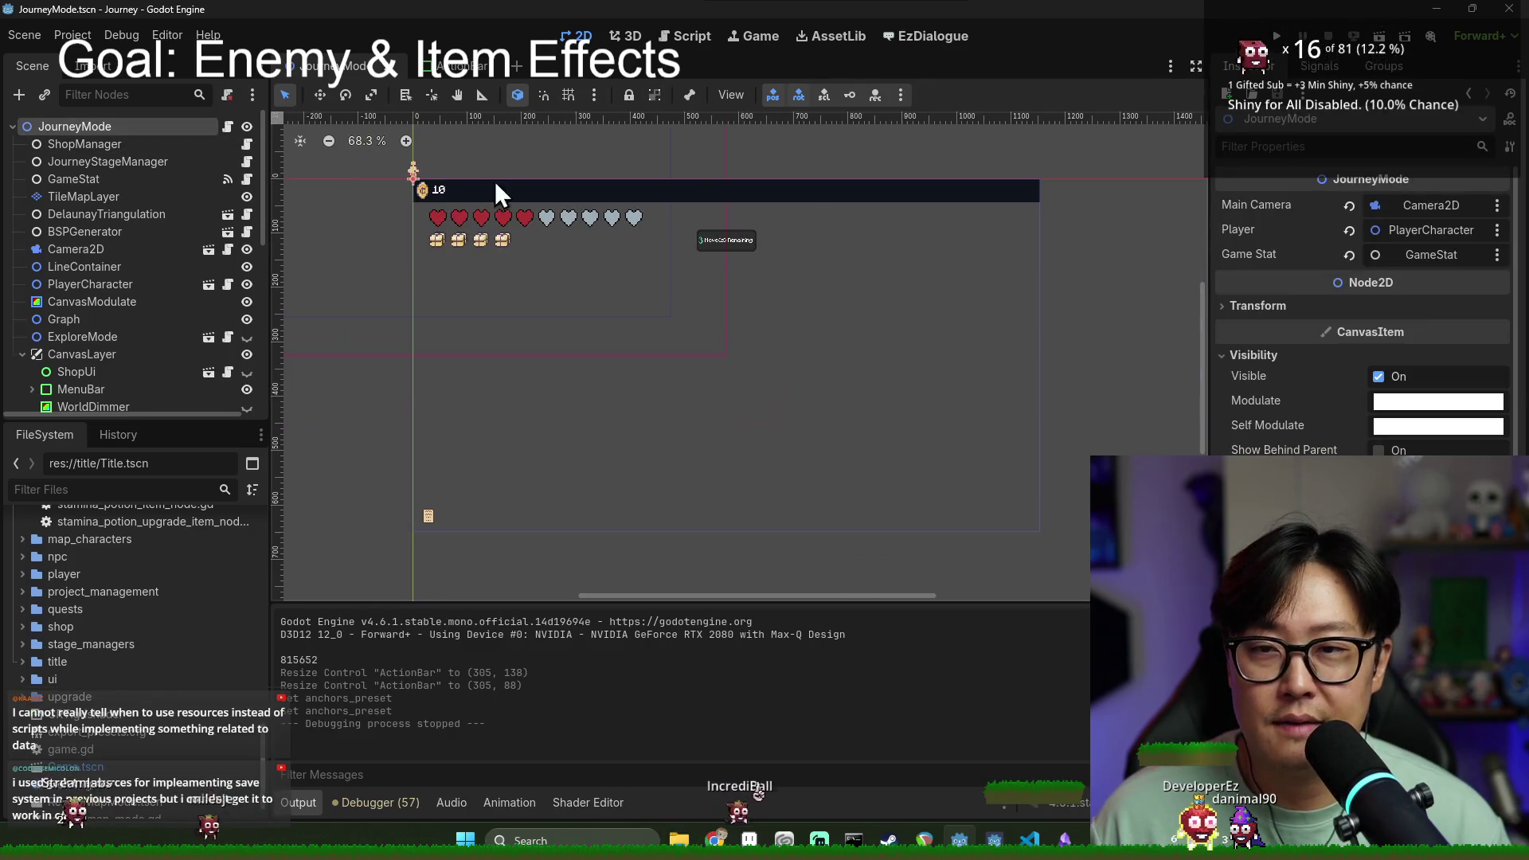
pyautogui.click(1422, 208)
pyautogui.click(880, 148)
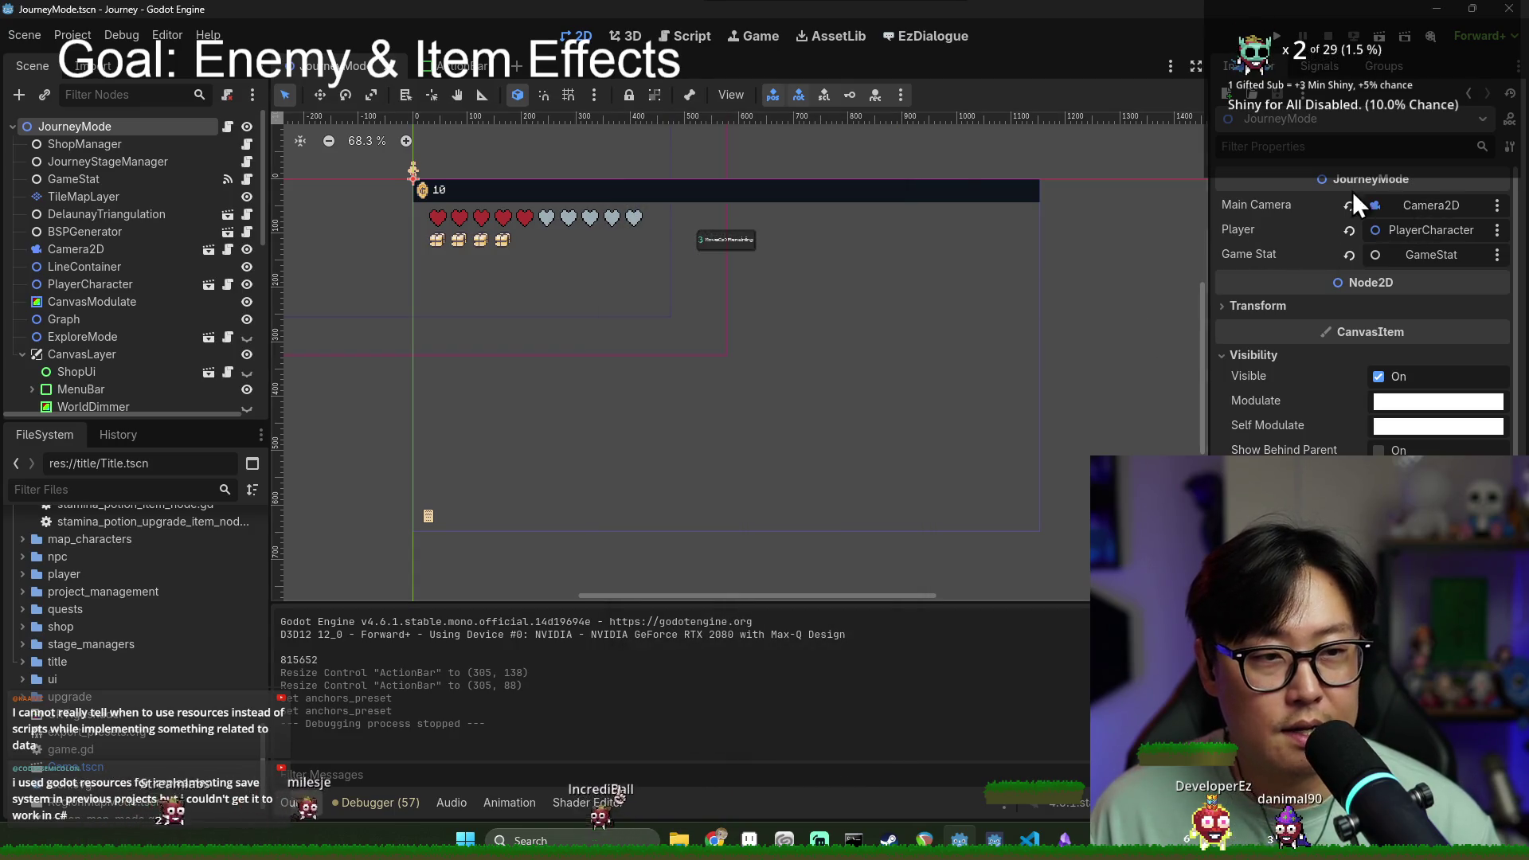
pyautogui.click(228, 126)
pyautogui.scroll(20, 1200, 365)
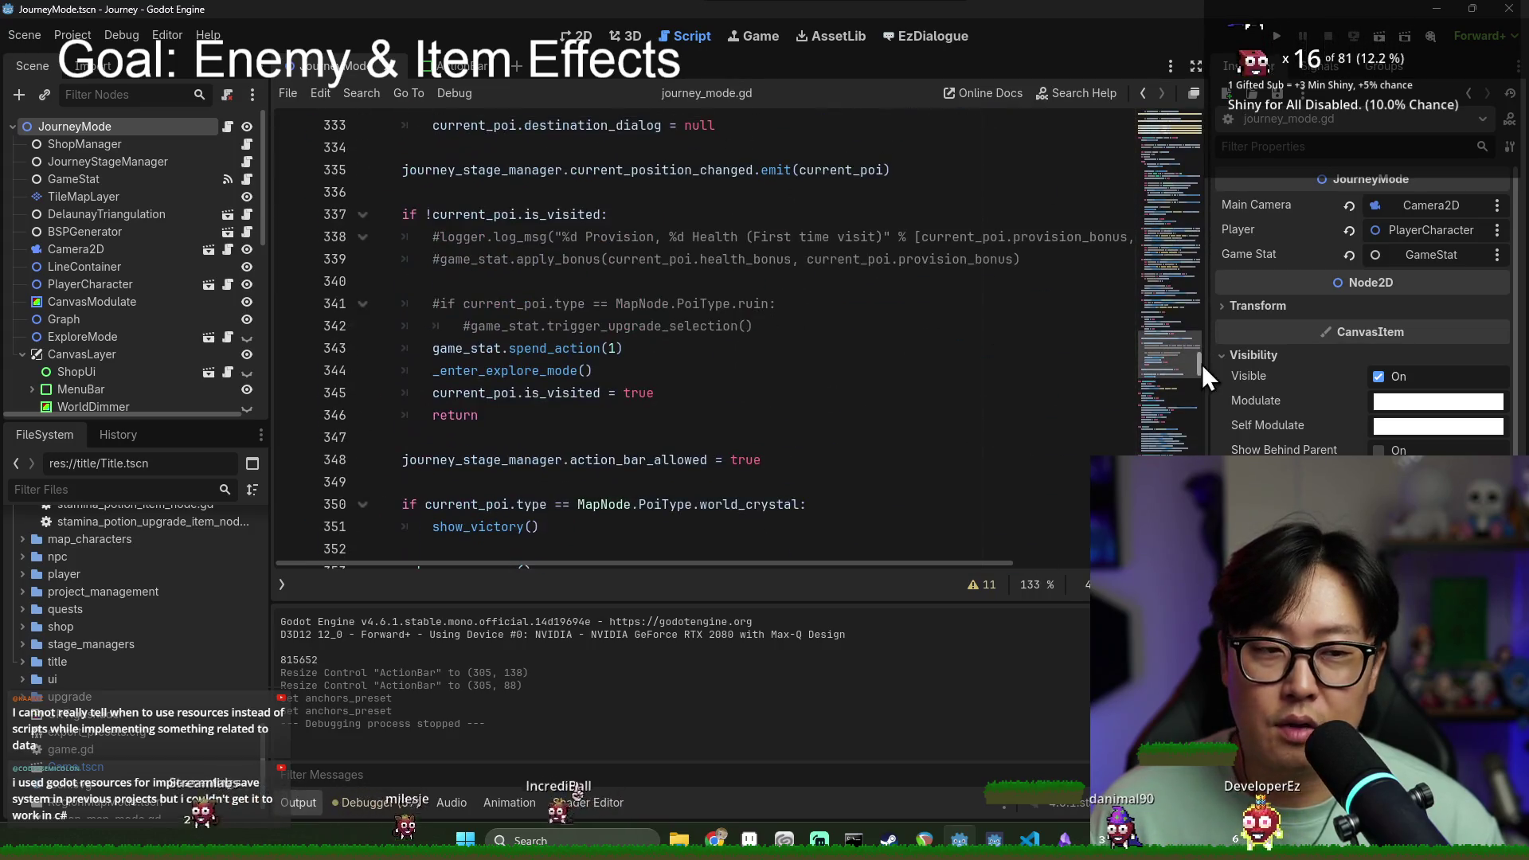
pyautogui.moveTo(1193, 361); pyautogui.dragTo(1201, 128)
pyautogui.scroll(-1, 556, 206)
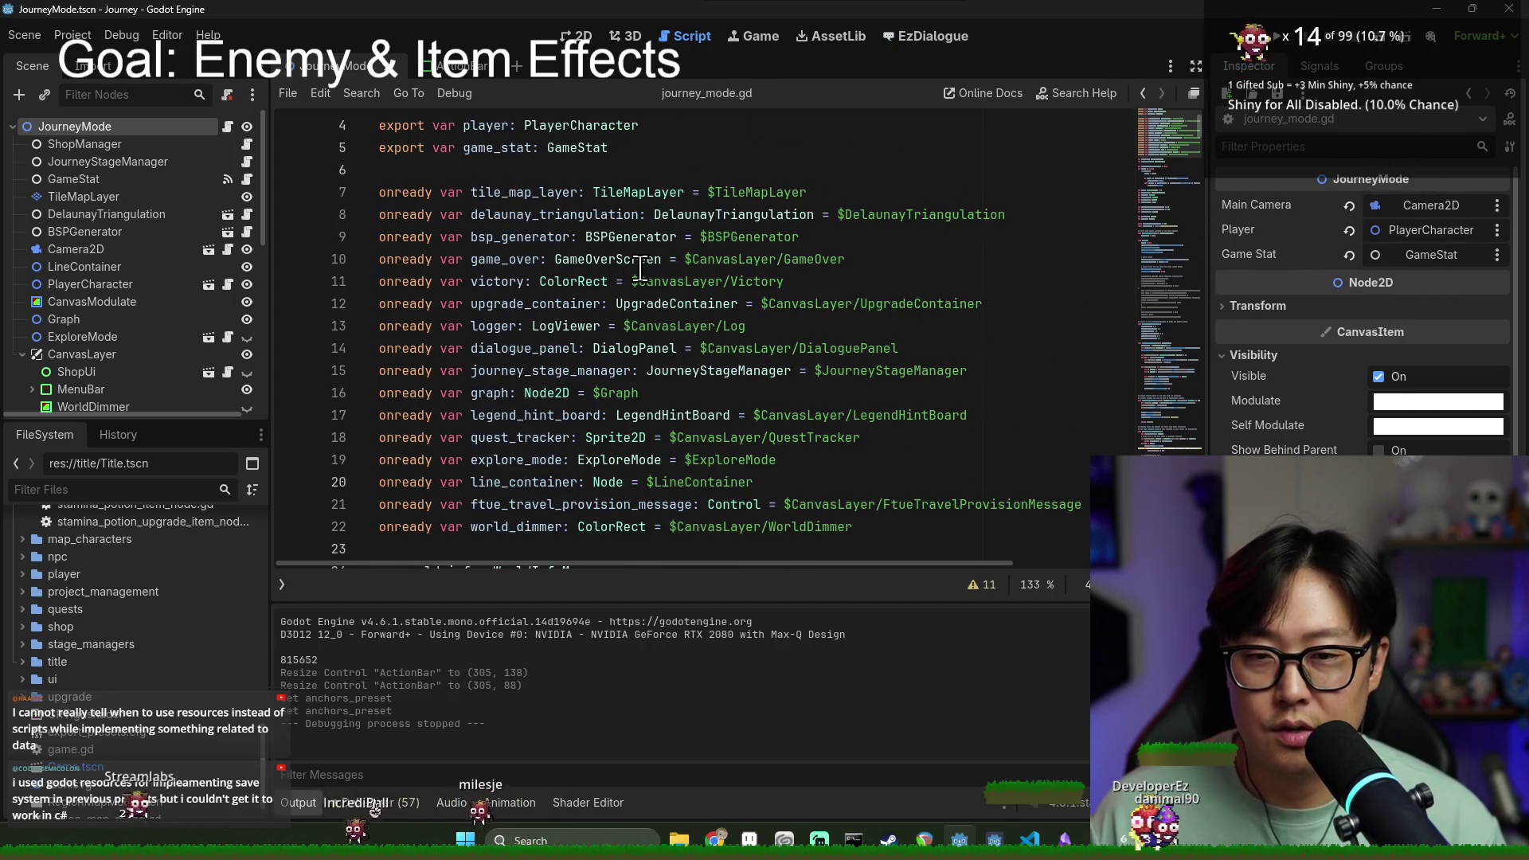
pyautogui.click(637, 167)
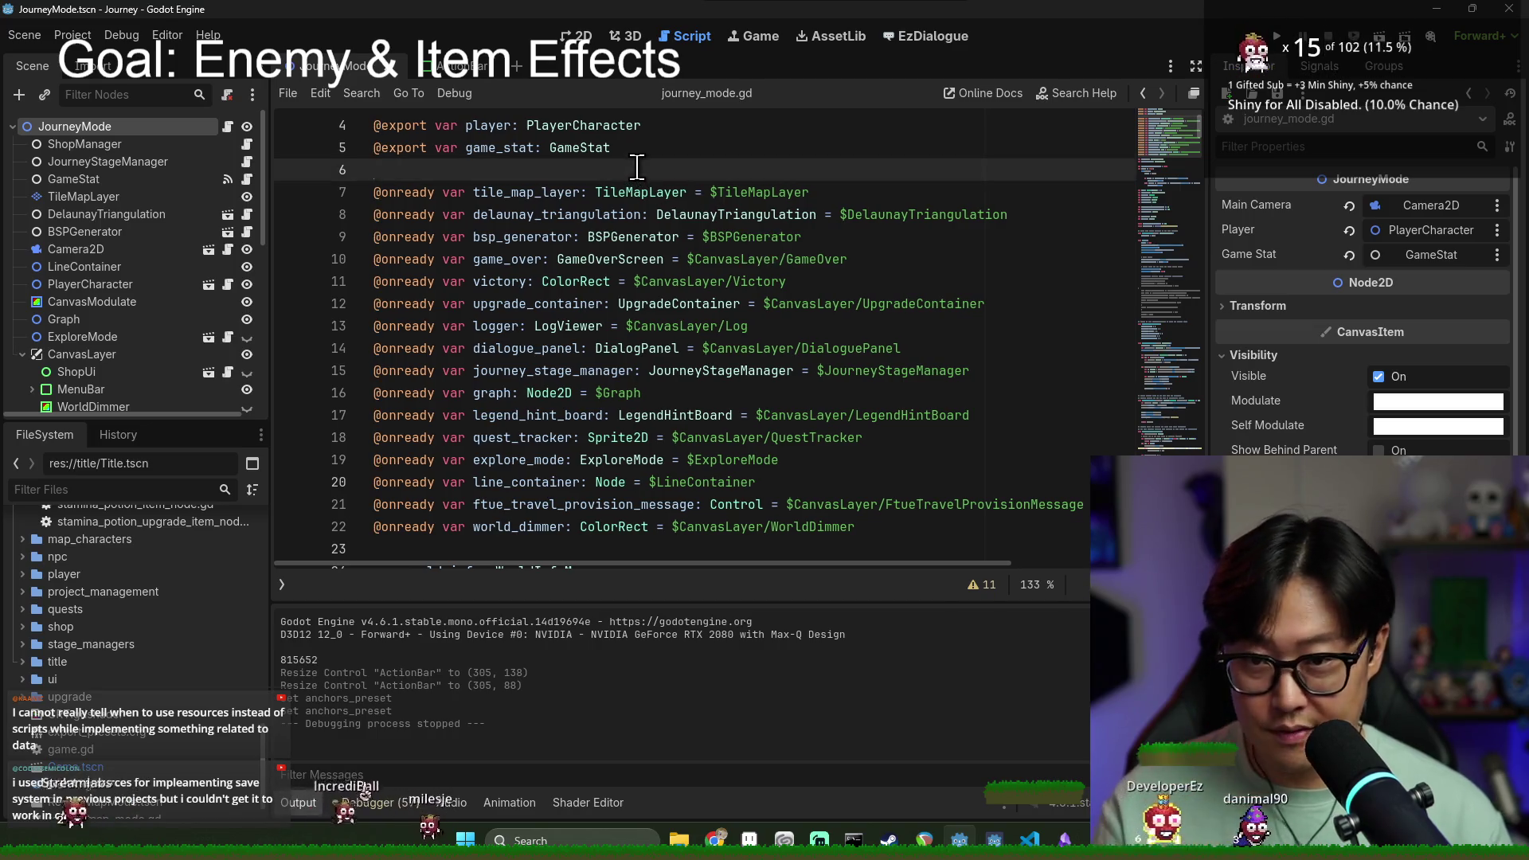
pyautogui.press('Return')
pyautogui.write('@export var test:R')
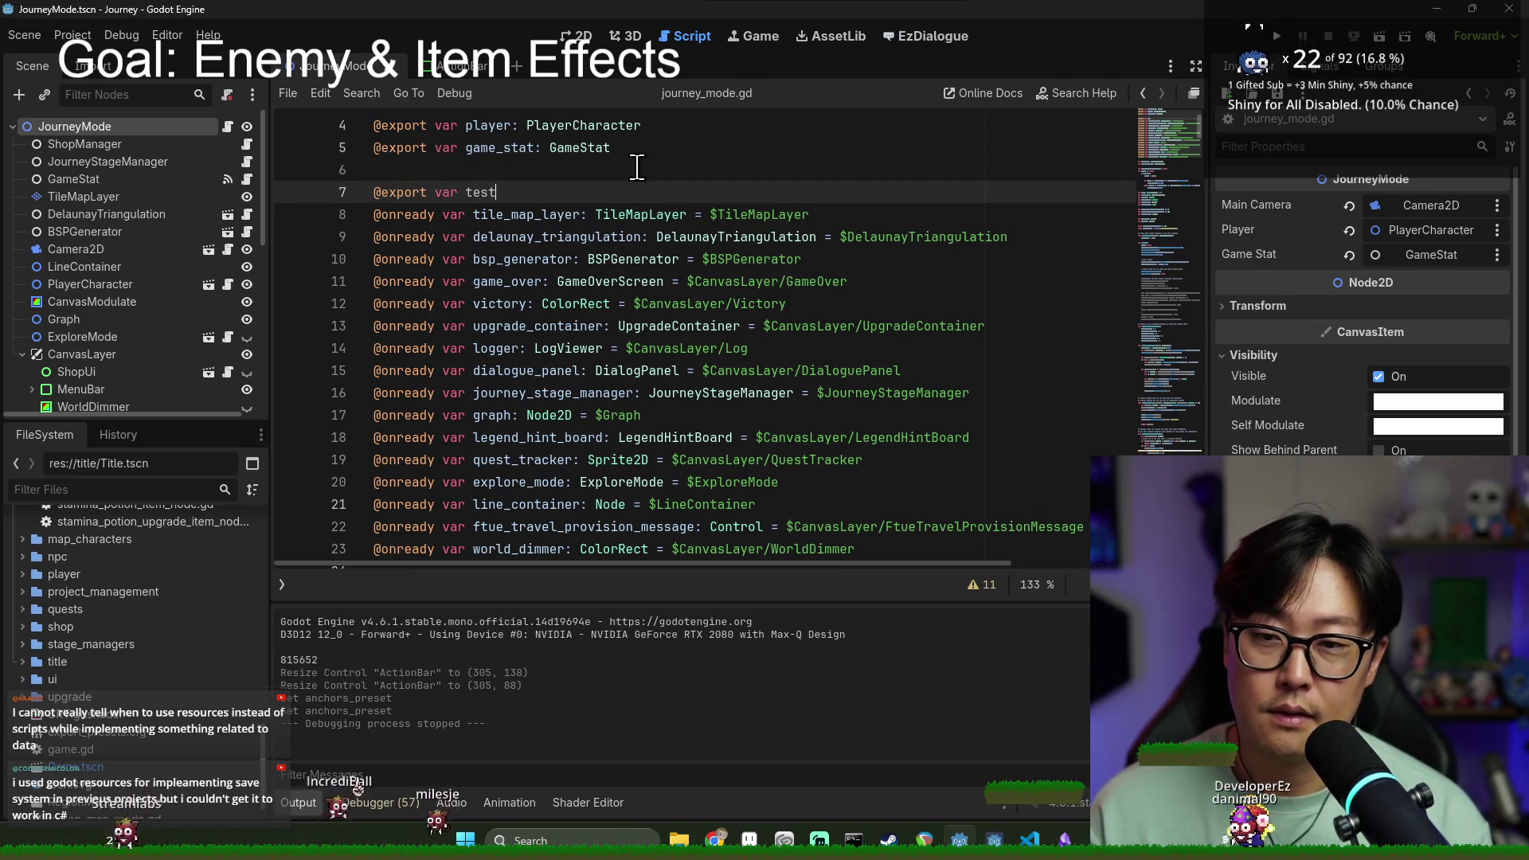
pyautogui.write('efCo')
pyautogui.press('Return')
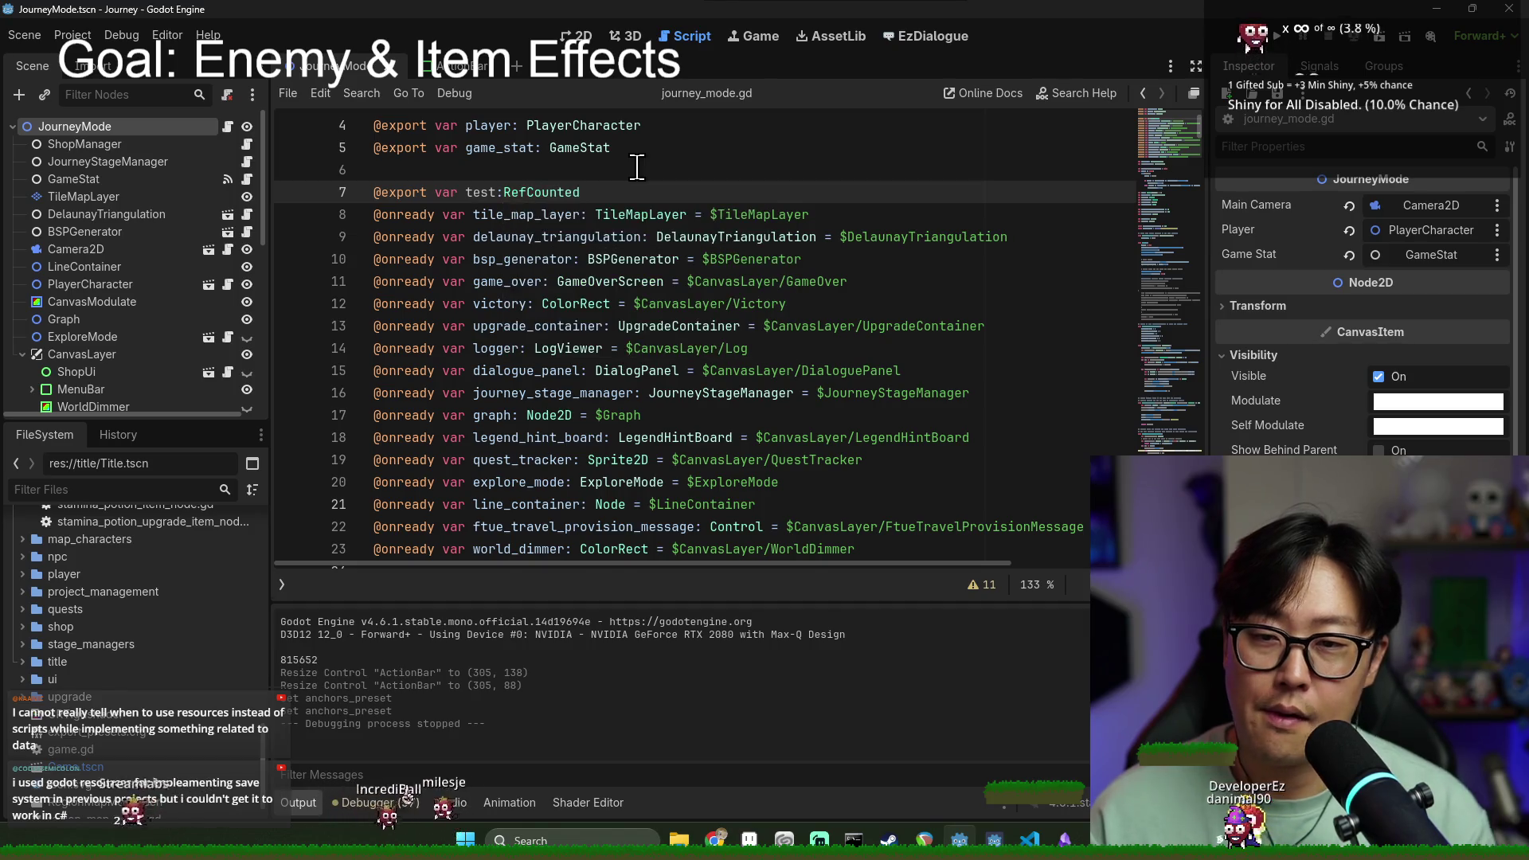
pyautogui.press('Return')
pyautogui.hotkey('ctrl', 's')
# Clear the output log, then select and delete the test RefCounted export line
pyautogui.click(689, 259)
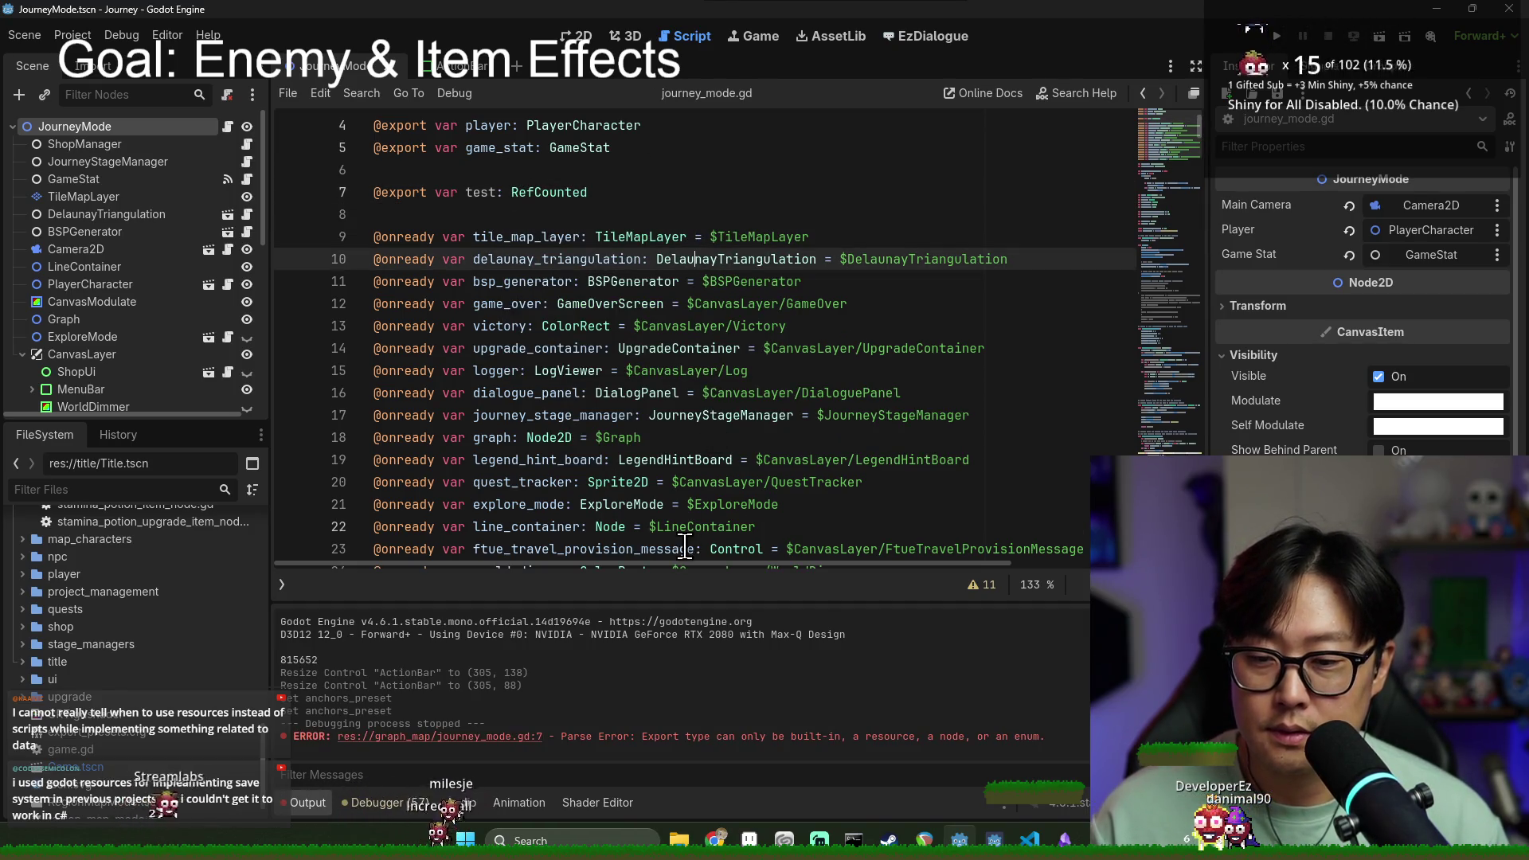
pyautogui.press('F5')
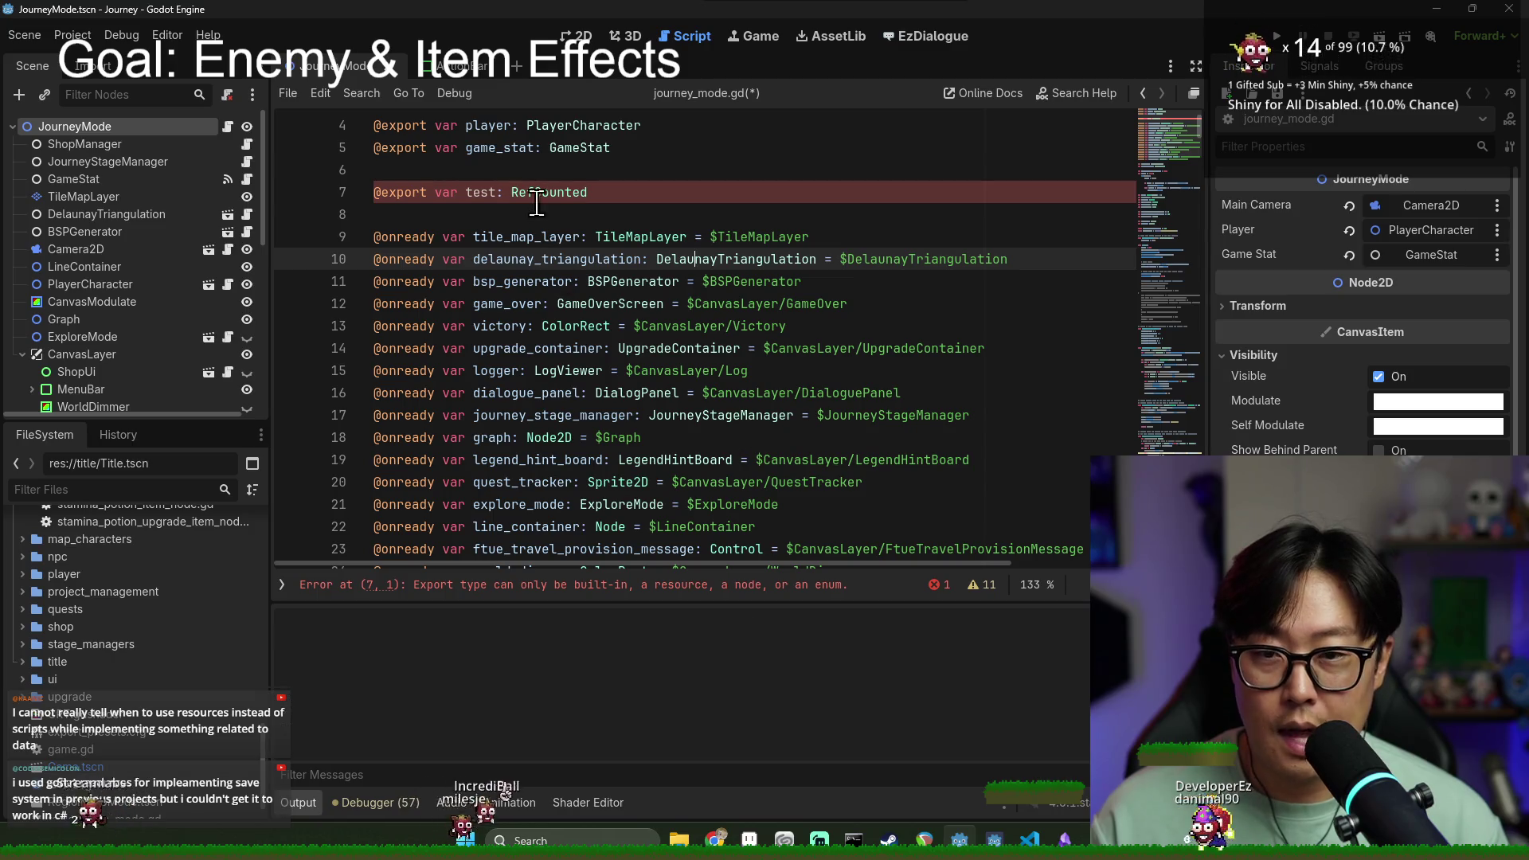
pyautogui.moveTo(535, 192)
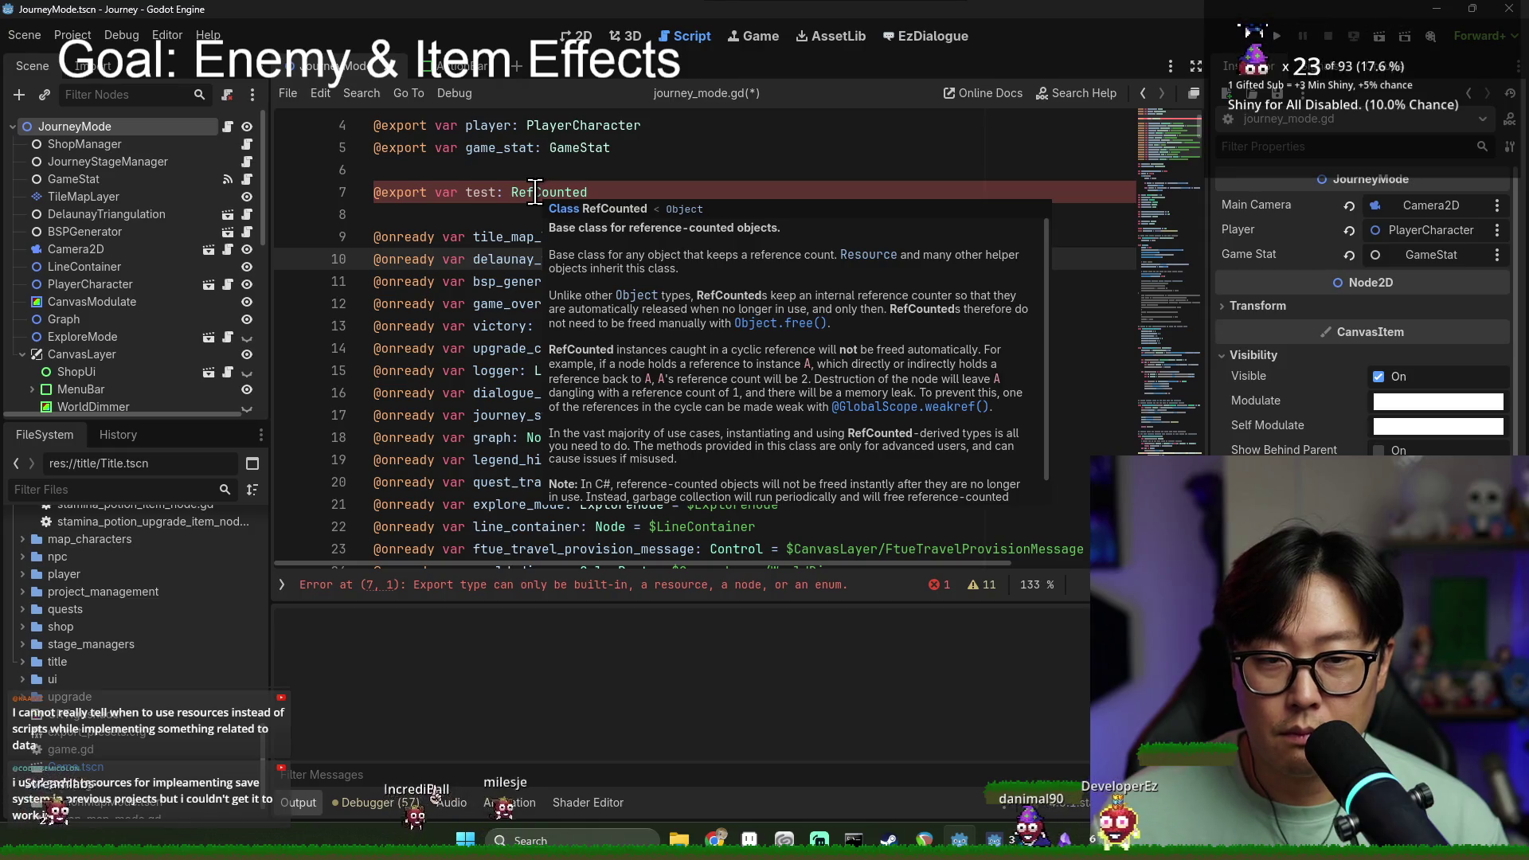
pyautogui.doubleClick(535, 192)
pyautogui.hotkey('ctrl', 'shift', 'k')
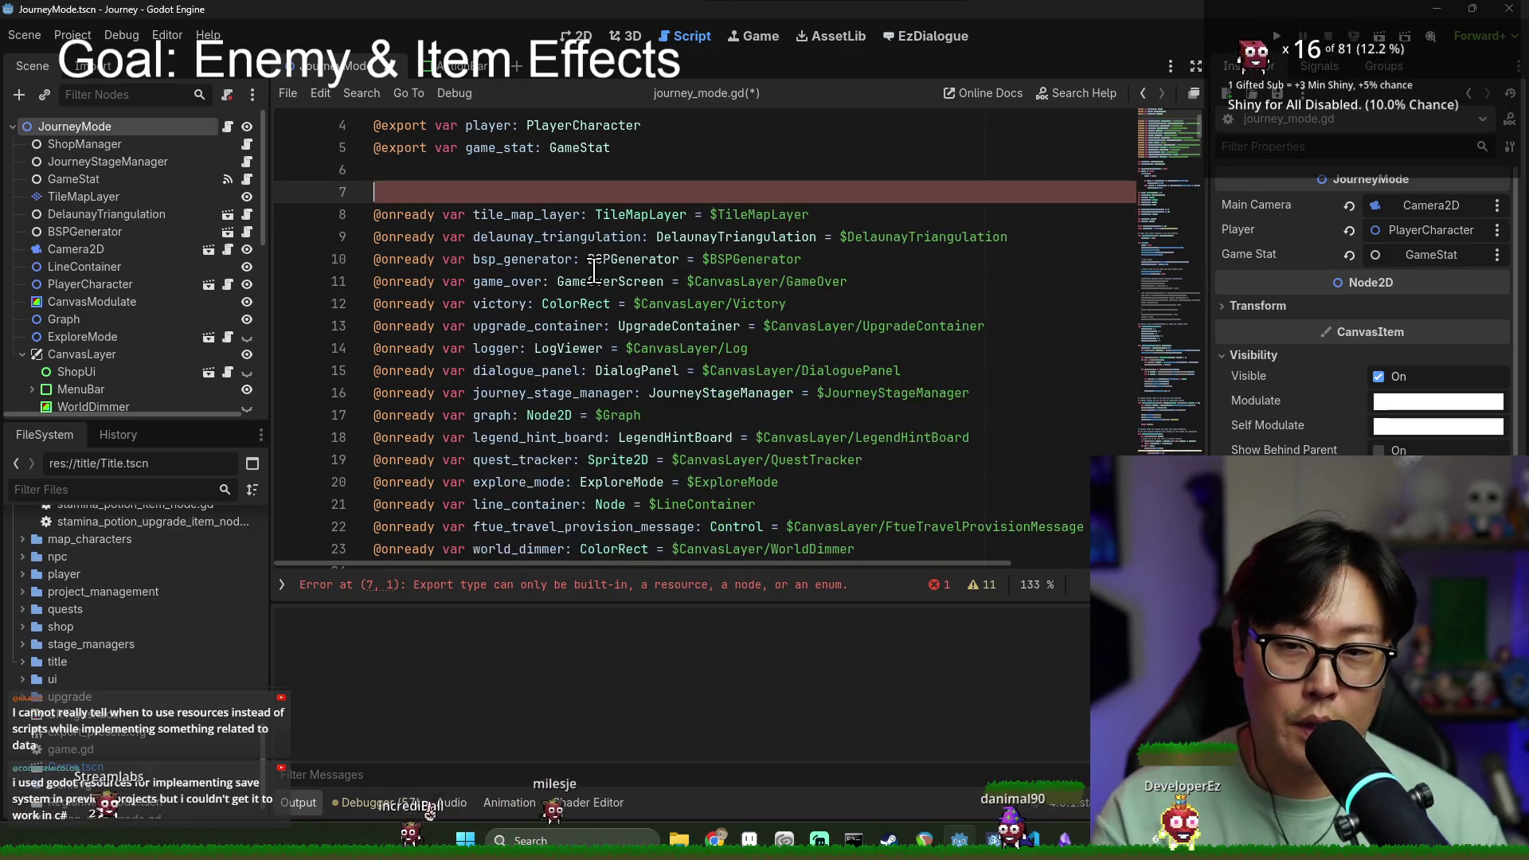
pyautogui.hotkey('ctrl', 's')
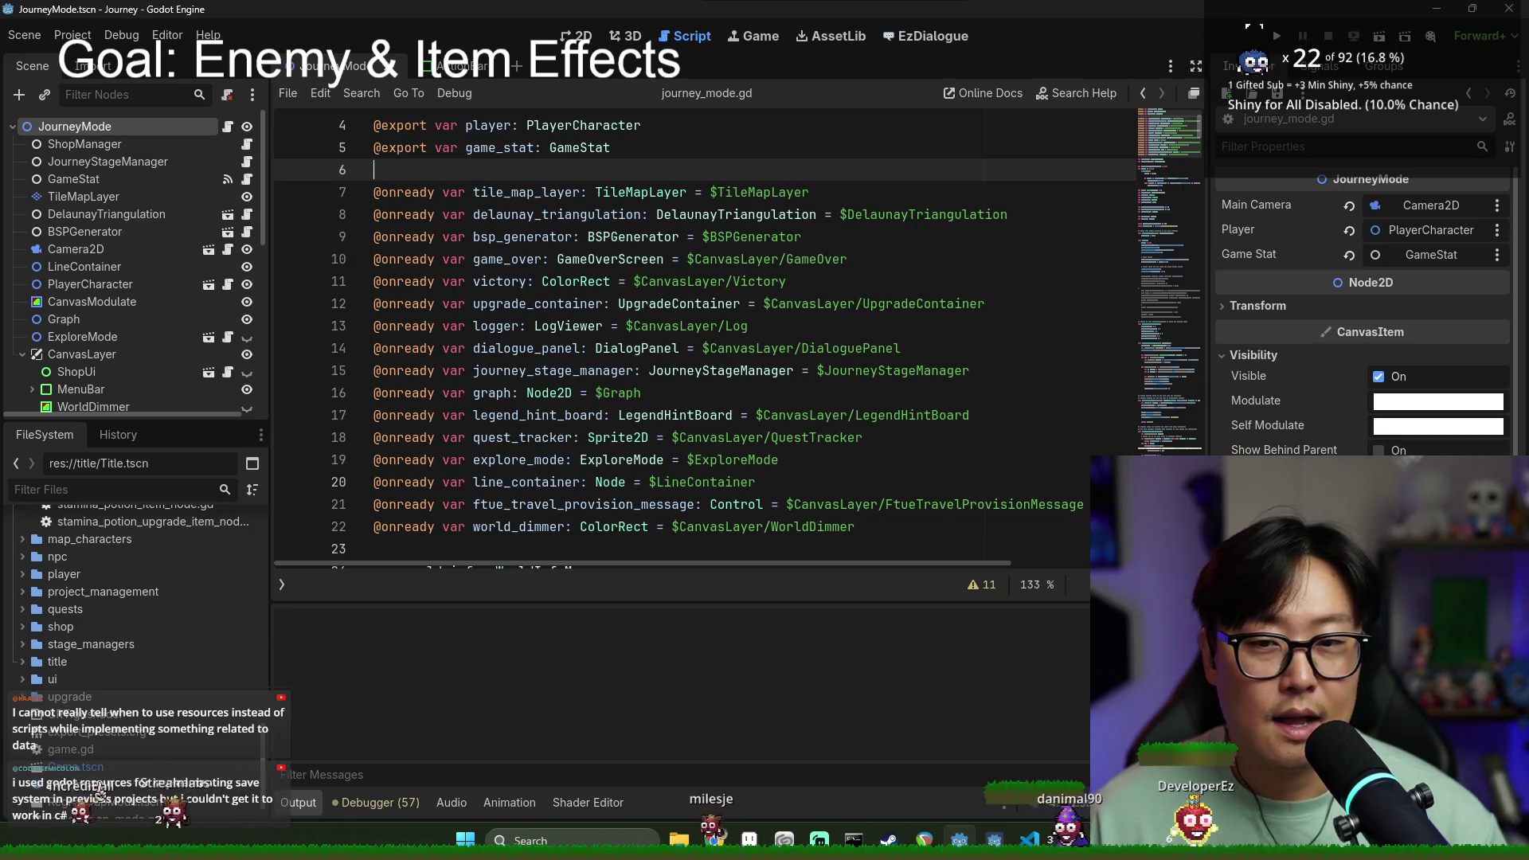
pyautogui.click(726, 303)
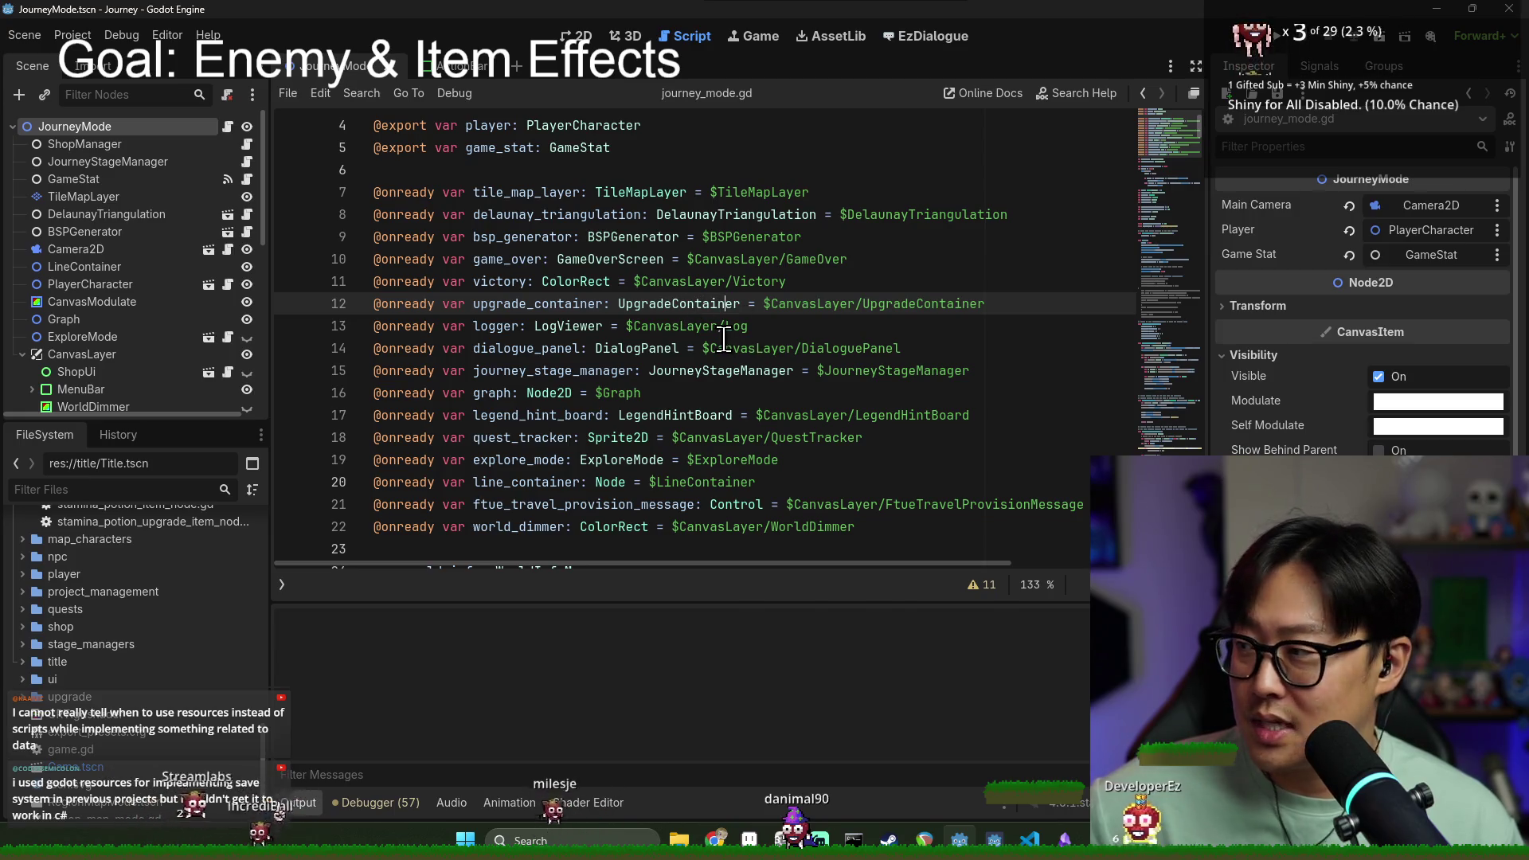
pyautogui.moveTo(724, 339)
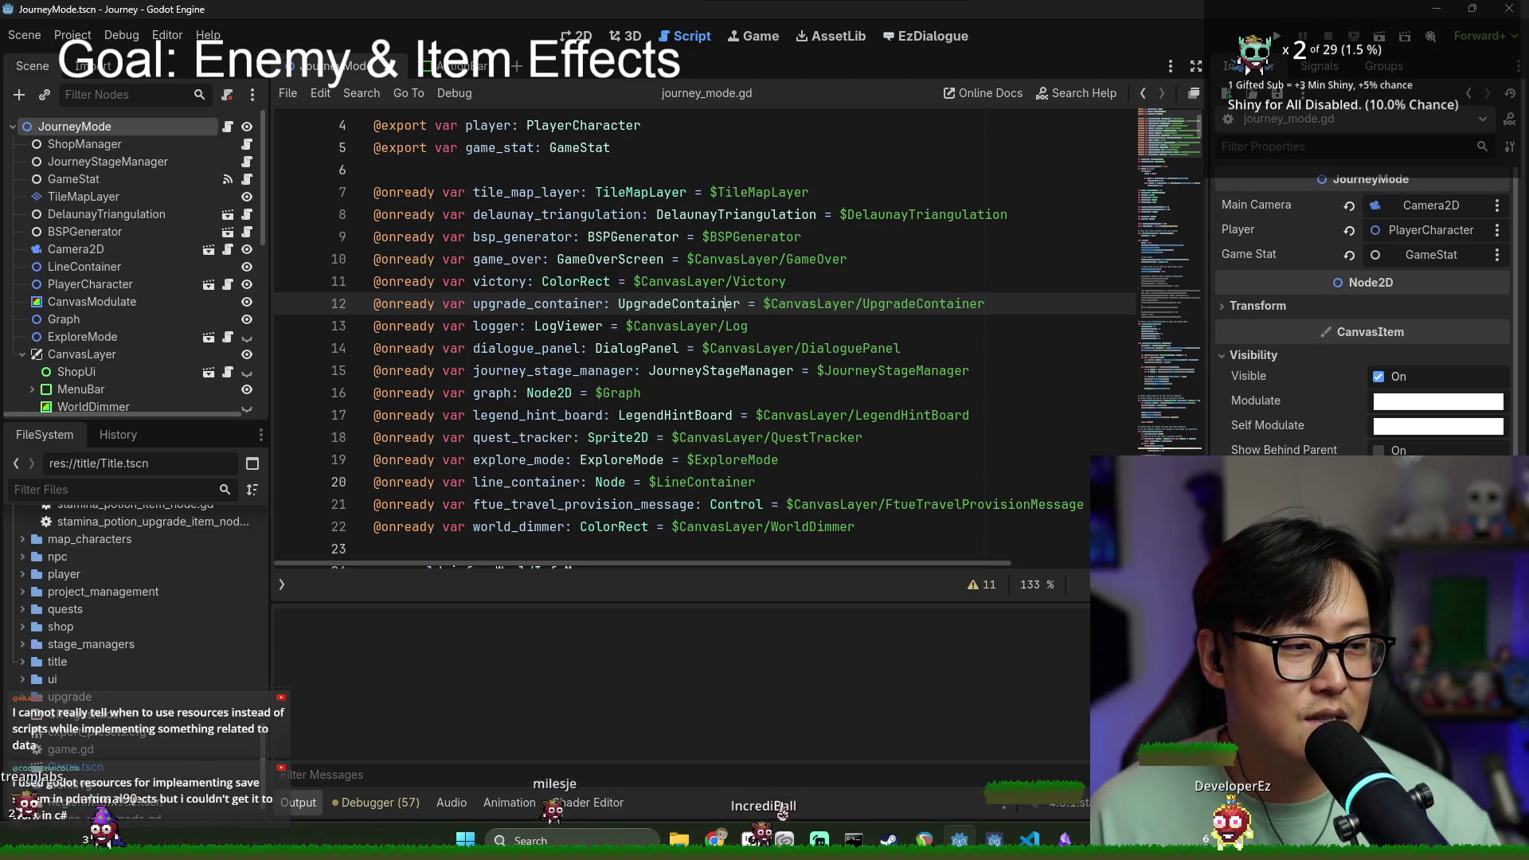
pyautogui.click(930, 440)
pyautogui.hotkey('ctrl', 's')
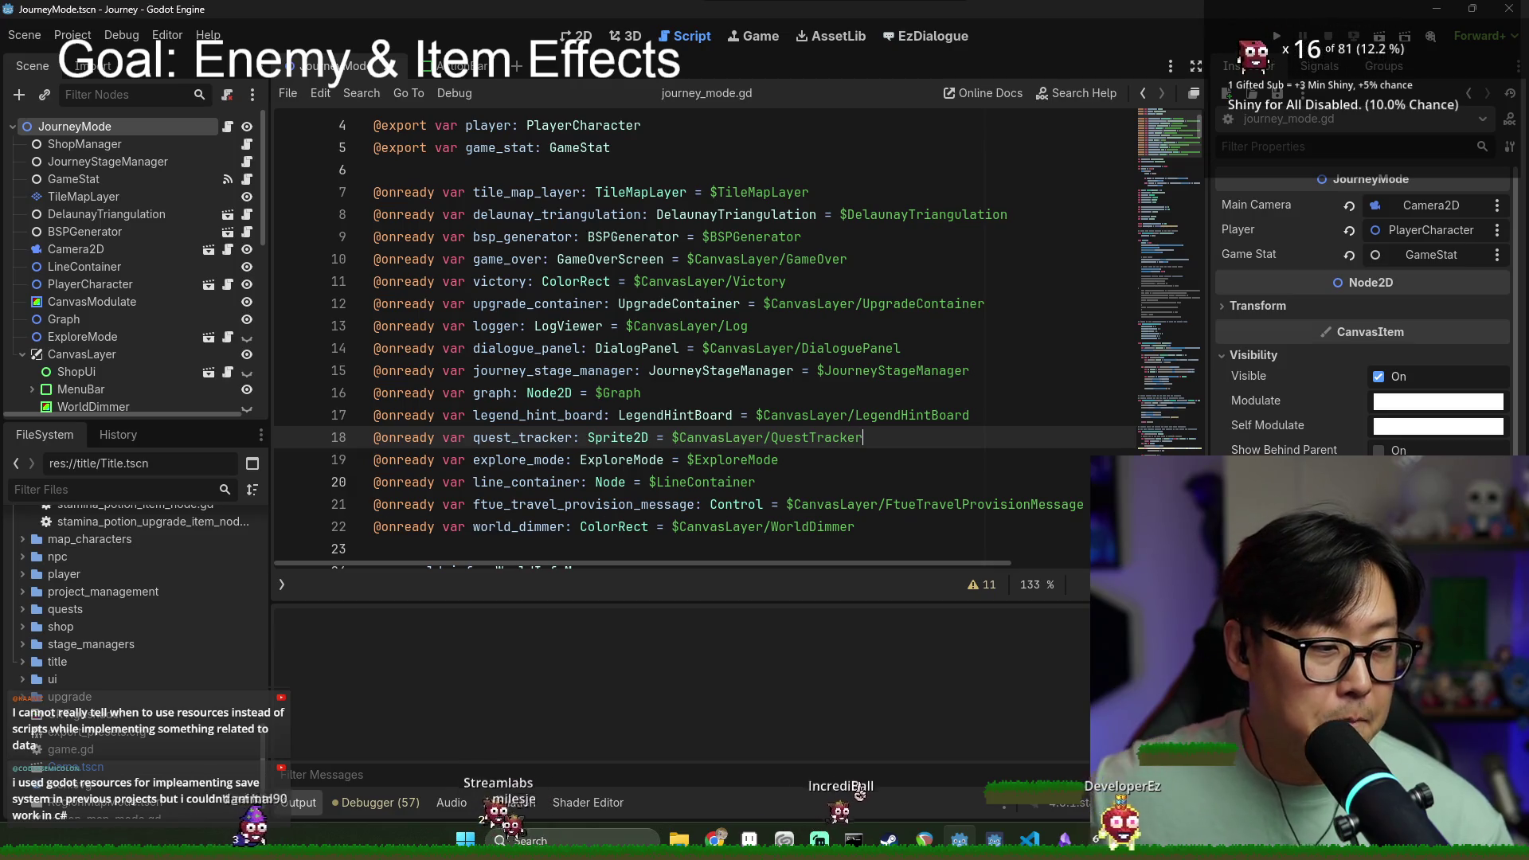
pyautogui.hotkey('ctrl', 's')
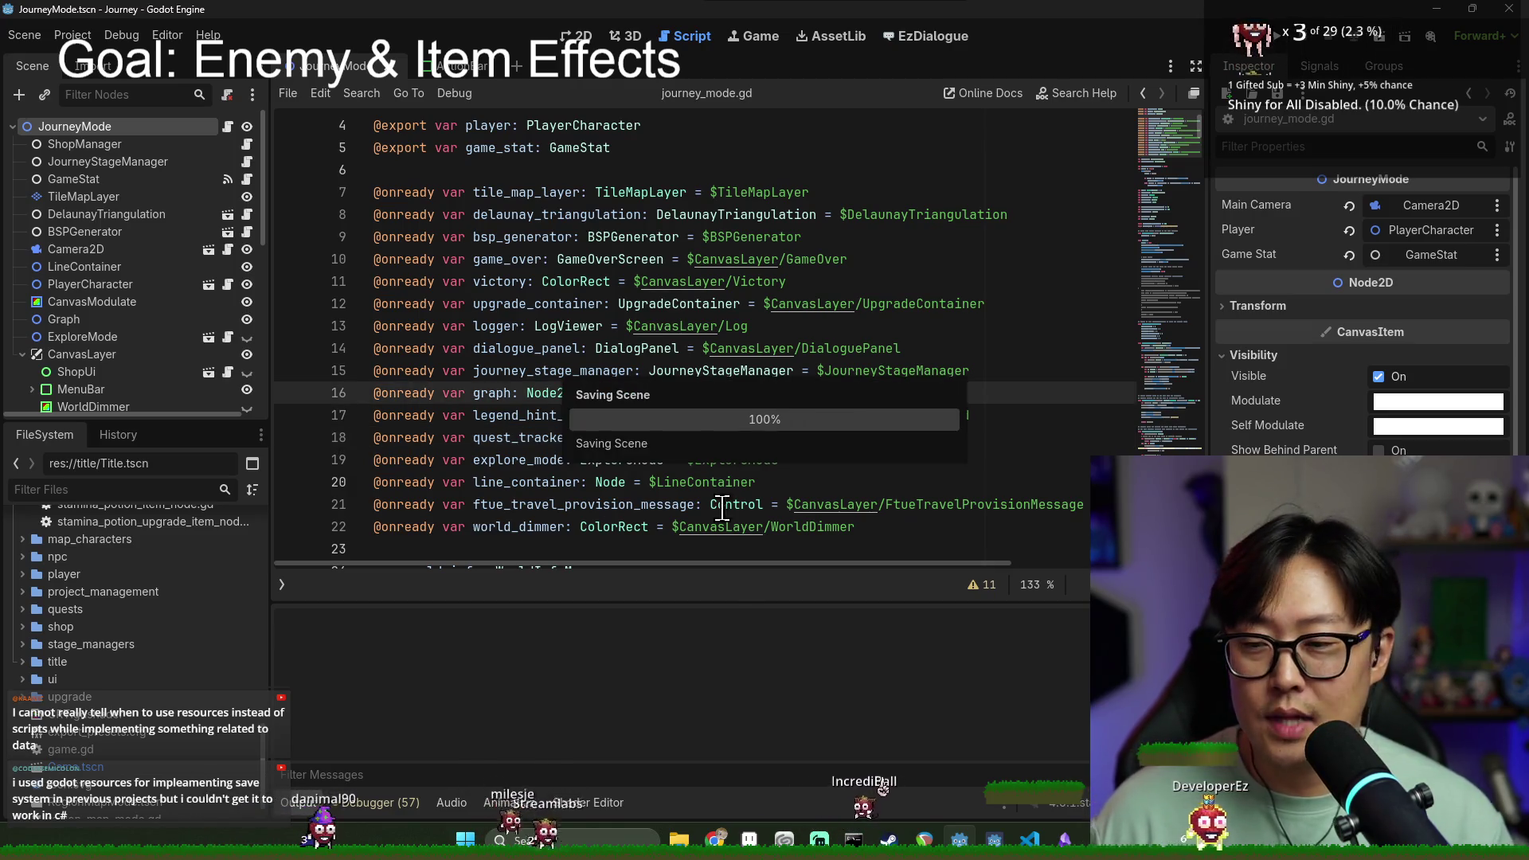
# Save the scene and clear the 57 logged errors in the Debugger's Errors tab
pyautogui.hotkey('ctrl', 's')
pyautogui.click(299, 802)
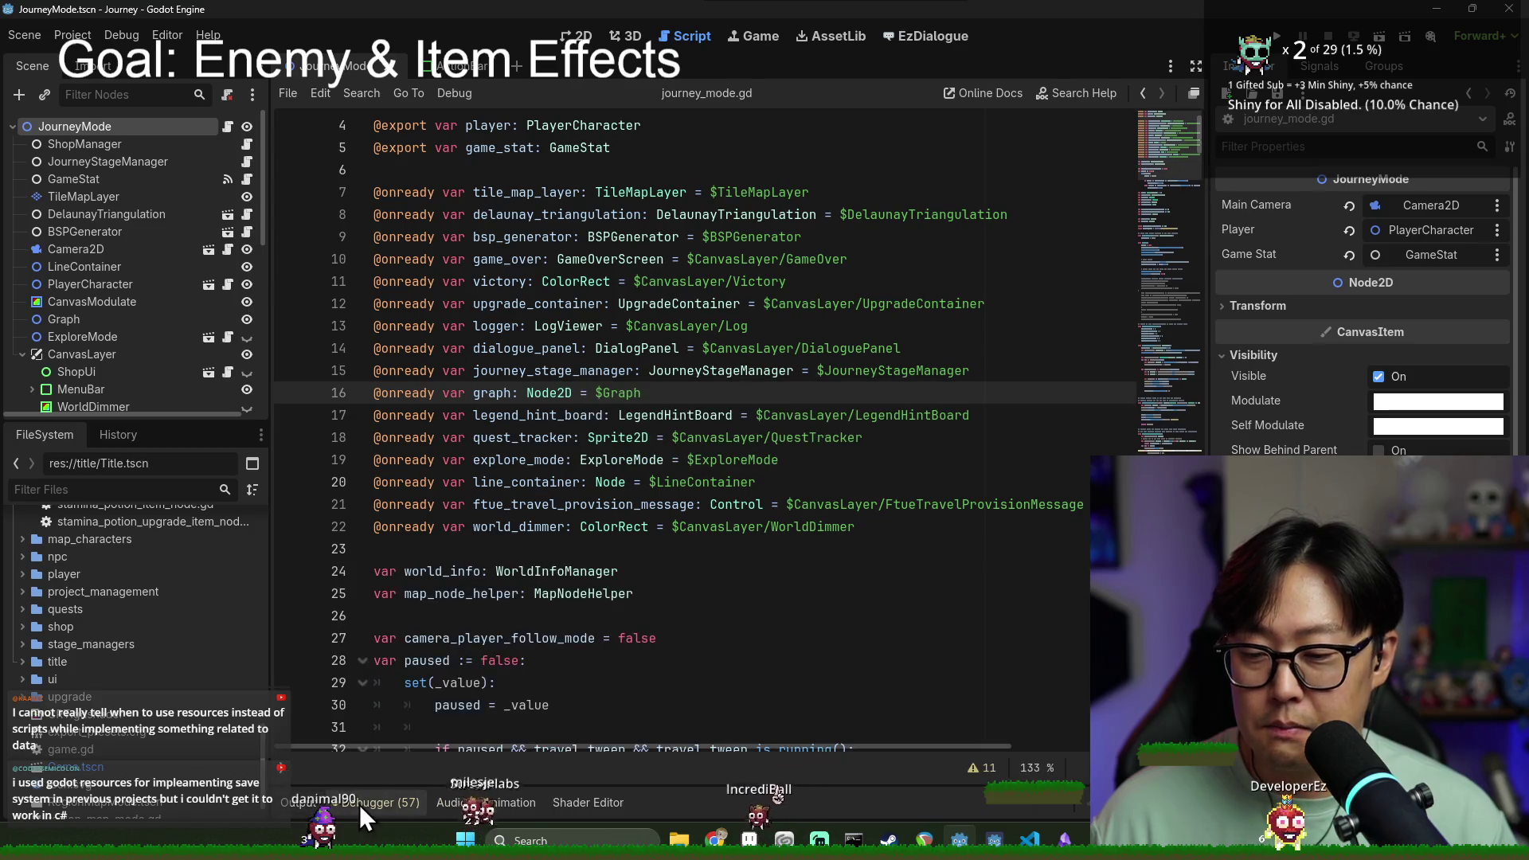
pyautogui.click(381, 802)
pyautogui.click(300, 802)
pyautogui.click(375, 802)
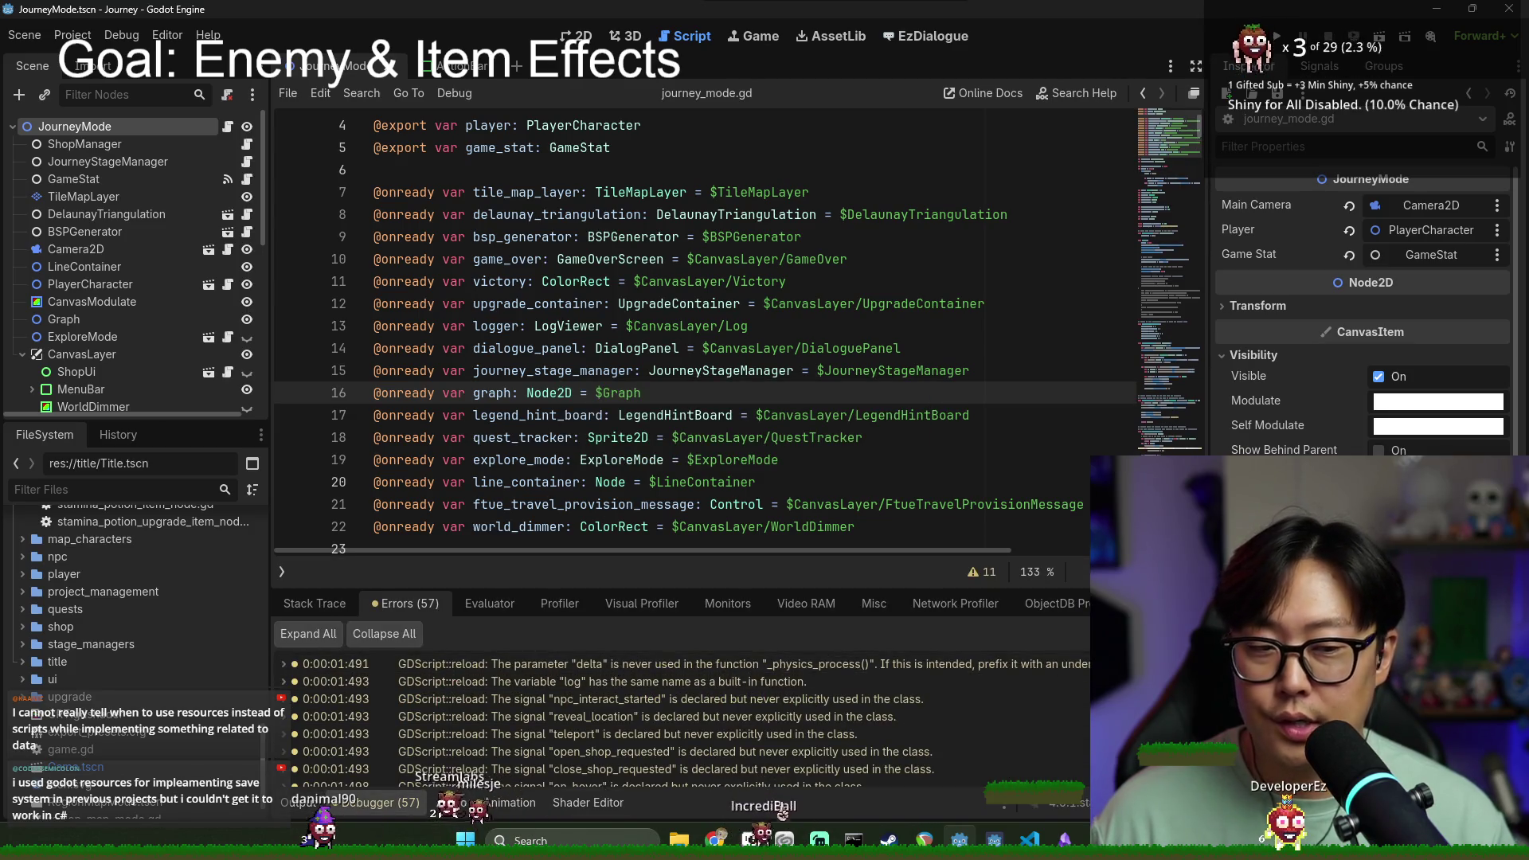
# Scroll journey_mode.gd down toward the map-loading code and save the scene
pyautogui.click(478, 549)
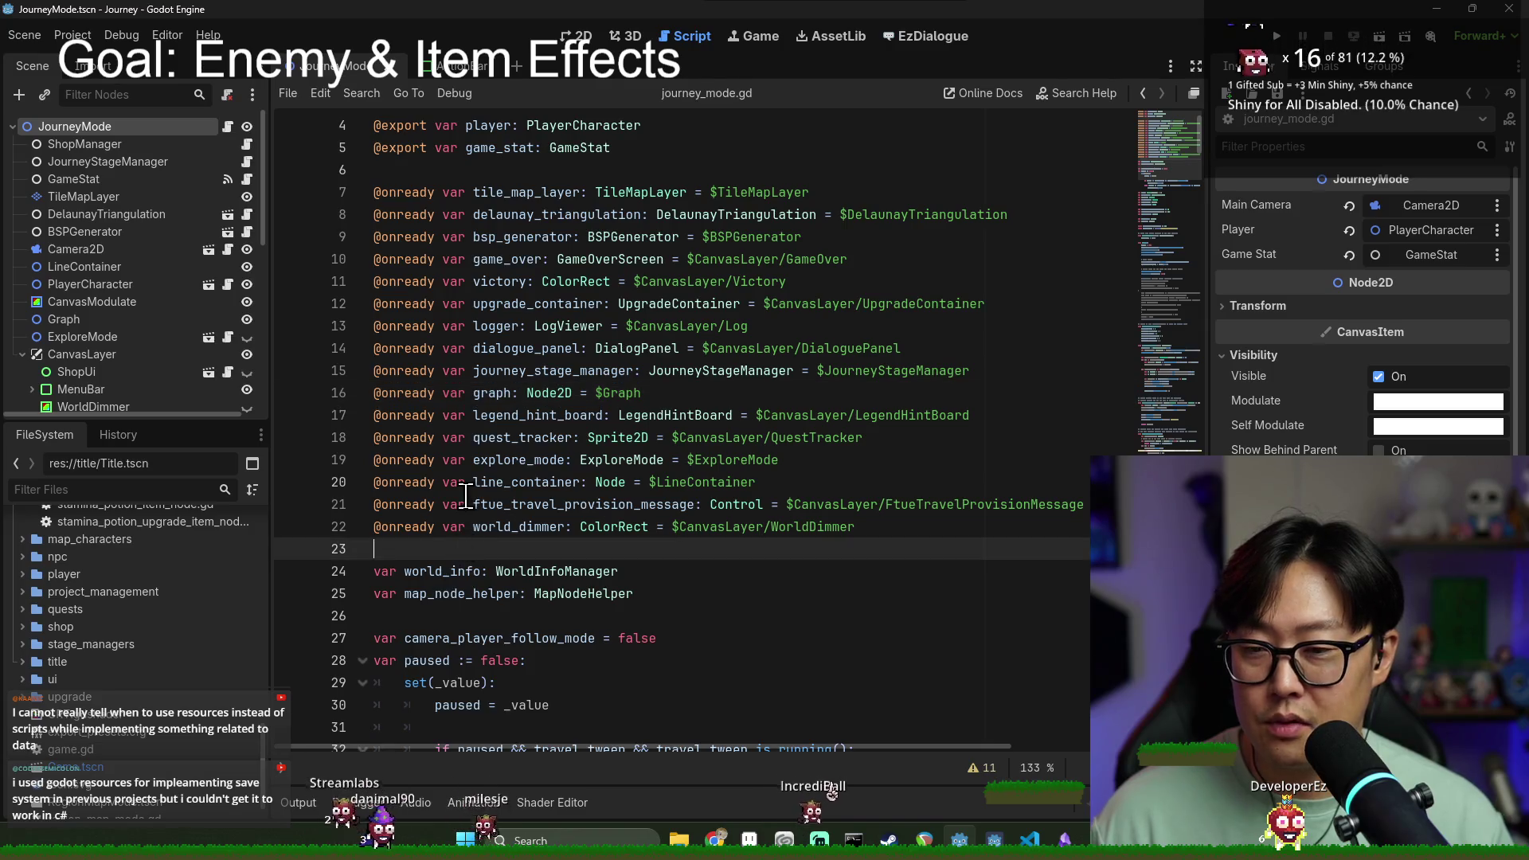
pyautogui.scroll(-6, 491, 478)
pyautogui.scroll(-15, 486, 462)
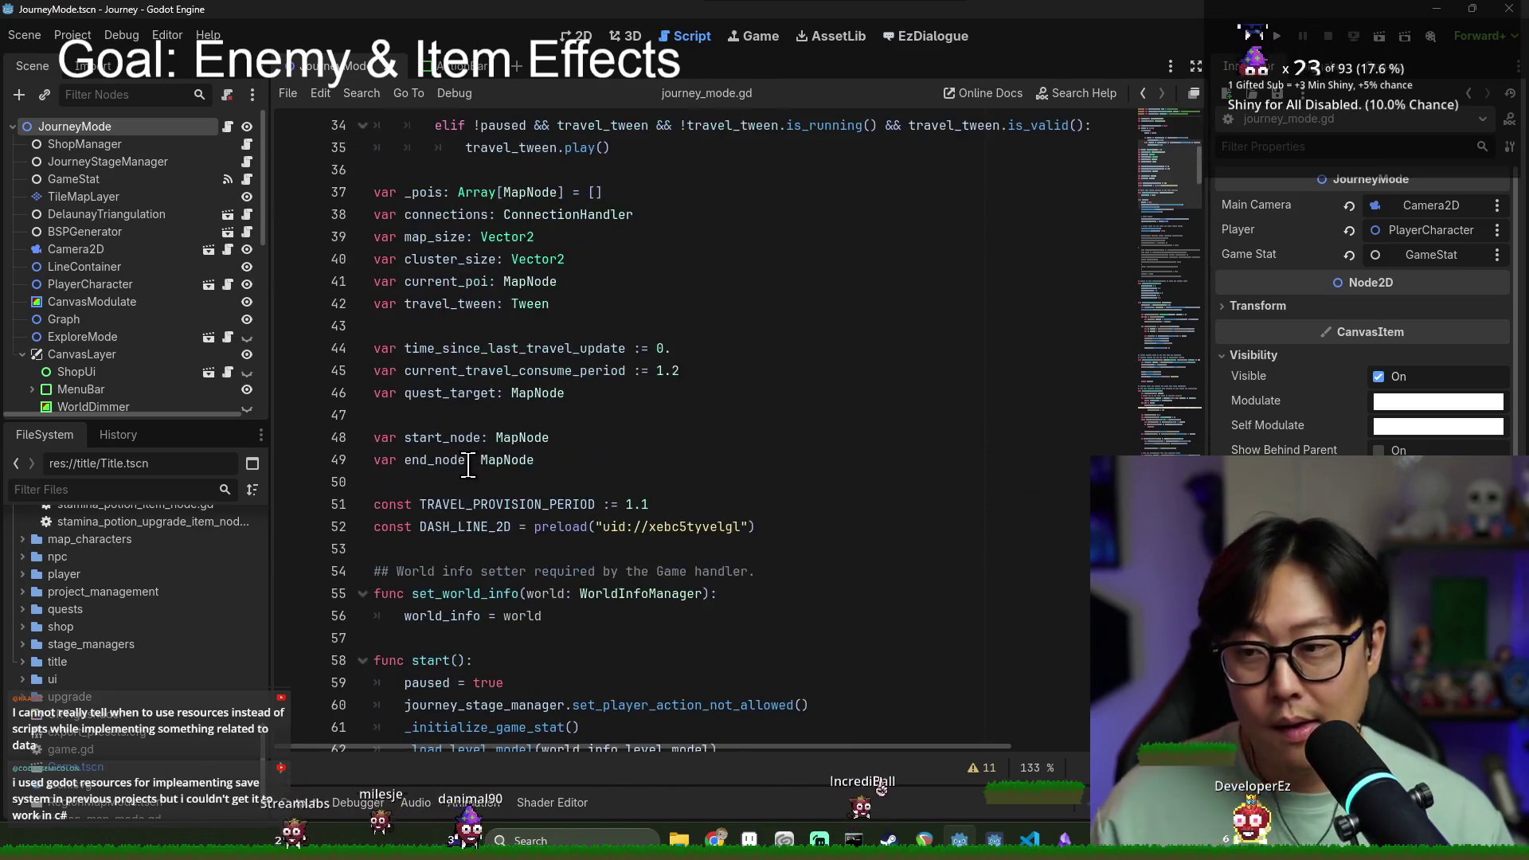
pyautogui.hotkey('ctrl', 's')
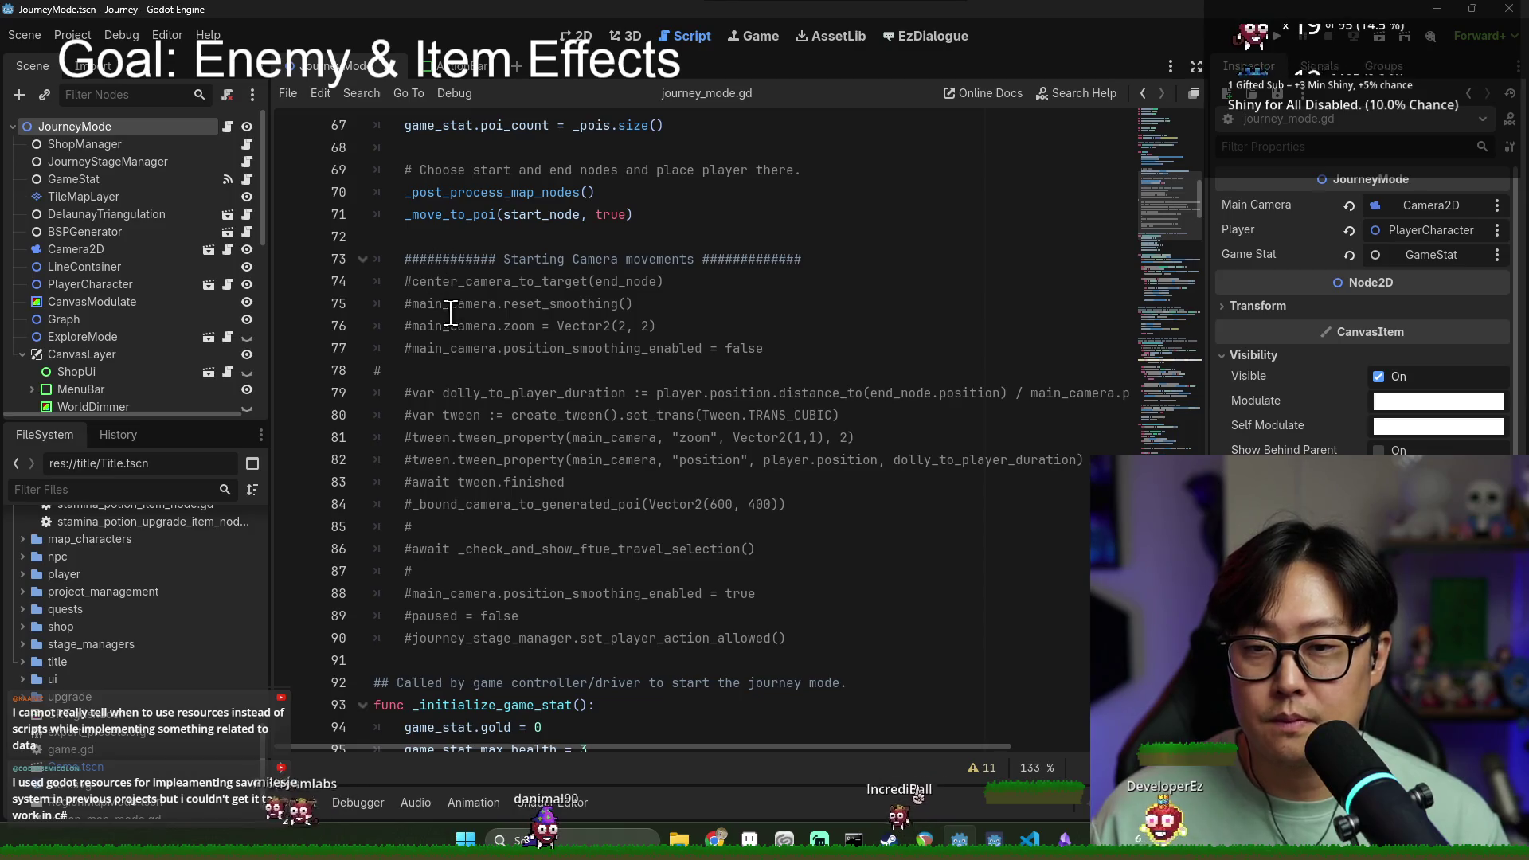
pyautogui.scroll(-7, 469, 477)
pyautogui.scroll(8, 211, 640)
# Collapse the ez_dialogue and addons folders in the FileSystem dock
pyautogui.click(75, 638)
pyautogui.scroll(10, 135, 647)
pyautogui.doubleClick(74, 595)
pyautogui.doubleClick(70, 576)
# Review the _load_level_model code around line 118 and its warnings list, saving the scene
pyautogui.click(460, 571)
pyautogui.scroll(-4, 543, 603)
pyautogui.hotkey('ctrl', 's')
pyautogui.click(977, 764)
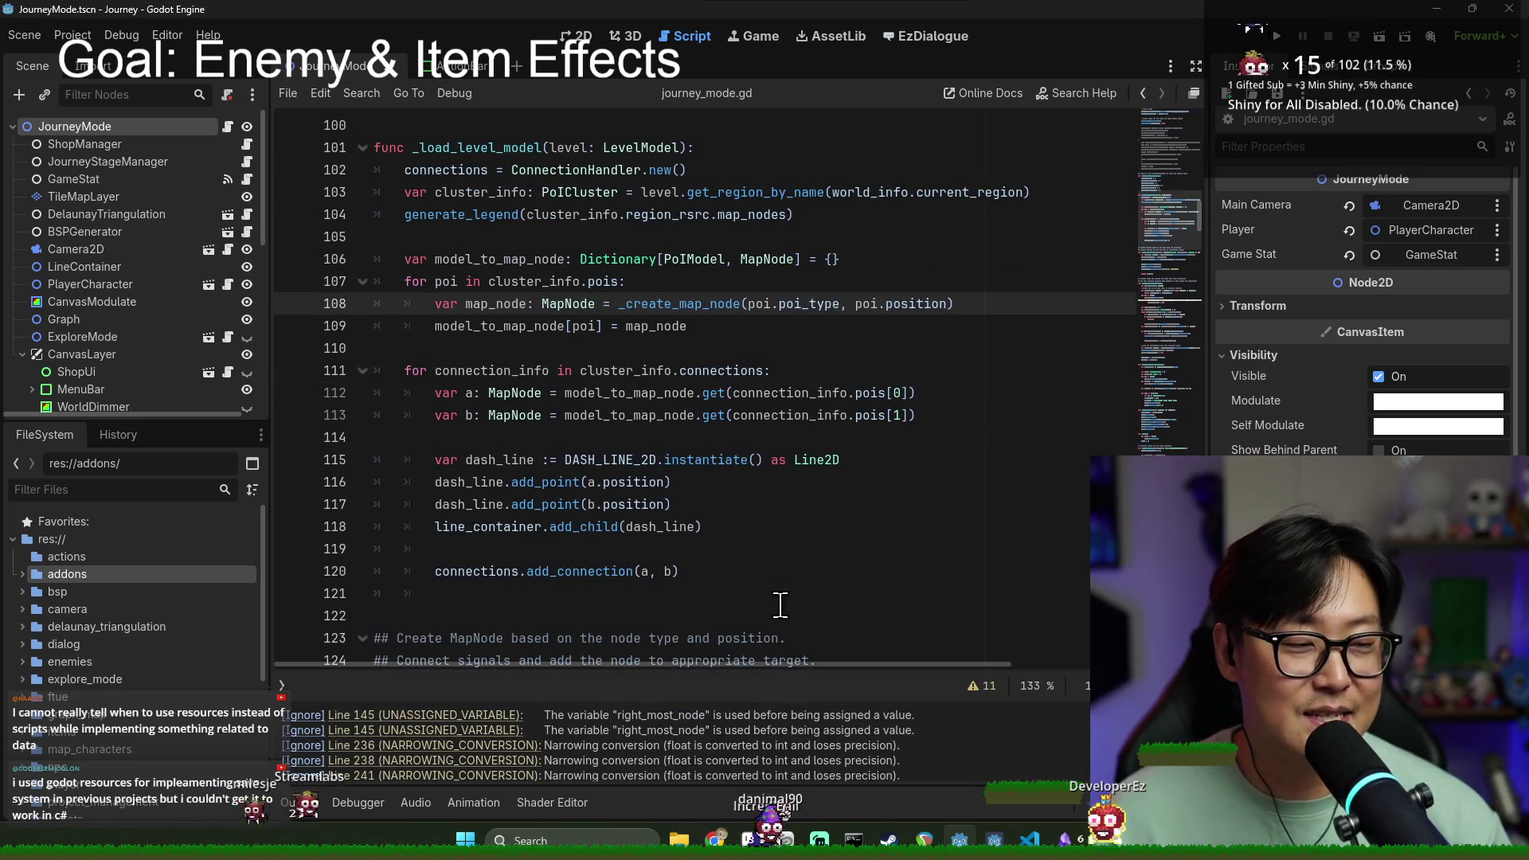
pyautogui.click(704, 526)
pyautogui.hotkey('ctrl', 's')
pyautogui.click(982, 686)
pyautogui.hotkey('ctrl', 's')
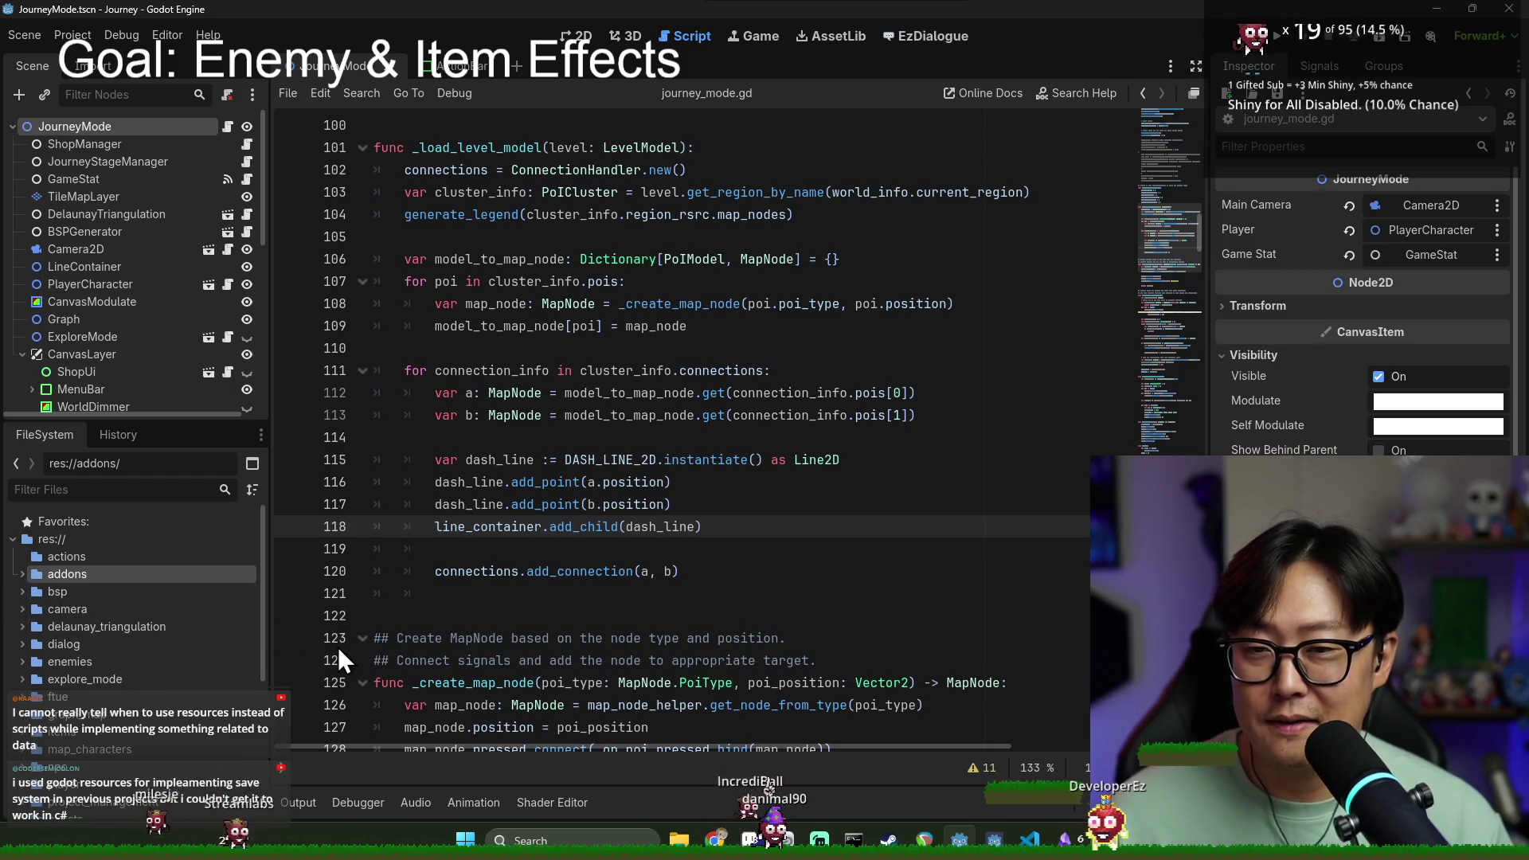
pyautogui.scroll(-5, 93, 638)
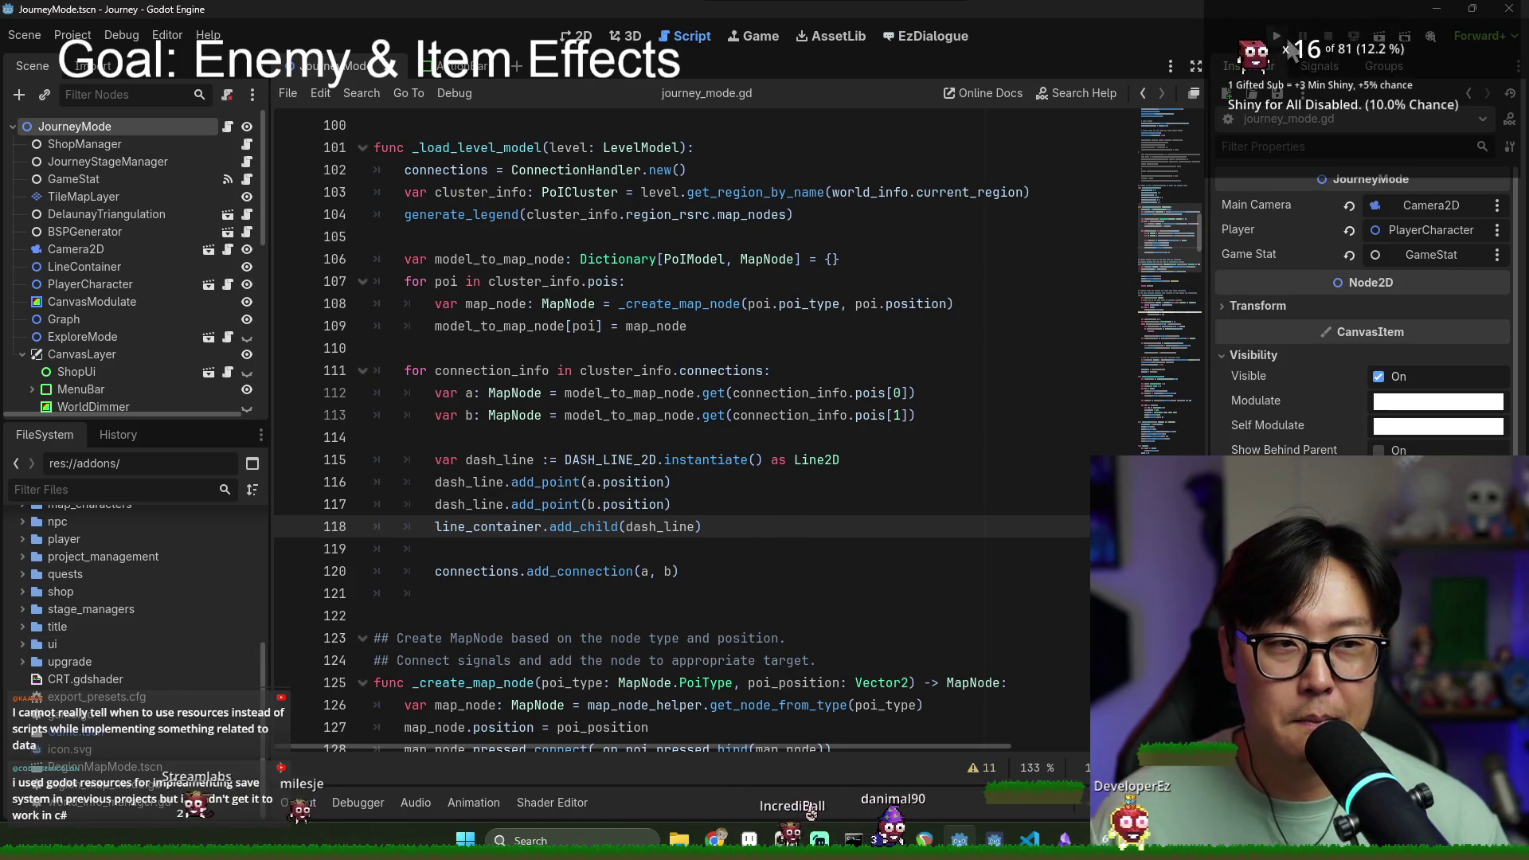
pyautogui.press('F5')
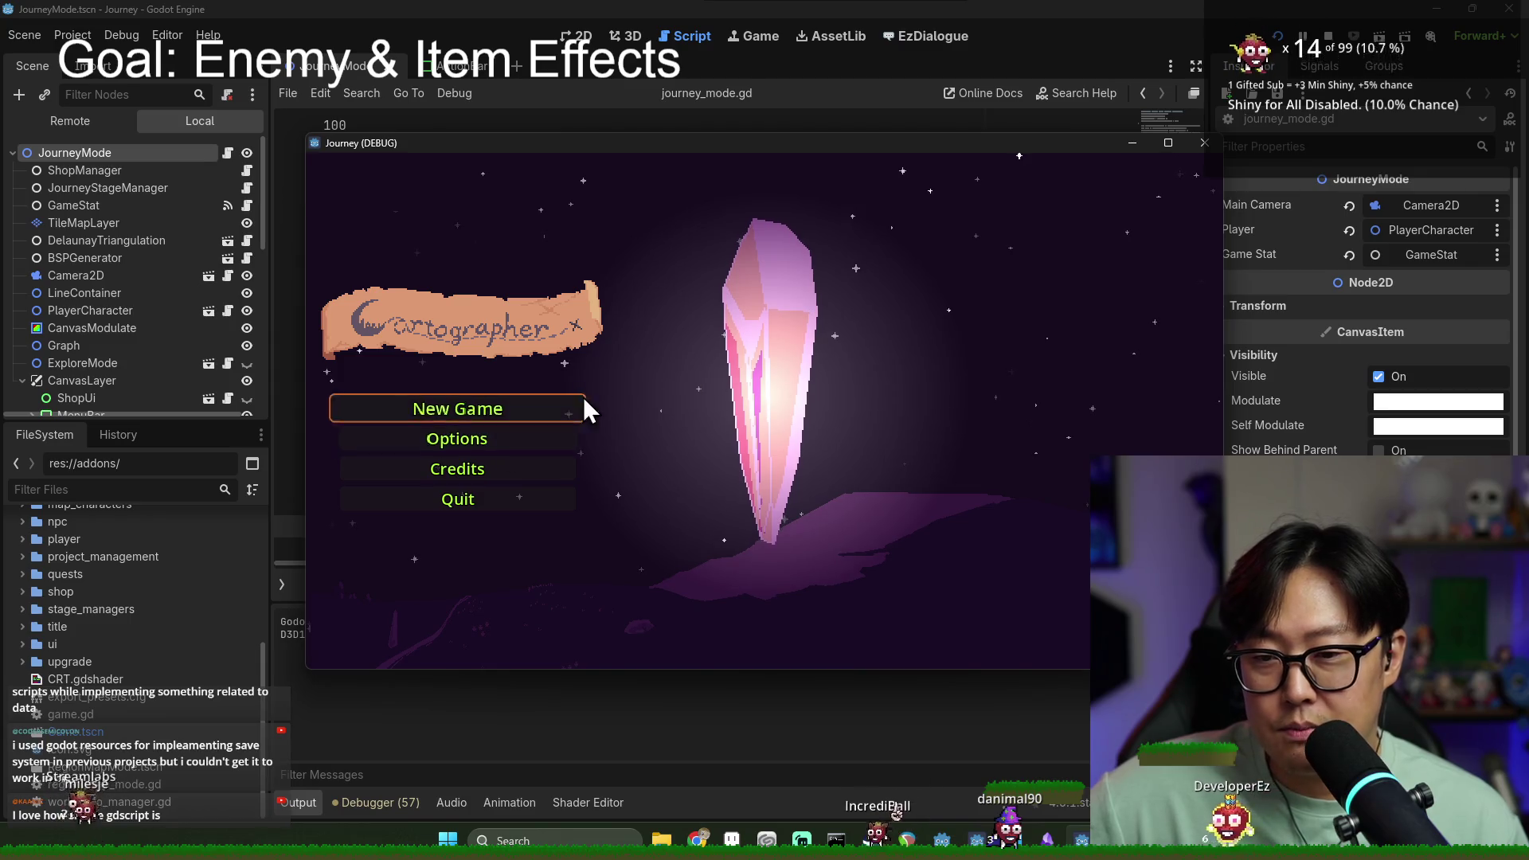
# Start a new game, travel to a neighbouring map node, then stop the debug run
pyautogui.click(550, 416)
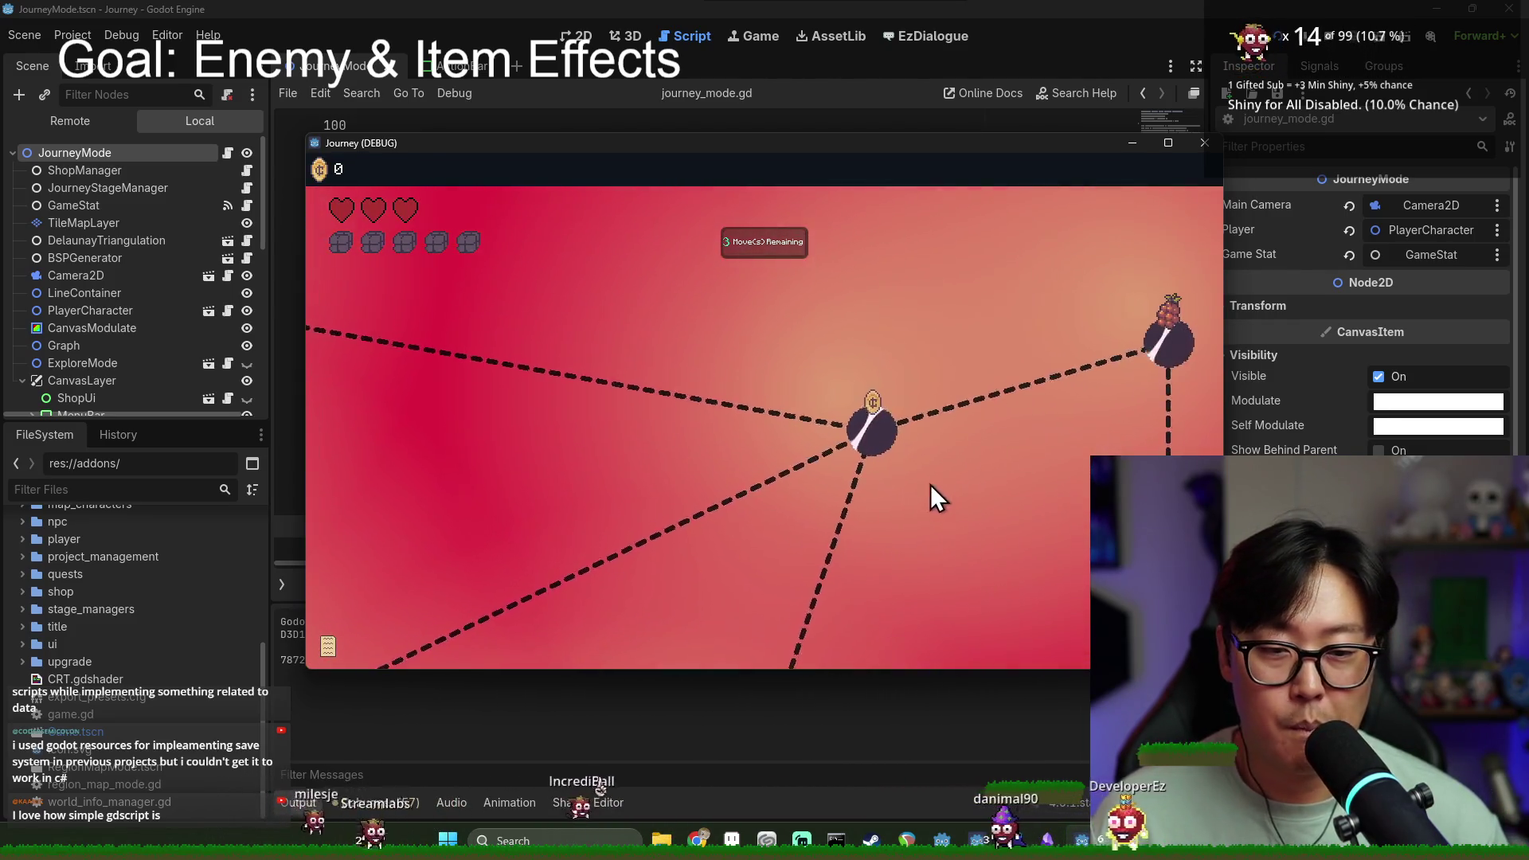
pyautogui.click(784, 422)
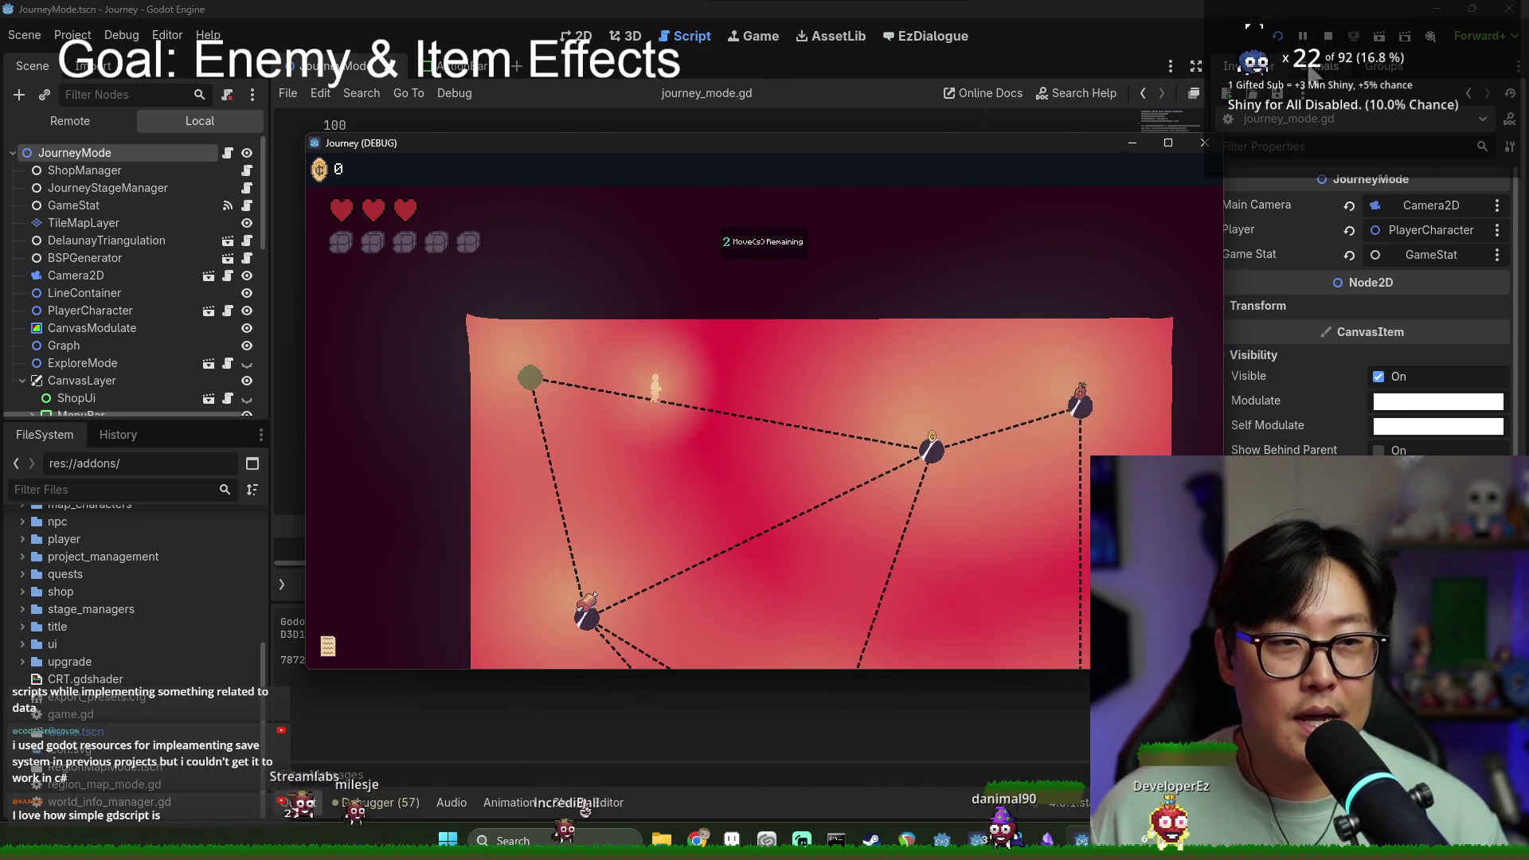
pyautogui.press('F5')
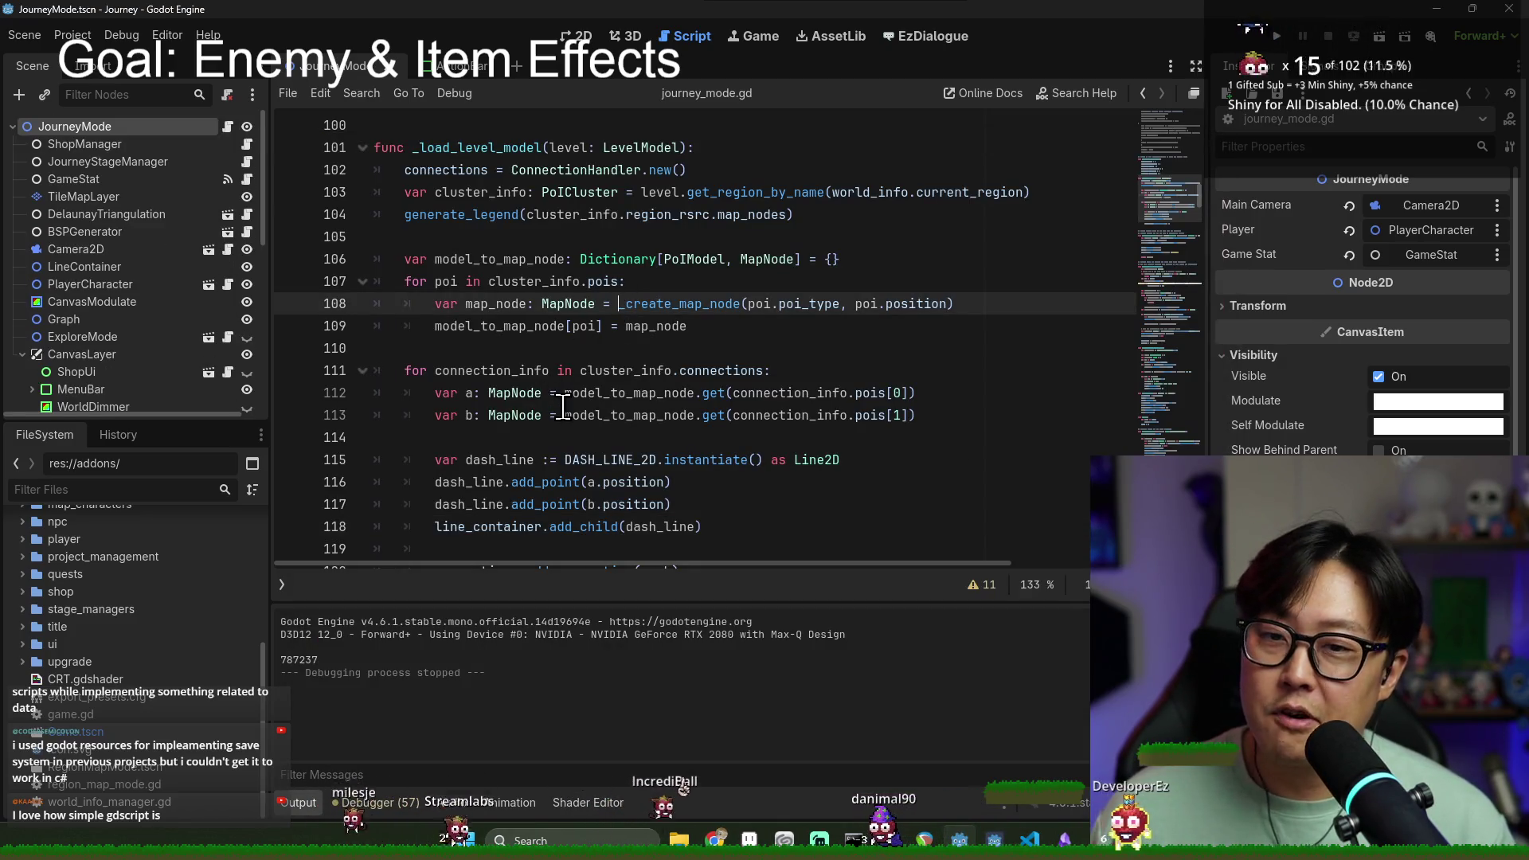
# Filter the FileSystem by 'forest' and open Forest.tscn
pyautogui.click(118, 492)
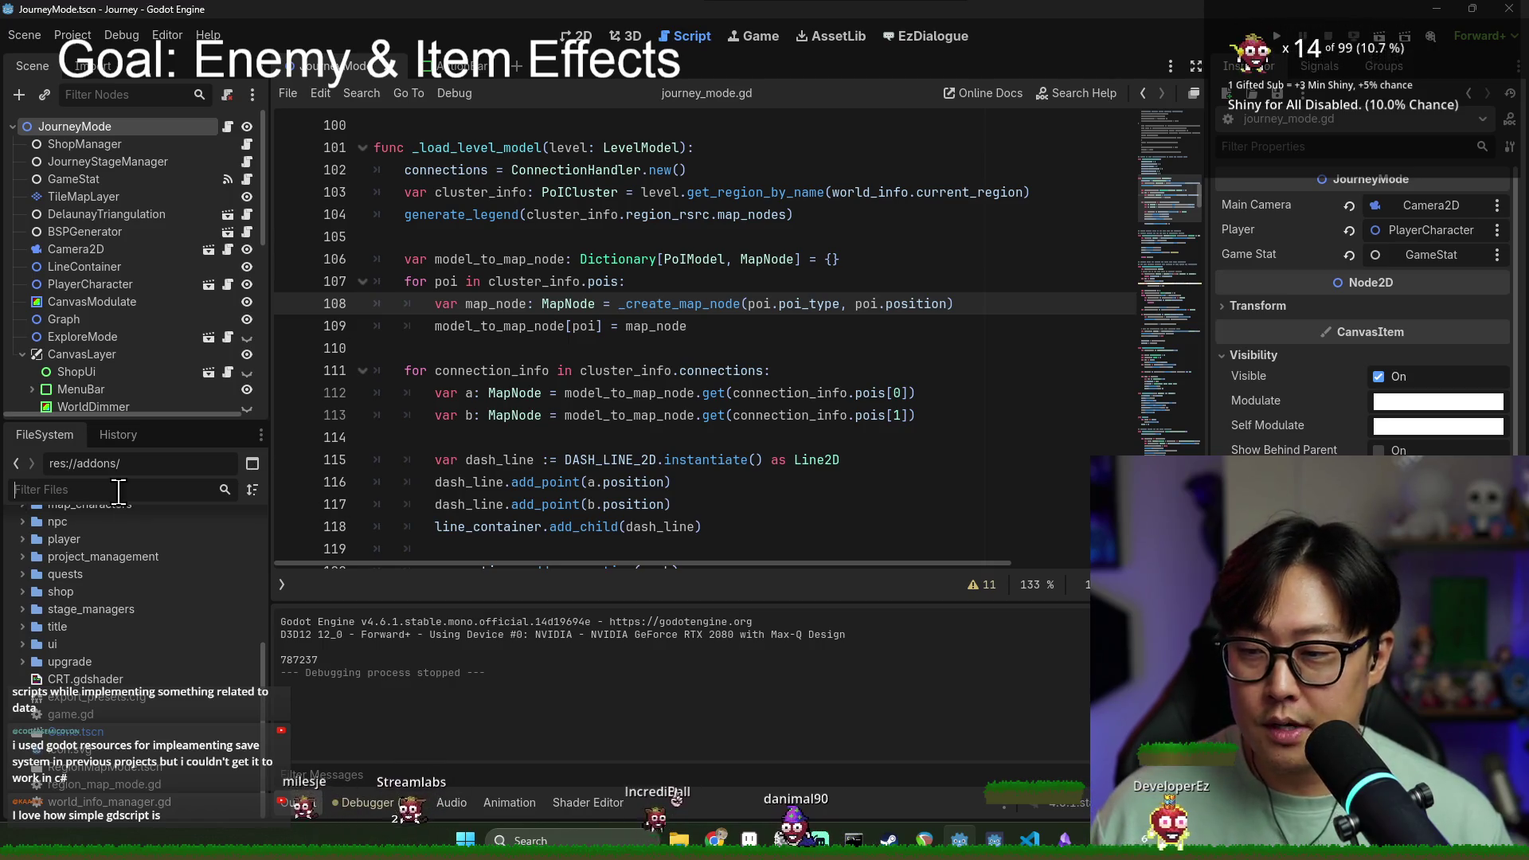
pyautogui.write('forest')
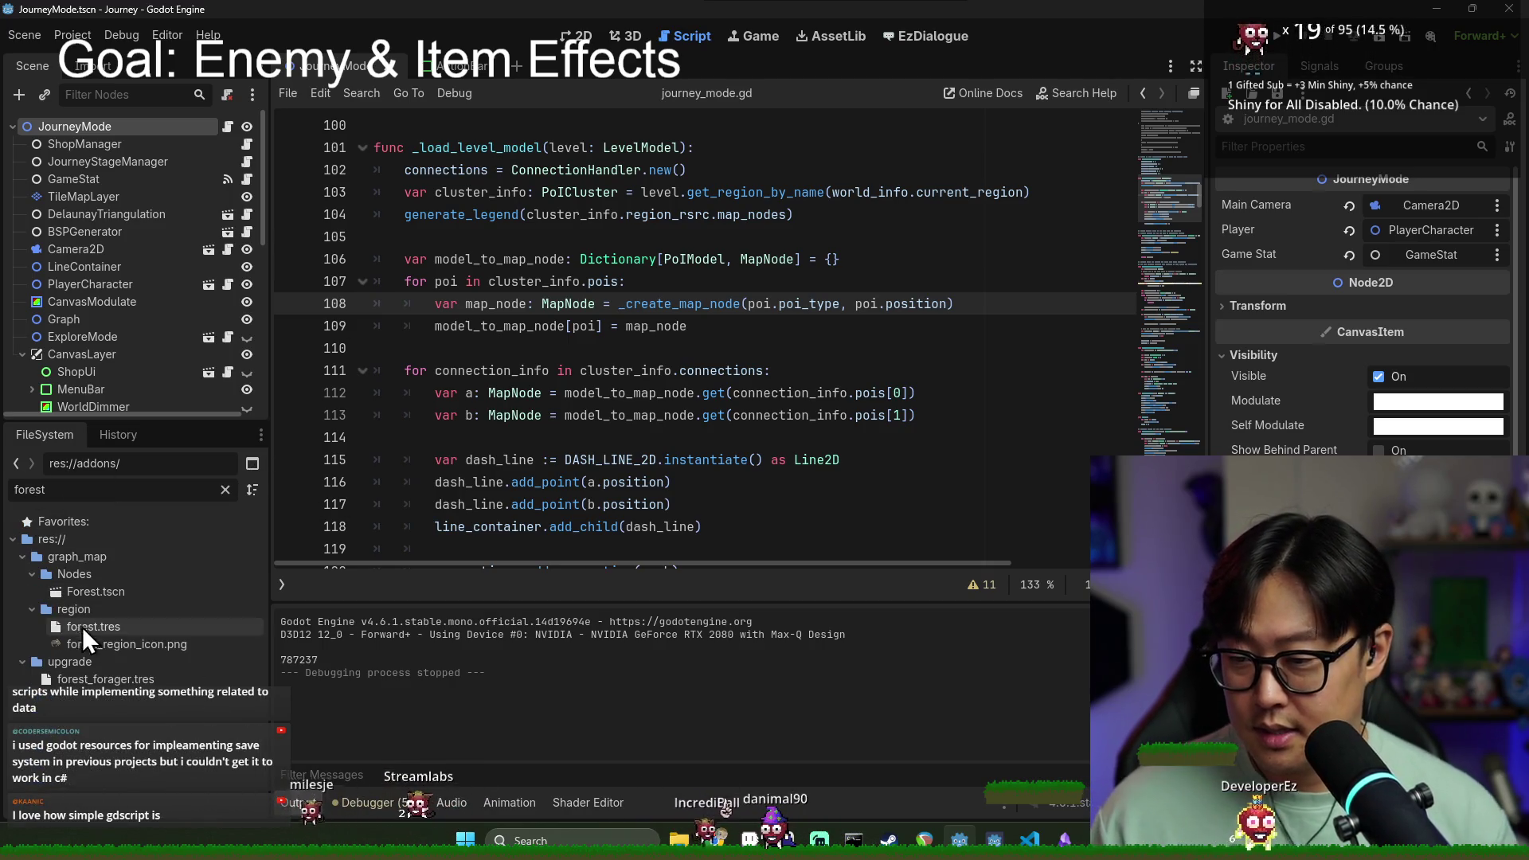
pyautogui.doubleClick(99, 594)
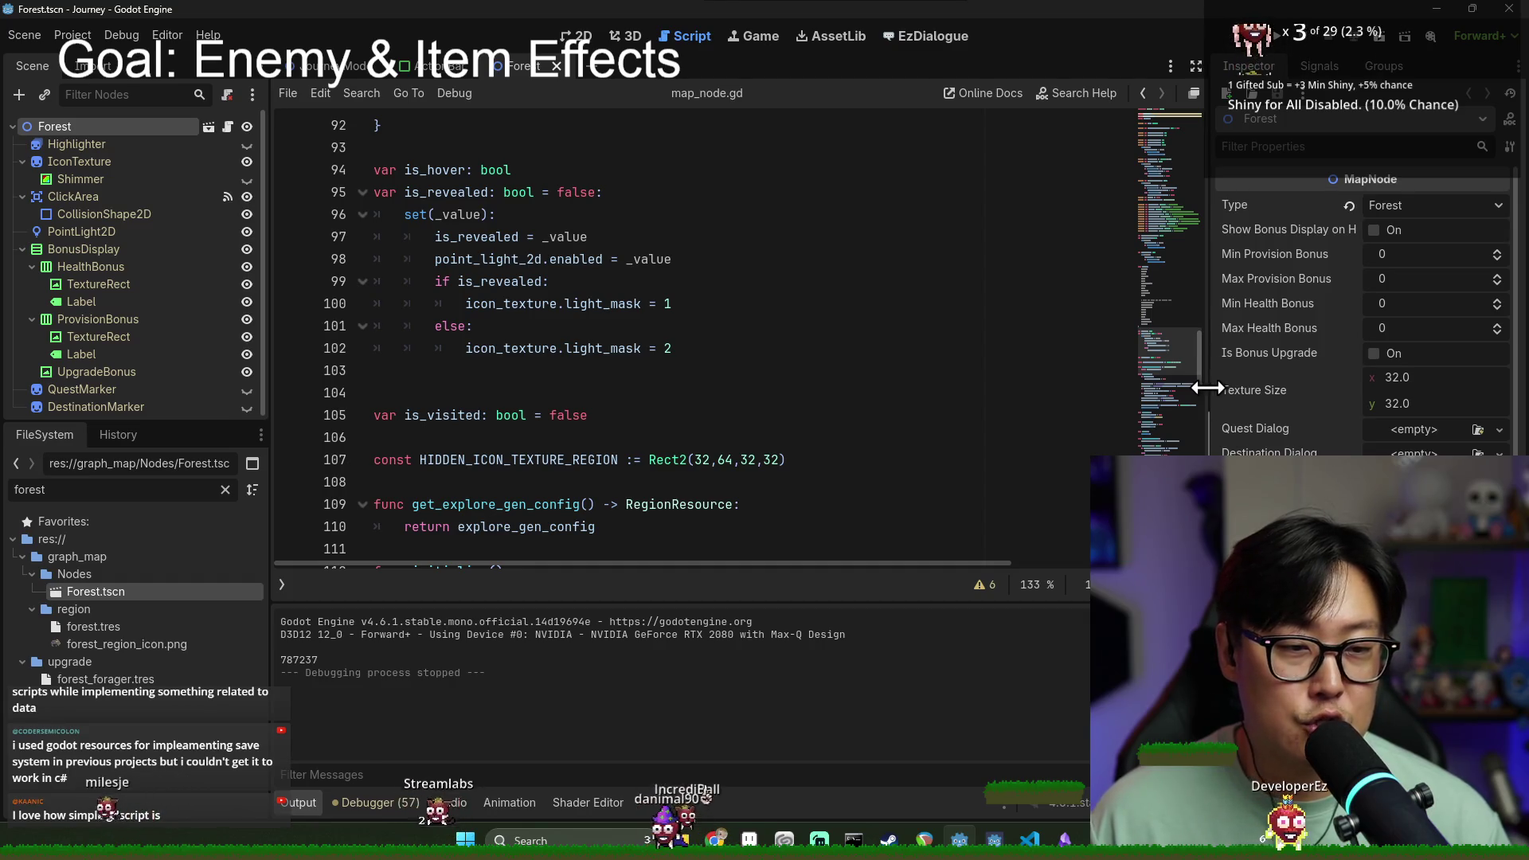
# Inspect the Map Nodes elements and assign a new RegionResource to Explore Gen Config
pyautogui.moveTo(1207, 388); pyautogui.dragTo(1009, 388)
pyautogui.click(1374, 278)
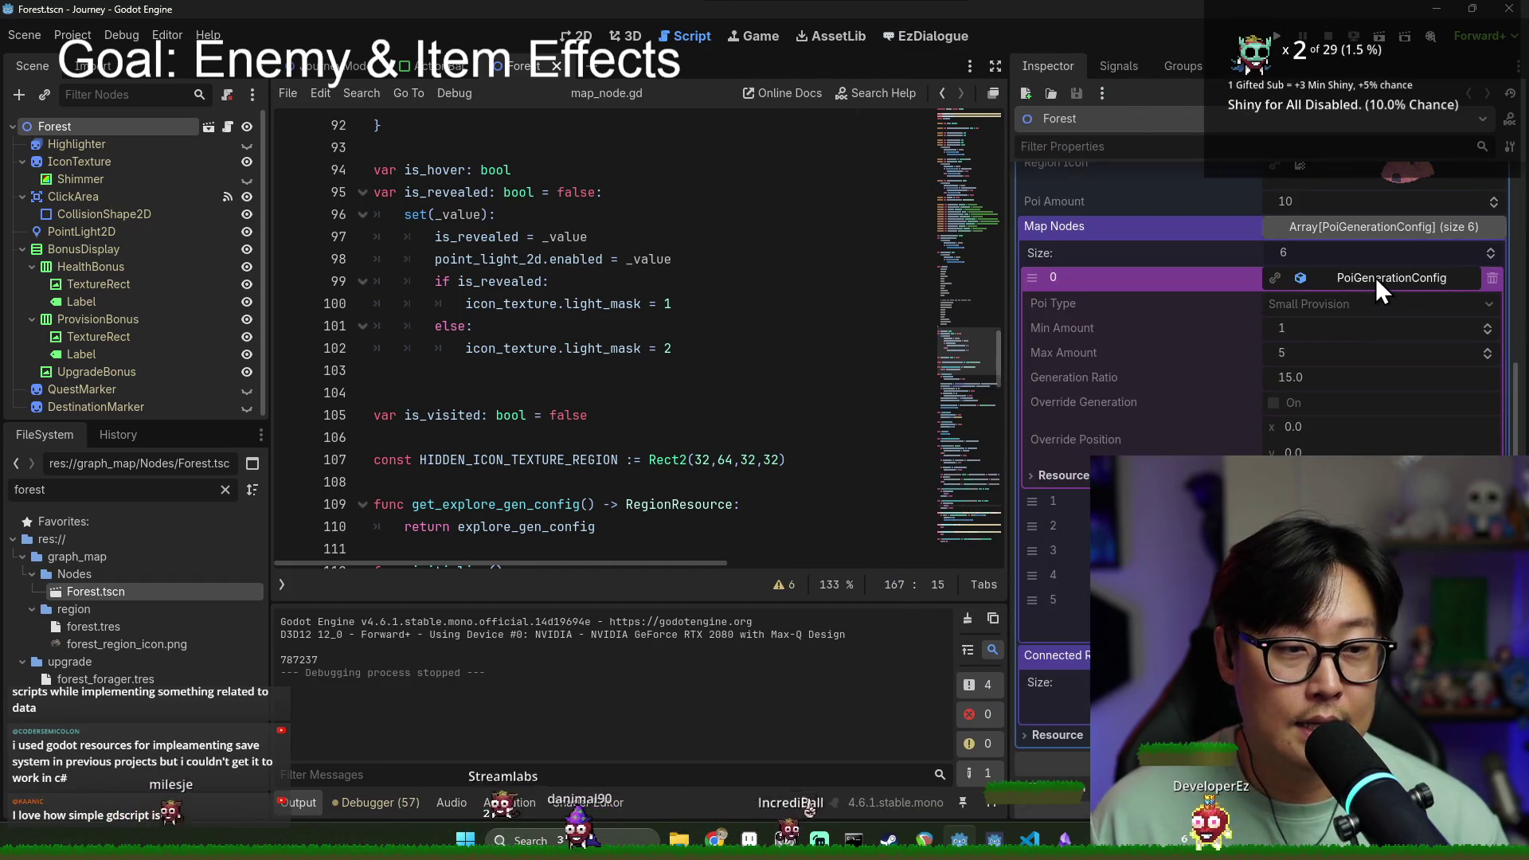
pyautogui.click(1355, 285)
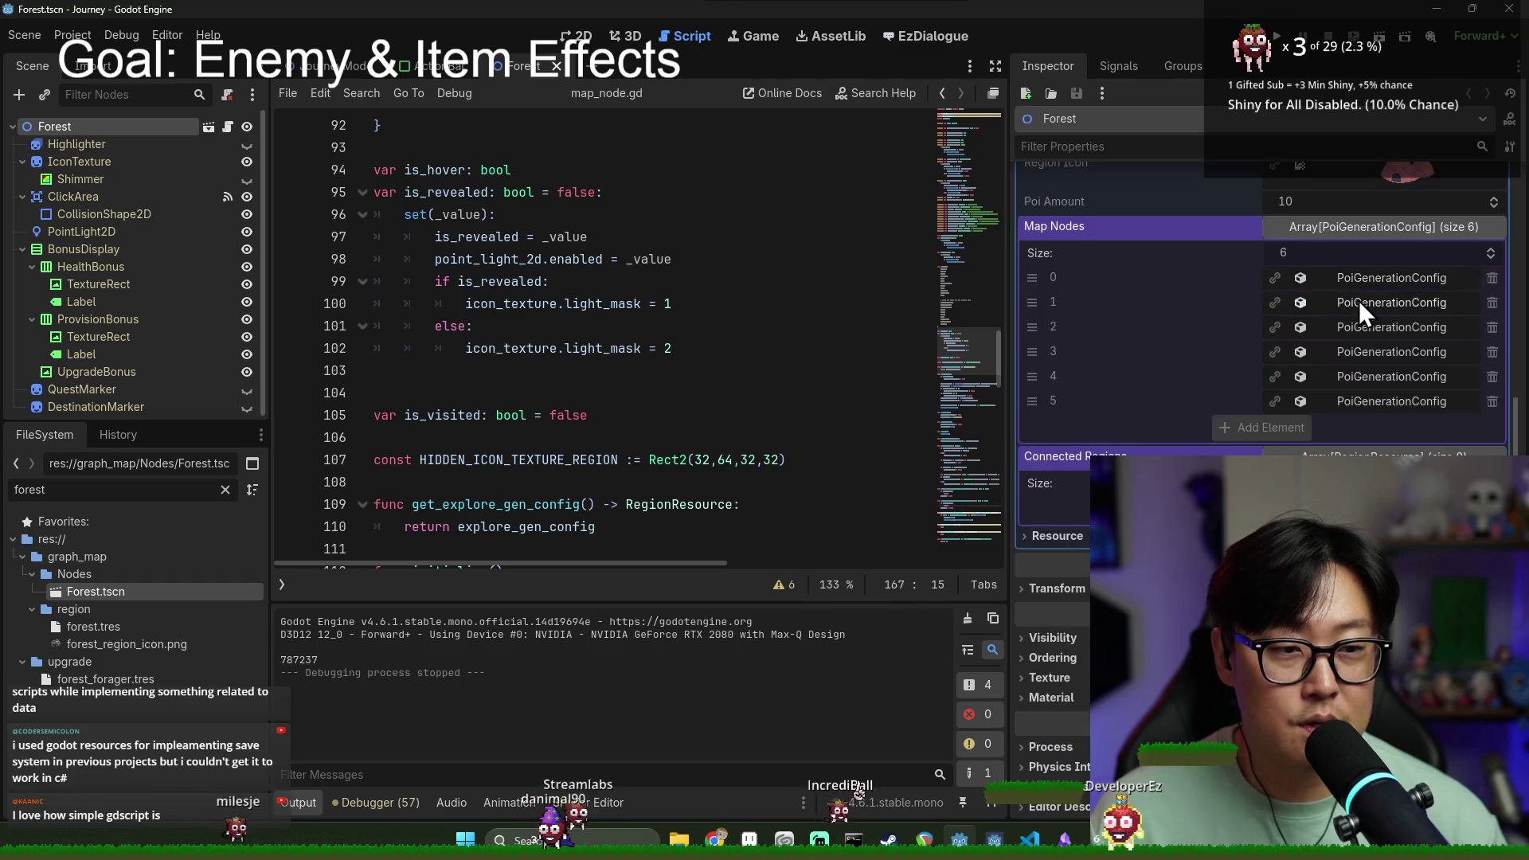
pyautogui.click(1360, 301)
pyautogui.click(1365, 275)
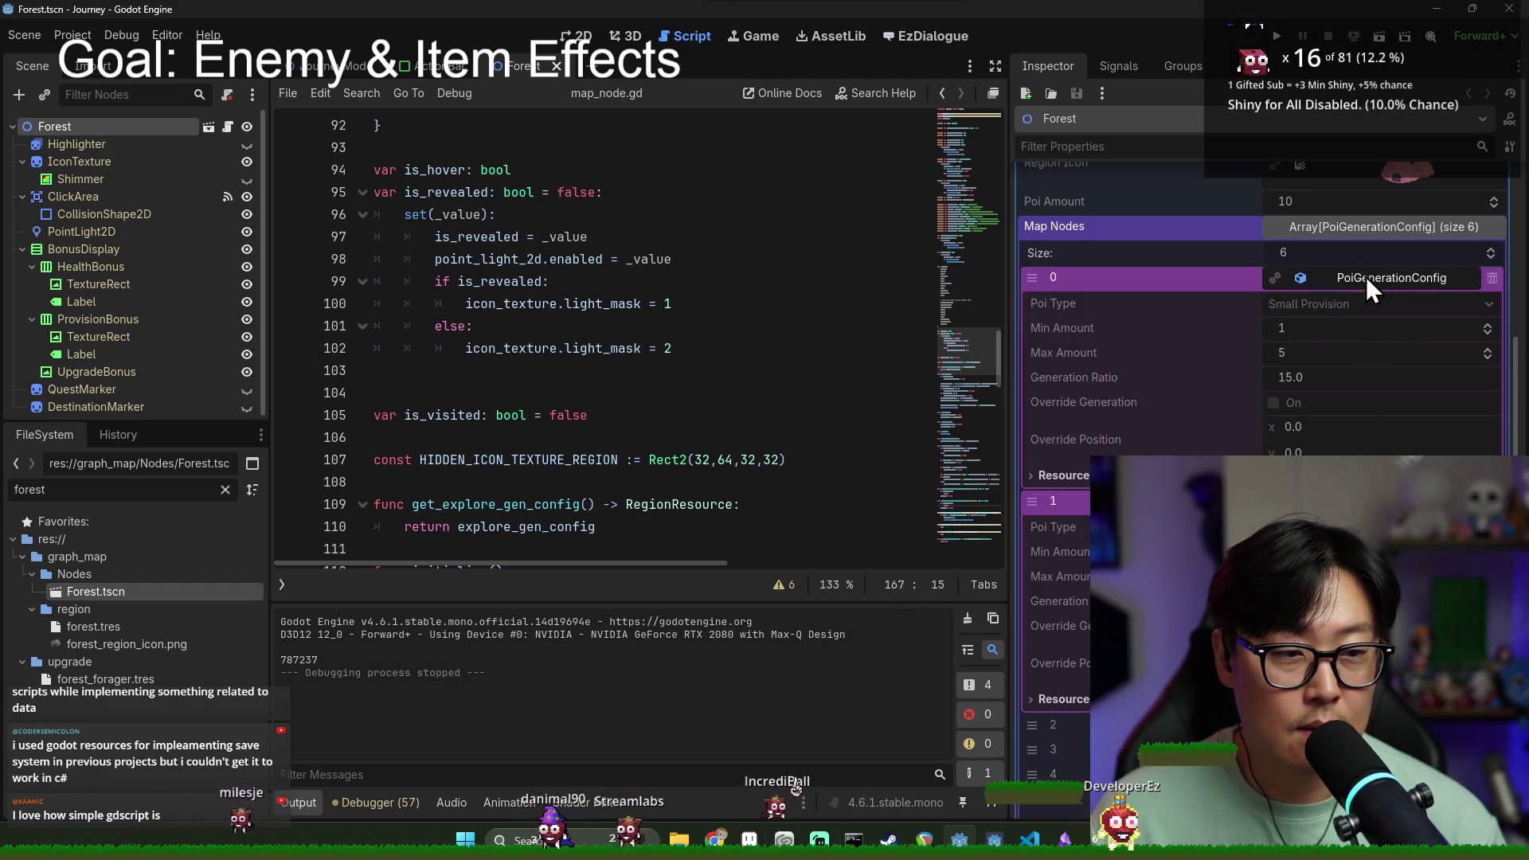
pyautogui.scroll(4, 1418, 374)
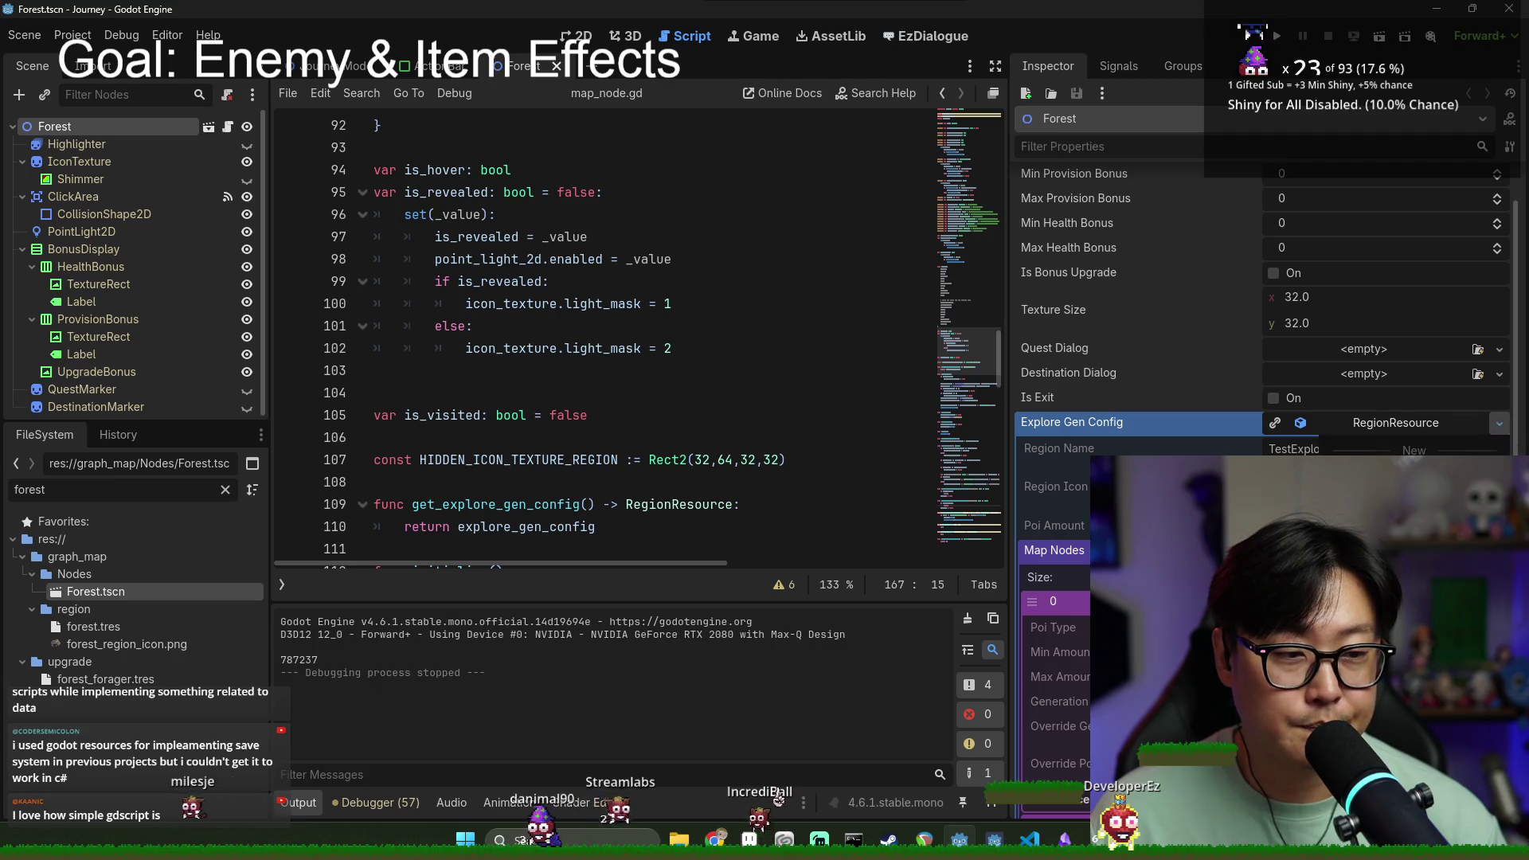
pyautogui.click(1396, 446)
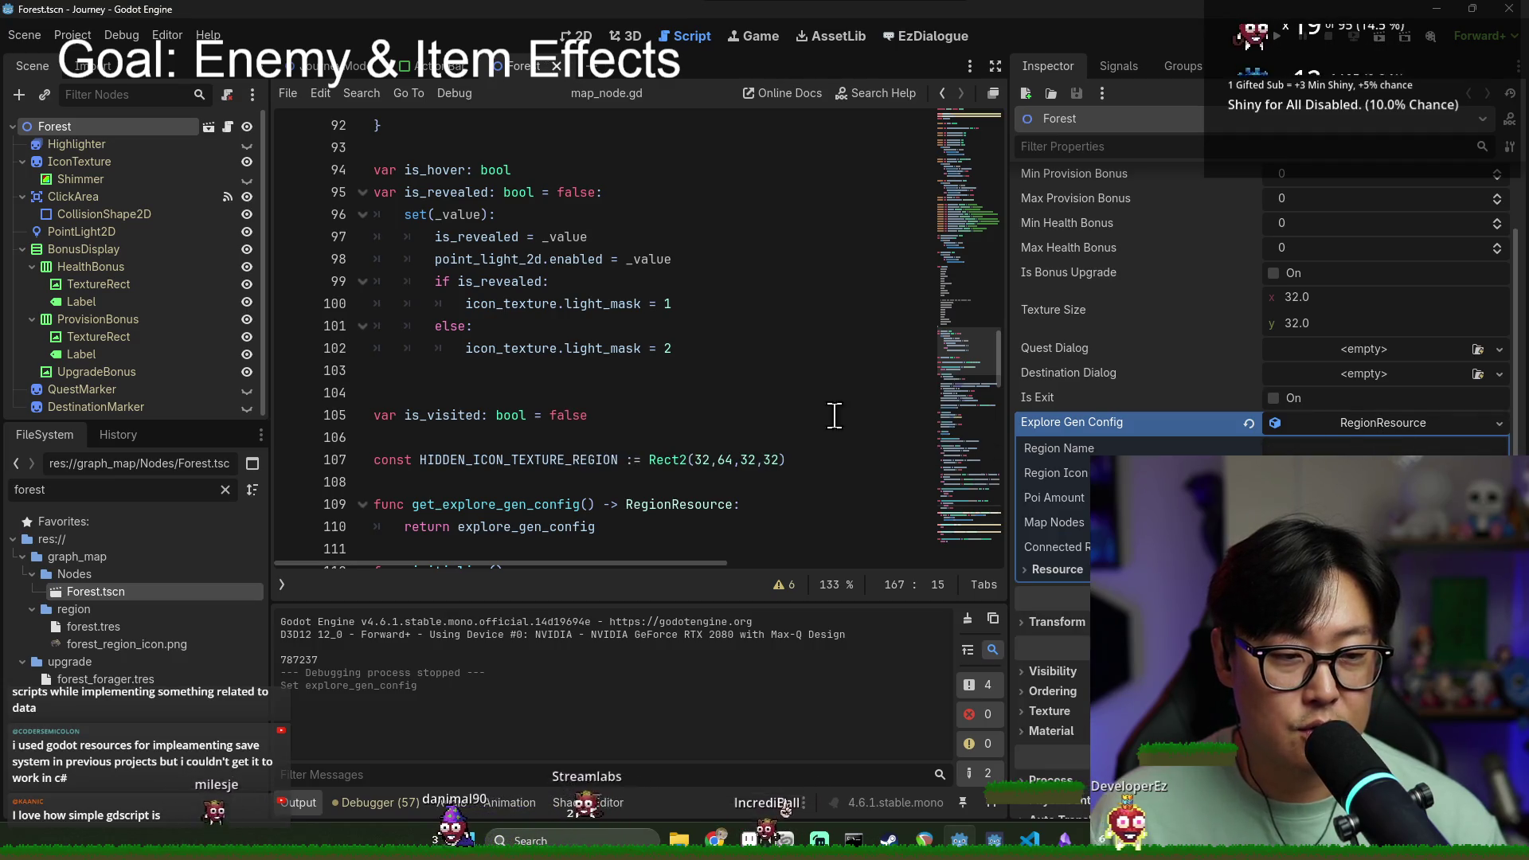
# Name the region config 'ForestExploreGenConfig', set Poi Amount 20, and save
pyautogui.click(876, 349)
pyautogui.hotkey('ctrl', 's')
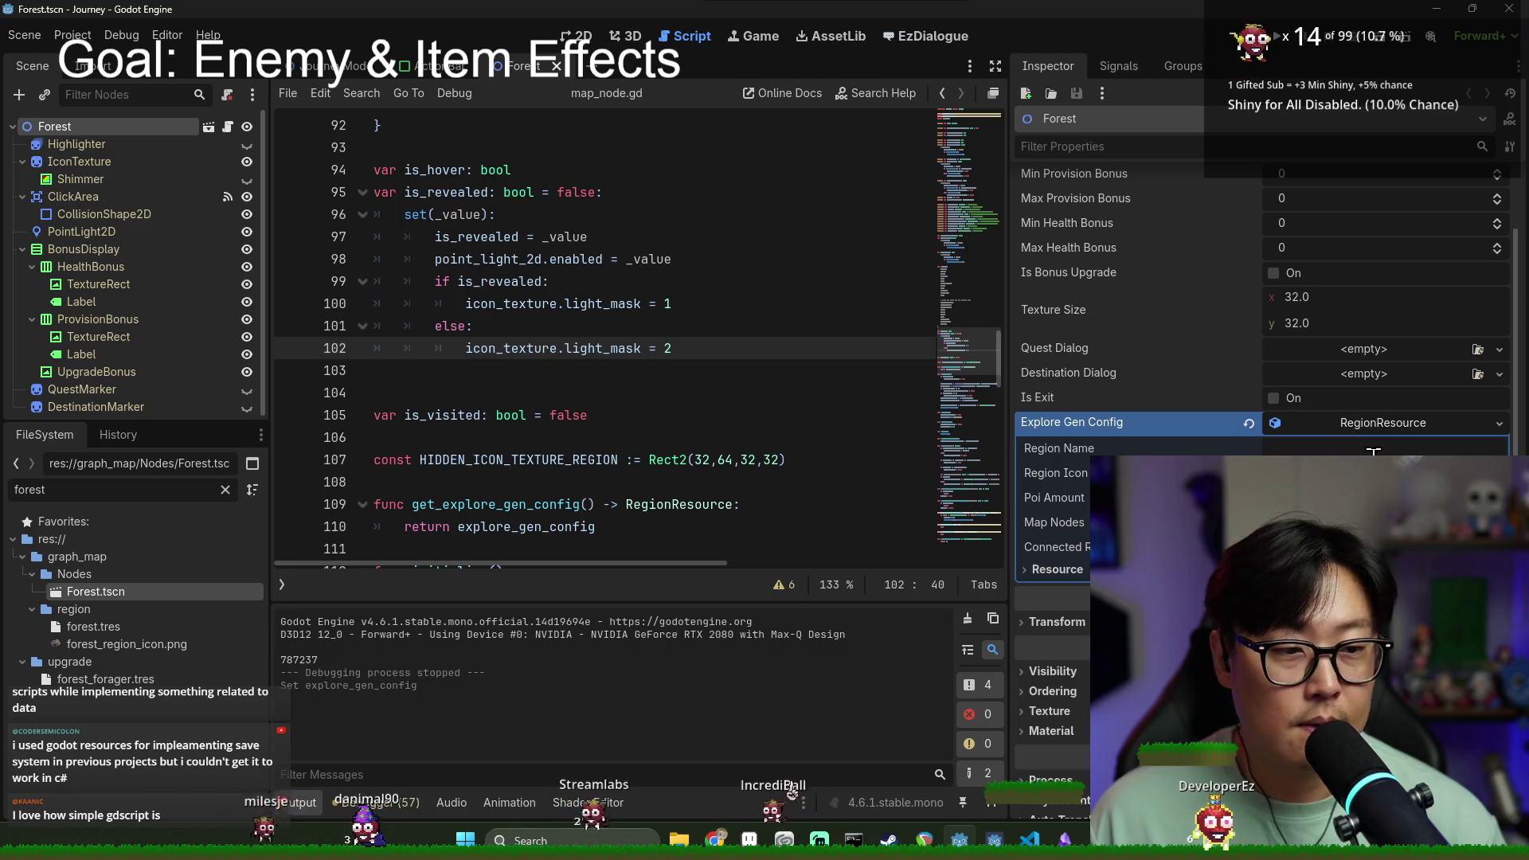
pyautogui.click(1351, 446)
pyautogui.write('ForestEx')
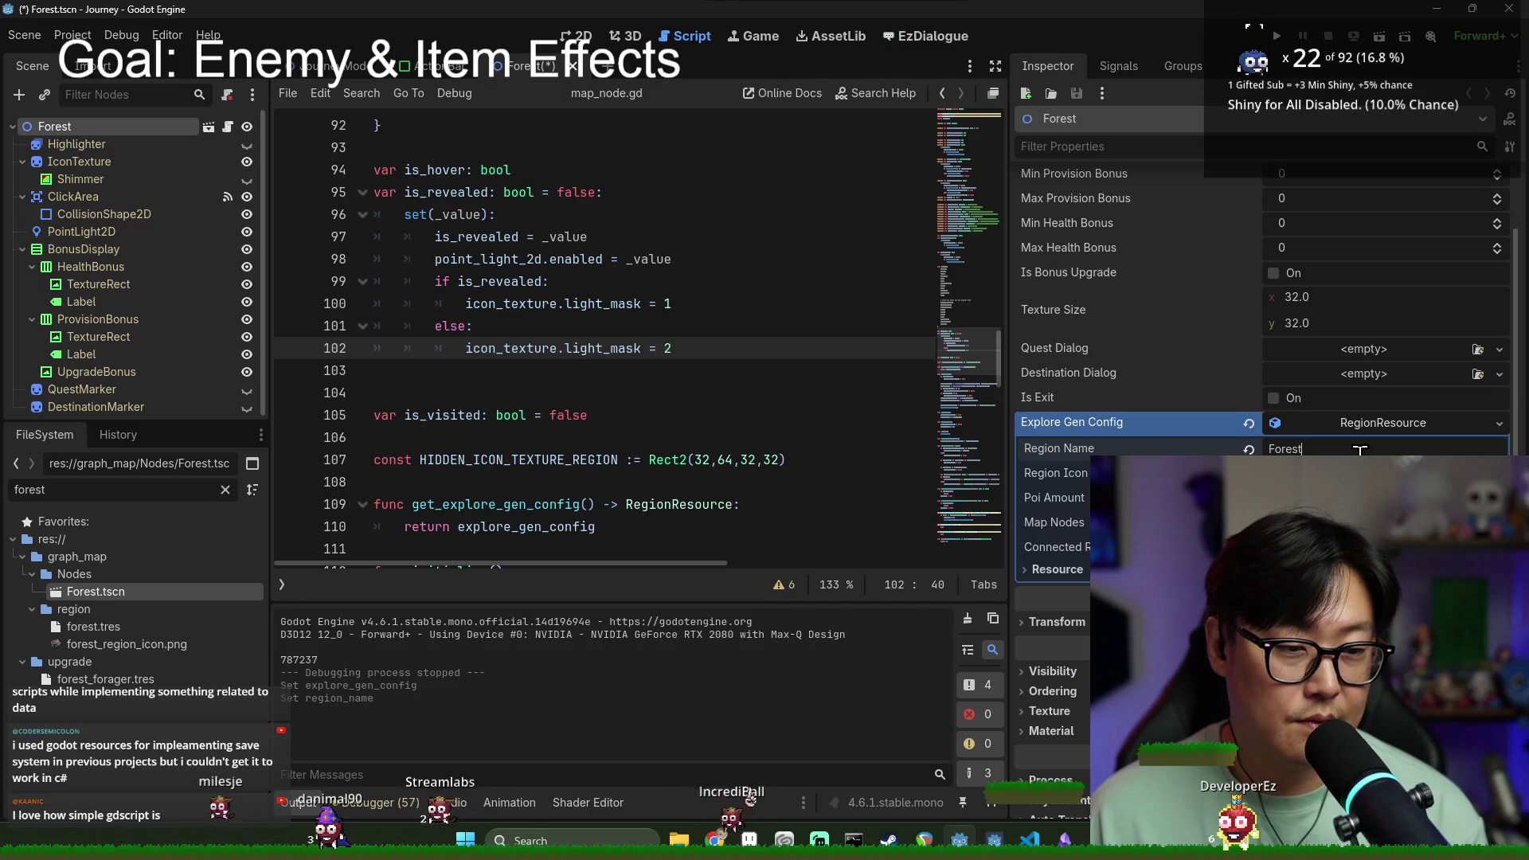
pyautogui.write('ploreGenConfig')
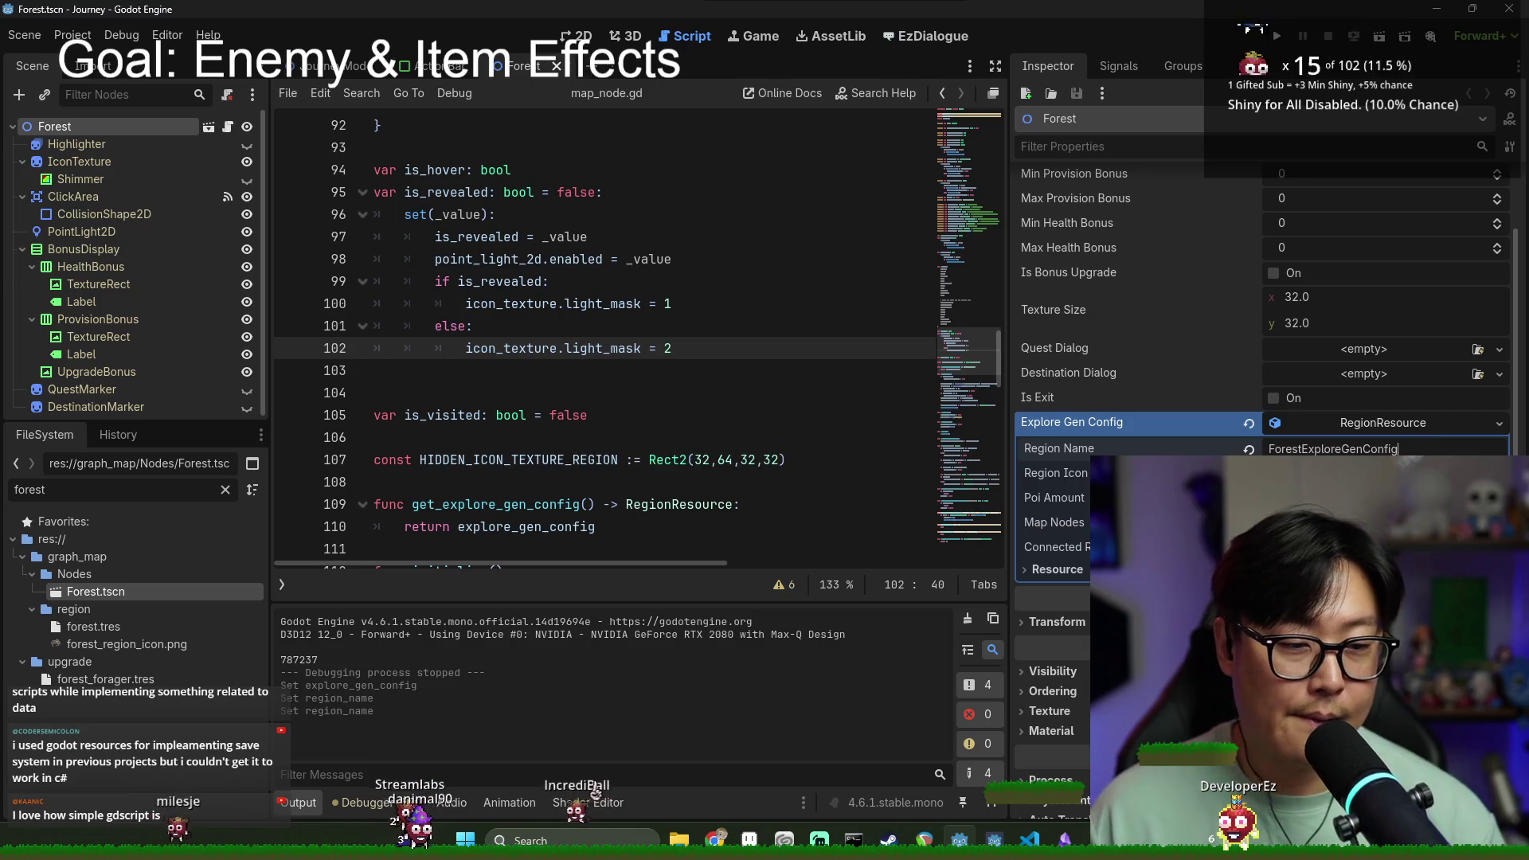
pyautogui.hotkey('ctrl', 's')
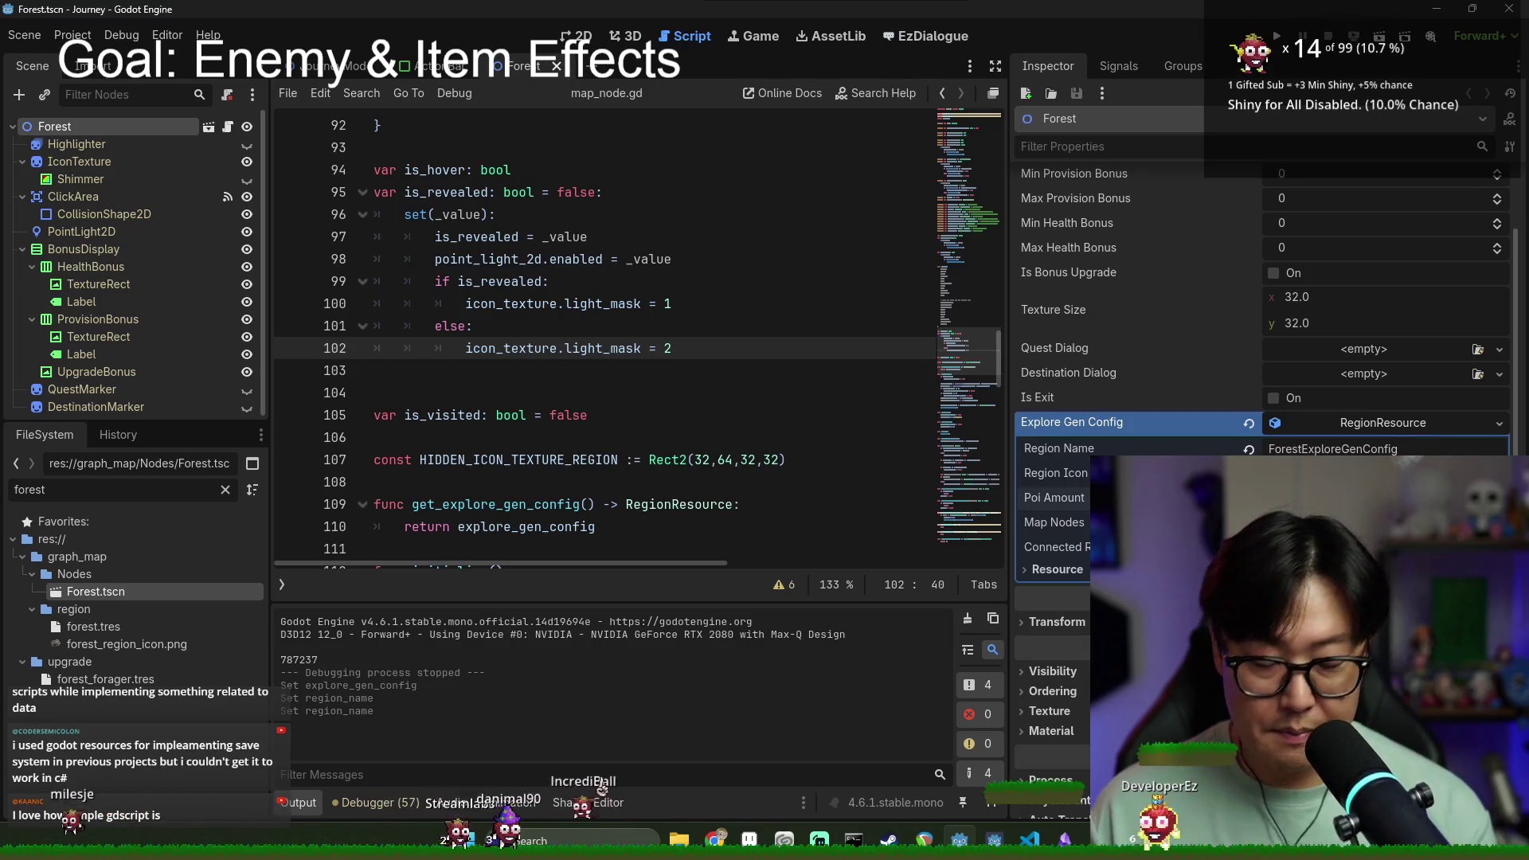
pyautogui.press('Return')
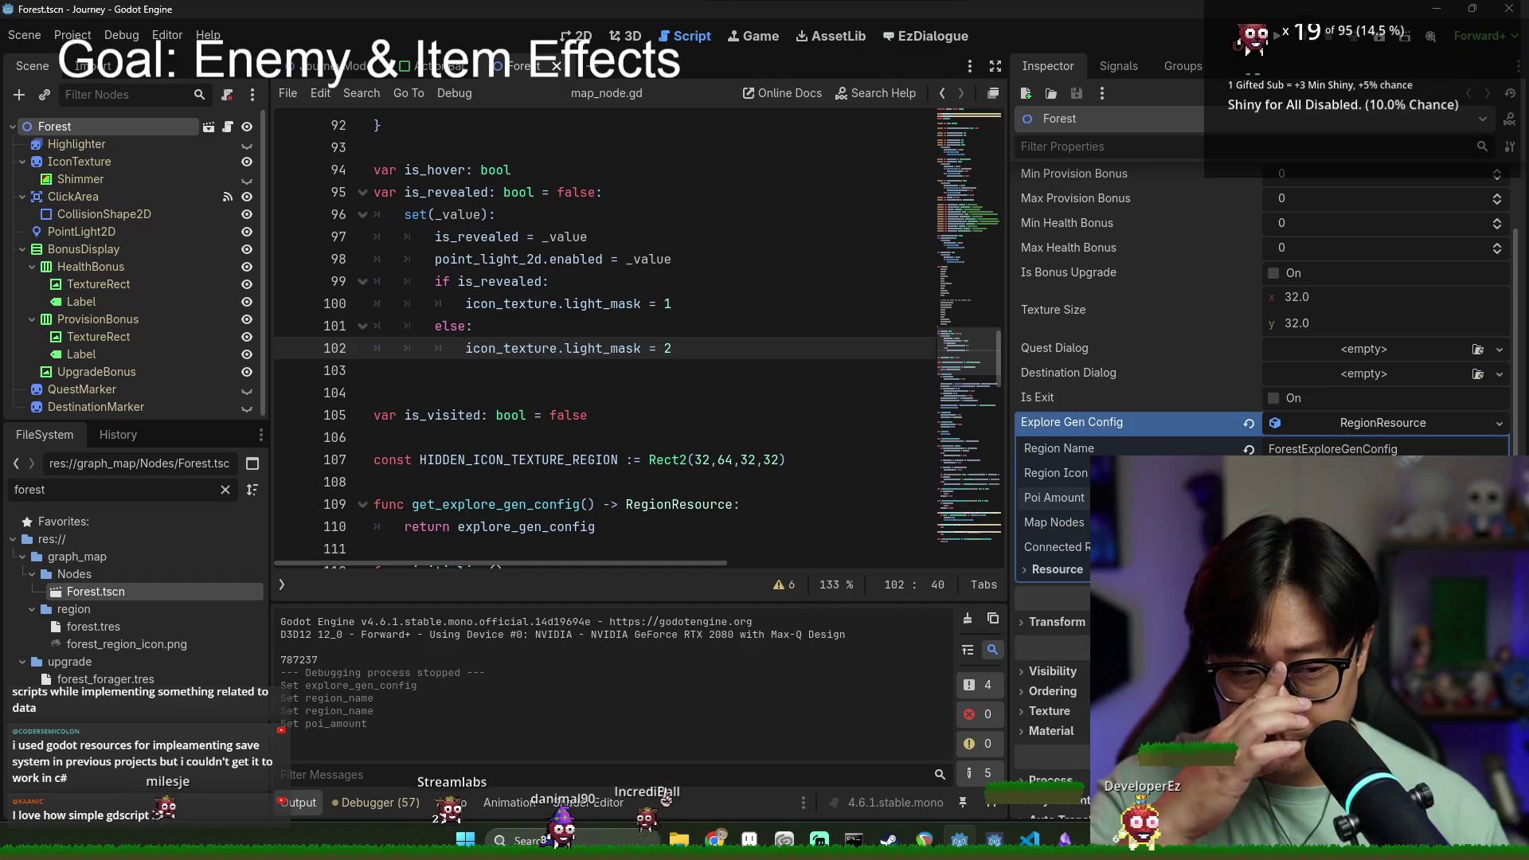
# Add five empty Map Nodes entries, save the scene, and filter files by 'explore'
pyautogui.click(1054, 521)
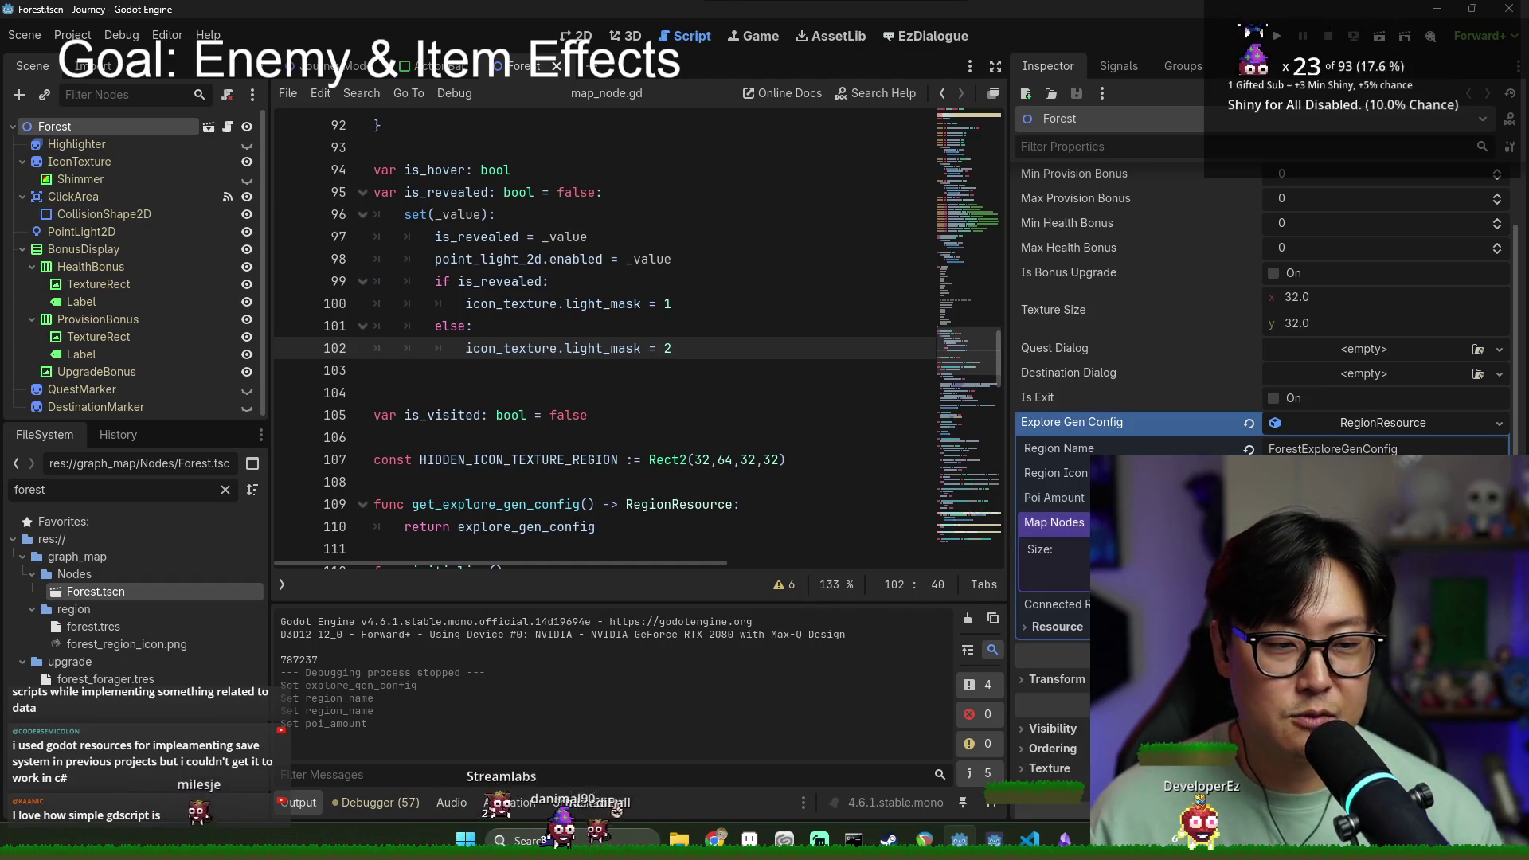
pyautogui.click(1262, 574)
pyautogui.click(1262, 598)
pyautogui.click(1262, 623)
pyautogui.click(1263, 648)
pyautogui.click(1263, 672)
pyautogui.scroll(-2, 1262, 319)
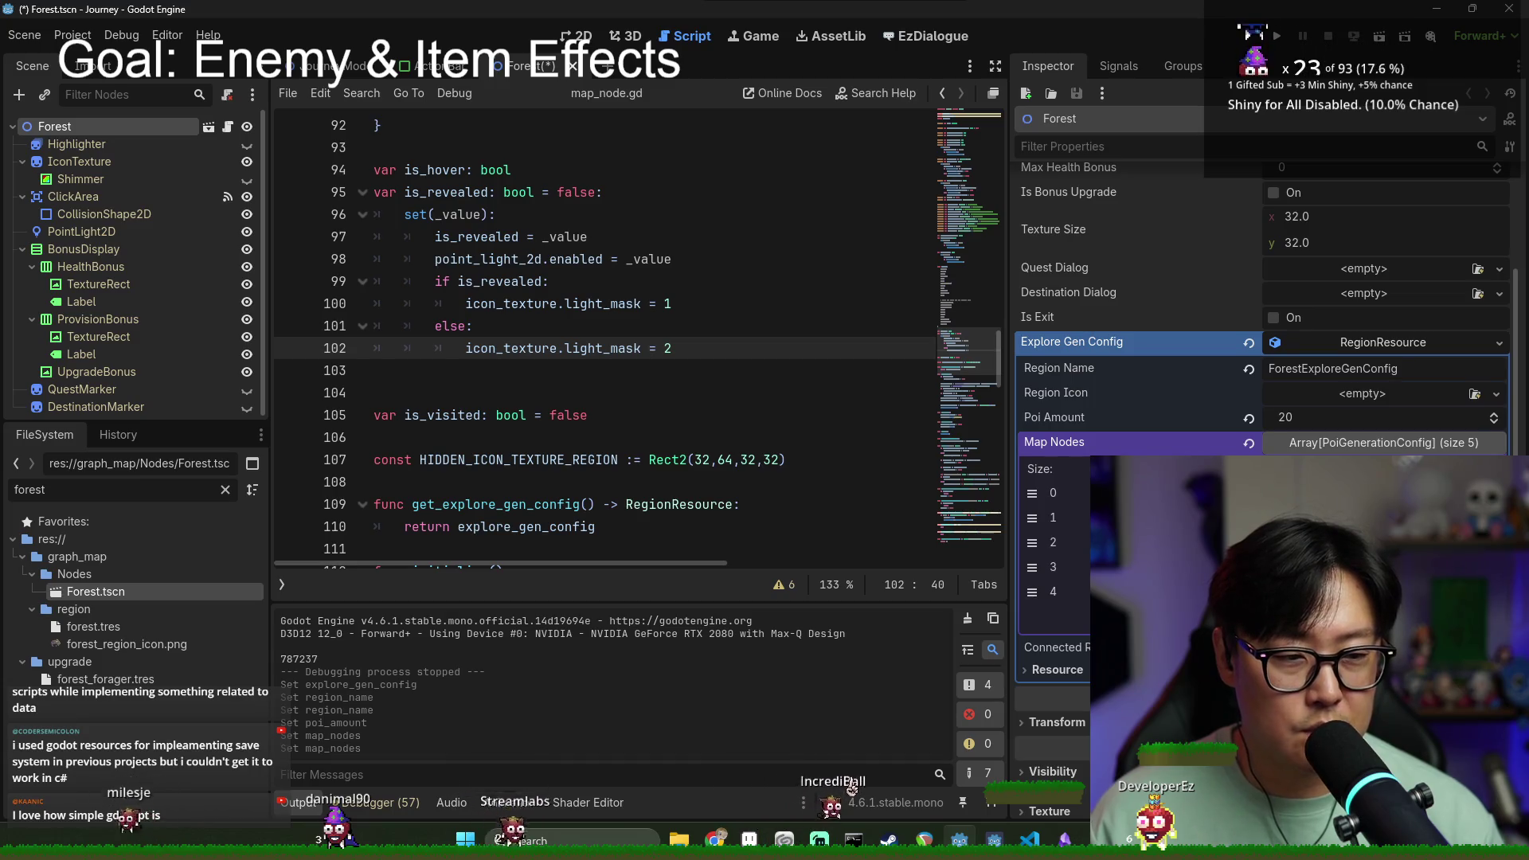
pyautogui.click(510, 370)
pyautogui.hotkey('ctrl', 's')
pyautogui.doubleClick(112, 488)
pyautogui.write('explore')
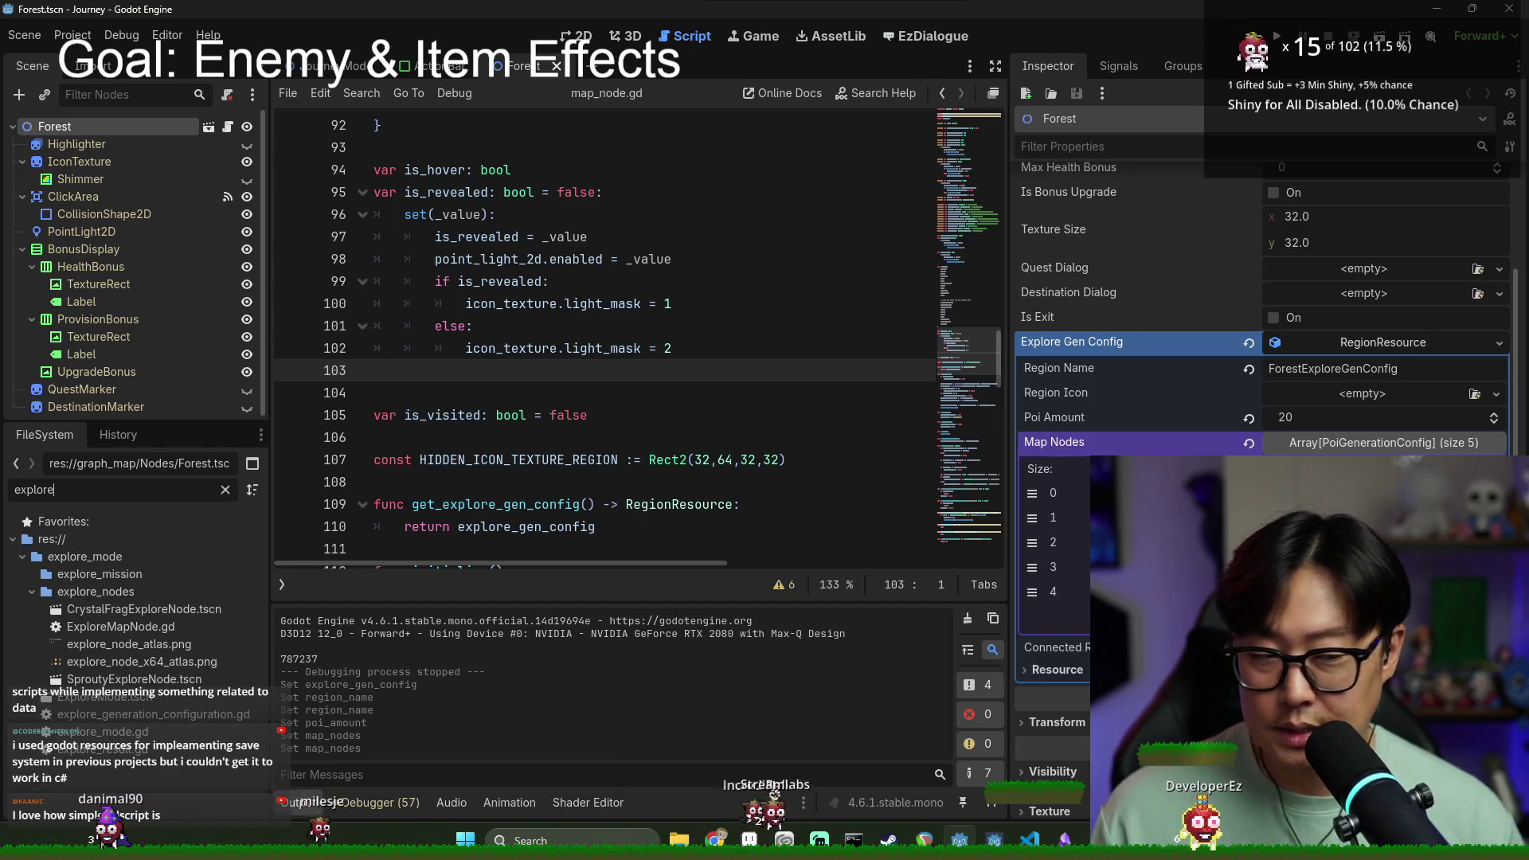
# Pick a Poi Type for Map Nodes entry 1
pyautogui.click(1053, 517)
pyautogui.click(1353, 543)
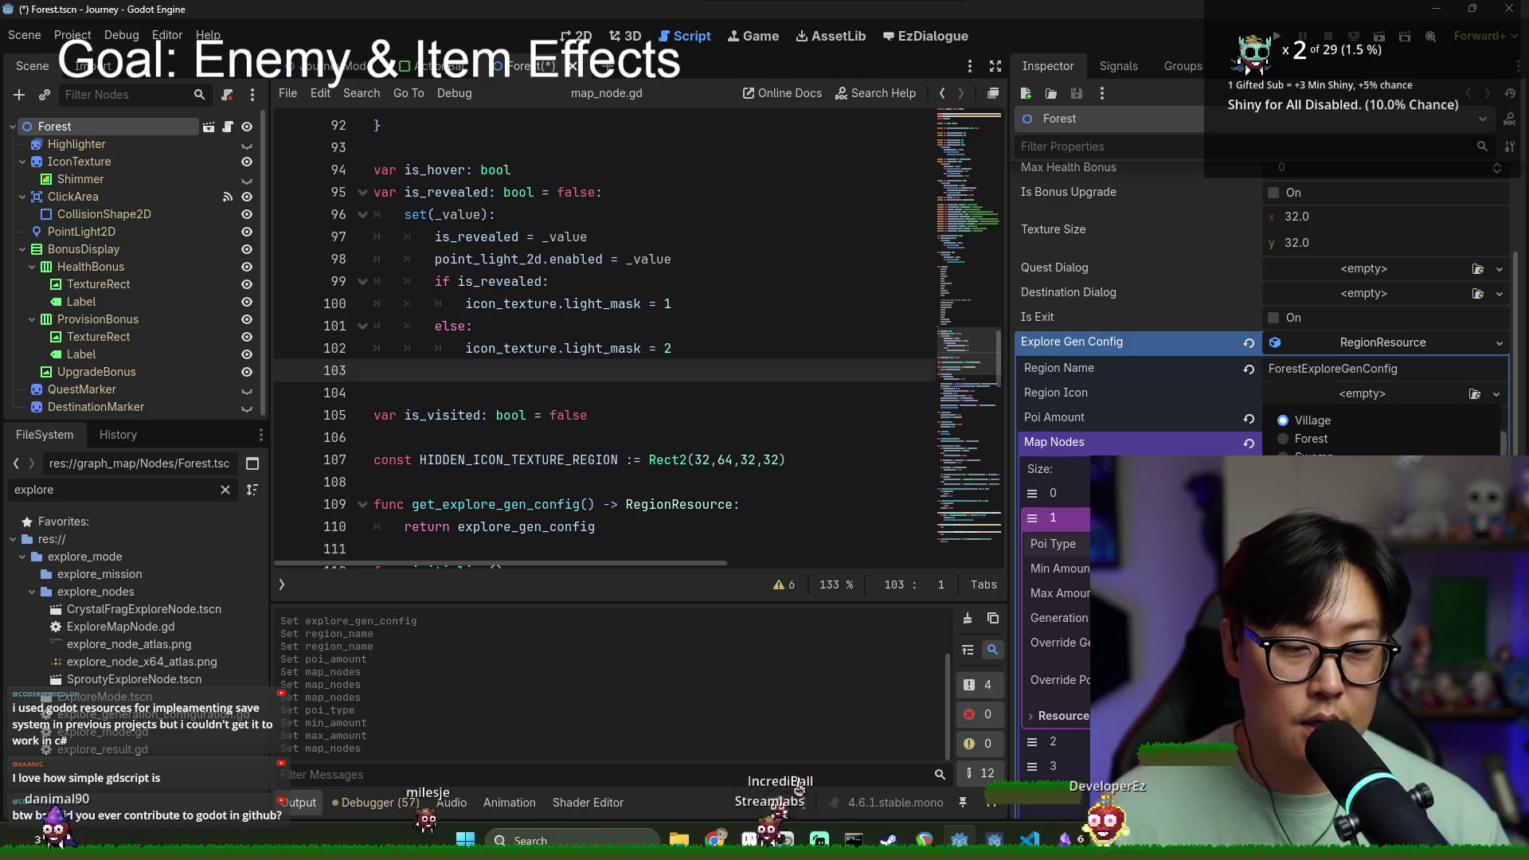
pyautogui.press('Return')
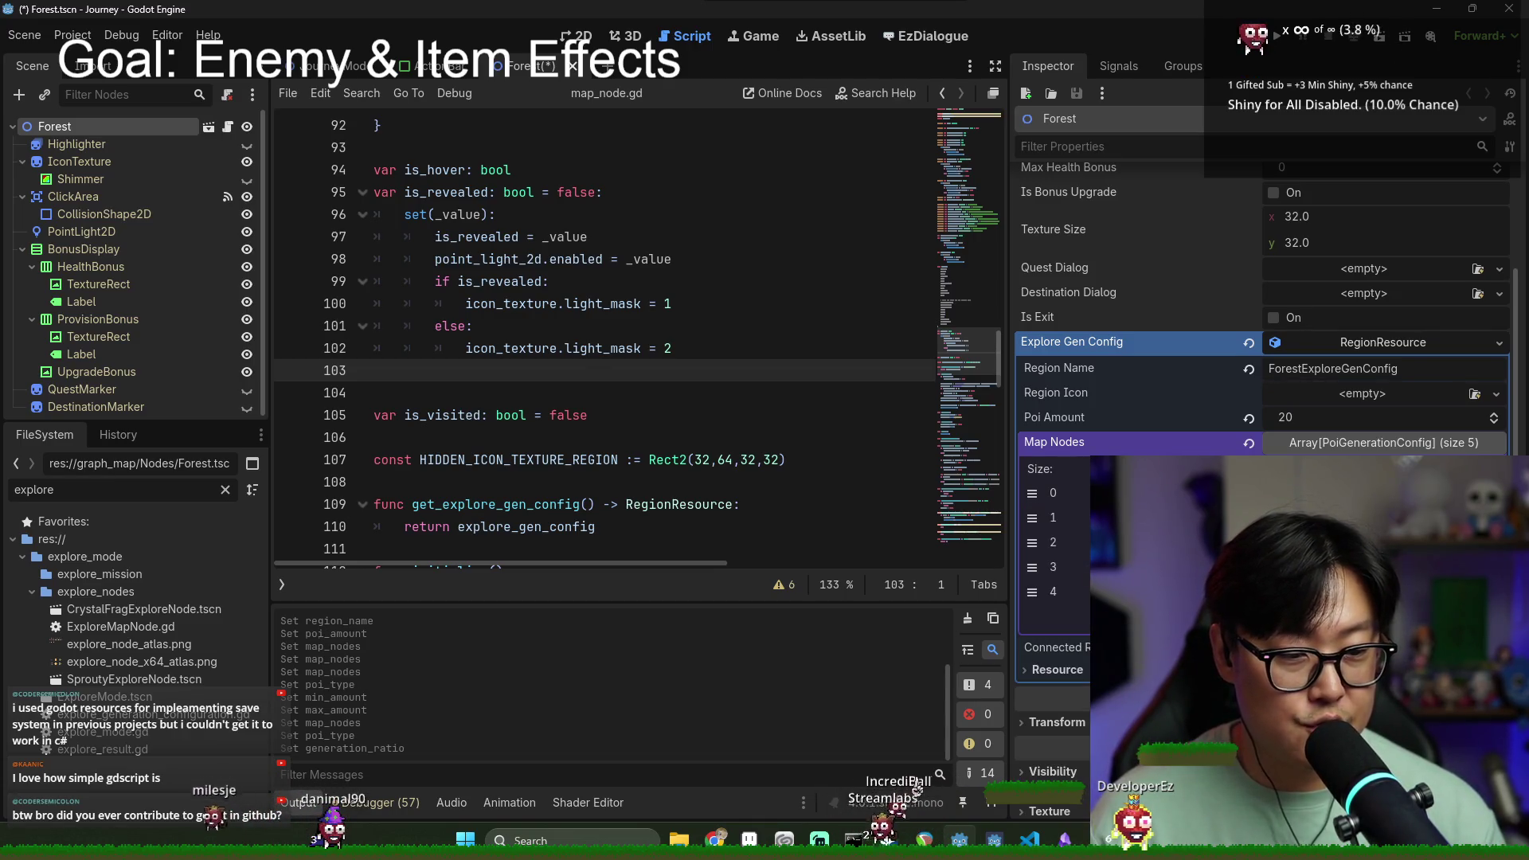
# Pick a Poi Type for Map Nodes entry 2 and save the Forest scene
pyautogui.click(1353, 541)
pyautogui.click(1353, 568)
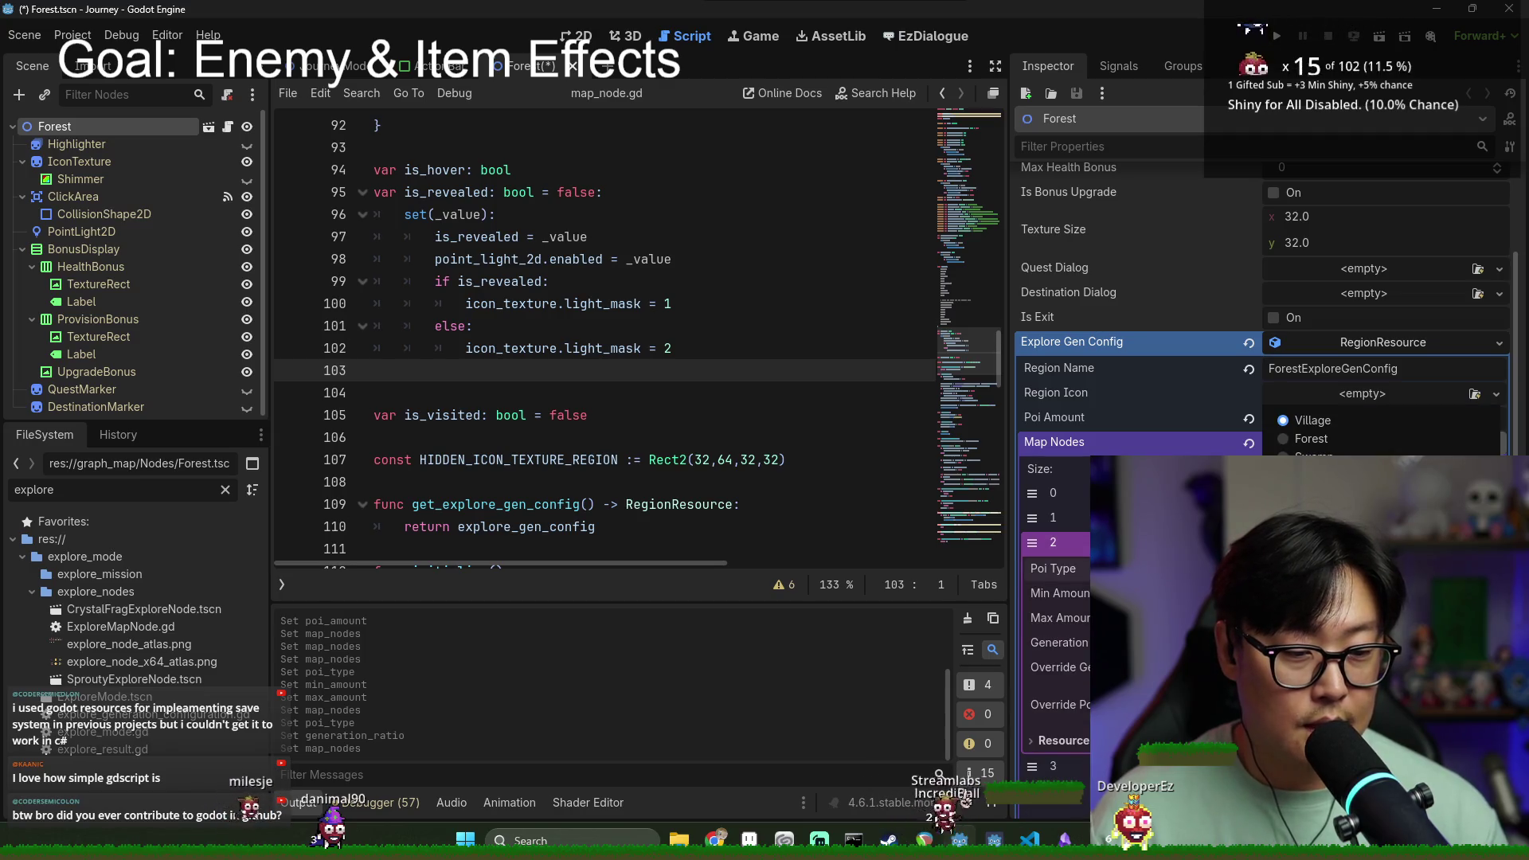
pyautogui.press('Escape')
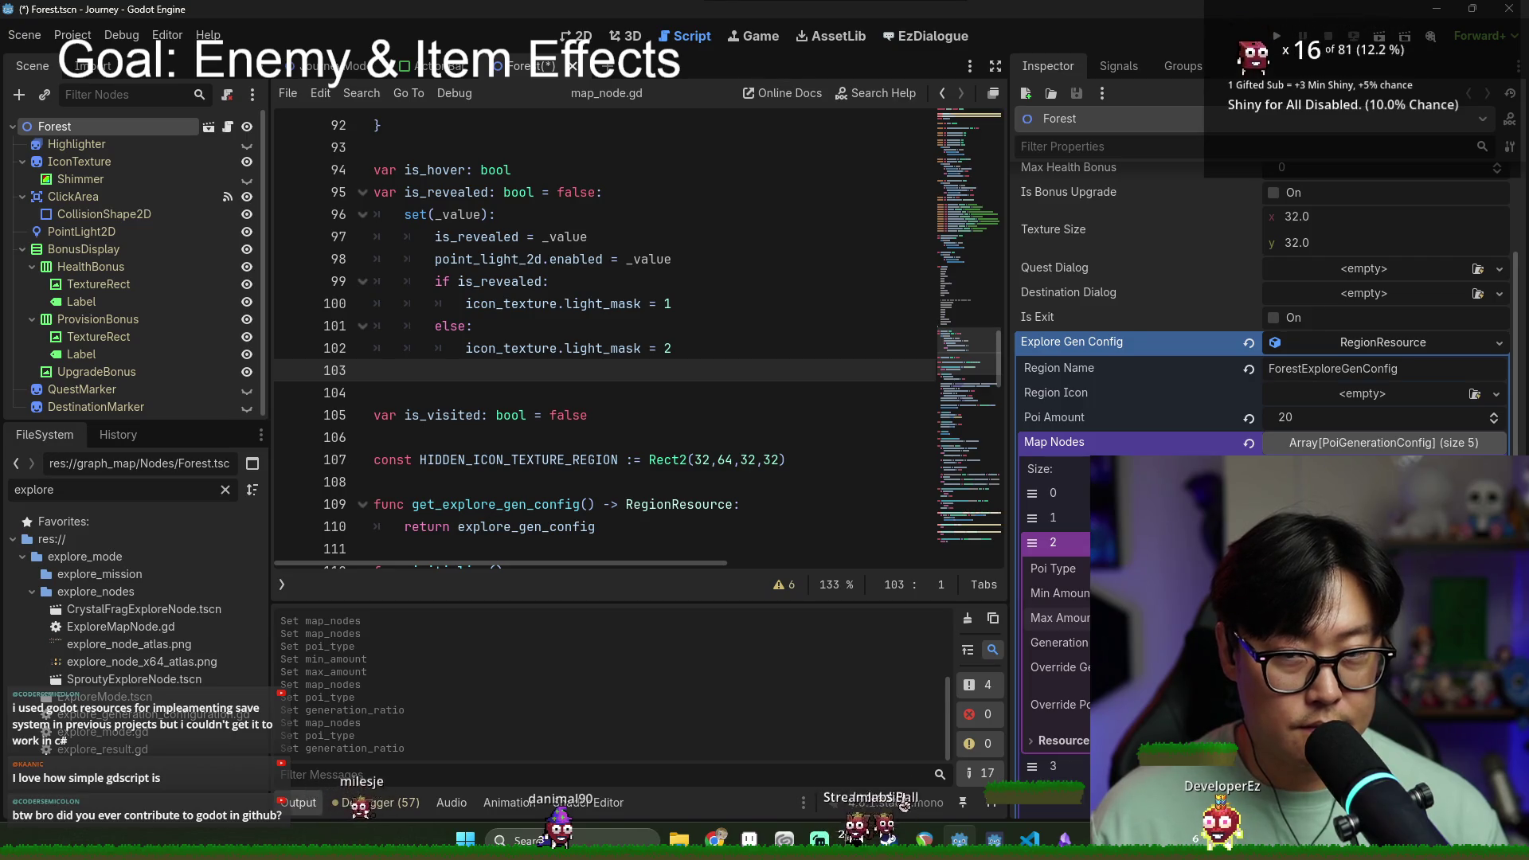
pyautogui.click(519, 303)
pyautogui.hotkey('ctrl', 's')
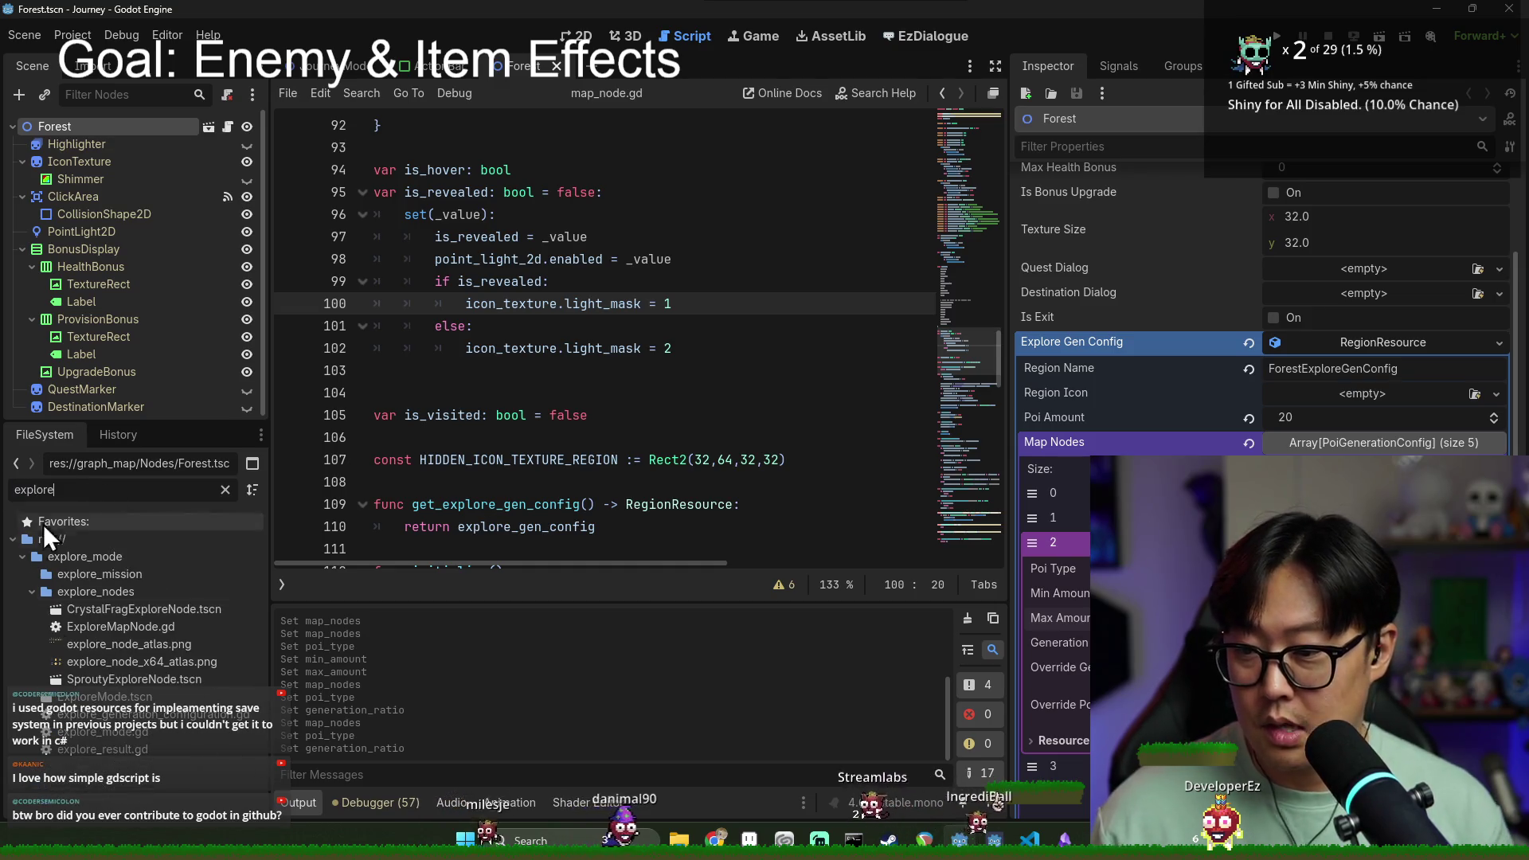
# Open ExploreMode.tscn, search explore_mode.gd, then open GraphGenerator's level_generator.gd script
pyautogui.doubleClick(128, 698)
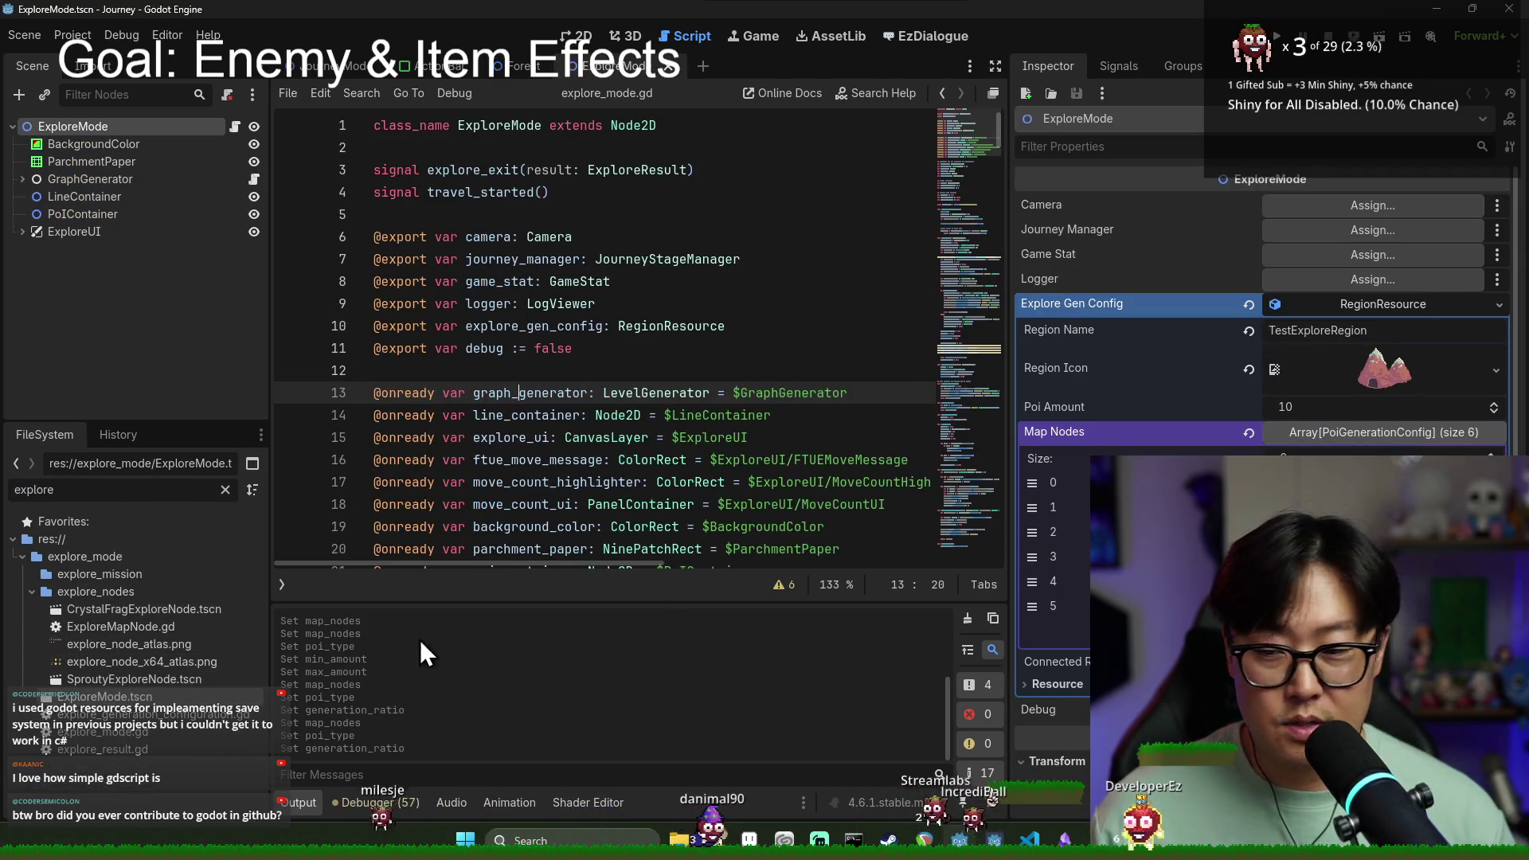
pyautogui.moveTo(757, 306); pyautogui.dragTo(761, 291)
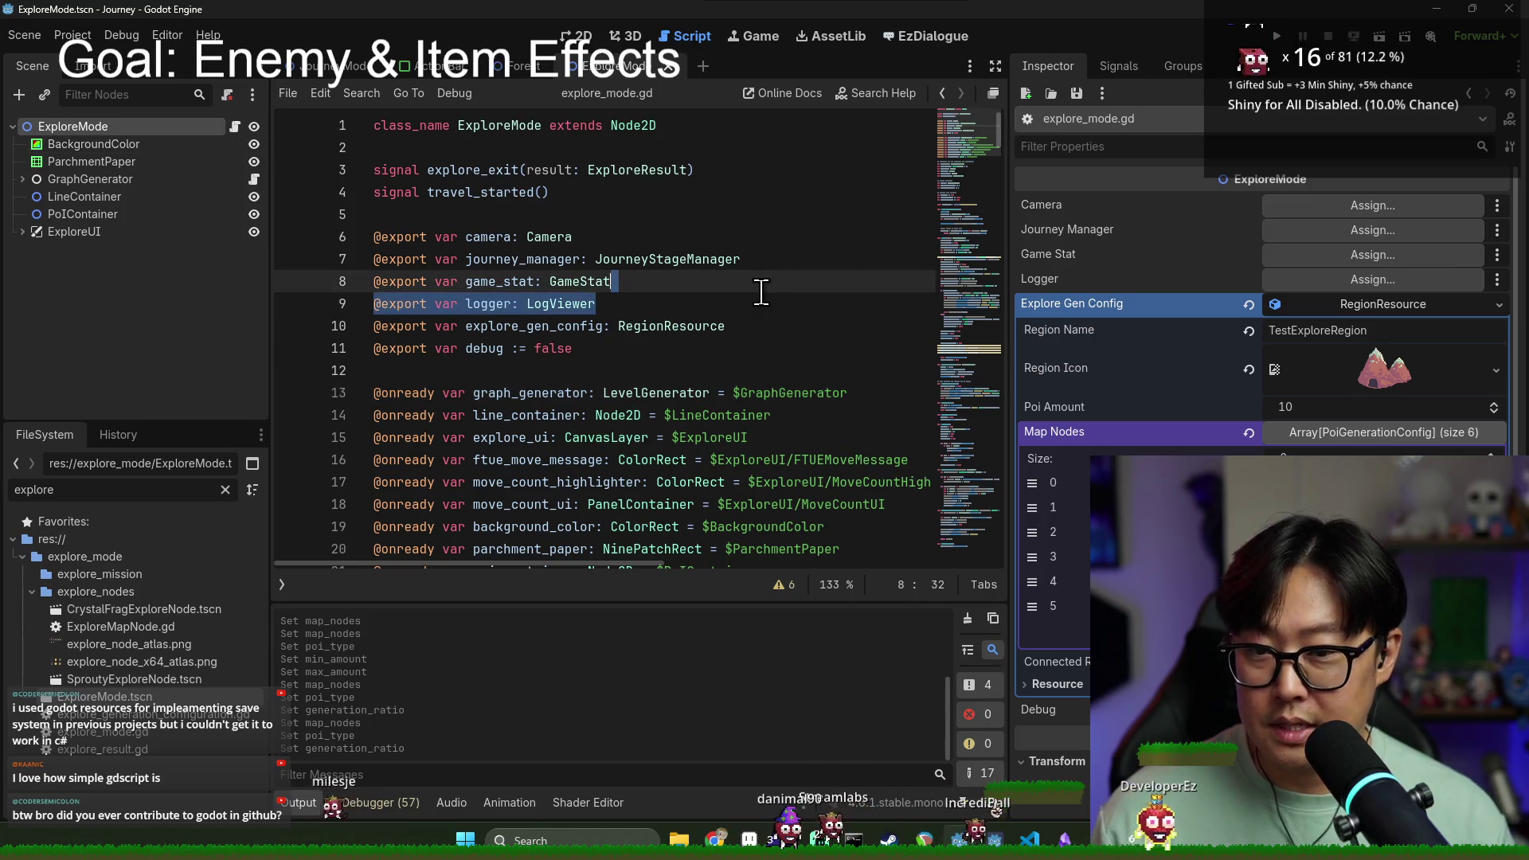
pyautogui.hotkey('ctrl', 'f')
pyautogui.write('m')
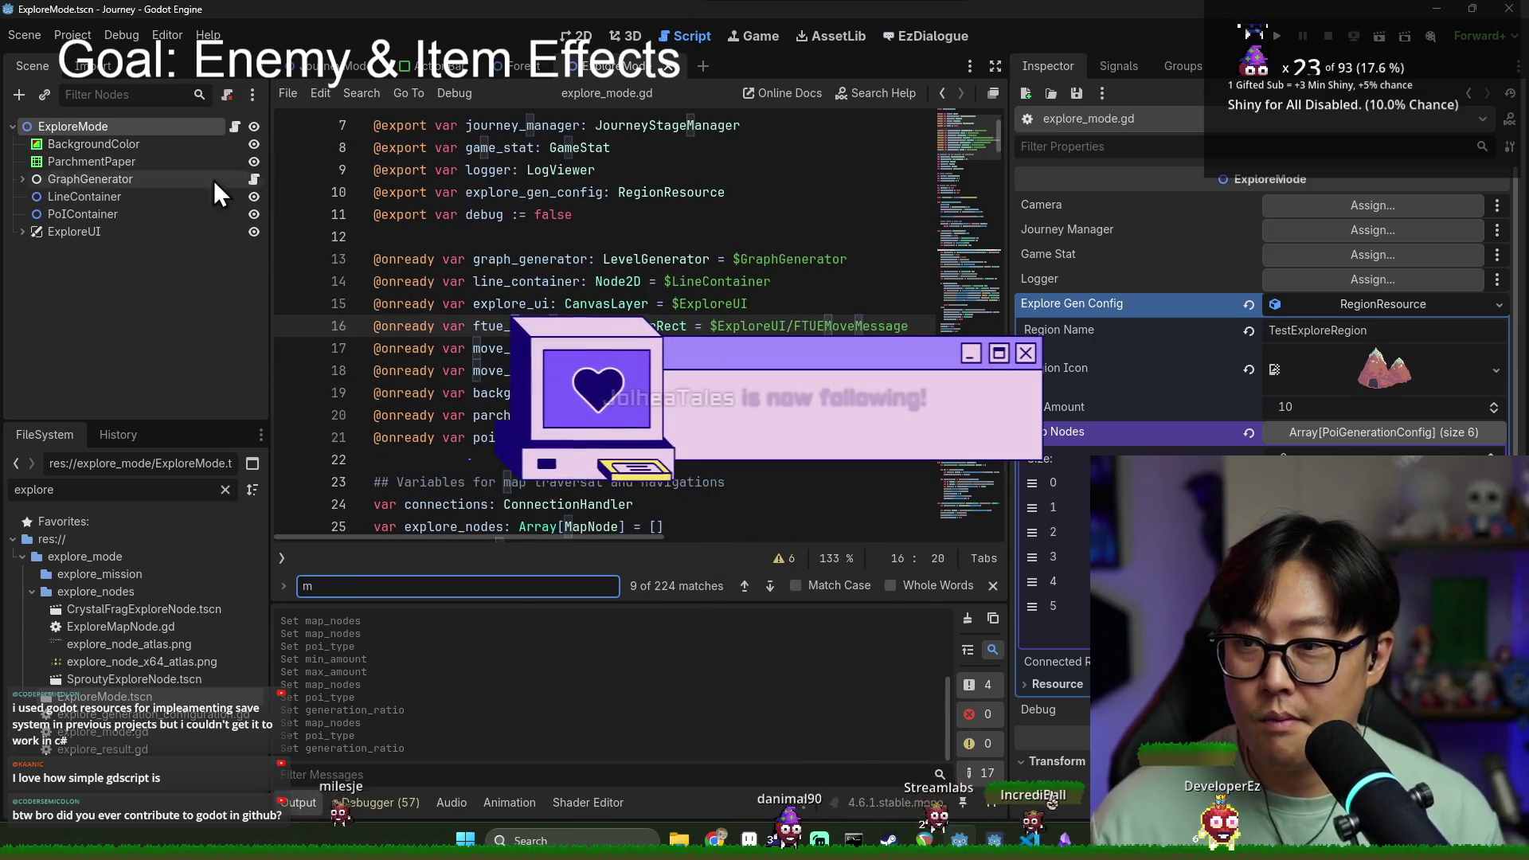
pyautogui.click(254, 178)
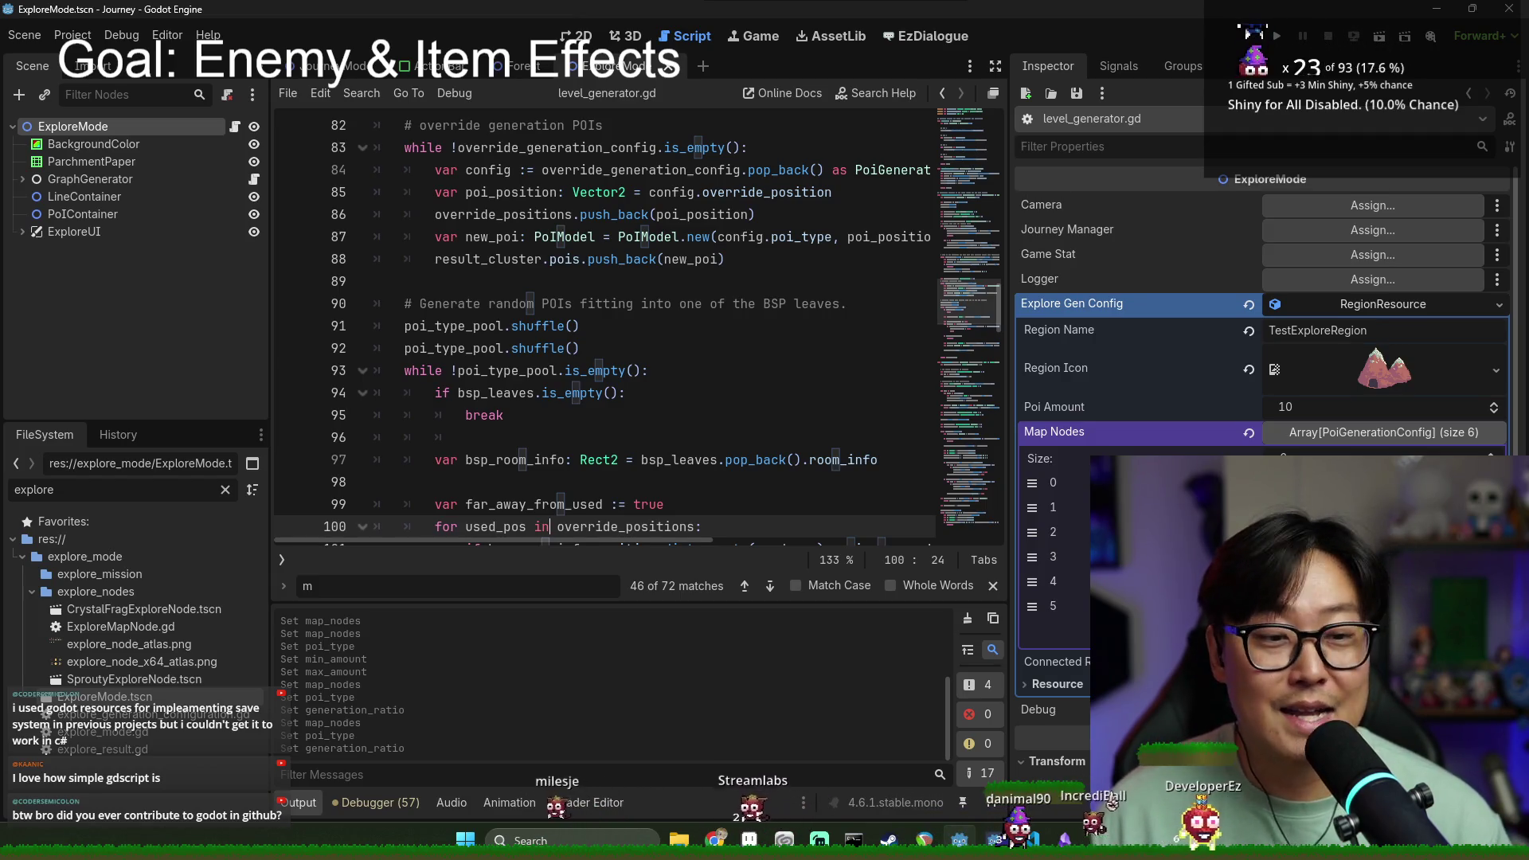
# Widen the code area, collapse the Output panel, and clear the 57 logged errors
pyautogui.moveTo(1007, 471); pyautogui.dragTo(1195, 472)
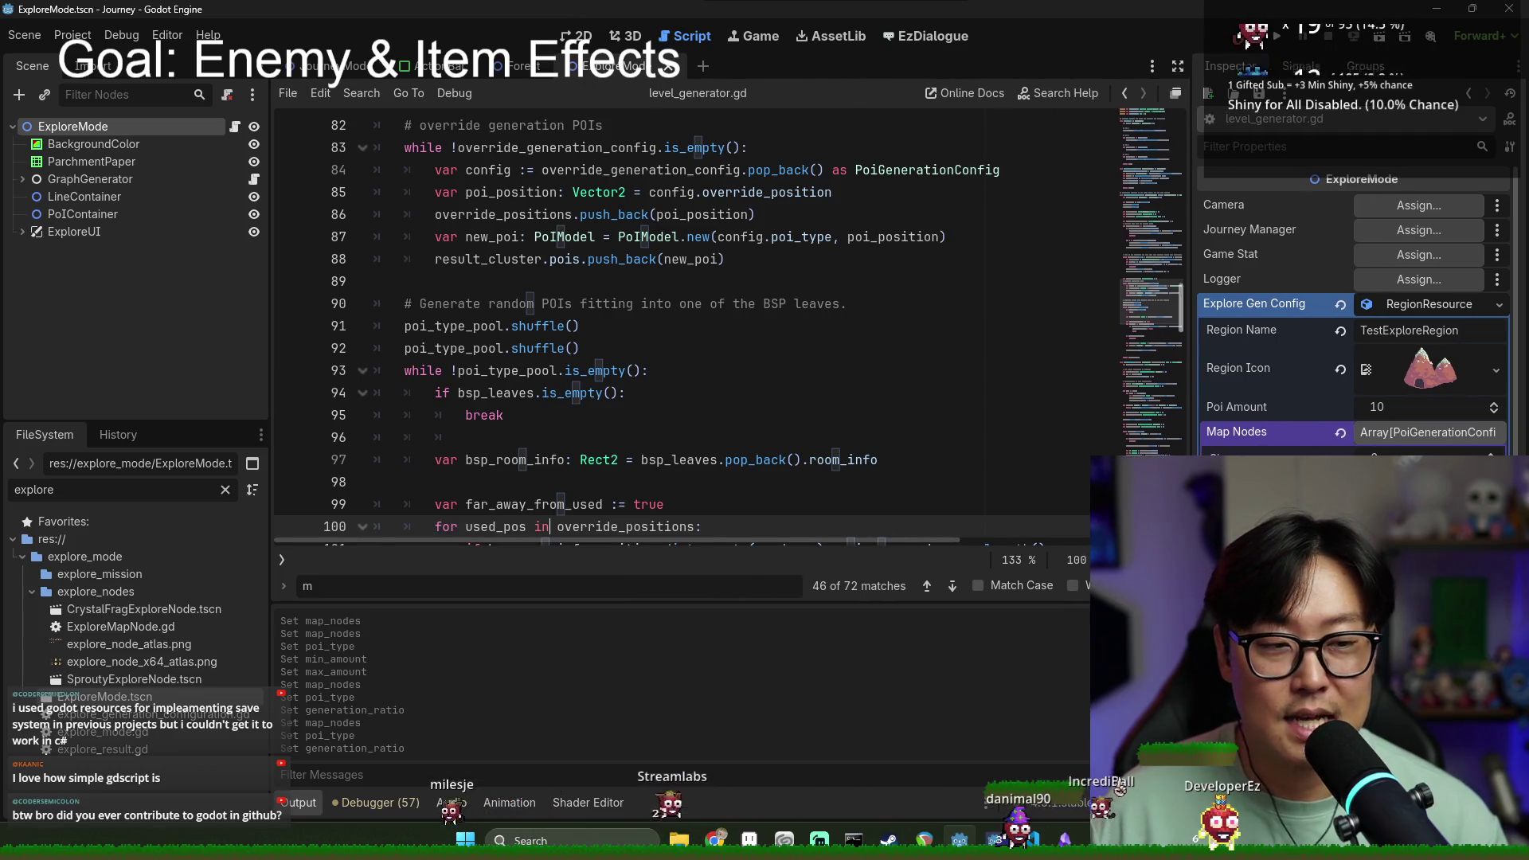
pyautogui.press('Escape')
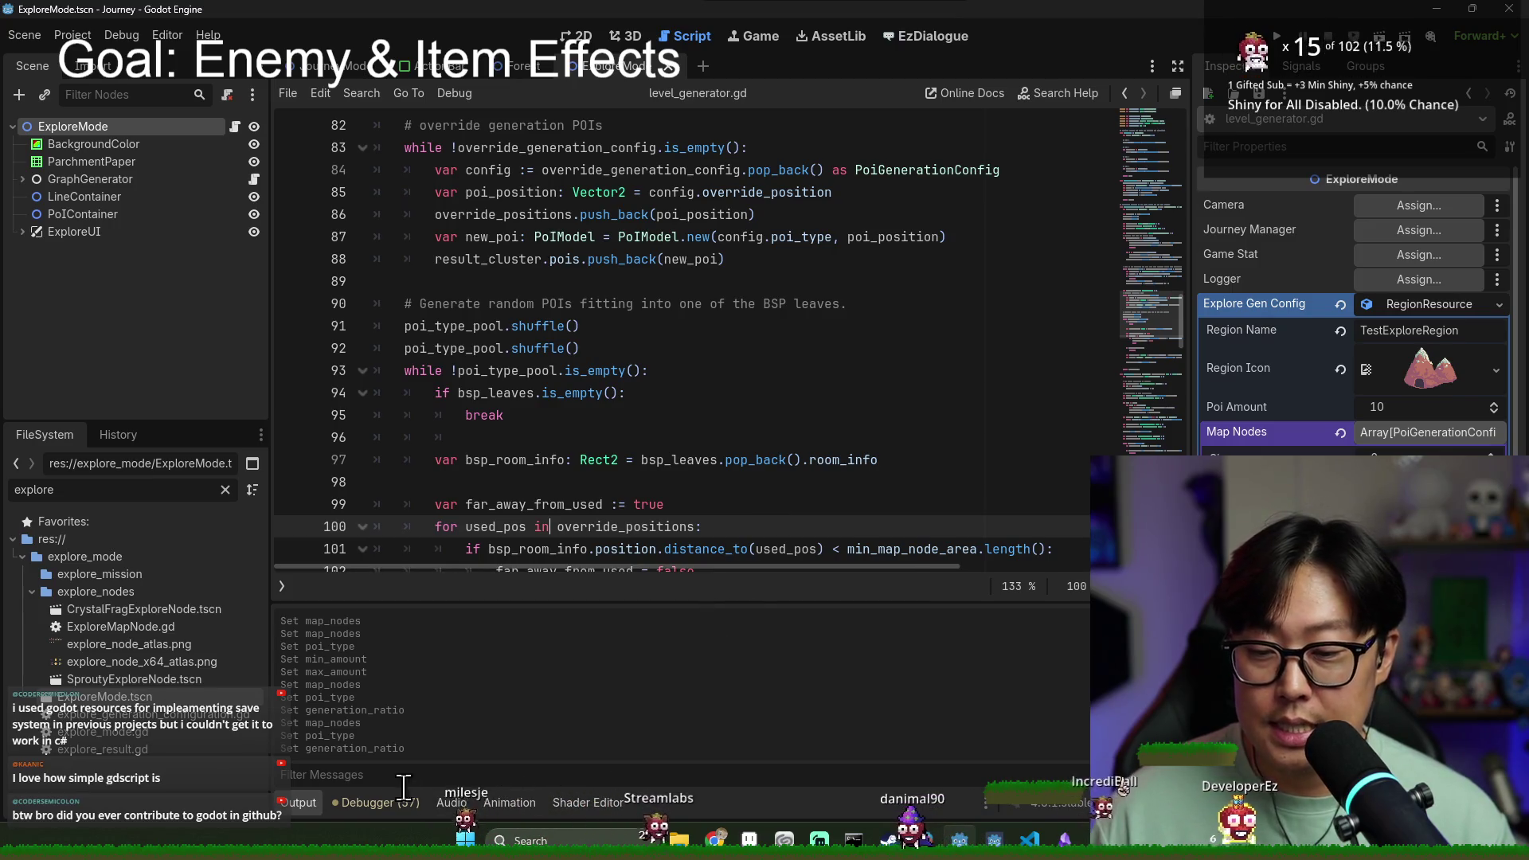
pyautogui.click(303, 801)
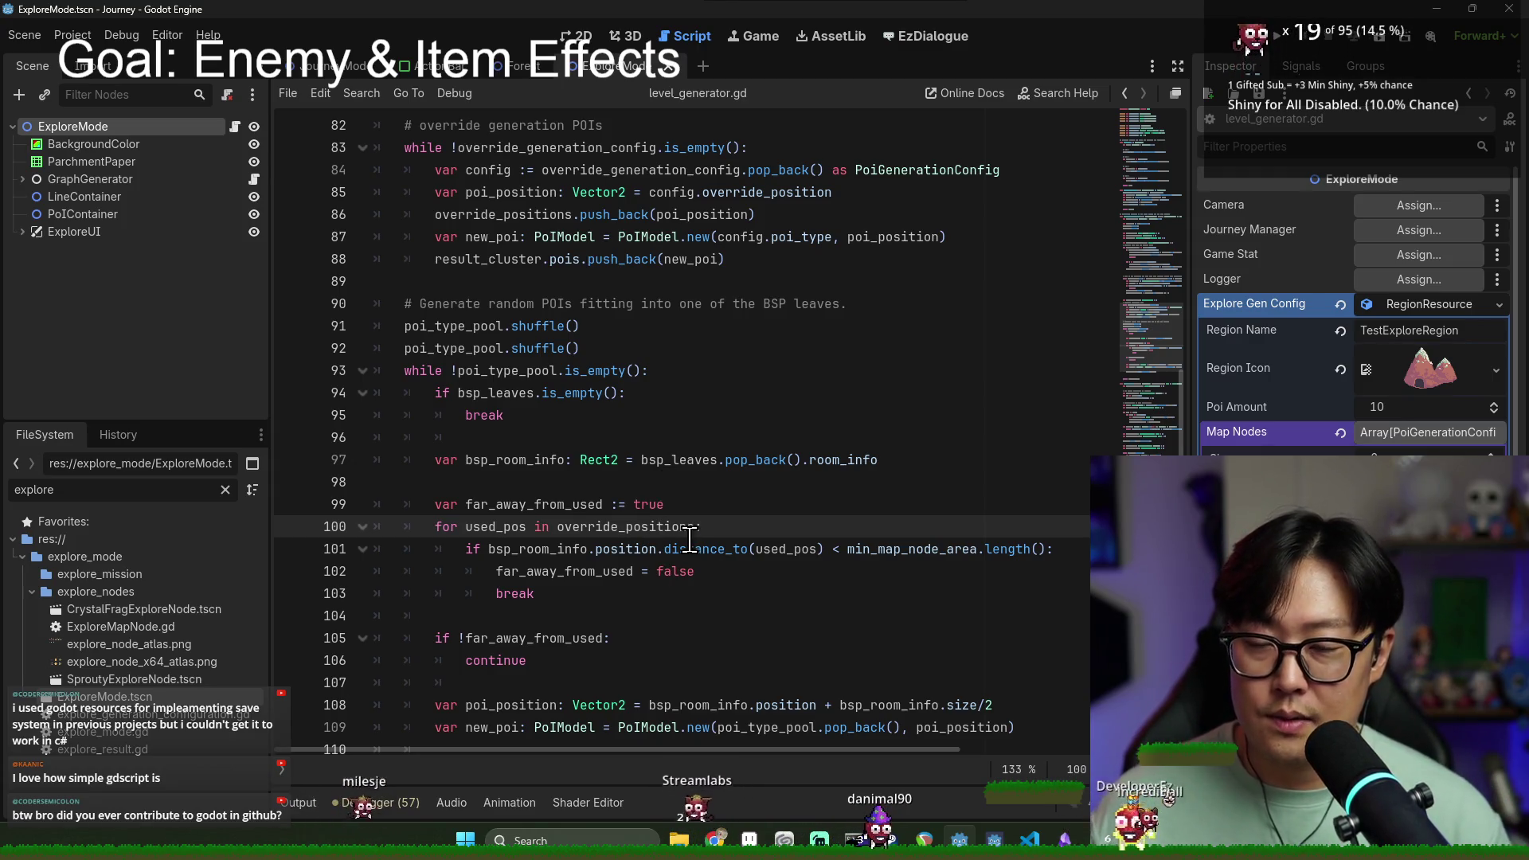
pyautogui.moveTo(658, 518)
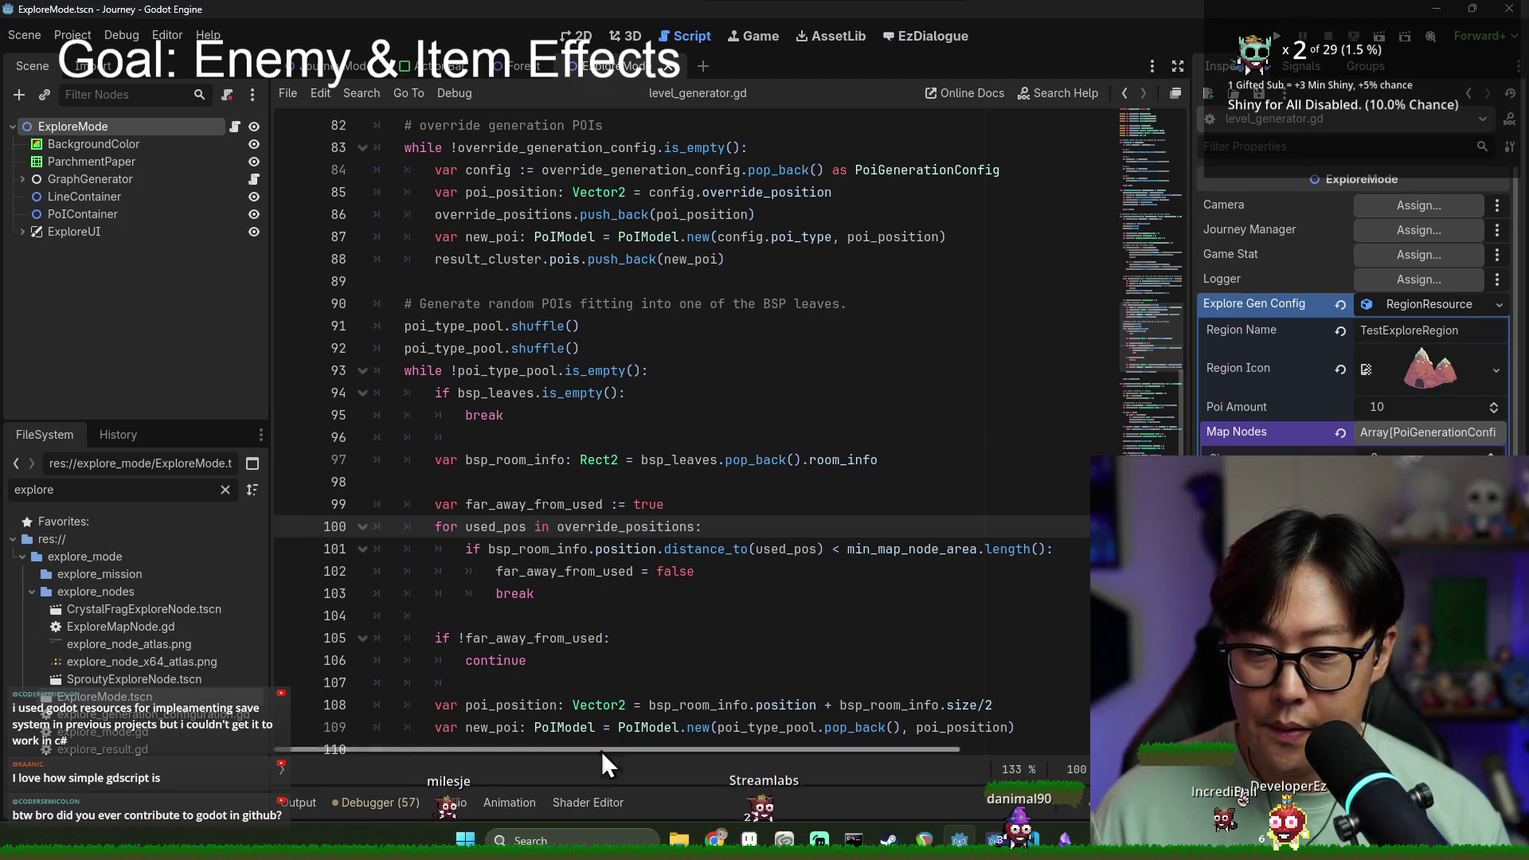
pyautogui.click(398, 802)
pyautogui.scroll(-10, 628, 715)
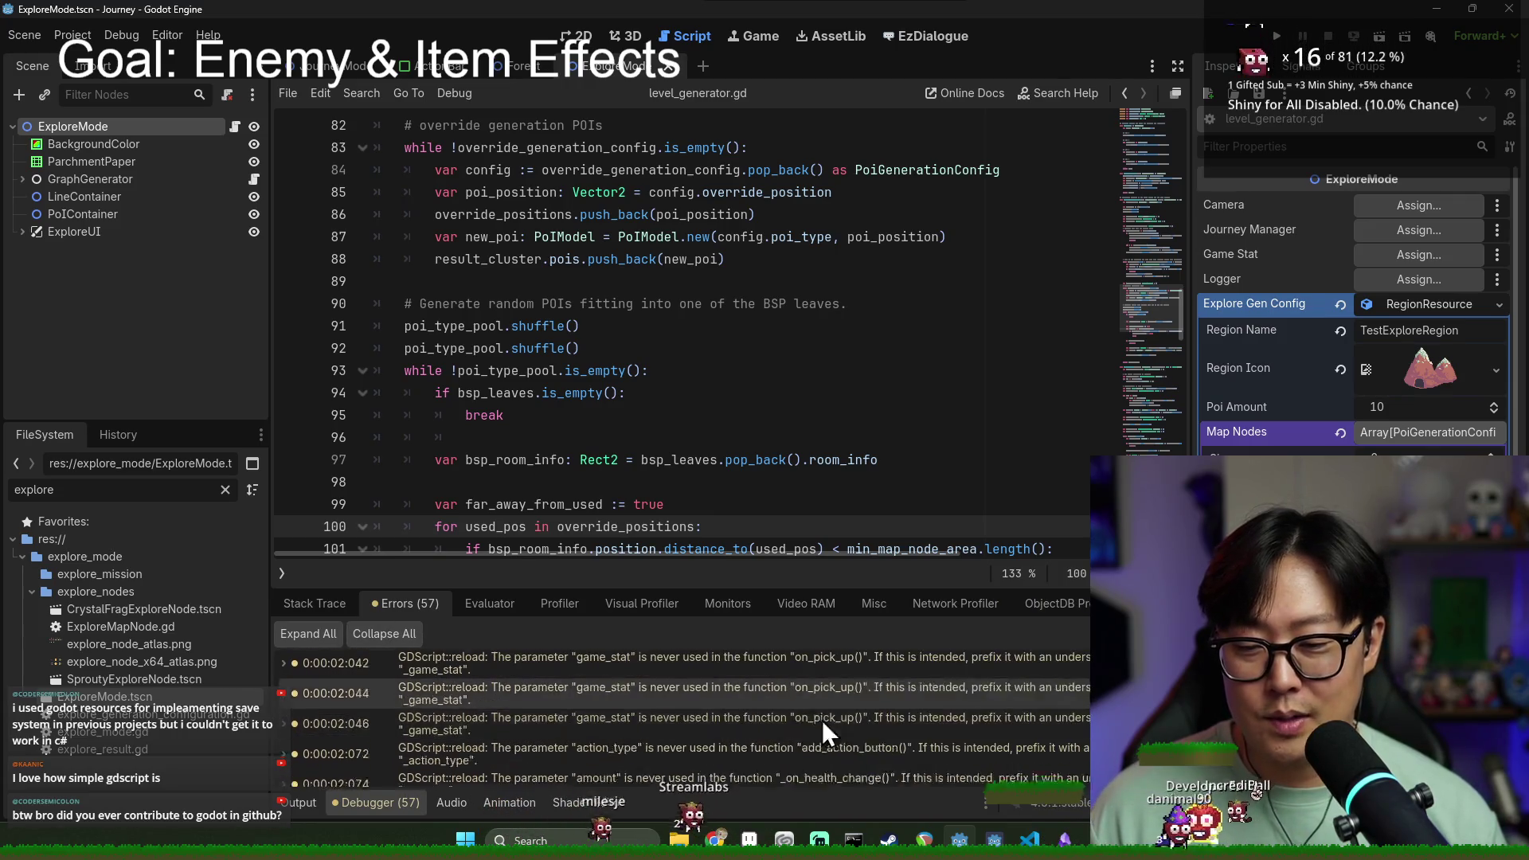
pyautogui.click(1171, 633)
pyautogui.click(351, 803)
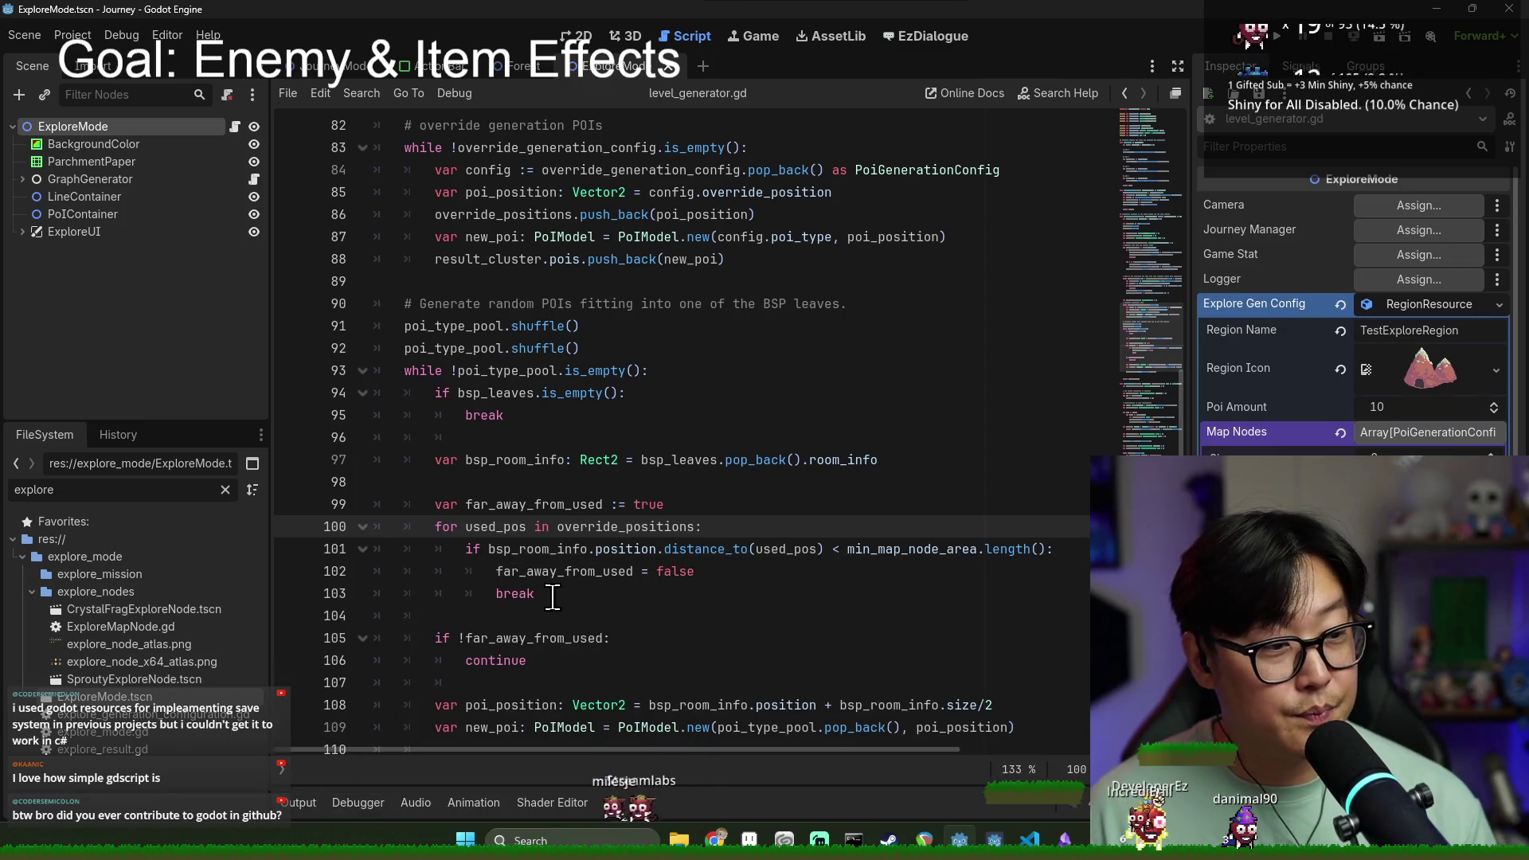
# Search level_generator.gd for 'max', review max_amount on line 75, then return to explore_mode.gd
pyautogui.click(687, 484)
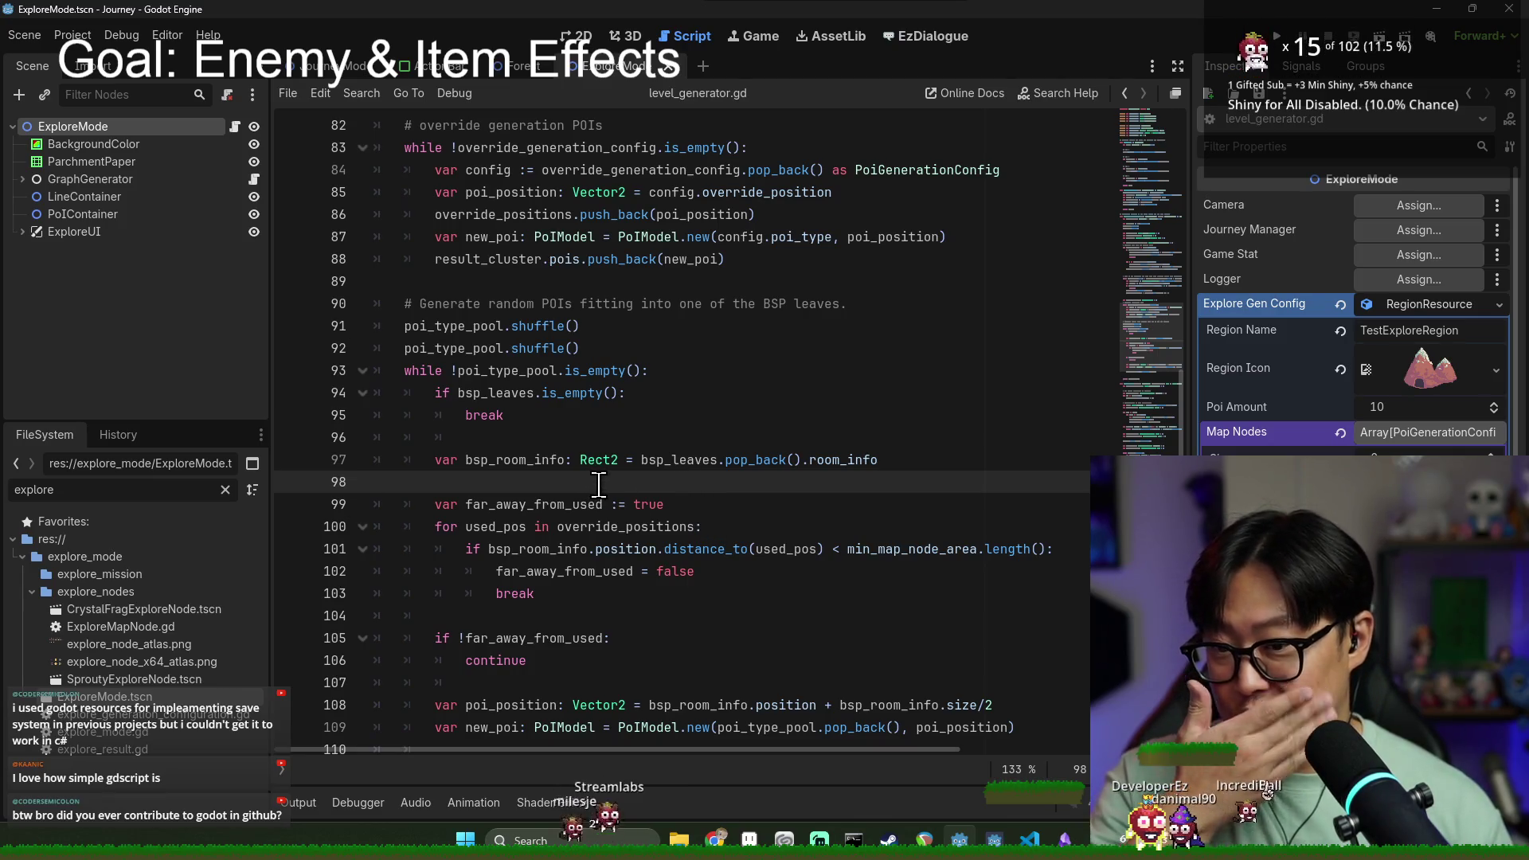
pyautogui.hotkey('ctrl', 'f')
pyautogui.write('max')
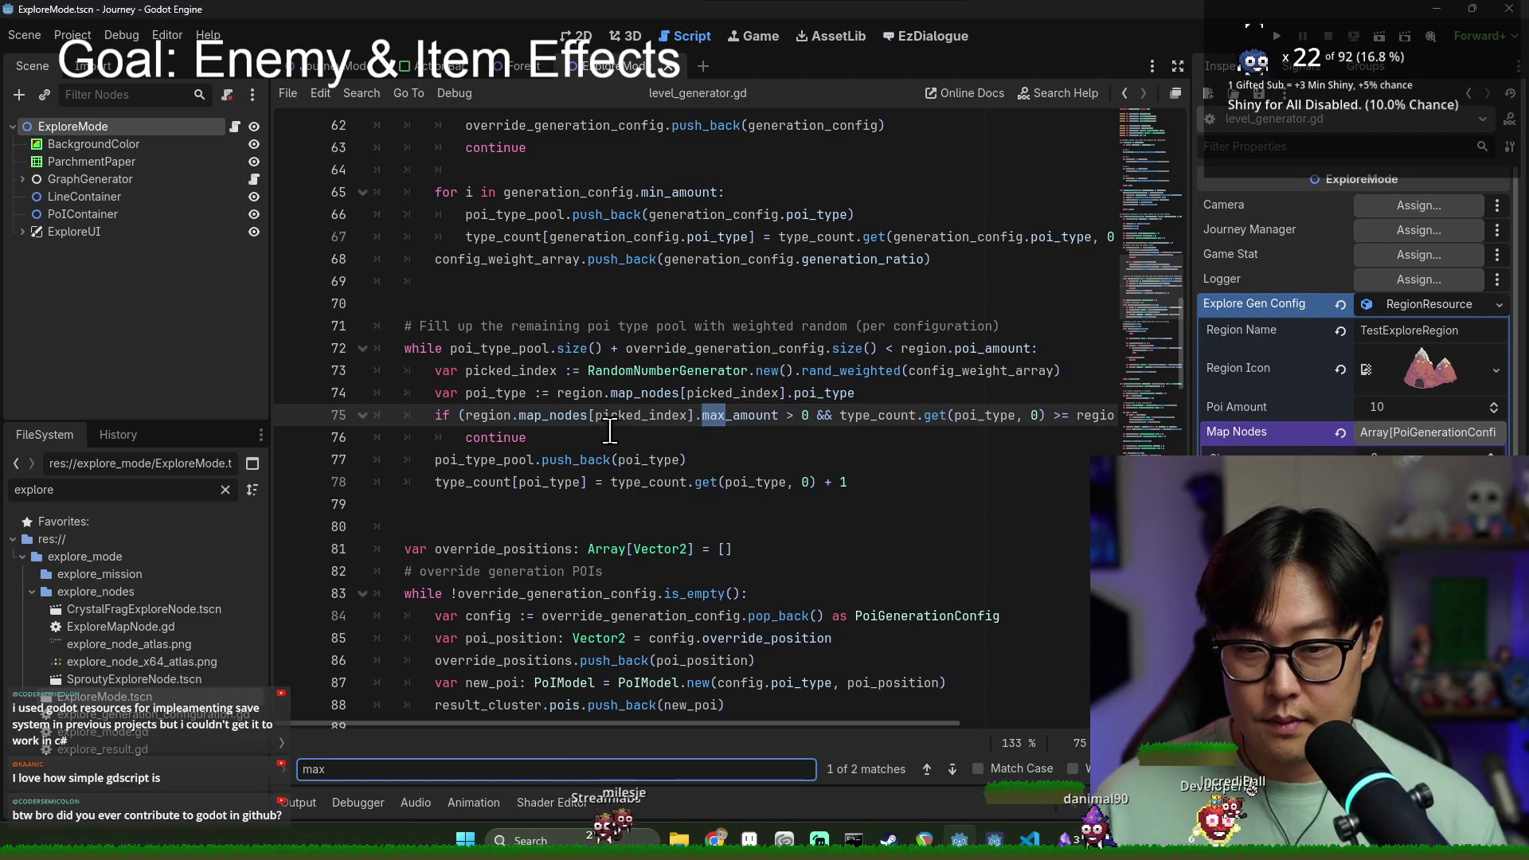
pyautogui.doubleClick(715, 415)
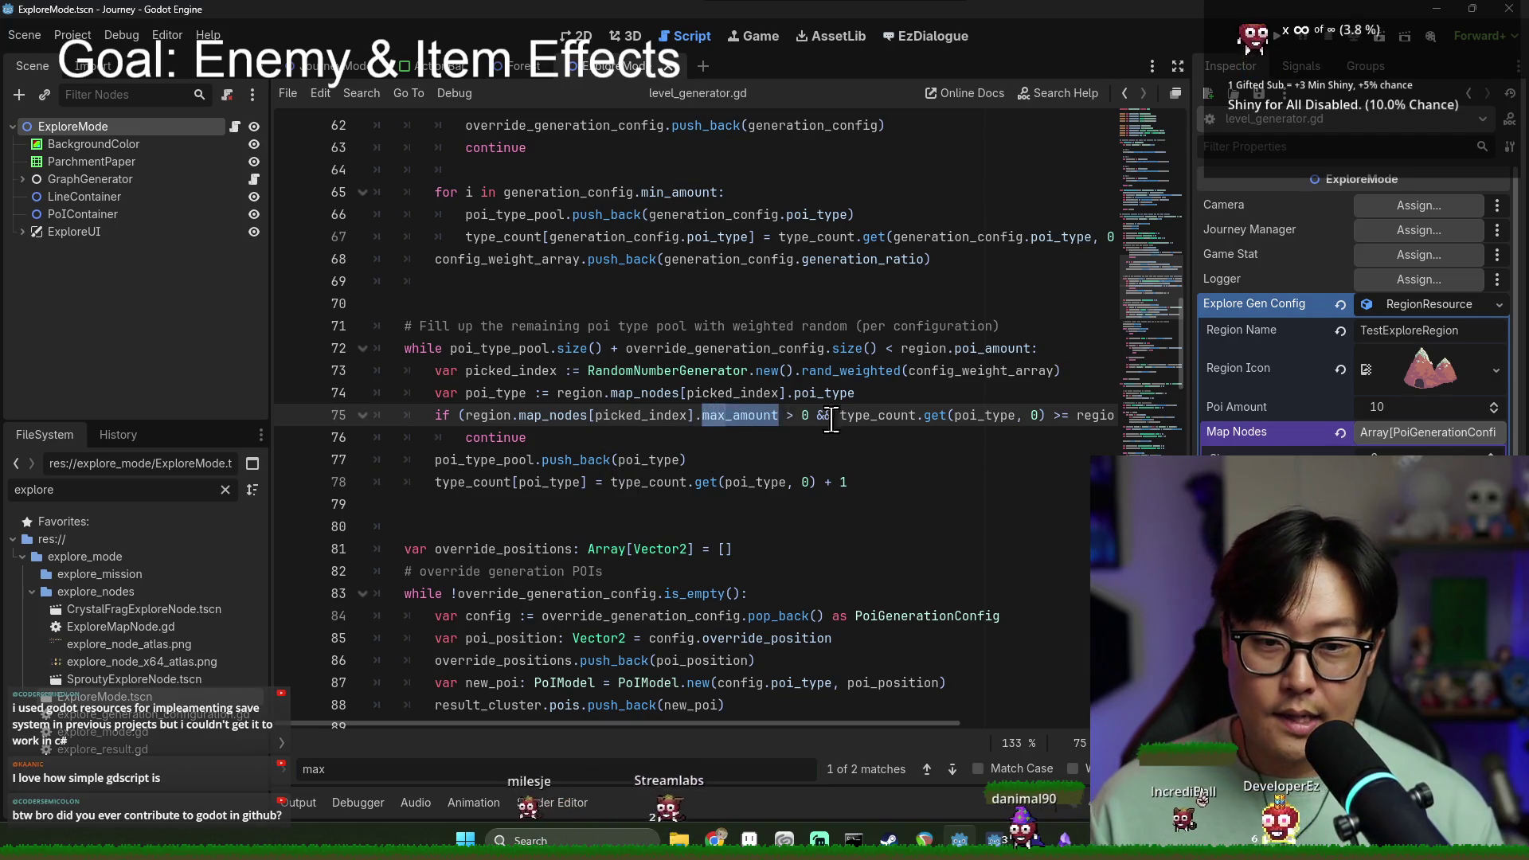
pyautogui.click(741, 415)
pyautogui.click(870, 446)
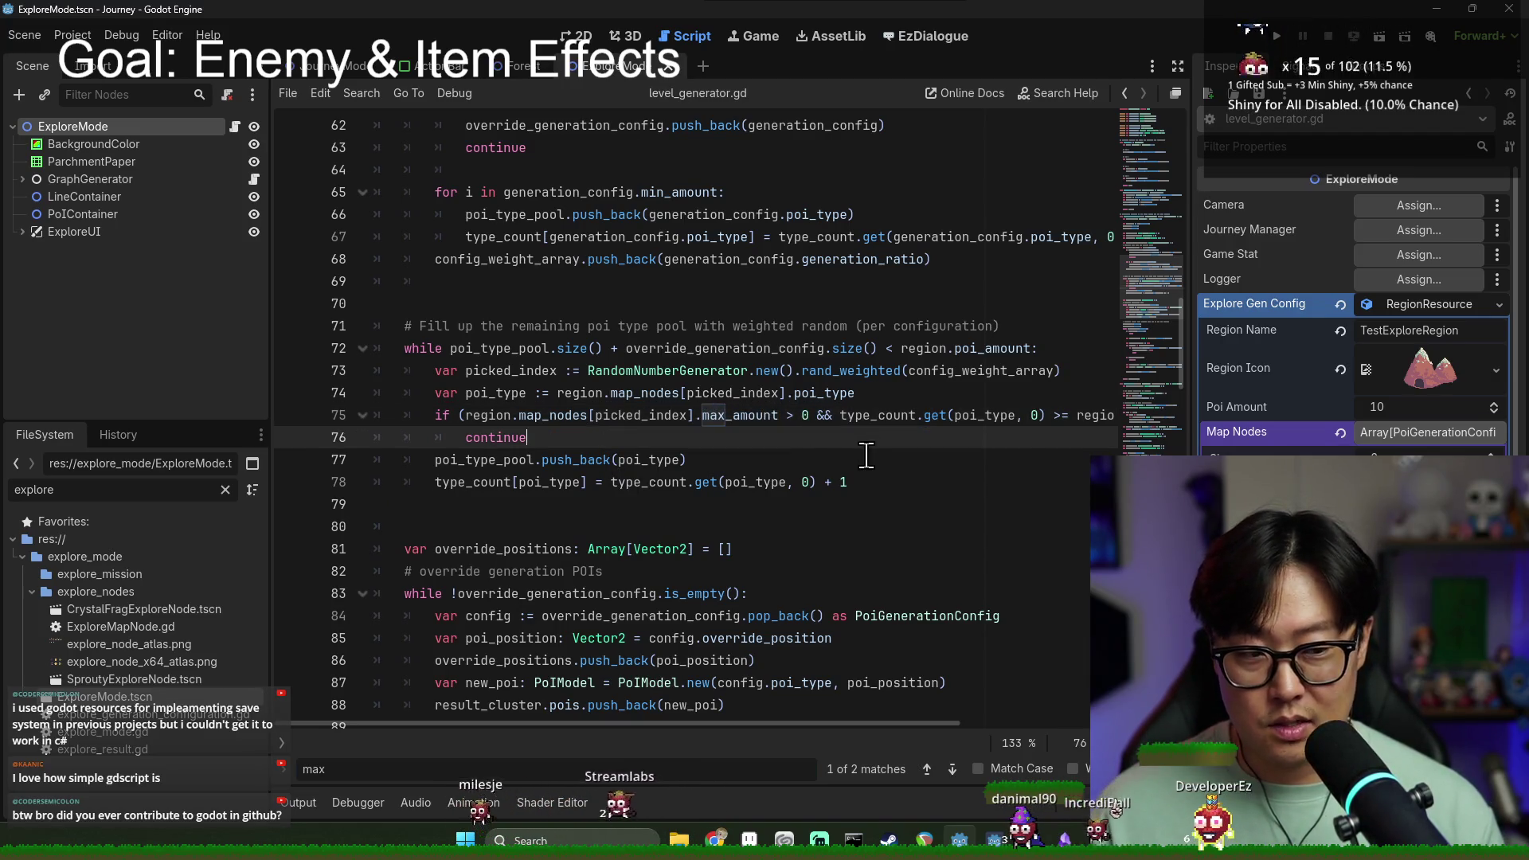
pyautogui.hotkey('alt', 'Left')
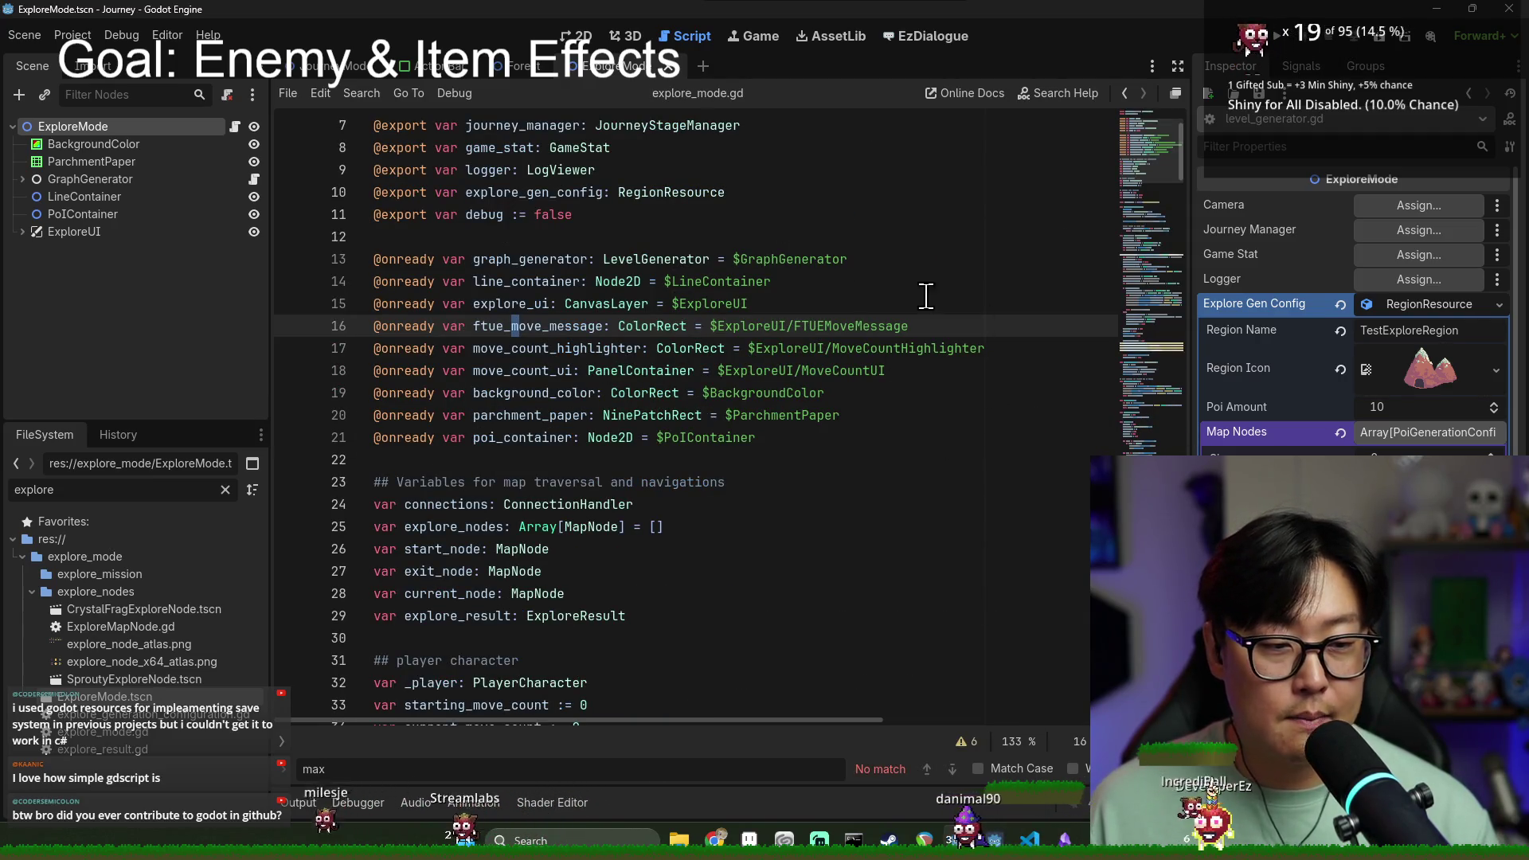
# Switch to the Forest.tscn tab, dismiss the Poi Type list, and bring up map_node.gd
pyautogui.click(552, 71)
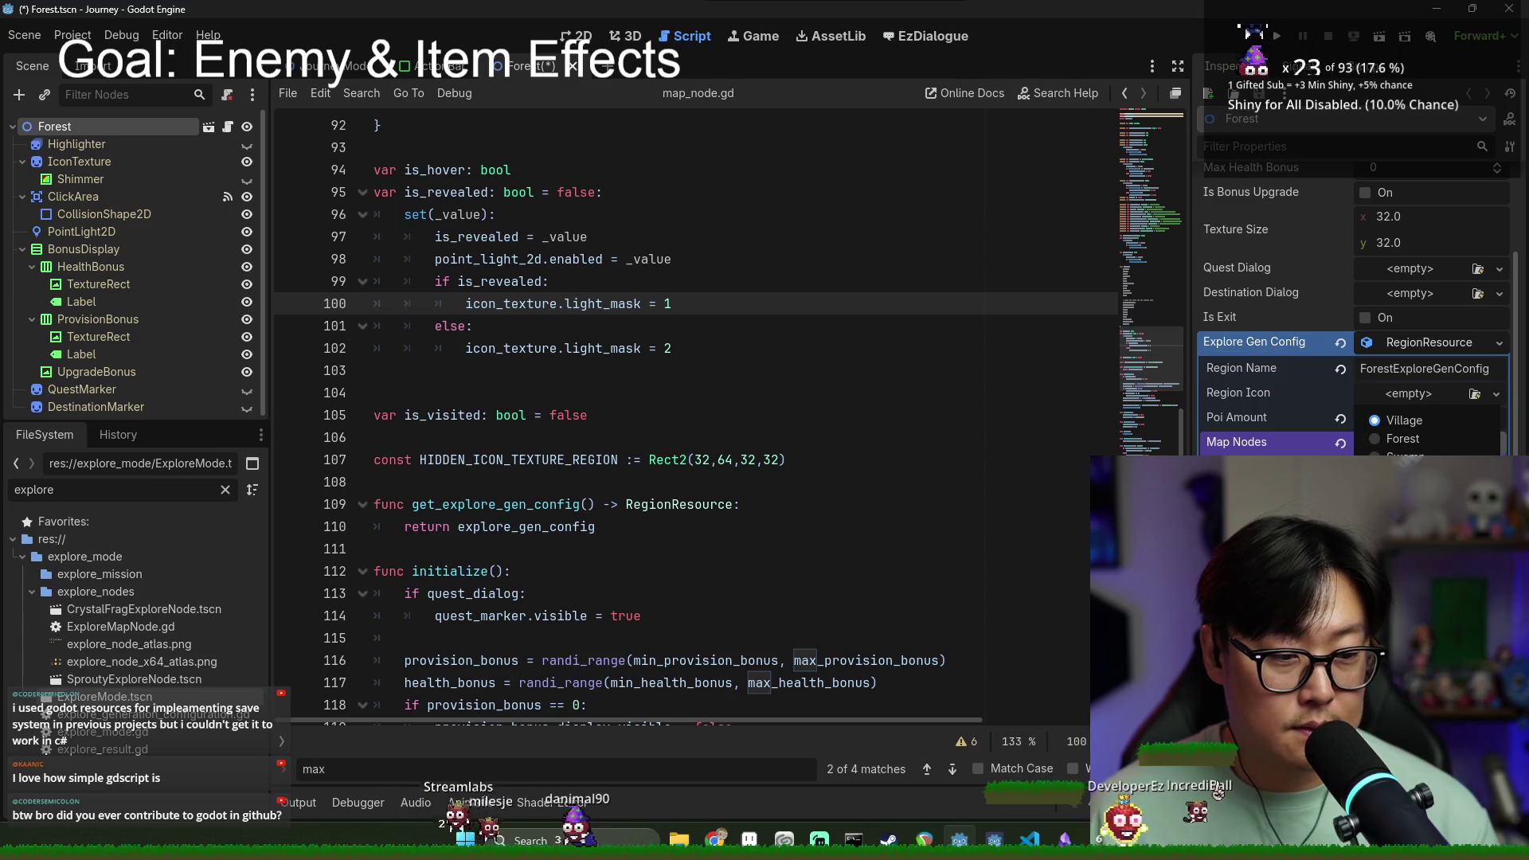
pyautogui.press('Escape')
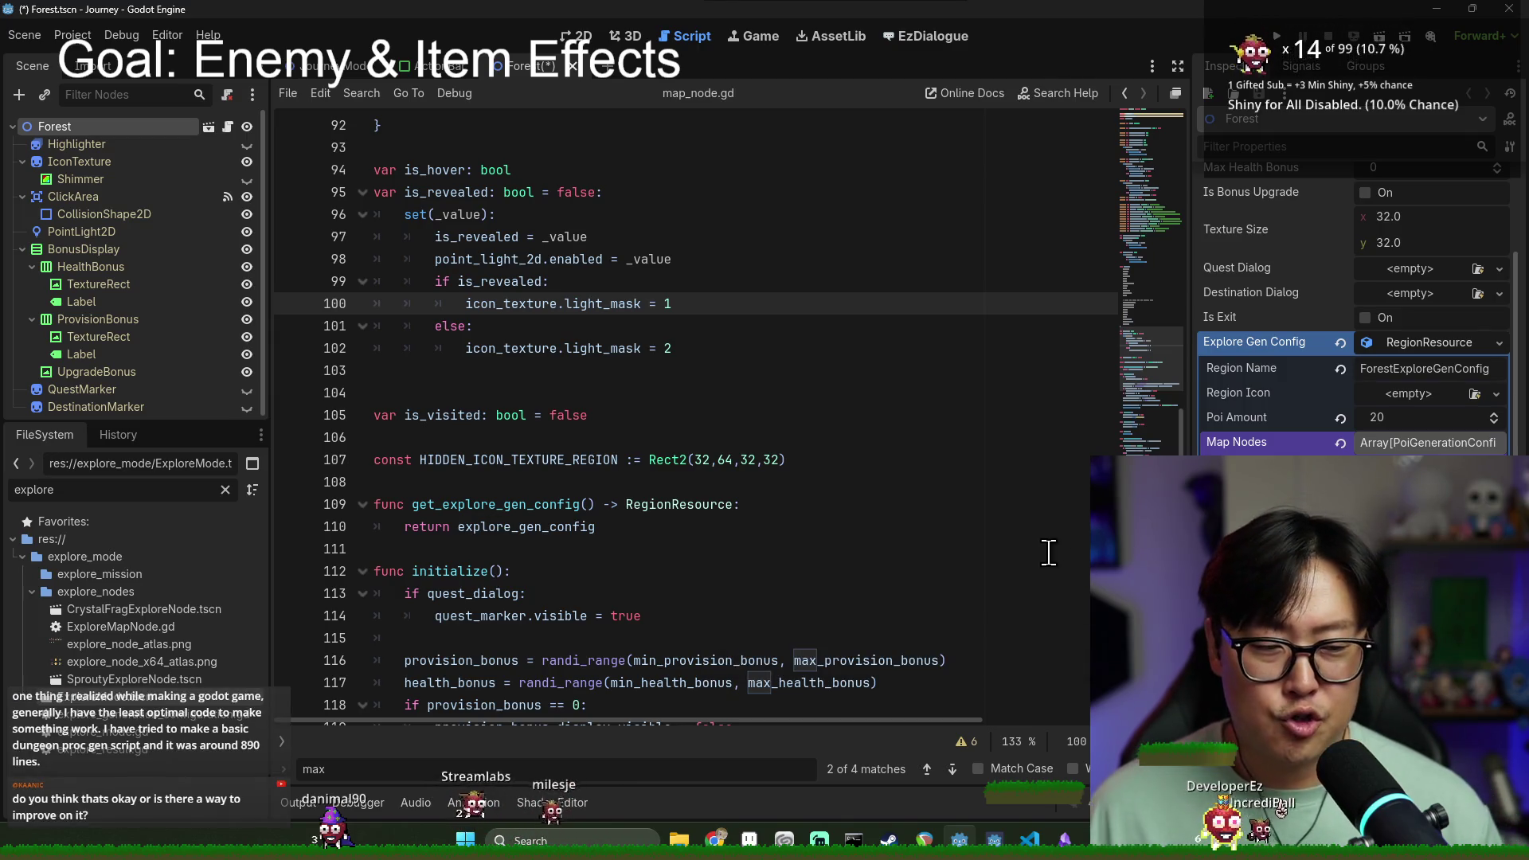
pyautogui.hotkey('alt', 'Tab')
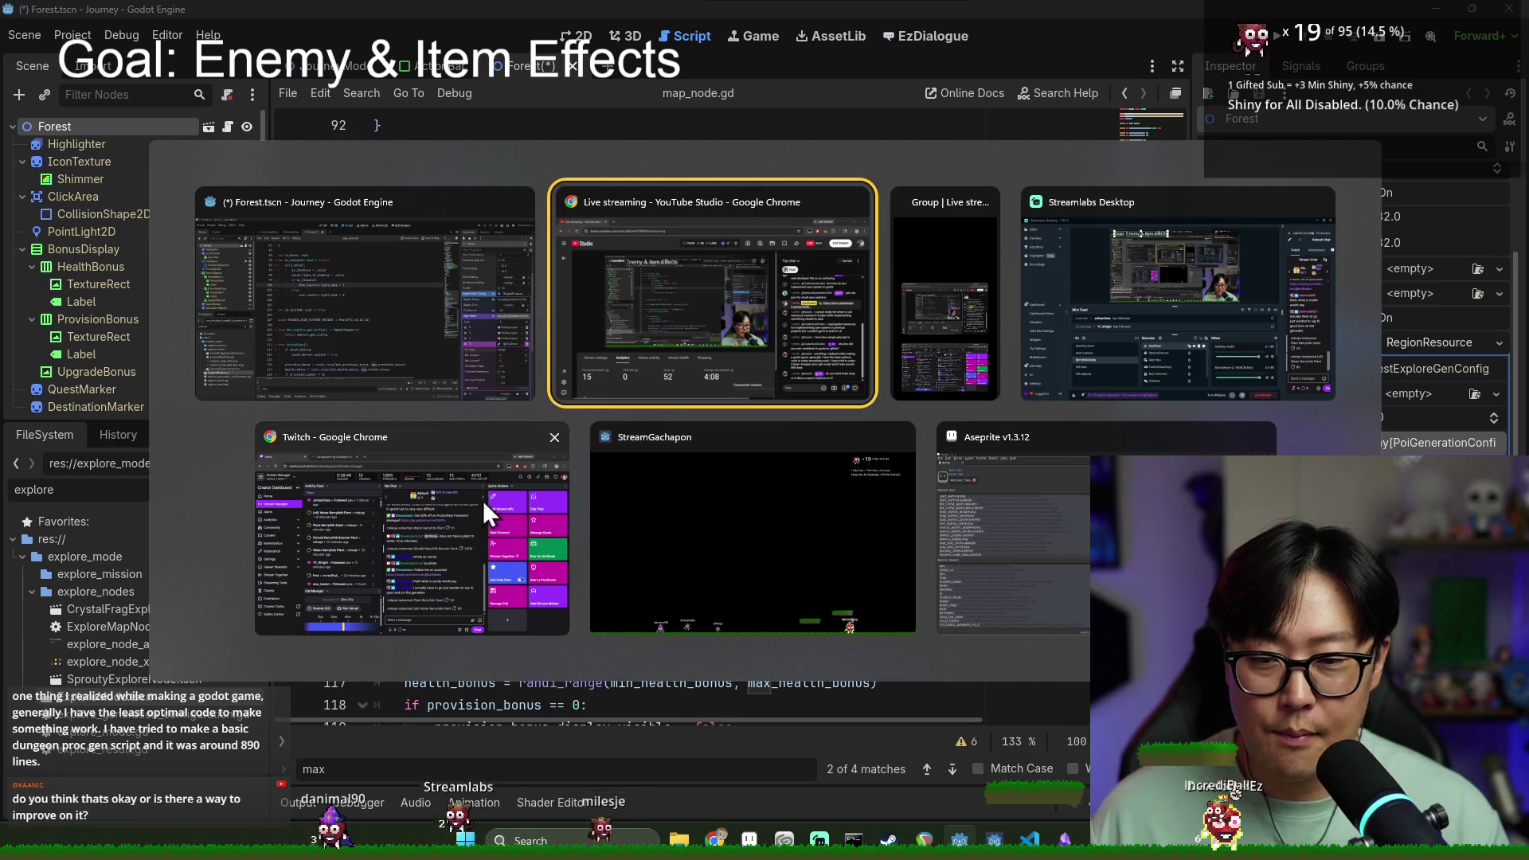
pyautogui.click(475, 357)
pyautogui.hotkey('alt', 'Tab')
pyautogui.click(1064, 575)
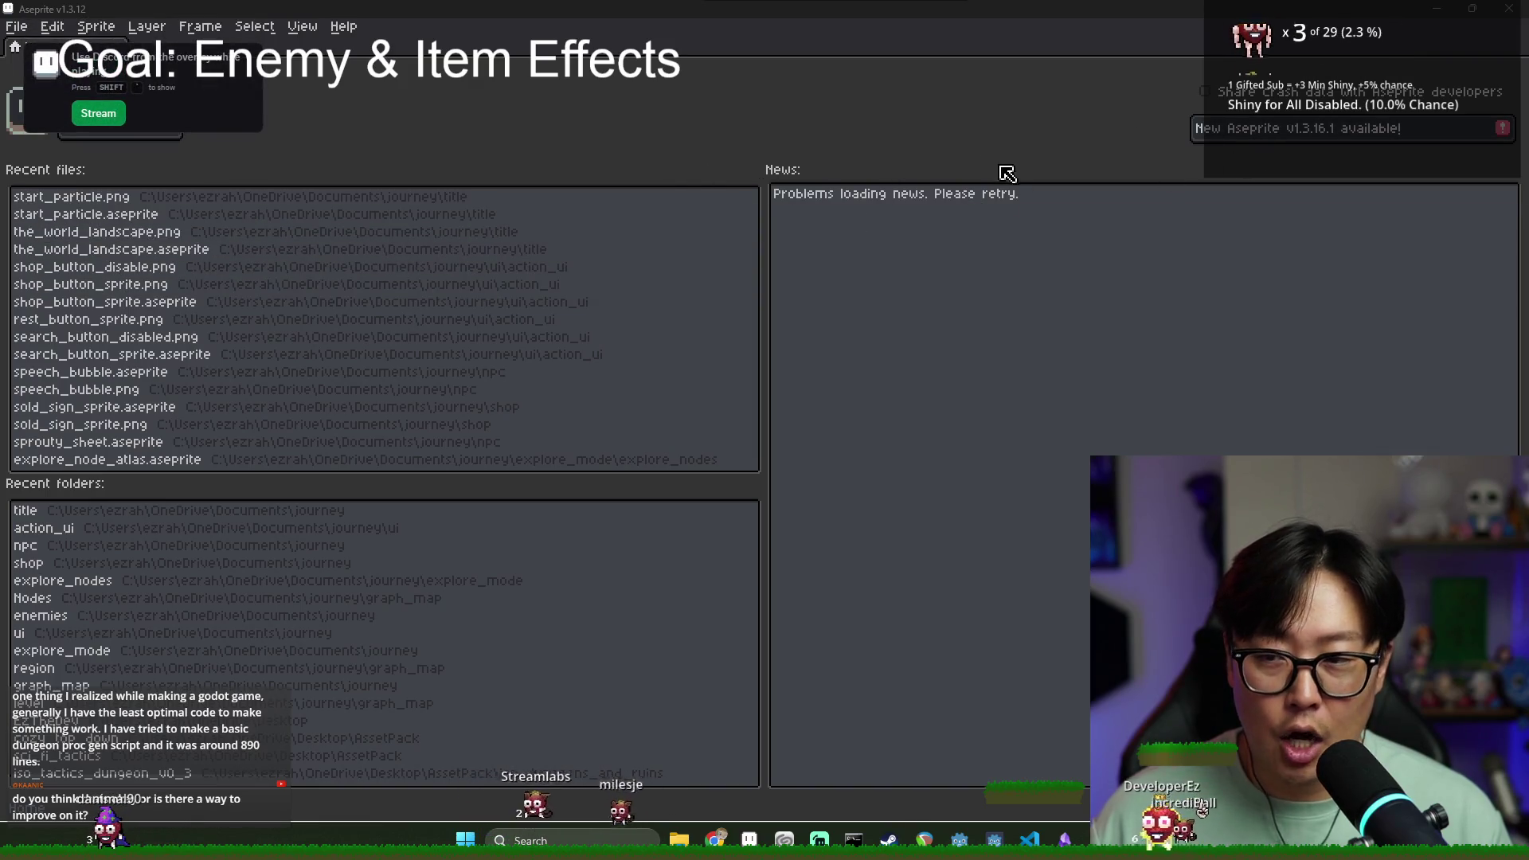
pyautogui.hotkey('alt', 'Tab')
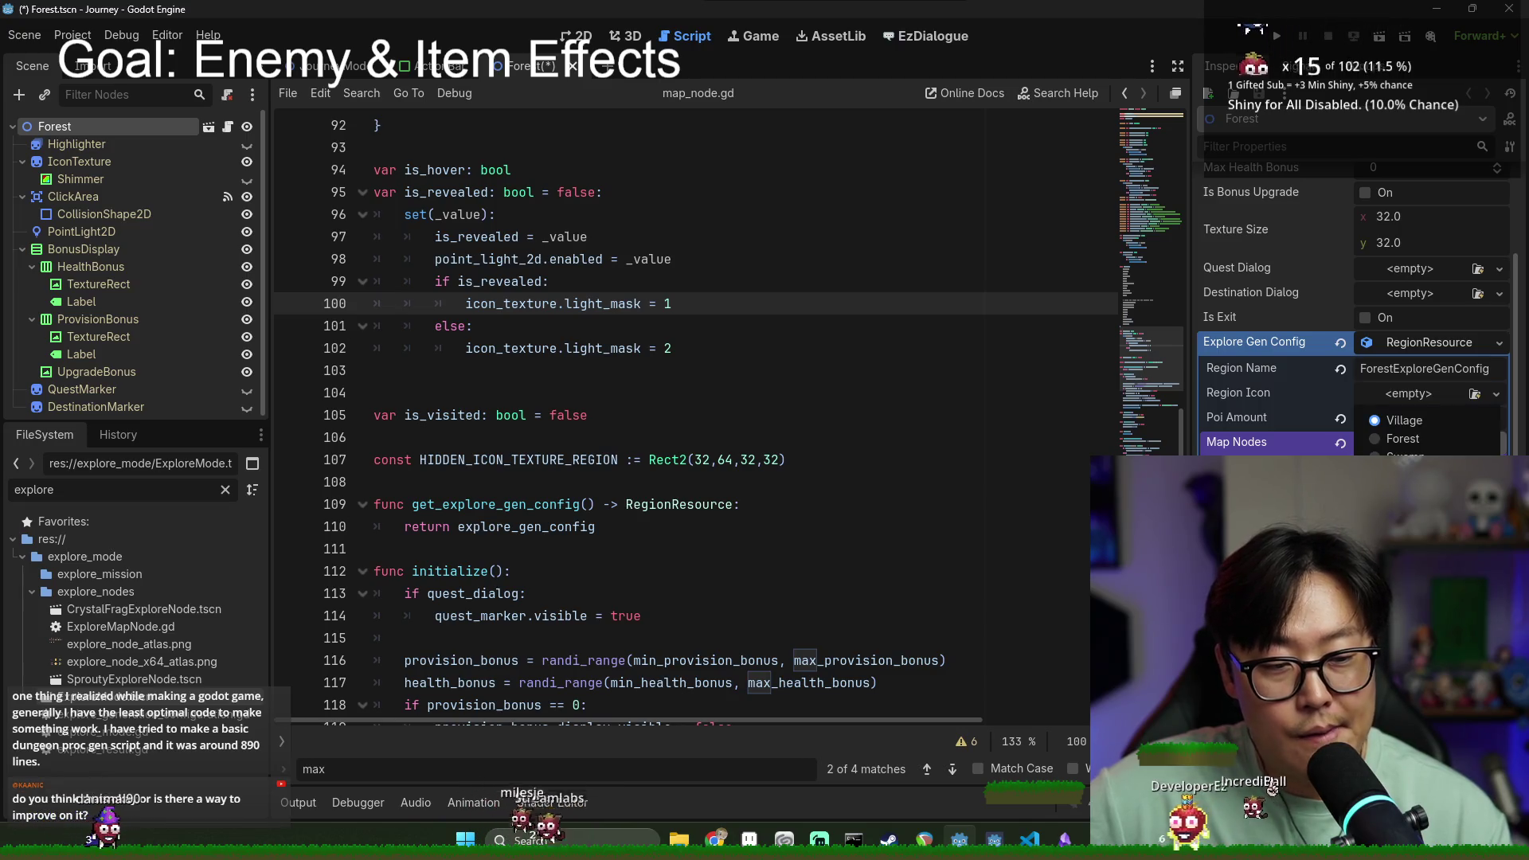
# Set Map Nodes item 3's Generation Ratio to 60 and save the Forest scene
pyautogui.press('Escape')
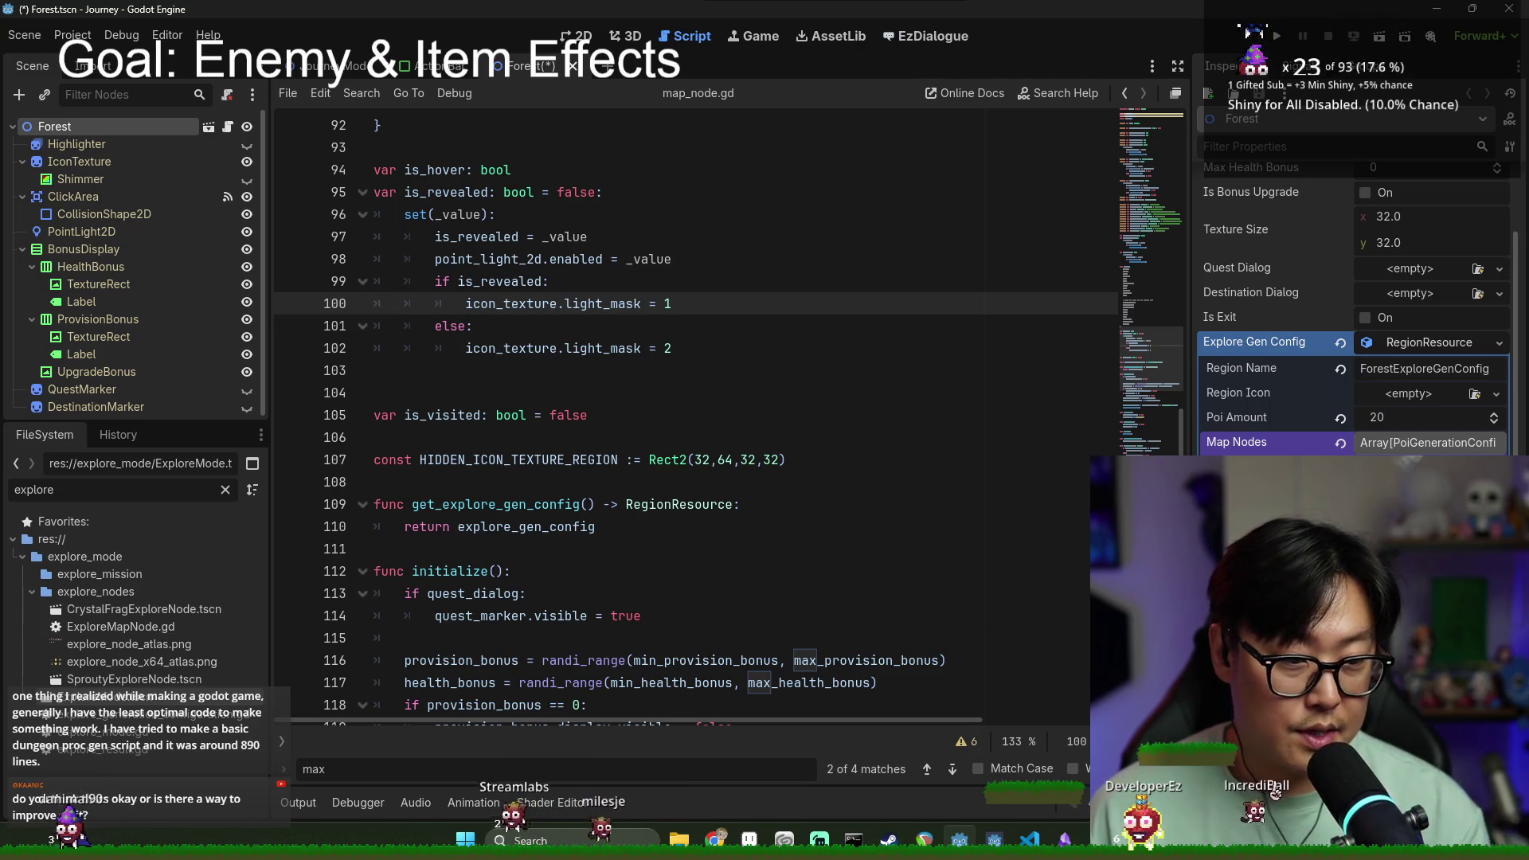
pyautogui.click(1428, 442)
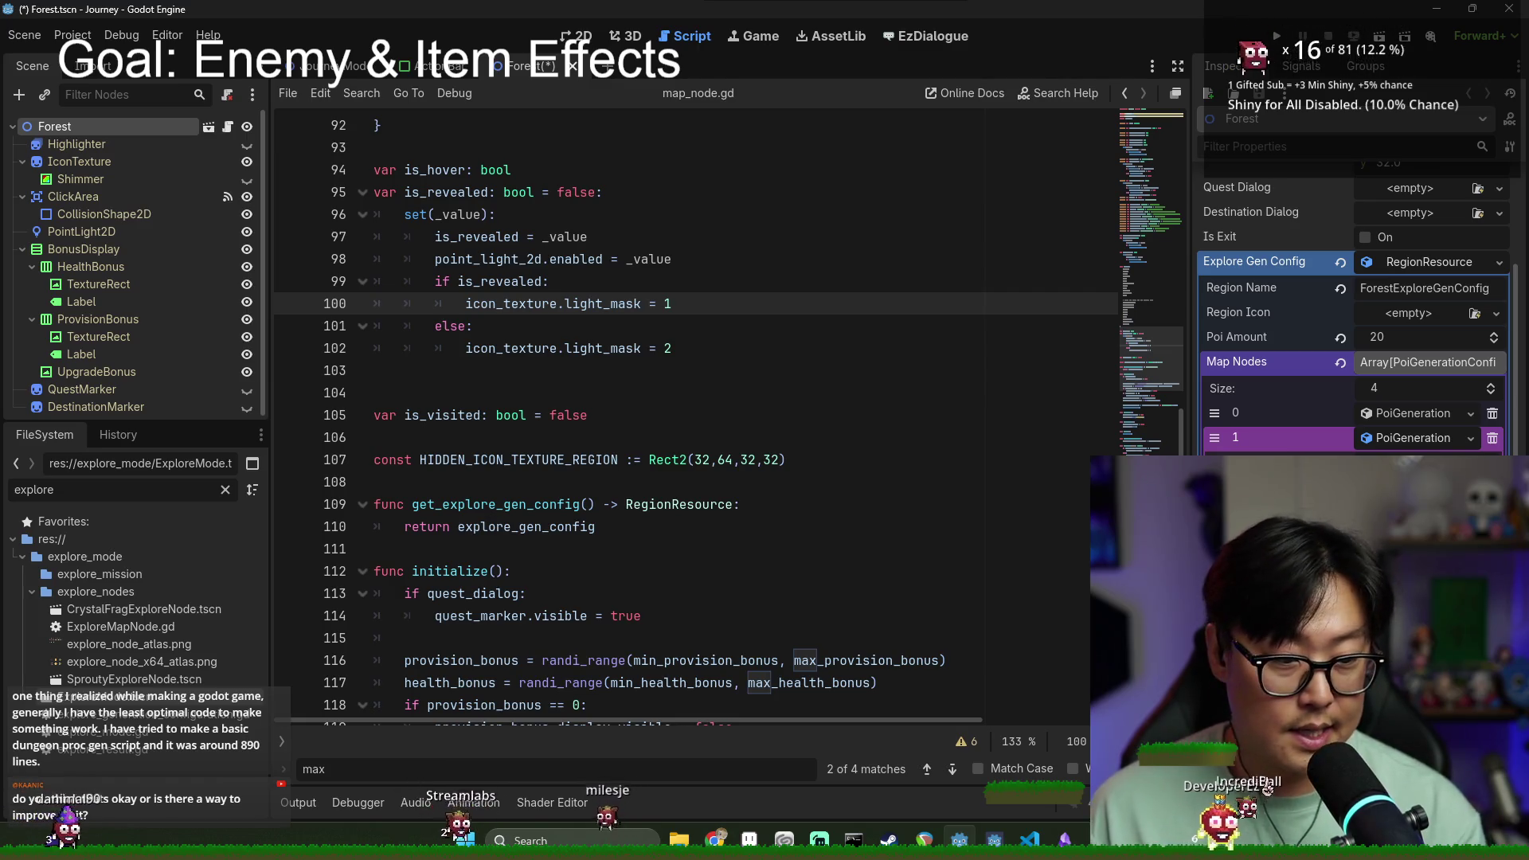
pyautogui.scroll(-4, 1395, 250)
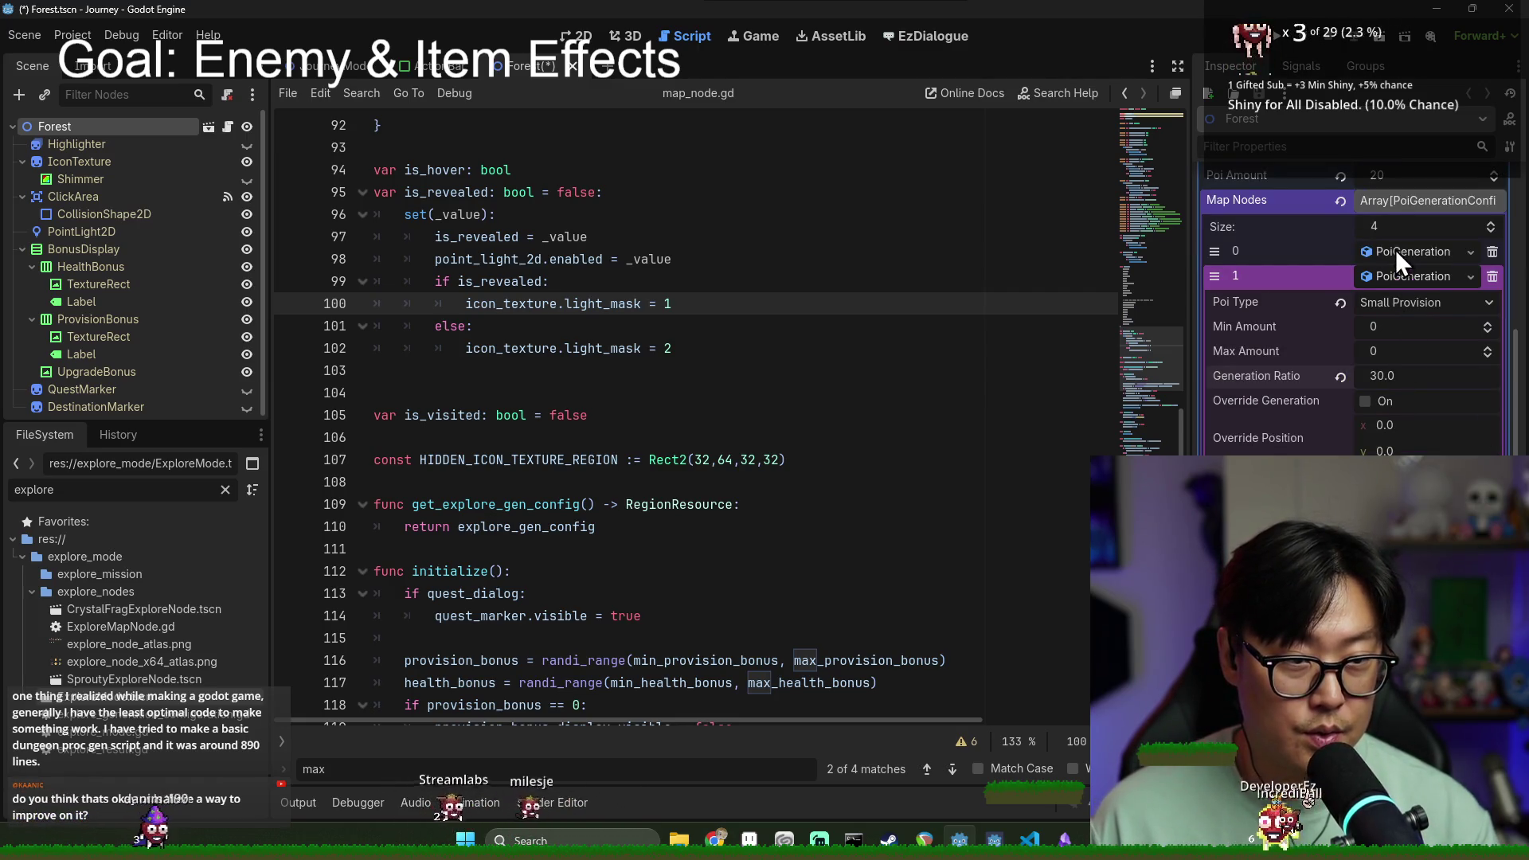
pyautogui.scroll(-4, 1411, 250)
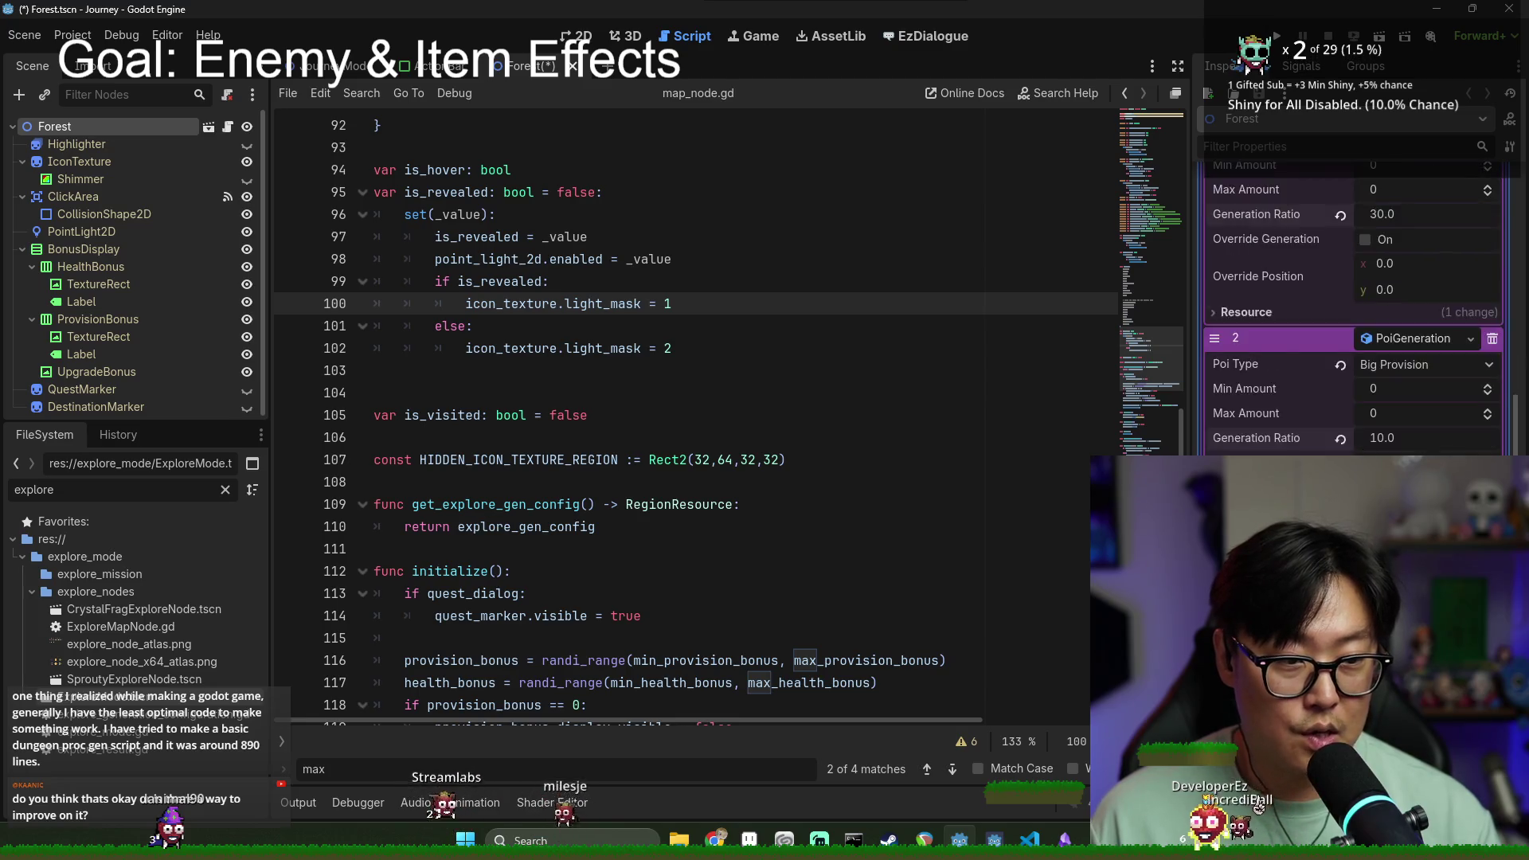
pyautogui.scroll(-6, 1390, 417)
pyautogui.write('60')
pyautogui.press('Return')
pyautogui.click(896, 388)
pyautogui.hotkey('ctrl', 's')
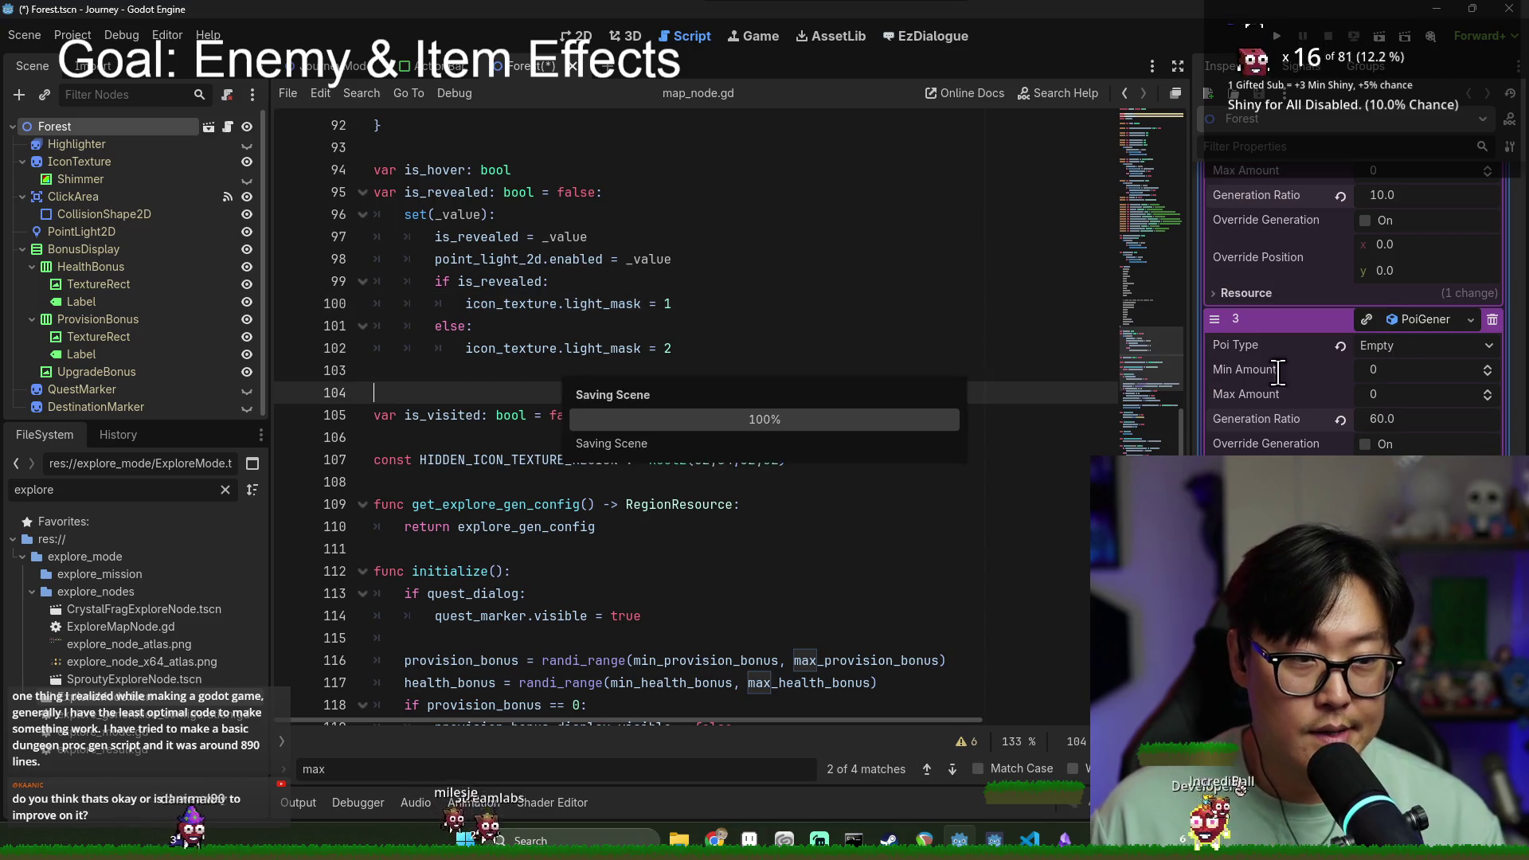
# Collapse the expanded map node entries, save again, and select the file filter text
pyautogui.scroll(8, 1408, 377)
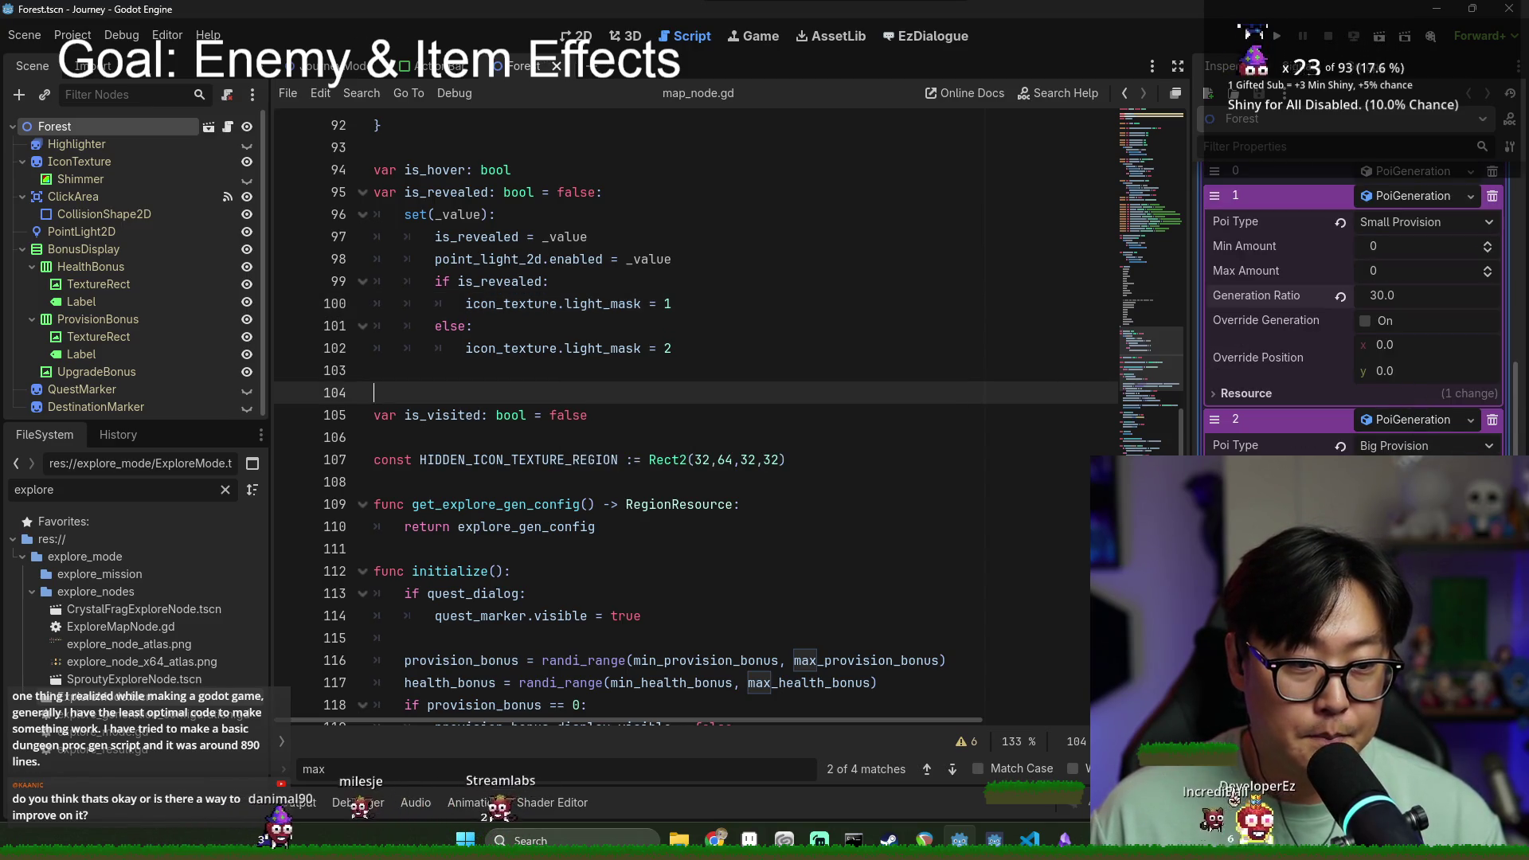
pyautogui.click(1402, 419)
pyautogui.click(1405, 193)
pyautogui.click(825, 368)
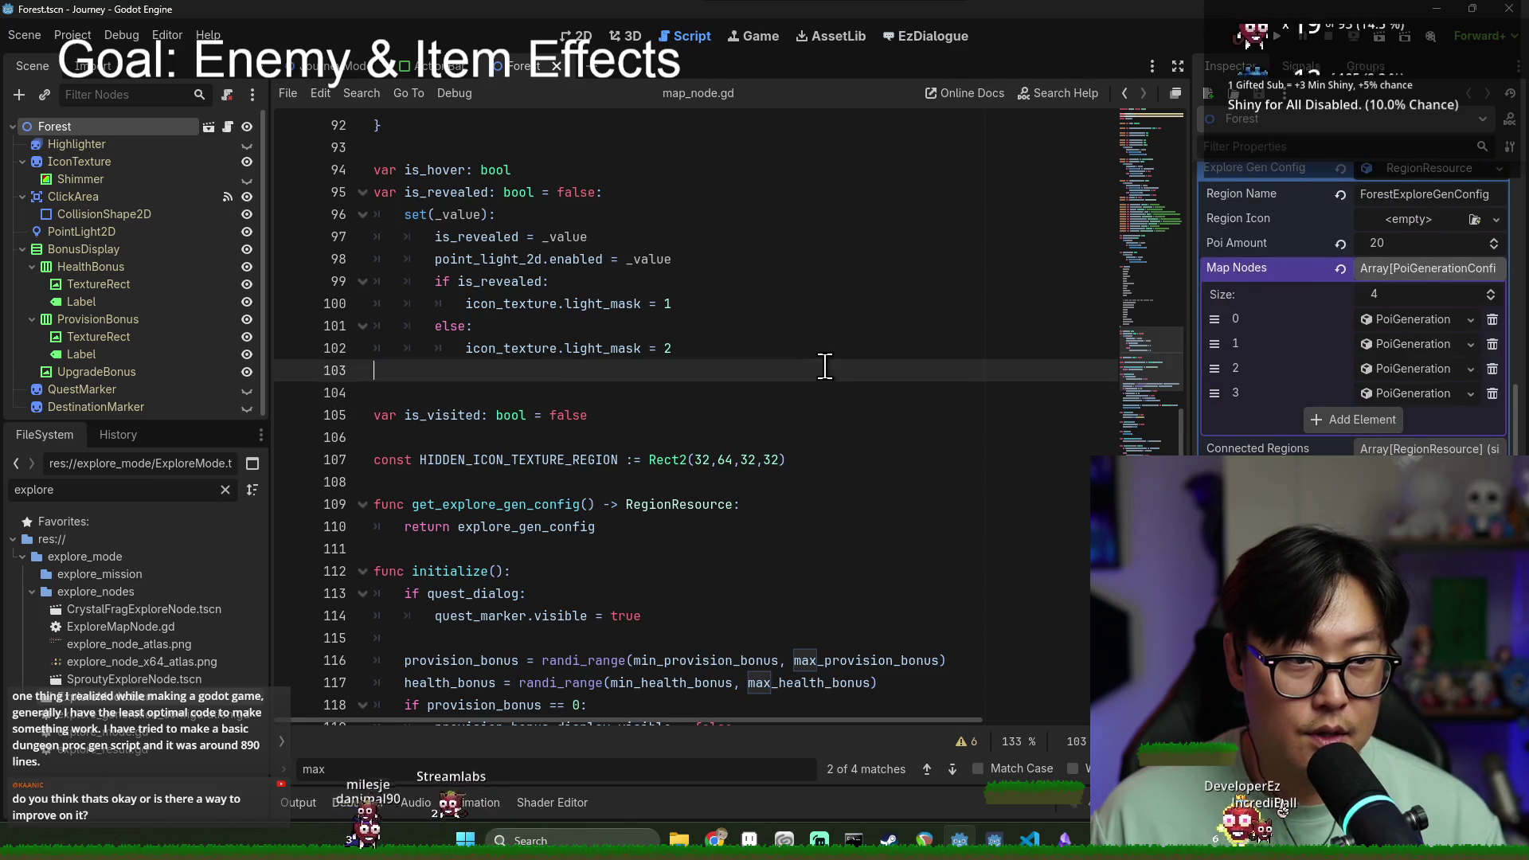
pyautogui.scroll(4, 825, 368)
pyautogui.scroll(10, 1314, 361)
pyautogui.hotkey('ctrl', 's')
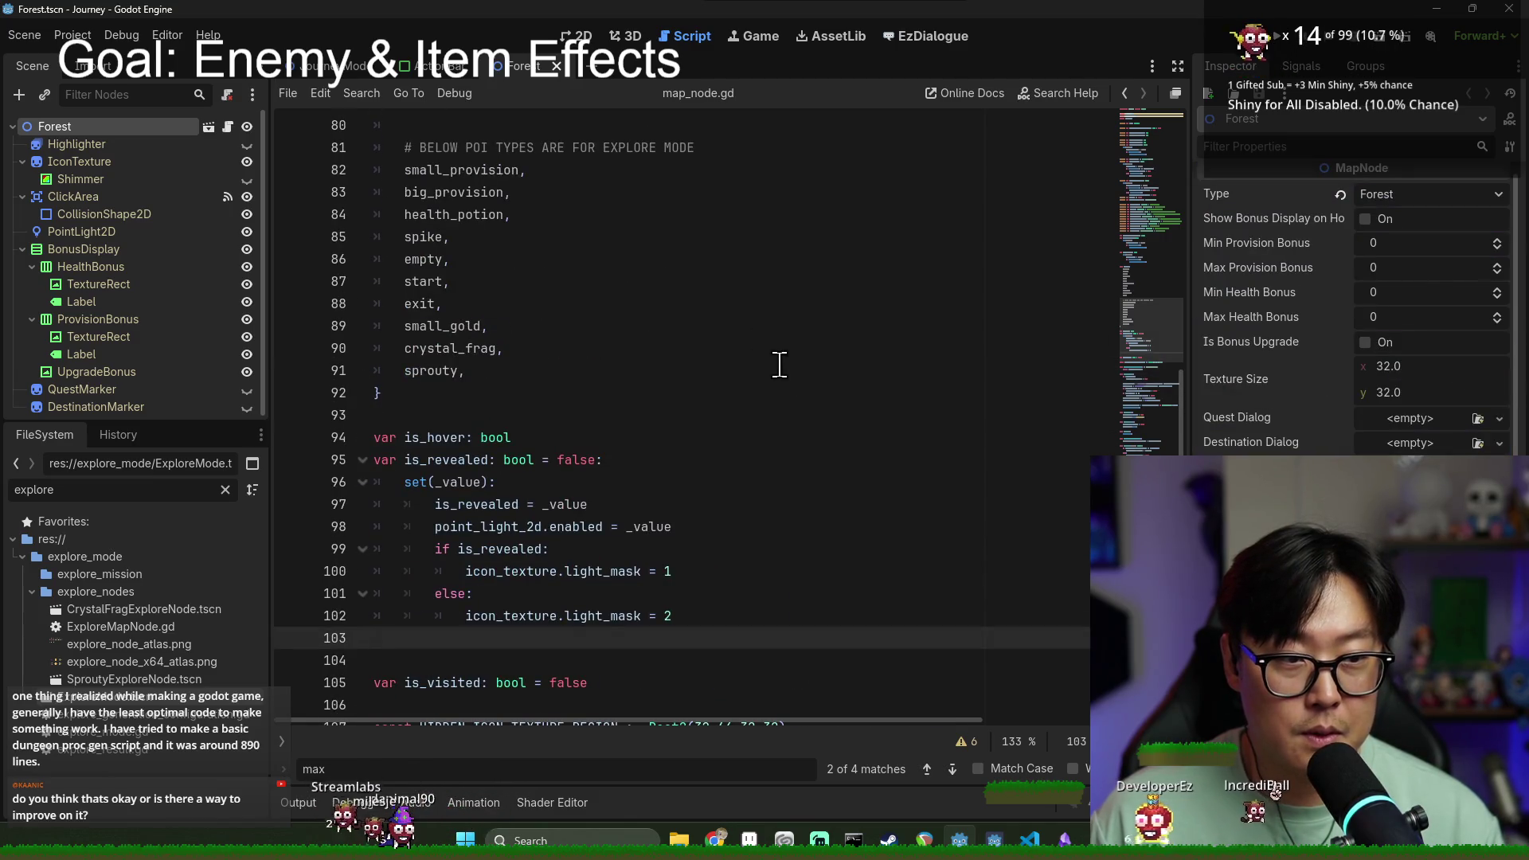
pyautogui.click(833, 303)
pyautogui.hotkey('ctrl', 's')
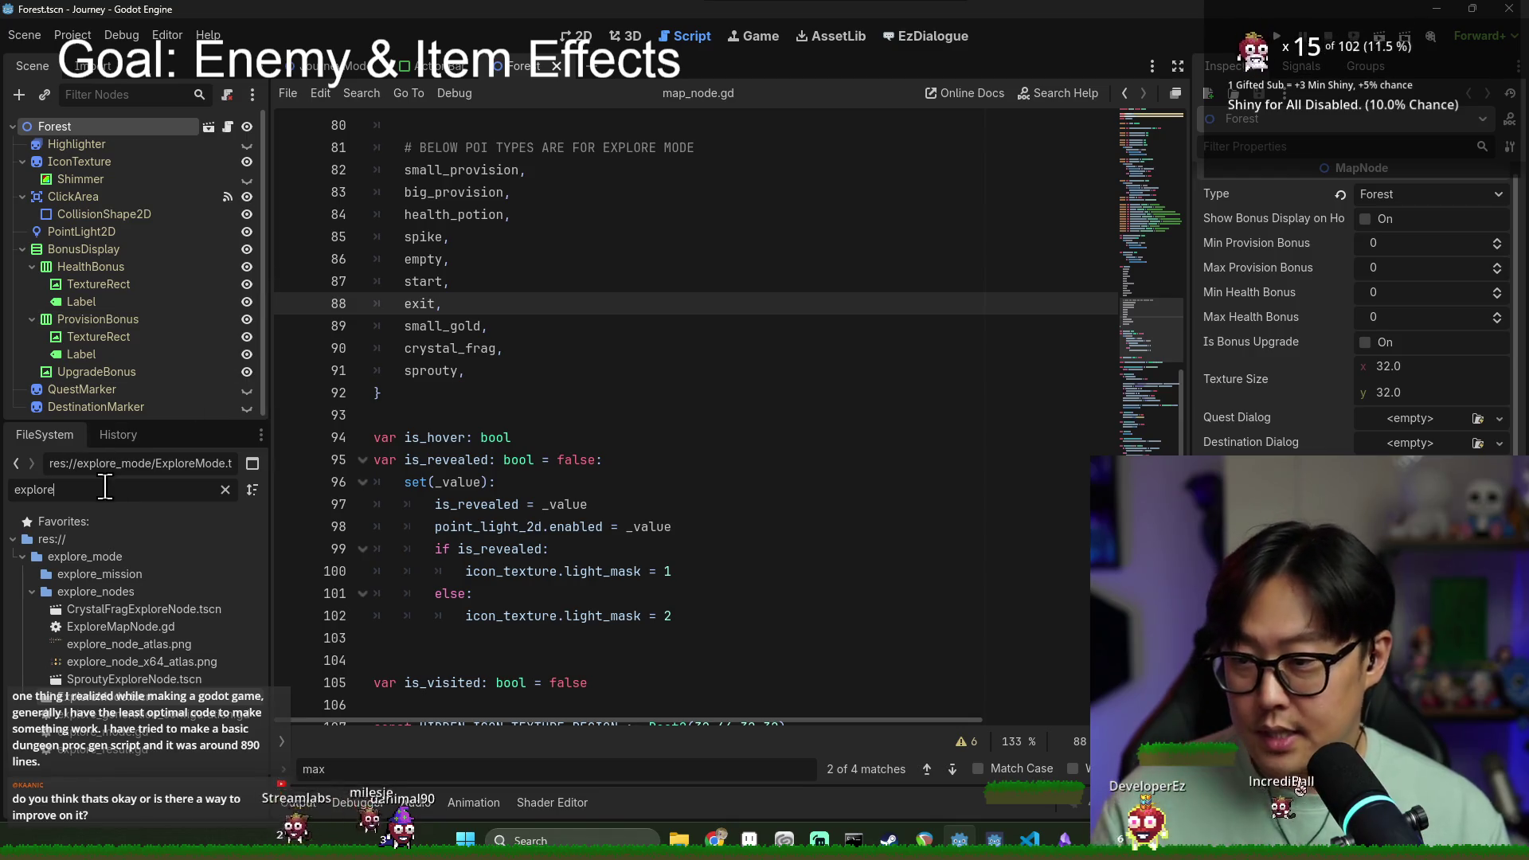
pyautogui.hotkey('ctrl', 'a')
# Filter files by 'enem' and open Enemy.tscn
pyautogui.write('enem')
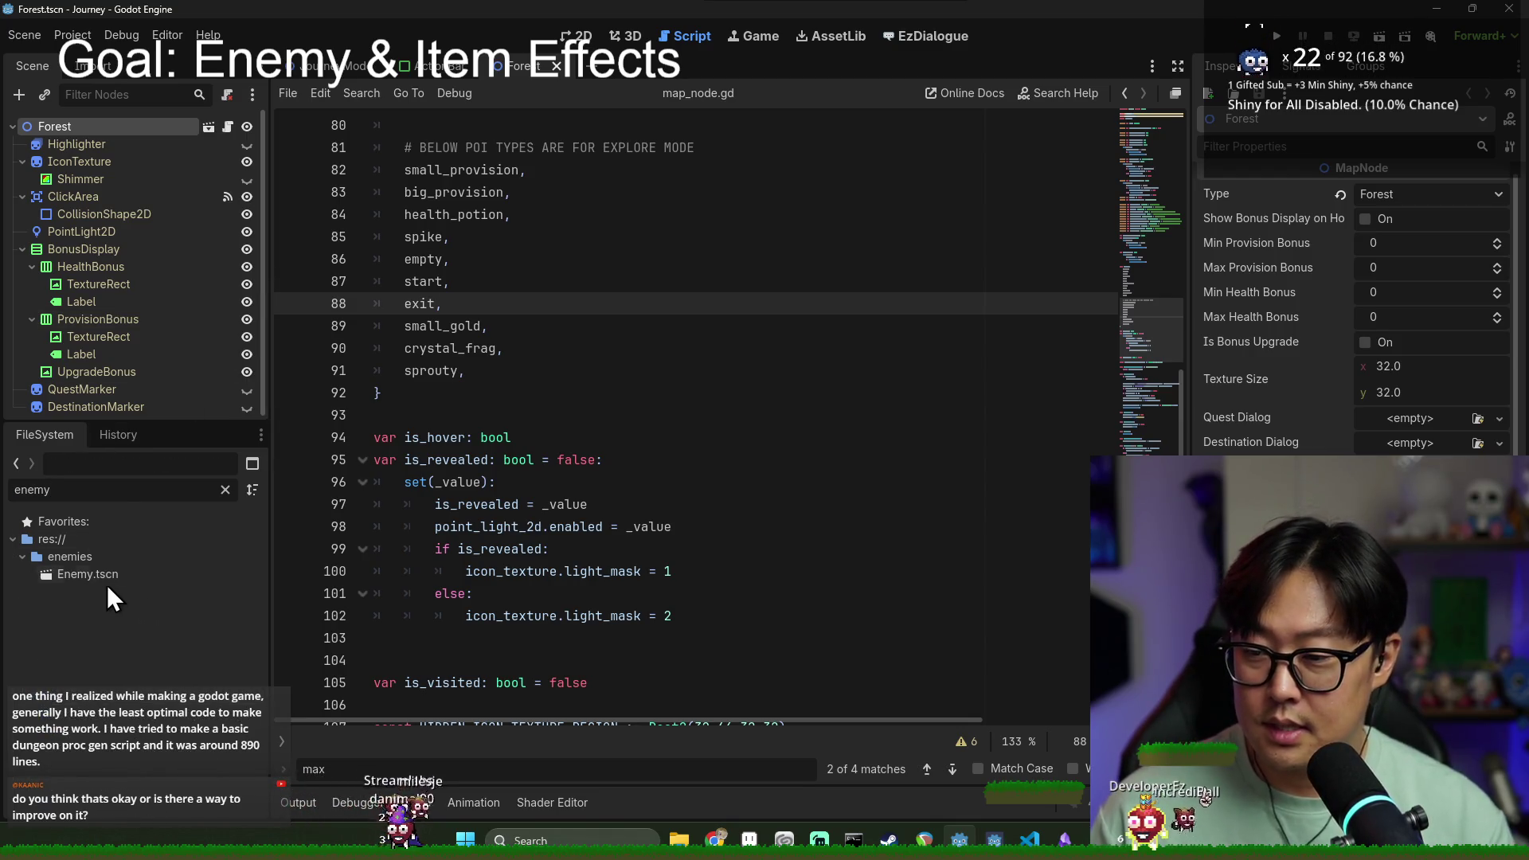
pyautogui.doubleClick(108, 573)
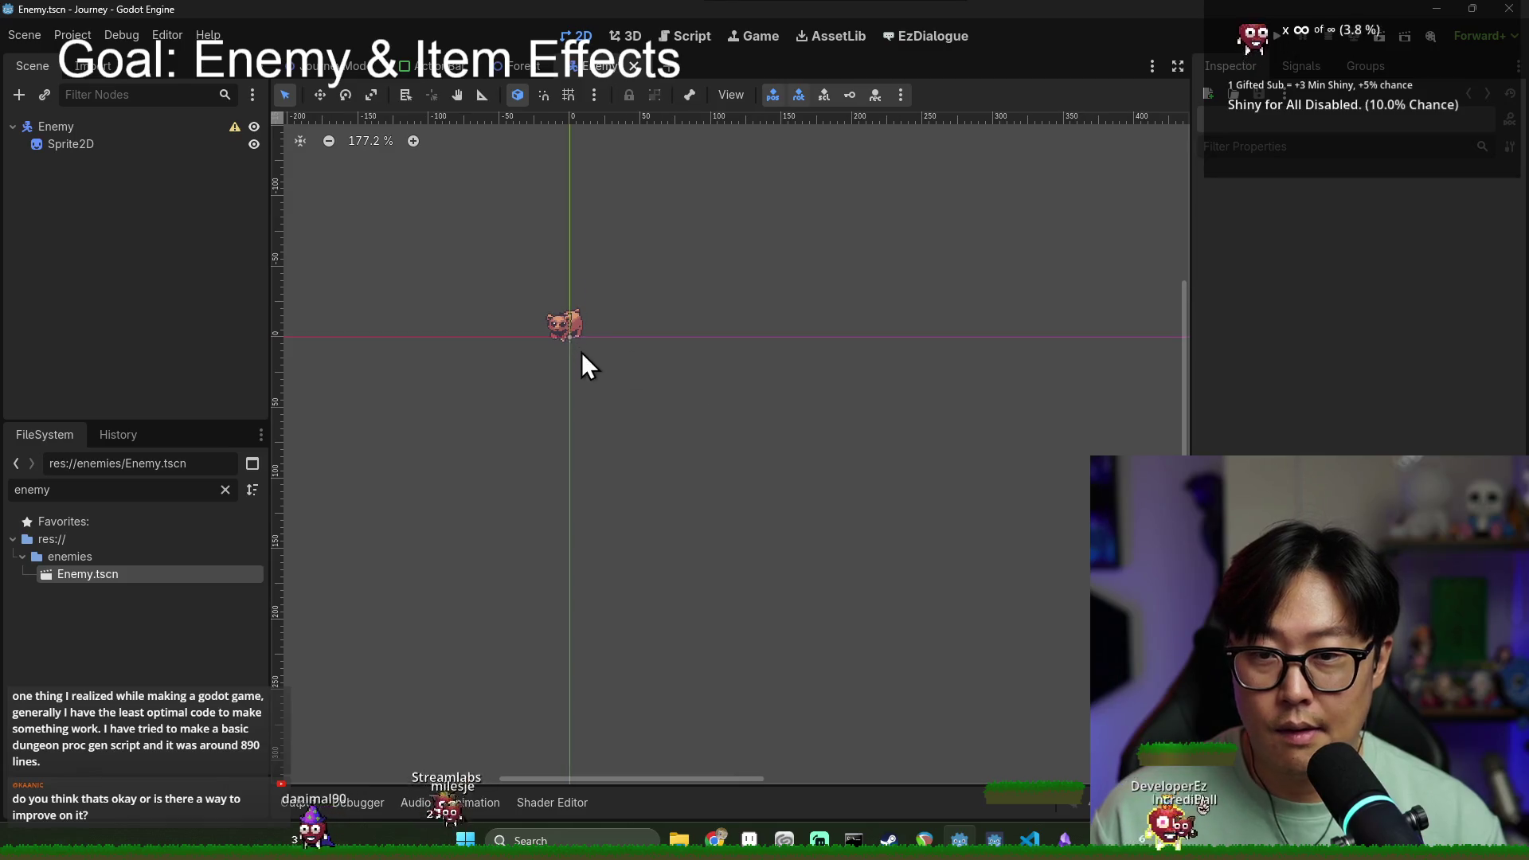
pyautogui.scroll(2, 557, 311)
pyautogui.scroll(3, 649, 351)
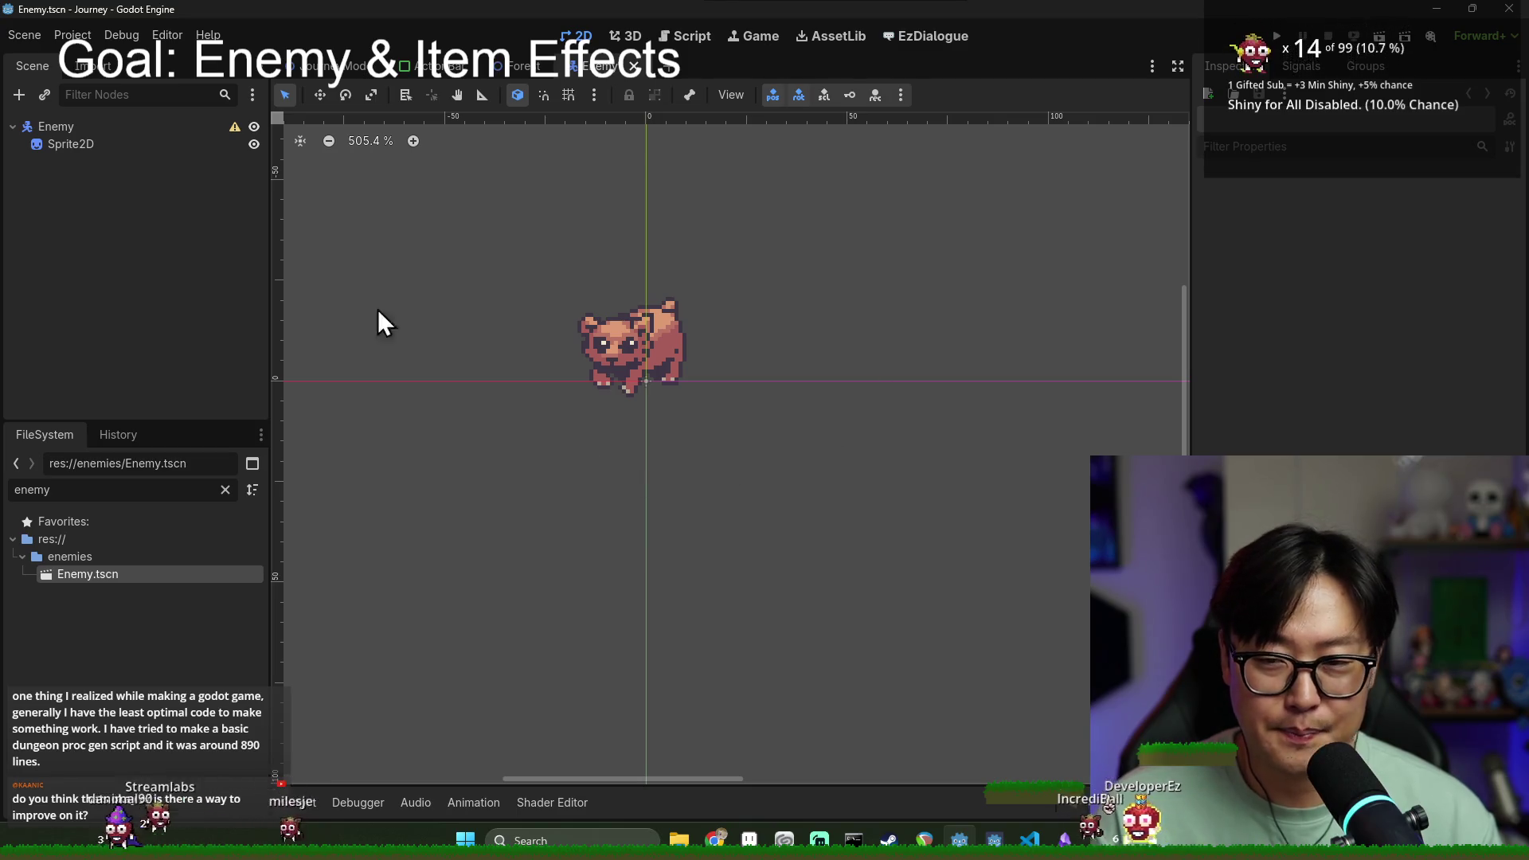
# Attach a new enemy.gd script to the Enemy node, declare class_name Enemy, and save
pyautogui.rightClick(146, 128)
pyautogui.click(250, 255)
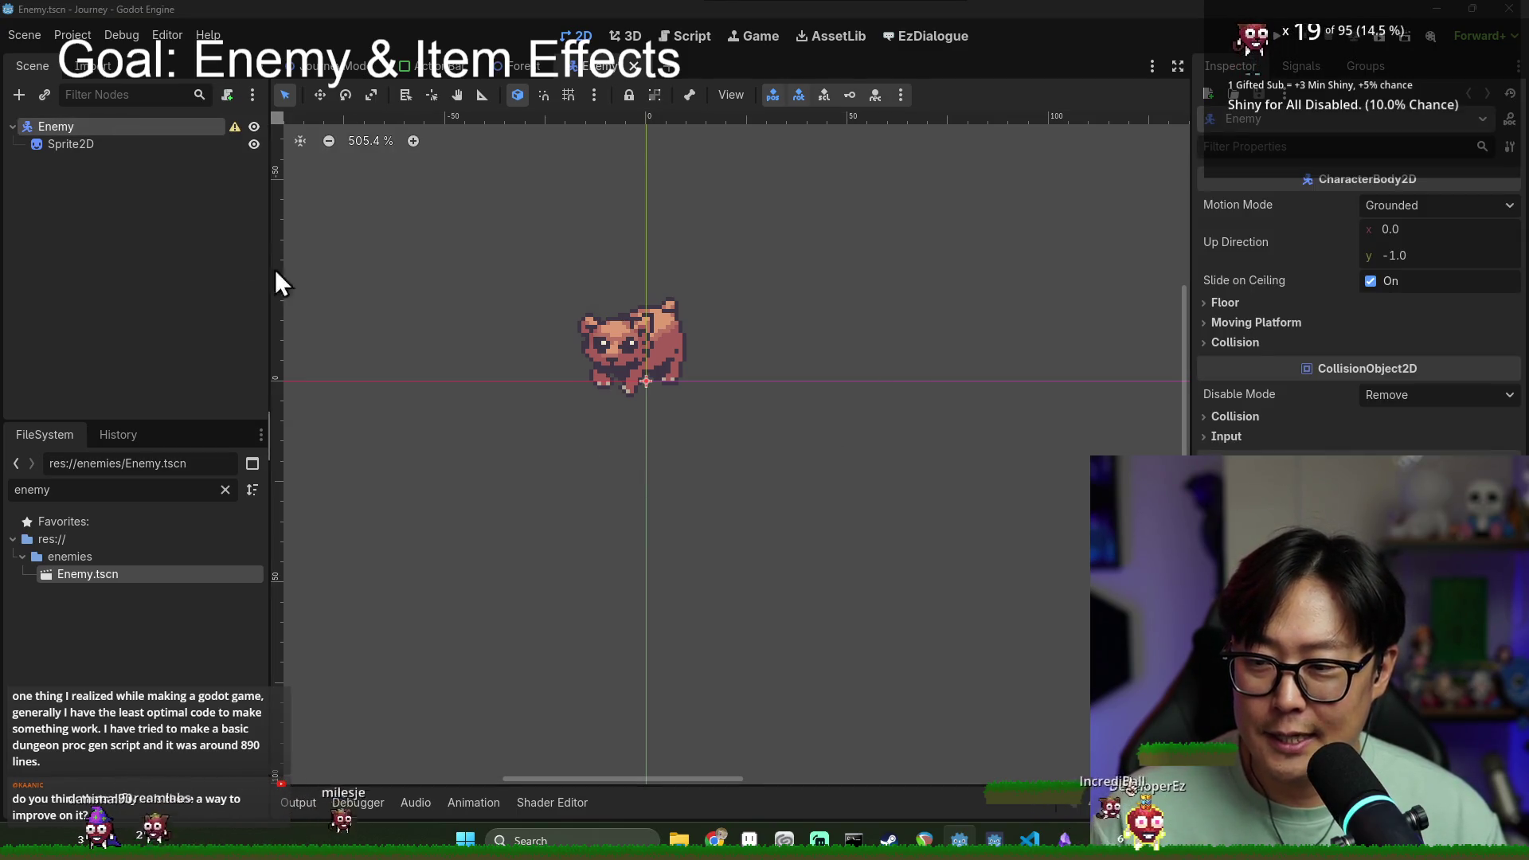
pyautogui.click(710, 550)
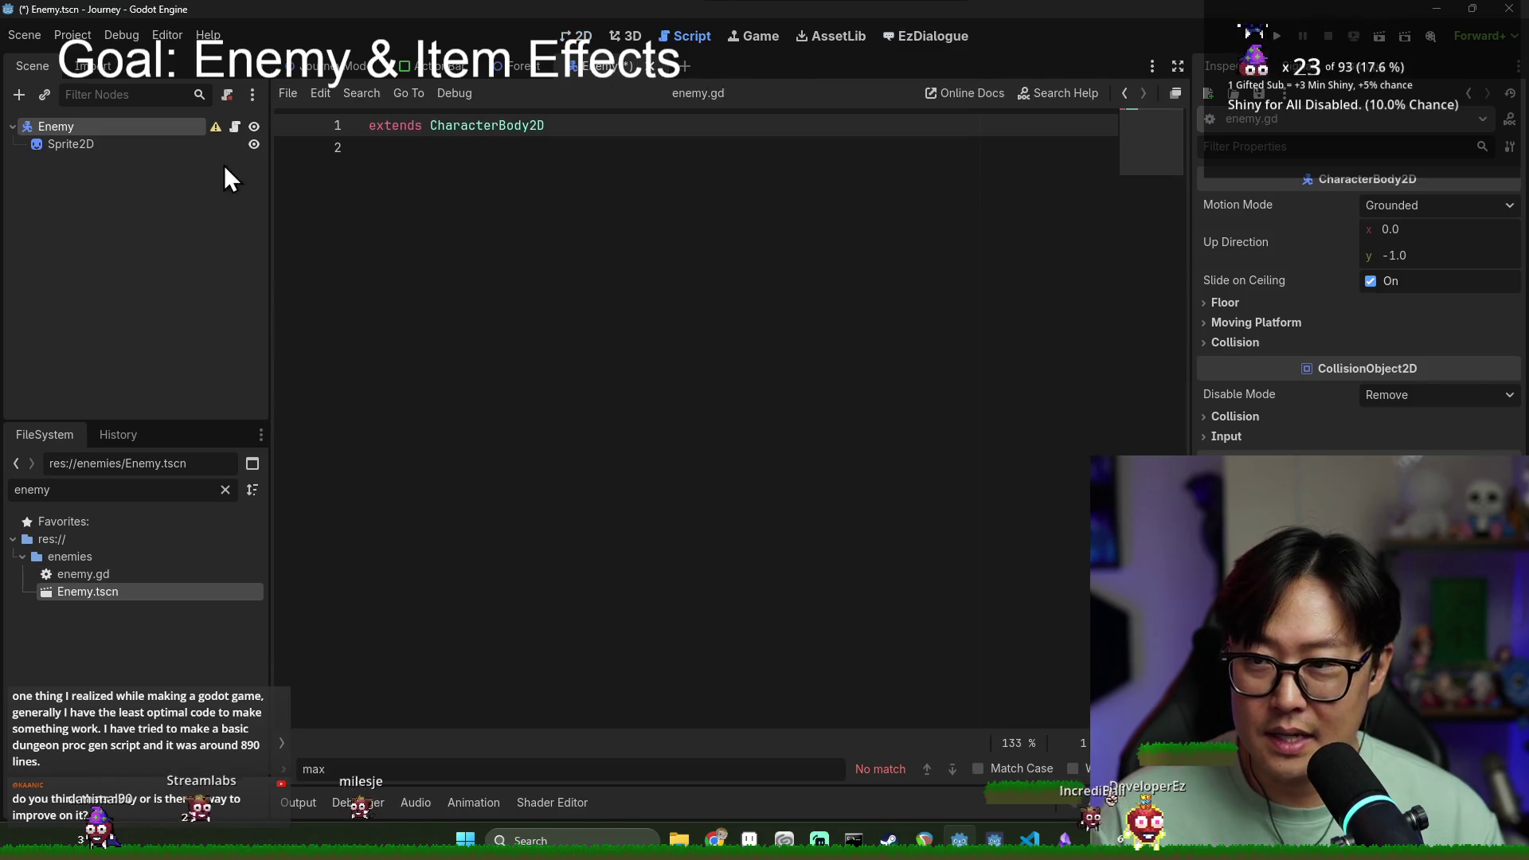
pyautogui.write('s_name Enemy')
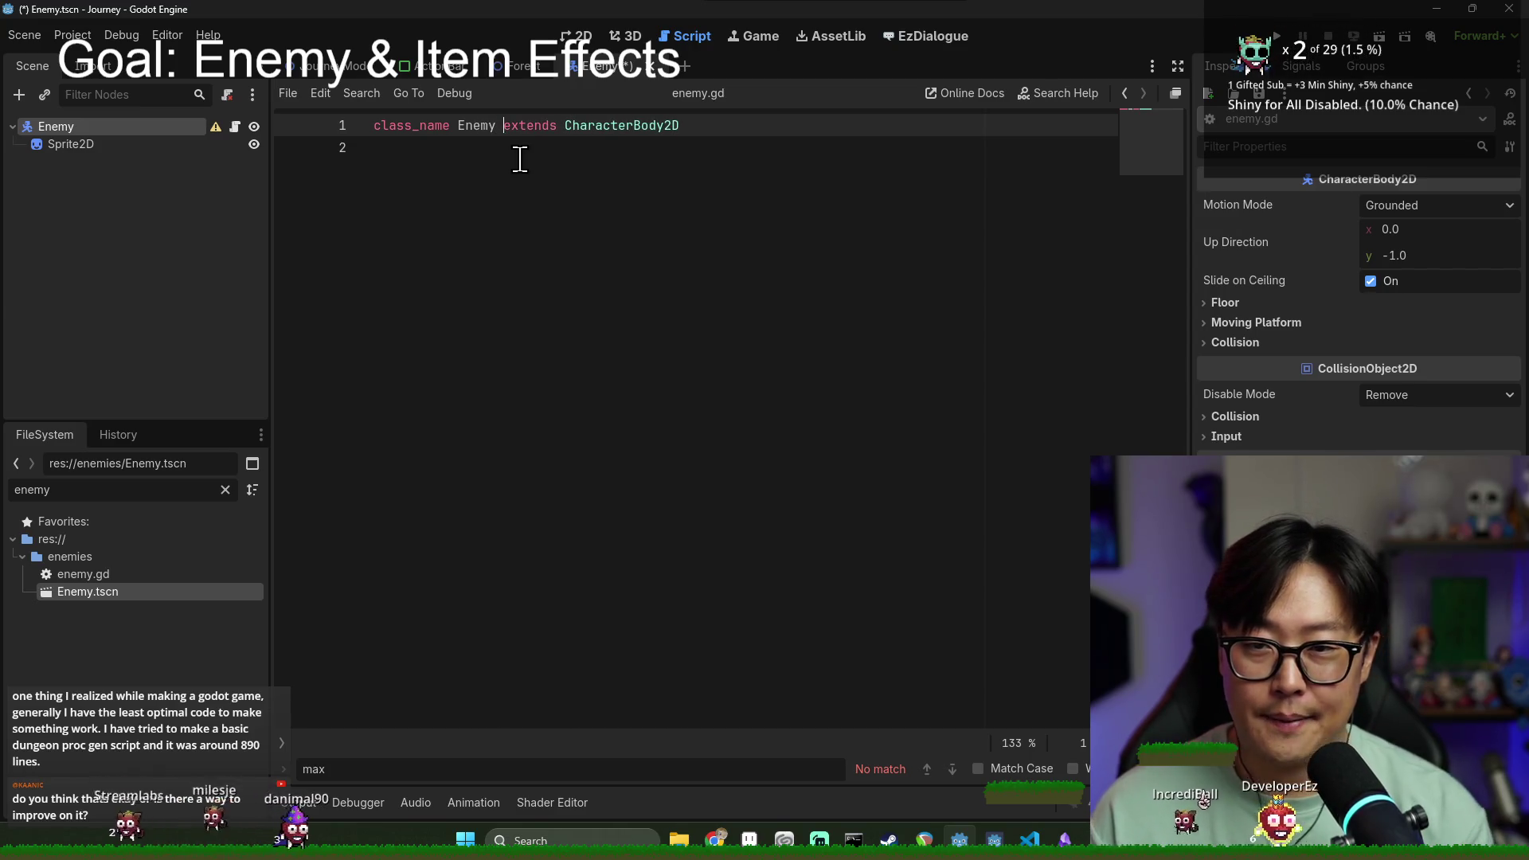
pyautogui.click(795, 144)
pyautogui.hotkey('ctrl', 's')
pyautogui.press('Return')
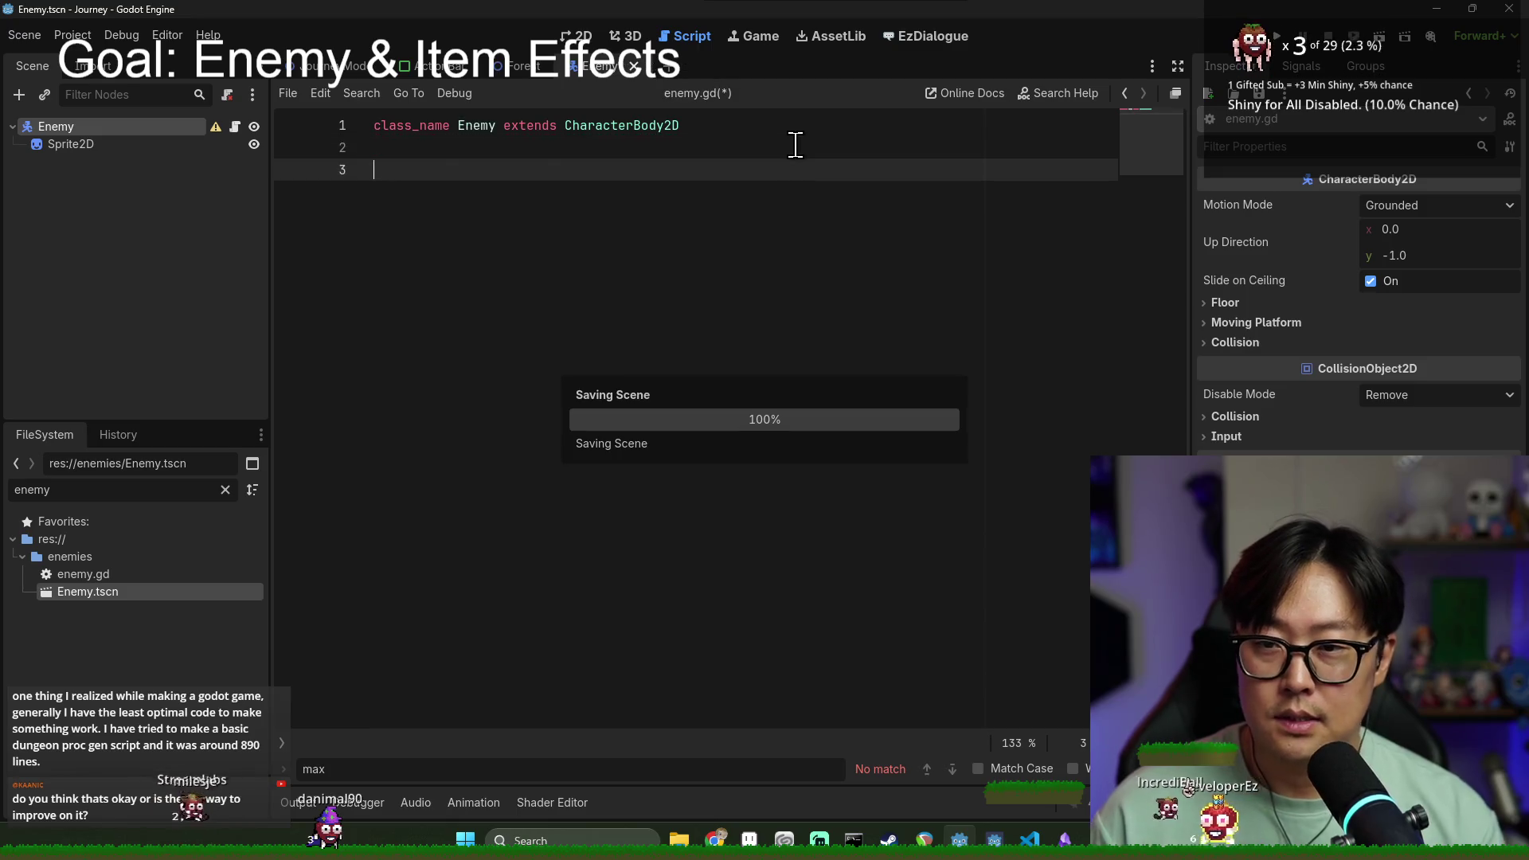
pyautogui.hotkey('ctrl', 'z')
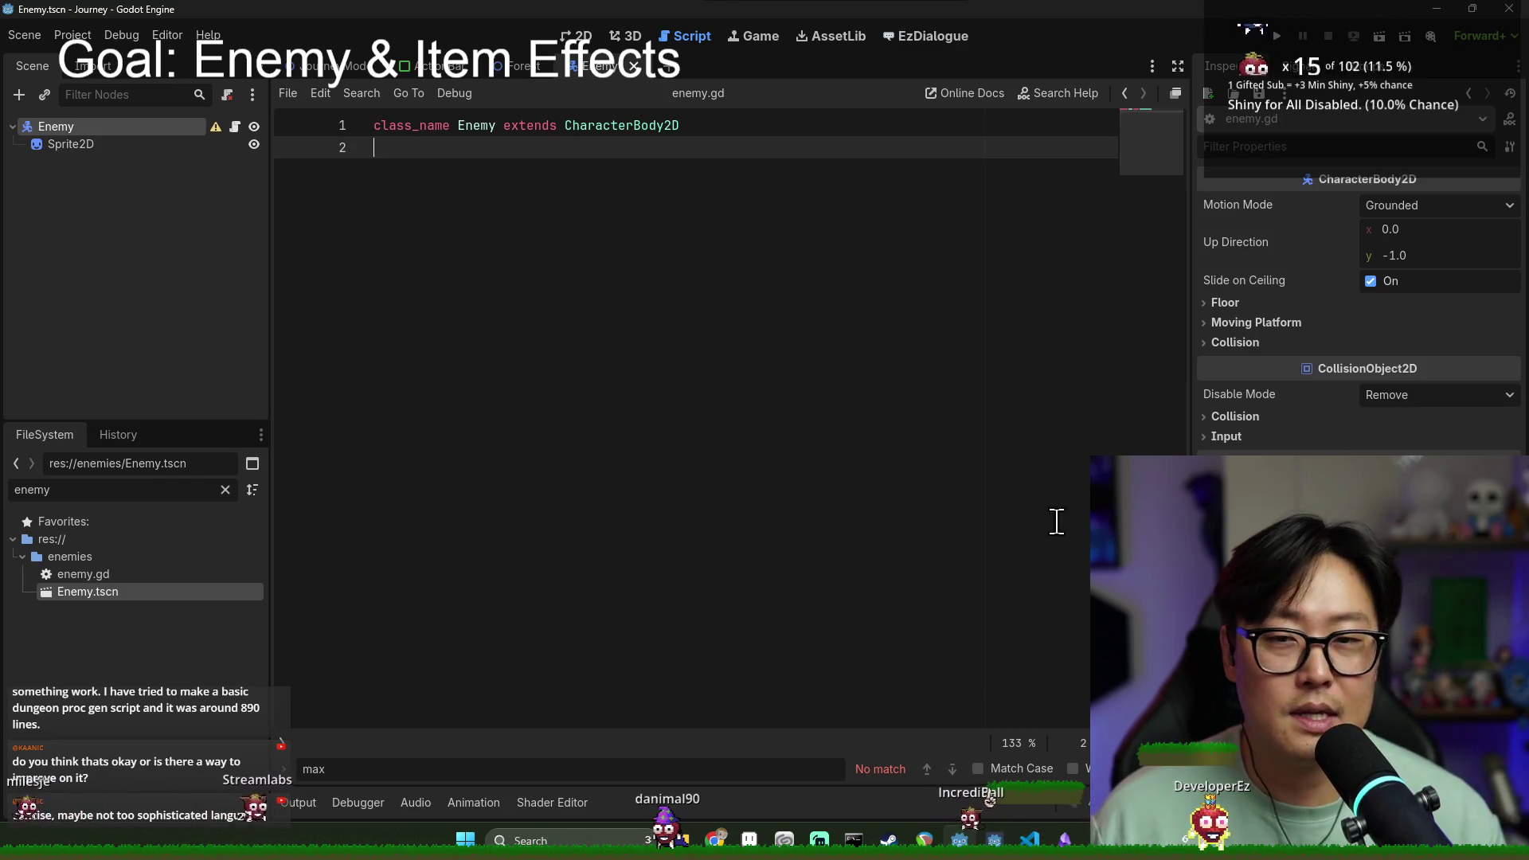
# Close the 'max' find bar under enemy.gd and save, leaving the script unchanged
pyautogui.hotkey('ctrl', 's')
pyautogui.hotkey('ctrl', 's')
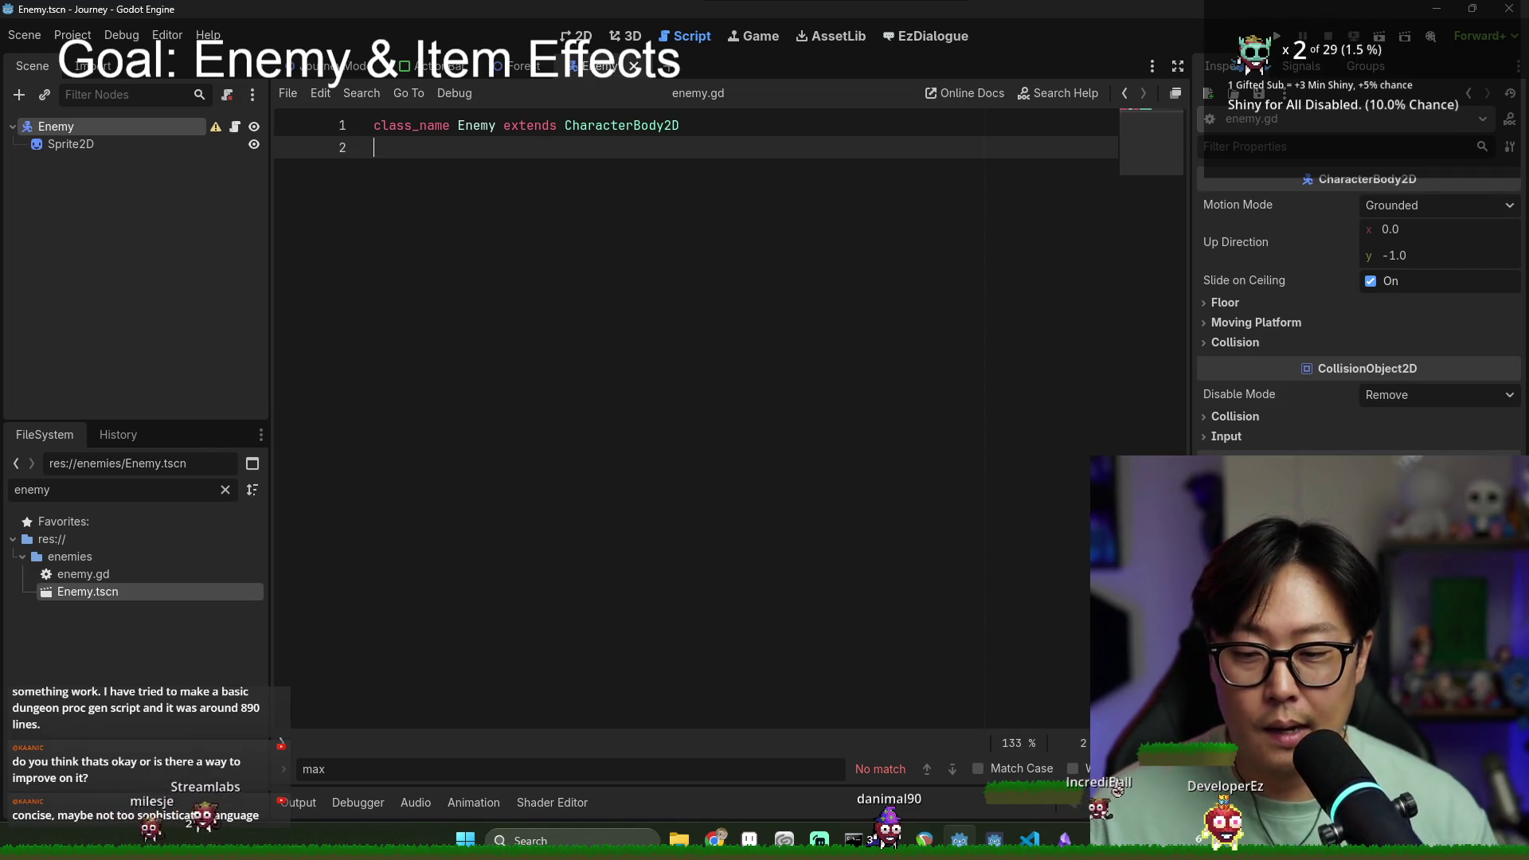
pyautogui.press('Escape')
pyautogui.hotkey('ctrl', 's')
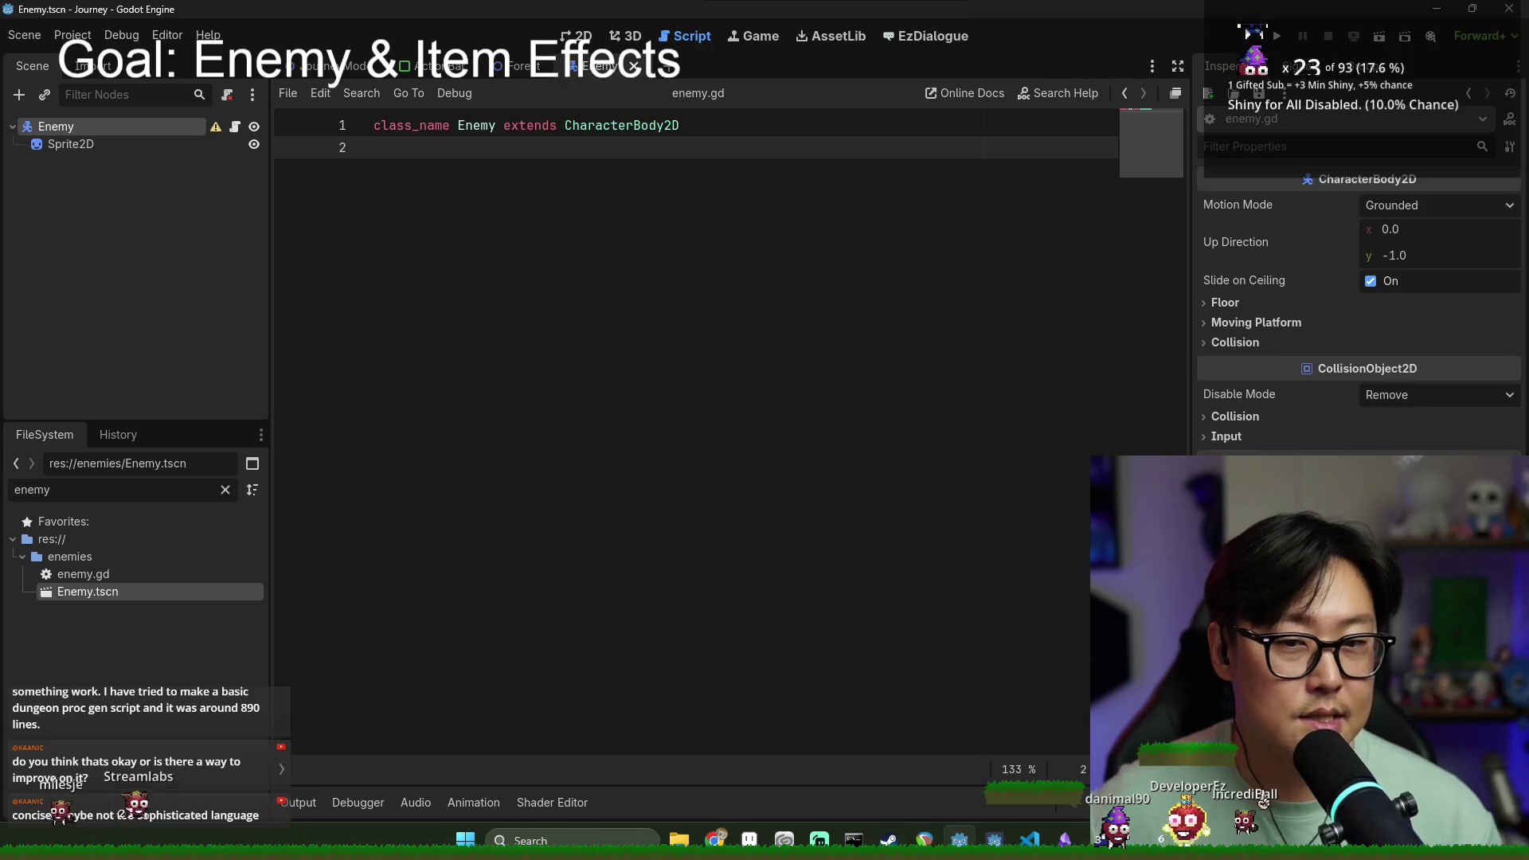
# Add an exported walk_speed: float variable and save so it appears on Enemy
pyautogui.press('Return')
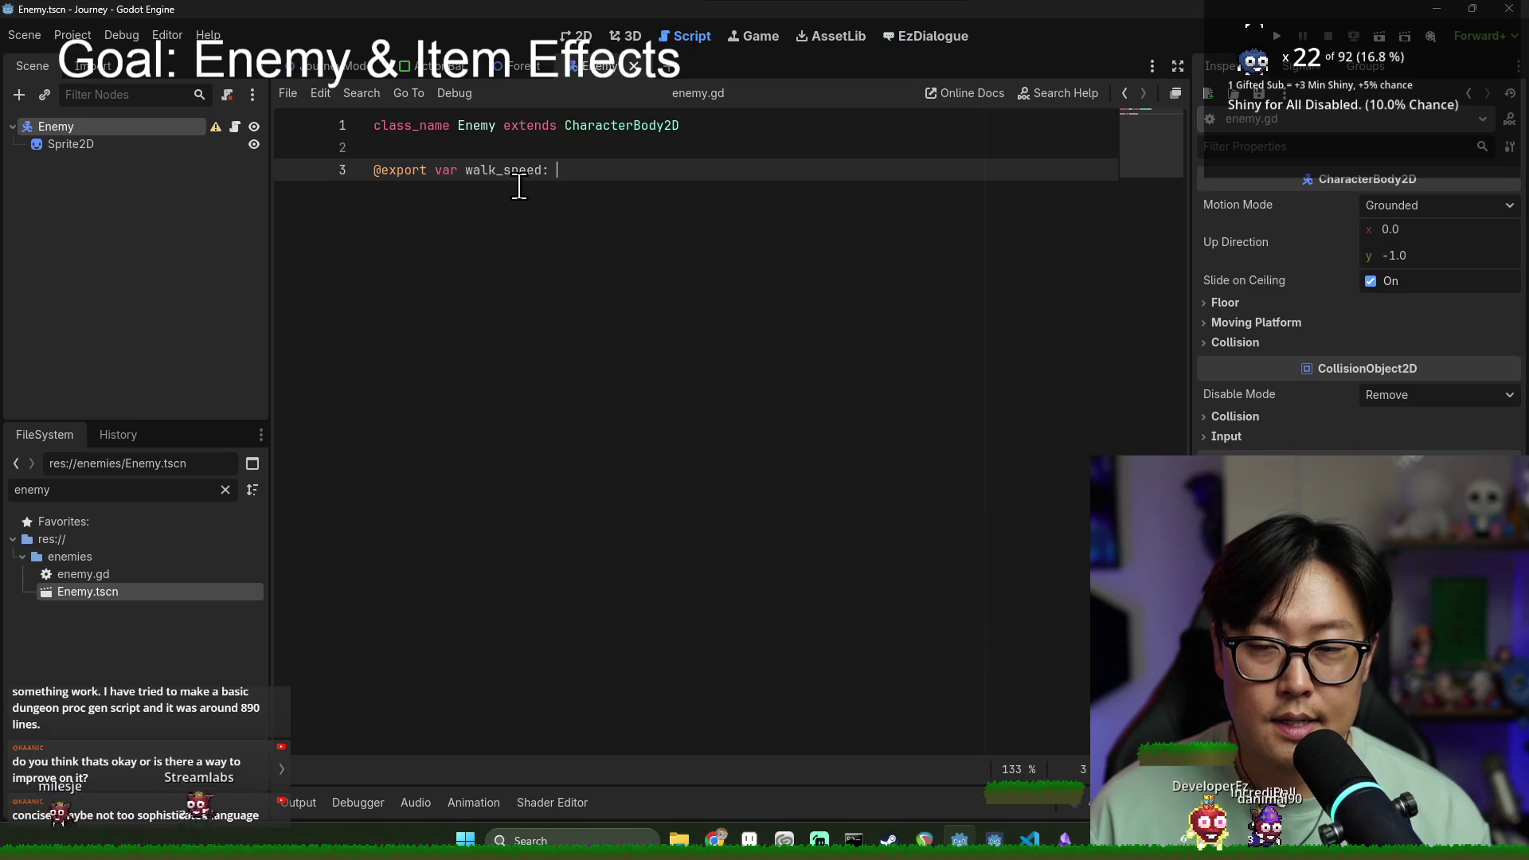
pyautogui.press('Return')
pyautogui.hotkey('ctrl', 's')
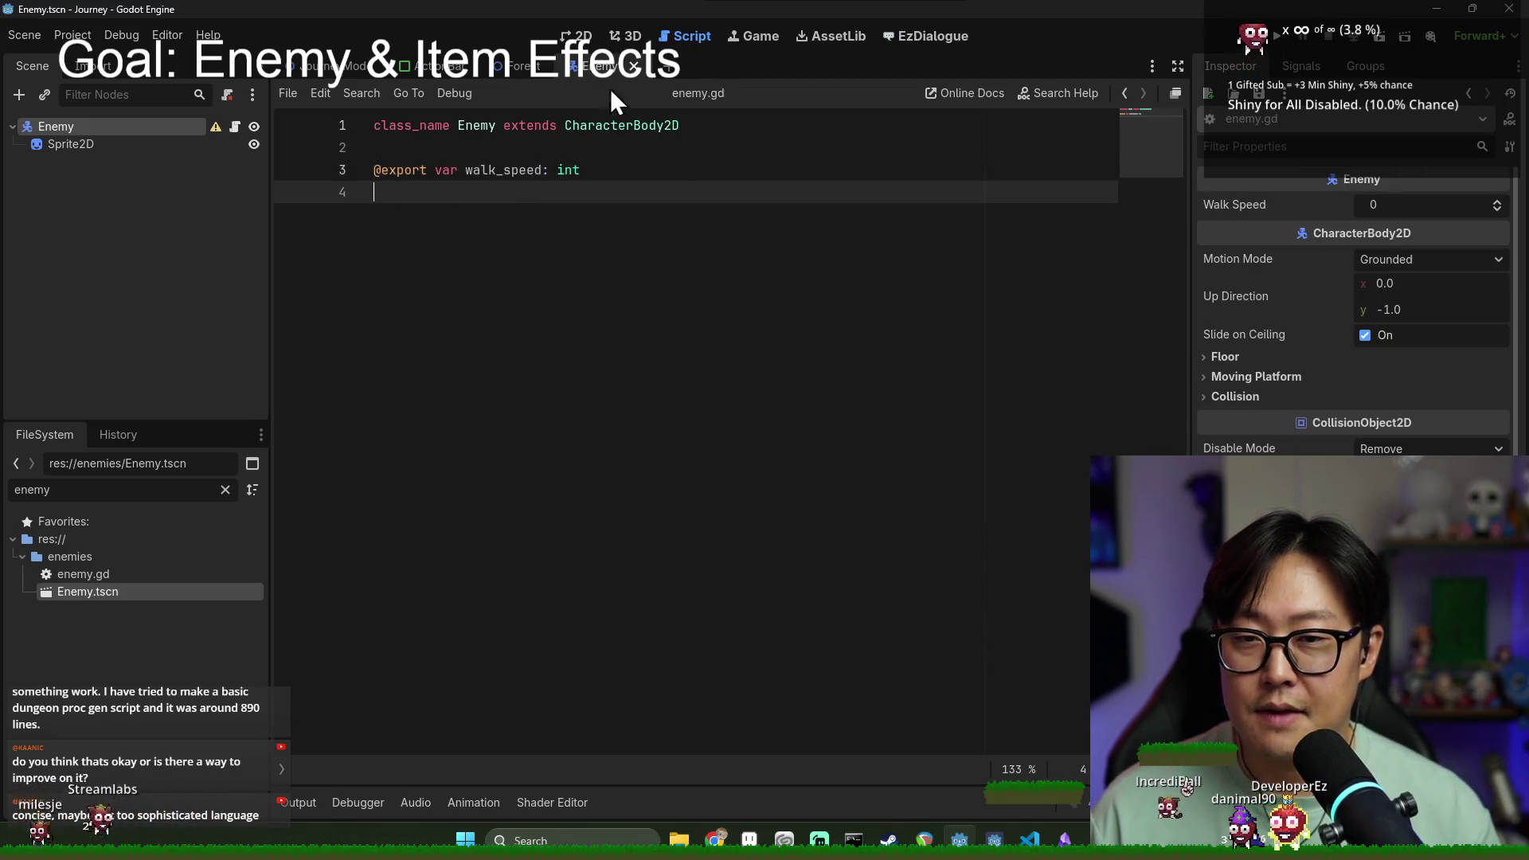
pyautogui.click(570, 177)
pyautogui.hotkey('ctrl', 's')
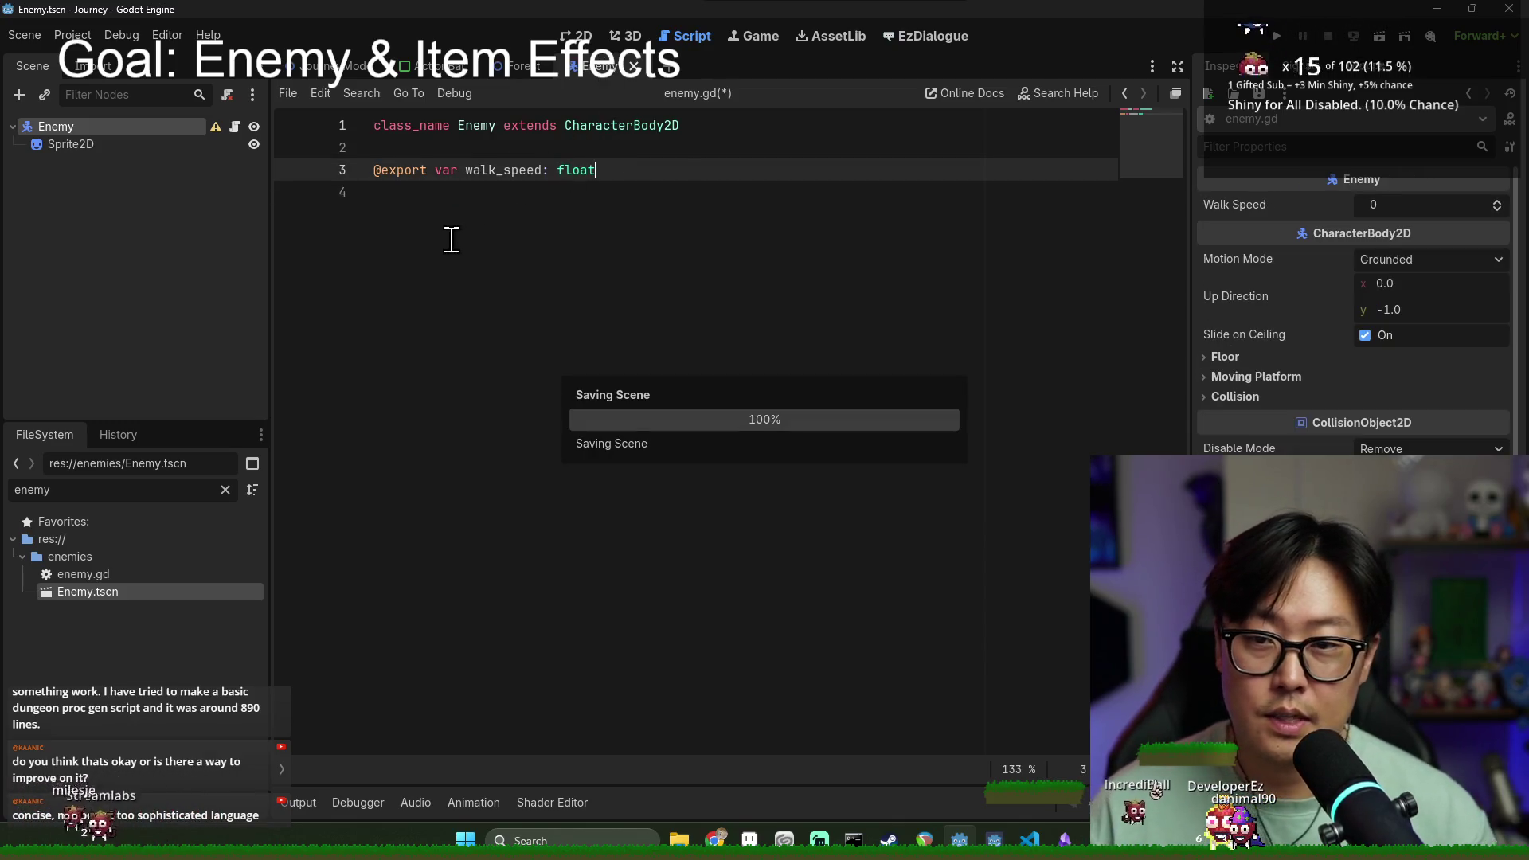
pyautogui.click(447, 239)
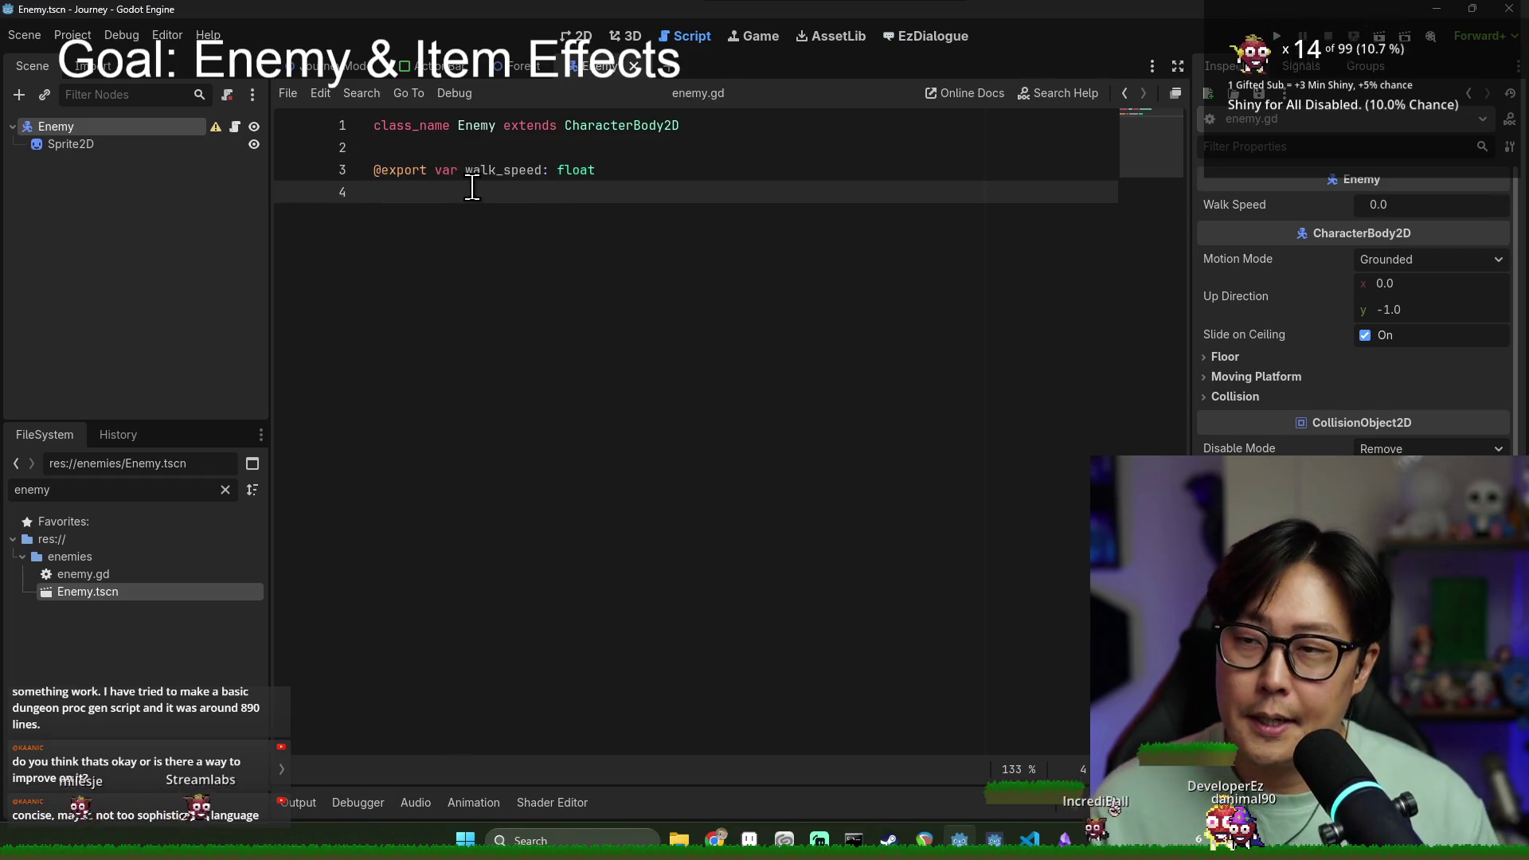
# Insert an exported display_name: String variable above walk_speed and save
pyautogui.click(649, 137)
pyautogui.press('Return')
pyautogui.write('@export var disa')
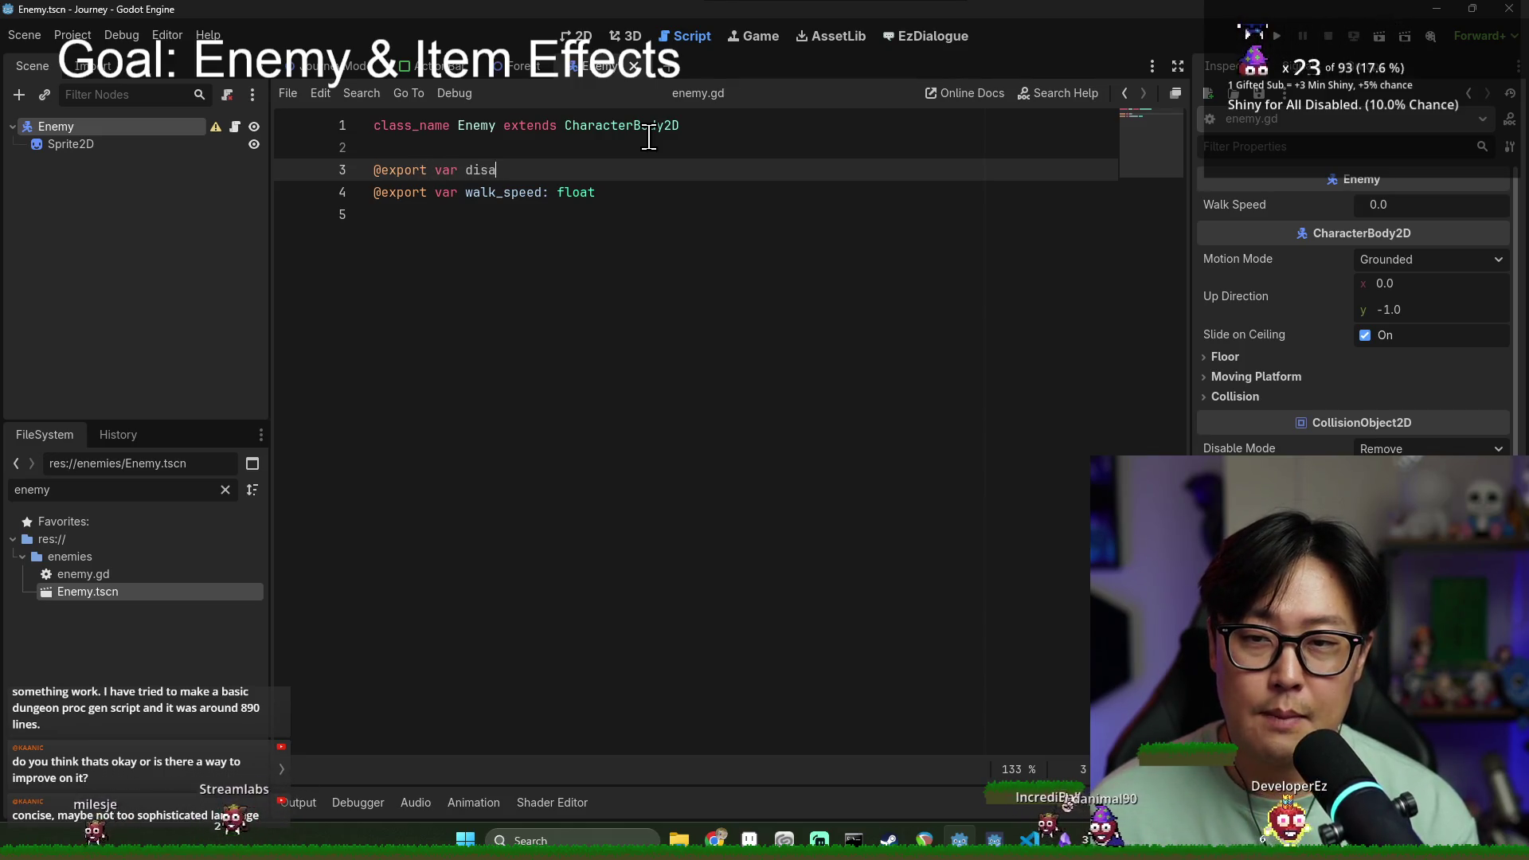
pyautogui.write(': ')
pyautogui.write('g')
pyautogui.press('Escape')
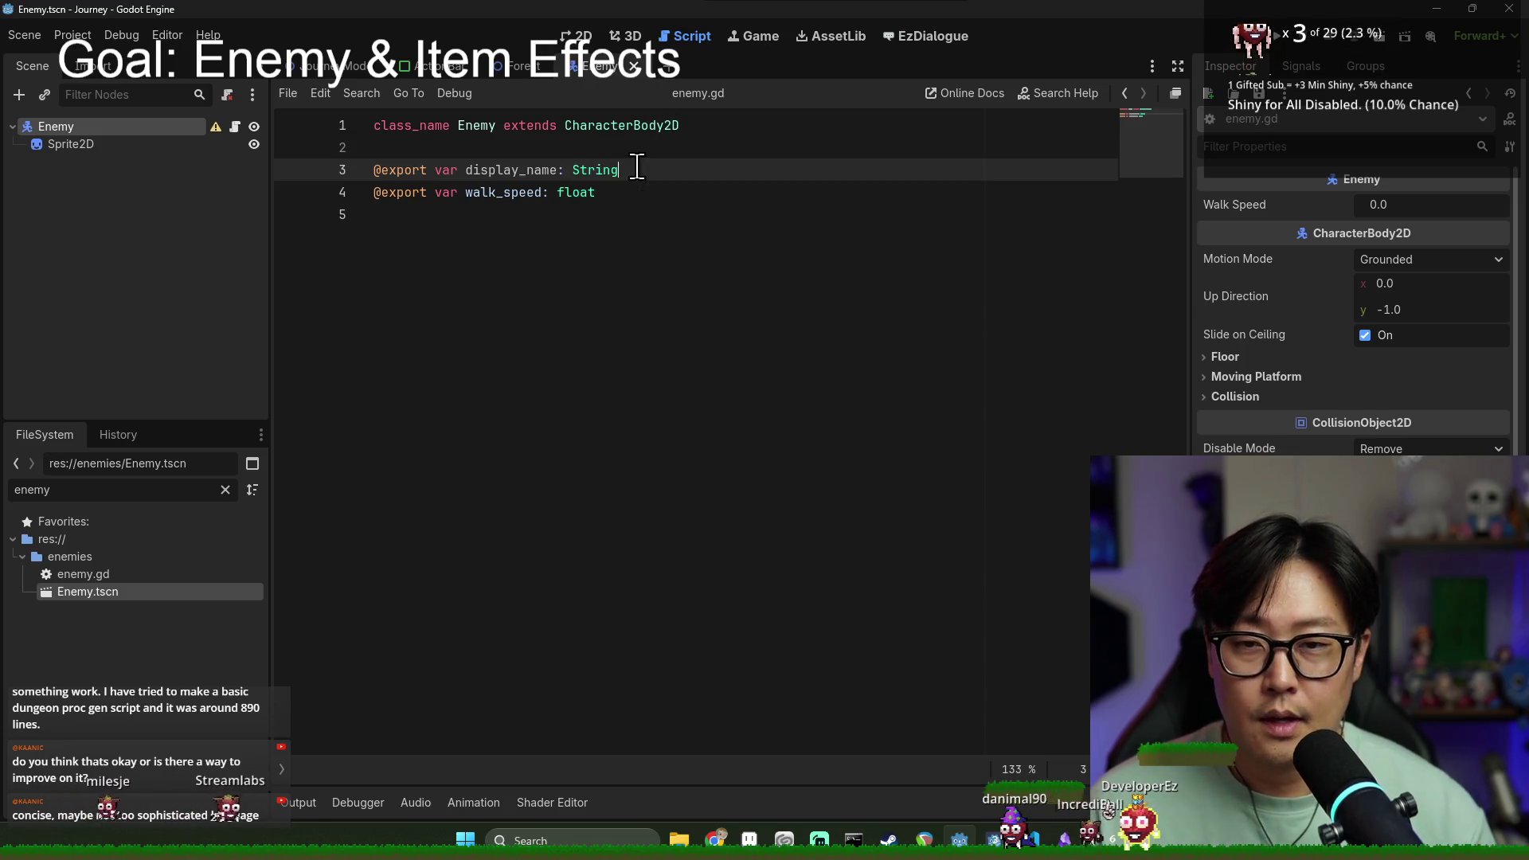
pyautogui.click(649, 192)
pyautogui.hotkey('ctrl', 's')
pyautogui.press('Down')
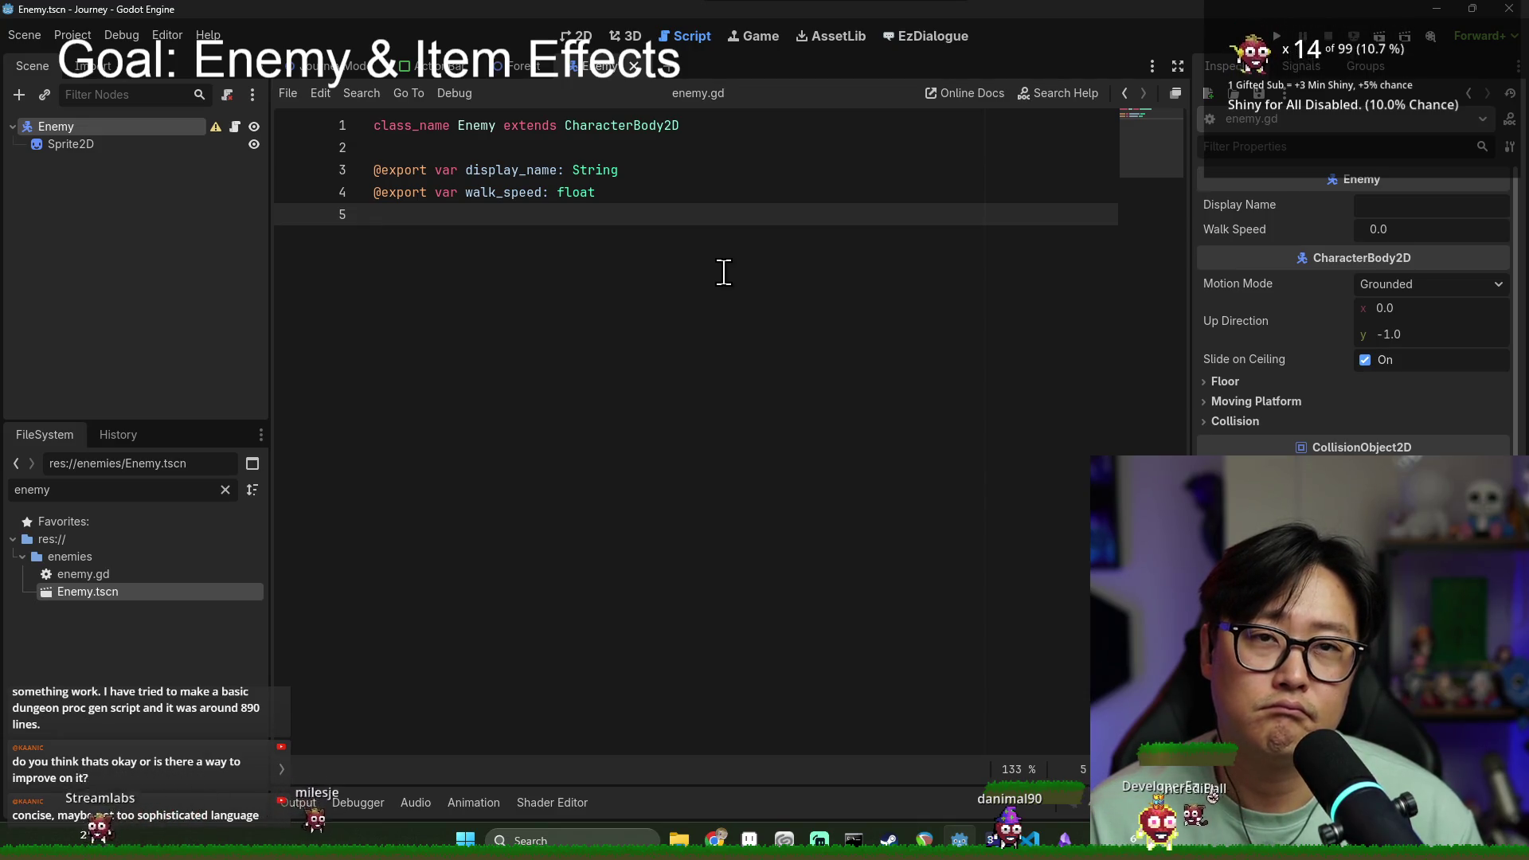
pyautogui.write('rt var health: in')
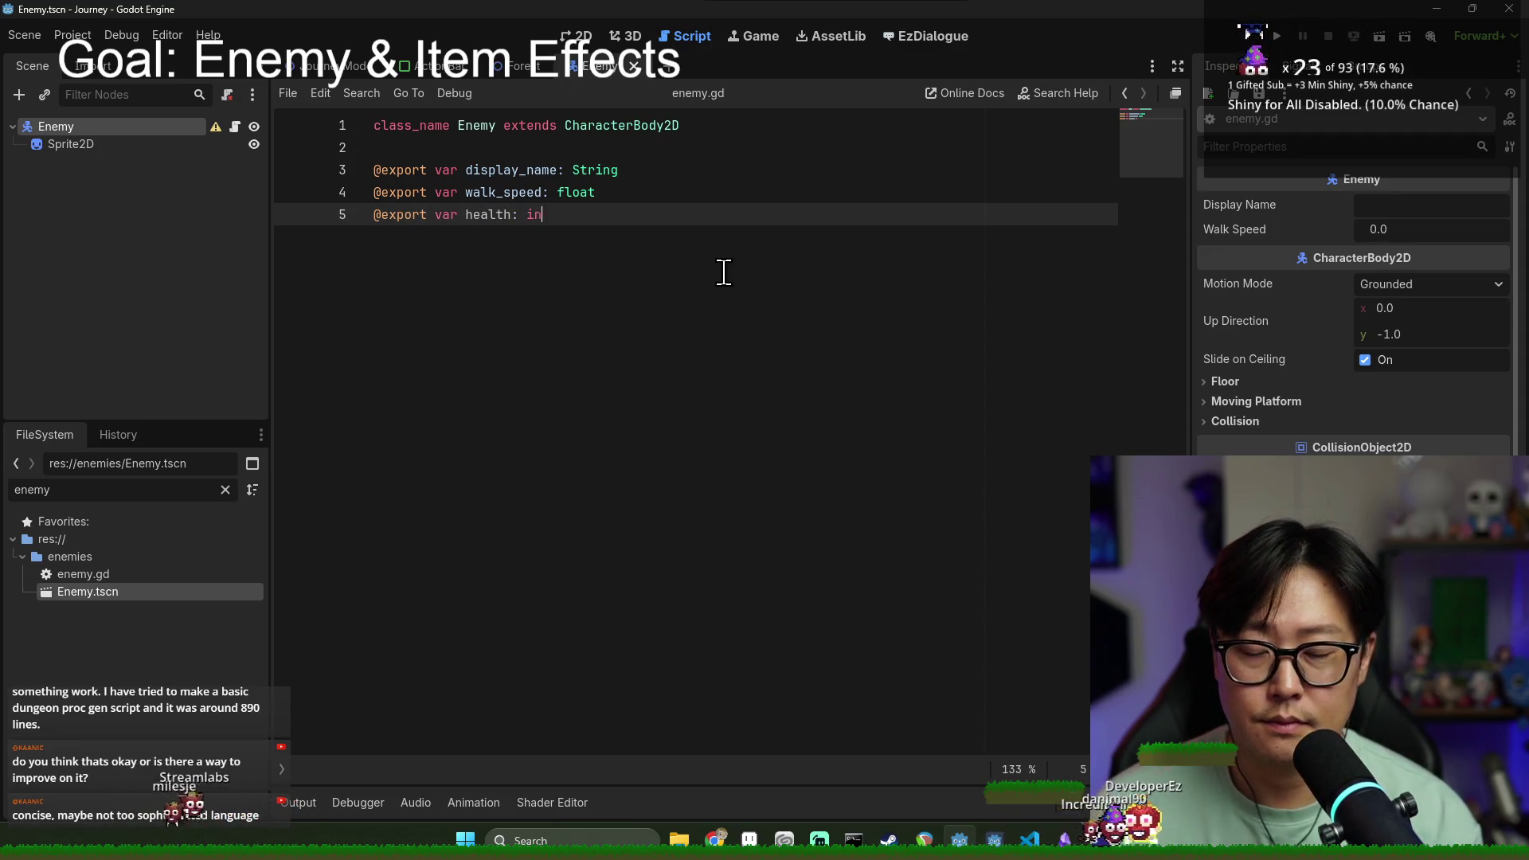
pyautogui.write('t')
pyautogui.press('Return')
pyautogui.press('Return')
pyautogui.press('Return')
pyautogui.press('Up')
pyautogui.hotkey('ctrl', 's')
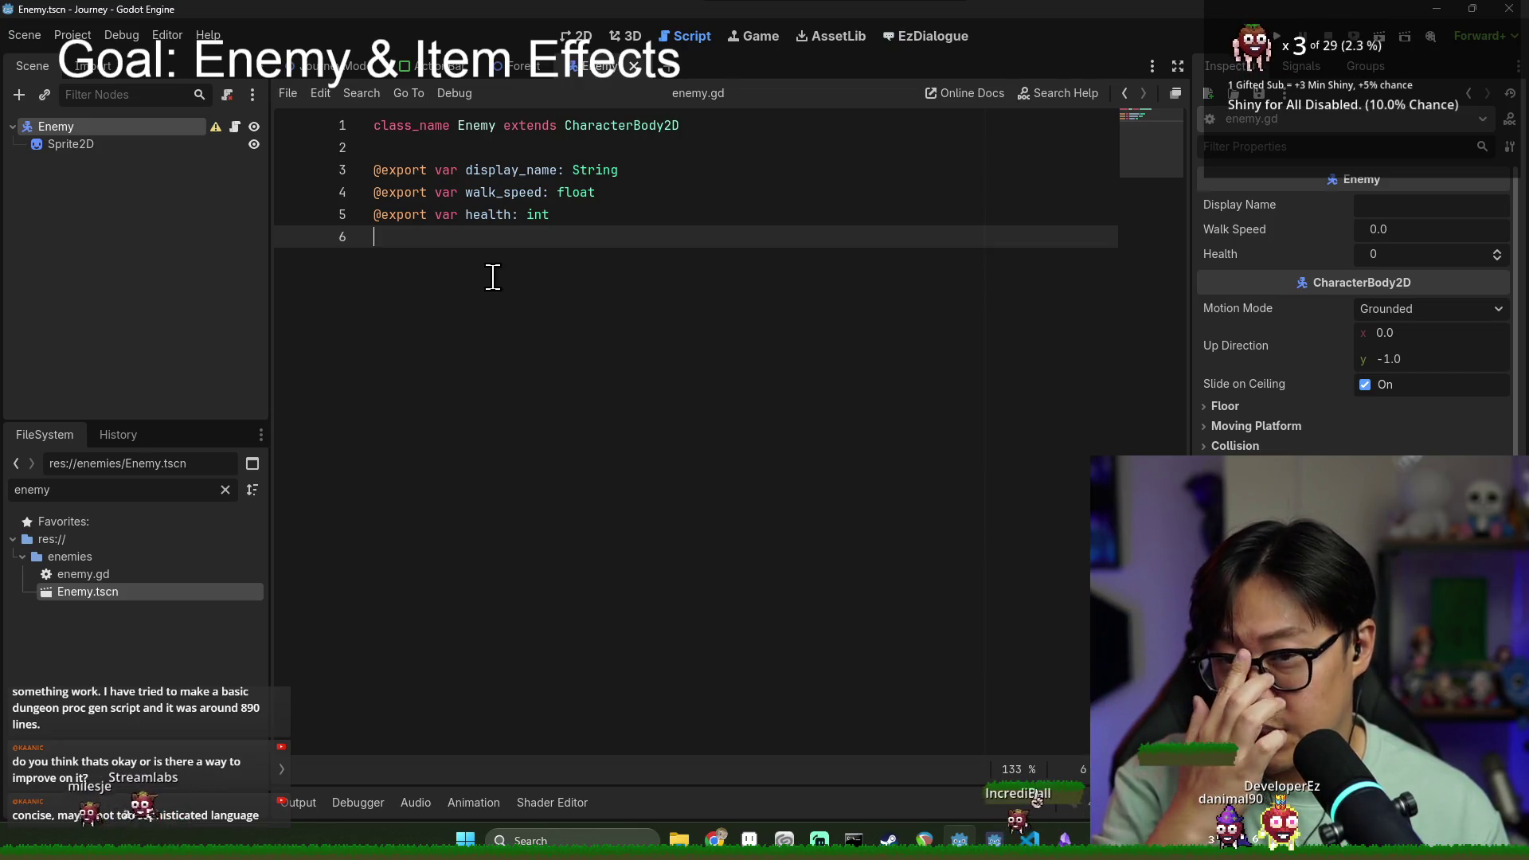
pyautogui.hotkey('ctrl', 's')
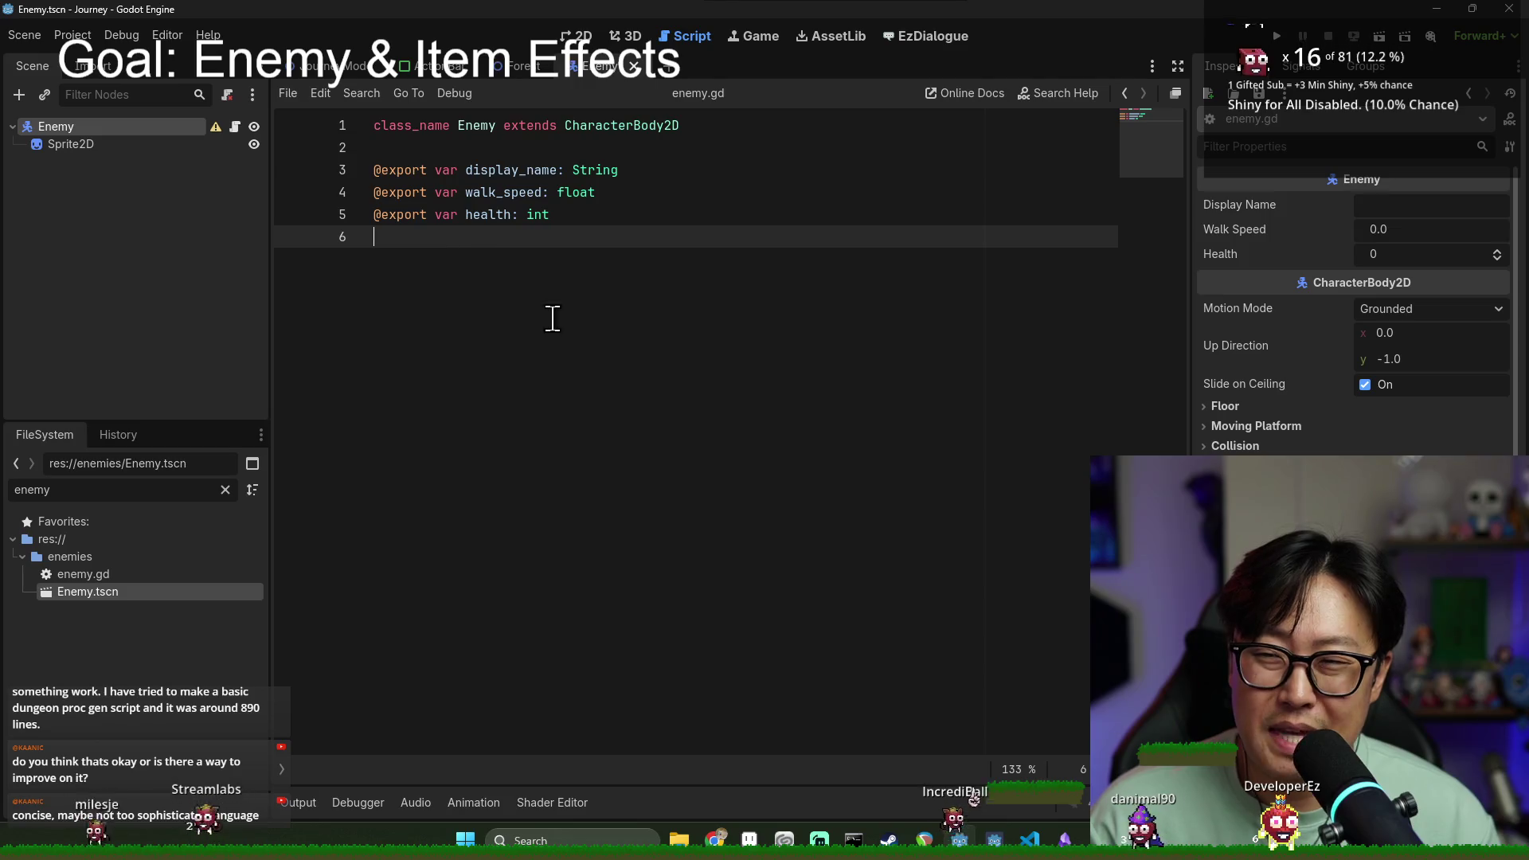
pyautogui.hotkey('ctrl', 's')
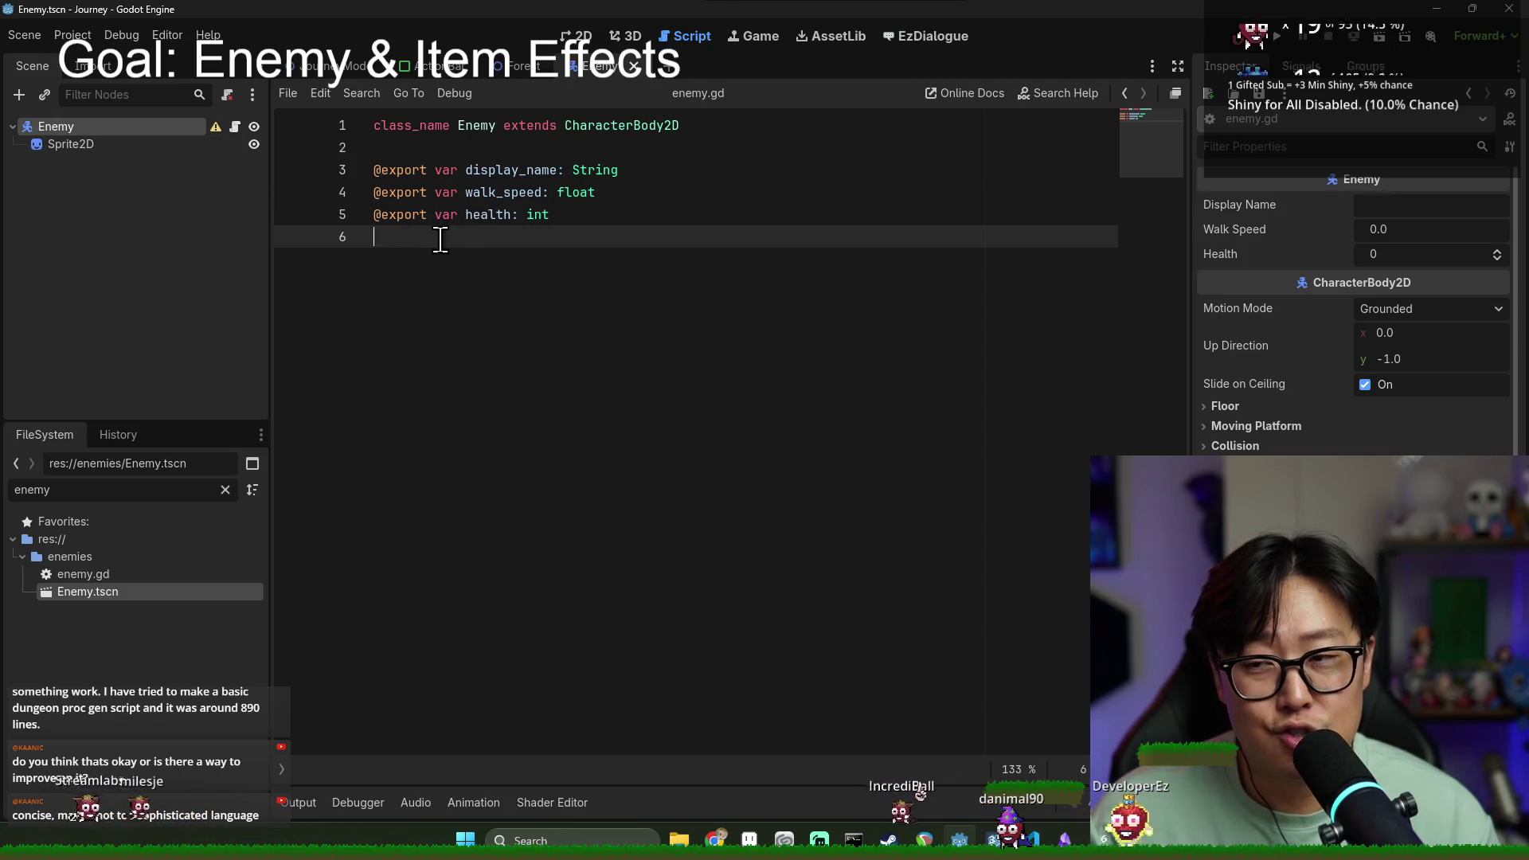
pyautogui.press('Return')
pyautogui.press('BackSpace')
pyautogui.write('@export var ')
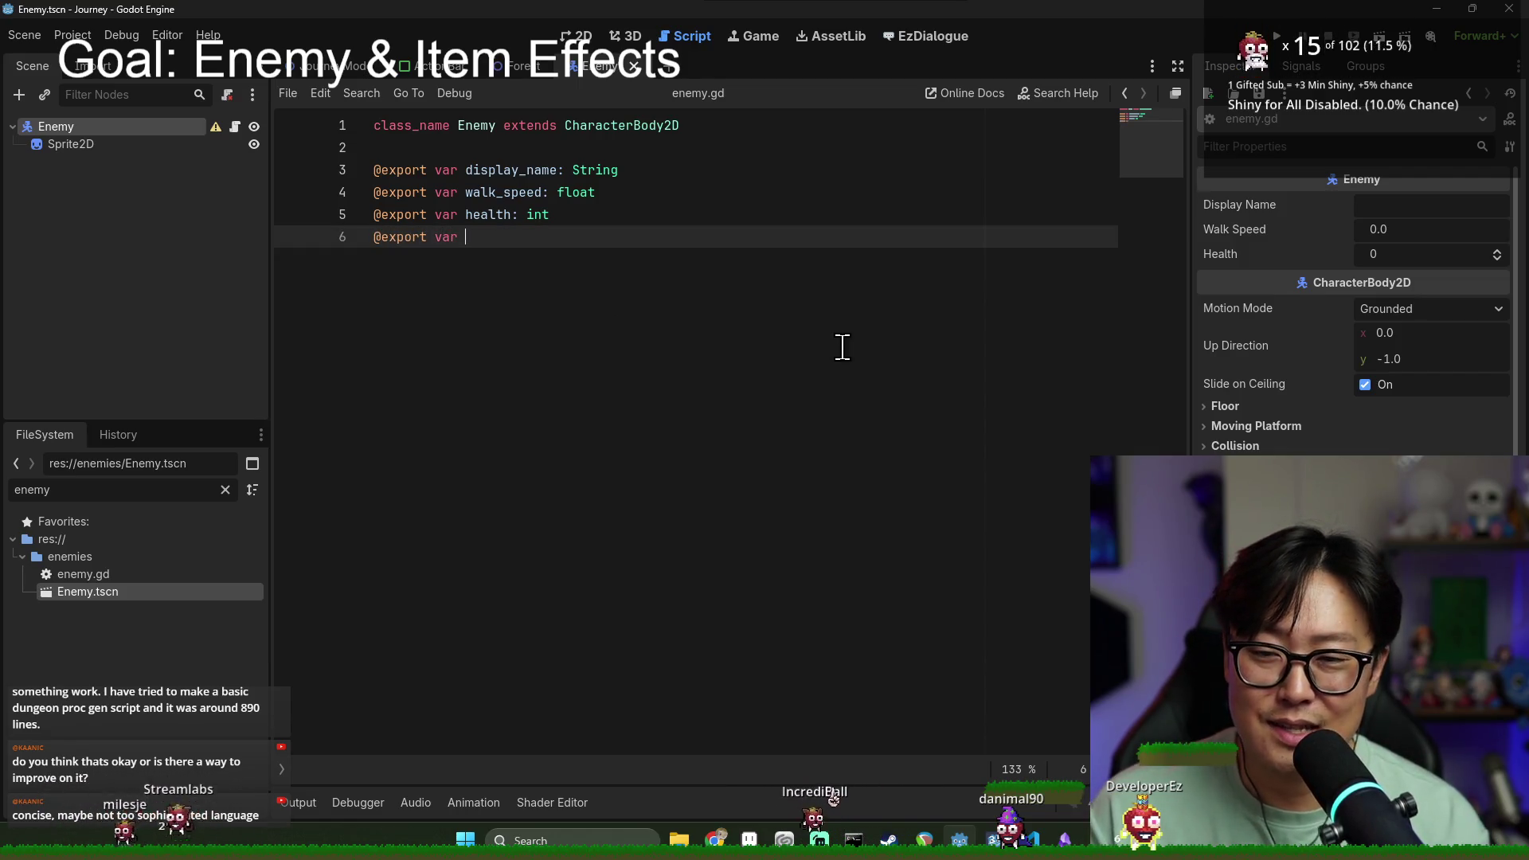
pyautogui.write('behavi')
# Add _on_update() calling beahvior_pattern.execute() below the exports, then select lines 6–9
pyautogui.write('_')
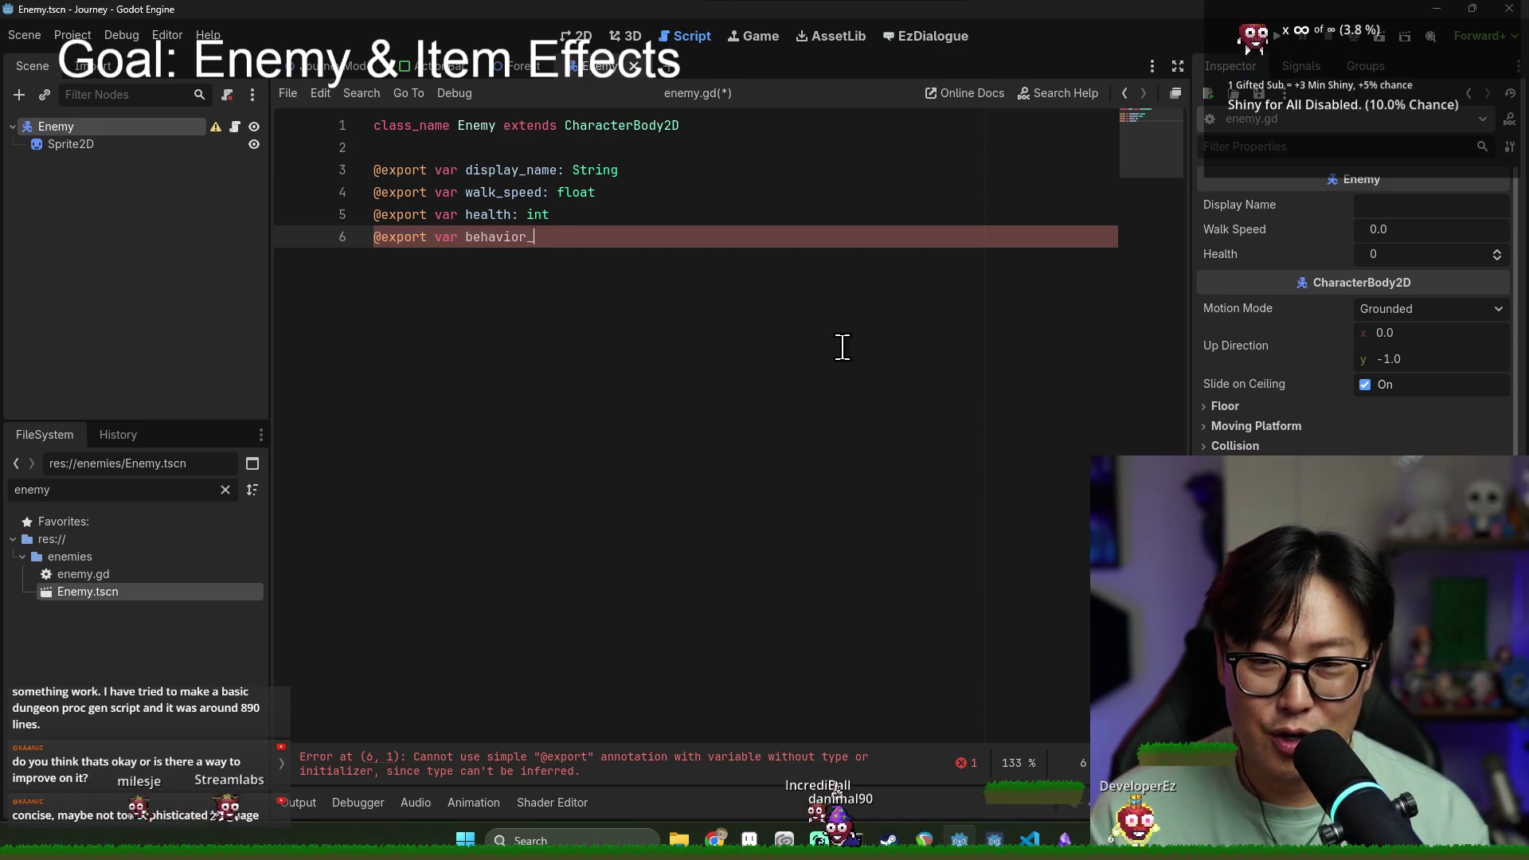
pyautogui.write('er: BehaviorPattern')
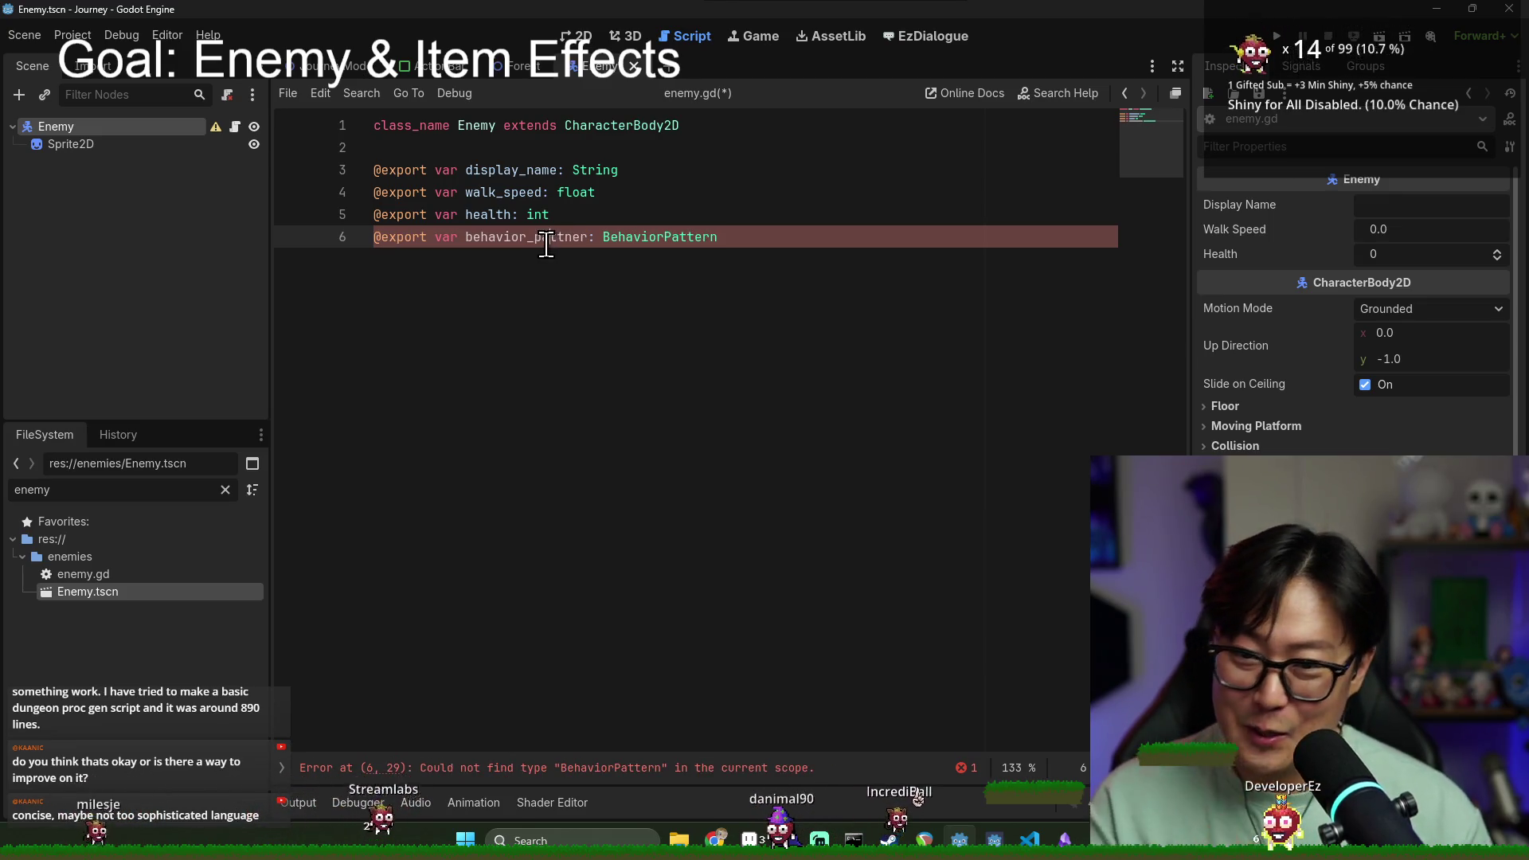
pyautogui.press('Return')
pyautogui.press('Return')
pyautogui.write('func _o')
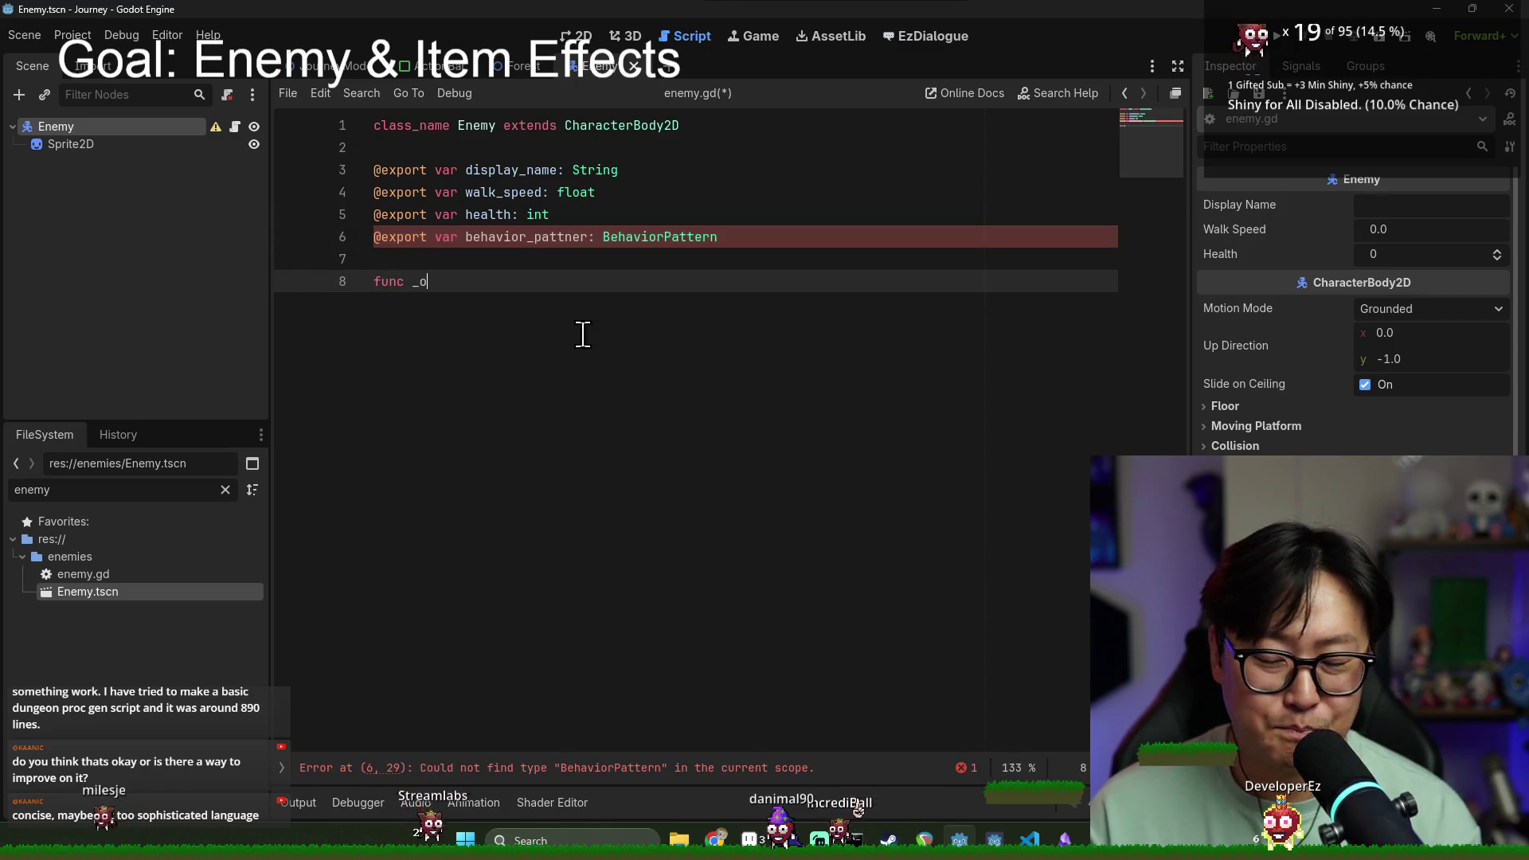
pyautogui.write('n_update():')
pyautogui.press('Return')
pyautogui.write('beahvior_pattern.')
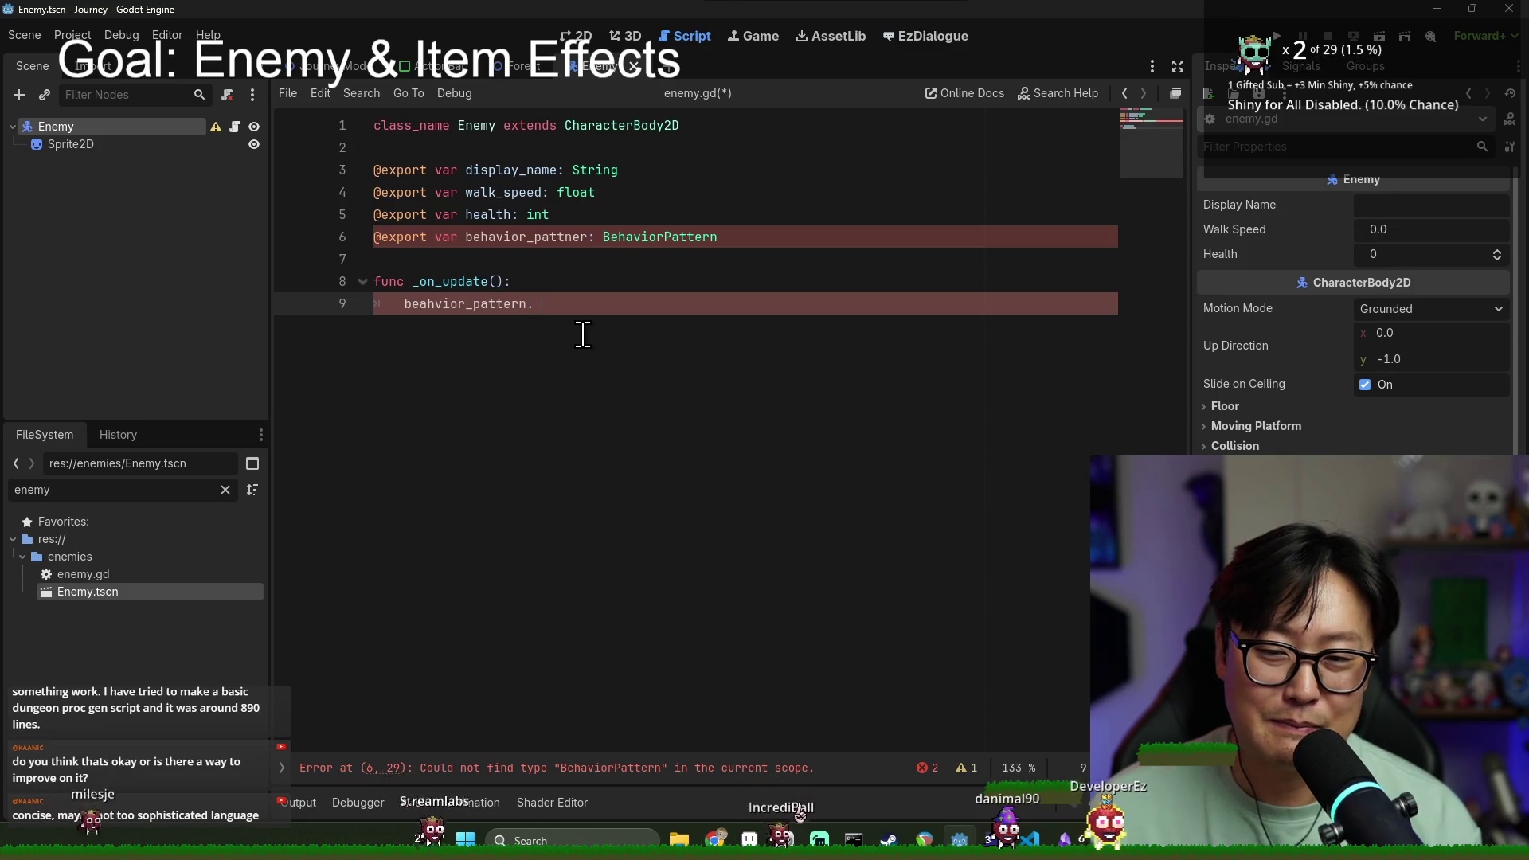
pyautogui.press('BackSpace')
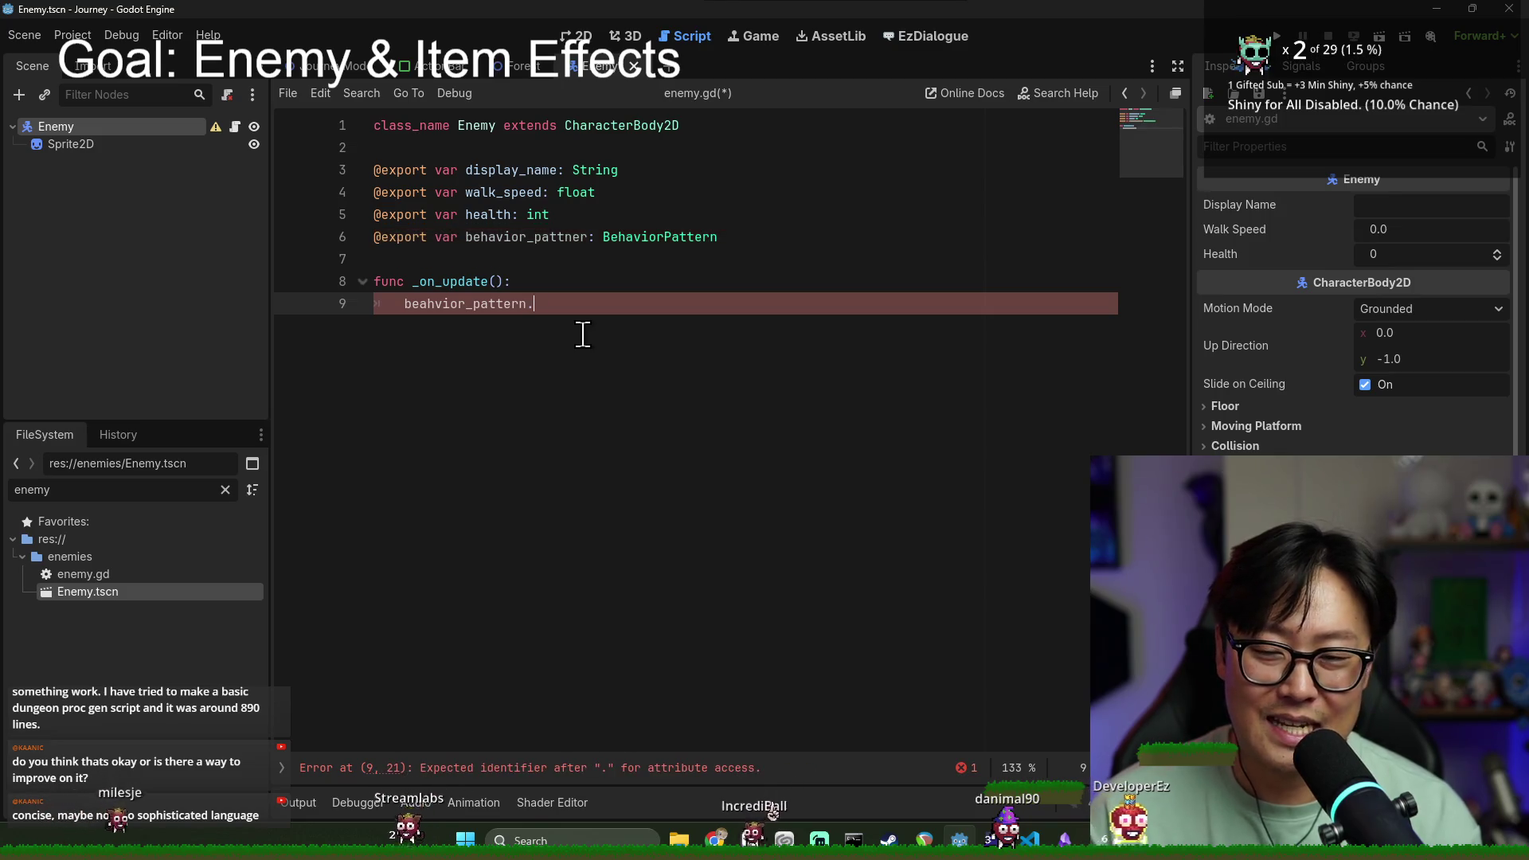
pyautogui.write('cute()')
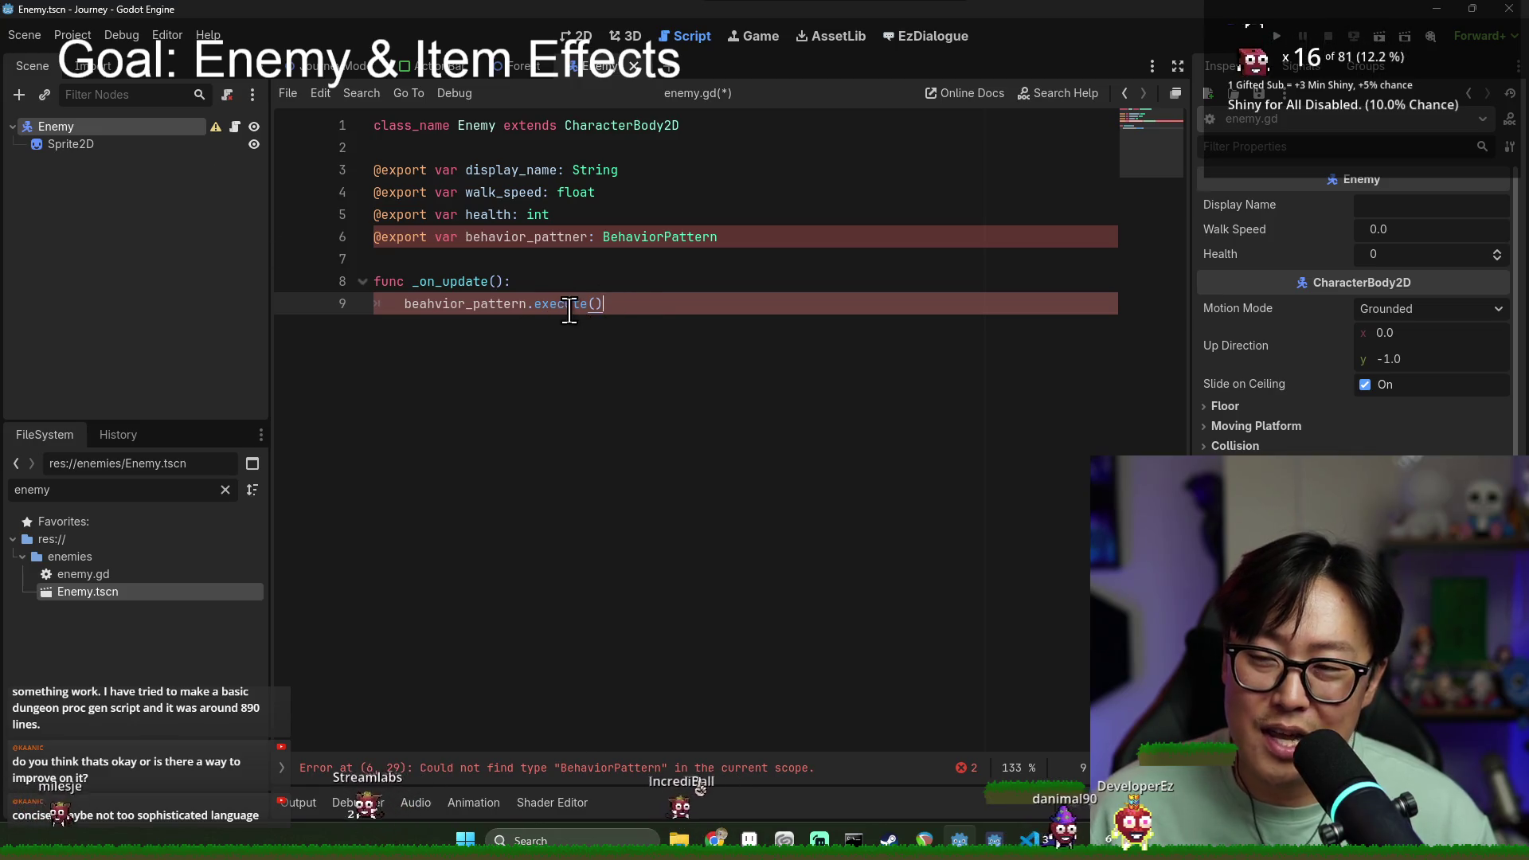
pyautogui.moveTo(680, 341)
pyautogui.mouseDown()
pyautogui.moveTo(376, 281)
pyautogui.moveTo(331, 231)
pyautogui.mouseUp()
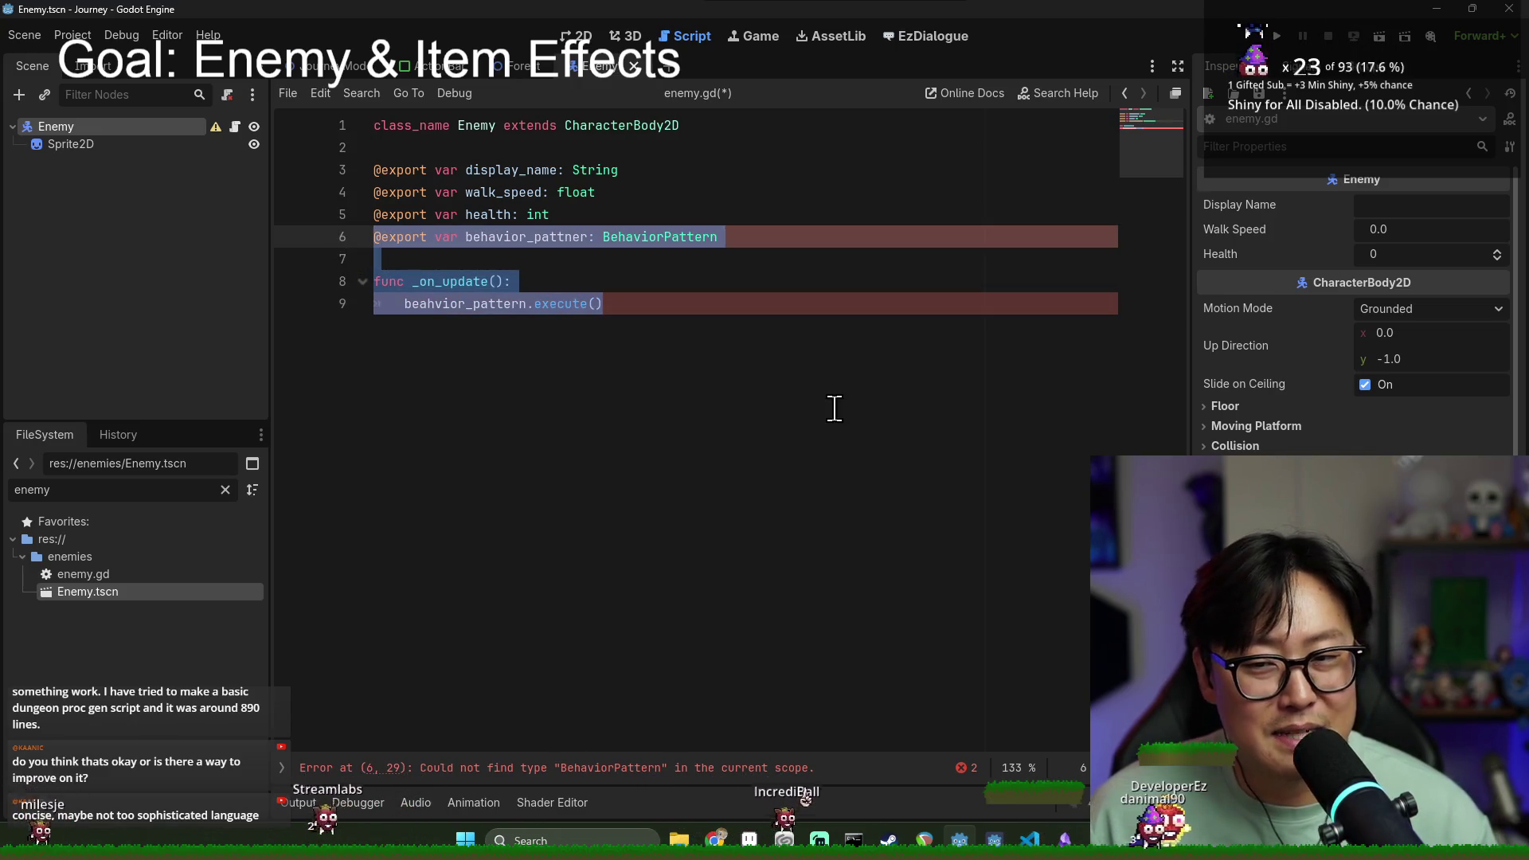
pyautogui.write('=')
pyautogui.press('BackSpace')
pyautogui.press('Return')
pyautogui.press('Return')
pyautogui.write('@')
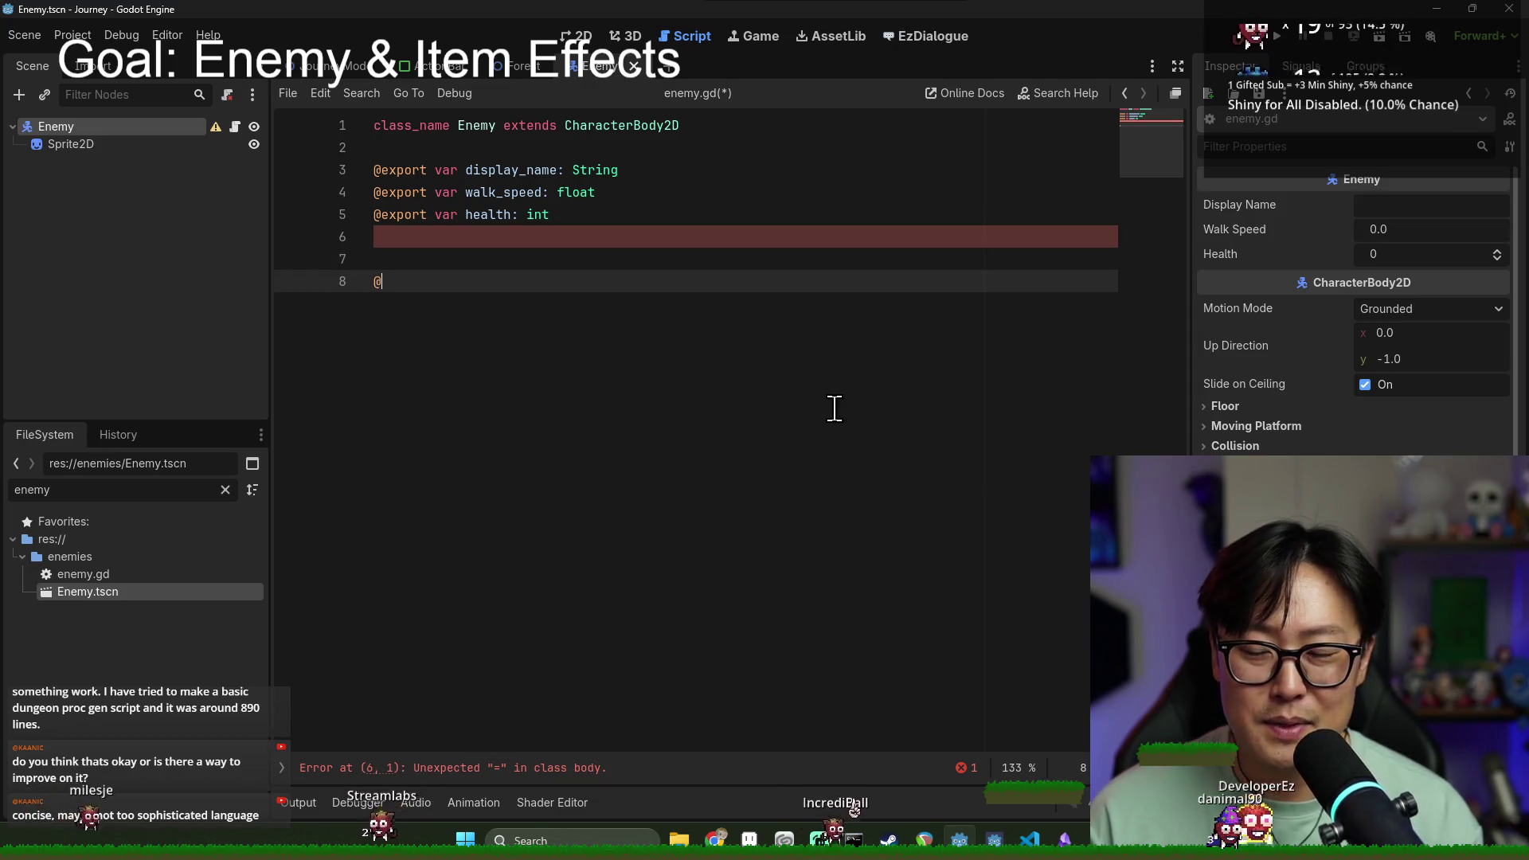
pyautogui.write('abstract ')
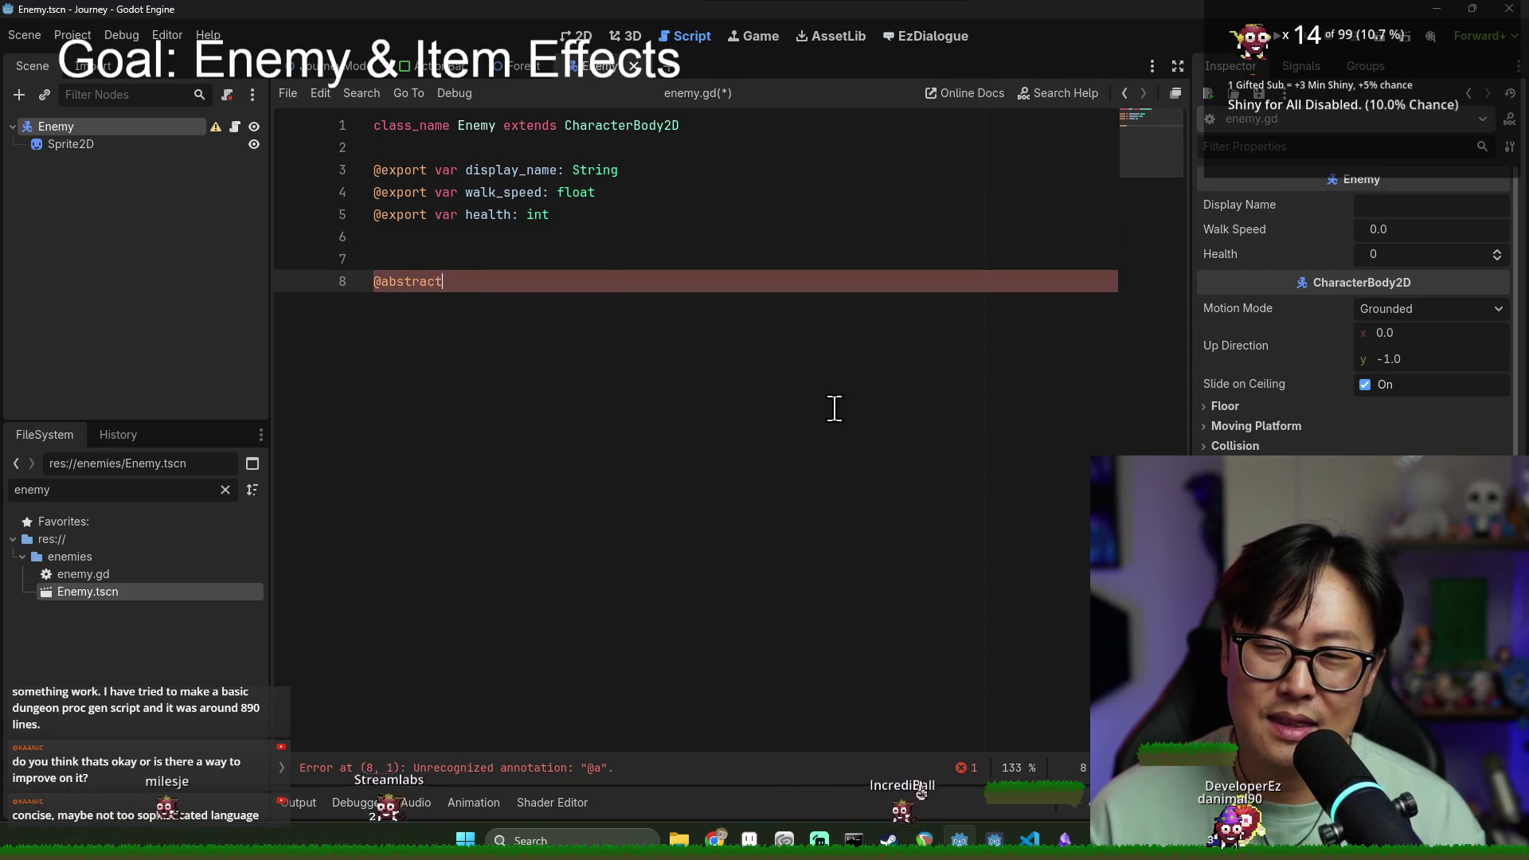
pyautogui.write('_on')
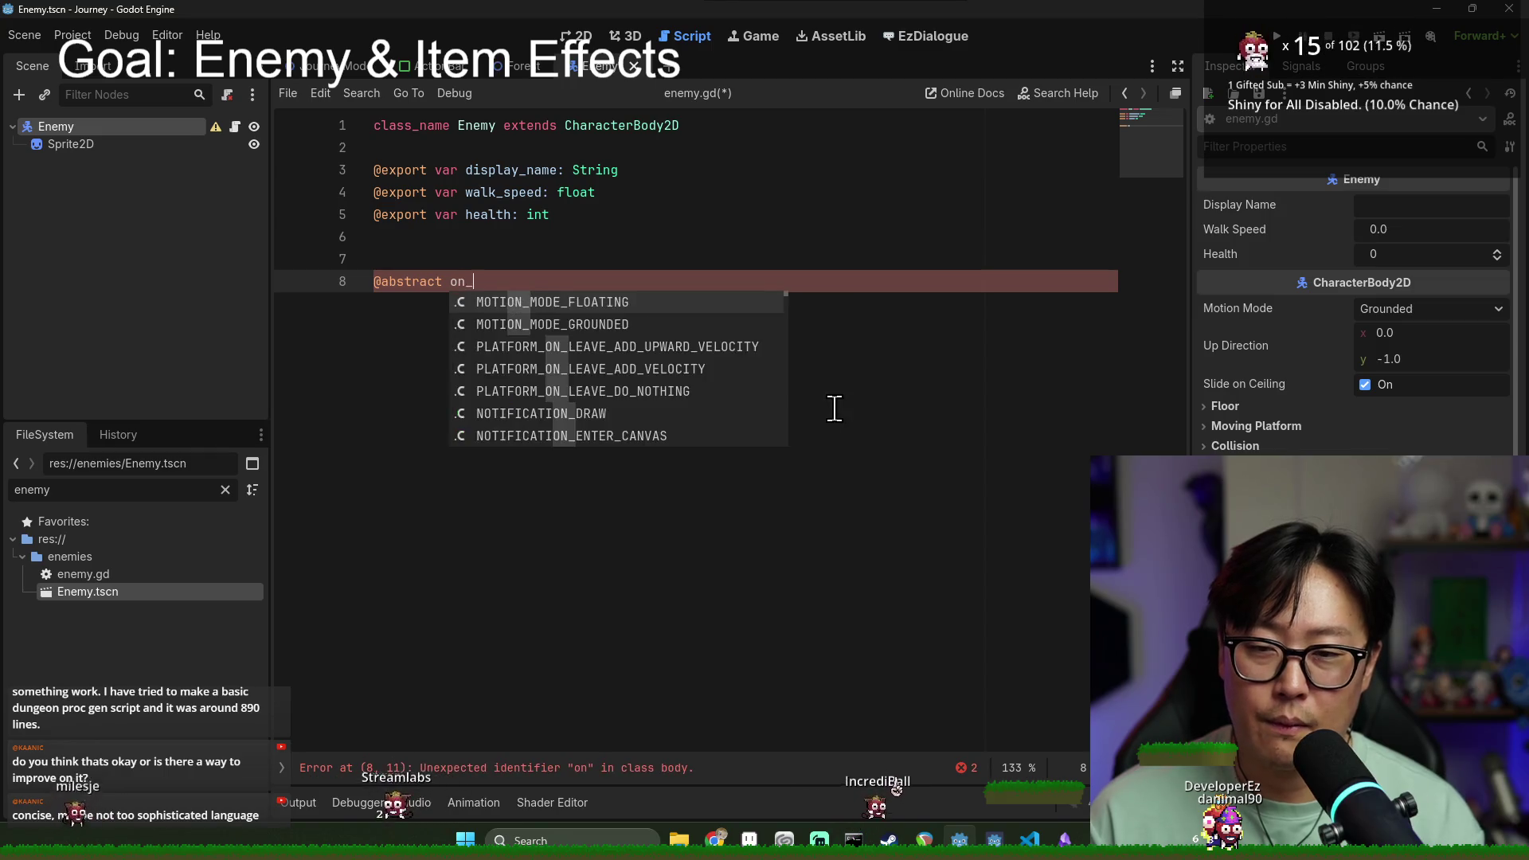
pyautogui.write('_update(')
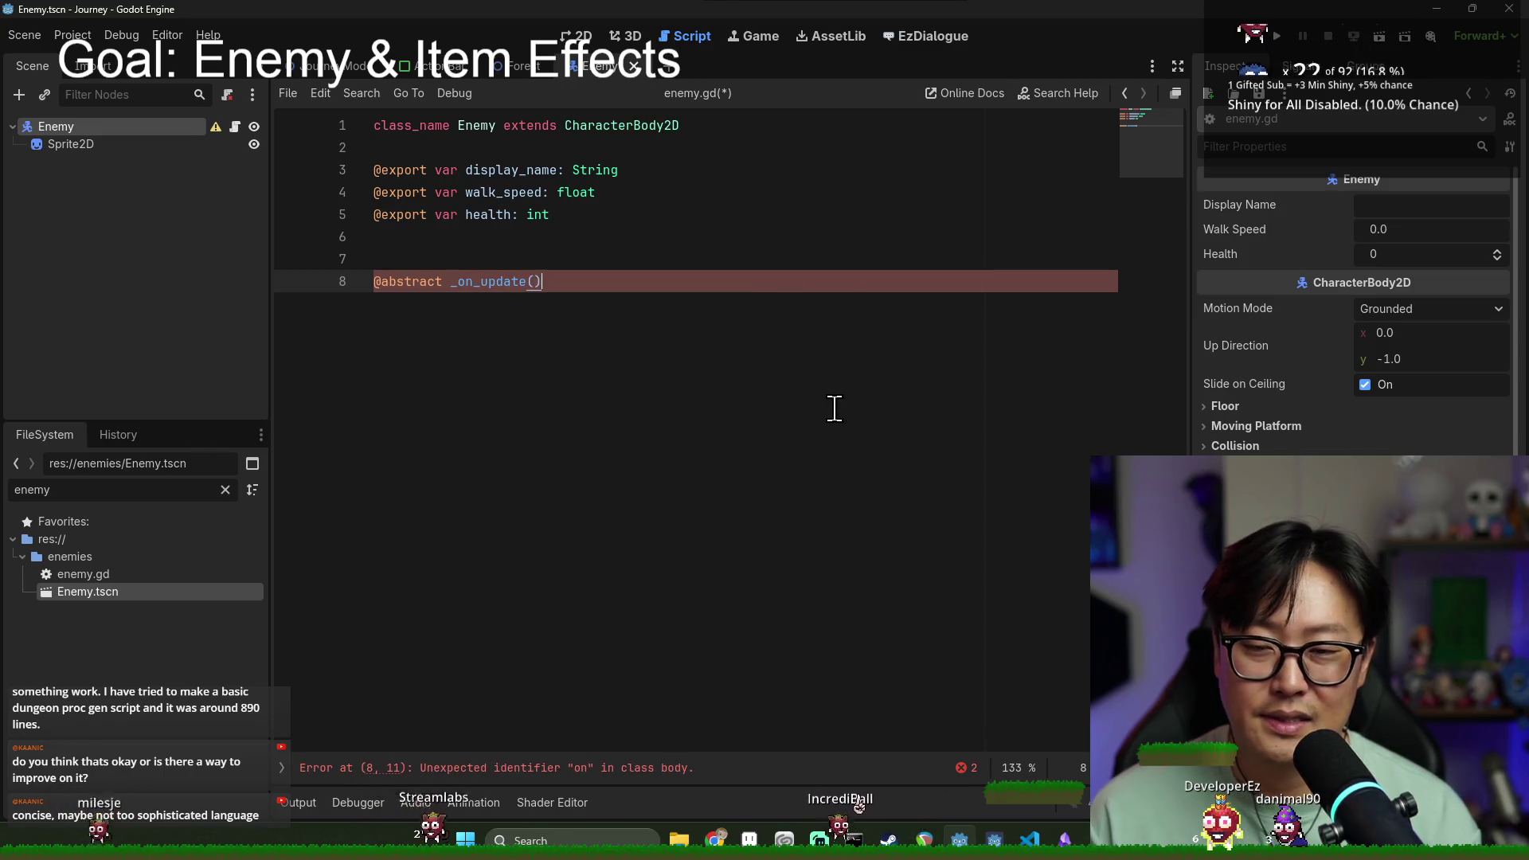
pyautogui.press('Return')
pyautogui.press('Tab')
pyautogui.write('pass')
pyautogui.hotkey('ctrl', 's')
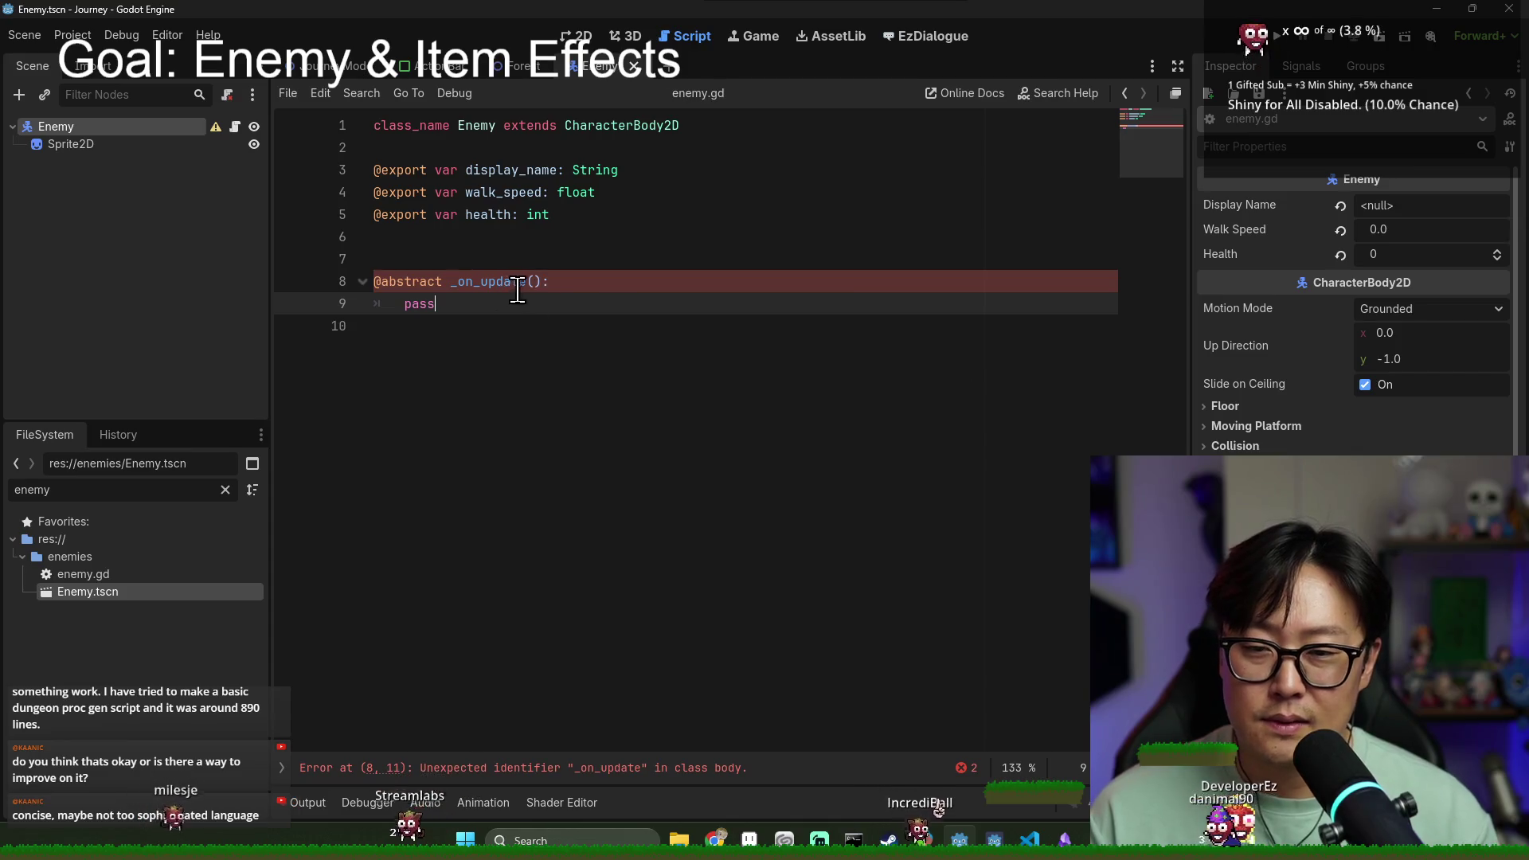
pyautogui.click(536, 281)
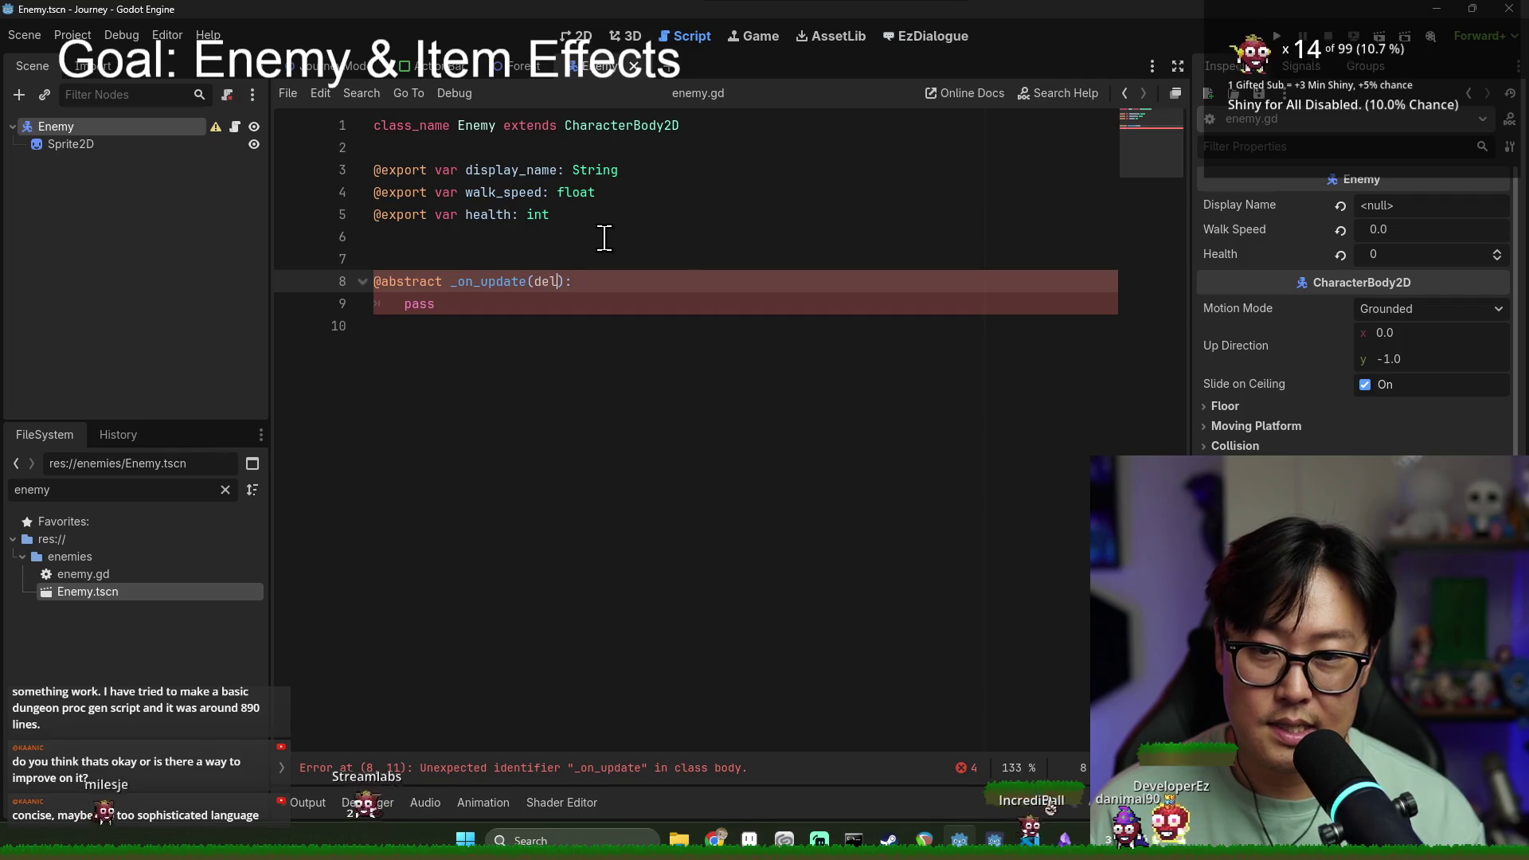
pyautogui.click(431, 305)
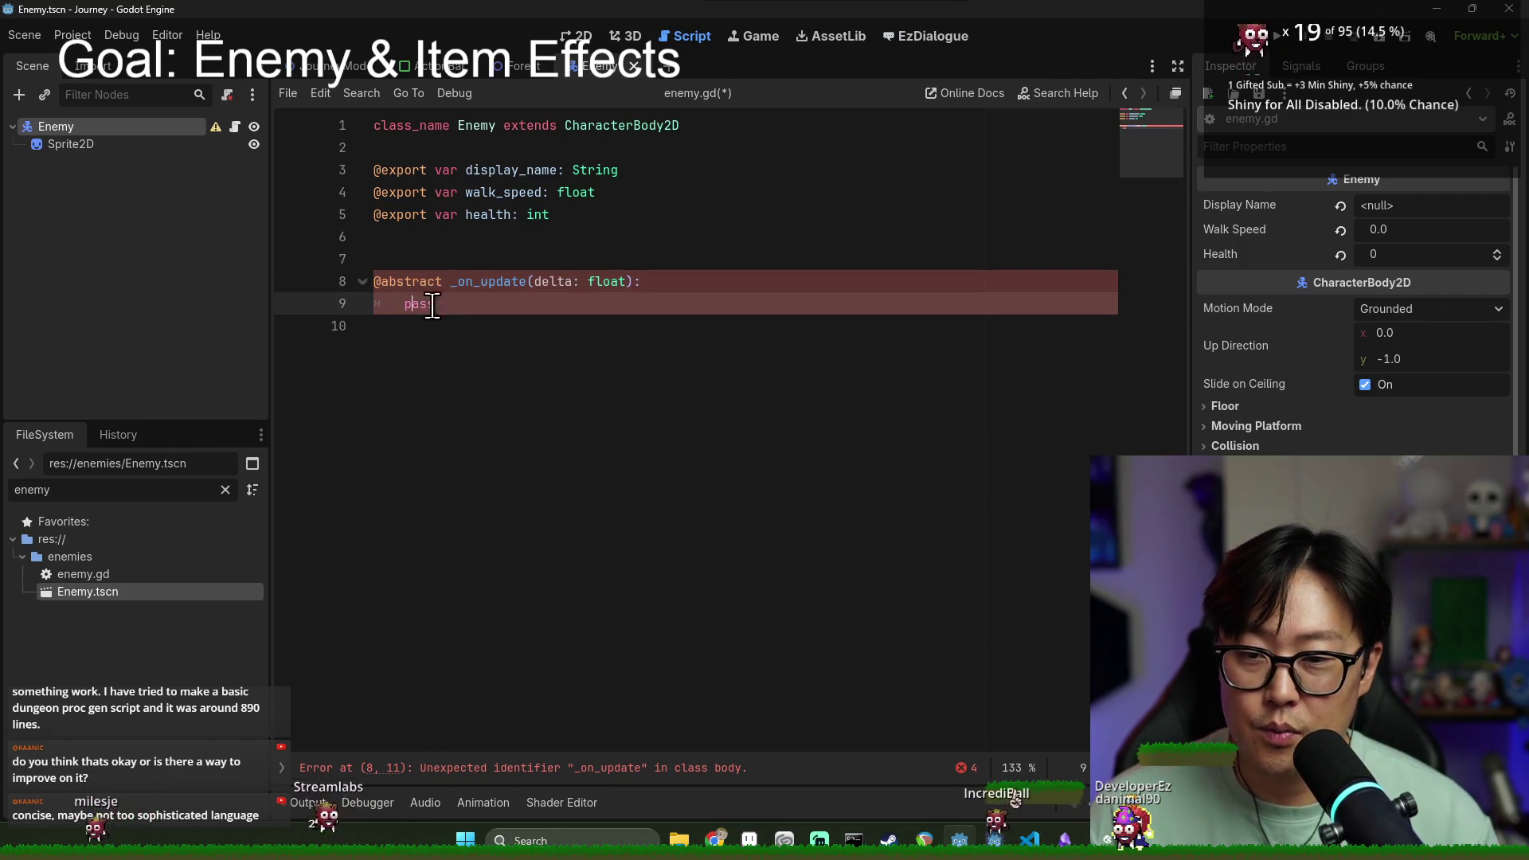
pyautogui.press('BackSpace')
pyautogui.press('BackSpace')
pyautogui.press('BackSpace')
pyautogui.press('Return')
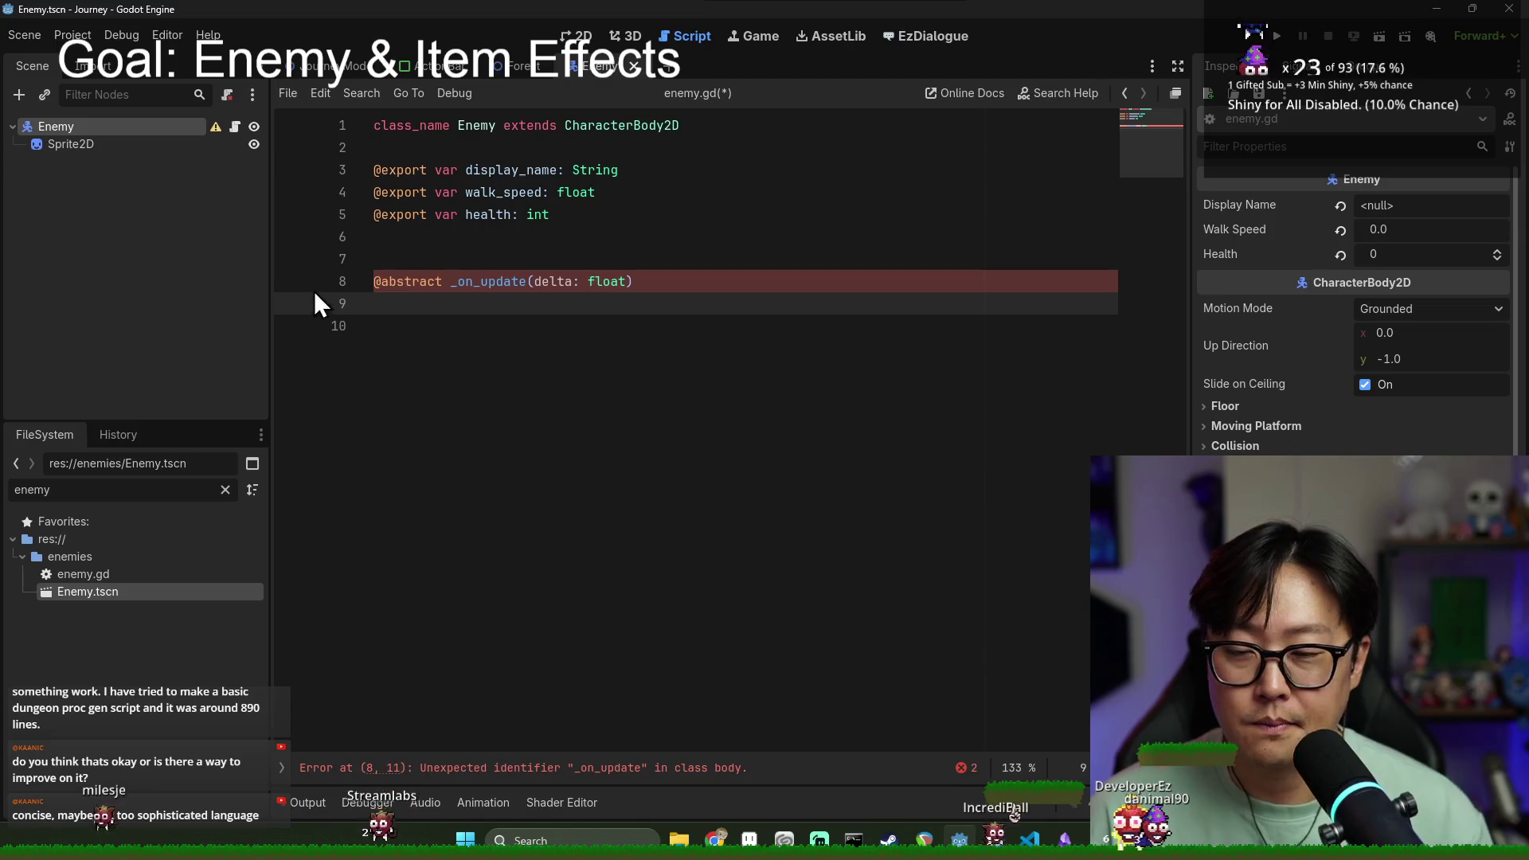
pyautogui.press('Return')
pyautogui.write('@abstract ')
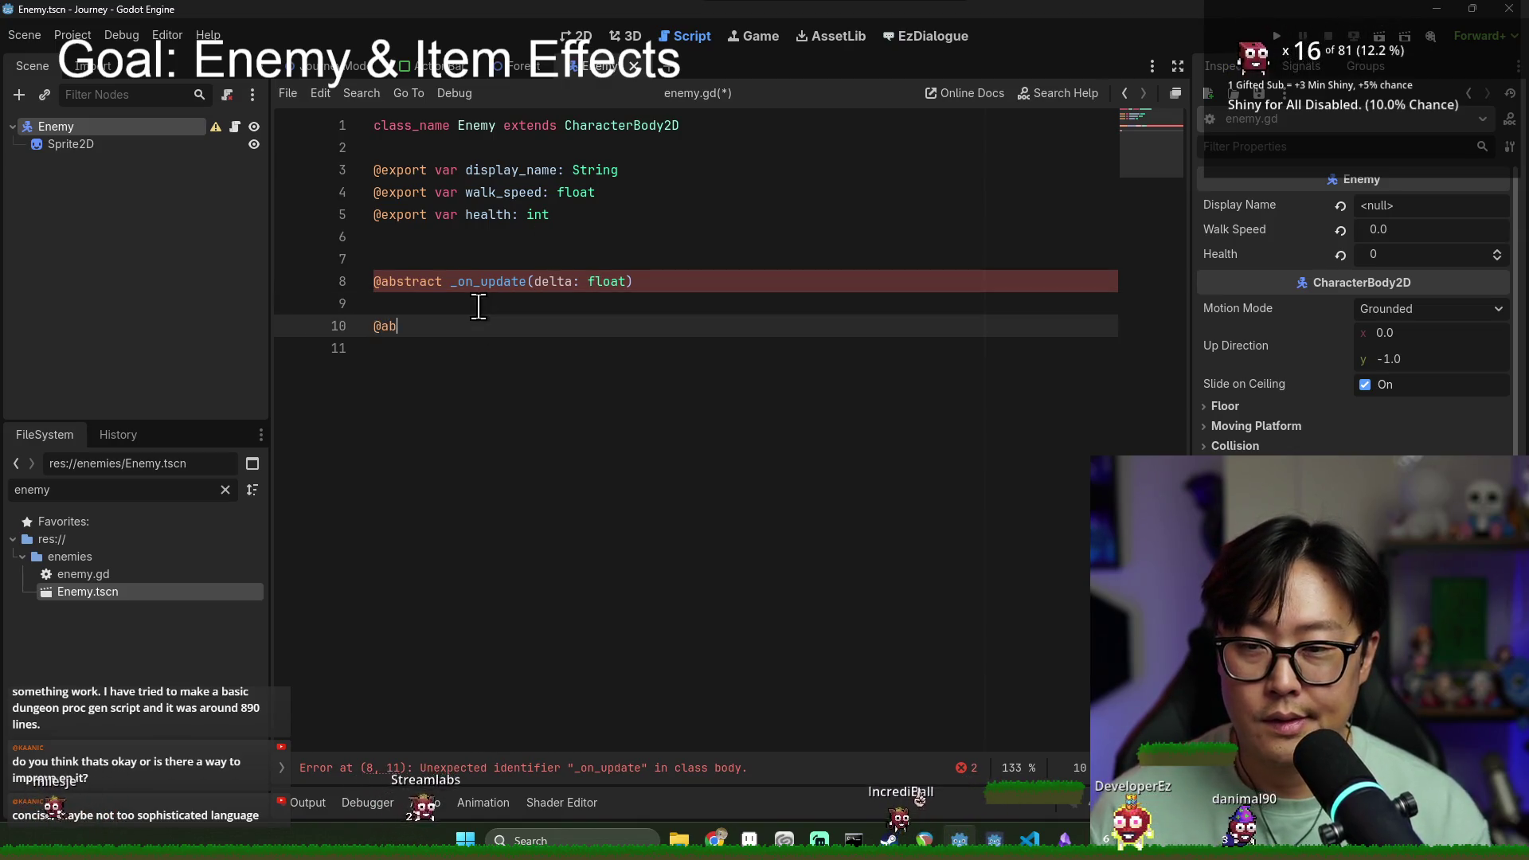
pyautogui.write('_')
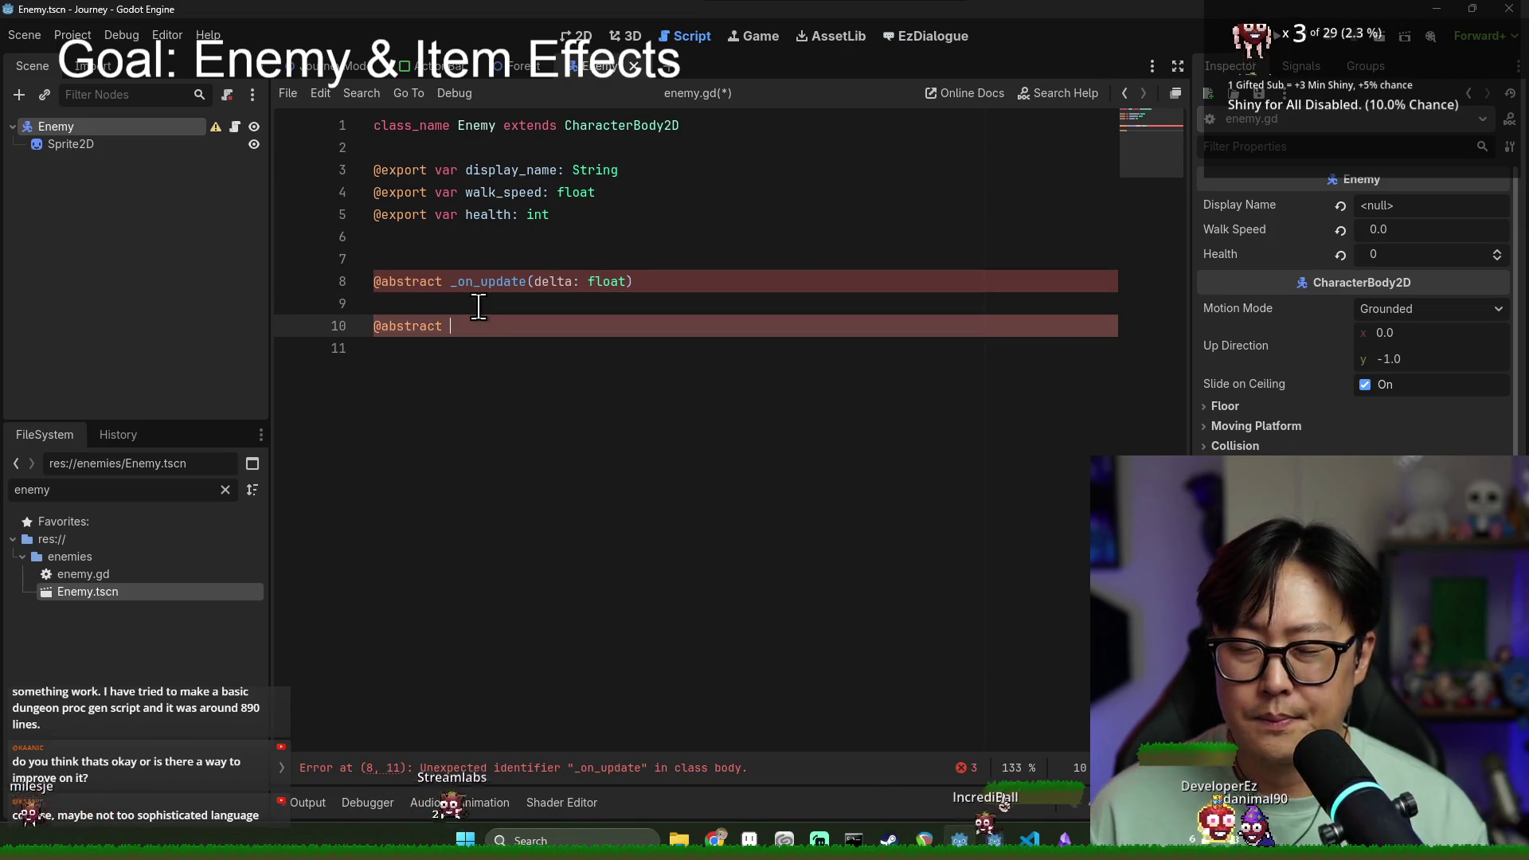
pyautogui.write('on_player')
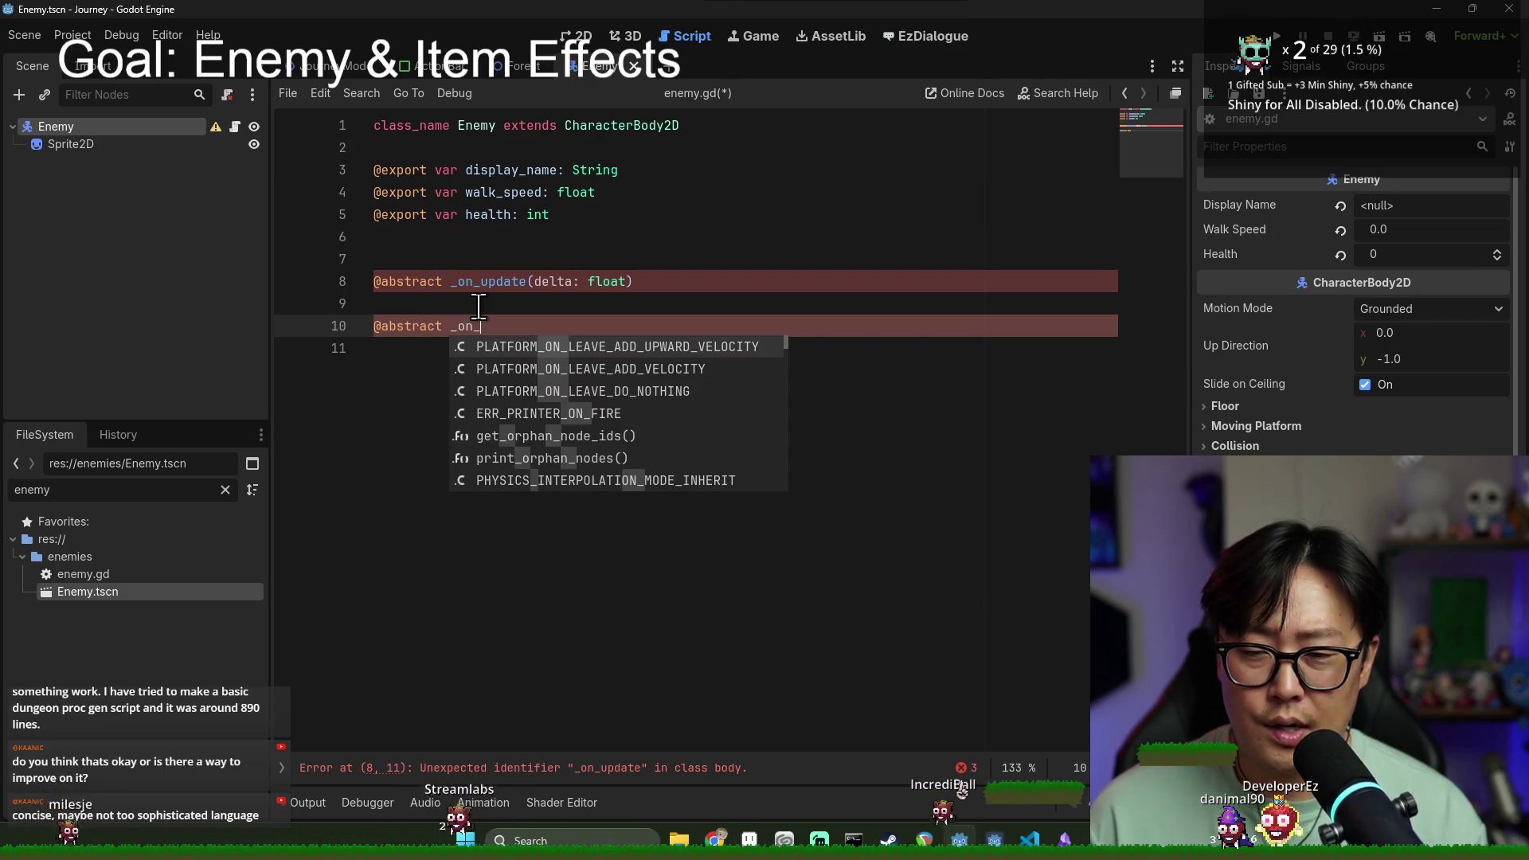
pyautogui.write('_collision(detl')
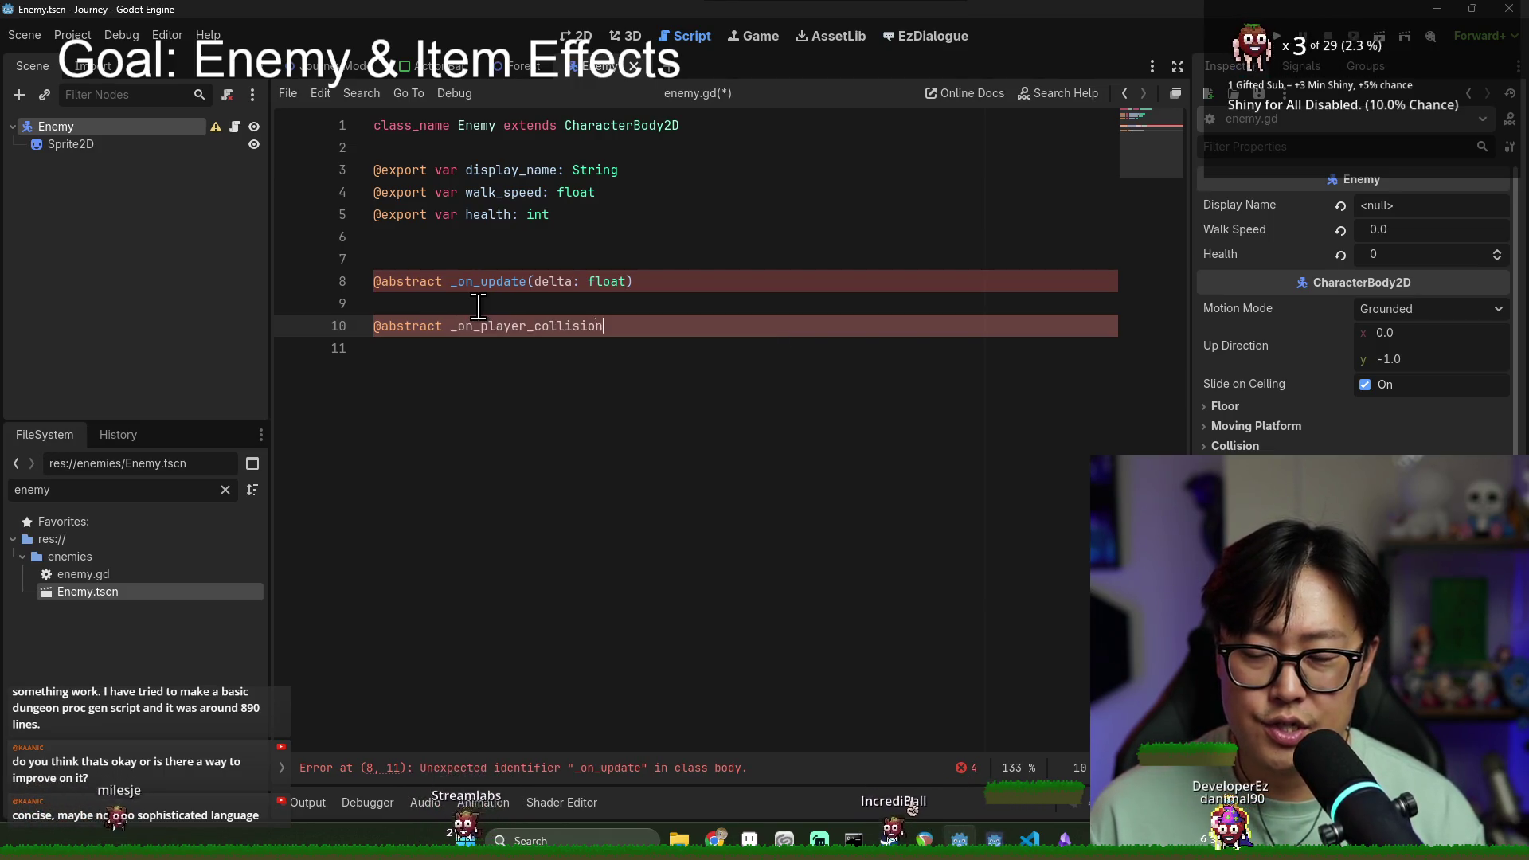
pyautogui.press('BackSpace')
pyautogui.press('BackSpace')
pyautogui.press('BackSpace')
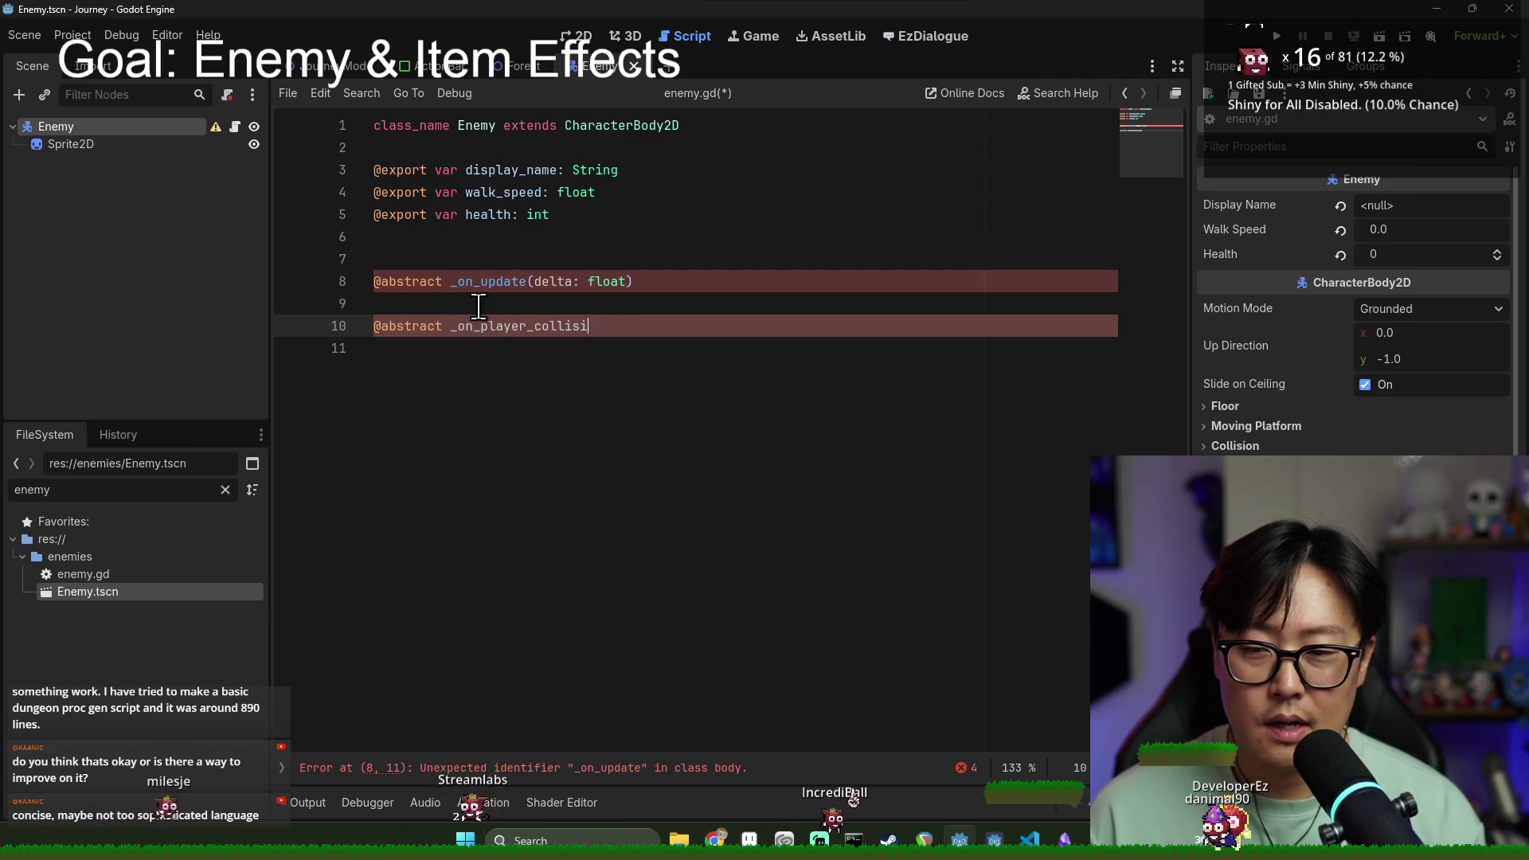
pyautogui.hotkey('ctrl', 'z')
pyautogui.press('BackSpace')
pyautogui.press('BackSpace')
pyautogui.write('lta: float')
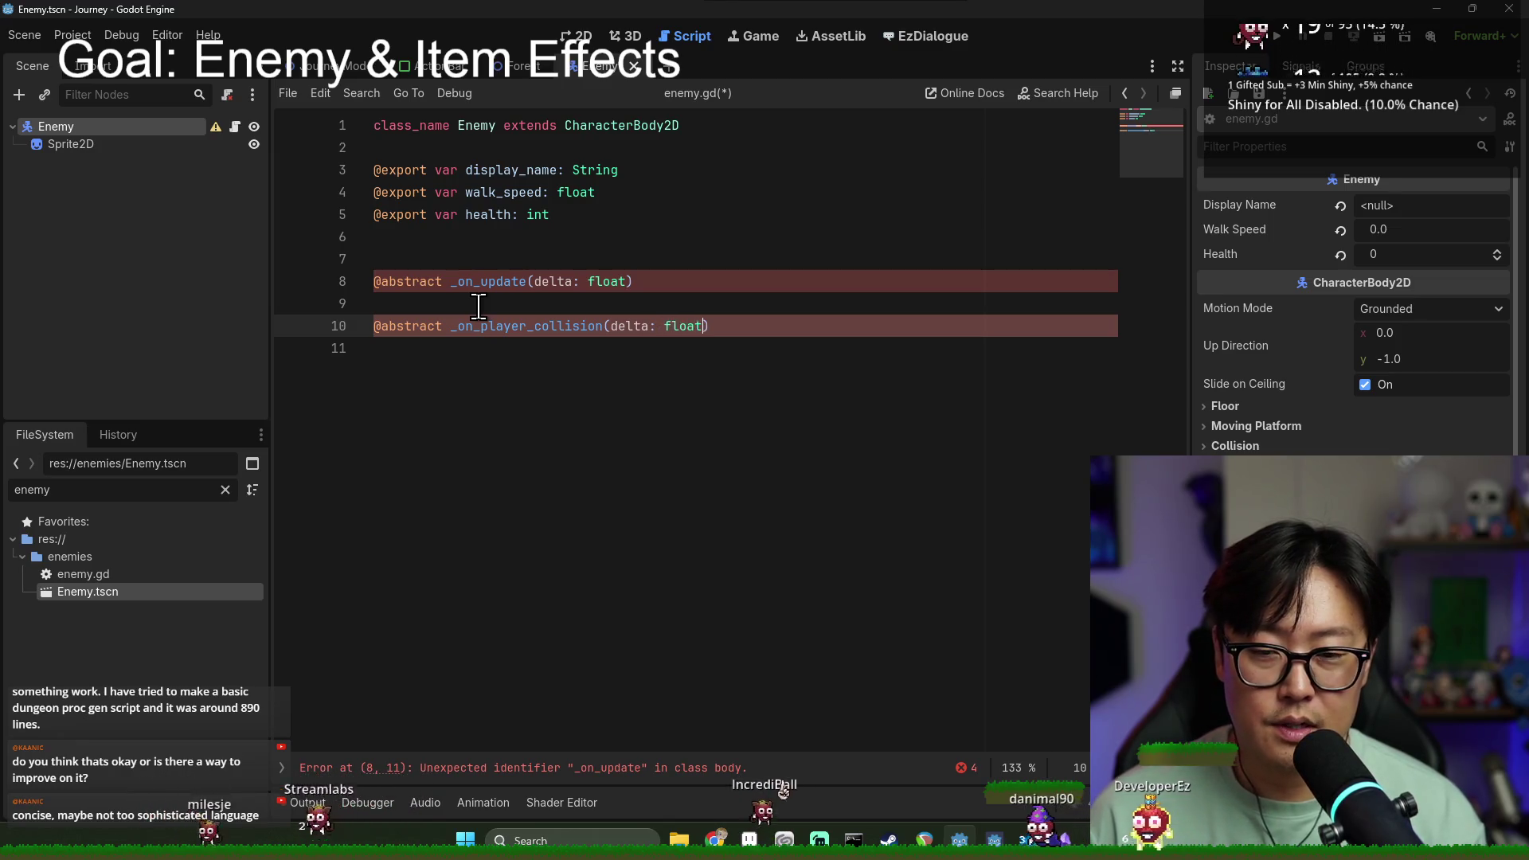
pyautogui.hotkey('ctrl', 'z')
pyautogui.press('BackSpace')
pyautogui.press('BackSpace')
pyautogui.press('BackSpace')
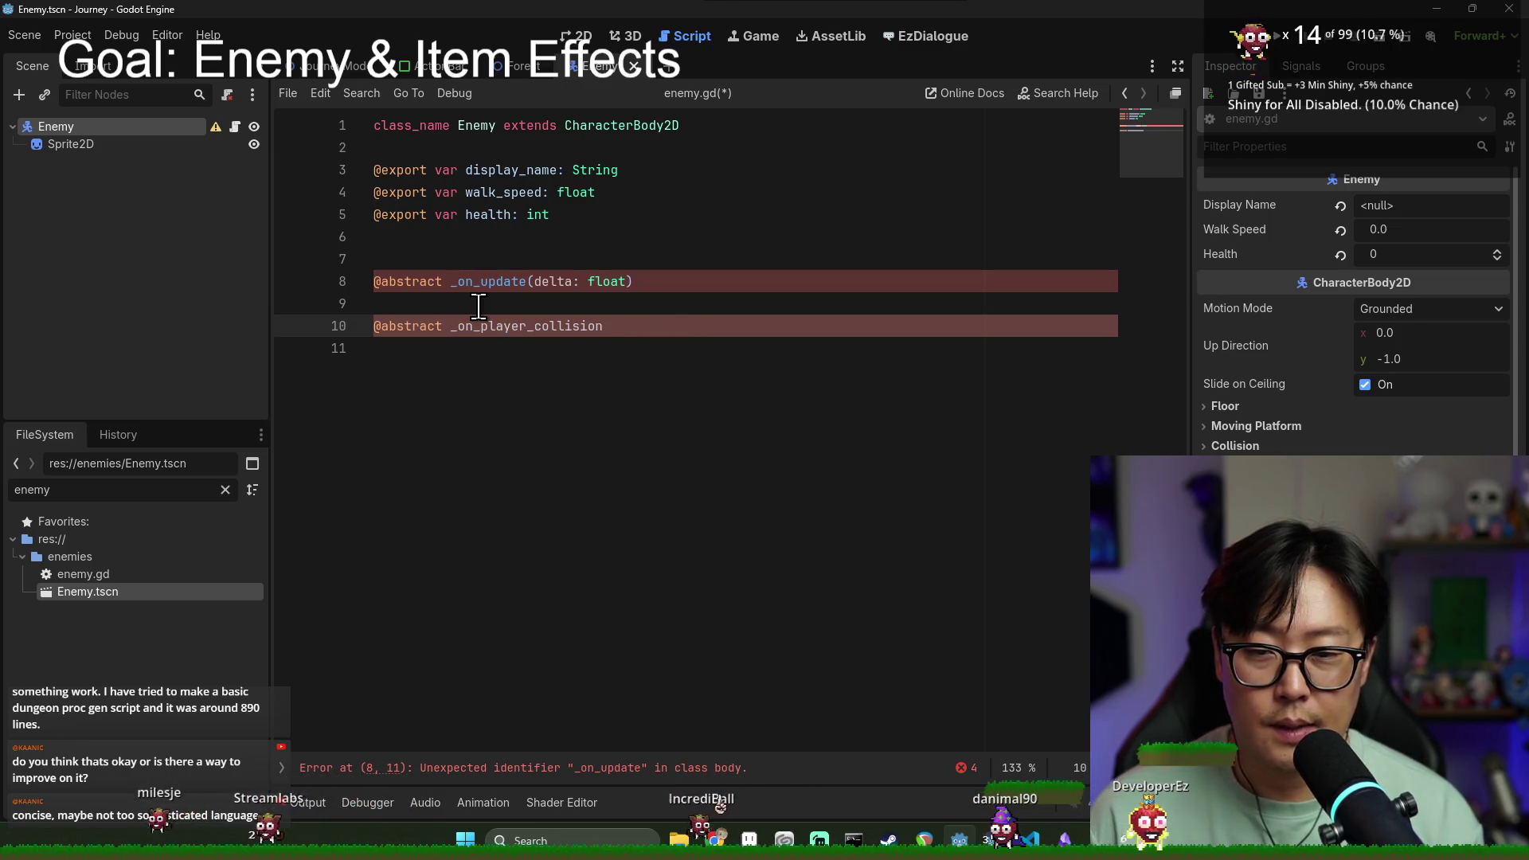
pyautogui.press('End')
pyautogui.write(':')
pyautogui.press('Return')
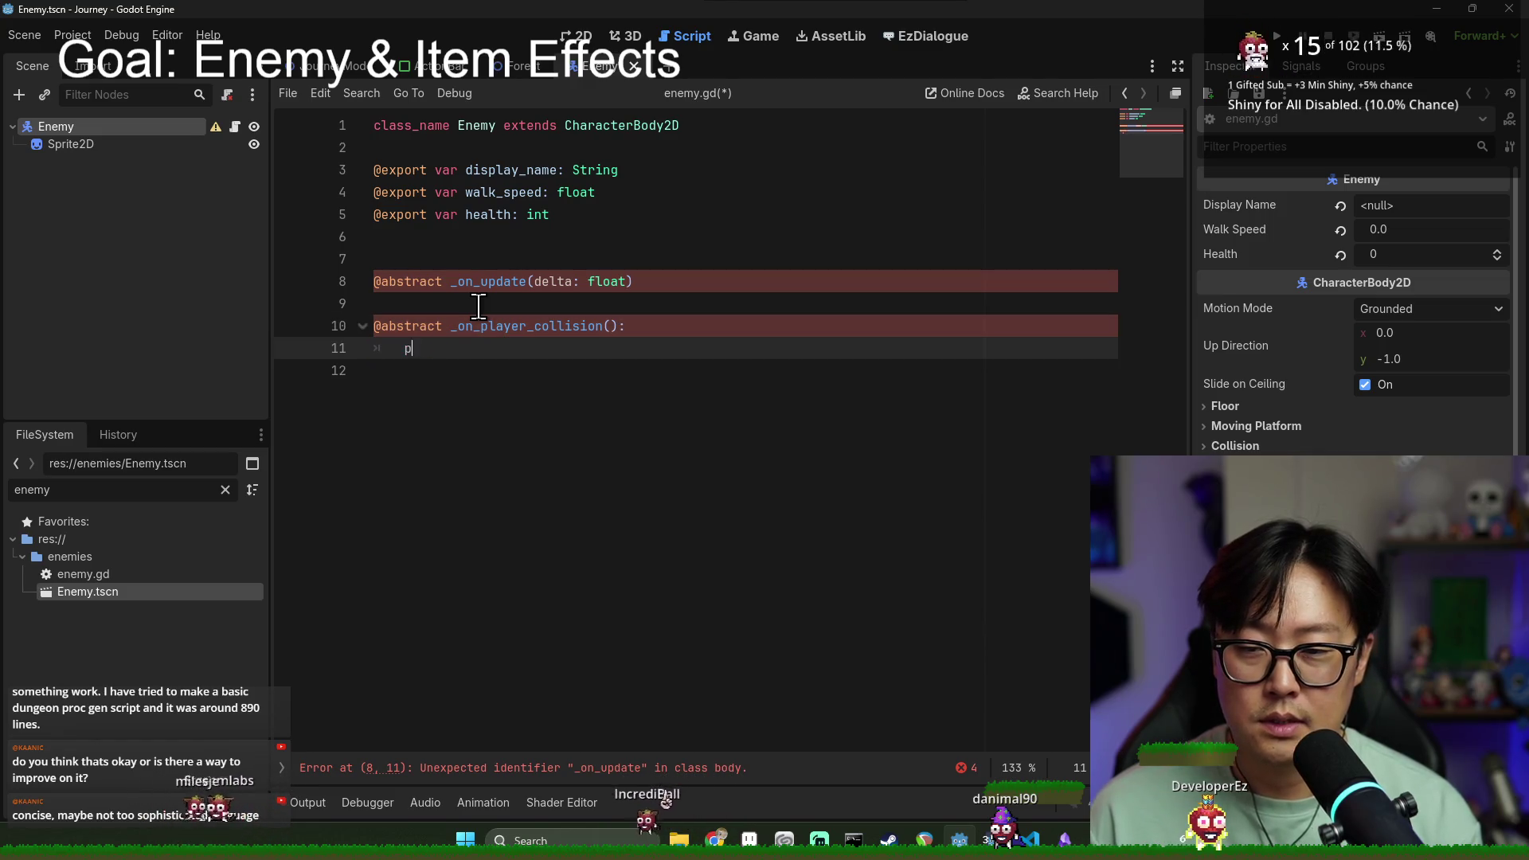
pyautogui.press('BackSpace')
pyautogui.press('BackSpace')
# Delete the blank line between the two abstract declarations and save the script
pyautogui.click(478, 306)
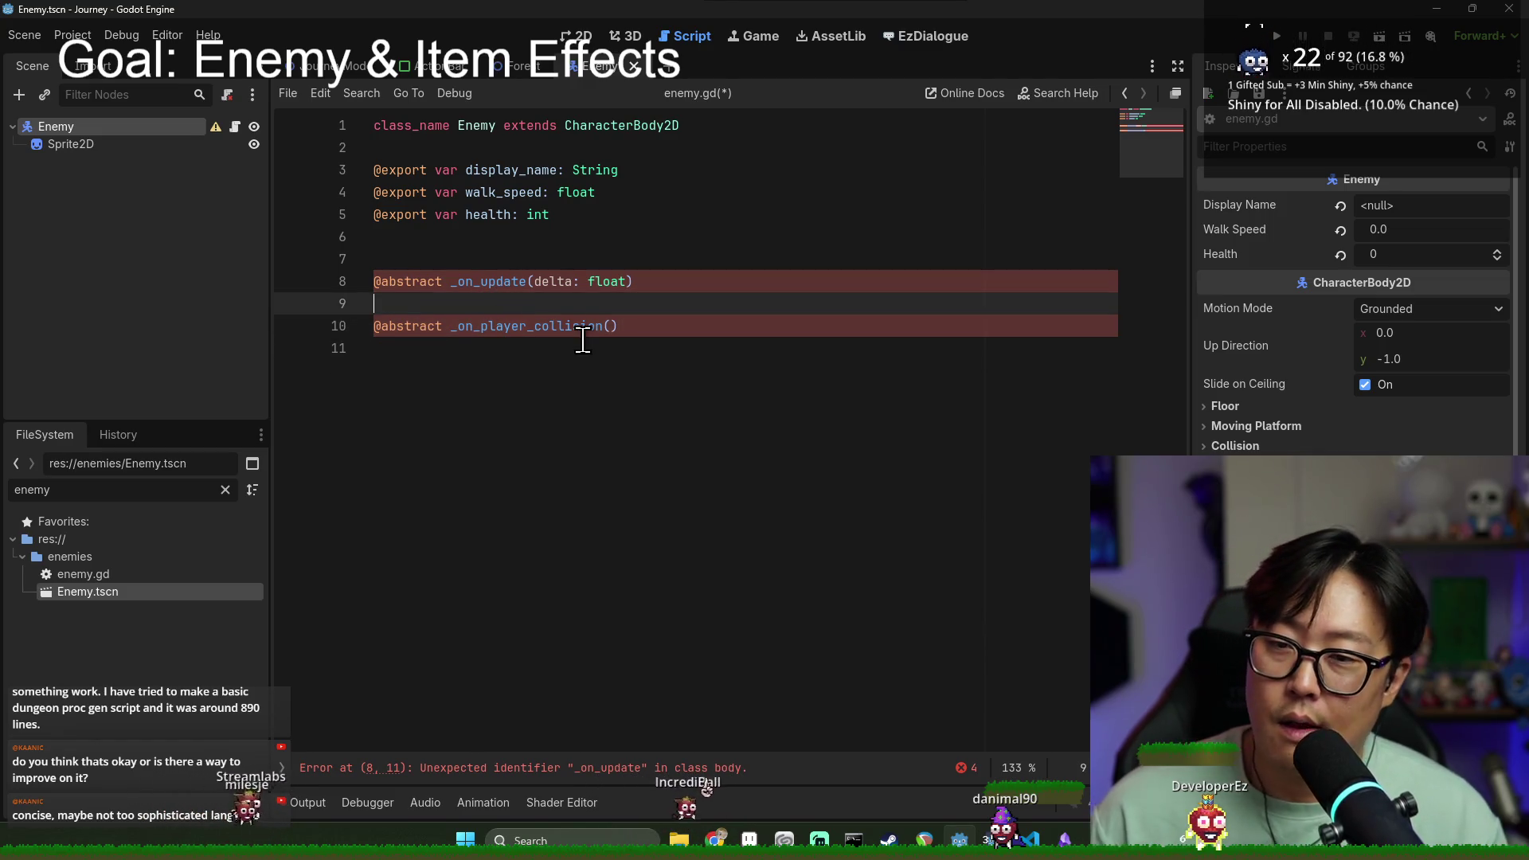
pyautogui.press('BackSpace')
pyautogui.click(579, 334)
pyautogui.hotkey('ctrl', 's')
# Adjust the blank lines around _on_update, removing the extra one above it, and save
pyautogui.moveTo(448, 333); pyautogui.dragTo(450, 304)
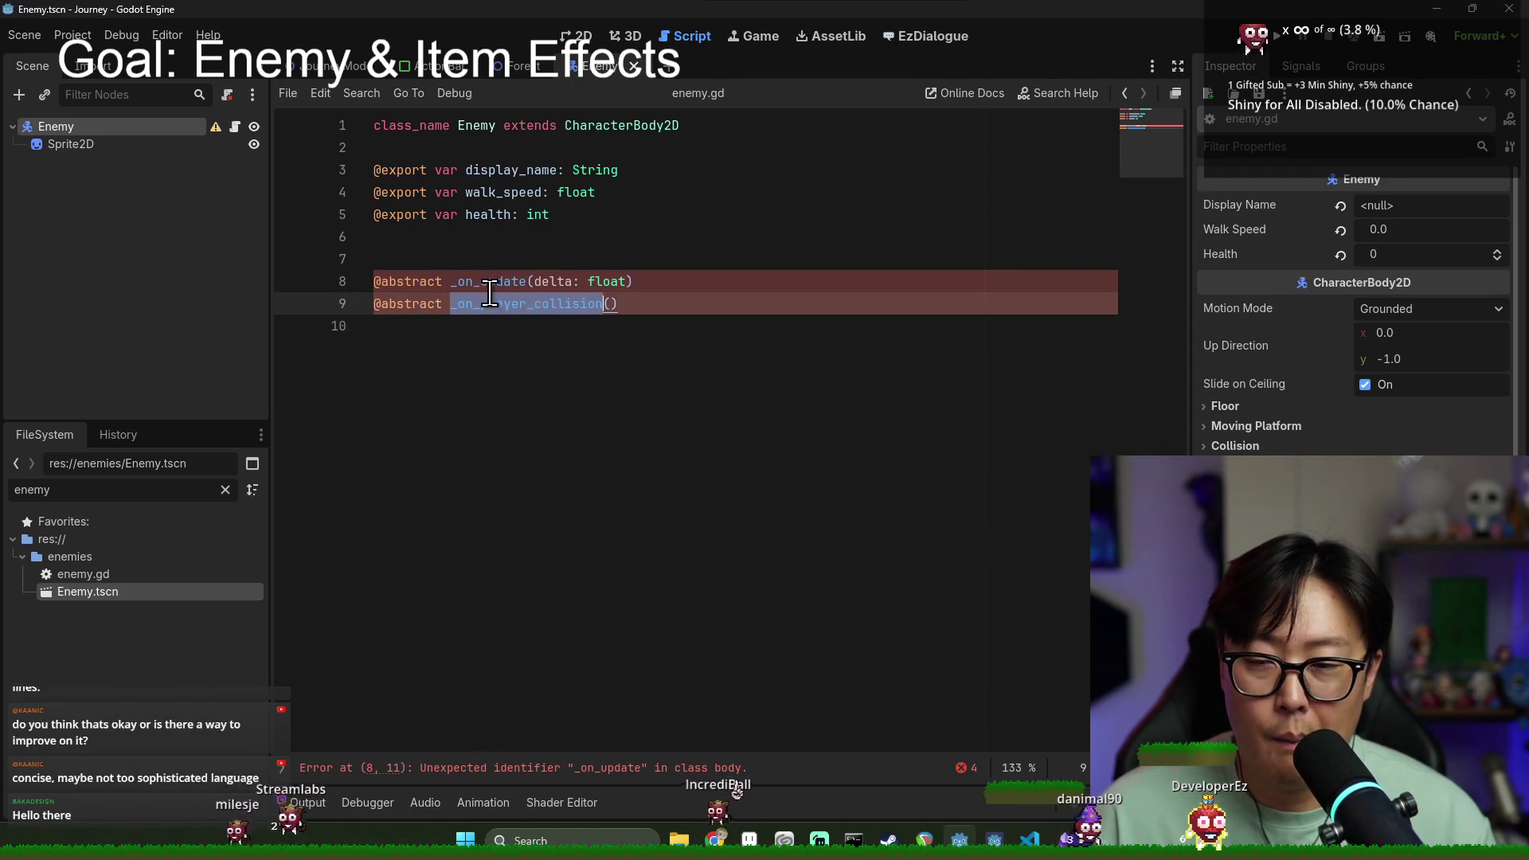
pyautogui.doubleClick(487, 281)
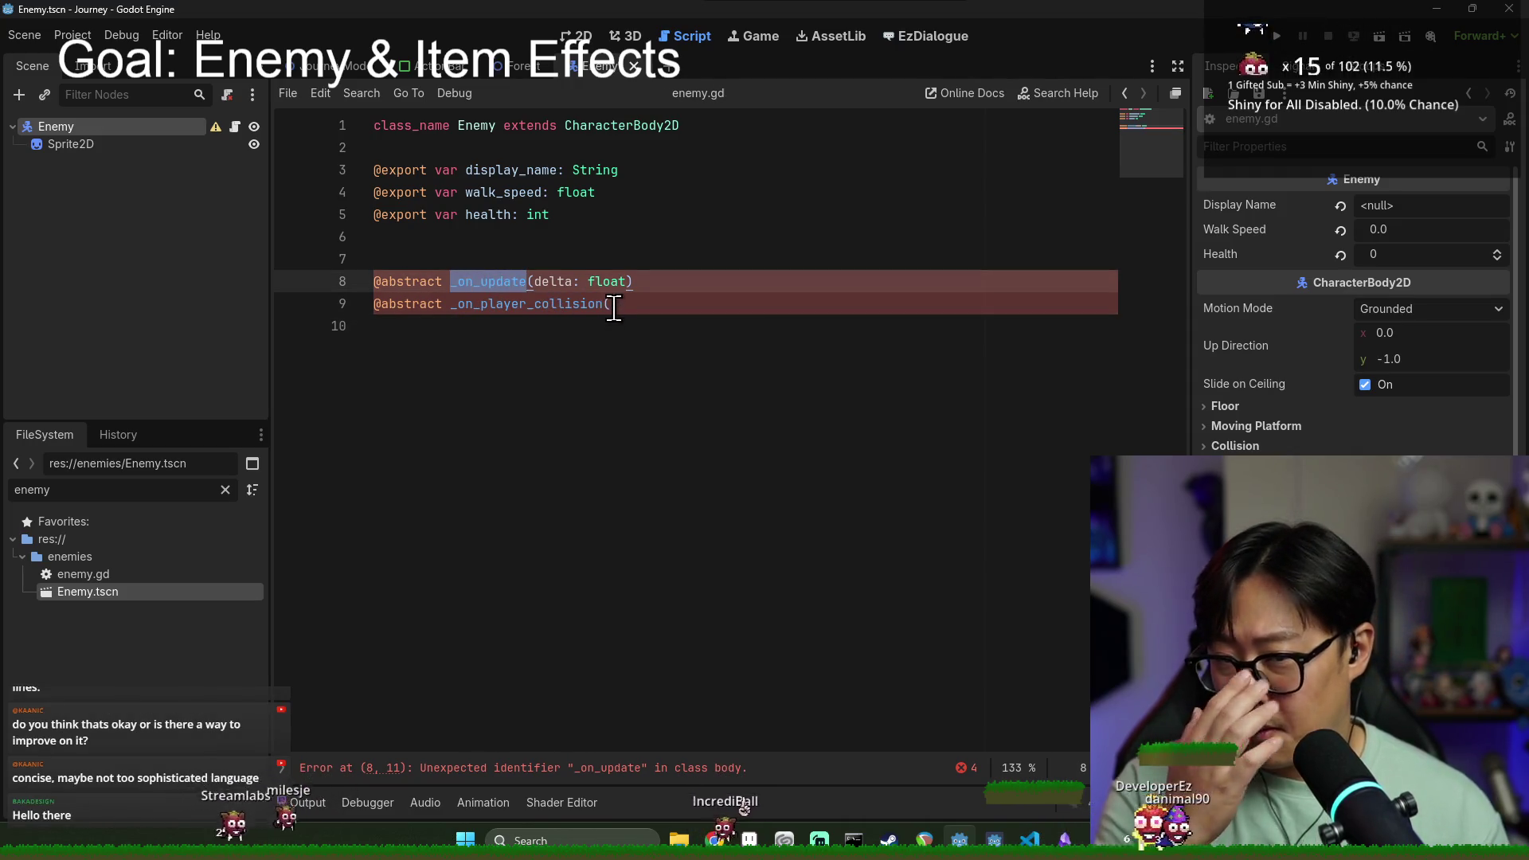
pyautogui.press('Return')
pyautogui.hotkey('ctrl', 's')
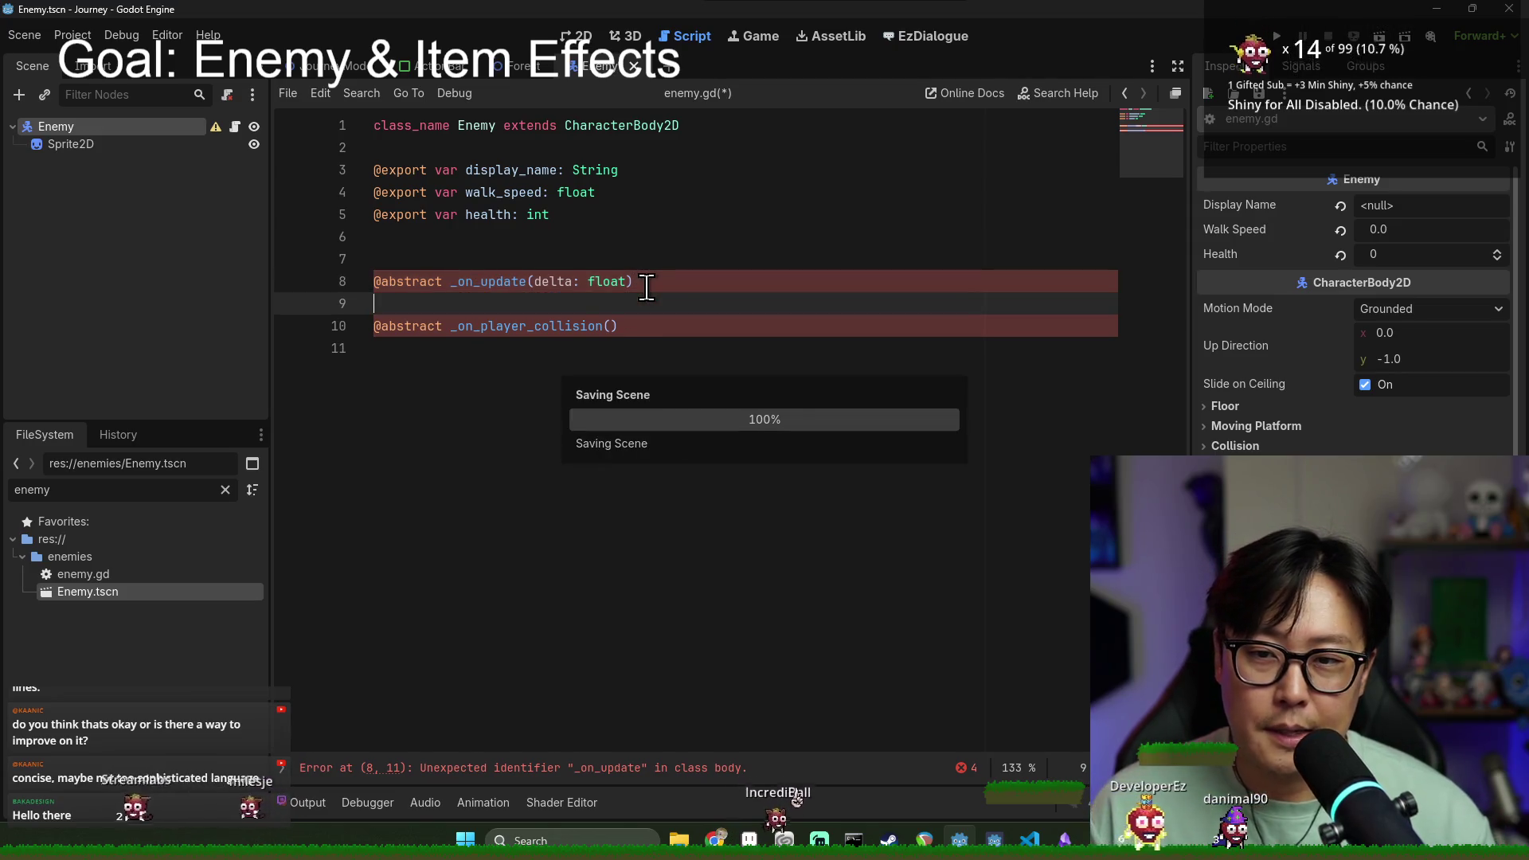
pyautogui.click(544, 257)
pyautogui.press('BackSpace')
pyautogui.hotkey('ctrl', 's')
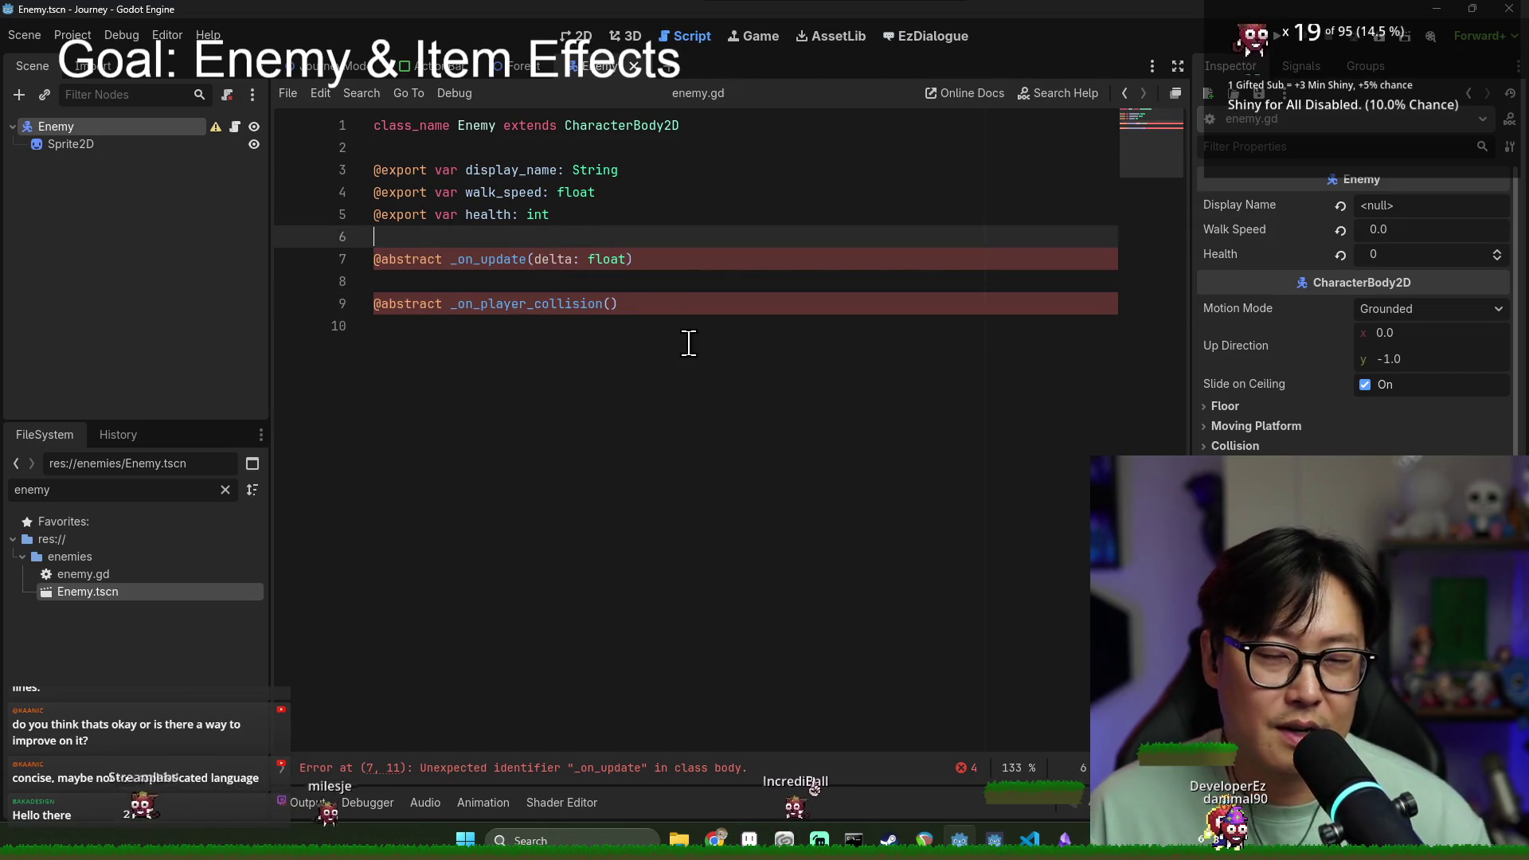
pyautogui.hotkey('ctrl', 's')
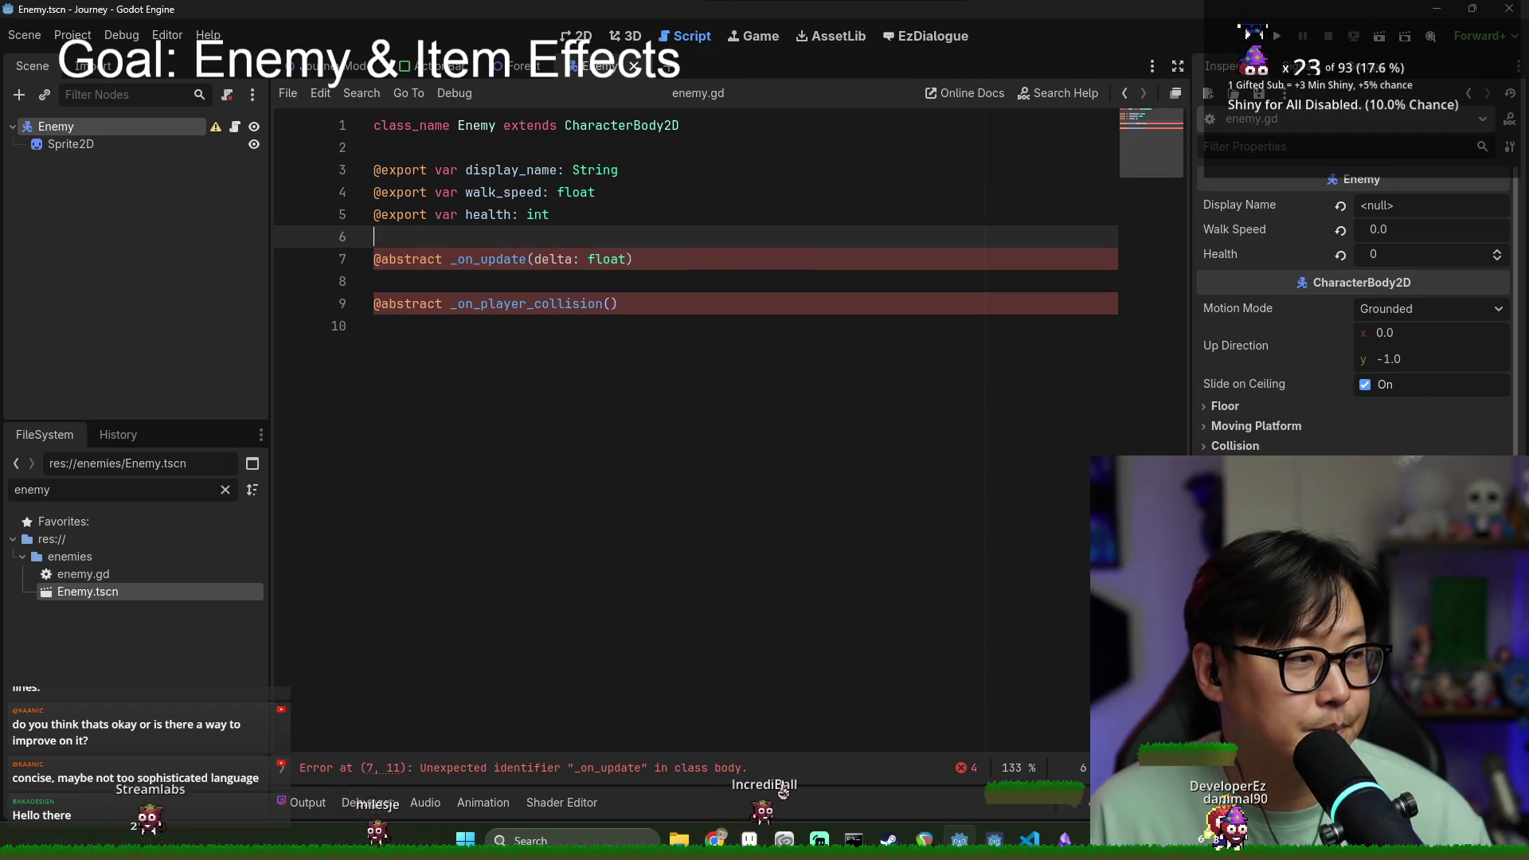
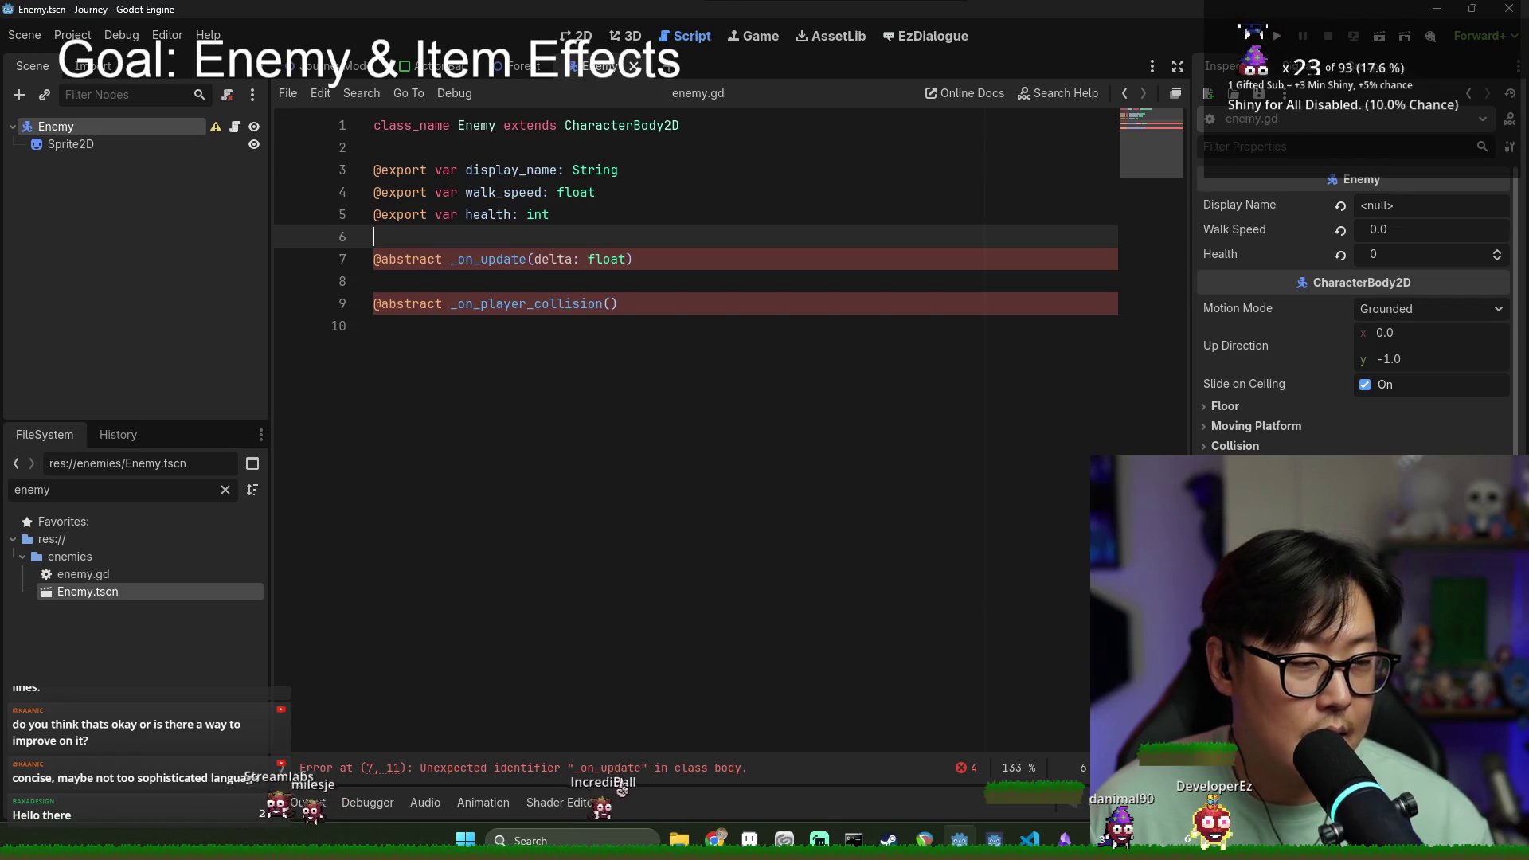
pyautogui.click(594, 332)
pyautogui.hotkey('ctrl', 's')
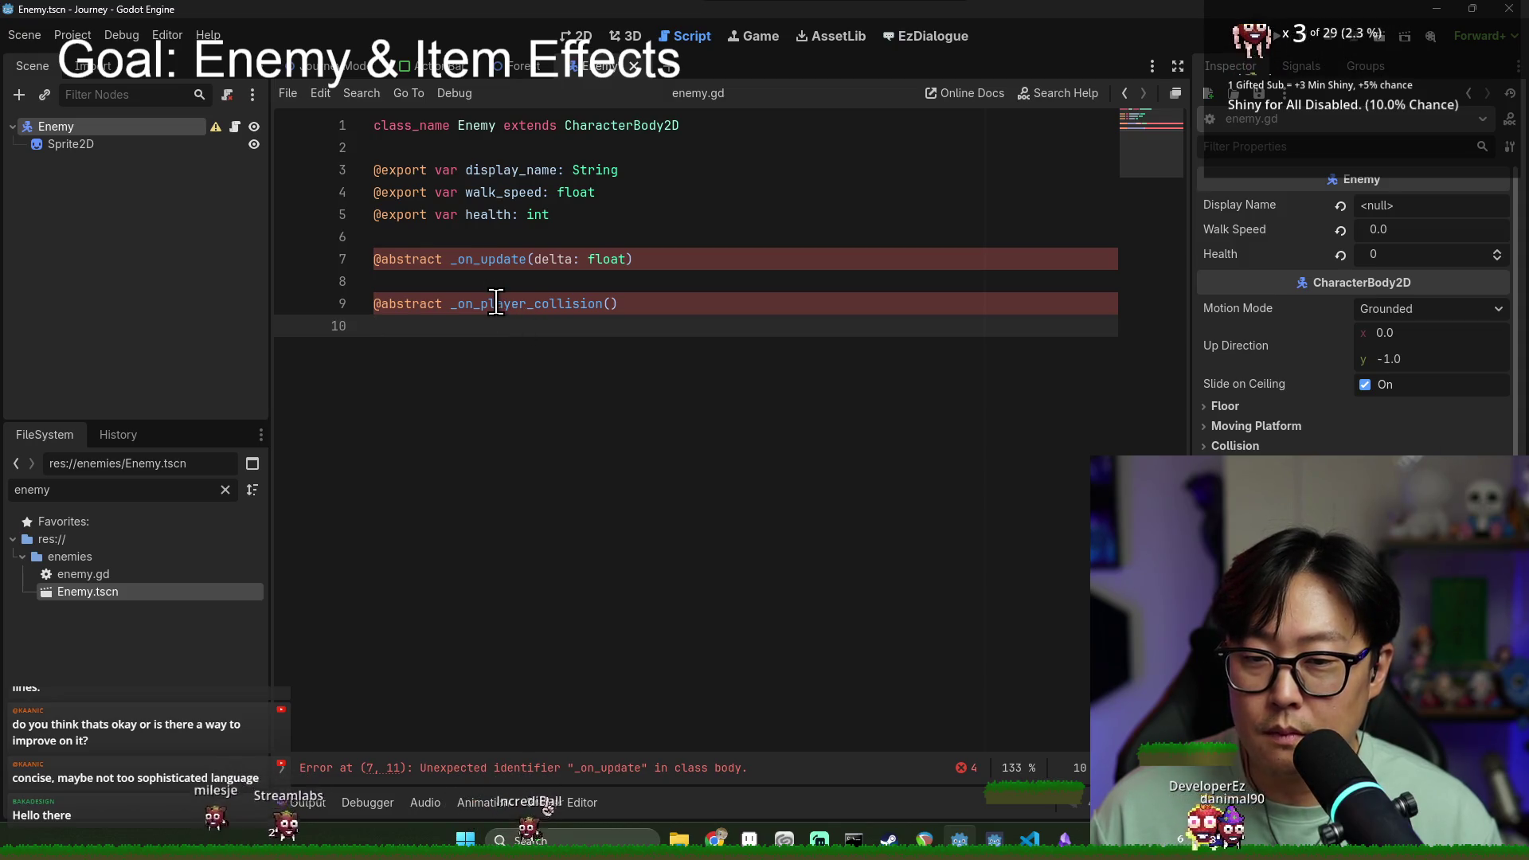
pyautogui.click(379, 126)
pyautogui.press('Return')
pyautogui.press('Up')
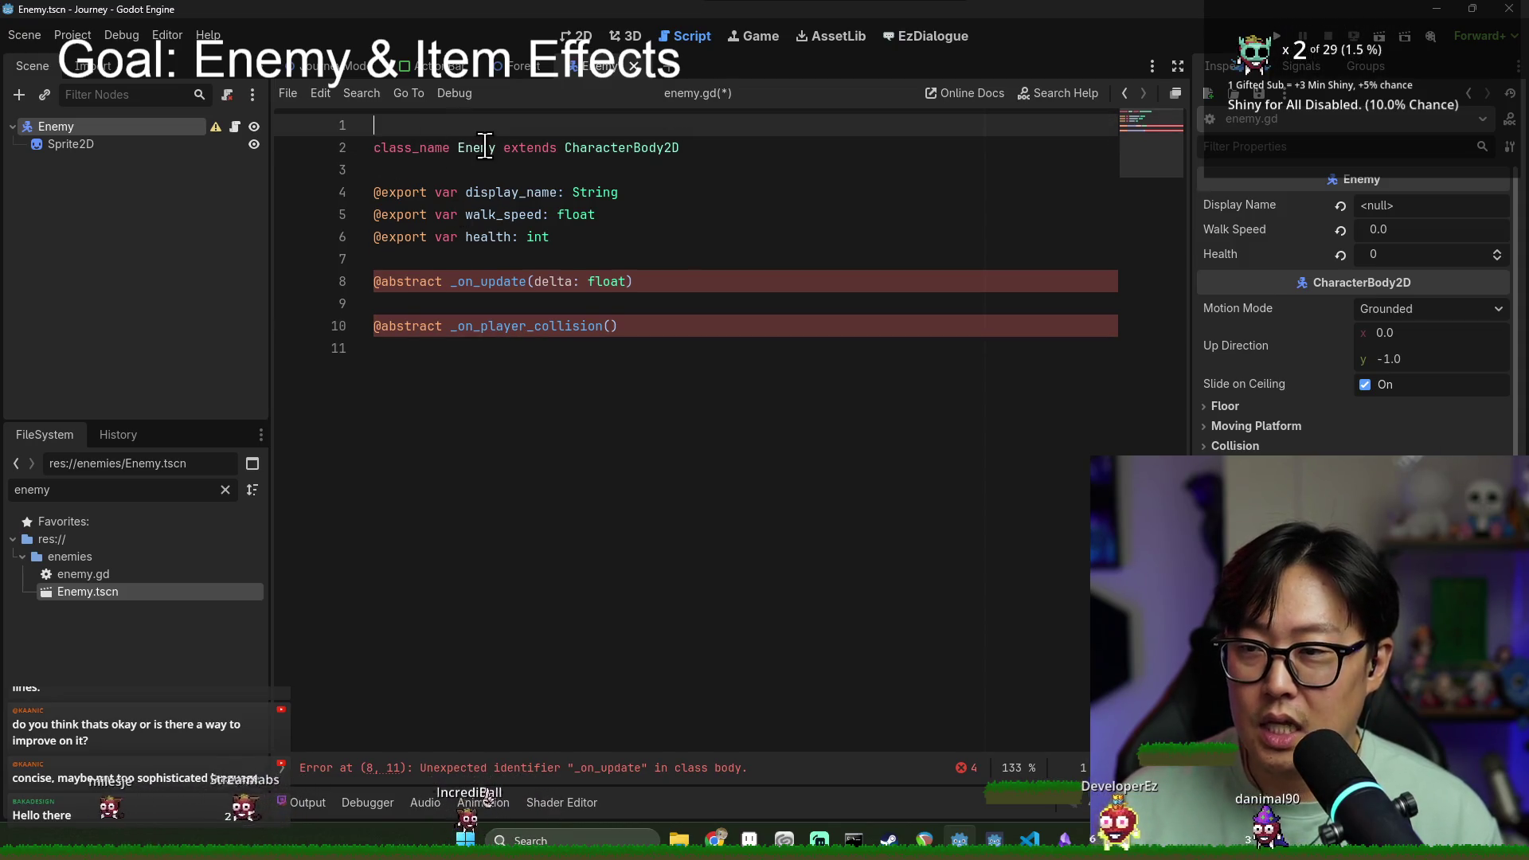
pyautogui.write('stract')
pyautogui.hotkey('ctrl', 's')
pyautogui.click(446, 215)
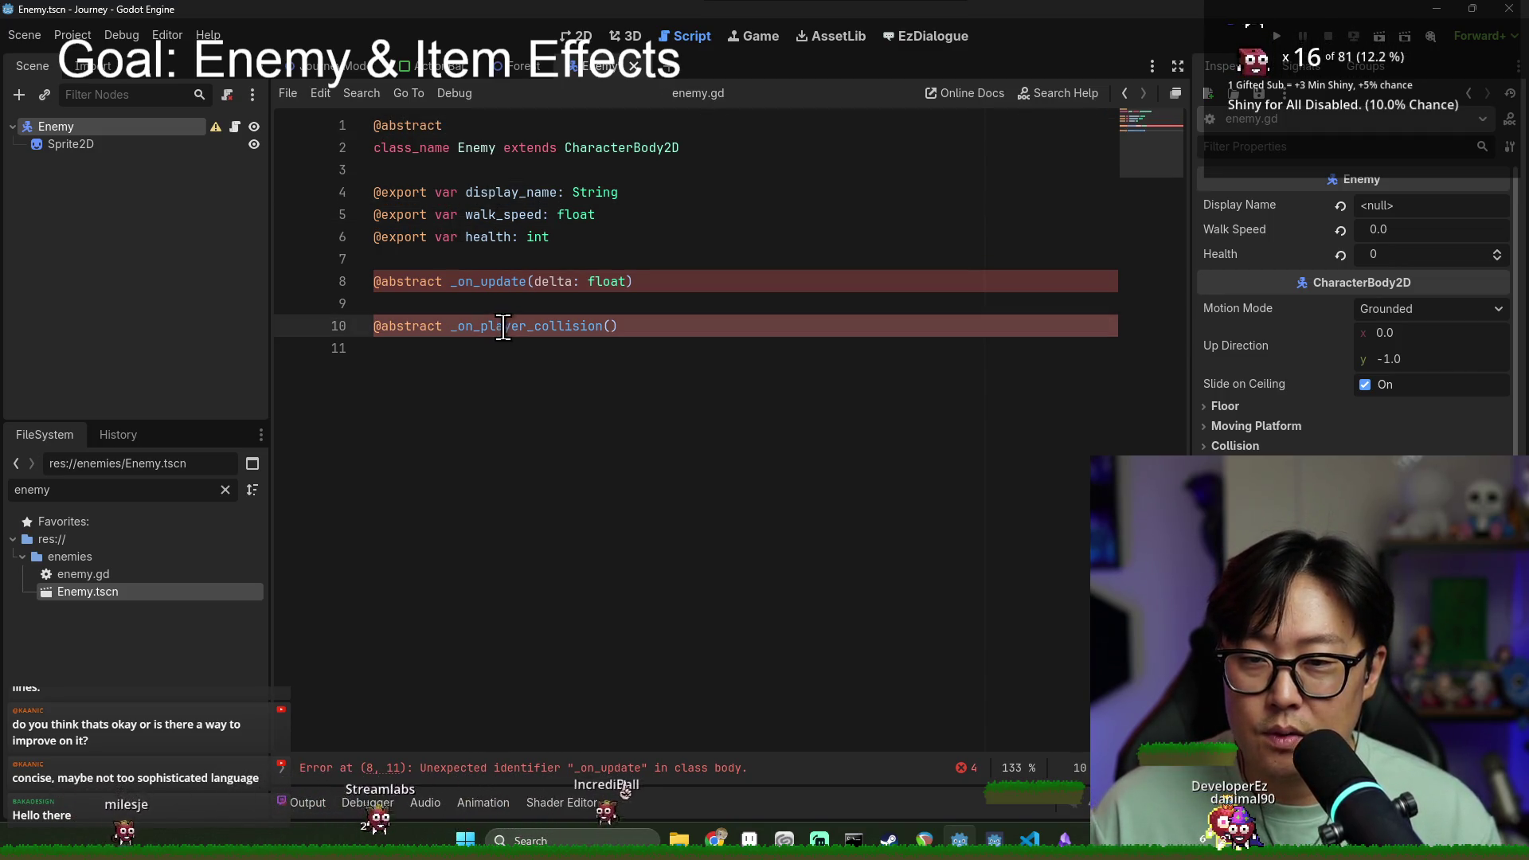
pyautogui.press('Down')
pyautogui.hotkey('ctrl', 's')
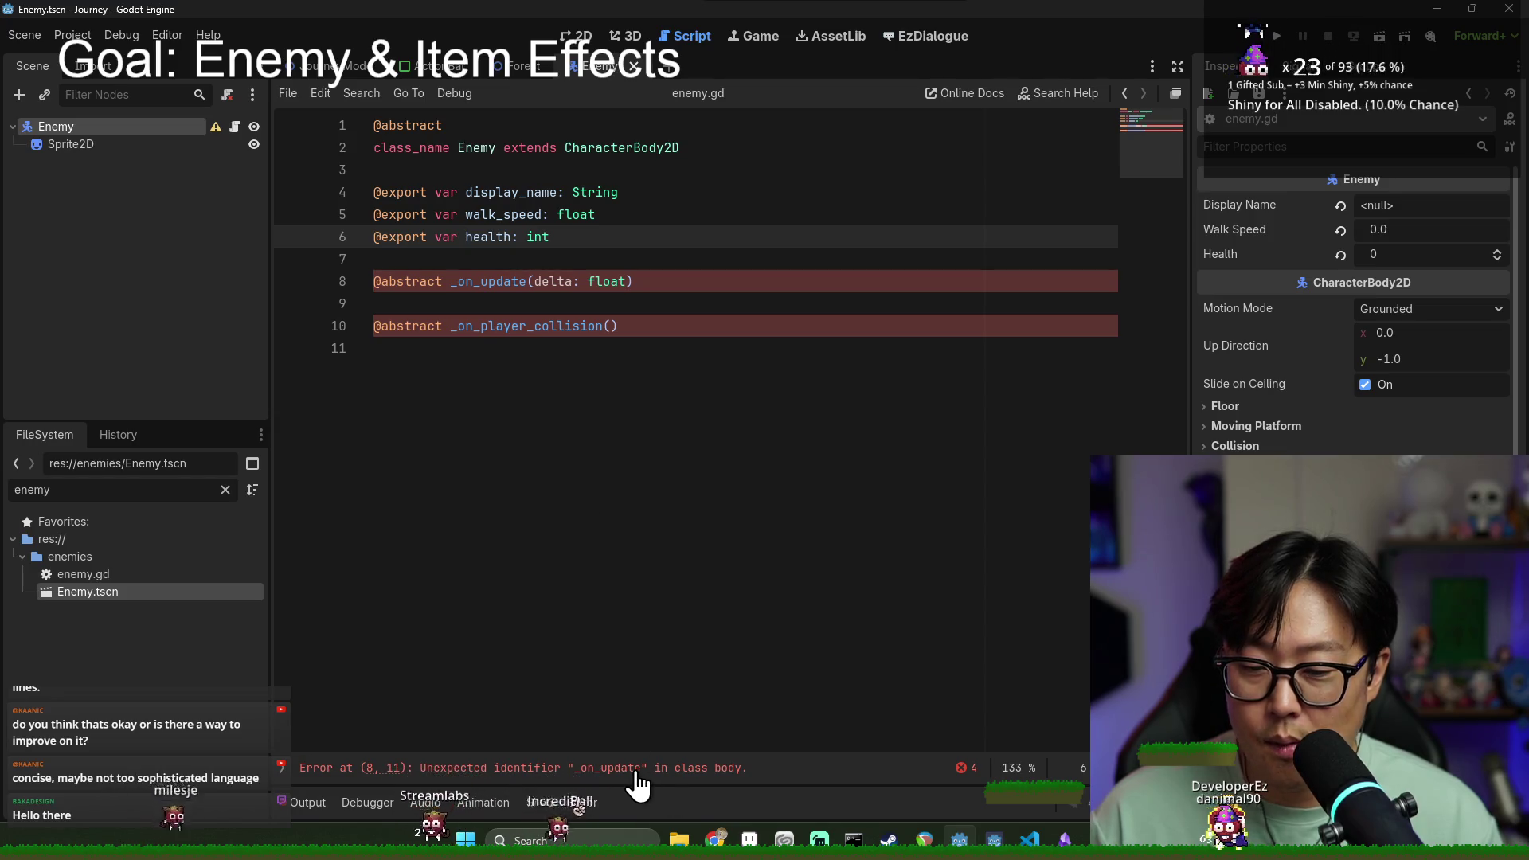
pyautogui.click(451, 281)
pyautogui.click(442, 327)
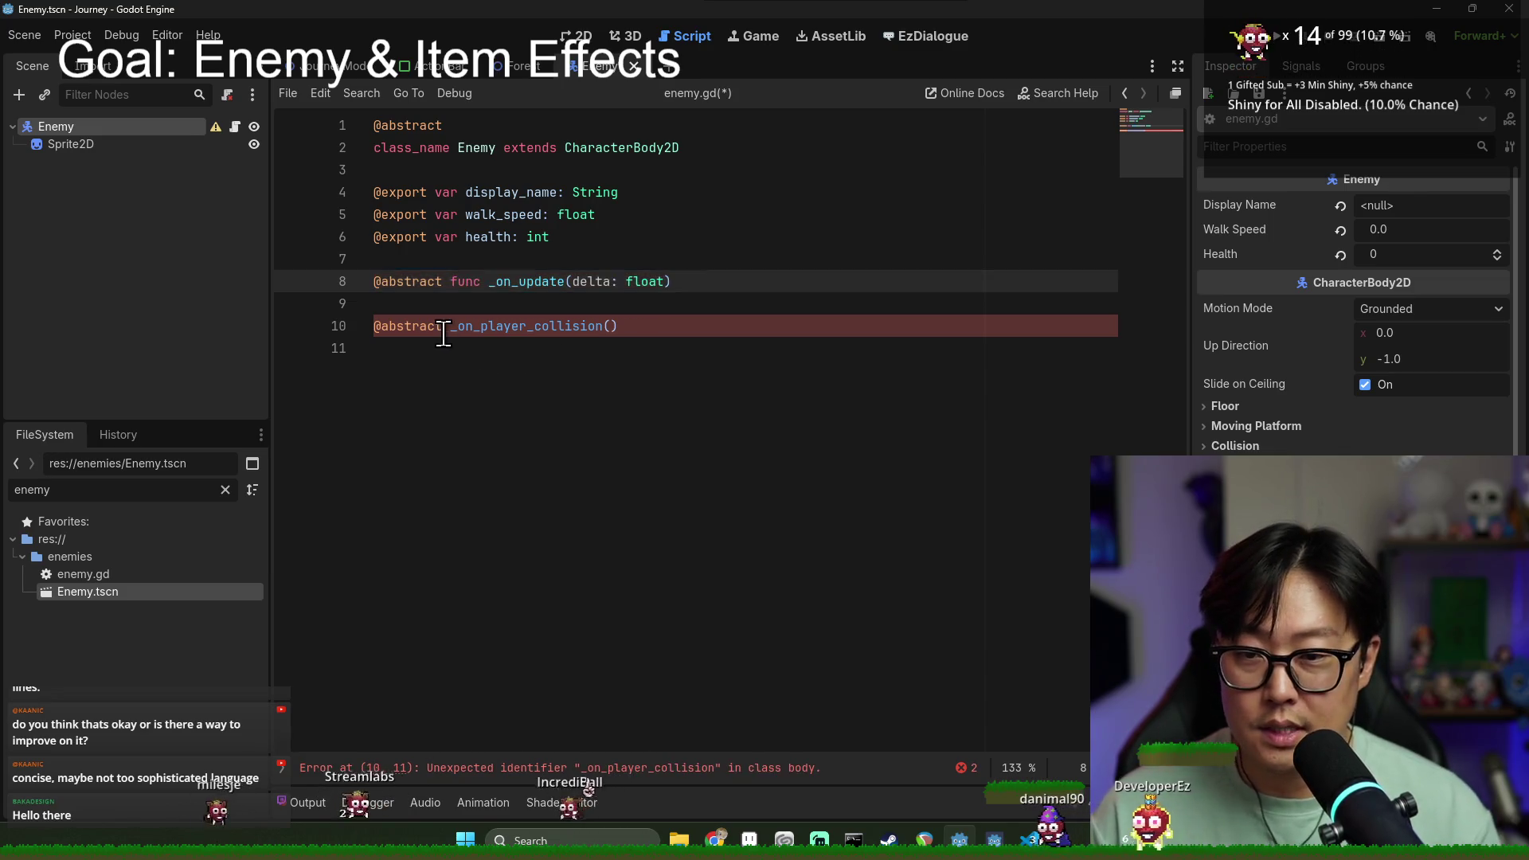
pyautogui.write('func')
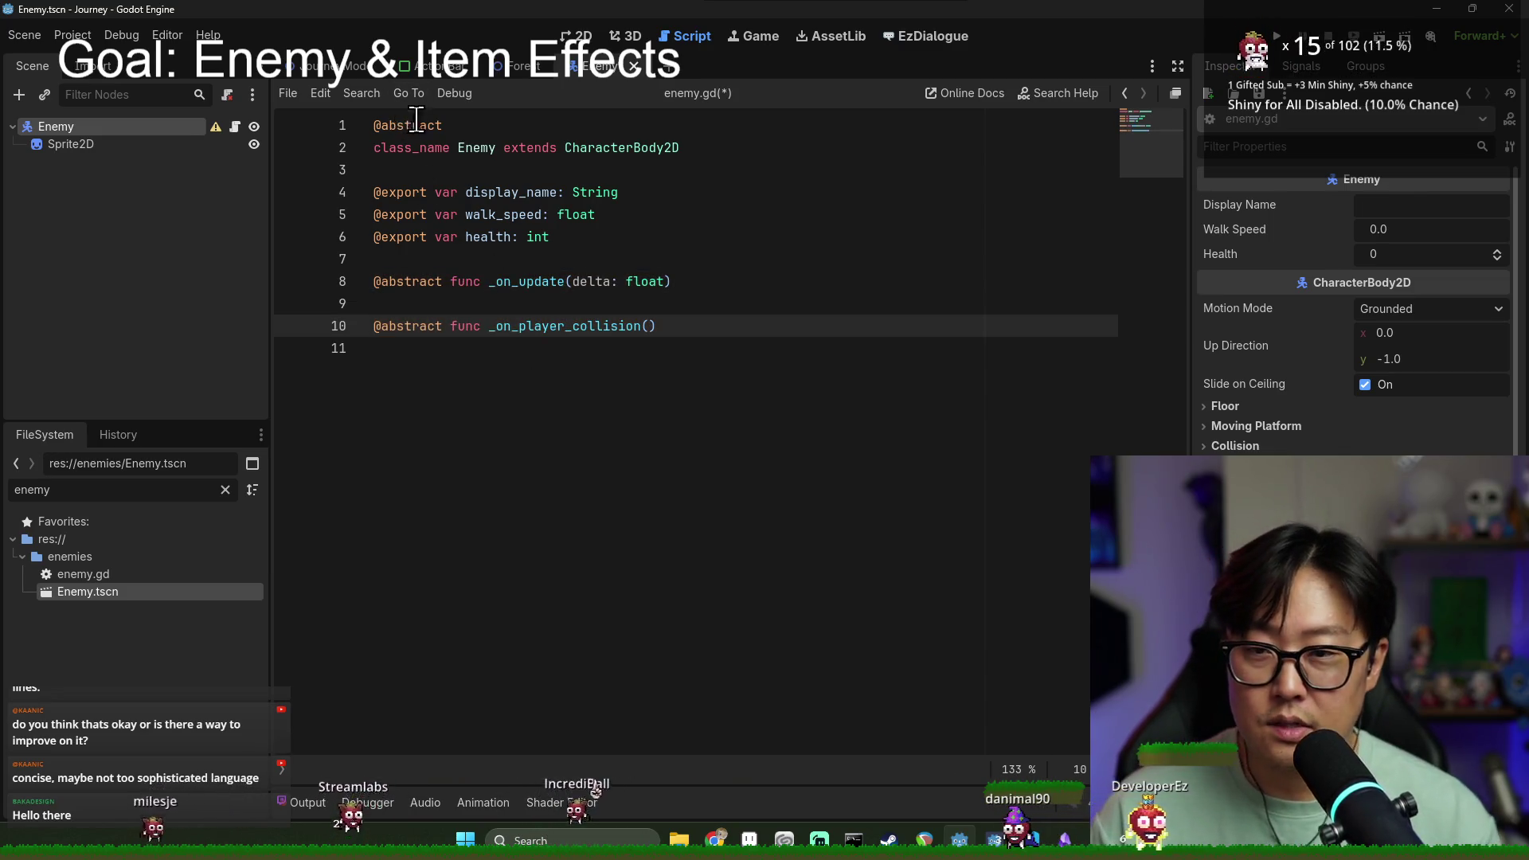
pyautogui.tripleClick(407, 125)
pyautogui.press('BackSpace')
pyautogui.click(547, 237)
pyautogui.hotkey('ctrl', 's')
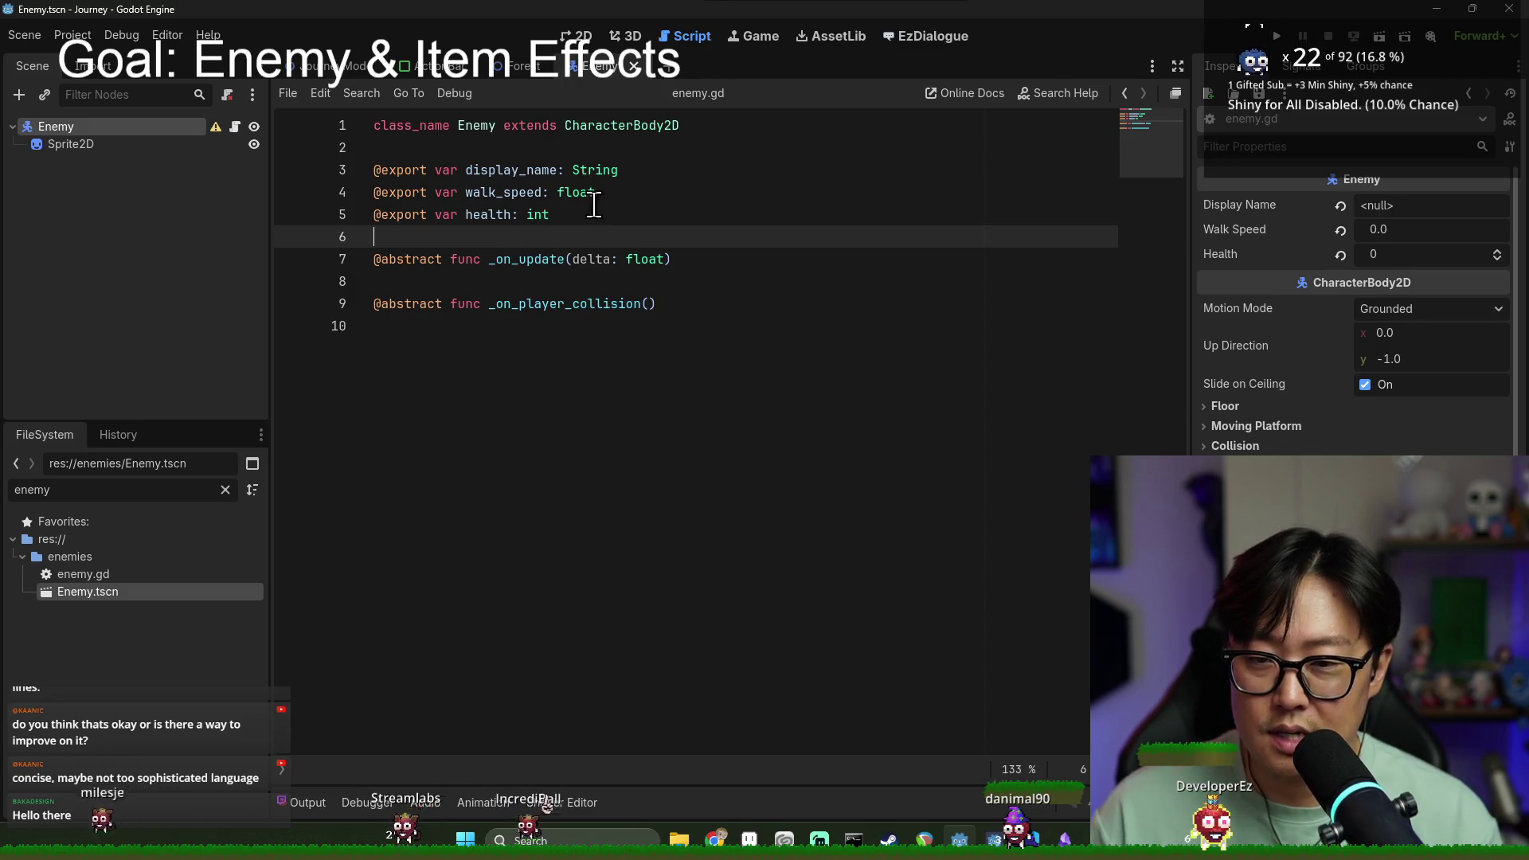
pyautogui.click(631, 484)
pyautogui.hotkey('ctrl', 'z')
pyautogui.hotkey('ctrl', 's')
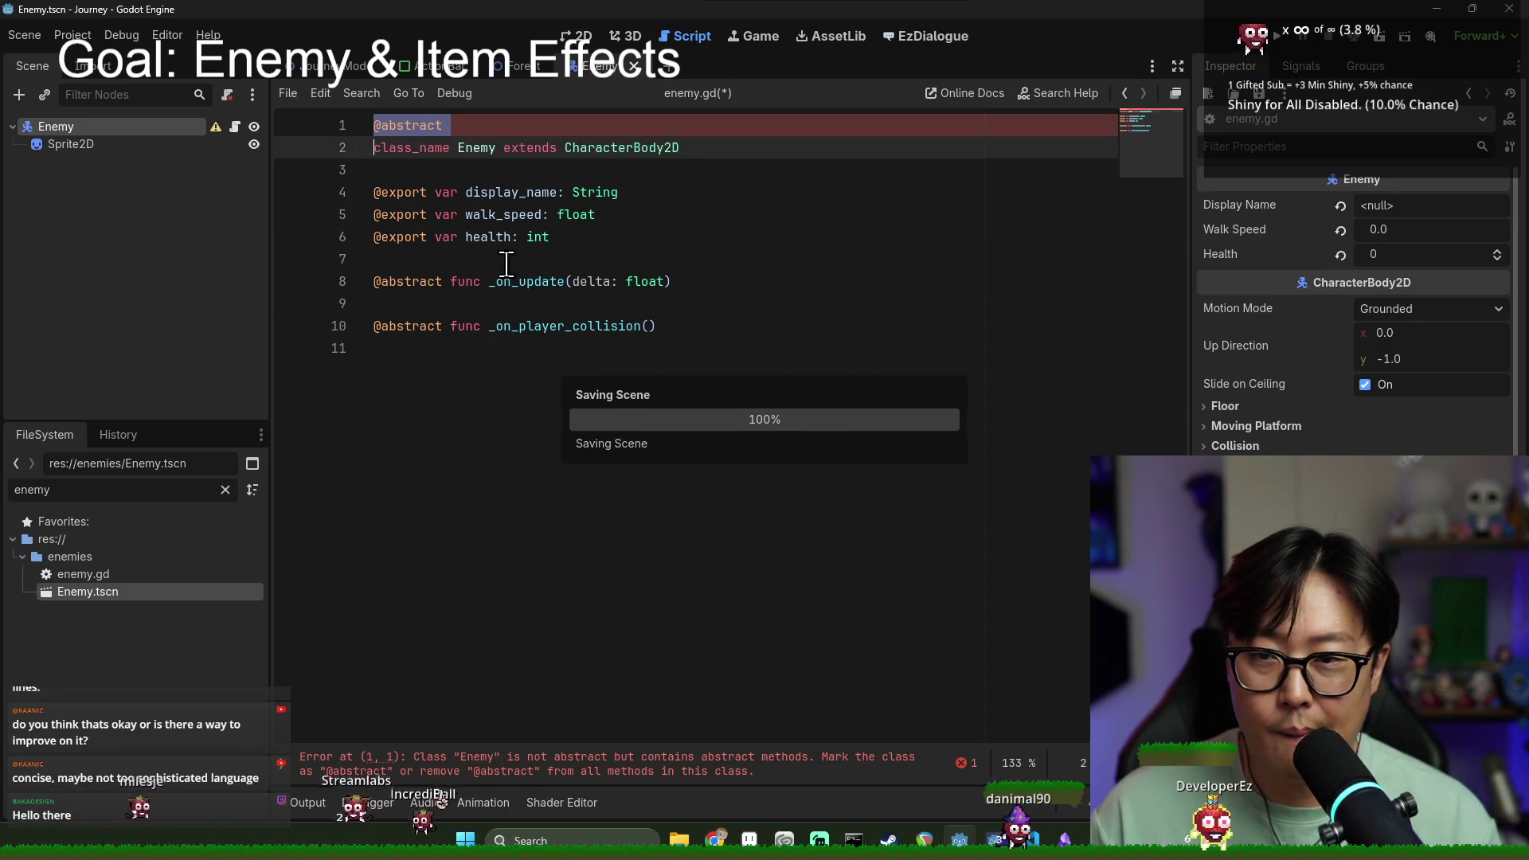
pyautogui.click(509, 303)
# Detach and reattach enemy.gd on the Enemy node, then save the scene
pyautogui.rightClick(172, 127)
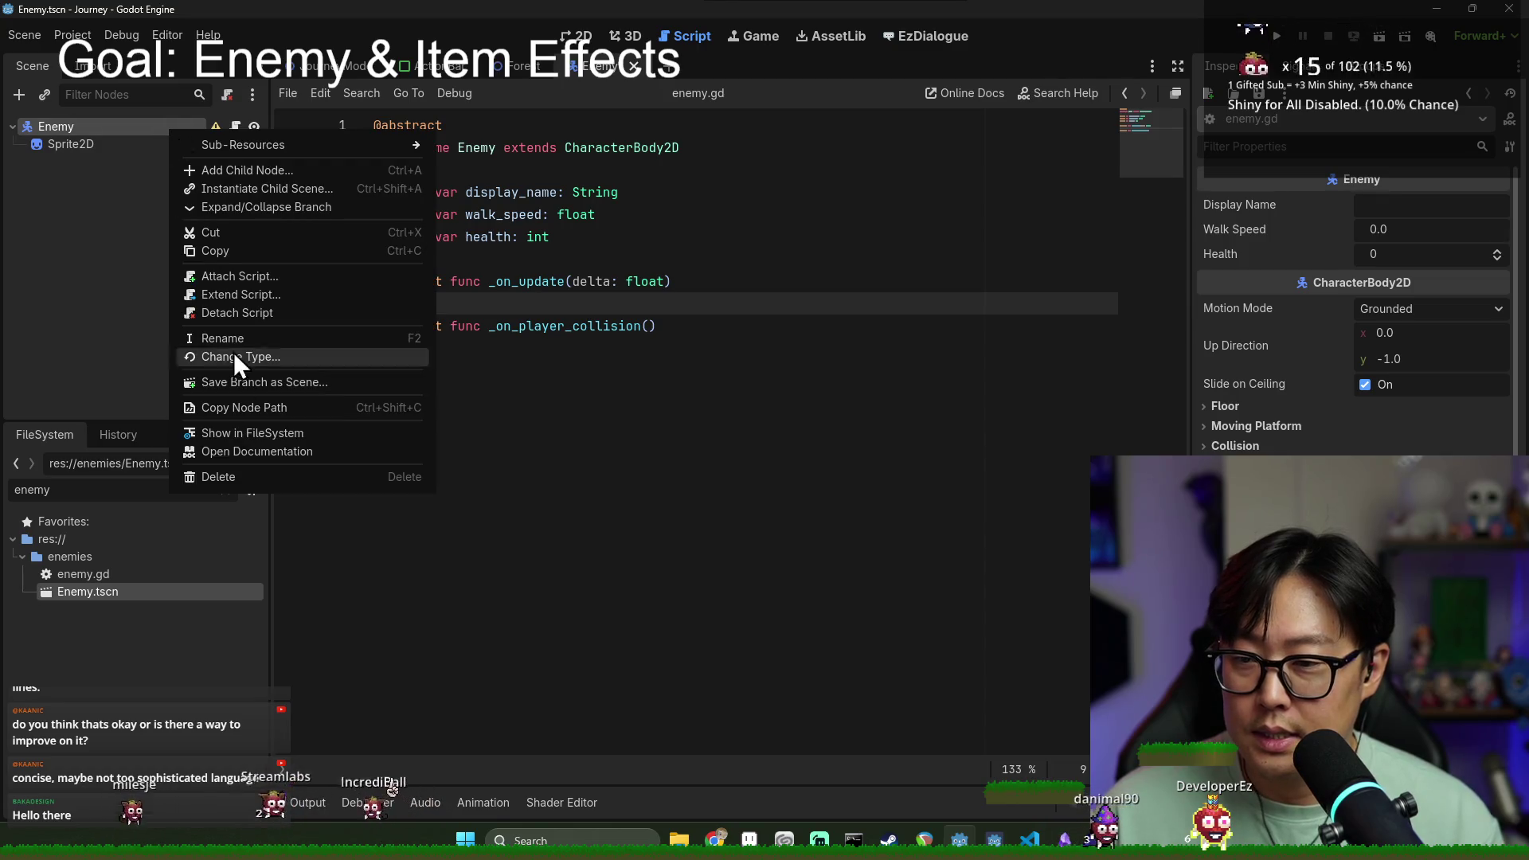
pyautogui.click(236, 313)
pyautogui.rightClick(117, 131)
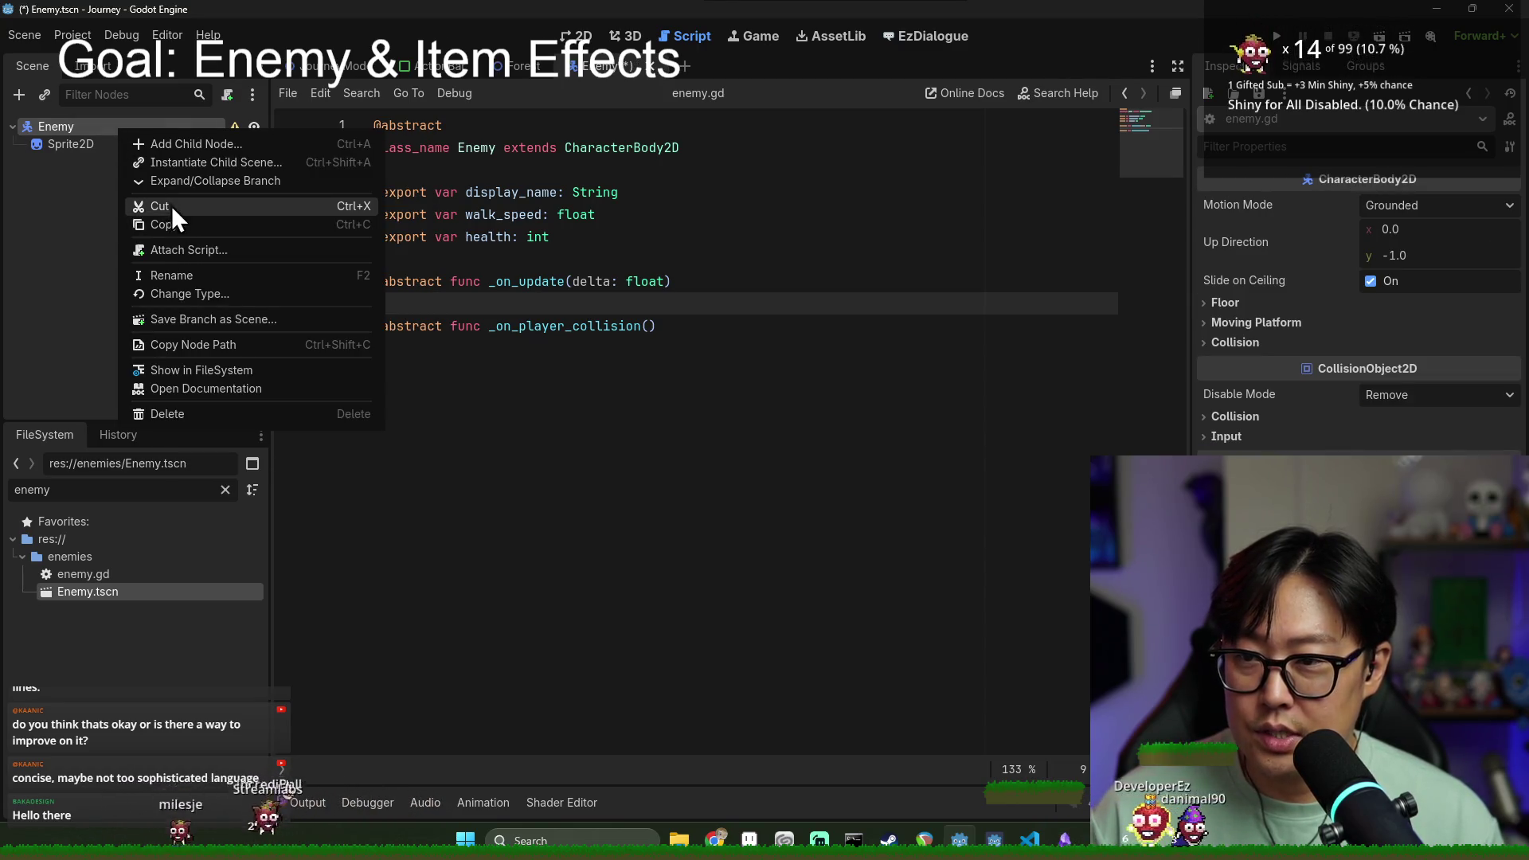
pyautogui.click(179, 251)
pyautogui.press('Return')
pyautogui.hotkey('ctrl', 's')
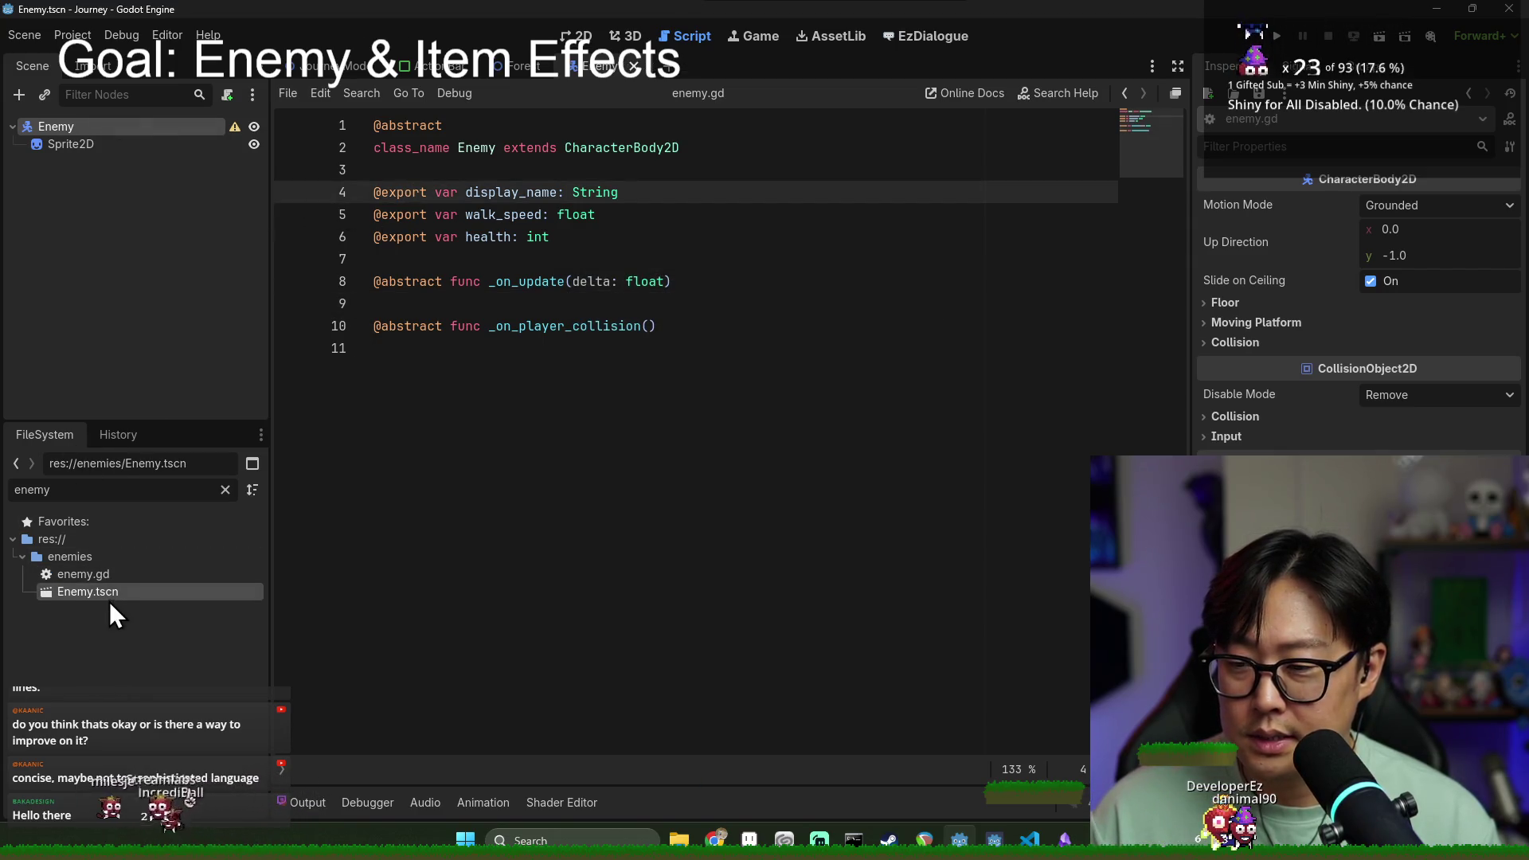
# Rename the Enemy.tscn scene file to Bear.tscn
pyautogui.rightClick(97, 591)
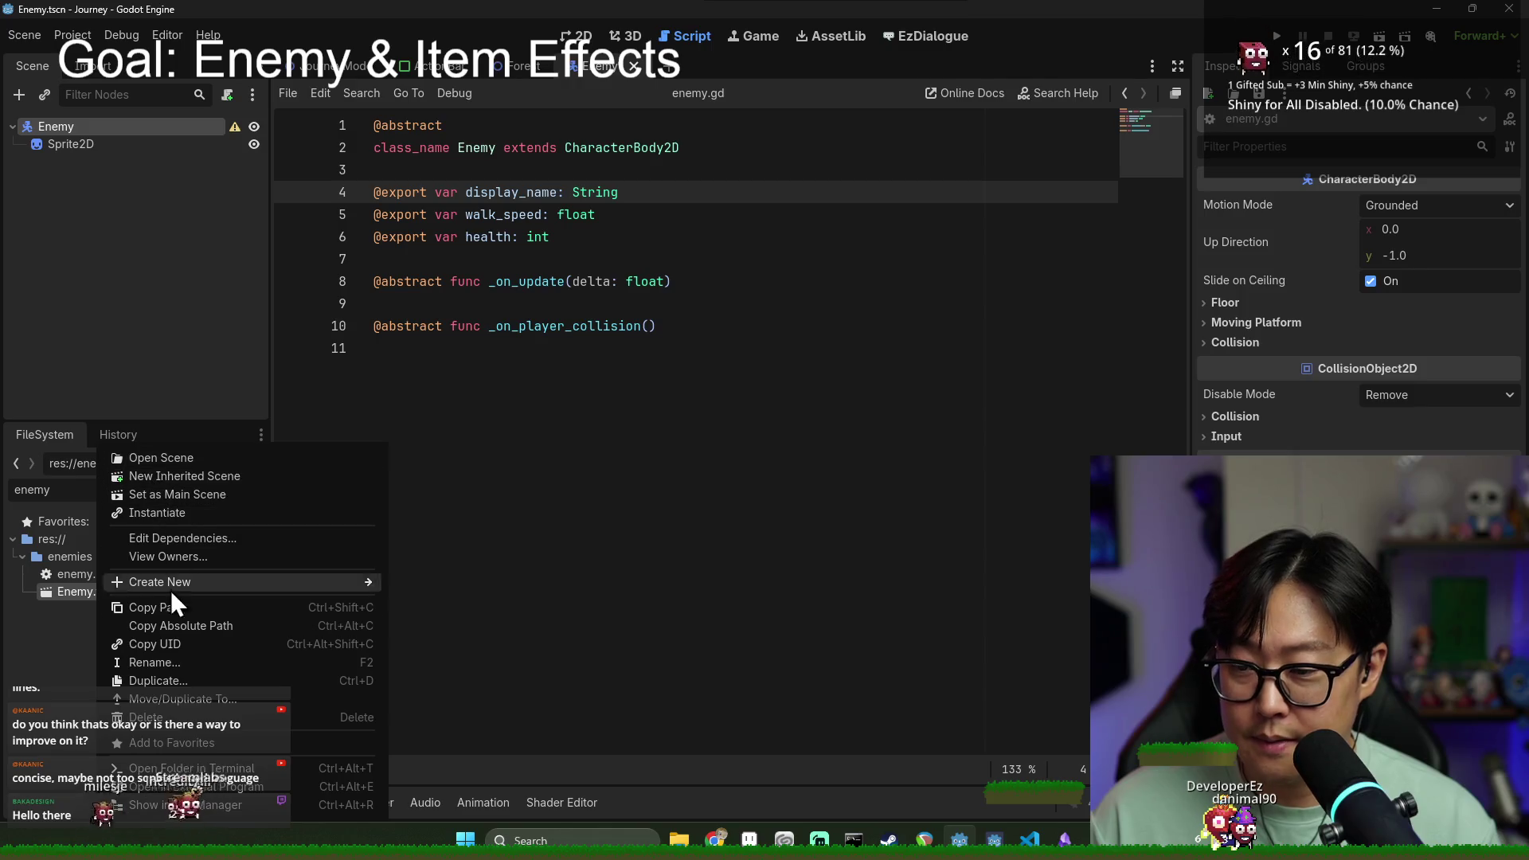
pyautogui.click(184, 663)
pyautogui.press('BackSpace')
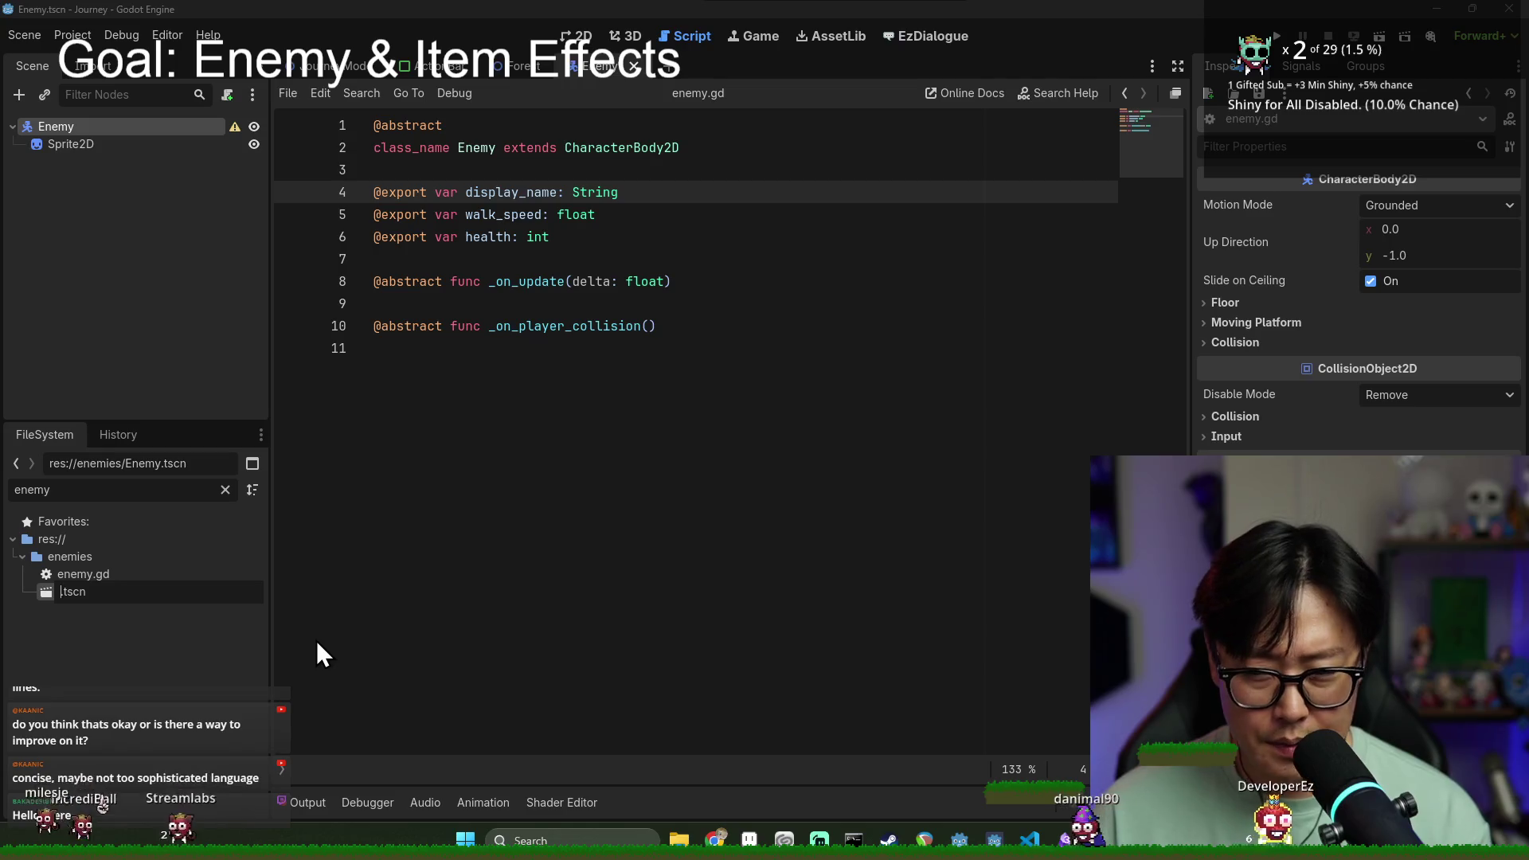
pyautogui.write('Bear')
pyautogui.press('Return')
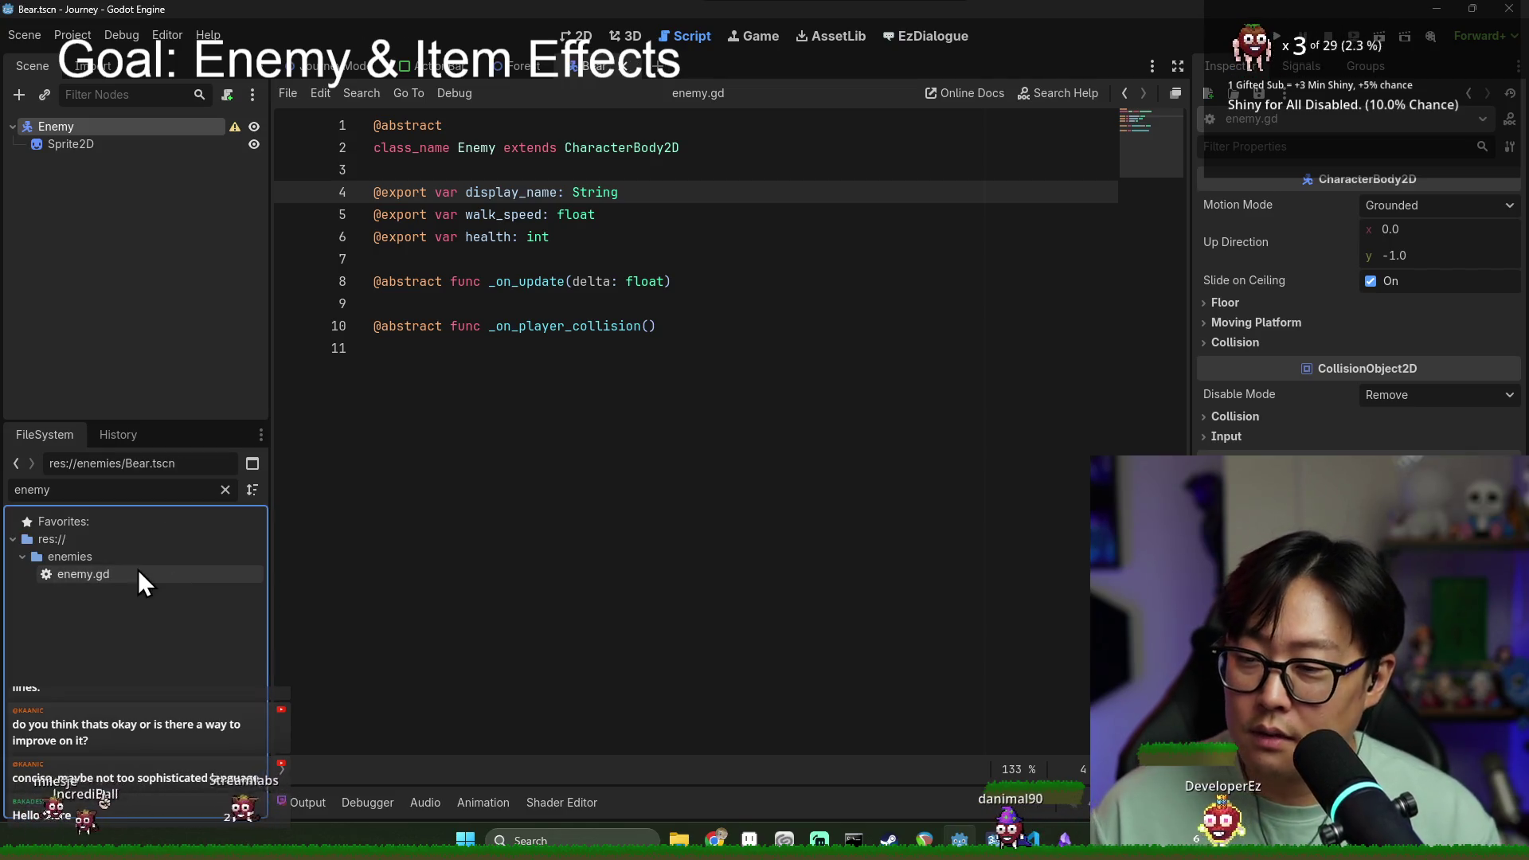
# Filter the FileSystem by 'bear' and rename Bear.tscn to BearBody.tscn
pyautogui.doubleClick(146, 488)
pyautogui.write('bear')
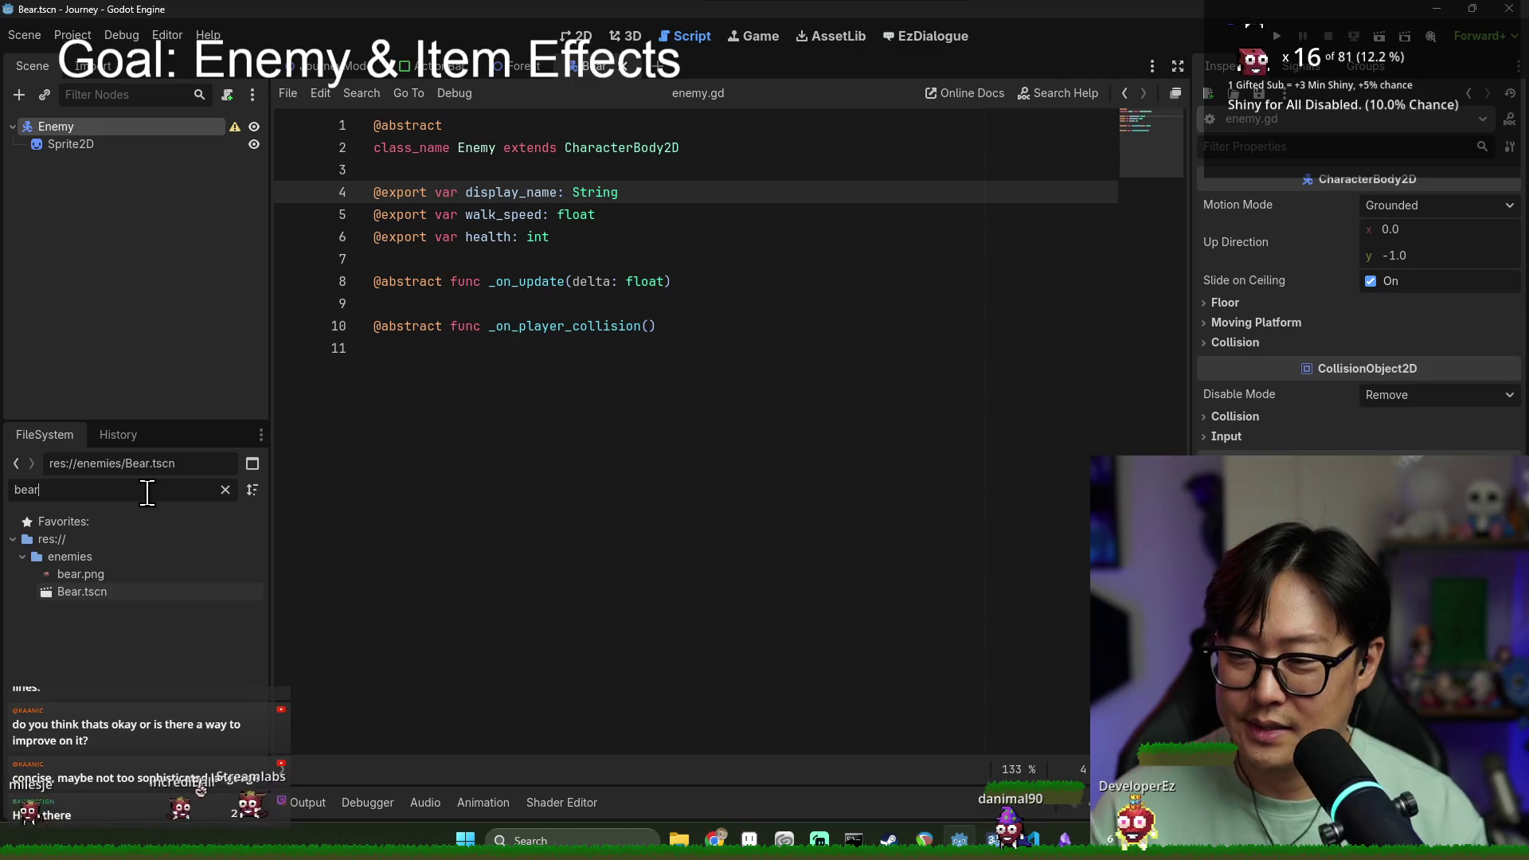
pyautogui.rightClick(73, 590)
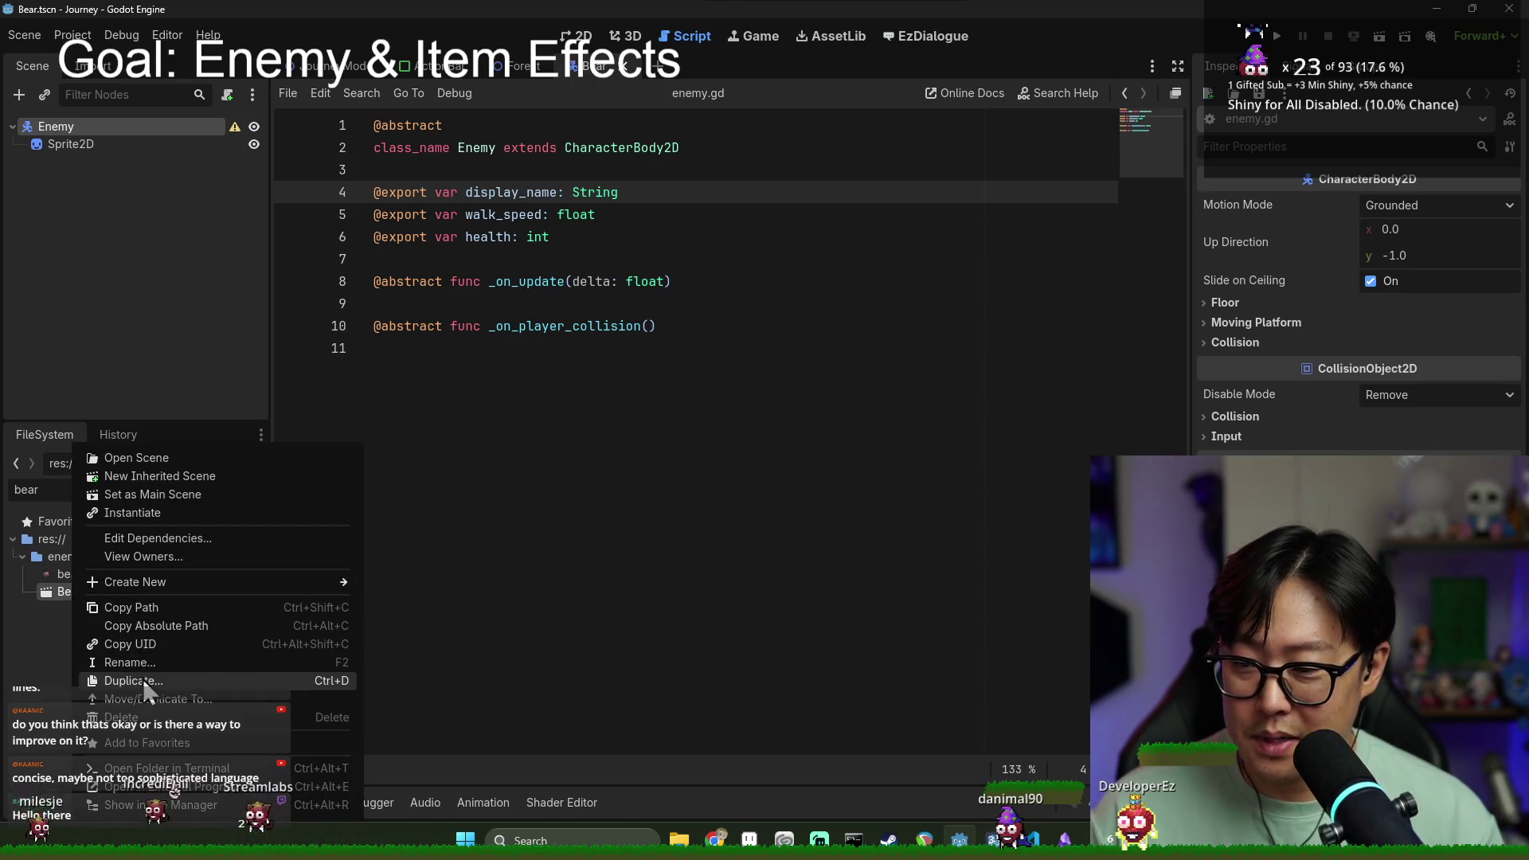
pyautogui.click(159, 662)
pyautogui.write('BearBody')
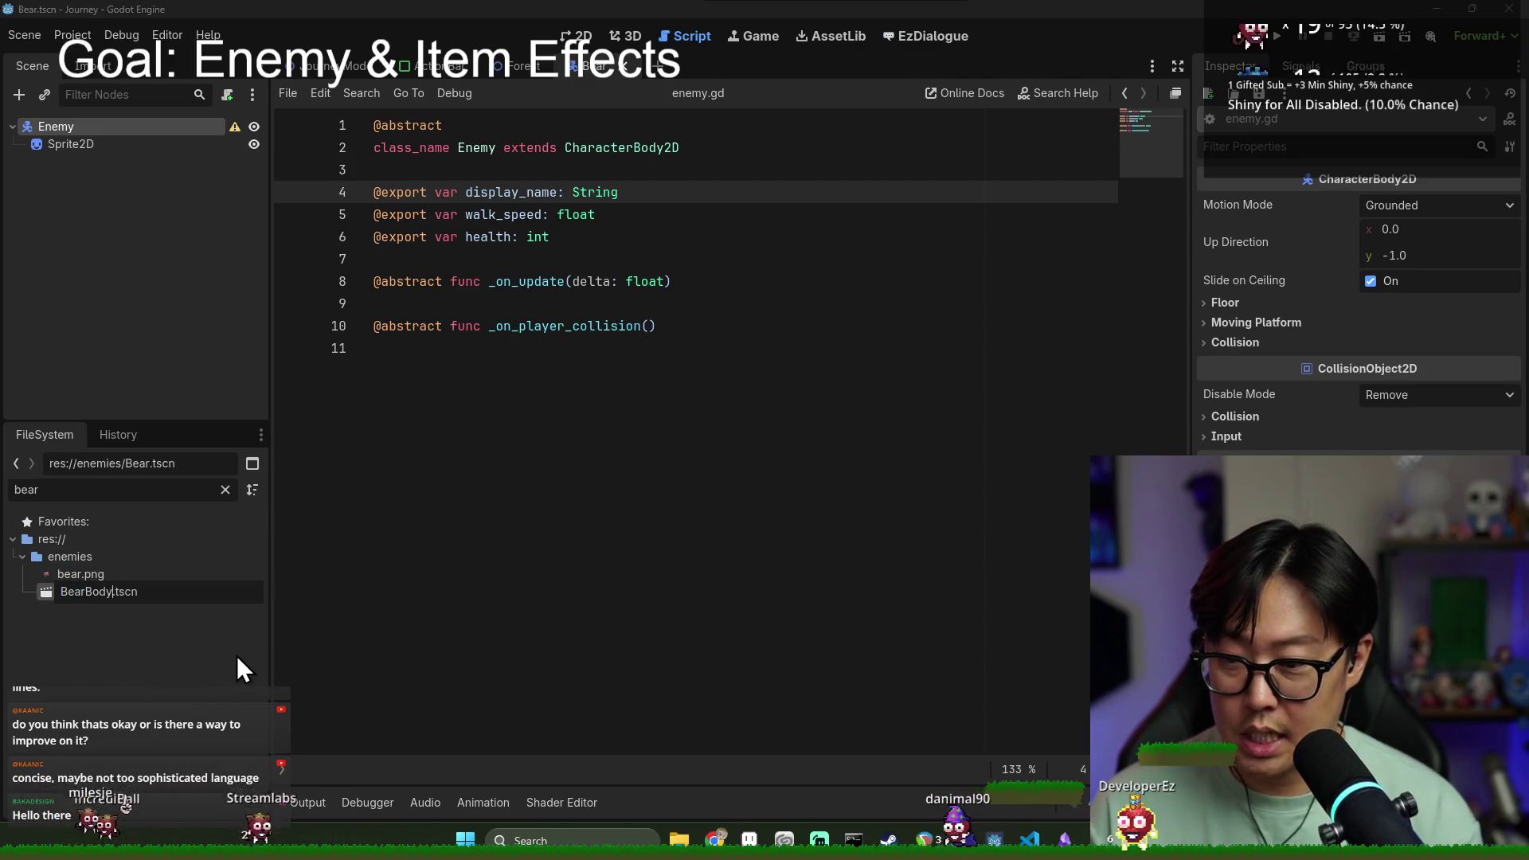
pyautogui.press('Return')
# Rename the root node to BearBody, save, and show the 2D view
pyautogui.rightClick(112, 132)
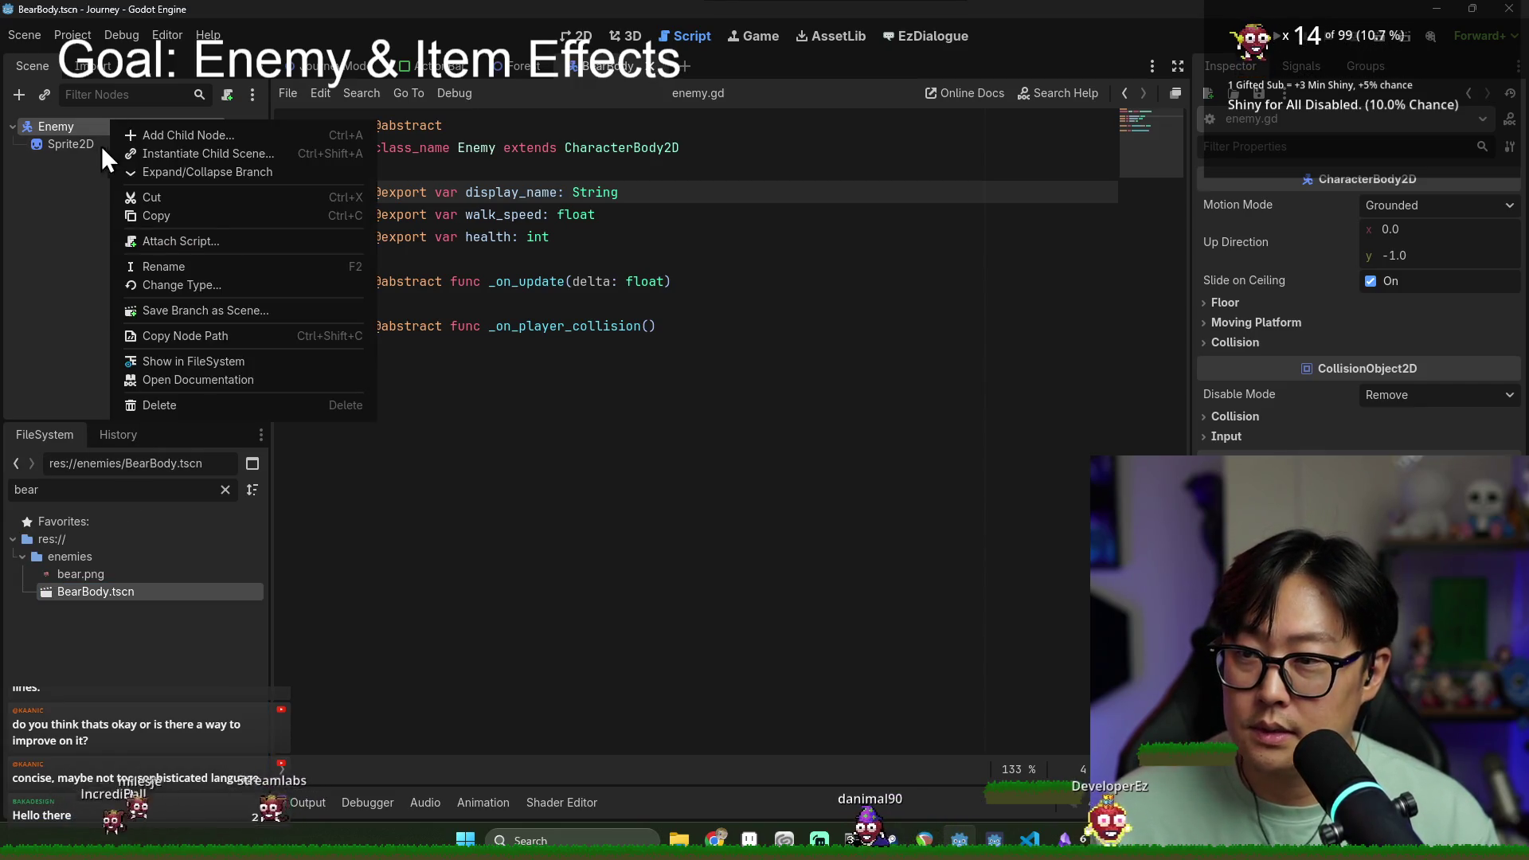
pyautogui.click(172, 268)
pyautogui.write('BearBody')
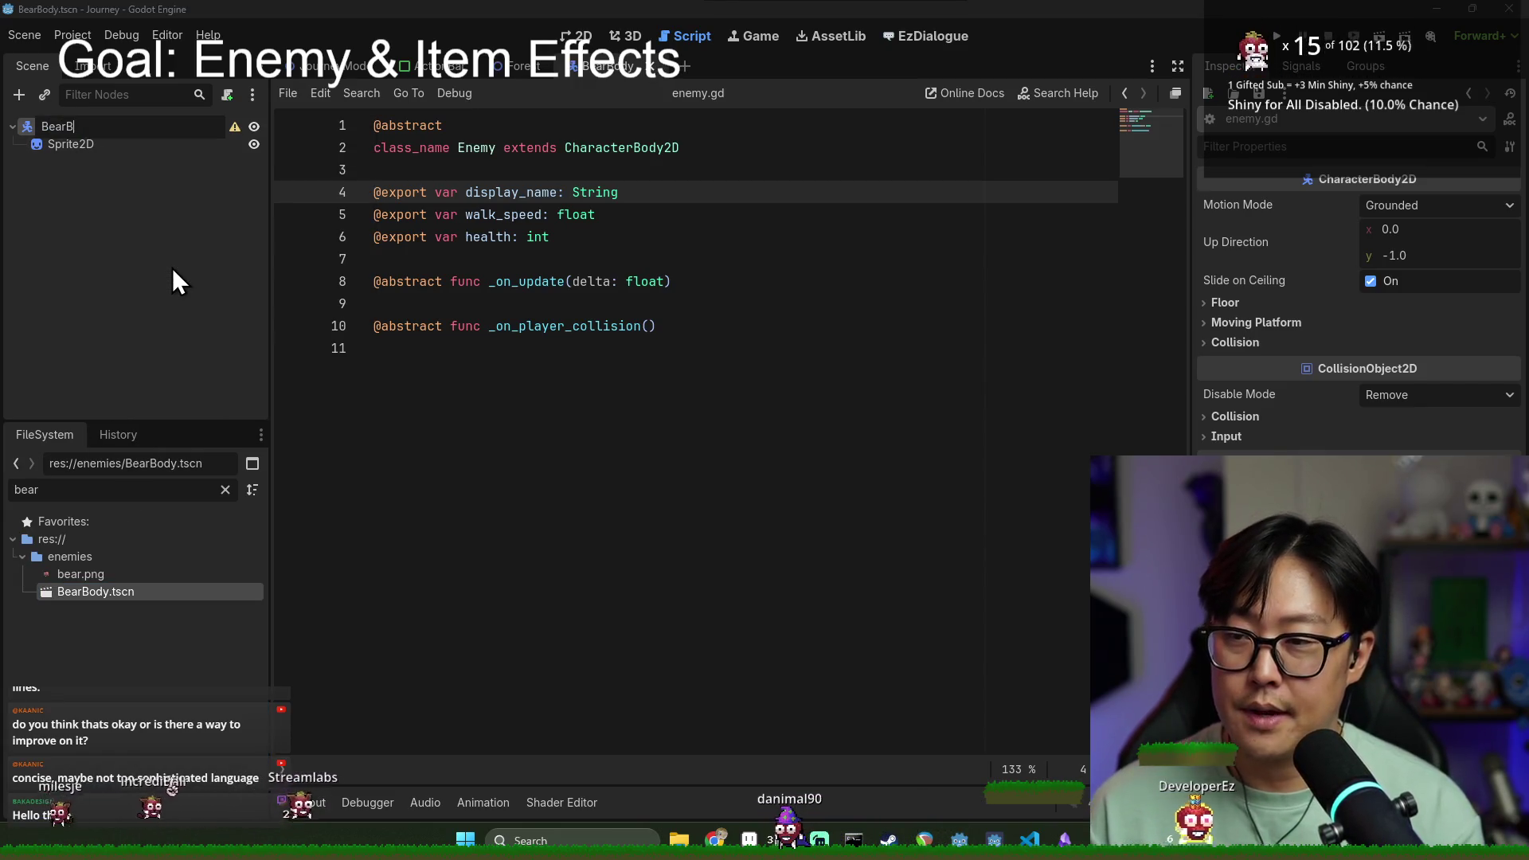
pyautogui.press('Return')
pyautogui.hotkey('ctrl', 's')
pyautogui.click(576, 36)
pyautogui.hotkey('ctrl', 's')
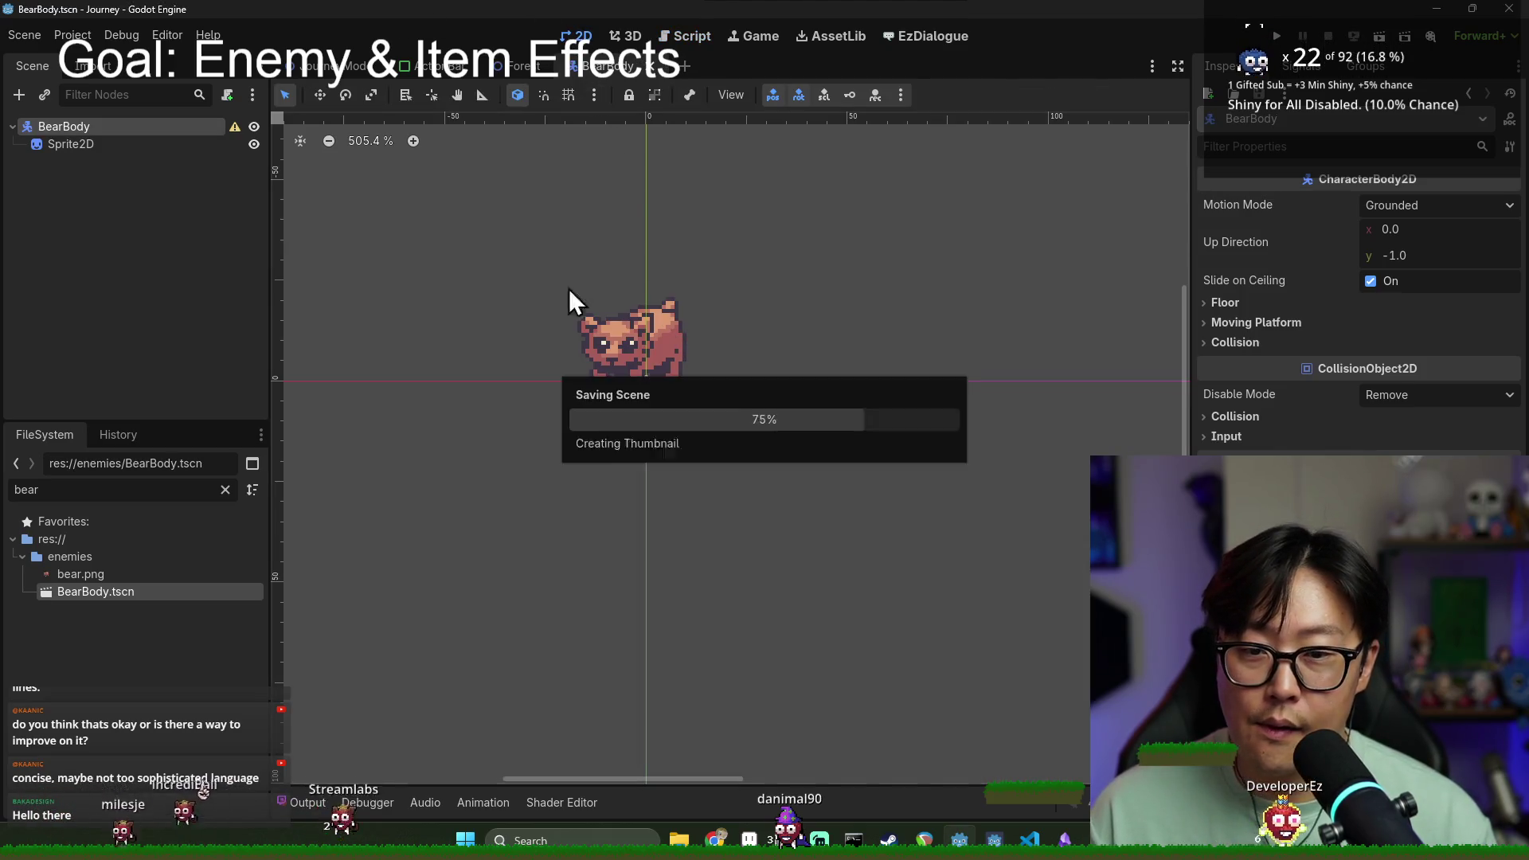
# Attach a new bear_body.gd script to BearBody, extending EnemyBody instead of CharacterBody2D
pyautogui.rightClick(157, 135)
pyautogui.click(225, 255)
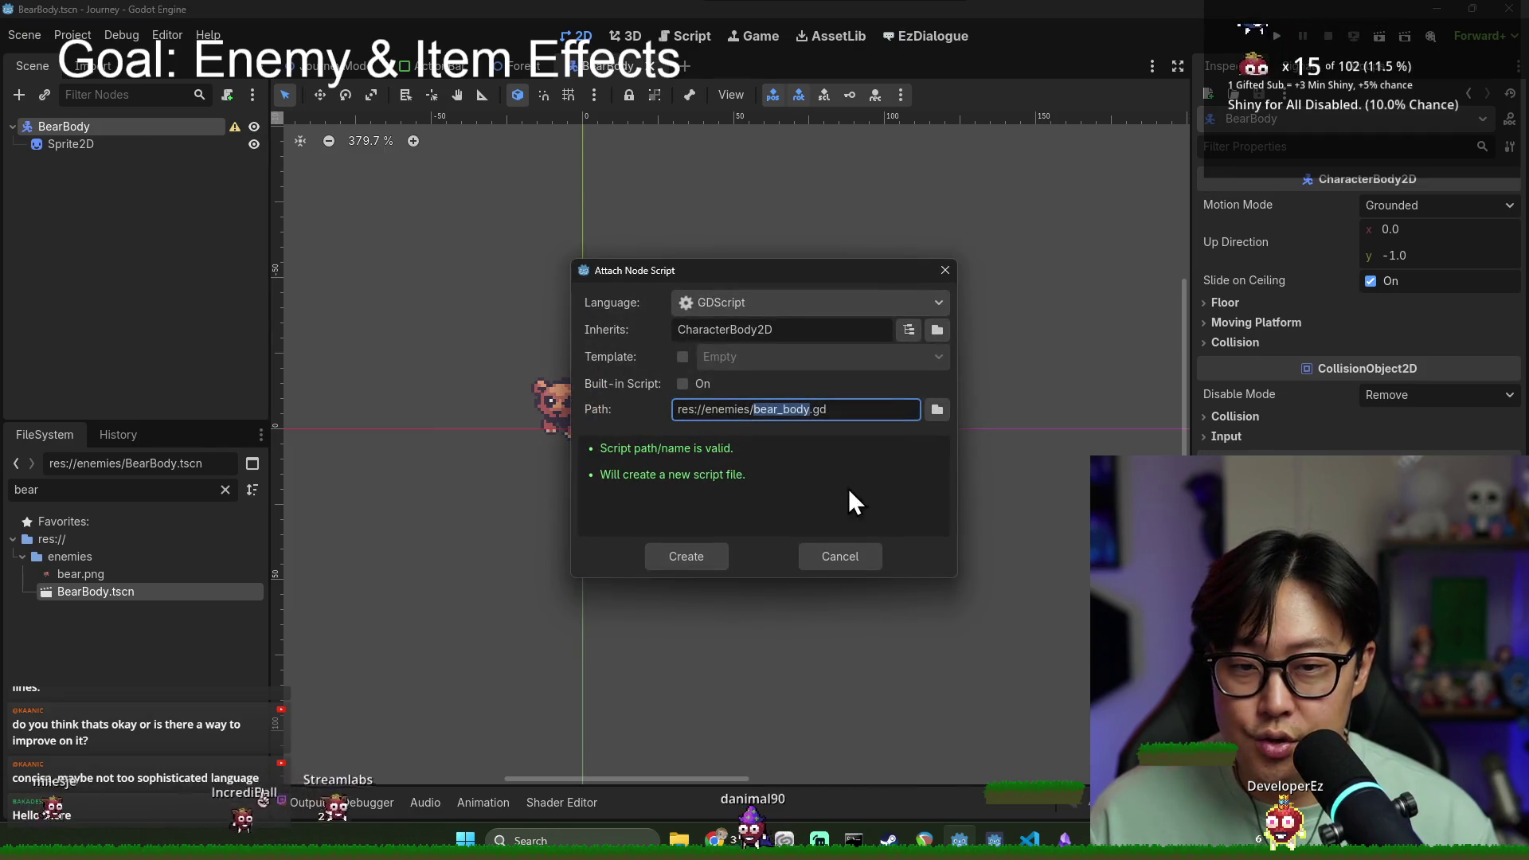
pyautogui.click(691, 554)
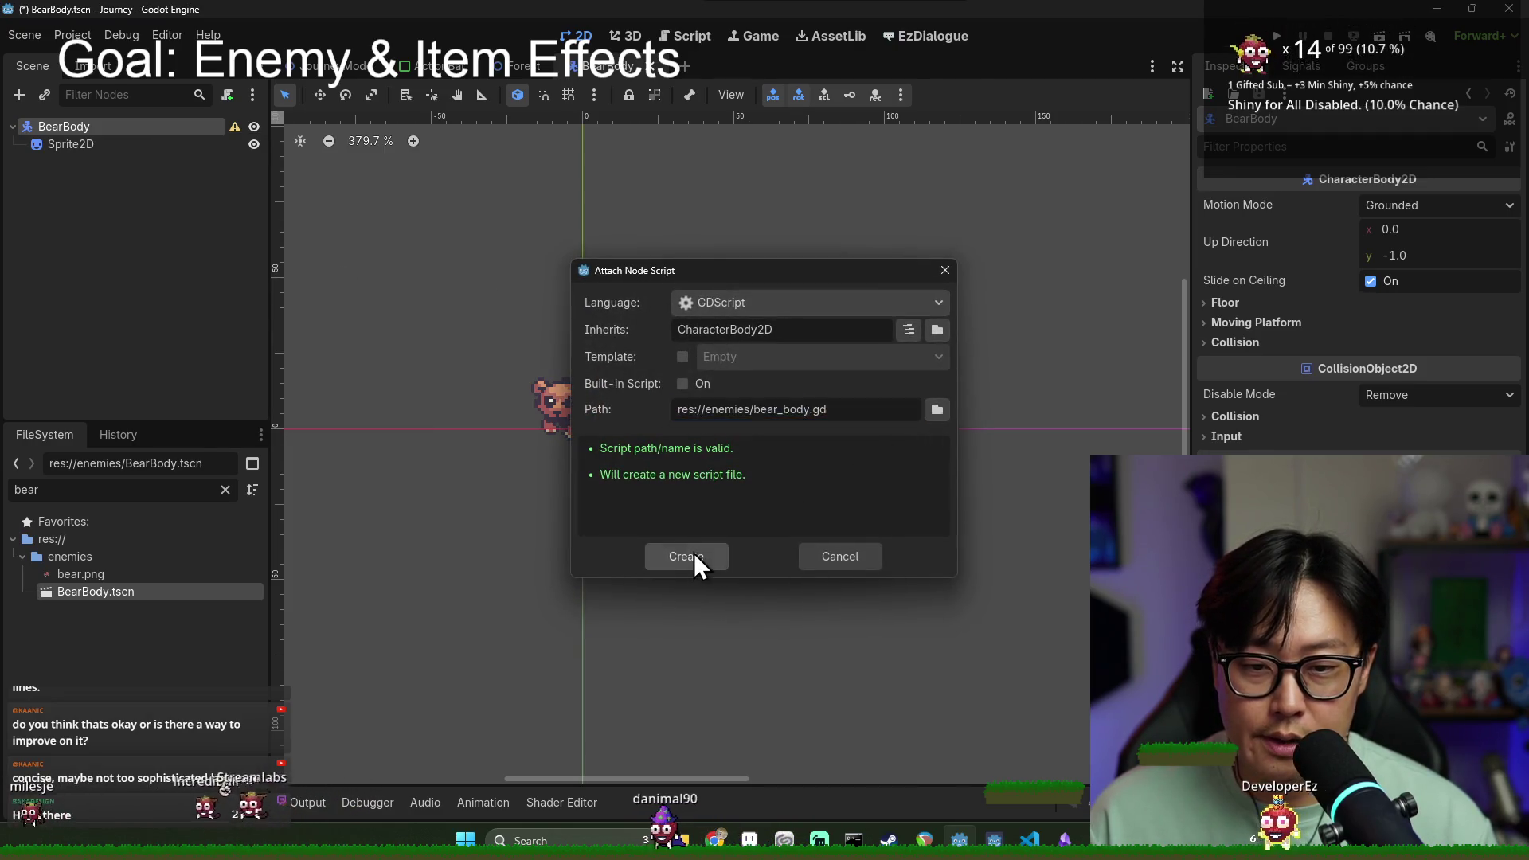
pyautogui.doubleClick(511, 128)
pyautogui.write('EnemyBody')
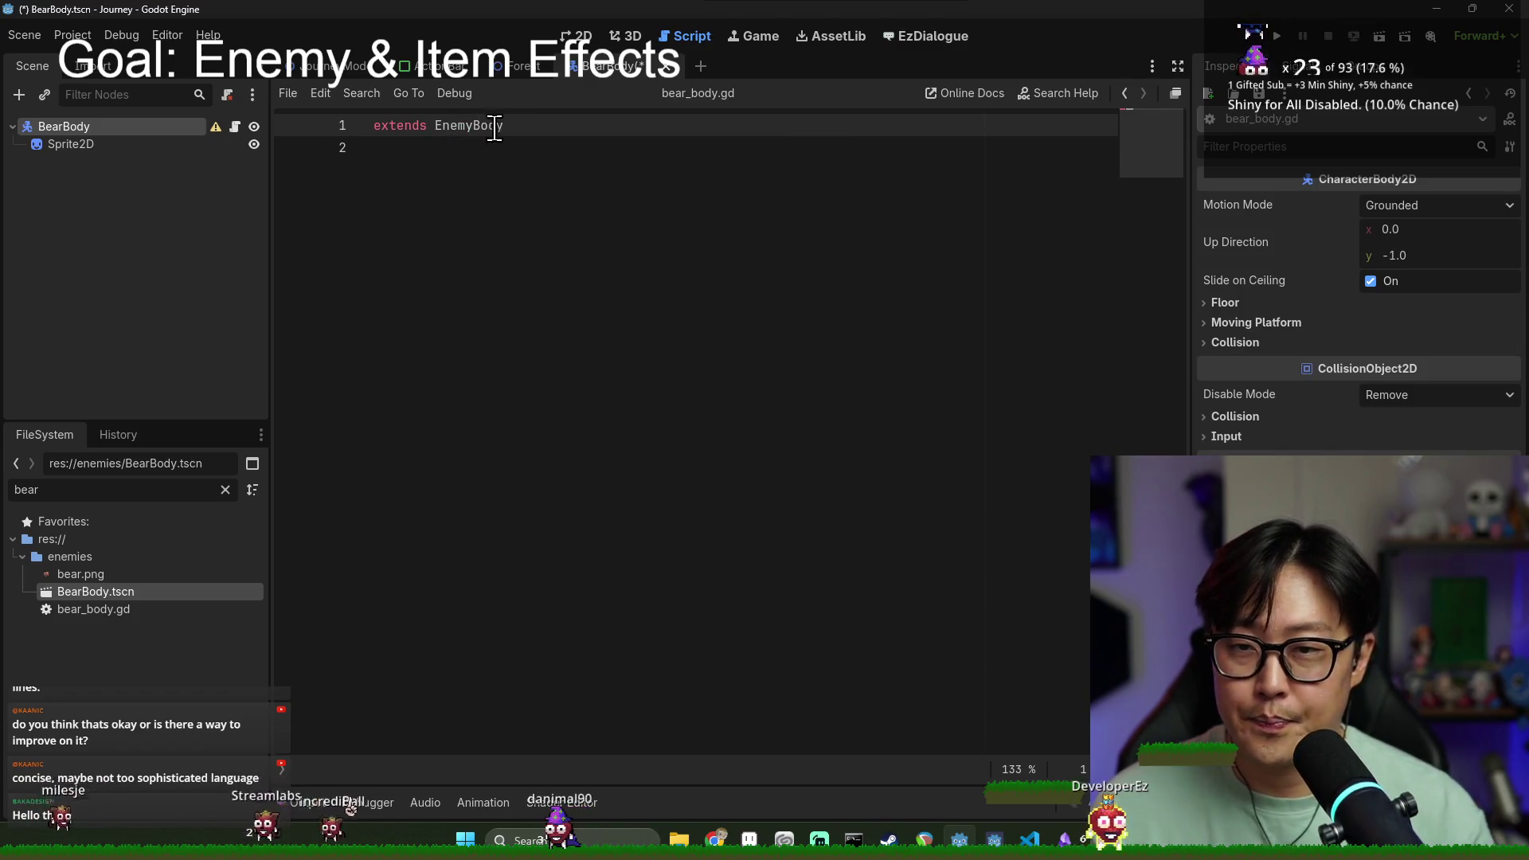
pyautogui.hotkey('ctrl', 's')
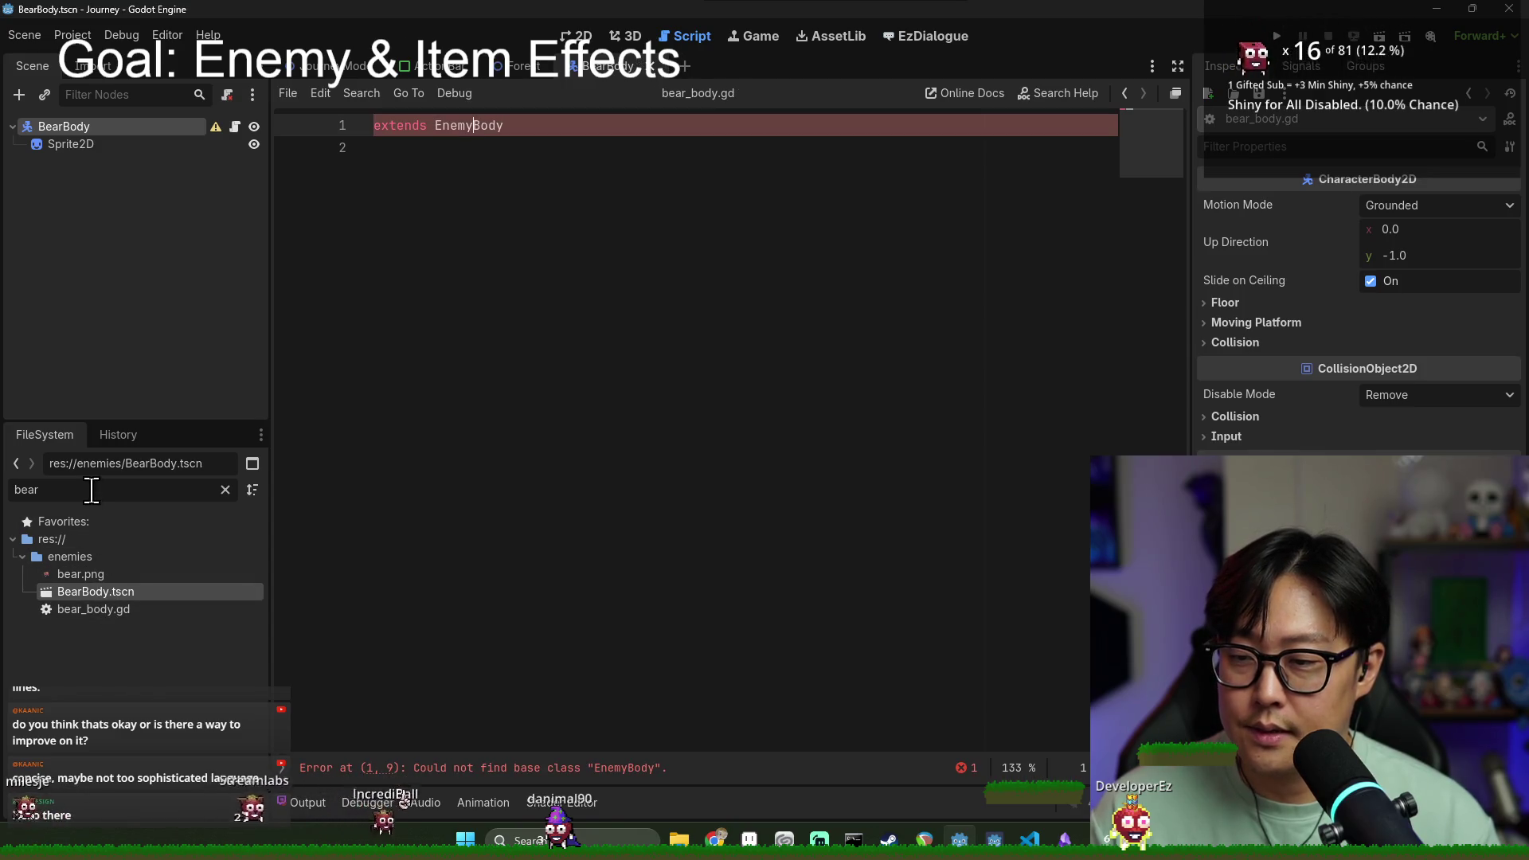
# Rename the Enemy class to EnemyBody and its script file to enemy_body.gd
pyautogui.doubleClick(92, 490)
pyautogui.write('enemy')
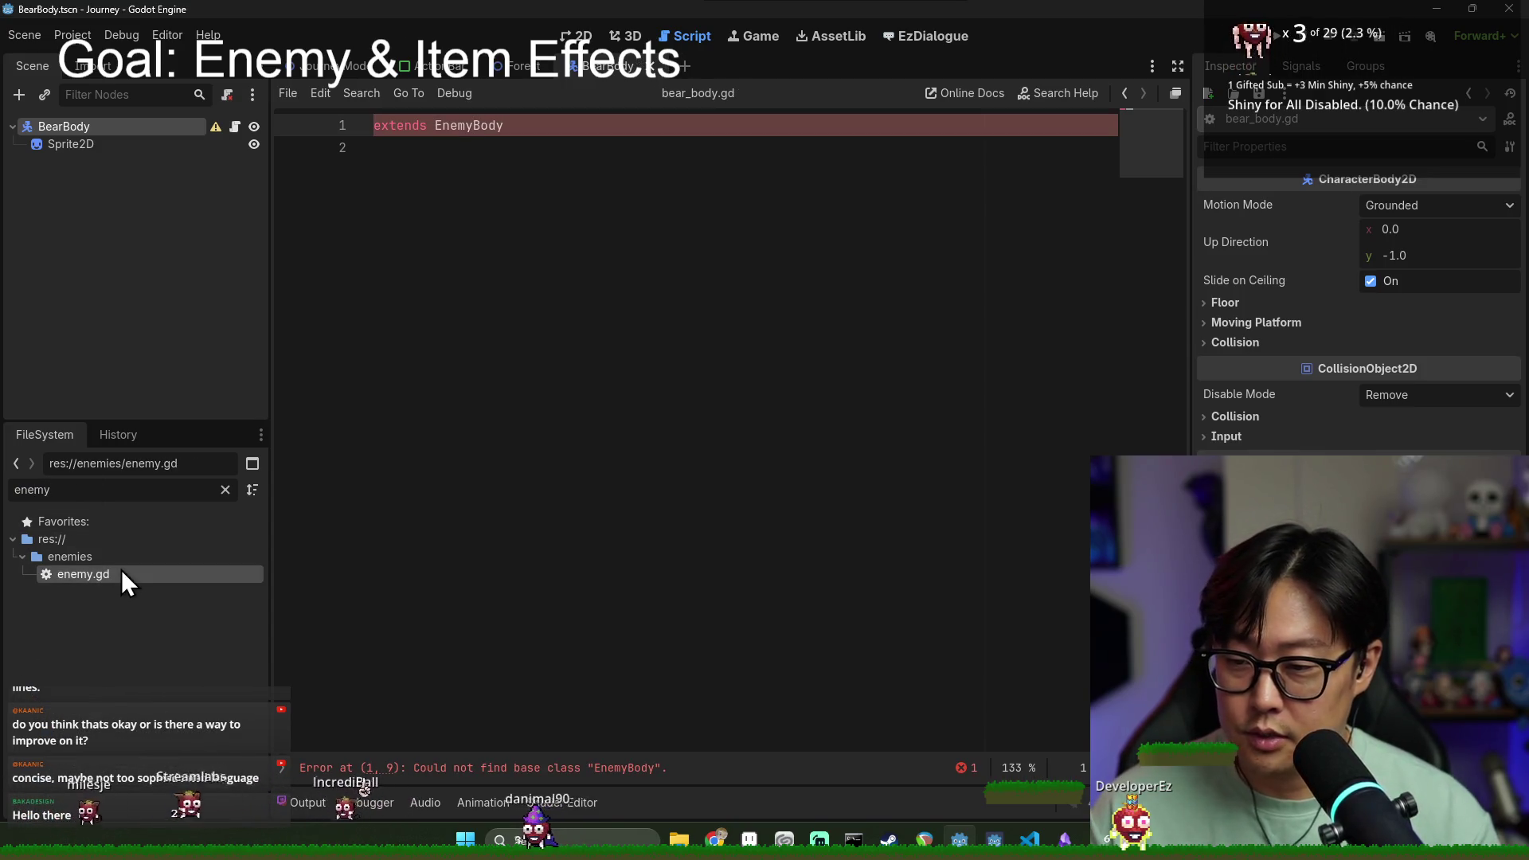
pyautogui.doubleClick(121, 572)
pyautogui.click(499, 149)
pyautogui.write('Body extends CharacterBody2D')
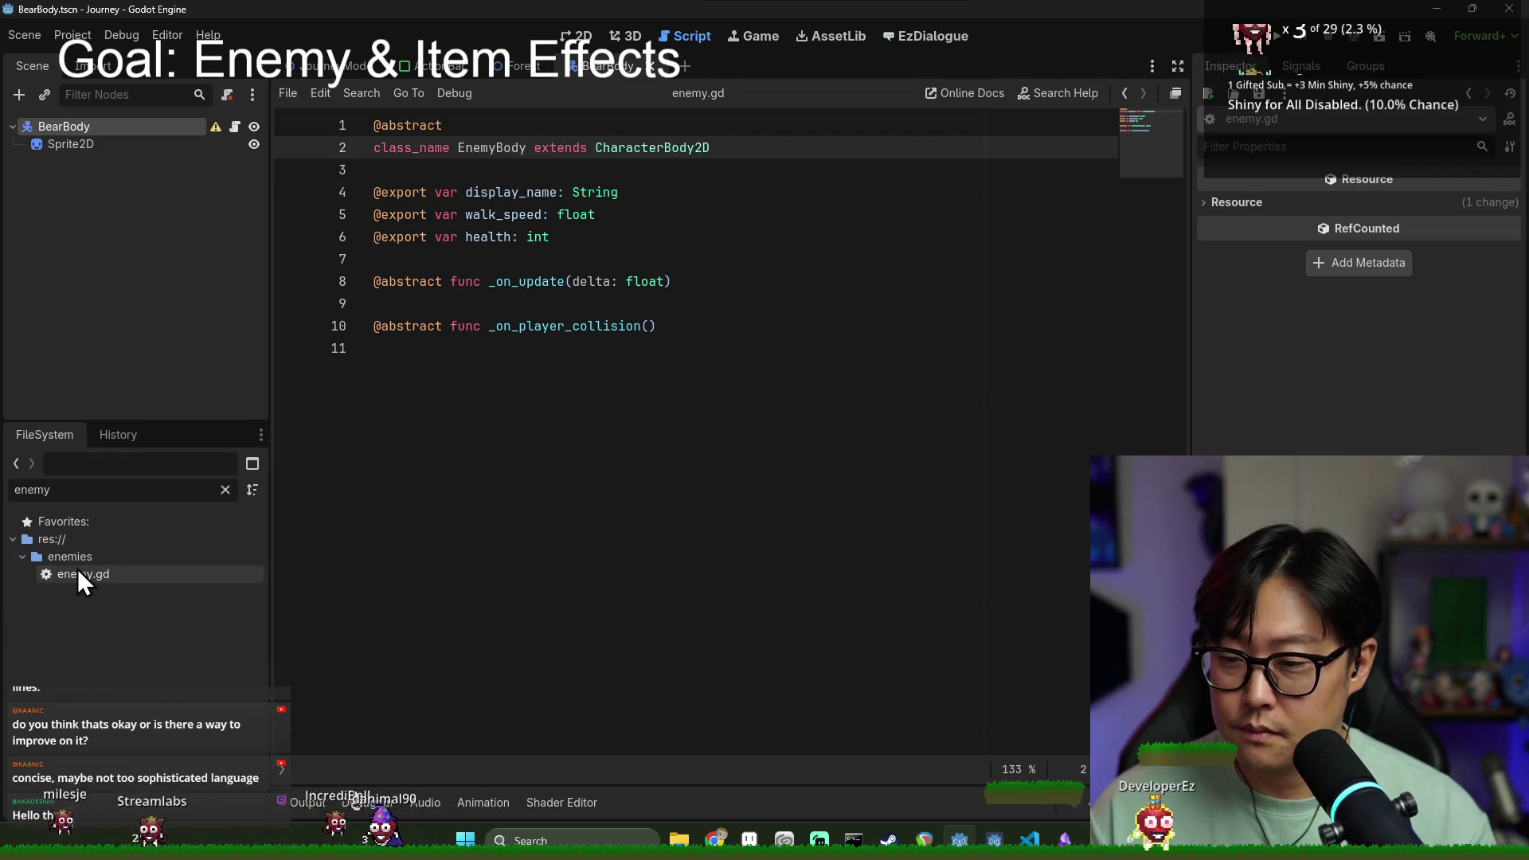
pyautogui.rightClick(78, 573)
pyautogui.click(145, 661)
pyautogui.write('enemy_body')
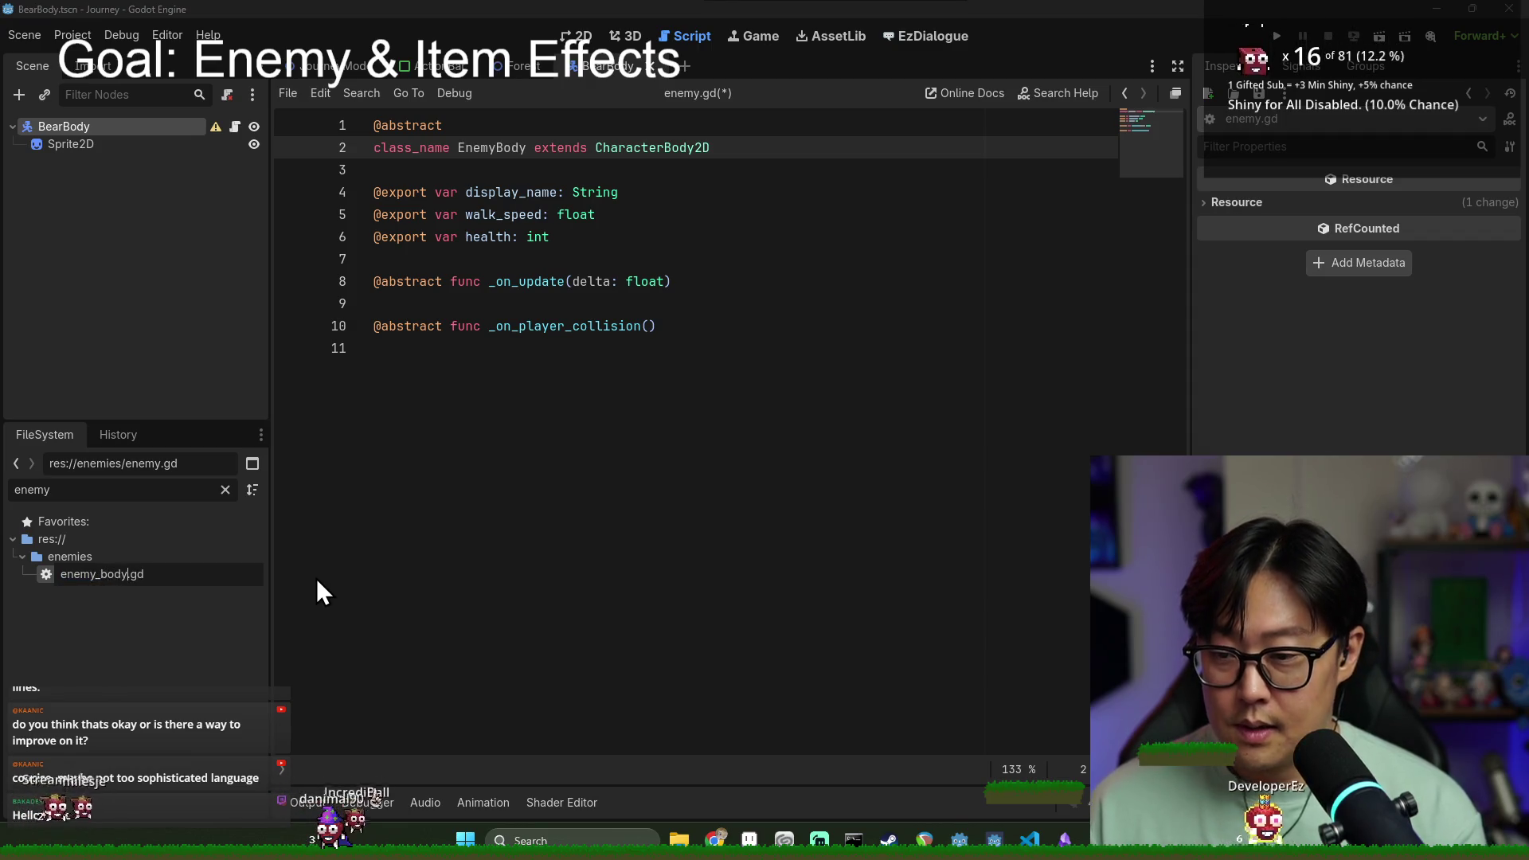
pyautogui.press('Return')
pyautogui.click(536, 523)
pyautogui.hotkey('ctrl', 's')
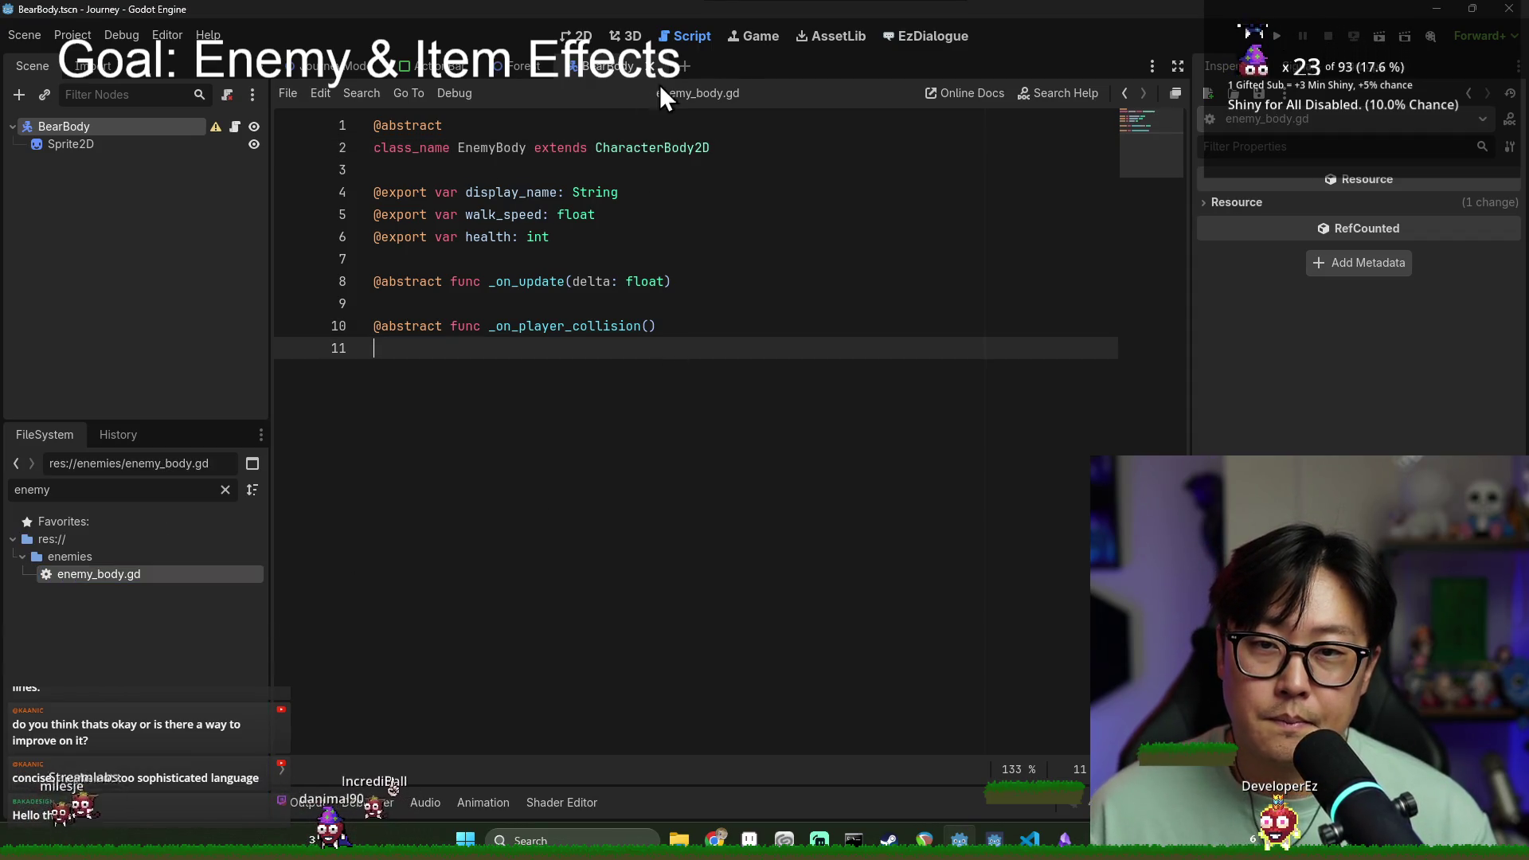
# Close the BearBody and Forest scenes, then reopen bear_body.gd and BearBody.tscn
pyautogui.hotkey('ctrl', 'shift', 'w')
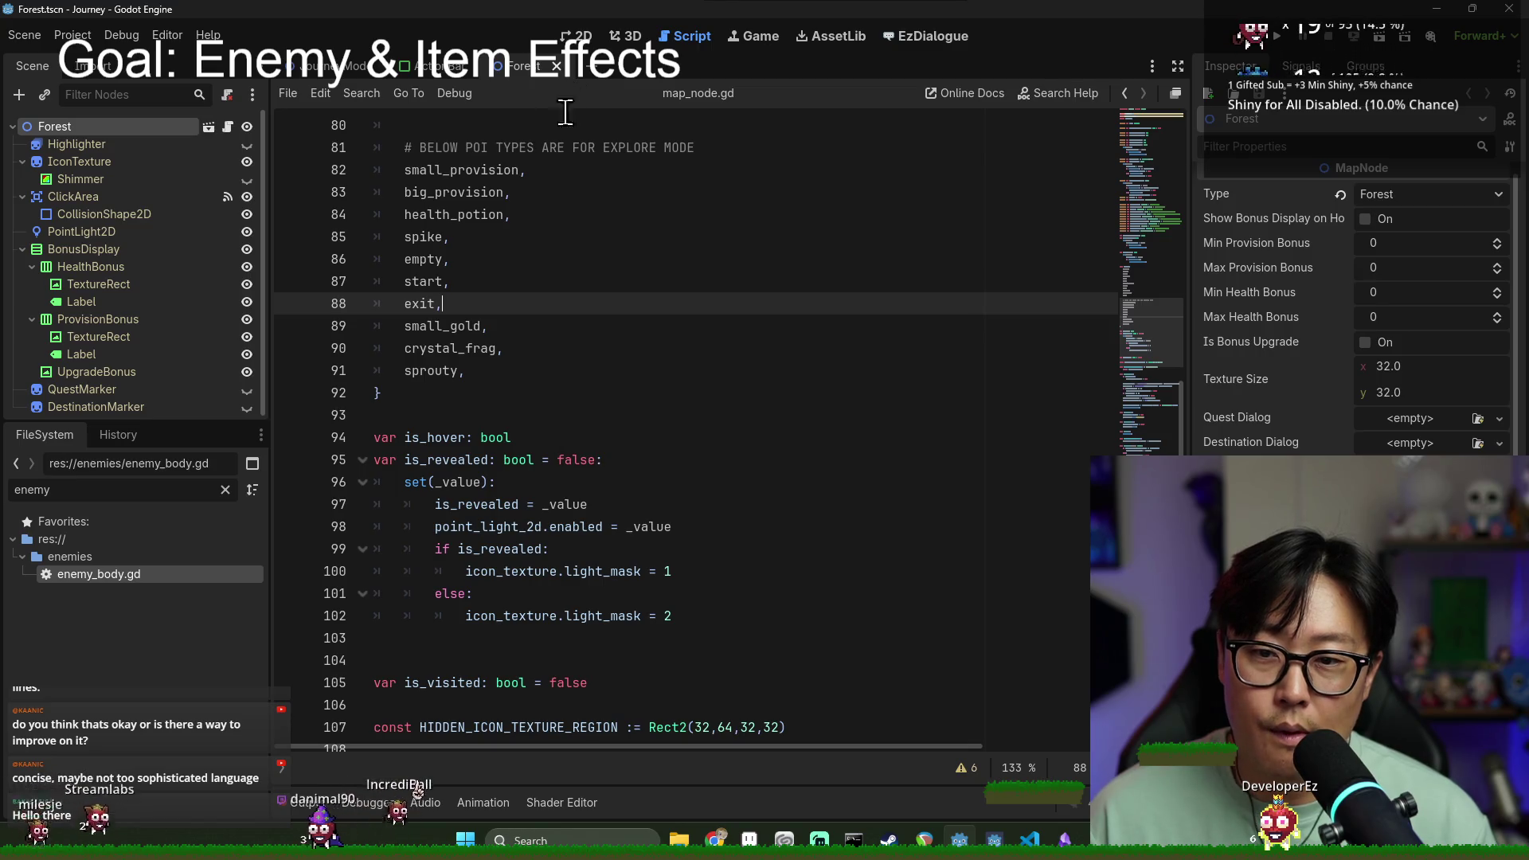
pyautogui.click(556, 67)
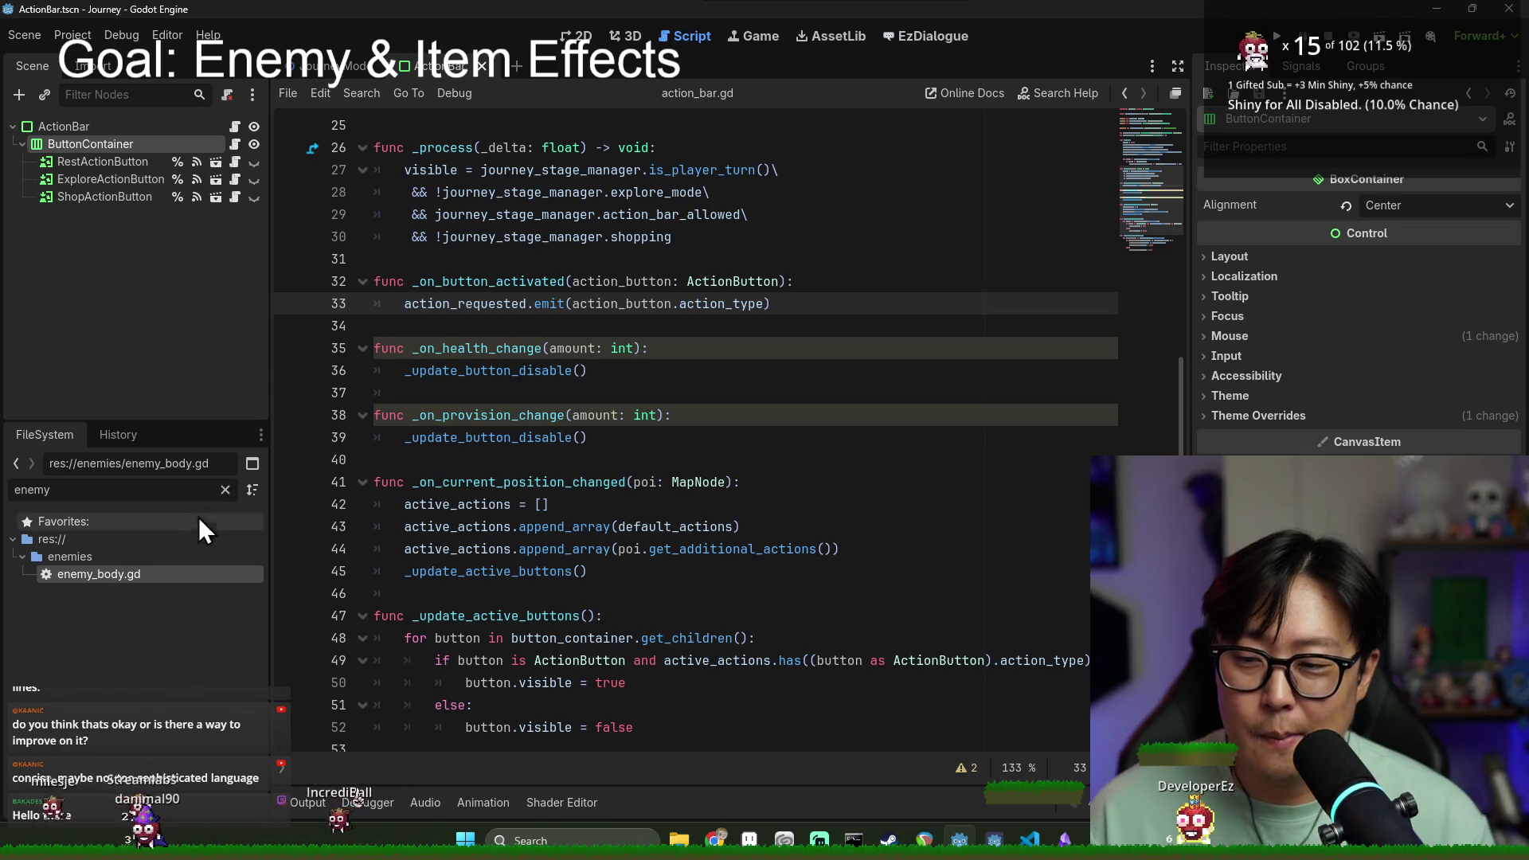
pyautogui.click(225, 490)
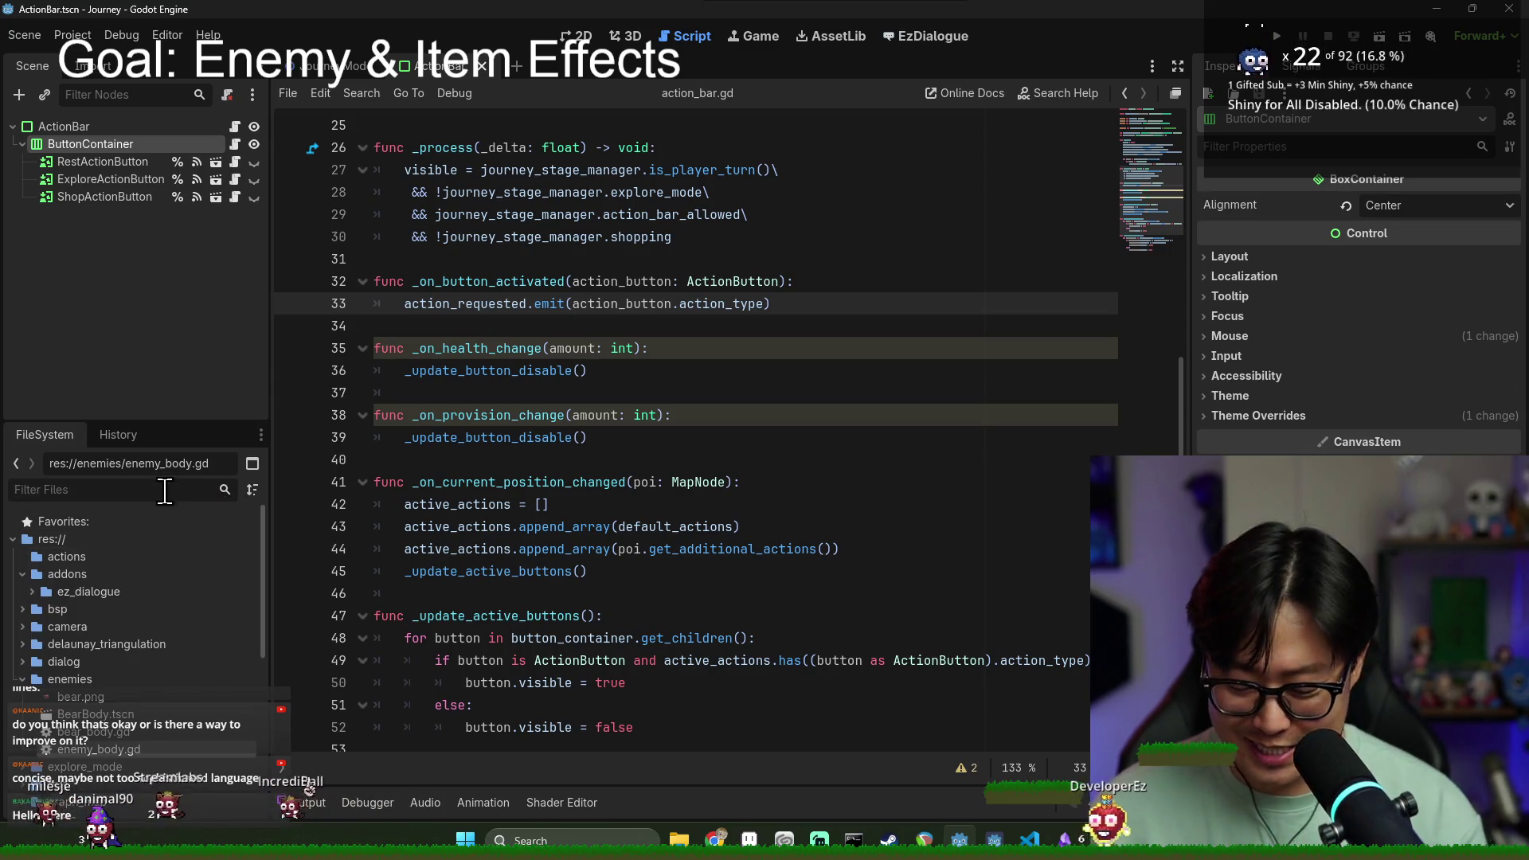
pyautogui.write('bear')
pyautogui.click(140, 613)
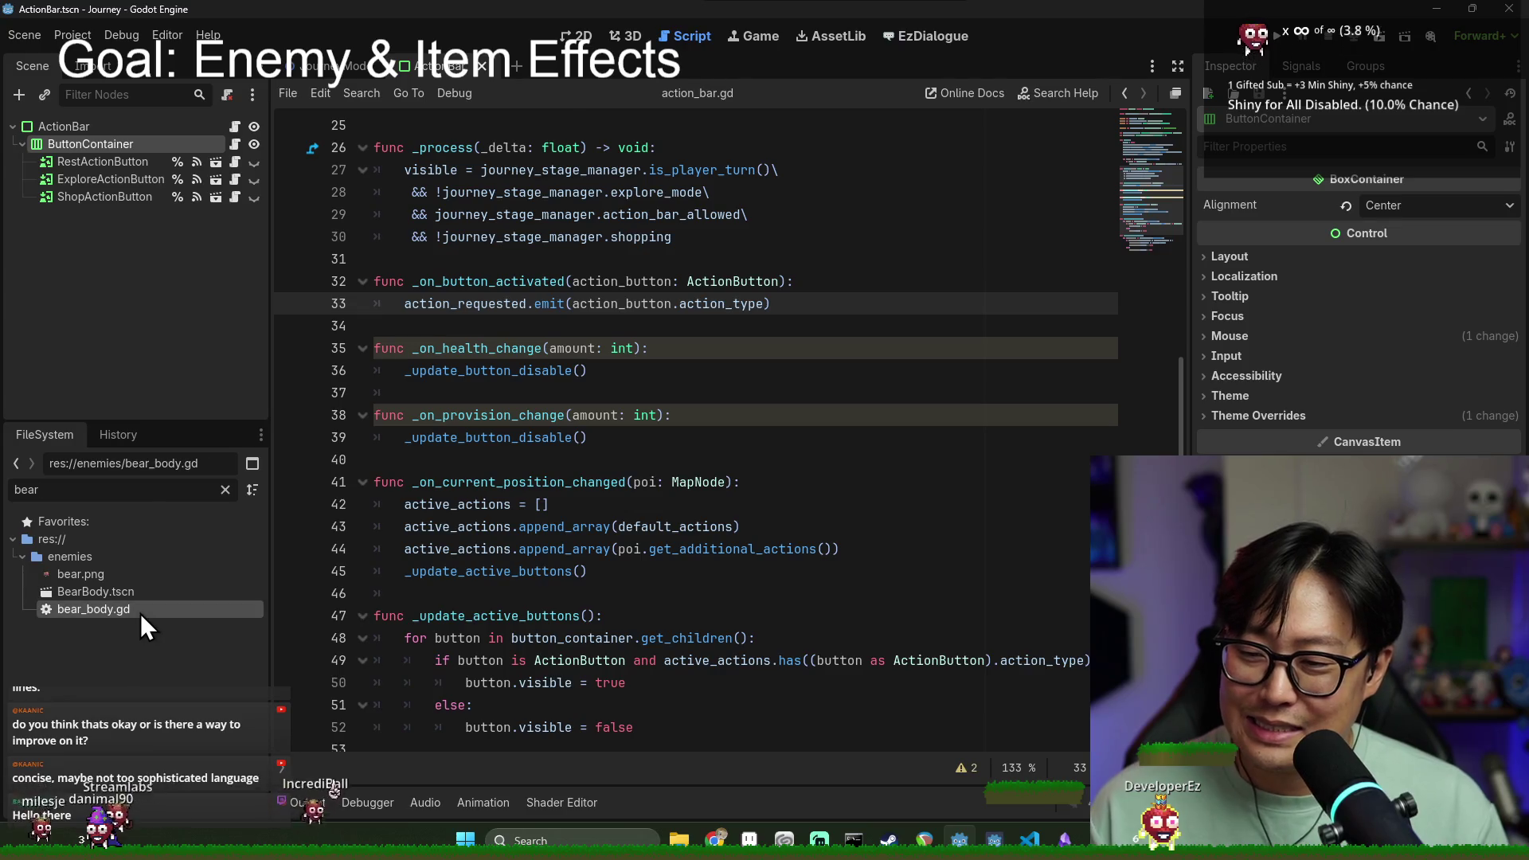
pyautogui.doubleClick(140, 613)
pyautogui.doubleClick(140, 592)
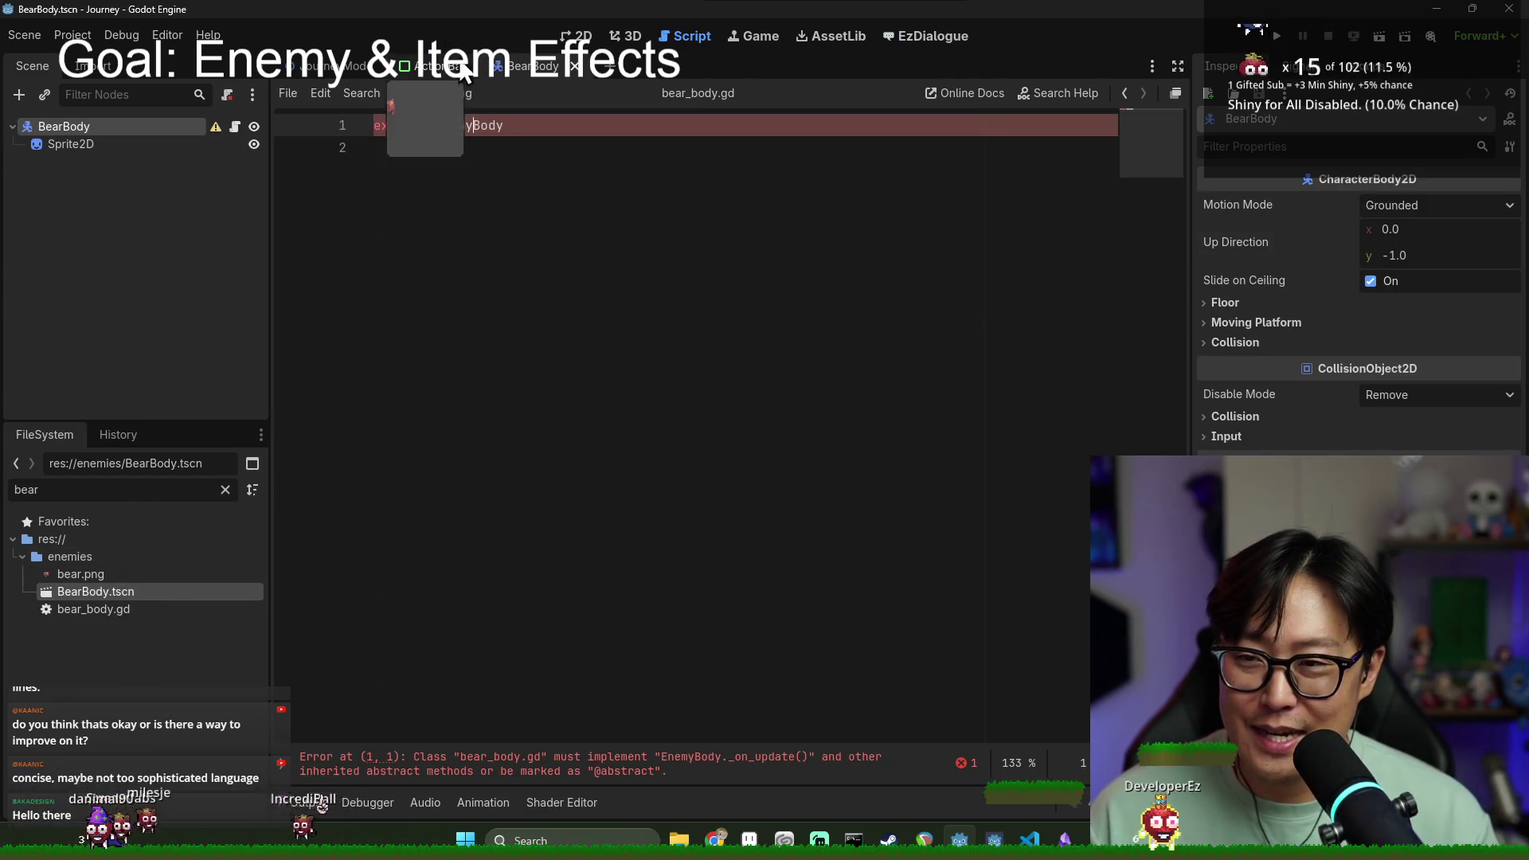
# Set bear_body.gd's class name to BearBody and save
pyautogui.click(459, 218)
pyautogui.press('Up')
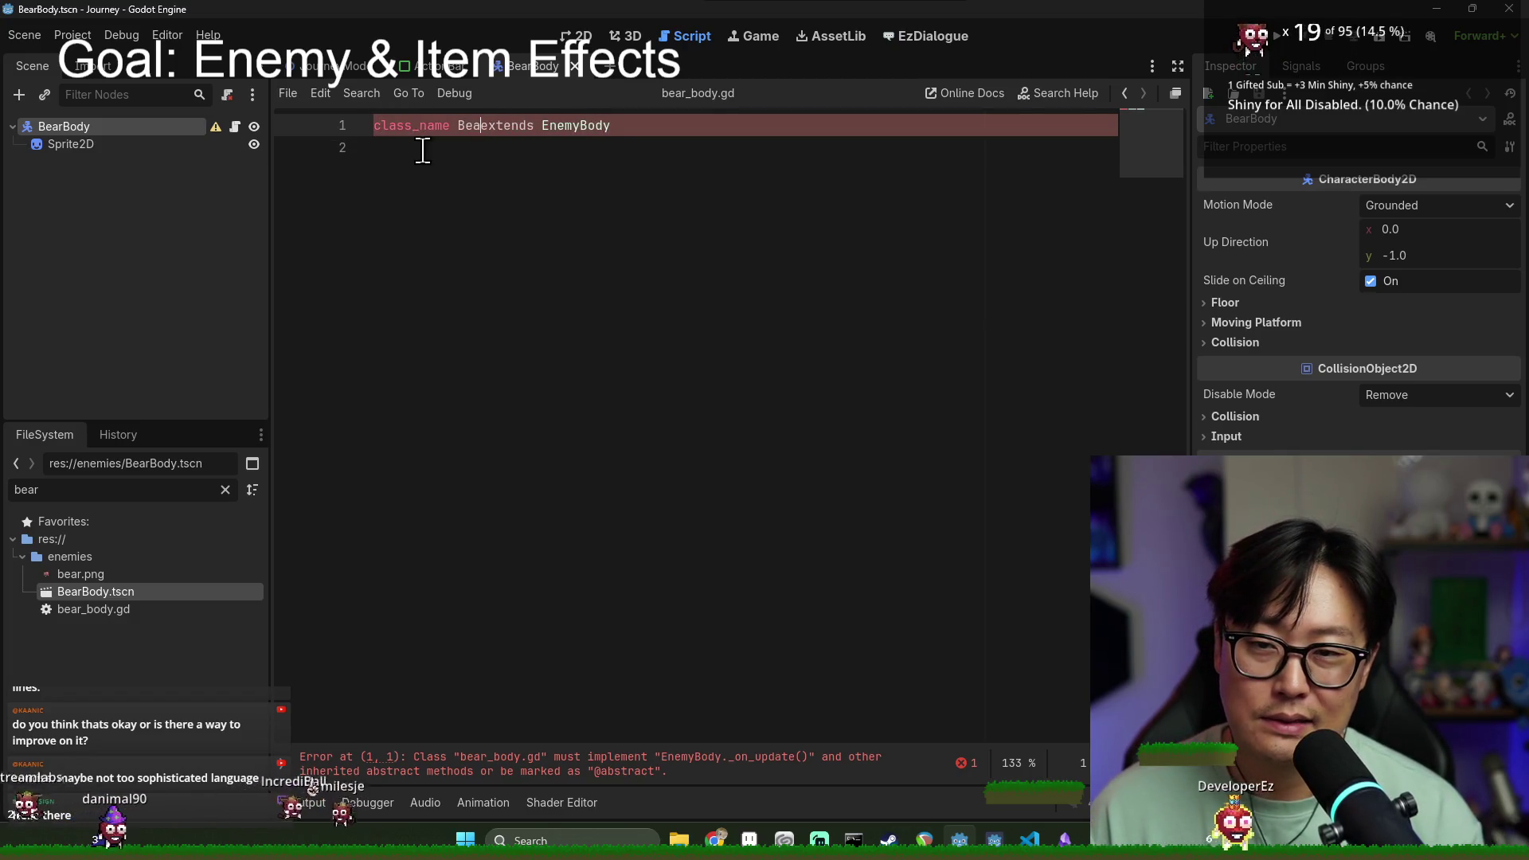
pyautogui.write('dy')
pyautogui.hotkey('ctrl', 's')
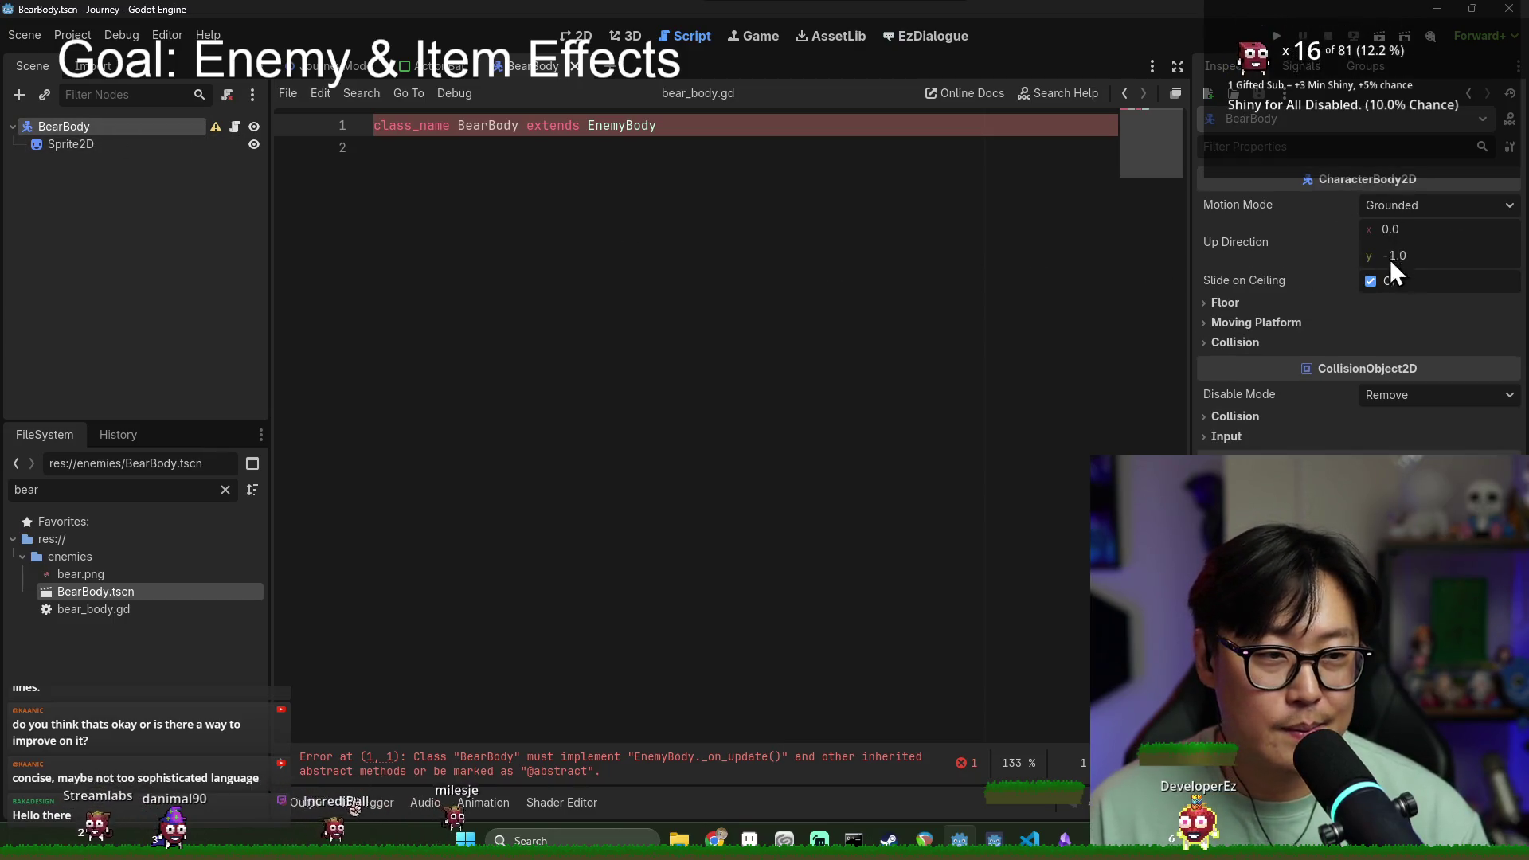
# Copy the two abstract function declarations from EnemyBody into bear_body.gd
pyautogui.keyDown('ctrl'); pyautogui.click(605, 141); pyautogui.keyUp('ctrl')
pyautogui.moveTo(375, 259); pyautogui.dragTo(762, 348)
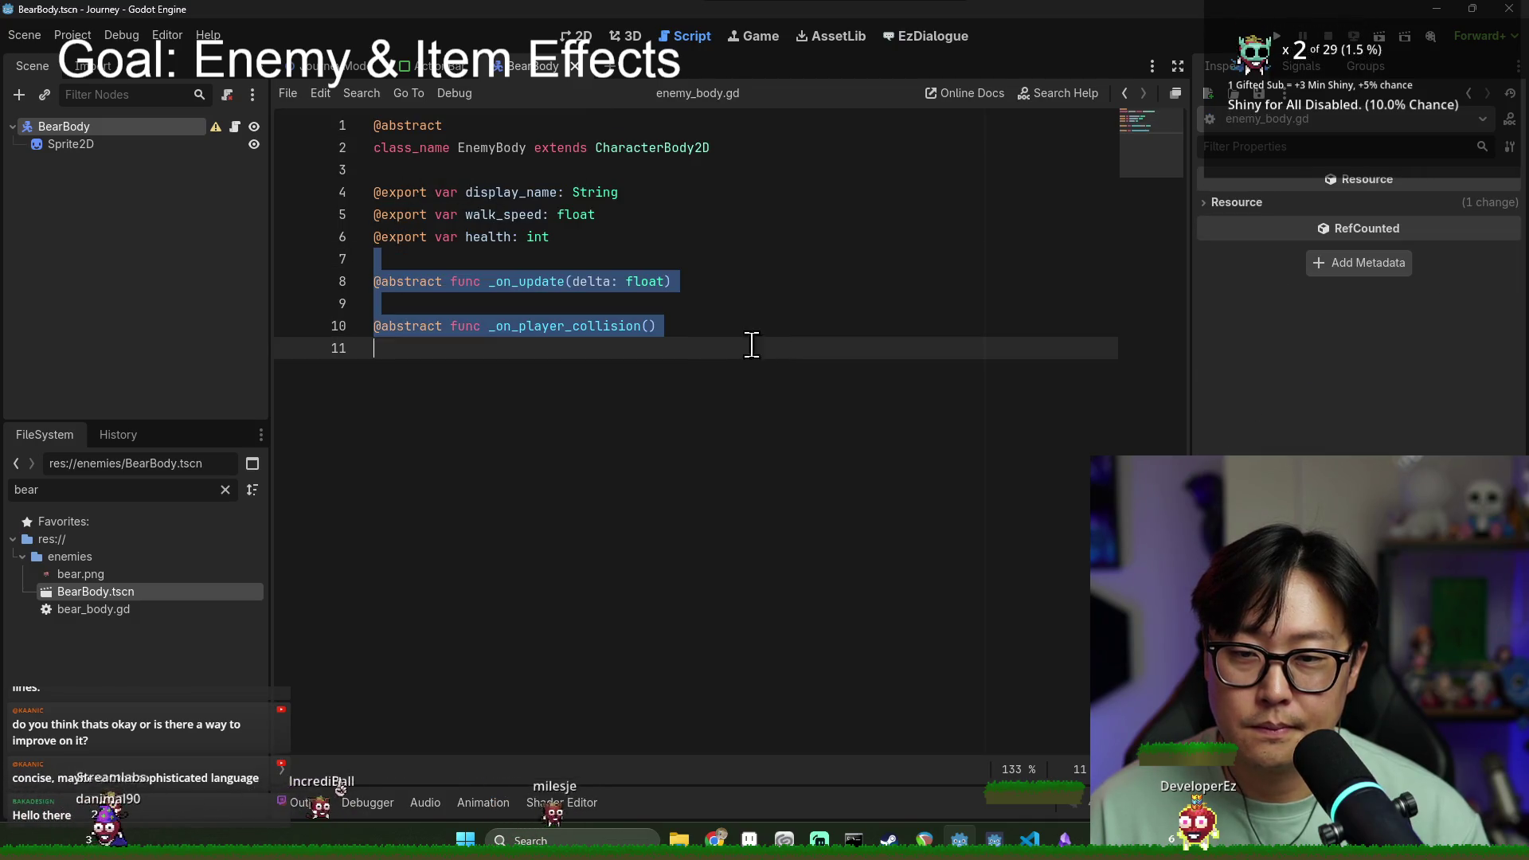
pyautogui.hotkey('ctrl', 'c')
pyautogui.hotkey('alt', 'Left')
pyautogui.hotkey('ctrl', 'v')
pyautogui.doubleClick(406, 169)
pyautogui.press('BackSpace')
pyautogui.press('Delete')
pyautogui.click(632, 176)
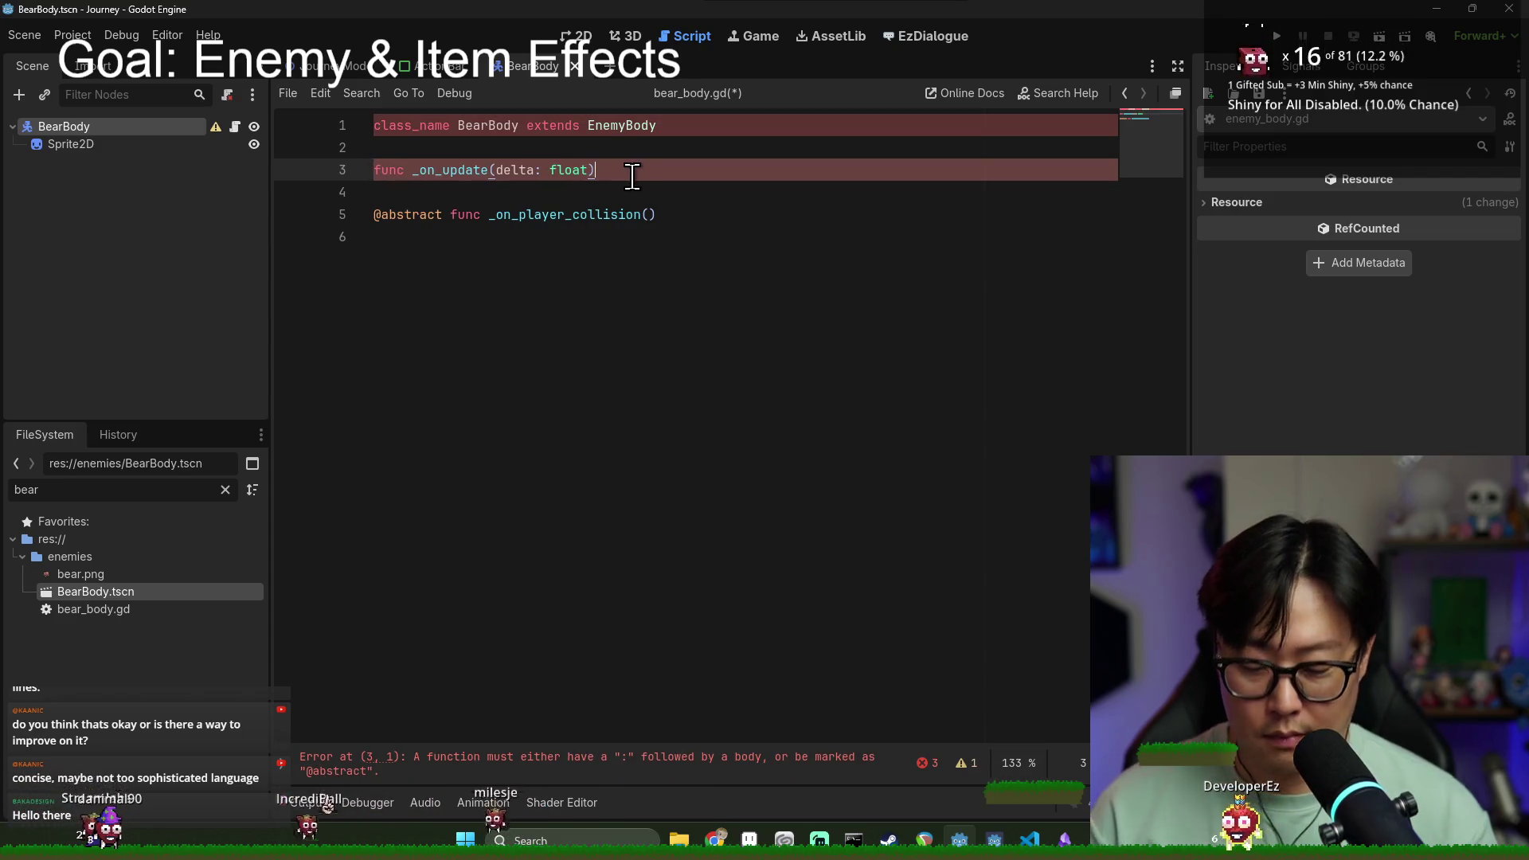
pyautogui.press('BackSpace')
pyautogui.press('BackSpace')
pyautogui.press('BackSpace')
pyautogui.press('BackSpace')
pyautogui.press('BackSpace')
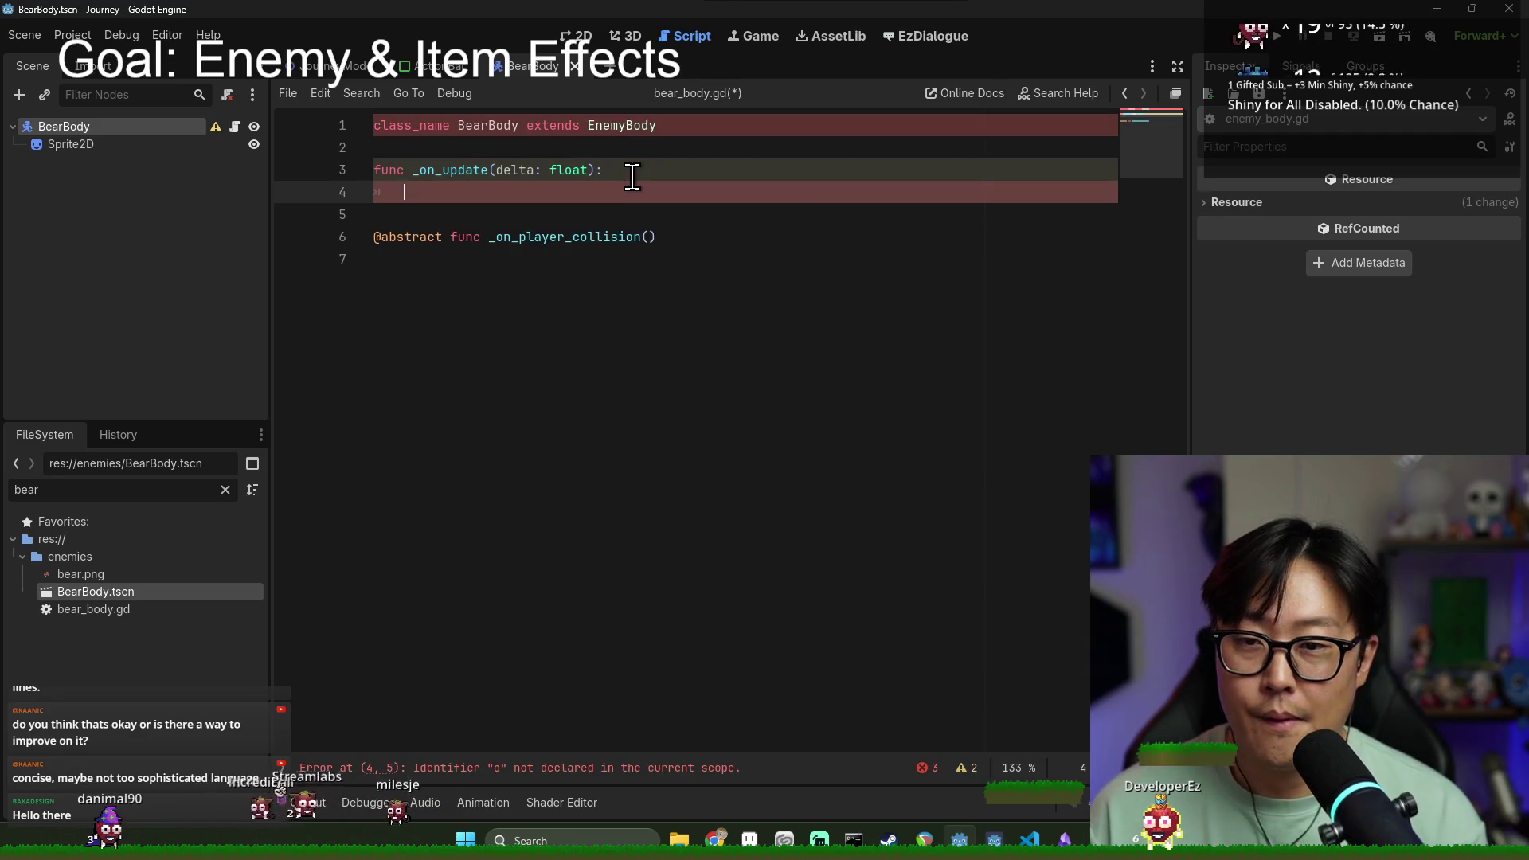
pyautogui.click(374, 238)
pyautogui.keyDown('shift'); pyautogui.click(448, 238); pyautogui.keyUp('shift')
pyautogui.press('BackSpace')
pyautogui.write(':')
pyautogui.press('Return')
pyautogui.write('pass')
pyautogui.hotkey('ctrl', 's')
pyautogui.click(589, 318)
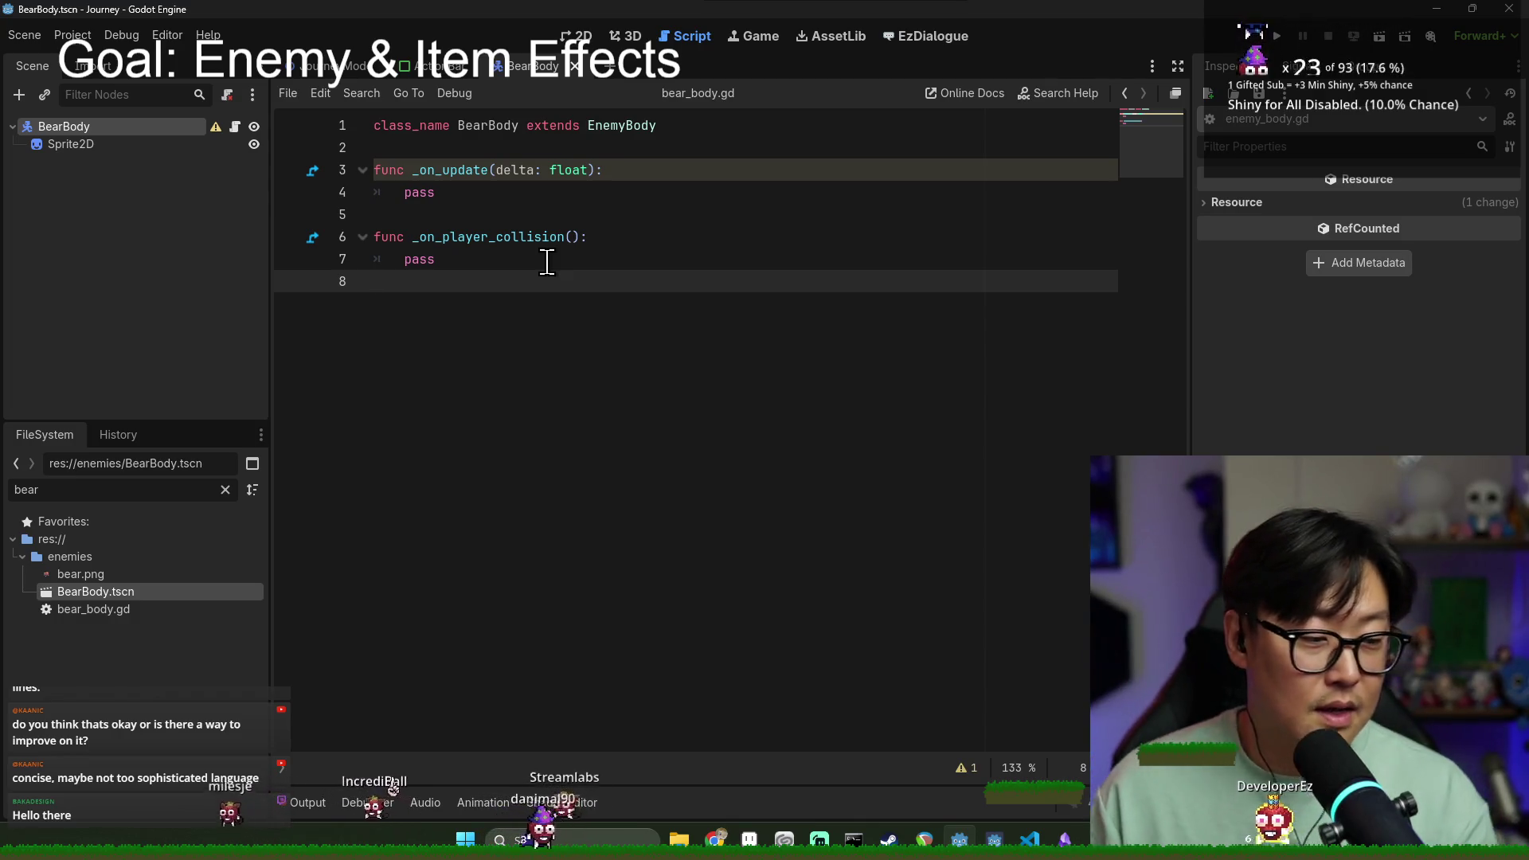
pyautogui.click(451, 193)
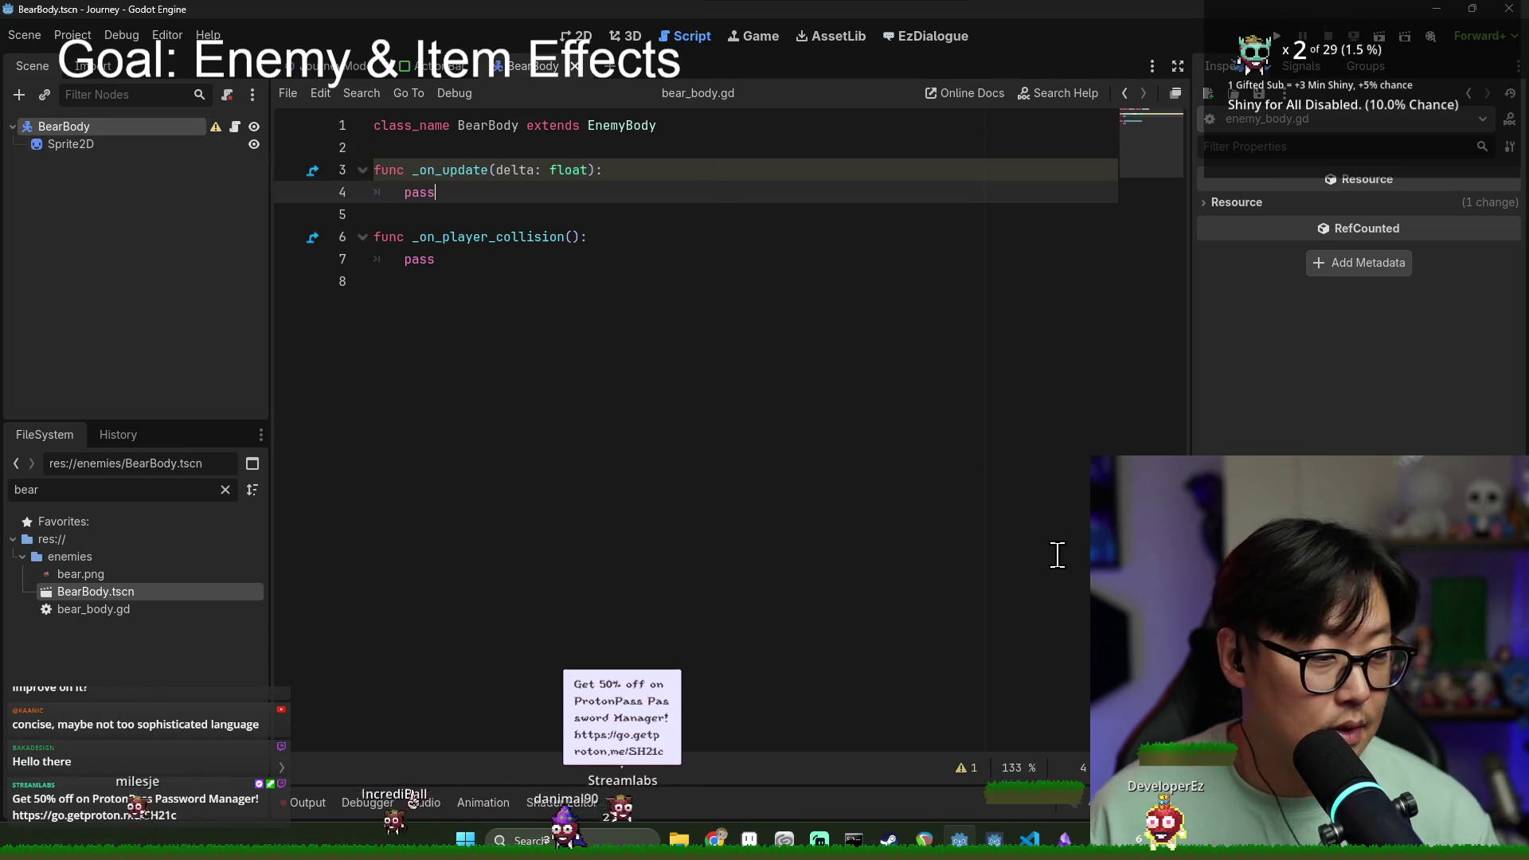
pyautogui.click(572, 37)
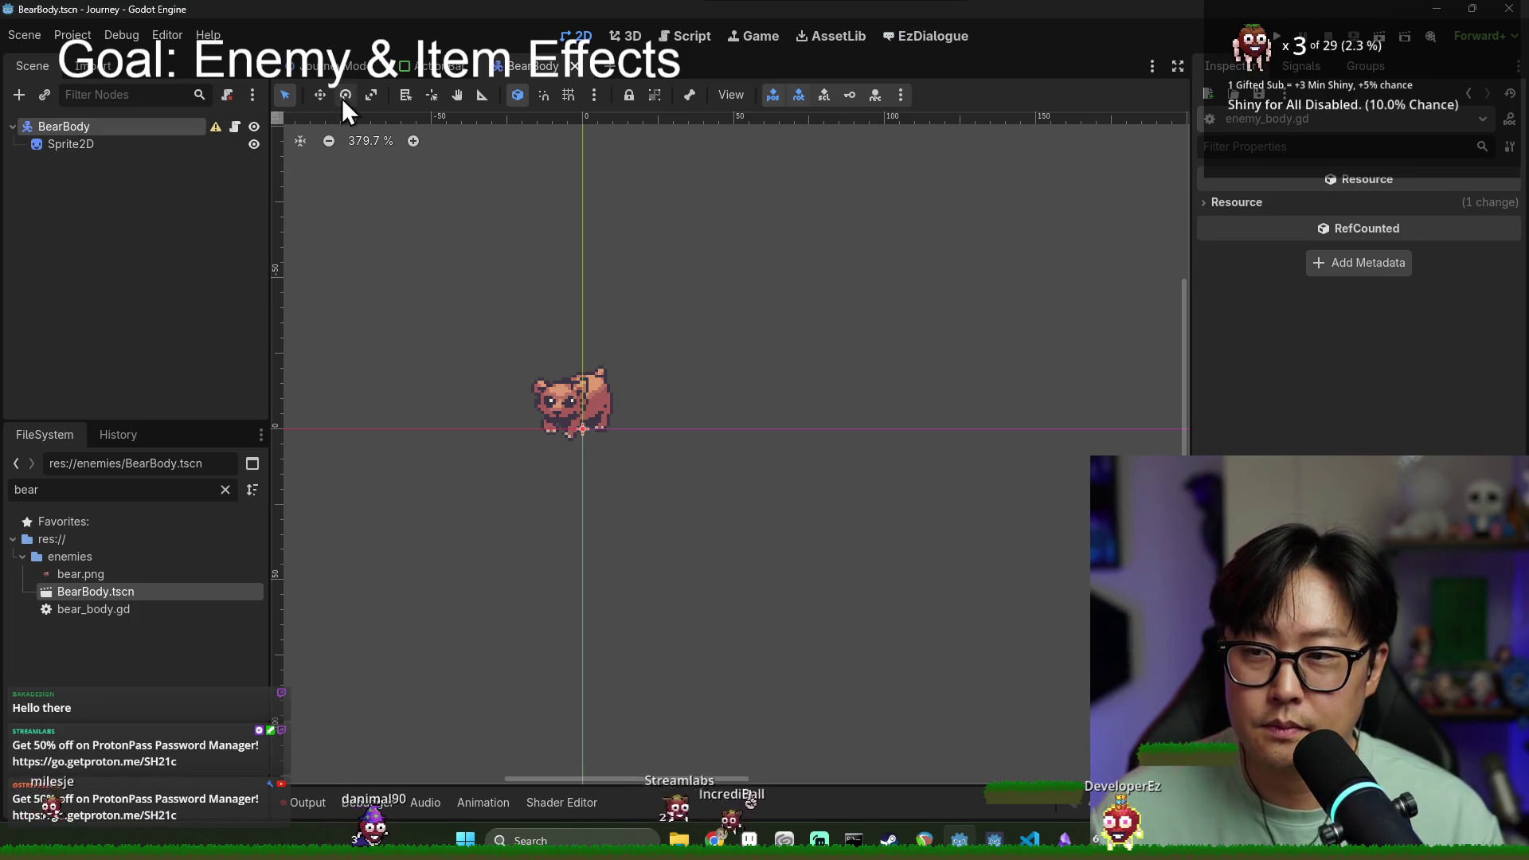
pyautogui.click(235, 126)
pyautogui.hotkey('ctrl', 's')
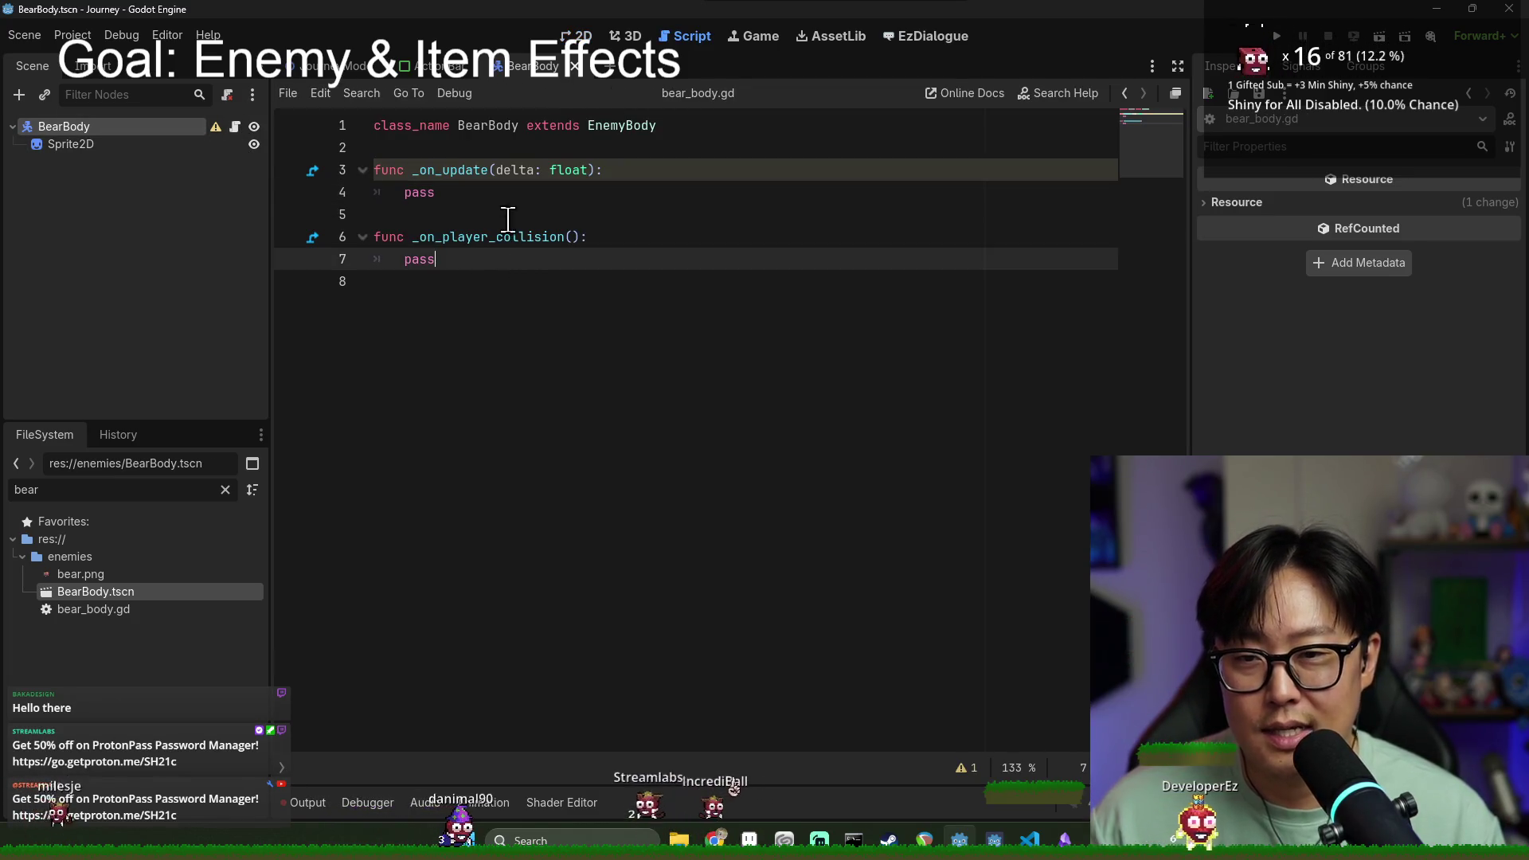
pyautogui.click(531, 184)
pyautogui.hotkey('ctrl', 's')
pyautogui.press('Up')
pyautogui.press('Up')
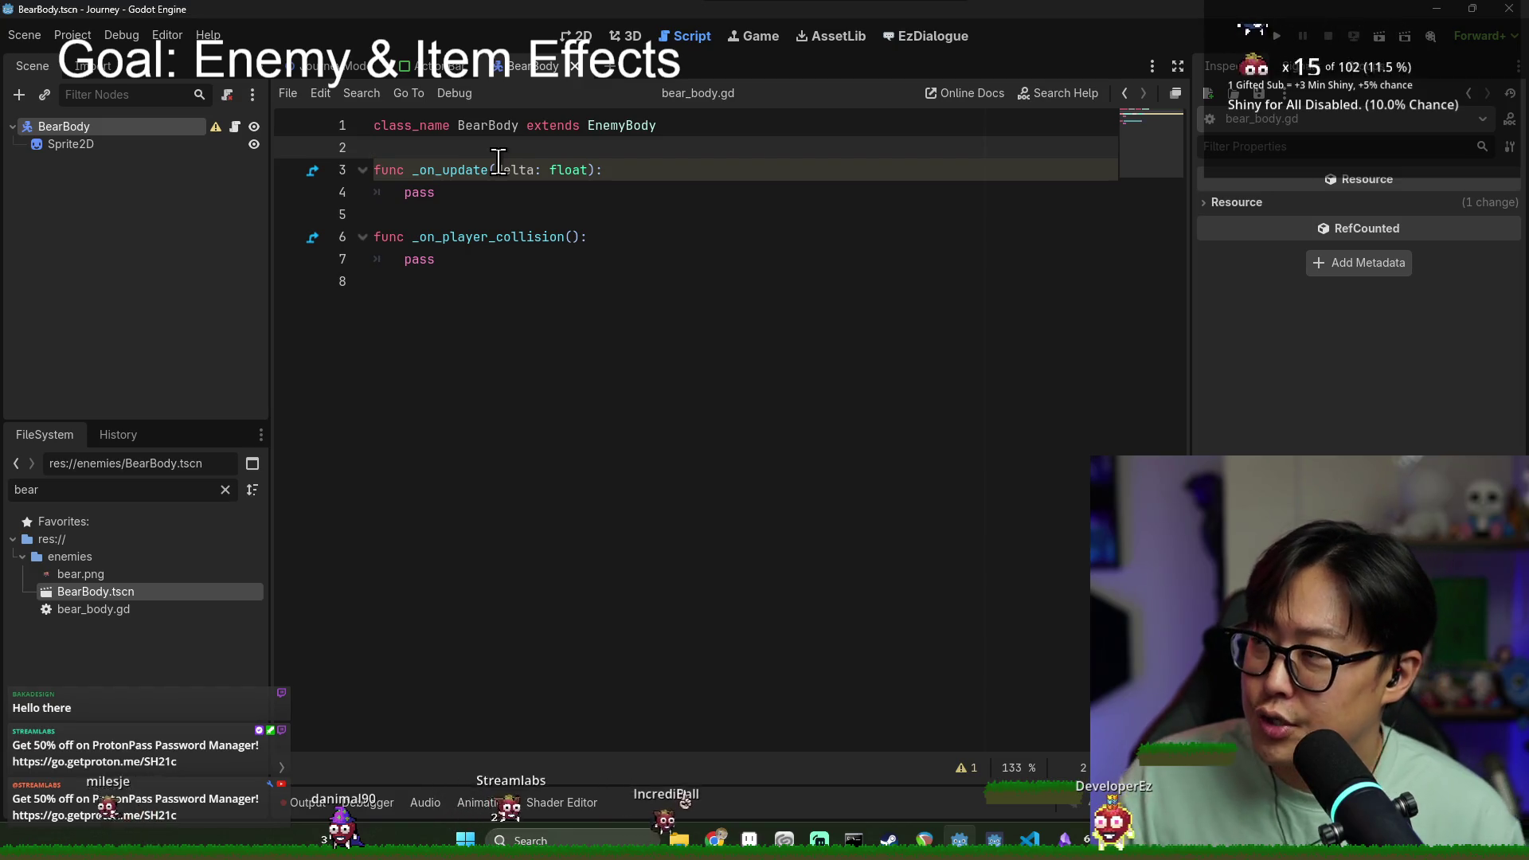
pyautogui.click(522, 214)
pyautogui.hotkey('ctrl', 's')
pyautogui.click(464, 303)
pyautogui.click(457, 192)
pyautogui.click(458, 169)
pyautogui.hotkey('ctrl', 's')
pyautogui.doubleClick(445, 177)
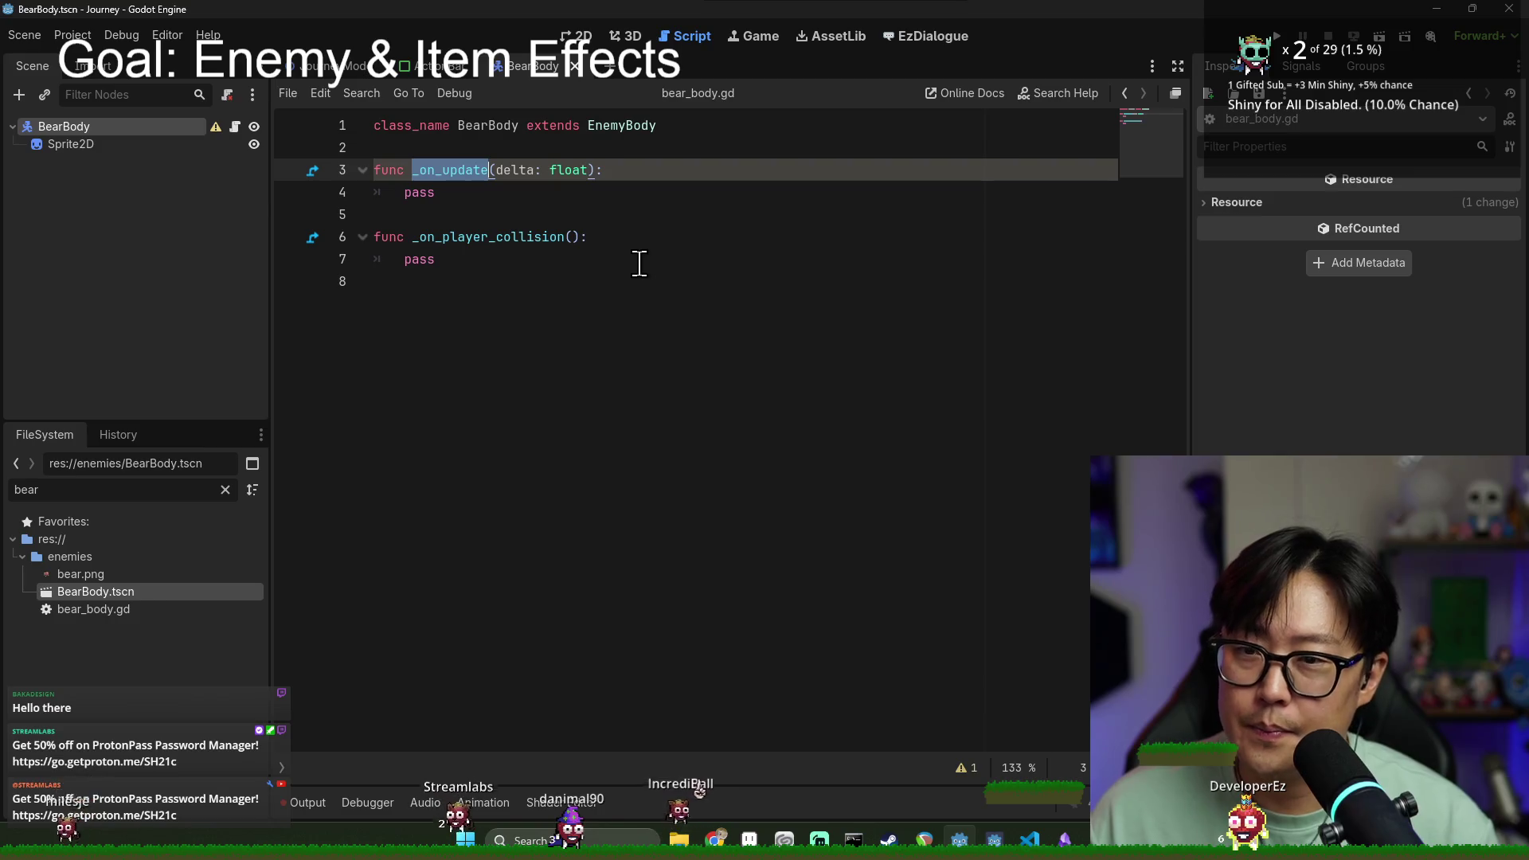
# Jump from bear_body.gd's EnemyBody reference to the enemy_body.gd base script
pyautogui.click(705, 157)
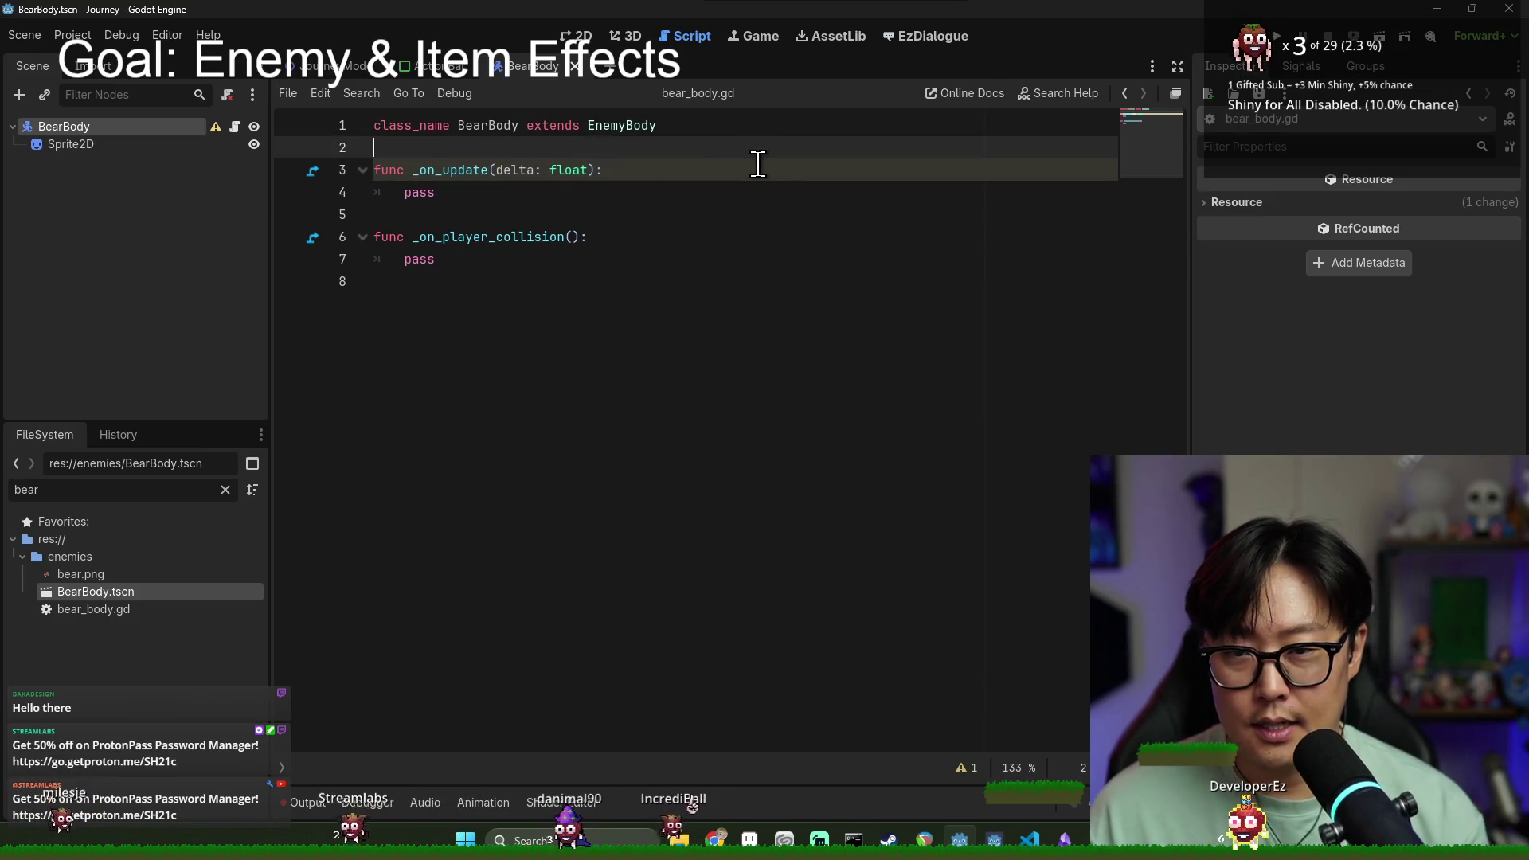
pyautogui.keyDown('ctrl'); pyautogui.click(637, 127); pyautogui.keyUp('ctrl')
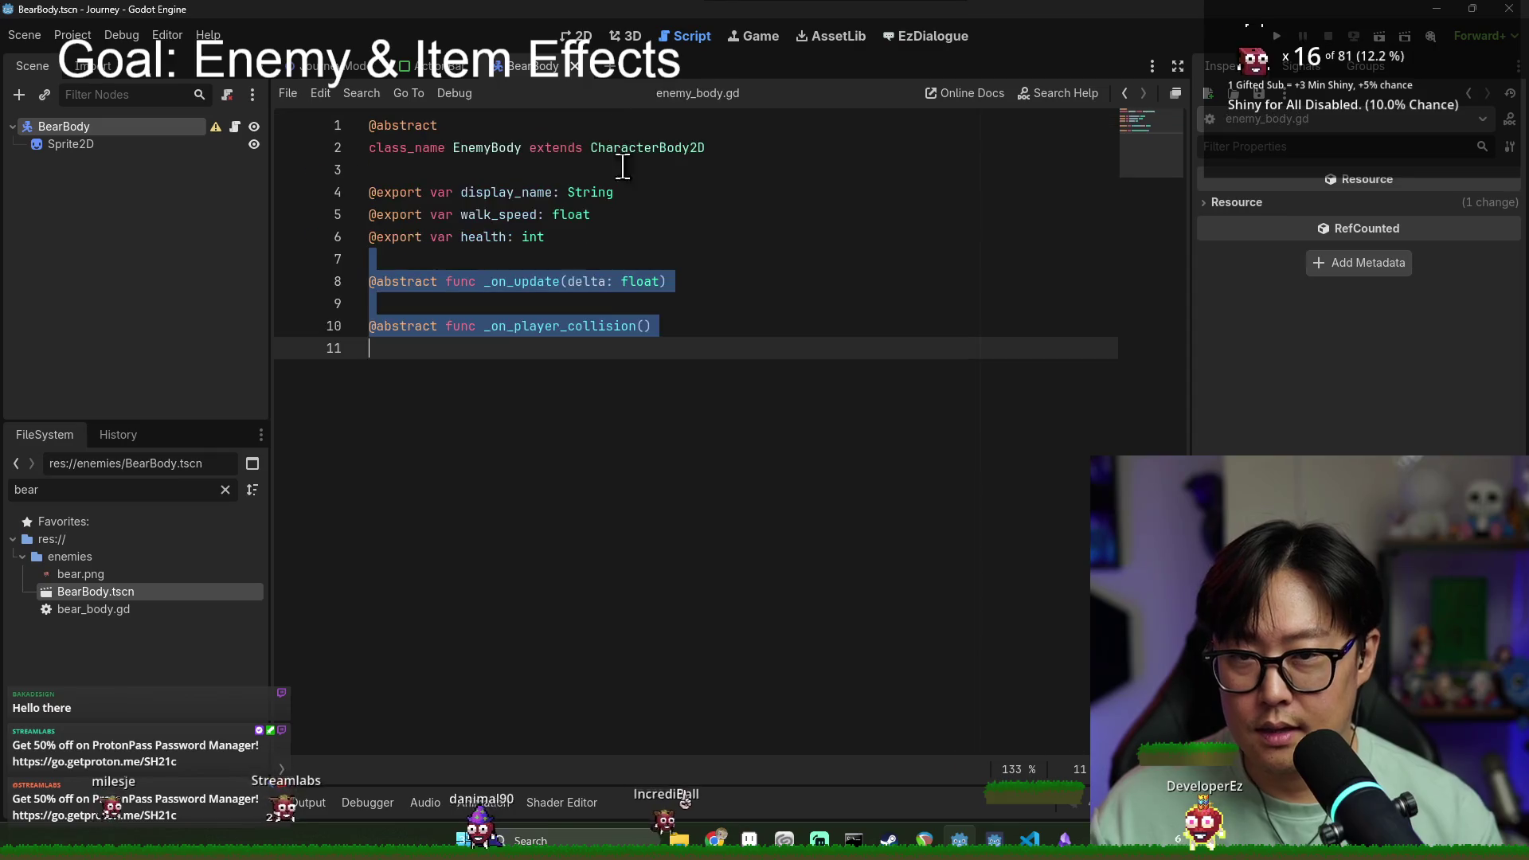
pyautogui.click(613, 263)
pyautogui.press('Return')
pyautogui.press('Return')
pyautogui.press('Up')
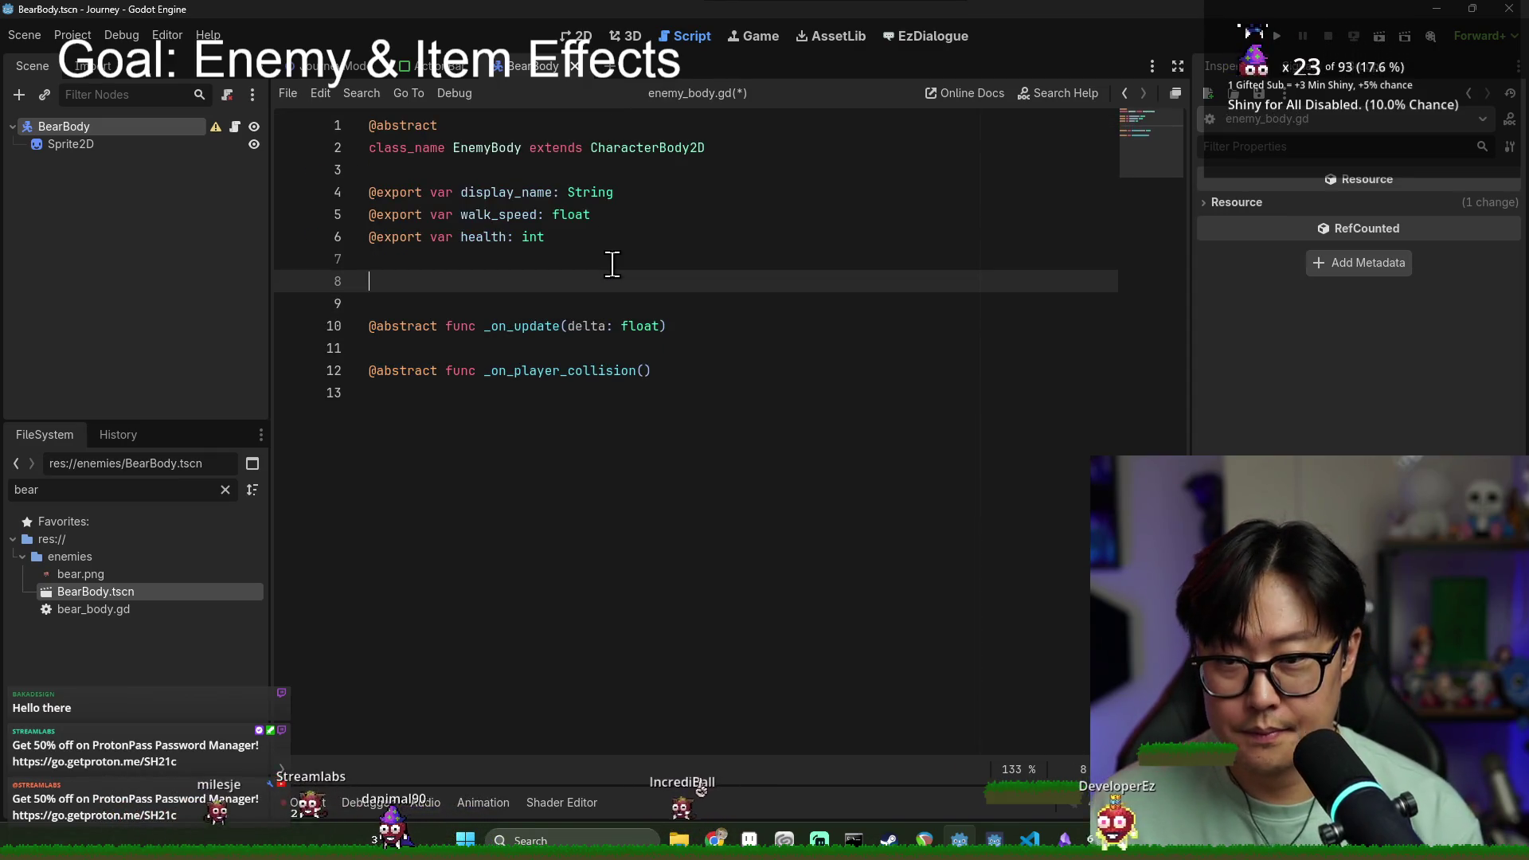
pyautogui.press('BackSpace')
pyautogui.write('absta')
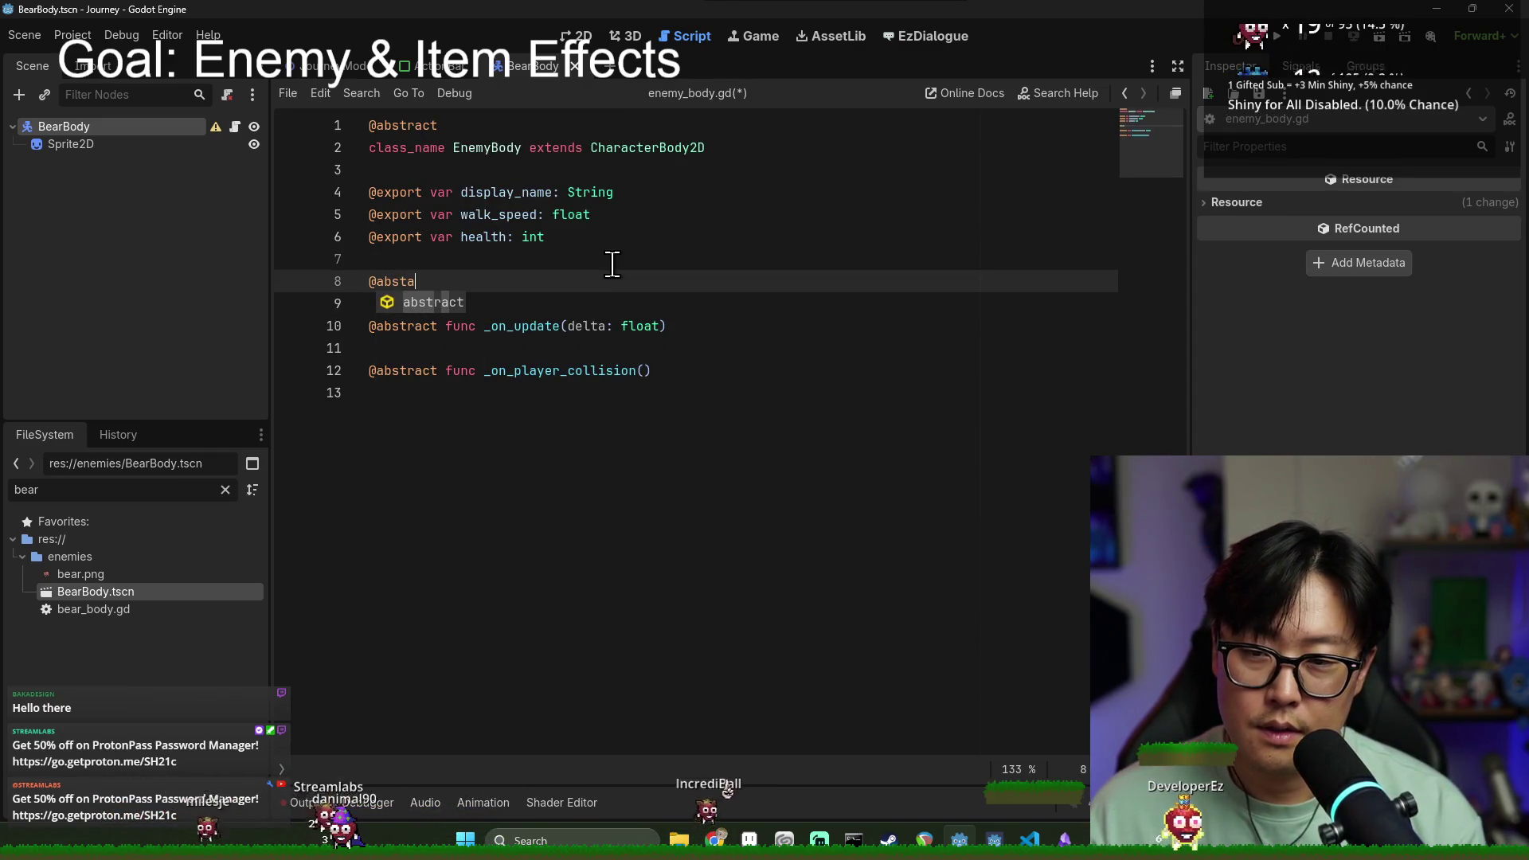
pyautogui.write('t func')
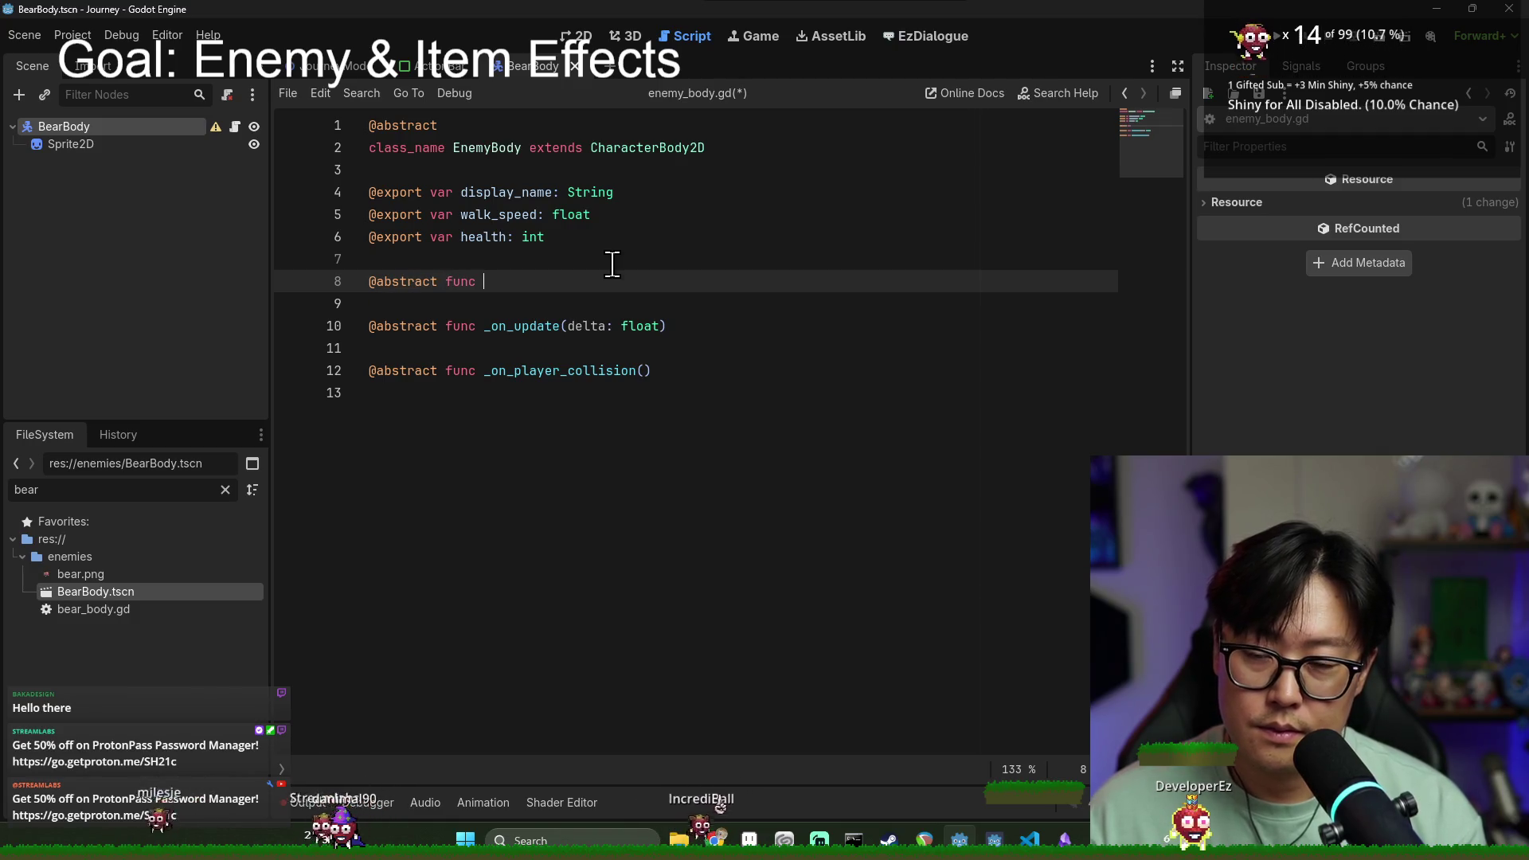
pyautogui.write('_')
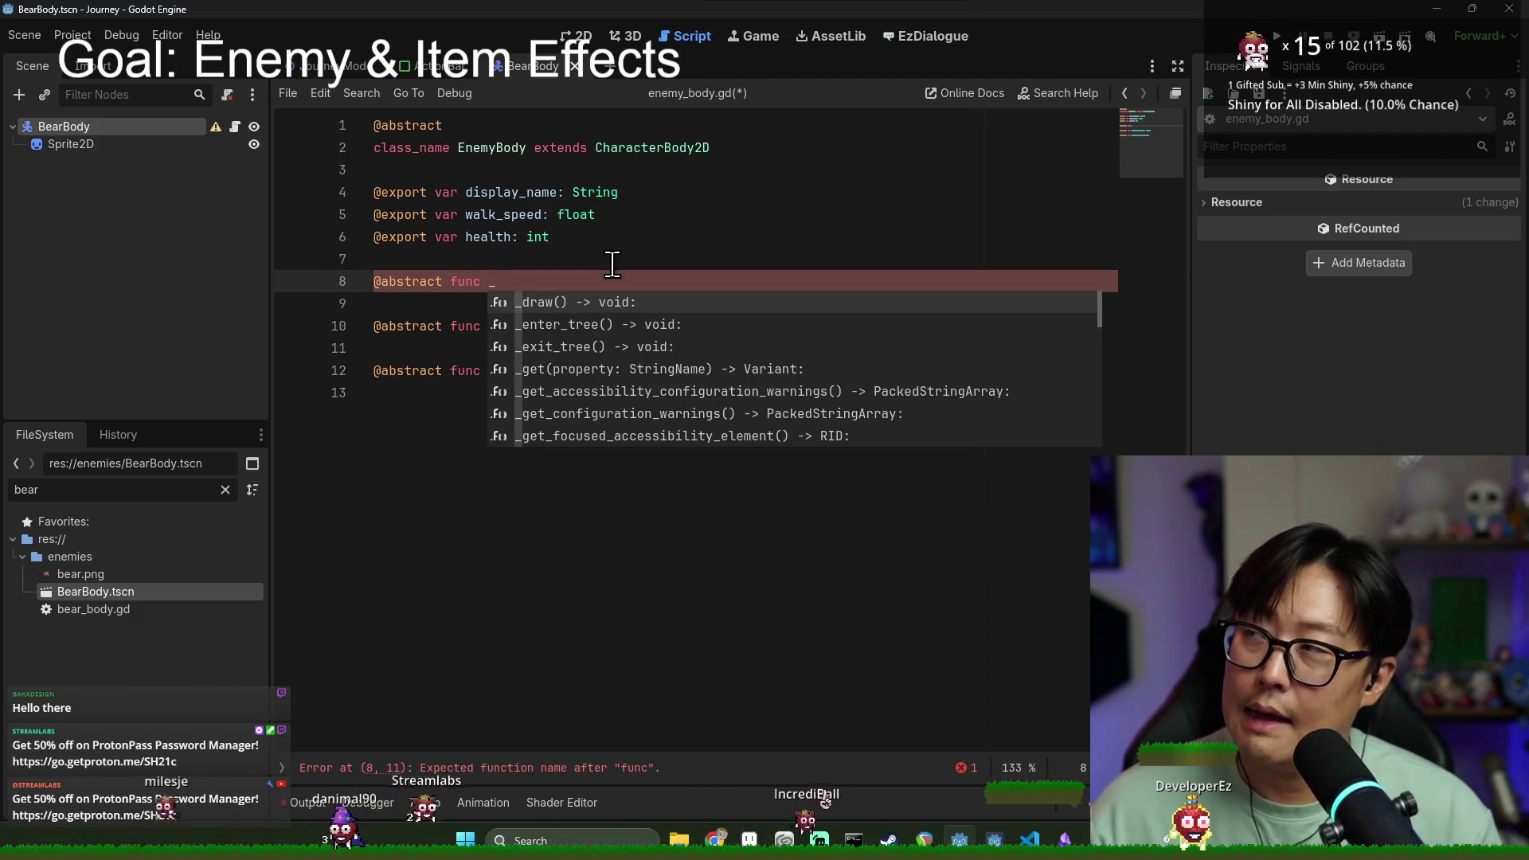
pyautogui.press('BackSpace')
pyautogui.press('Escape')
# Rename the abstract methods to on_update and on_player_collision in enemy_body.gd and save
pyautogui.click(506, 330)
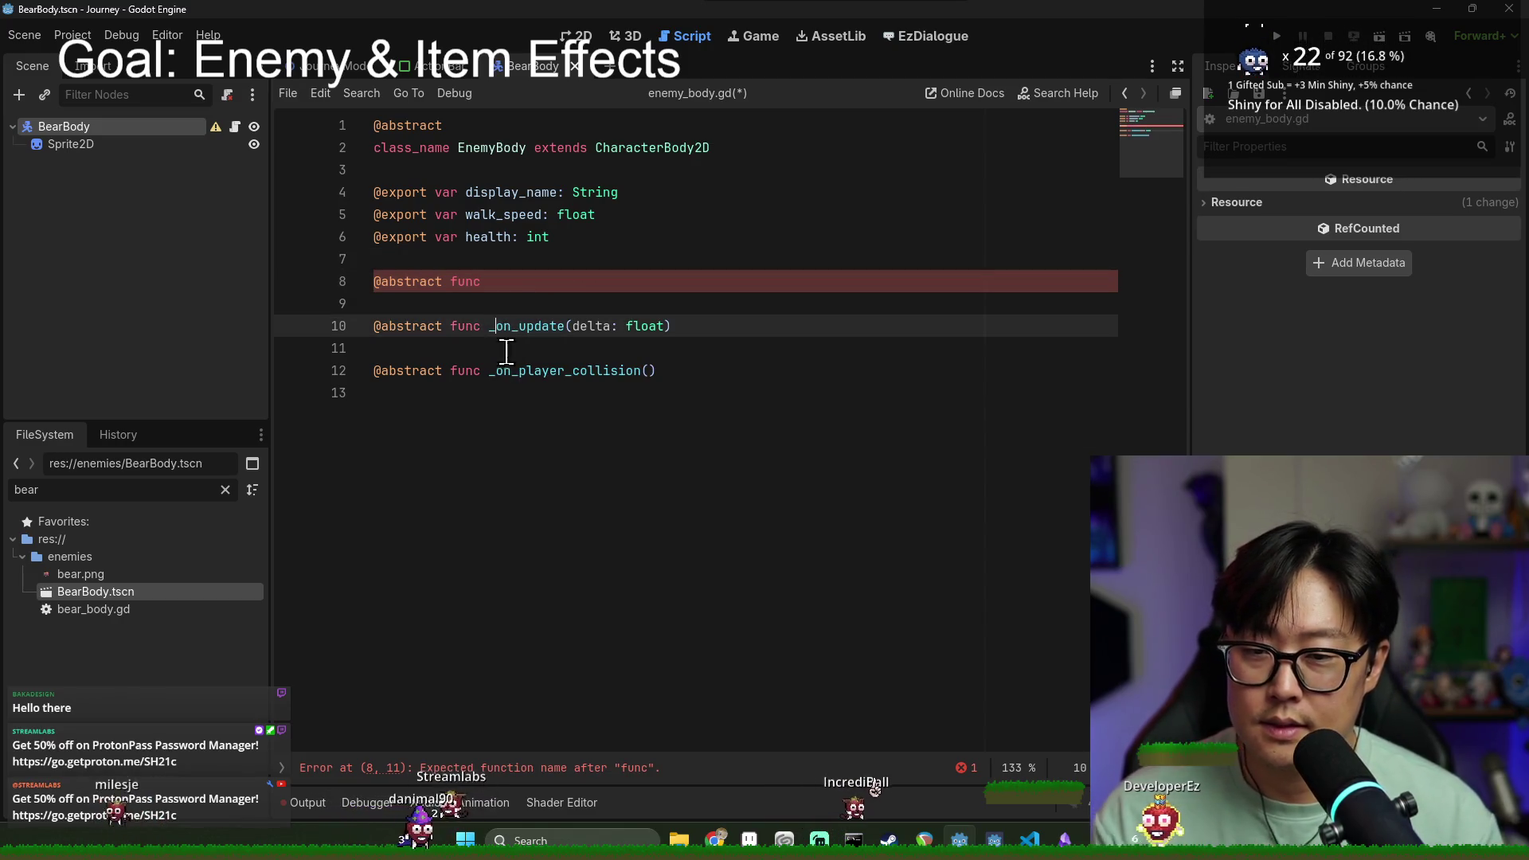
pyautogui.click(495, 370)
pyautogui.press('BackSpace')
pyautogui.click(411, 304)
pyautogui.hotkey('ctrl', 's')
# Rename the overrides in bear_body.gd to on_update and on_player_collision and save
pyautogui.hotkey('alt', 'Left')
pyautogui.click(420, 237)
pyautogui.press('BackSpace')
pyautogui.click(420, 169)
pyautogui.press('BackSpace')
pyautogui.hotkey('ctrl', 's')
# Name the new abstract function get_next_target() in enemy_body.gd with a pass body
pyautogui.keyDown('ctrl'); pyautogui.click(600, 125); pyautogui.keyUp('ctrl')
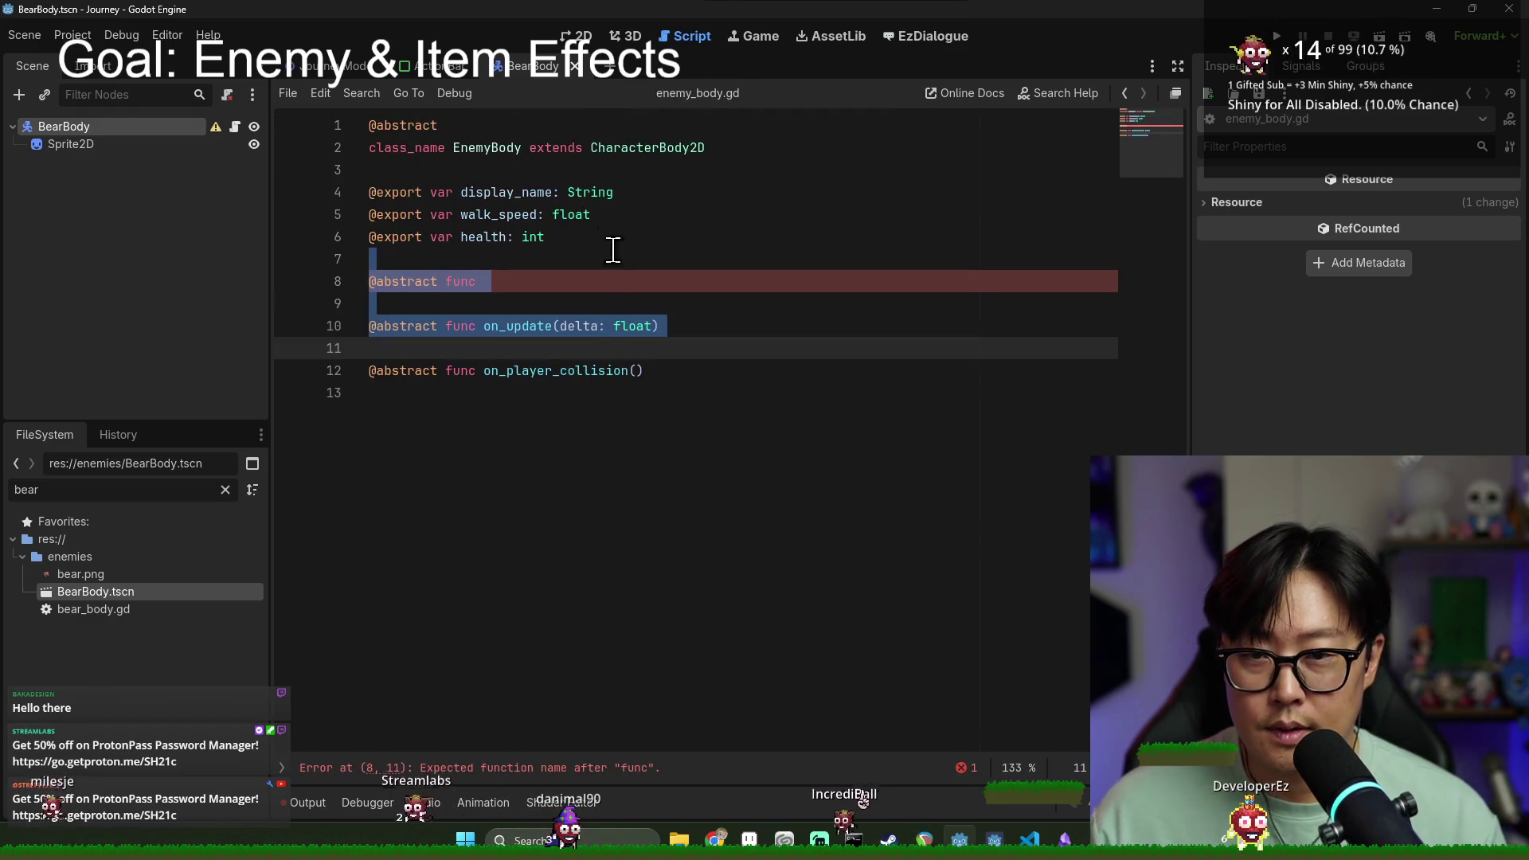
pyautogui.click(551, 281)
pyautogui.write('_')
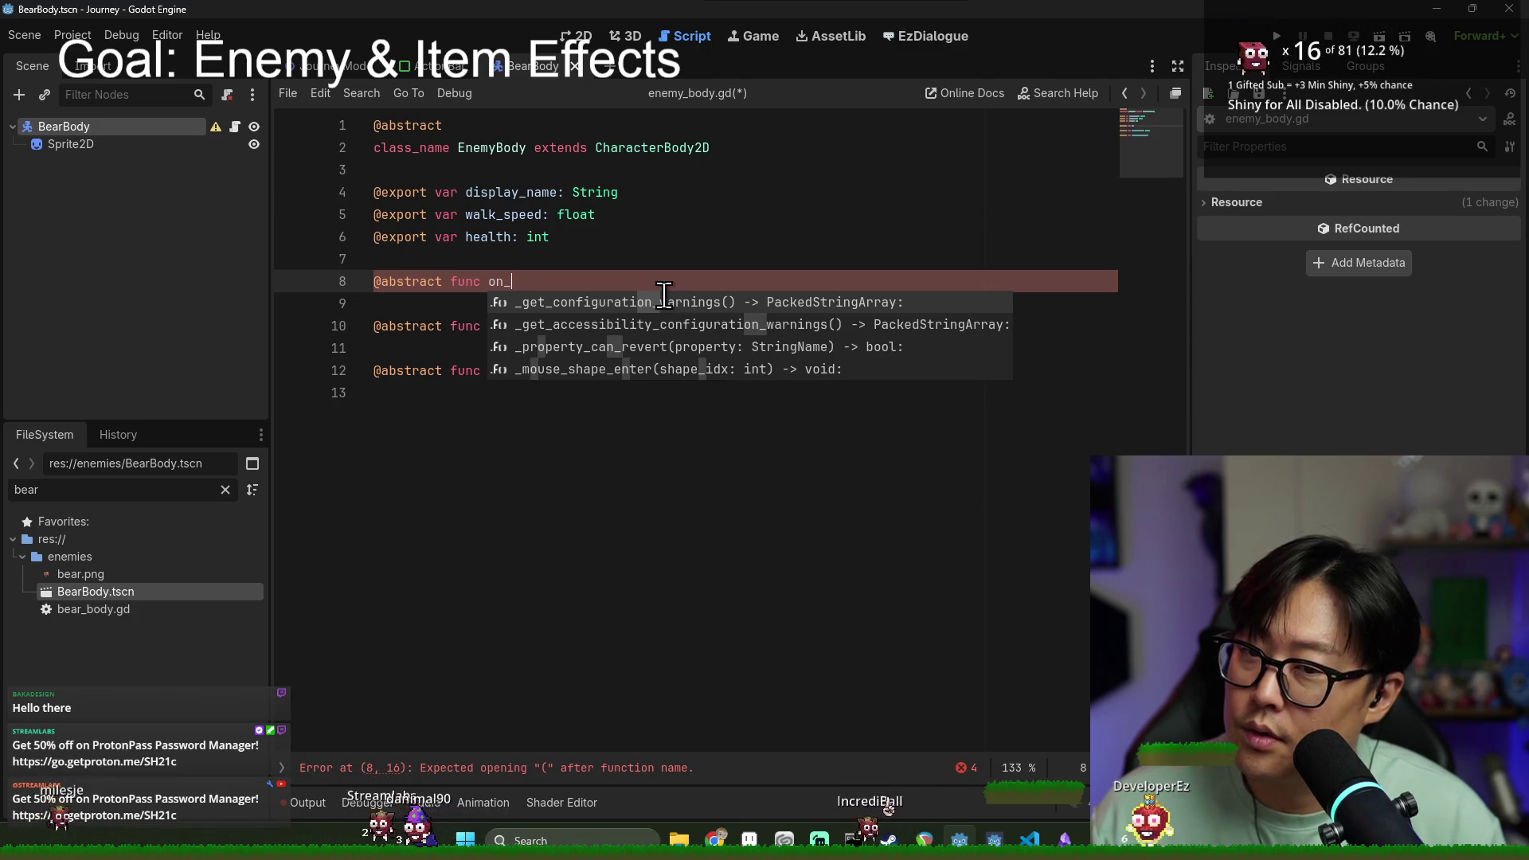
pyautogui.press('BackSpace')
pyautogui.press('BackSpace')
pyautogui.press('BackSpace')
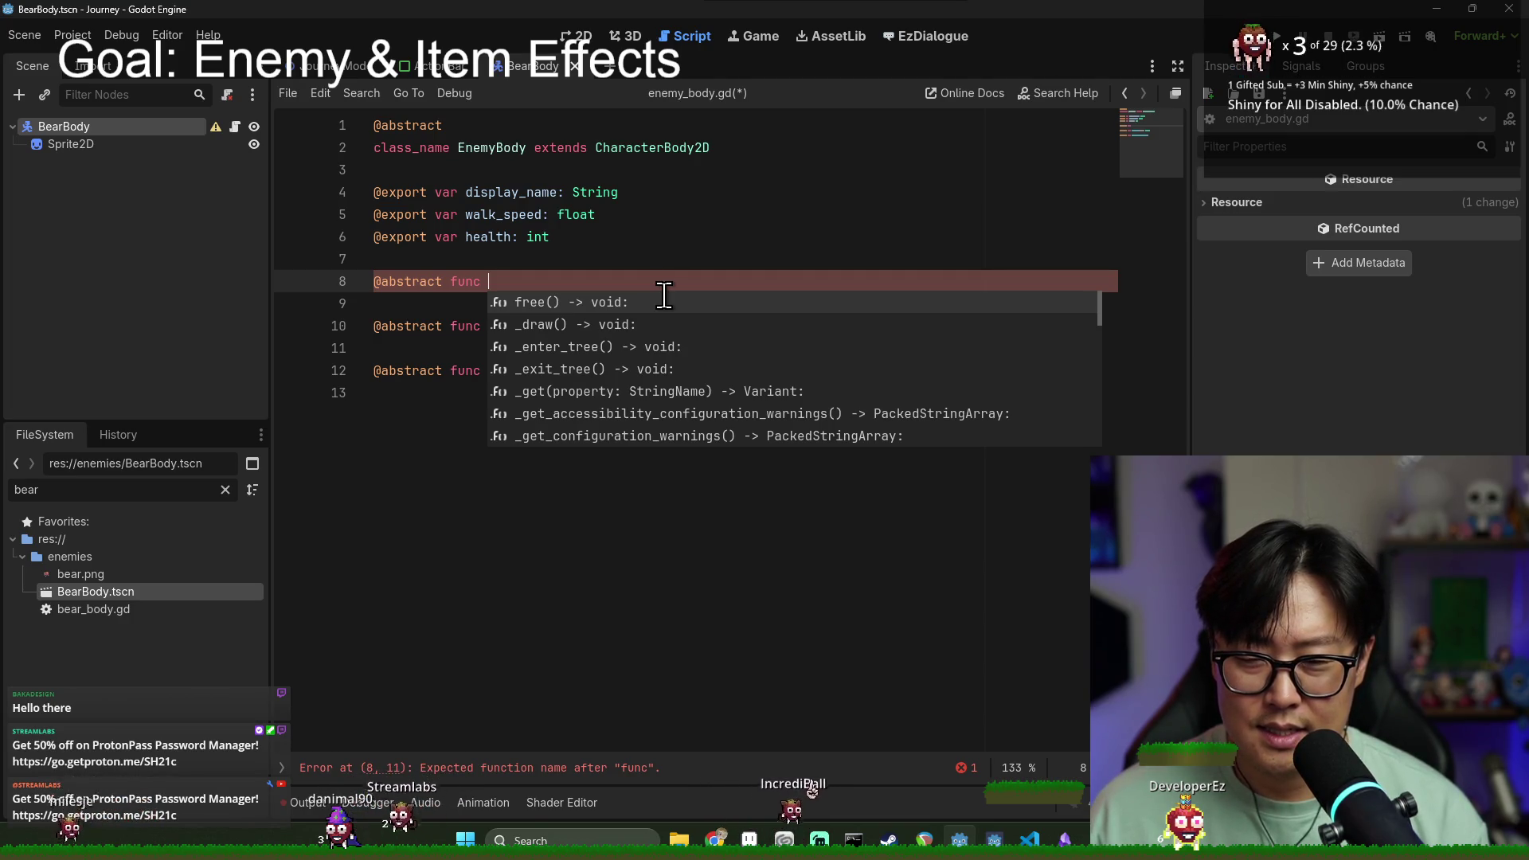
pyautogui.write('ge')
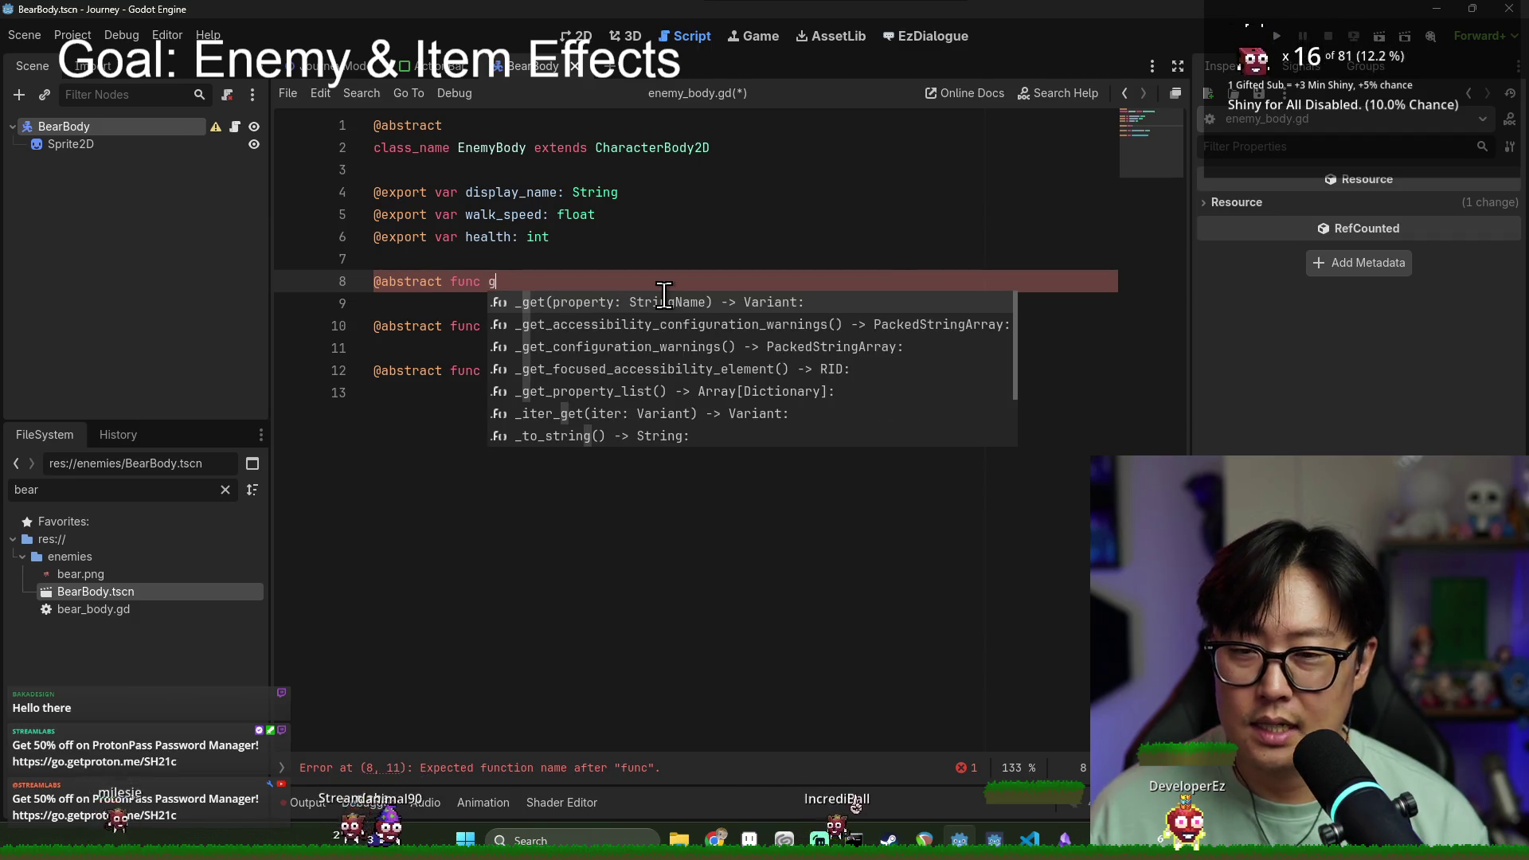
pyautogui.write('t_next')
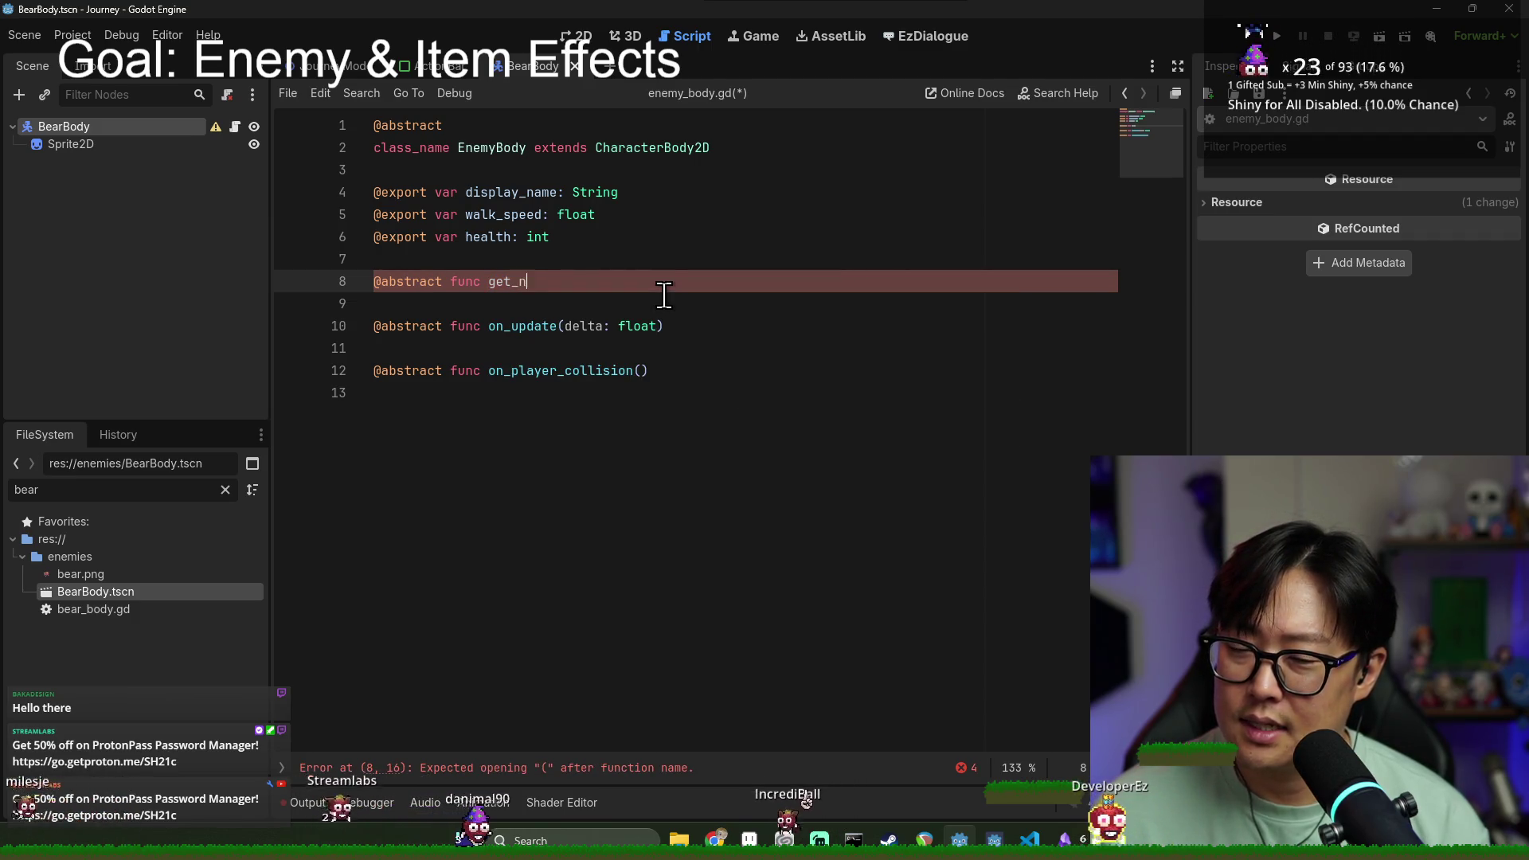
pyautogui.write('_target()')
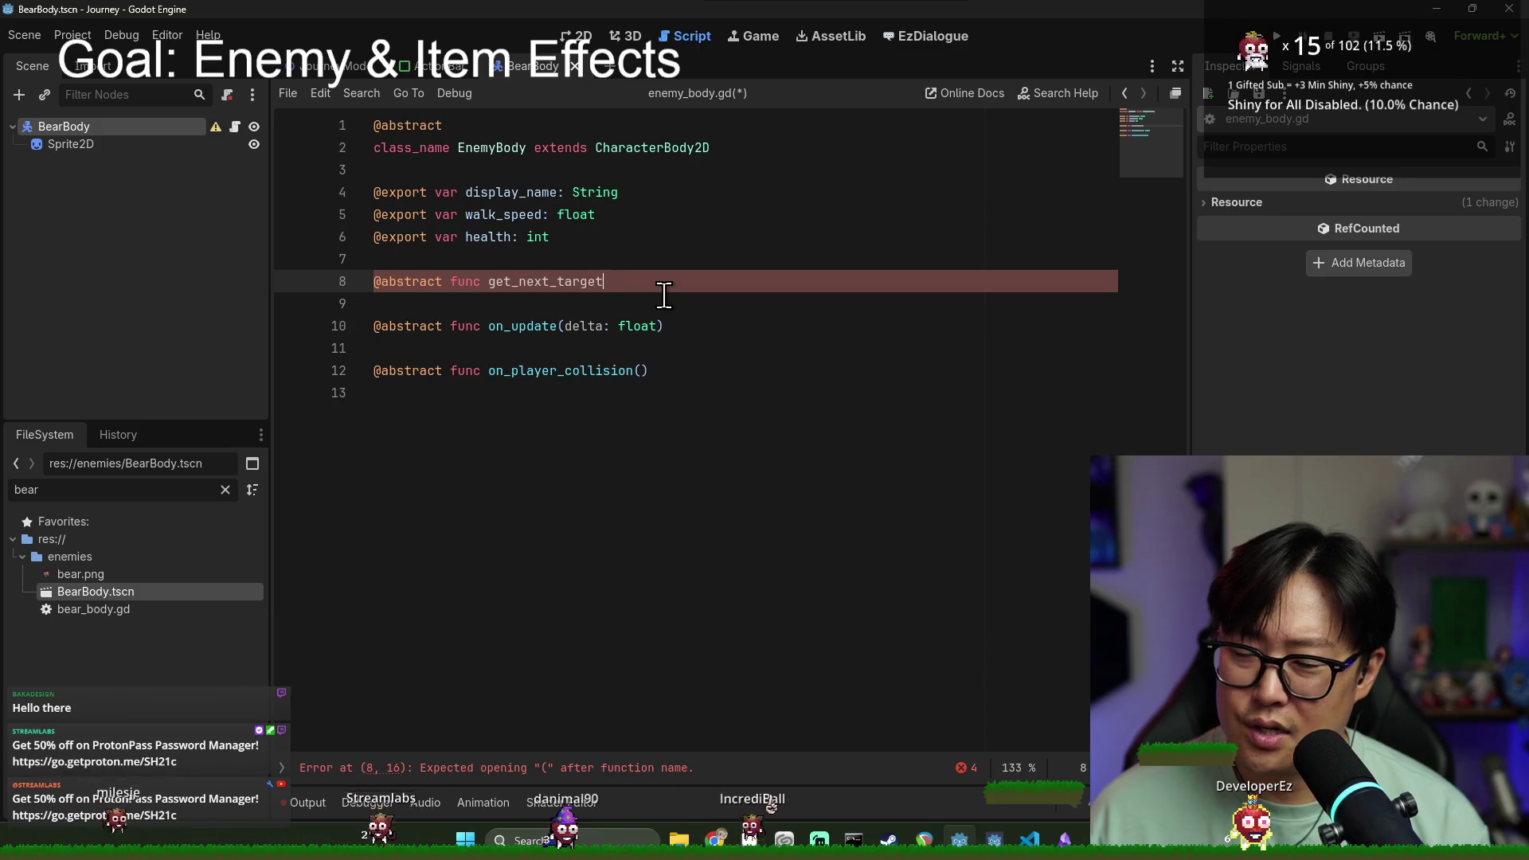
pyautogui.write(':')
pyautogui.press('Return')
pyautogui.write('pass')
# Remove the colon and pass so get_next_target() is bodiless, then save
pyautogui.click(621, 281)
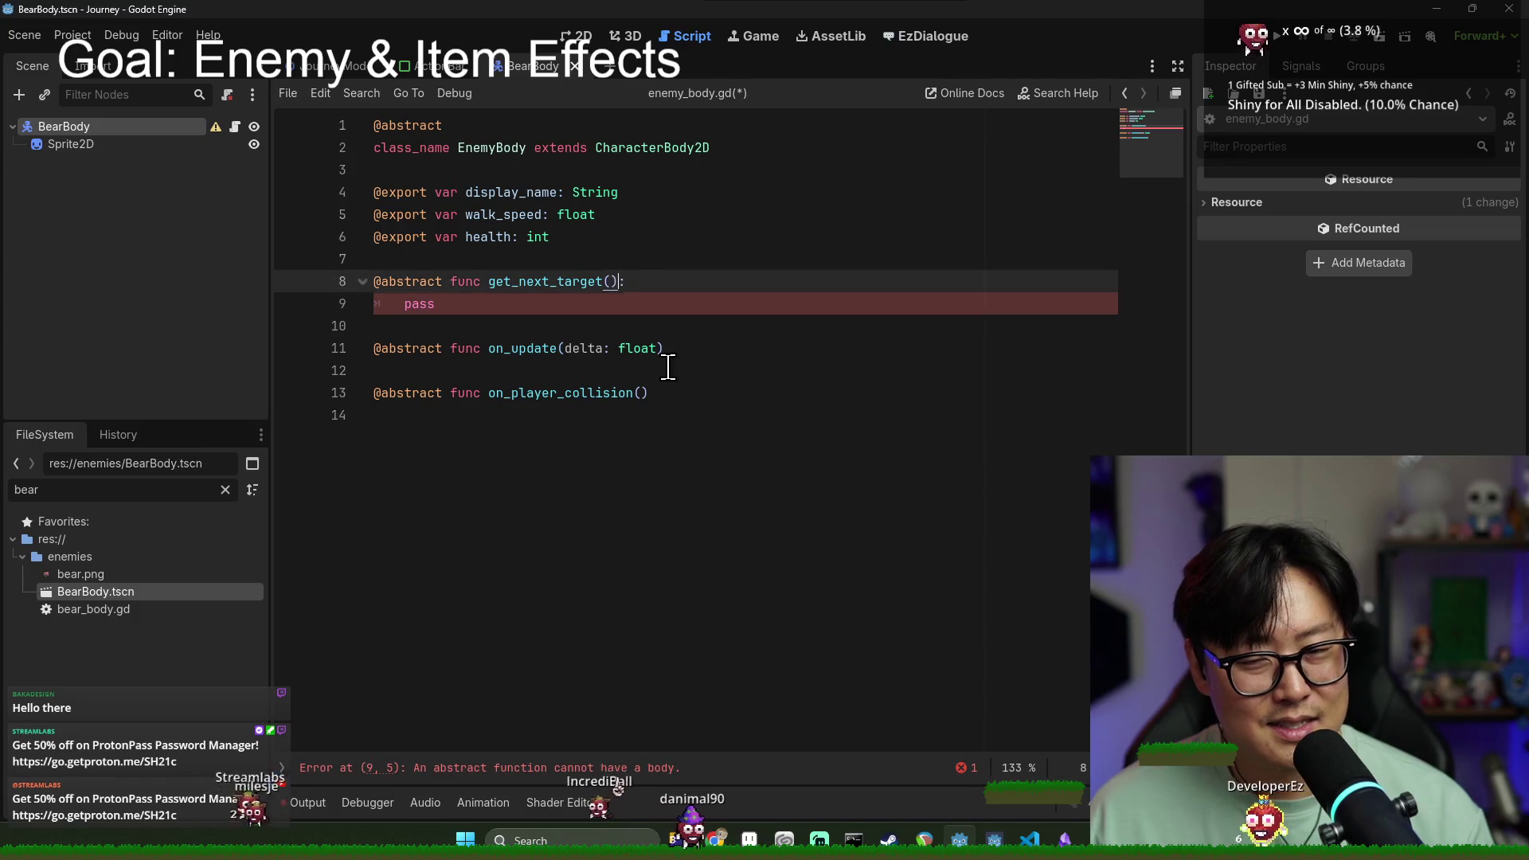
pyautogui.doubleClick(549, 281)
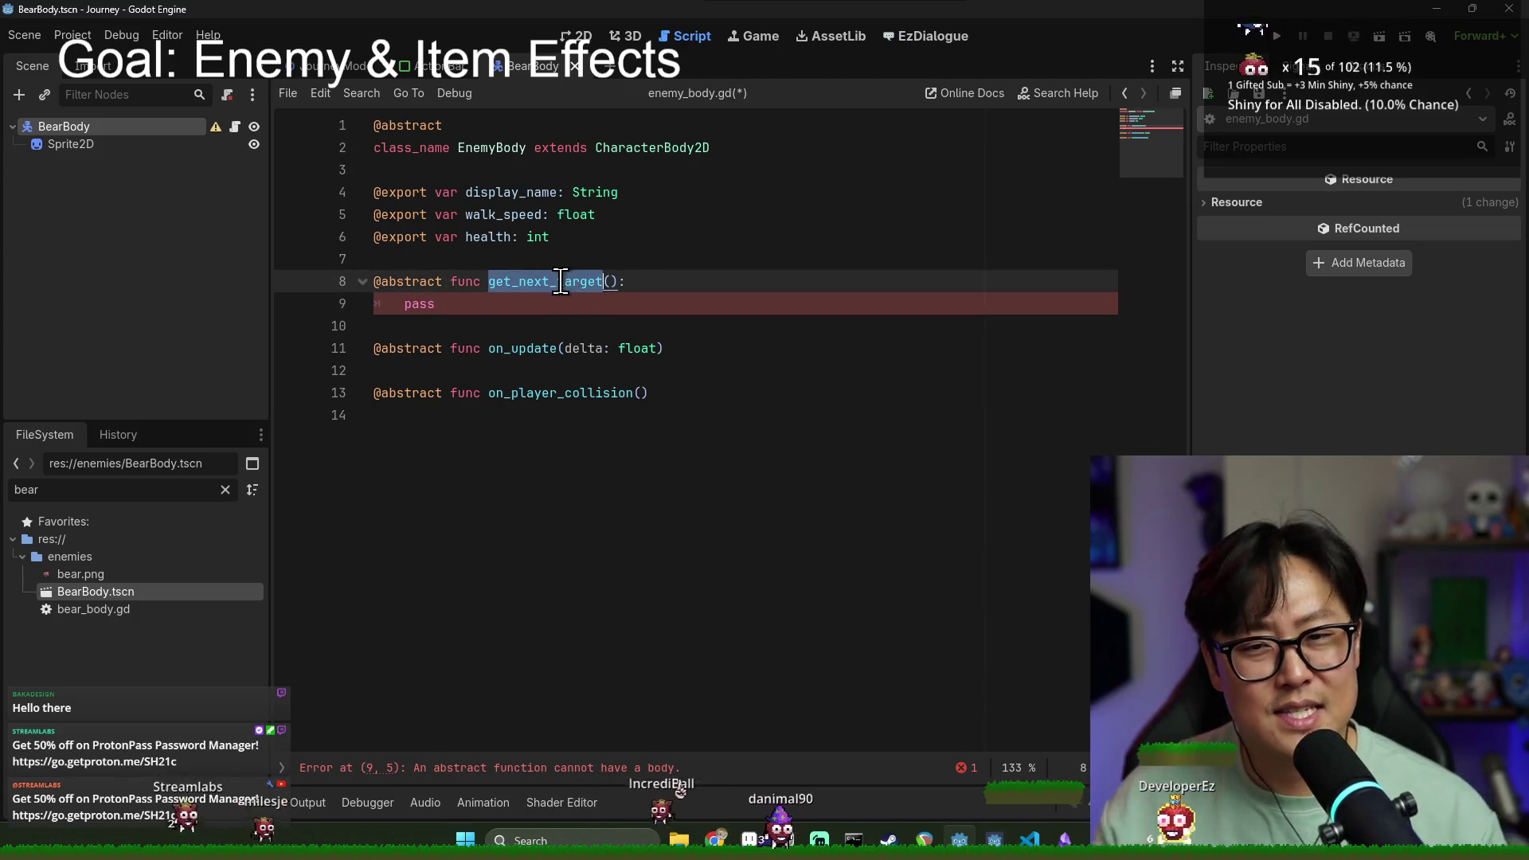
pyautogui.hotkey('ctrl', 's')
pyautogui.click(488, 306)
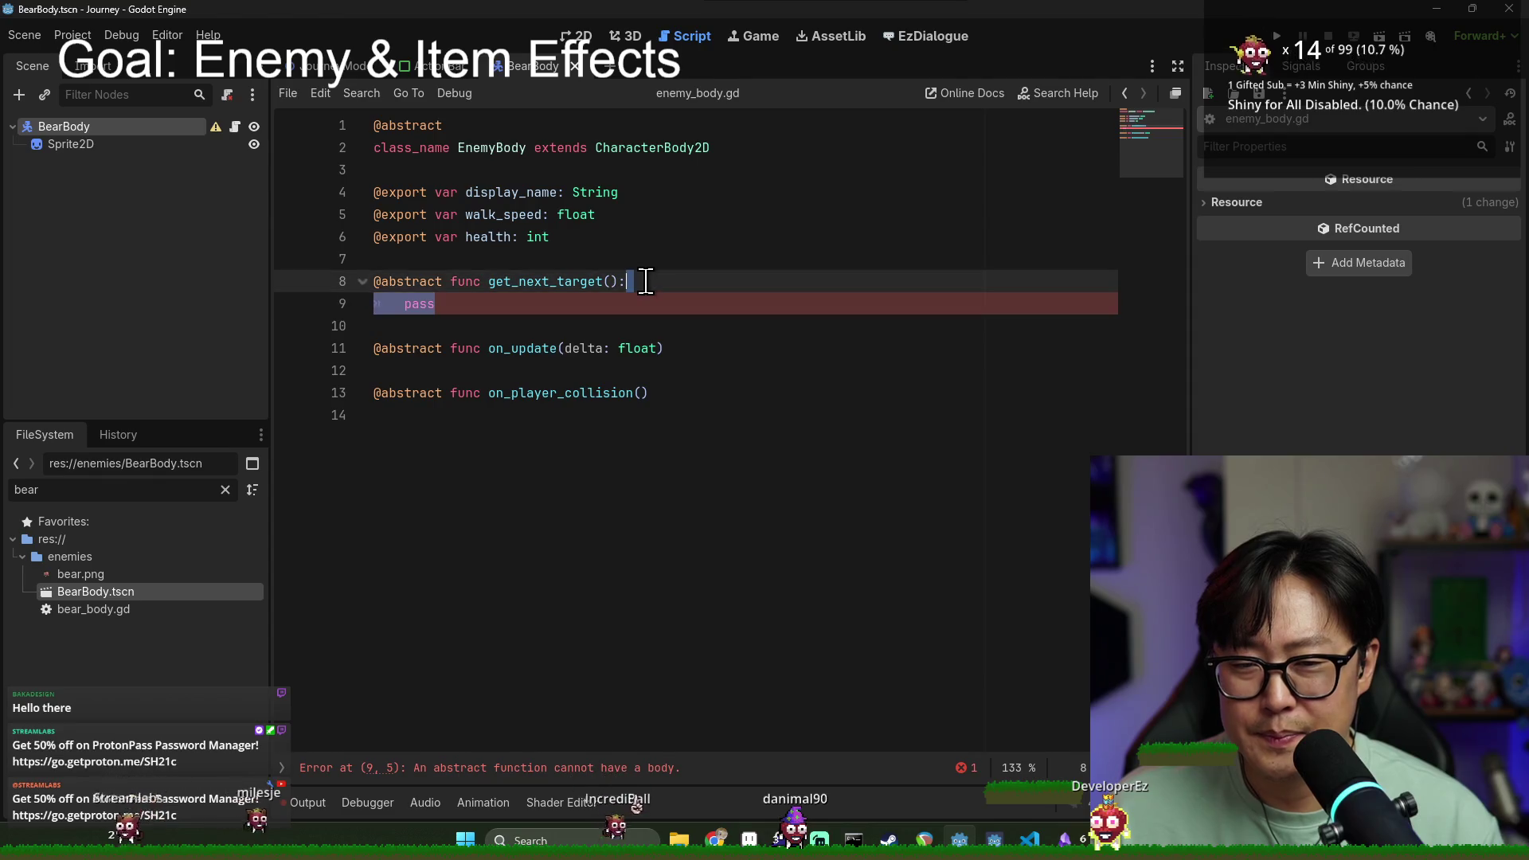
pyautogui.press('BackSpace')
pyautogui.press('BackSpace')
pyautogui.press('BackSpace')
pyautogui.hotkey('ctrl', 's')
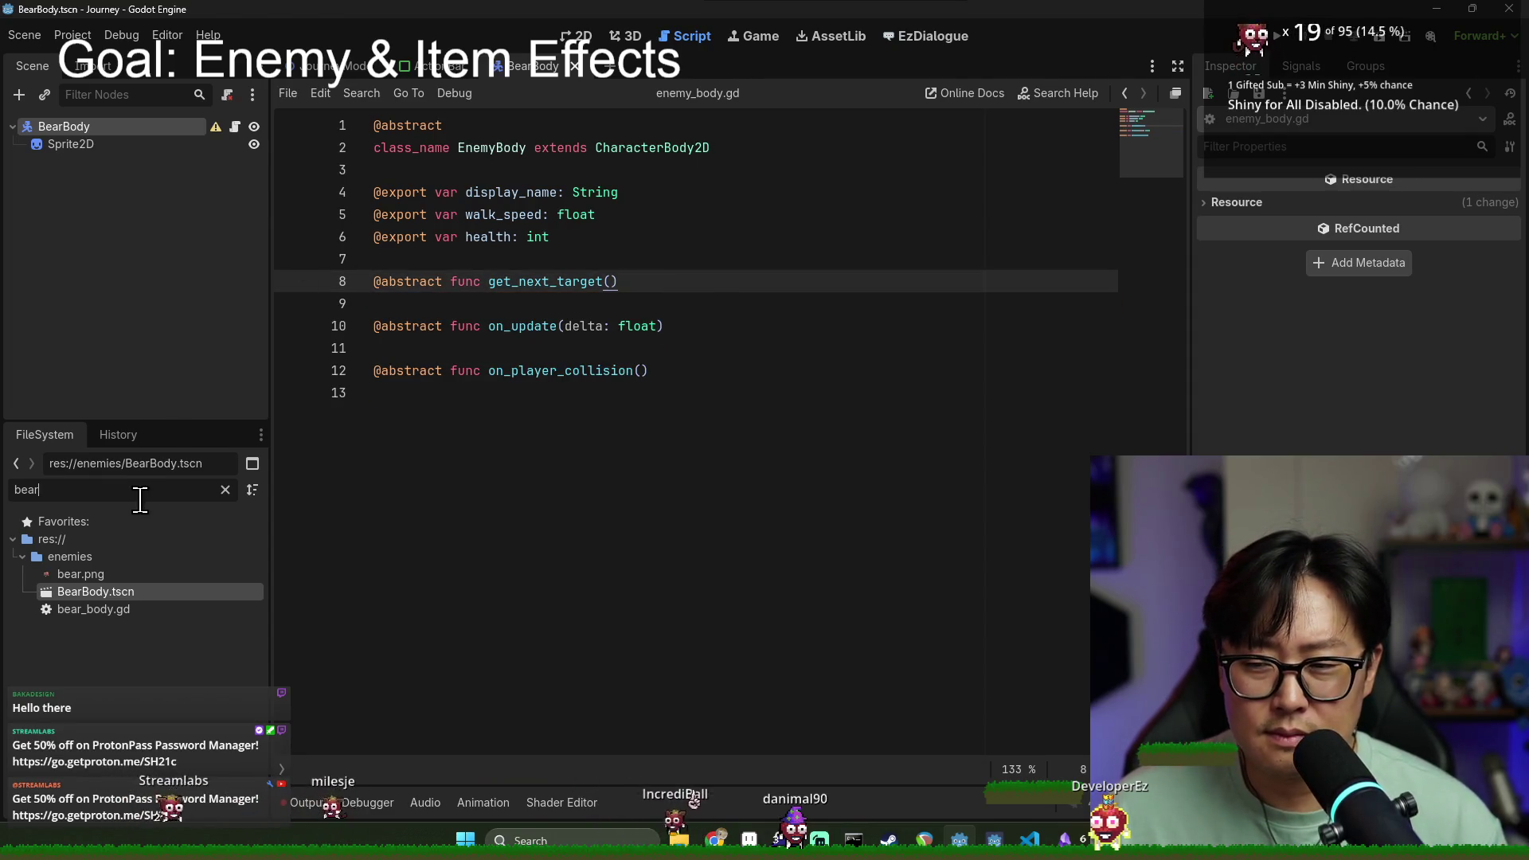
pyautogui.write('explore')
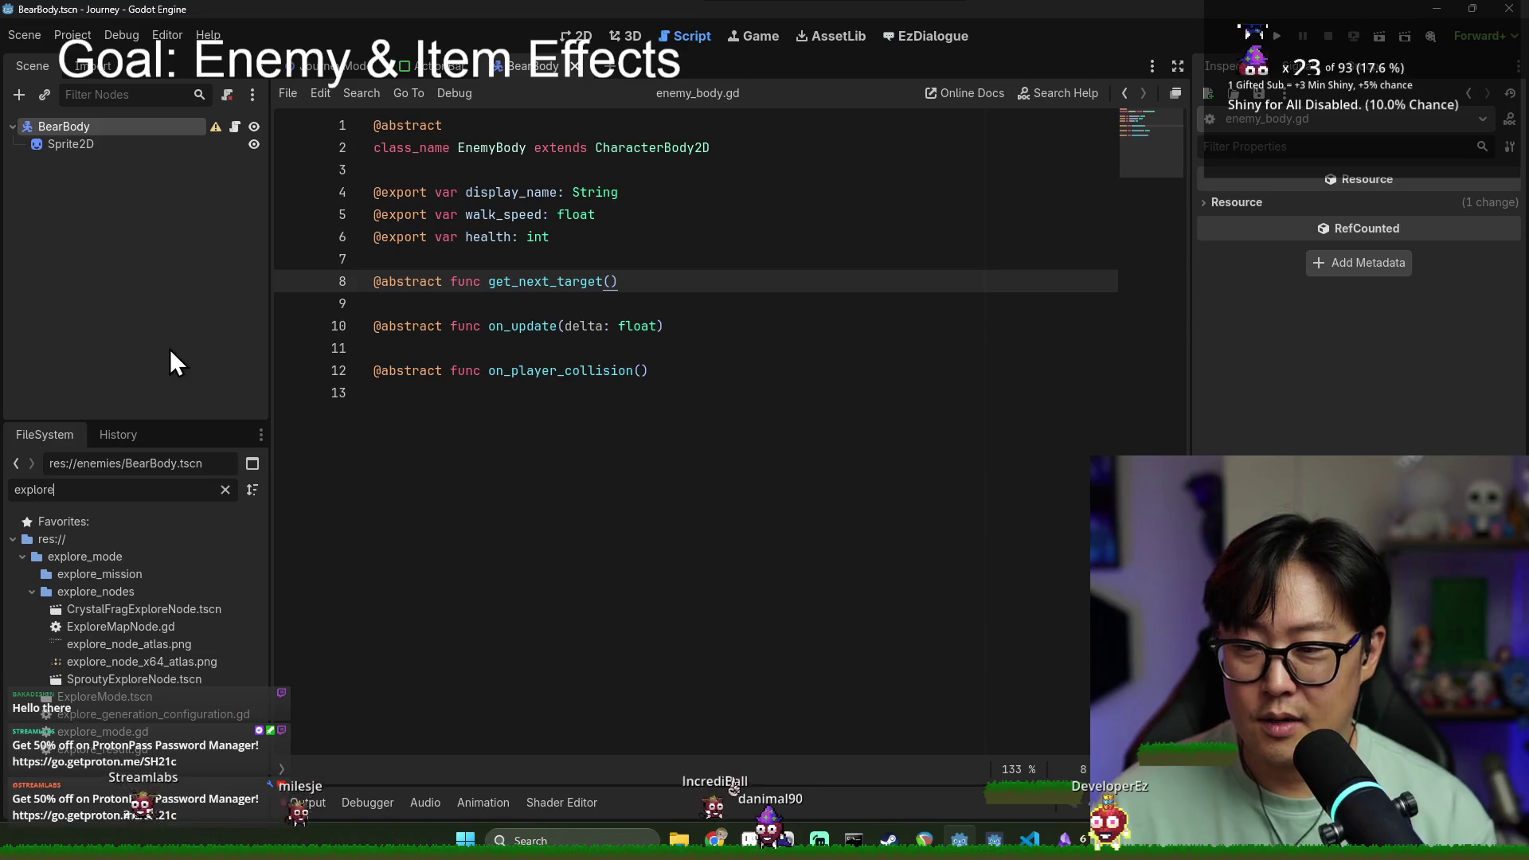
pyautogui.doubleClick(97, 698)
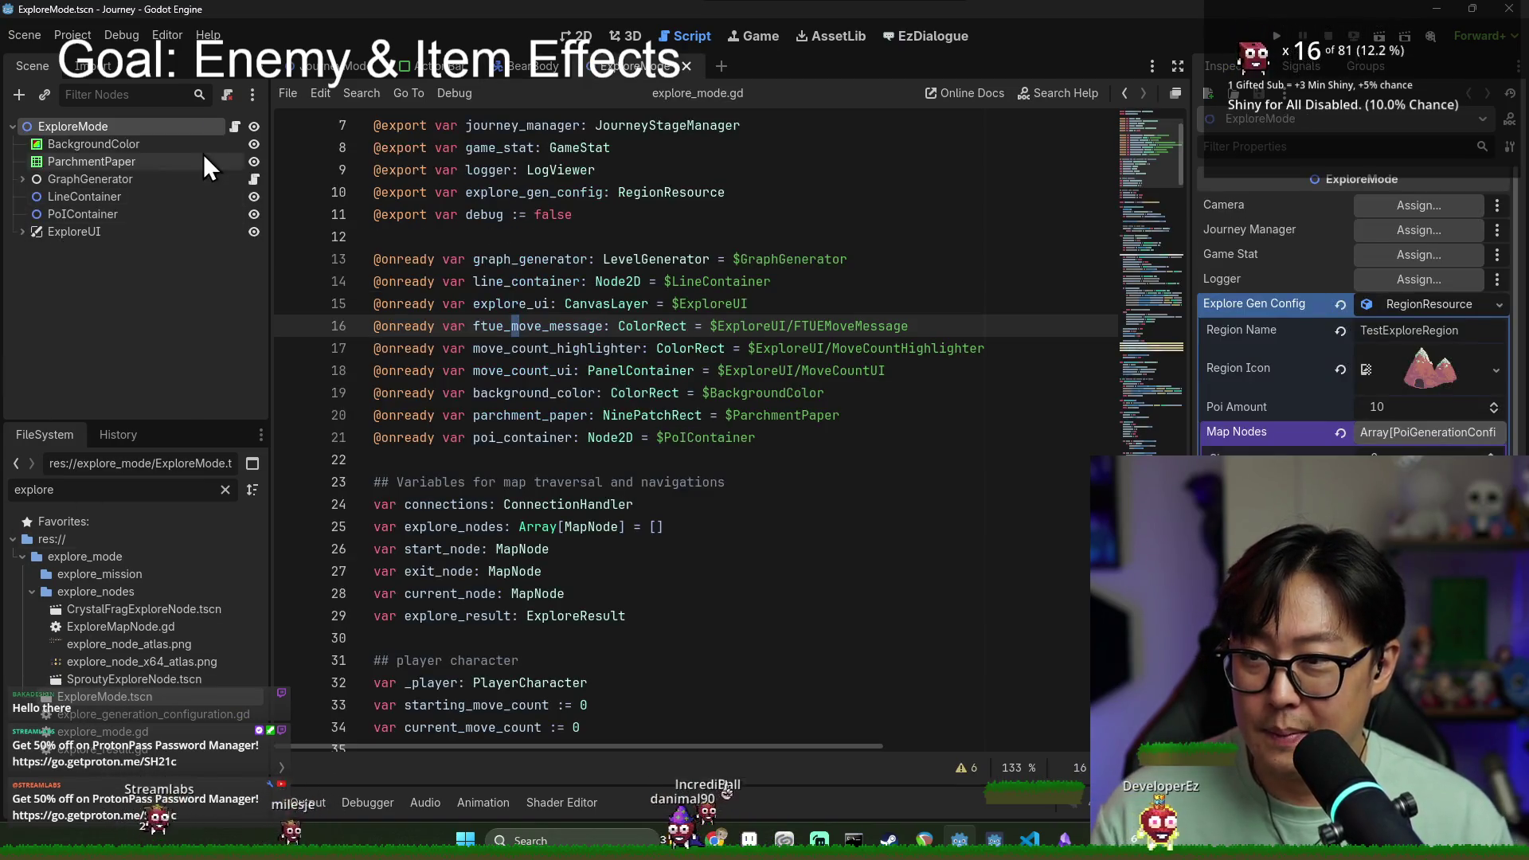
pyautogui.scroll(2, 284, 172)
pyautogui.scroll(-7, 525, 375)
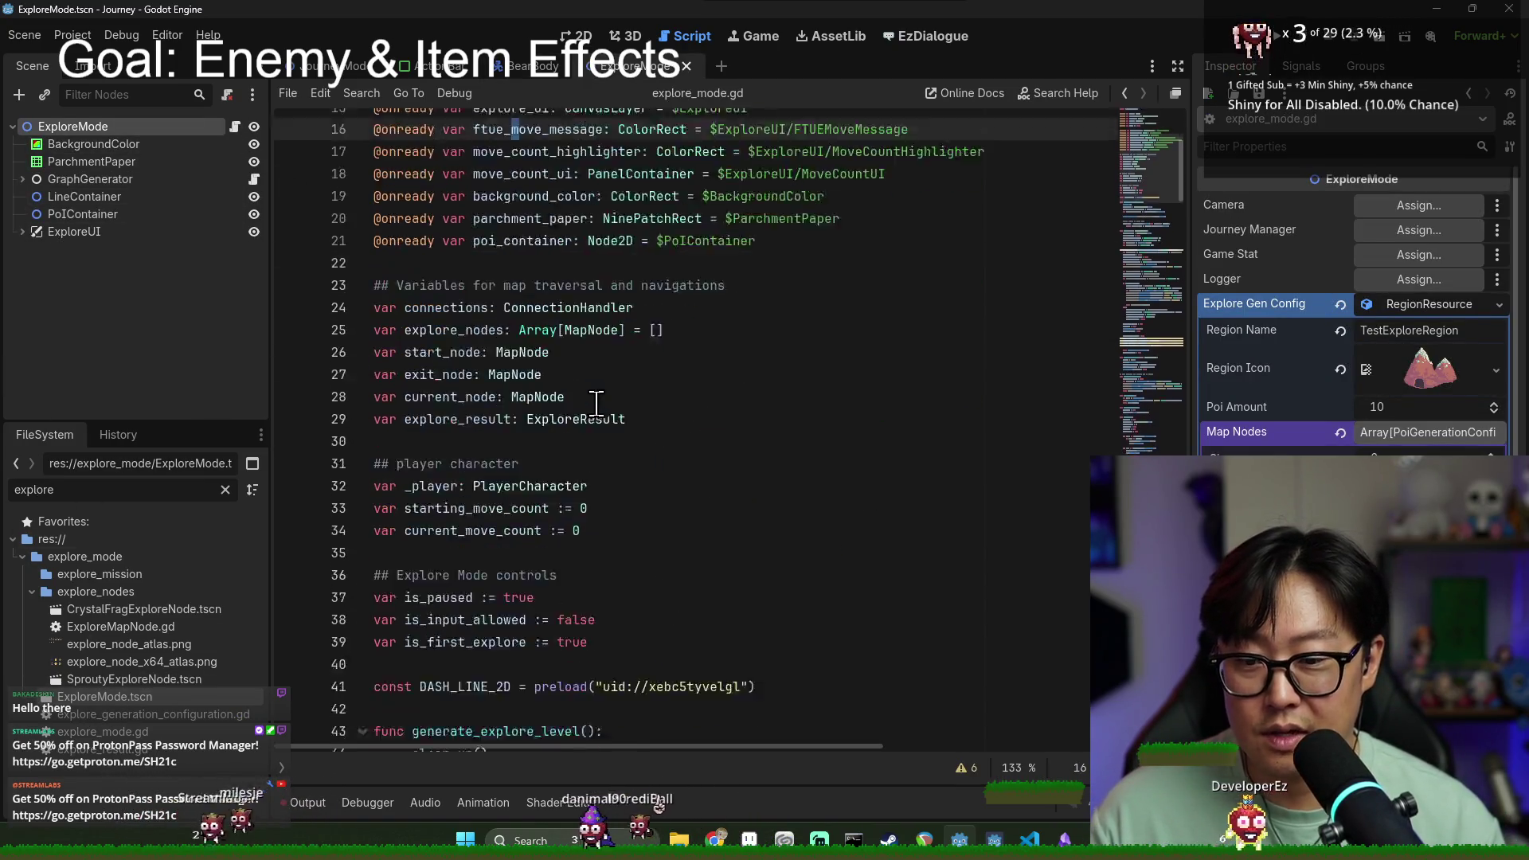
pyautogui.click(437, 172)
pyautogui.doubleClick(437, 172)
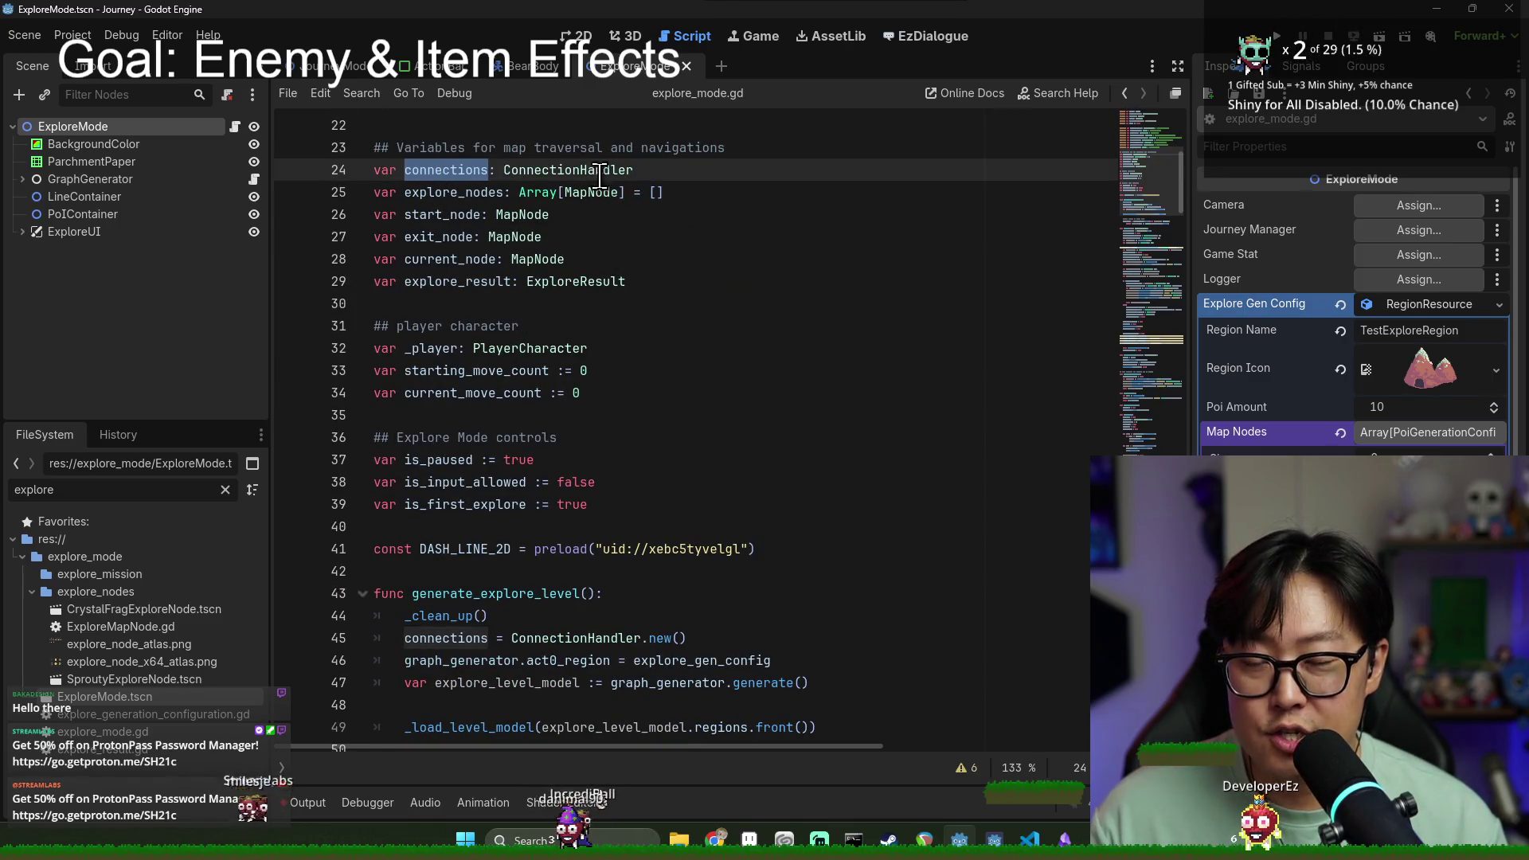
pyautogui.doubleClick(455, 191)
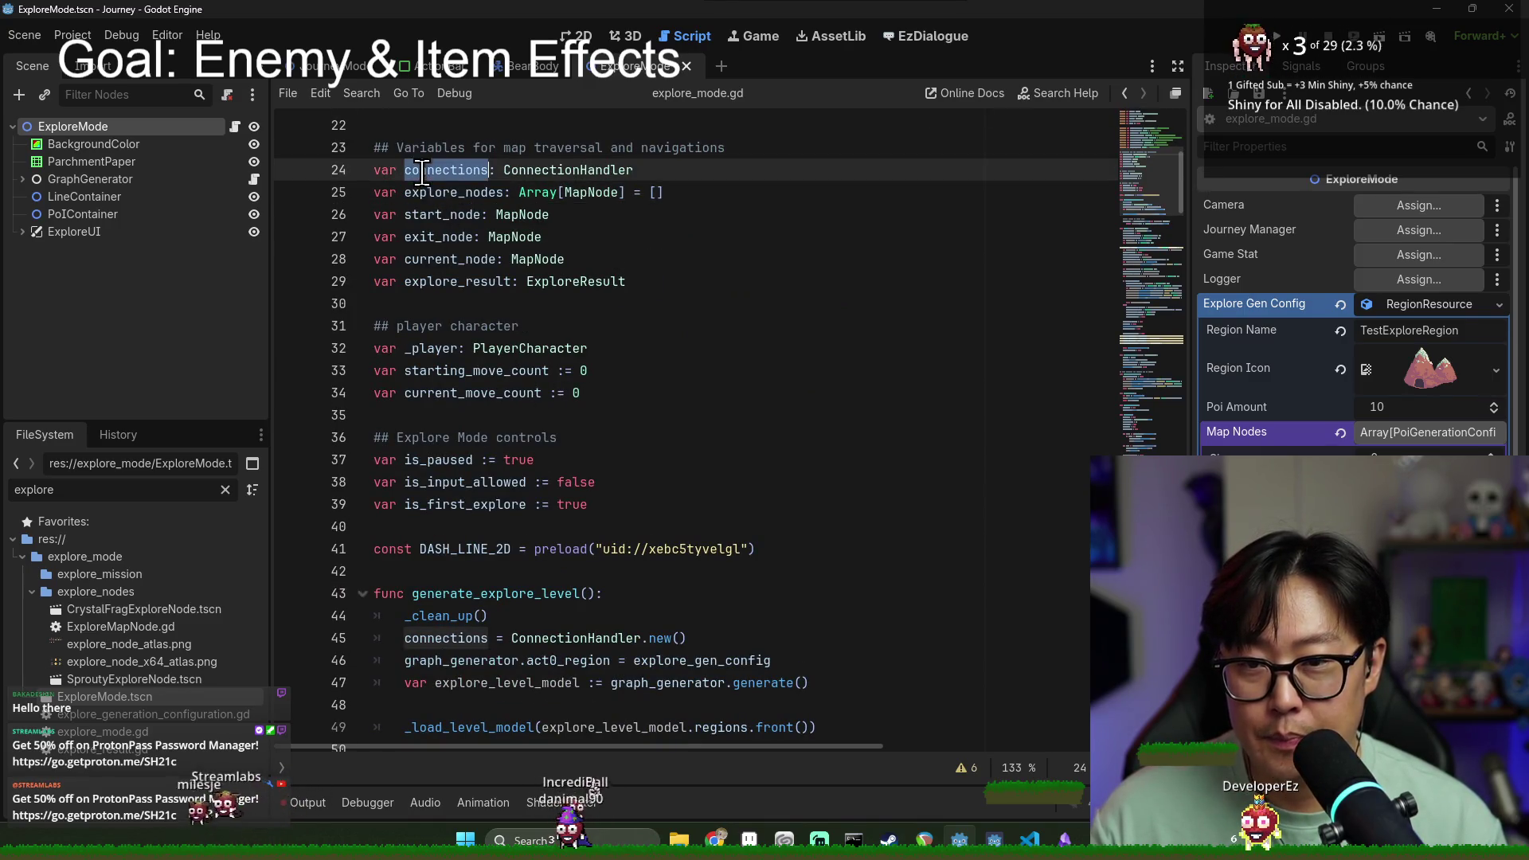
pyautogui.moveTo(663, 192); pyautogui.dragTo(375, 169)
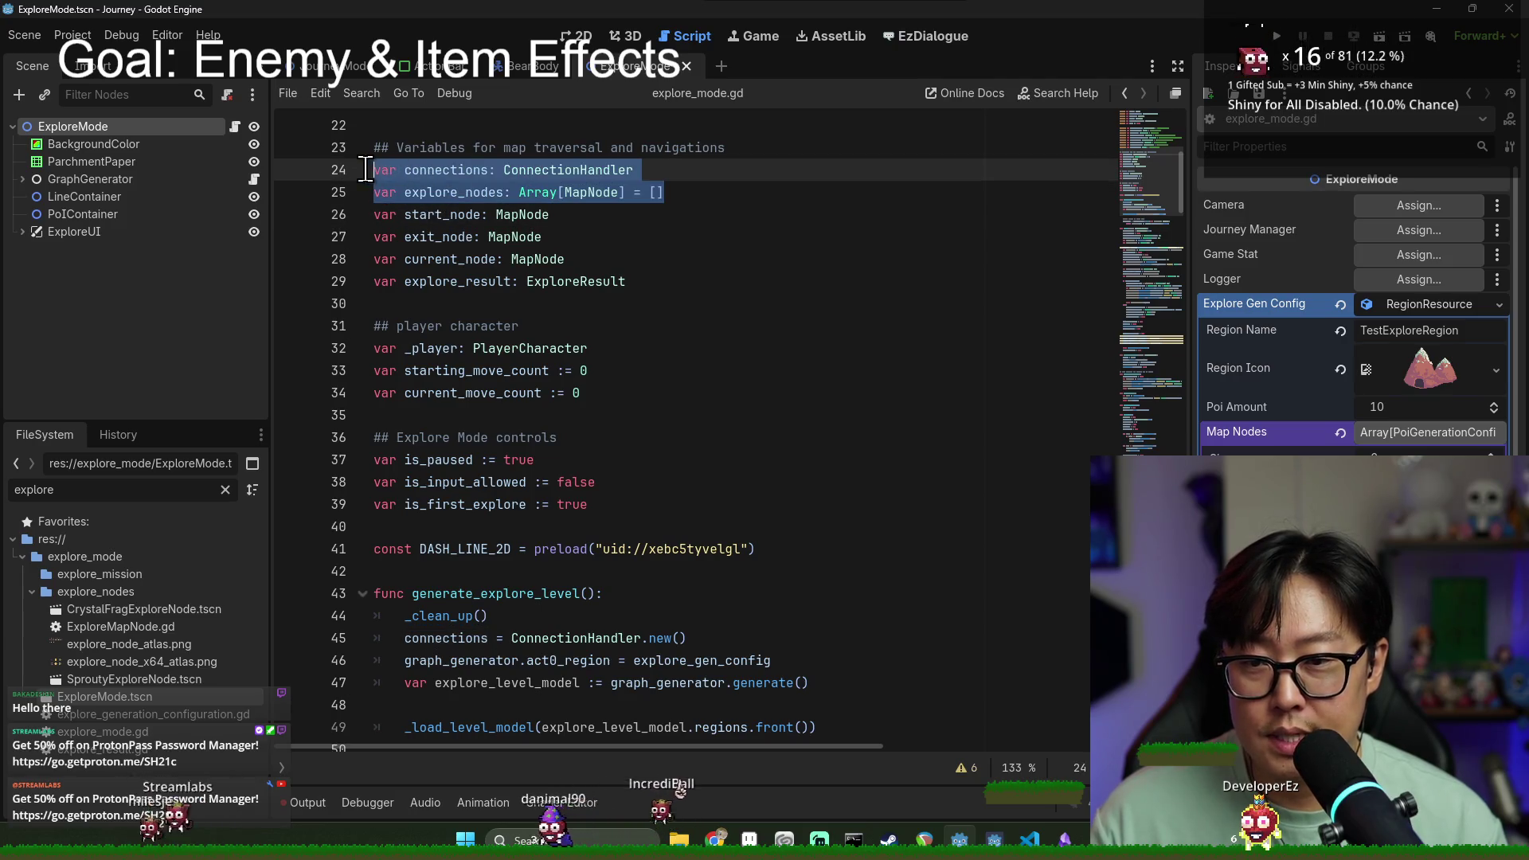
pyautogui.doubleClick(451, 259)
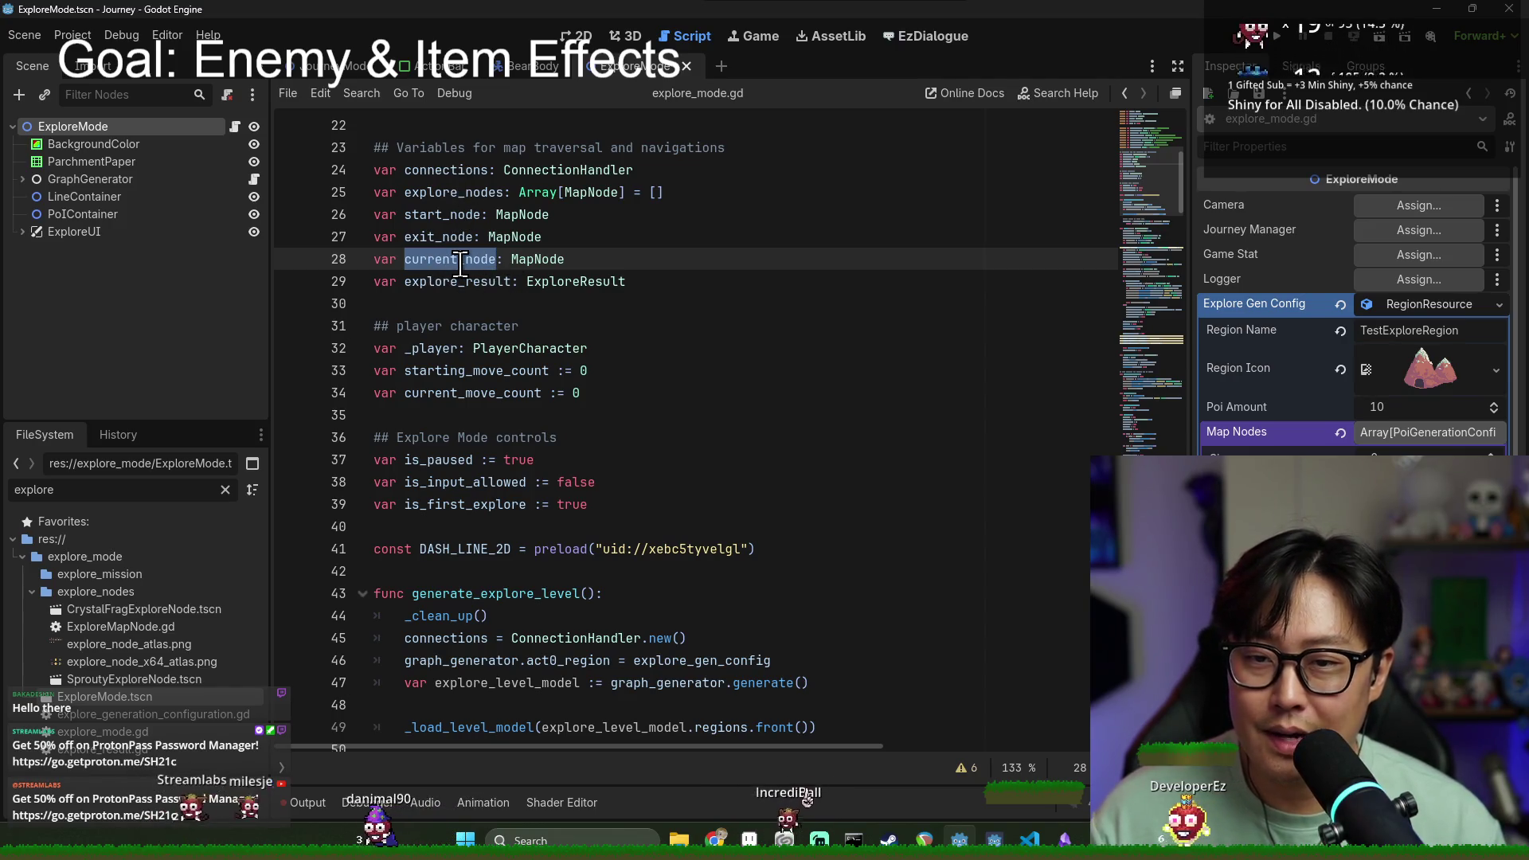
pyautogui.tripleClick(485, 261)
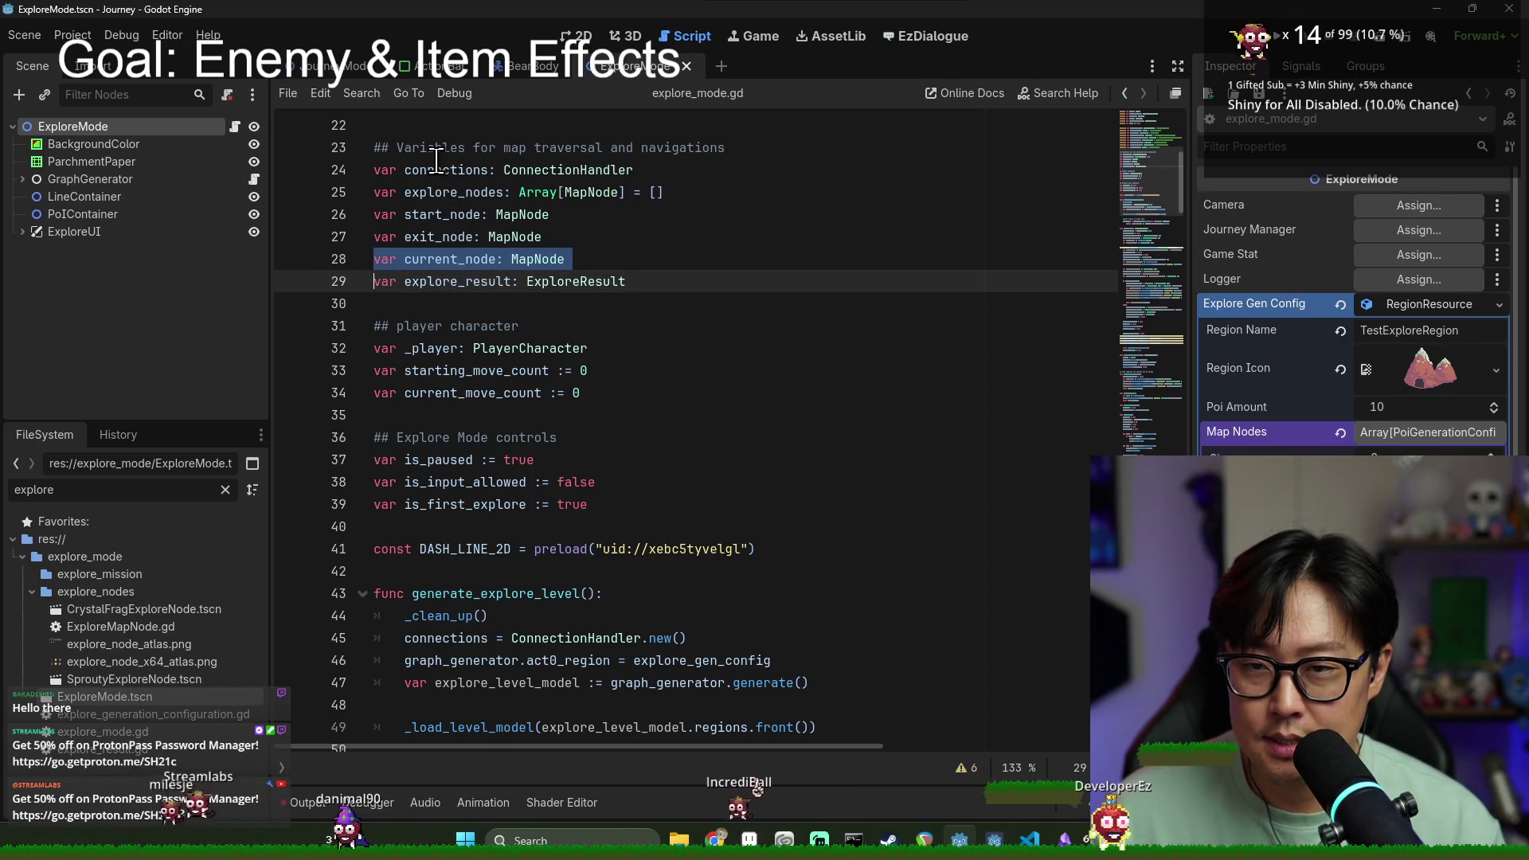
pyautogui.scroll(7, 555, 309)
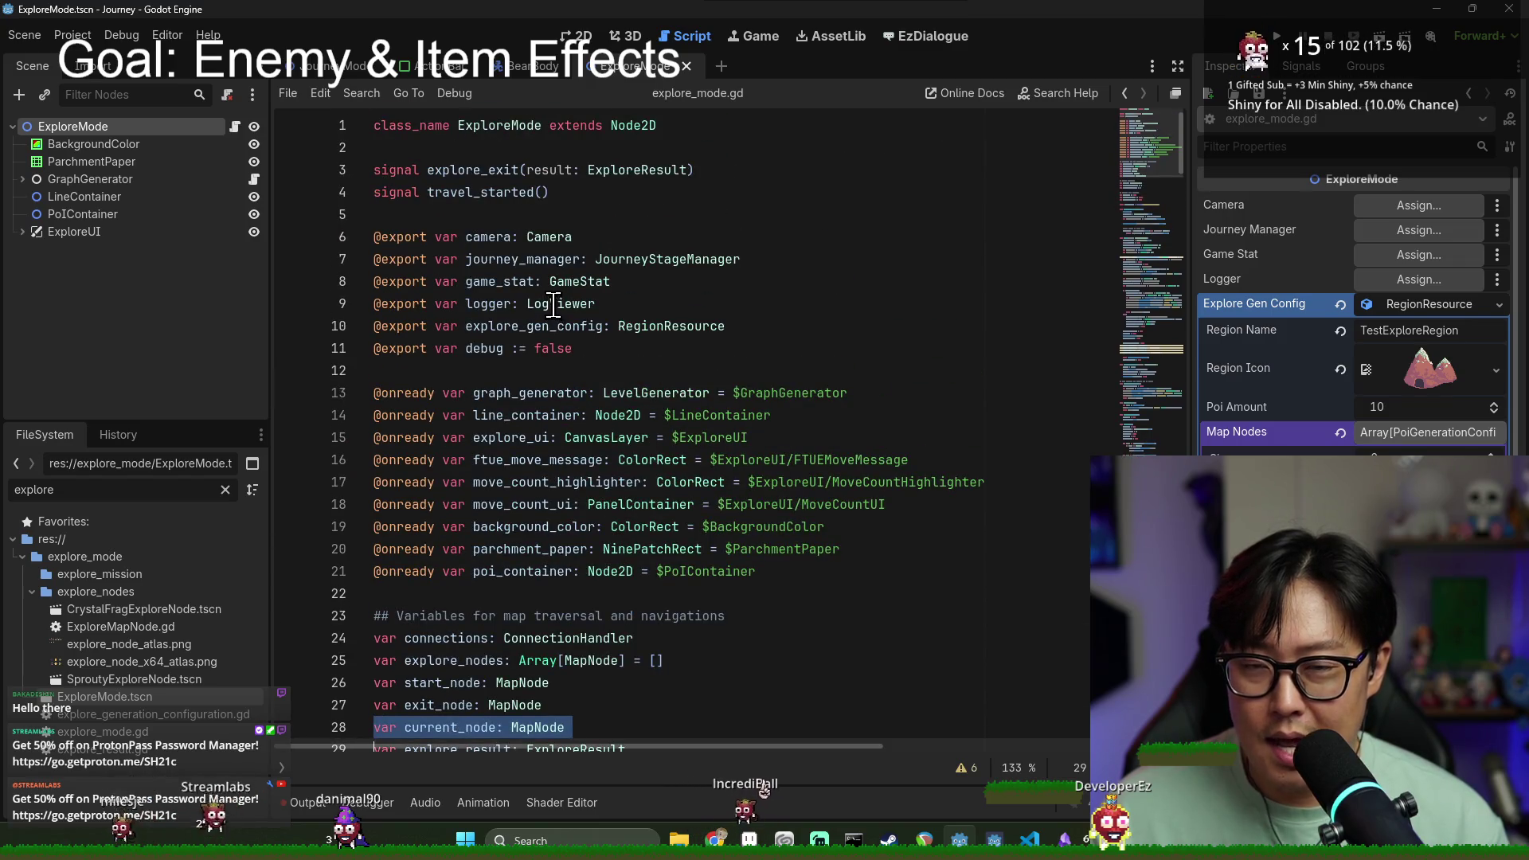
pyautogui.scroll(-4, 555, 309)
pyautogui.scroll(-1, 560, 305)
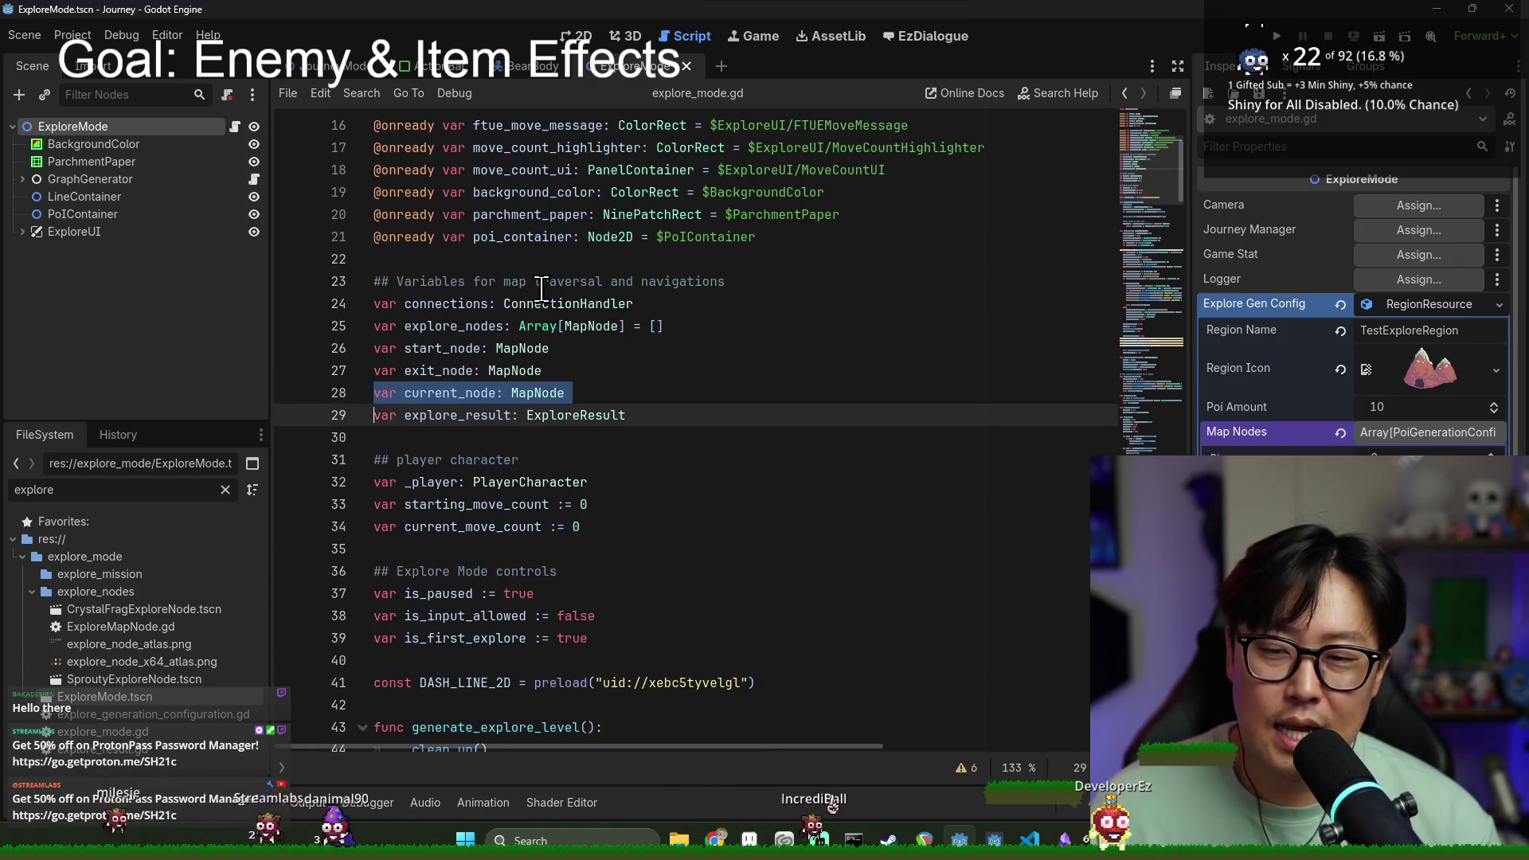
pyautogui.click(538, 406)
pyautogui.moveTo(649, 415); pyautogui.dragTo(374, 281)
pyautogui.scroll(5, 584, 377)
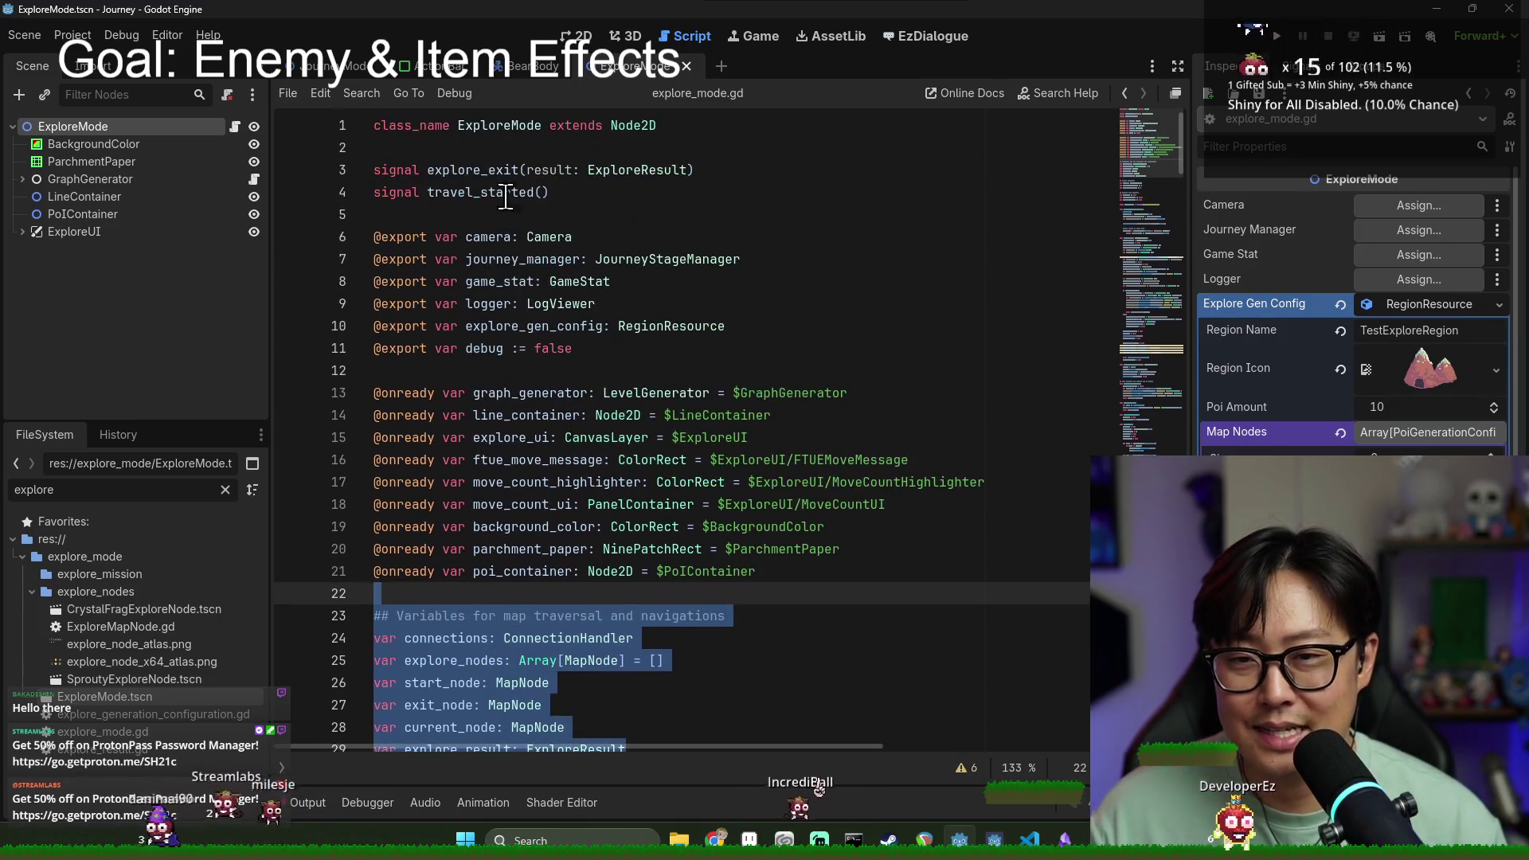
pyautogui.scroll(-4, 583, 378)
pyautogui.scroll(2, 584, 378)
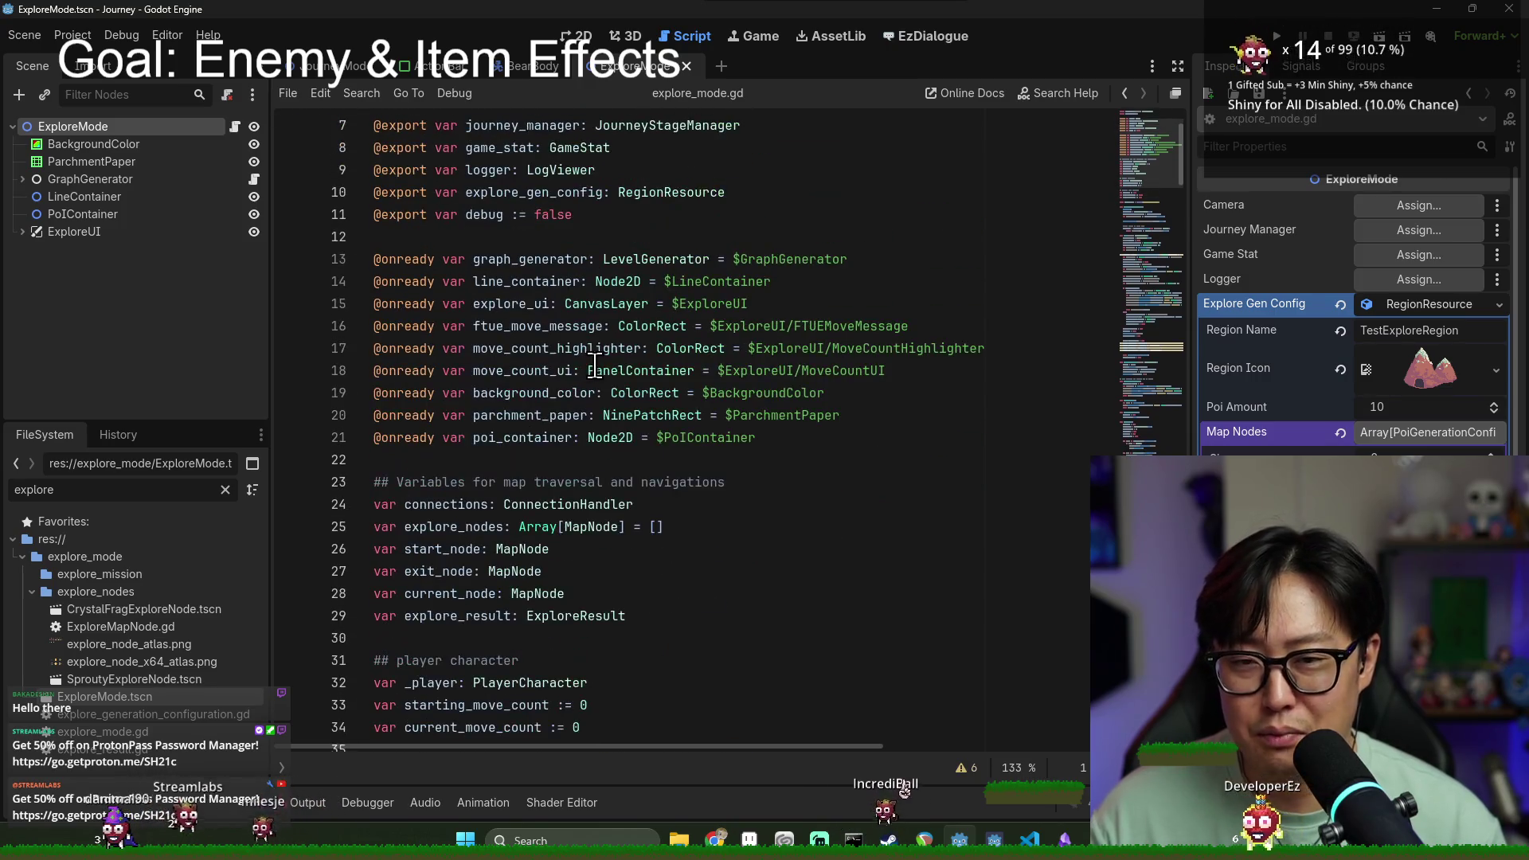
pyautogui.scroll(-3, 582, 366)
pyautogui.scroll(5, 579, 356)
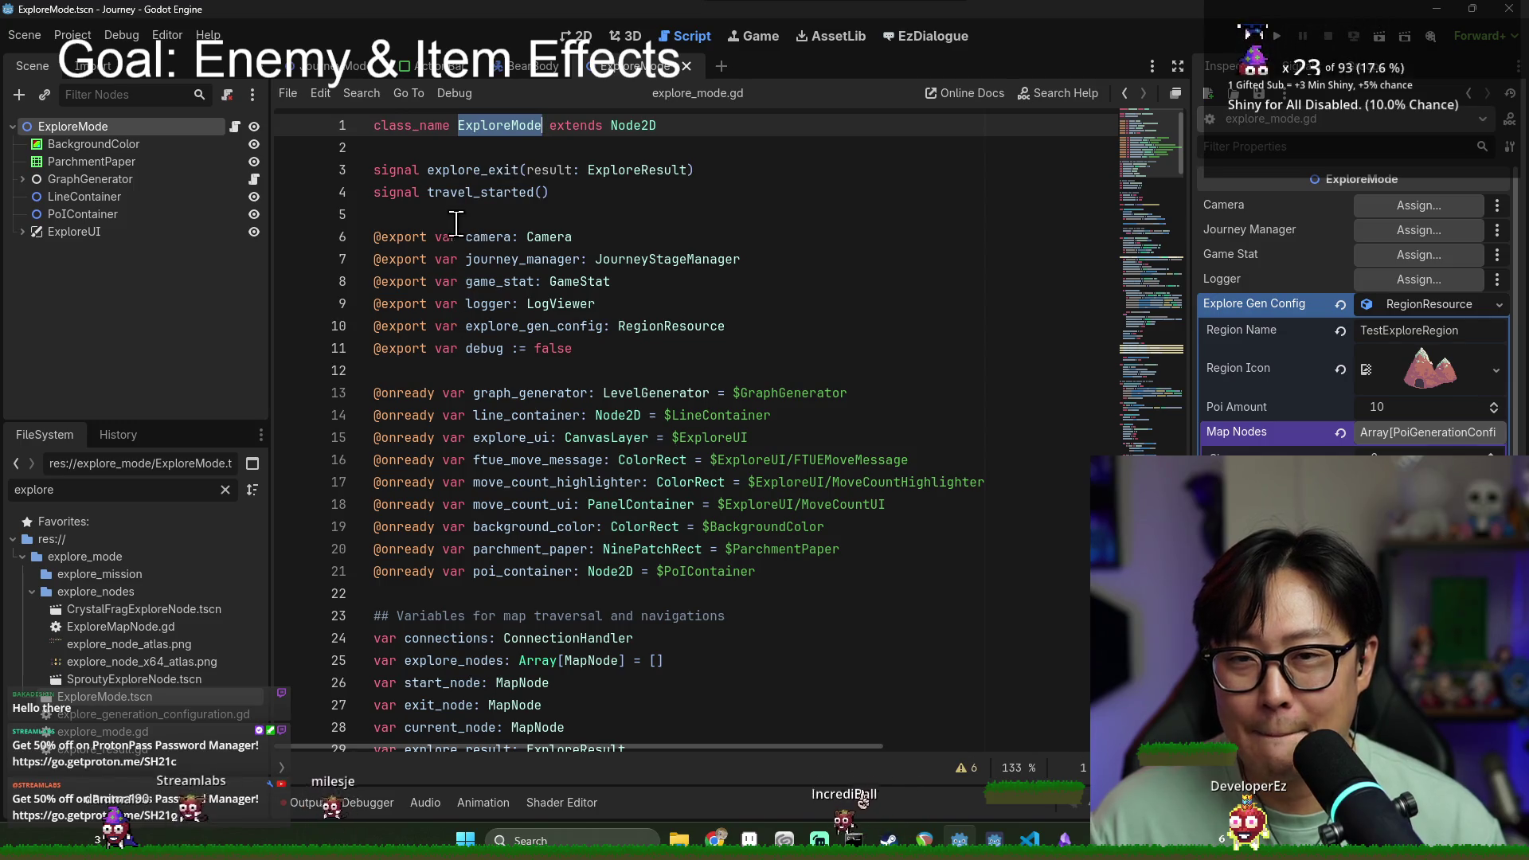
pyautogui.click(516, 65)
pyautogui.click(566, 236)
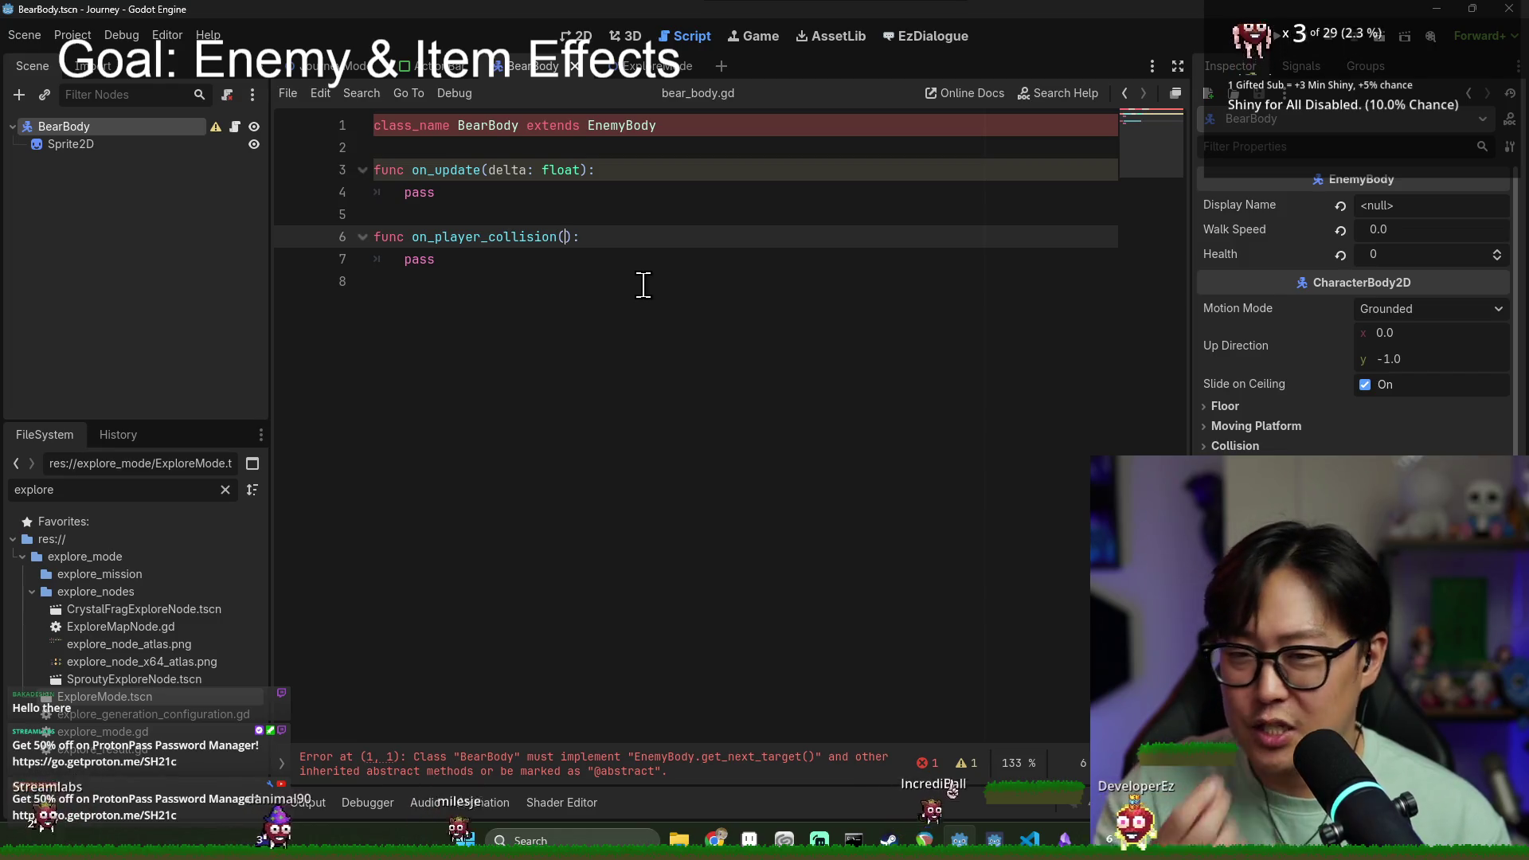
pyautogui.keyDown('ctrl'); pyautogui.click(613, 129); pyautogui.keyUp('ctrl')
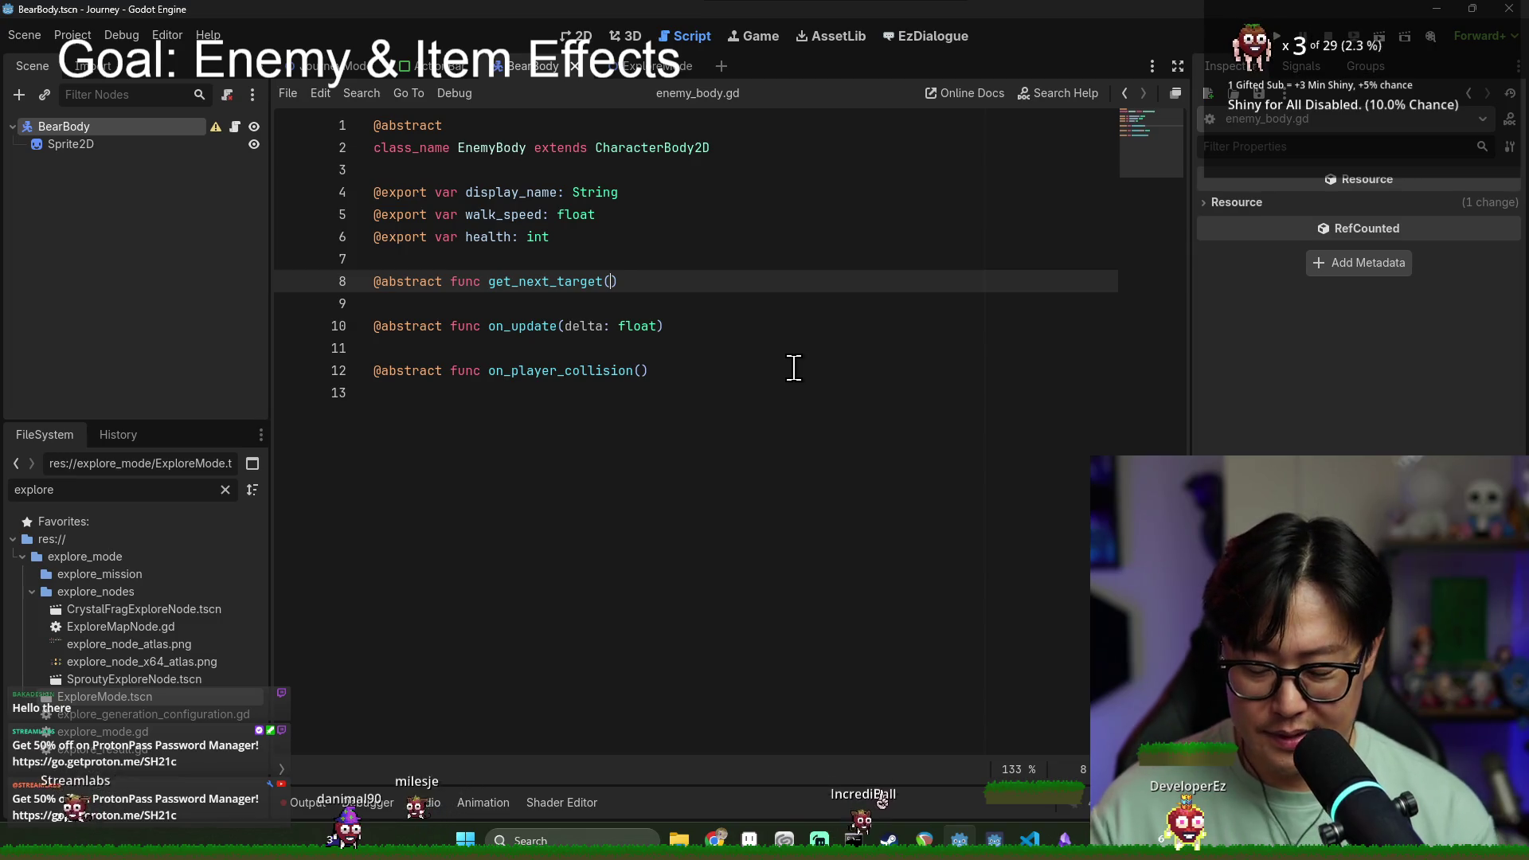
# Add an explore_mode: ExploreMode parameter to get_next_target
pyautogui.write('e: Explo')
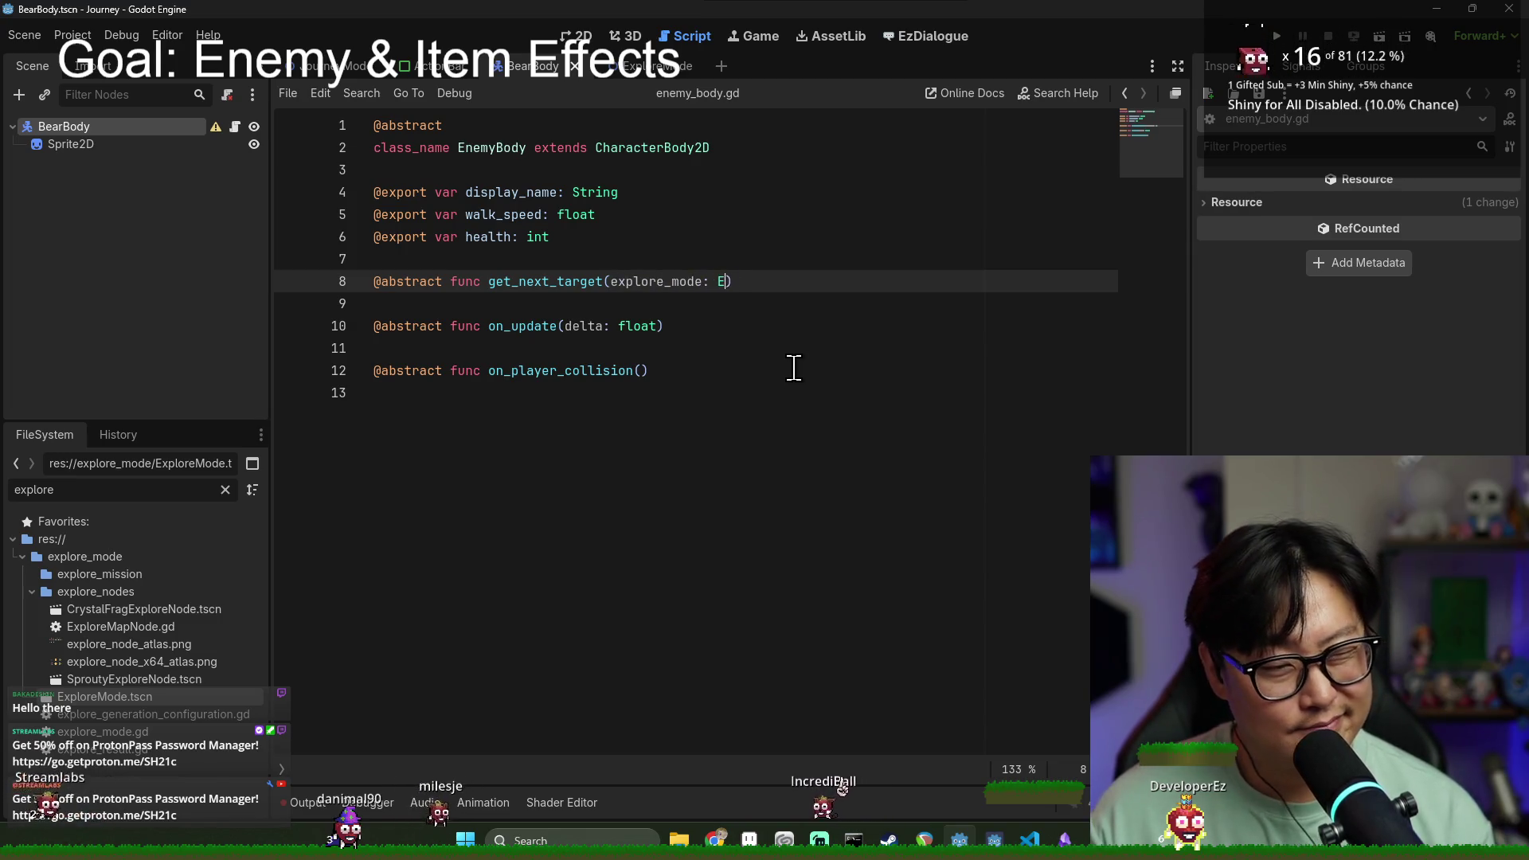
pyautogui.write('reMode')
pyautogui.hotkey('ctrl', 's')
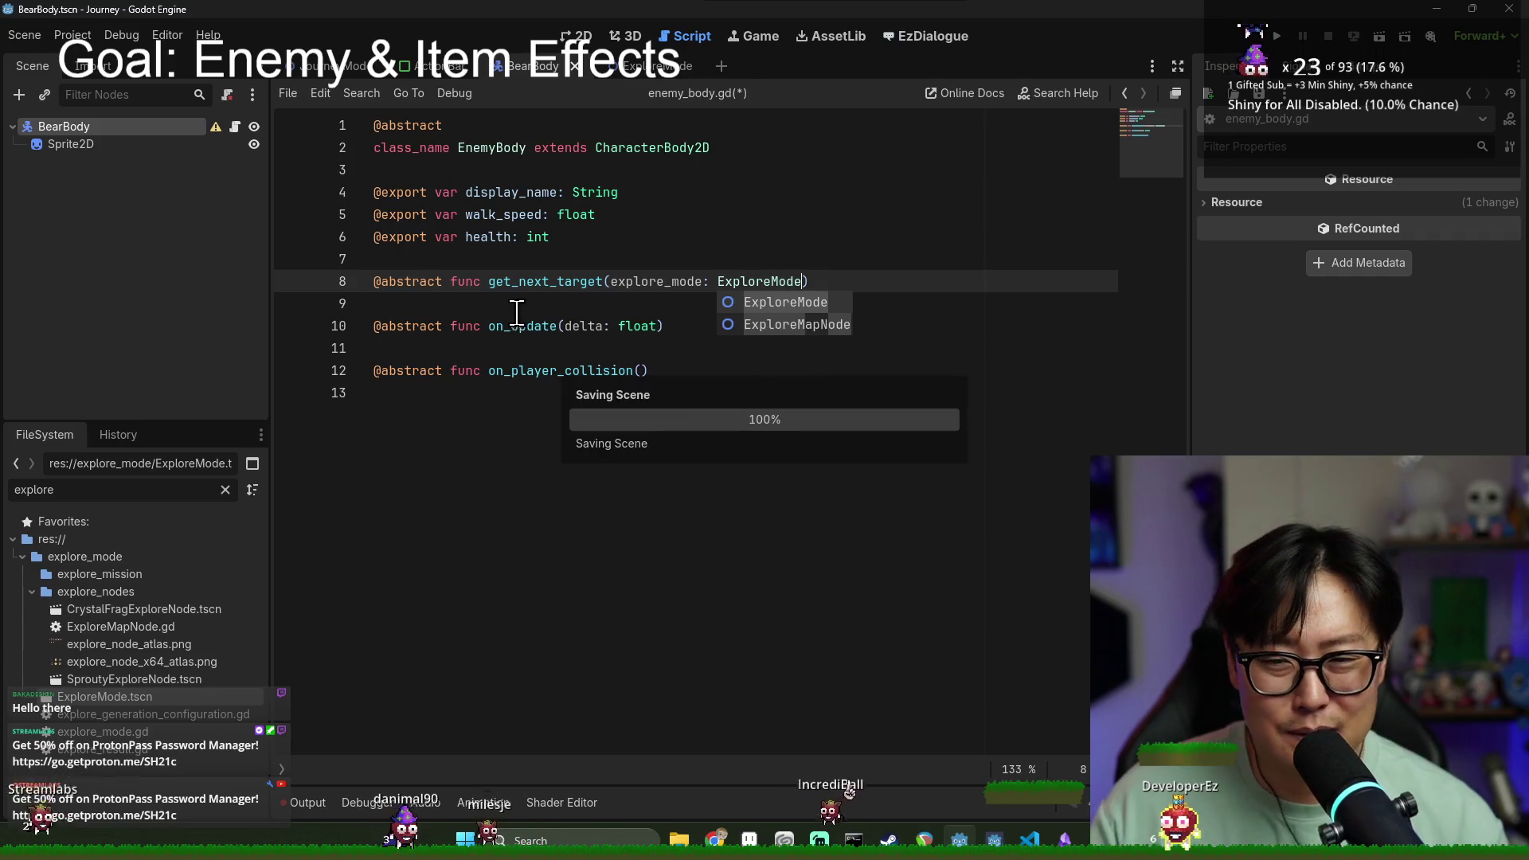
pyautogui.doubleClick(590, 281)
pyautogui.click(641, 278)
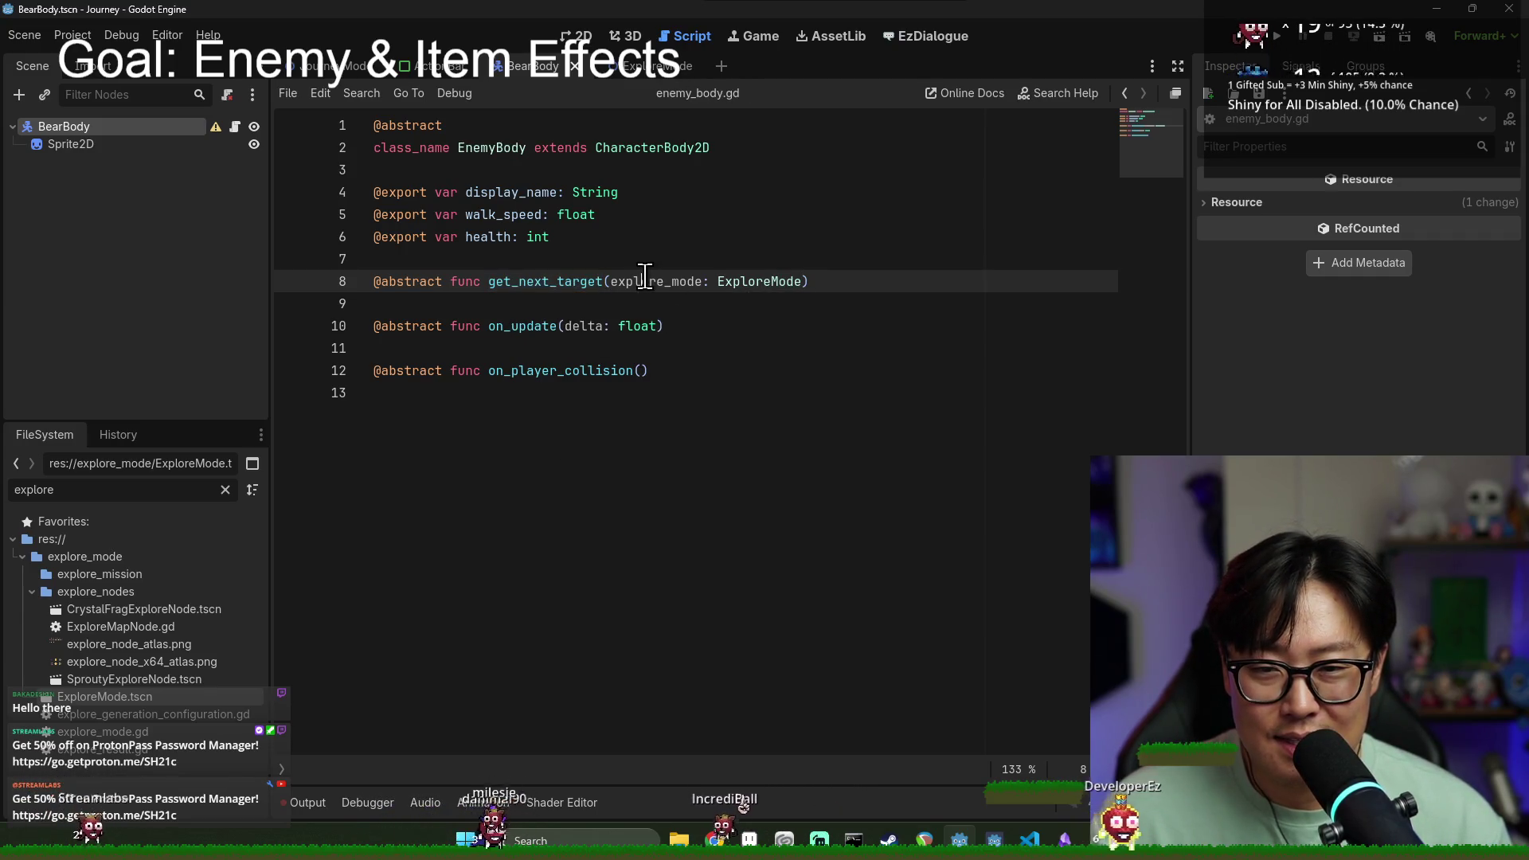
pyautogui.moveTo(610, 281); pyautogui.dragTo(799, 281)
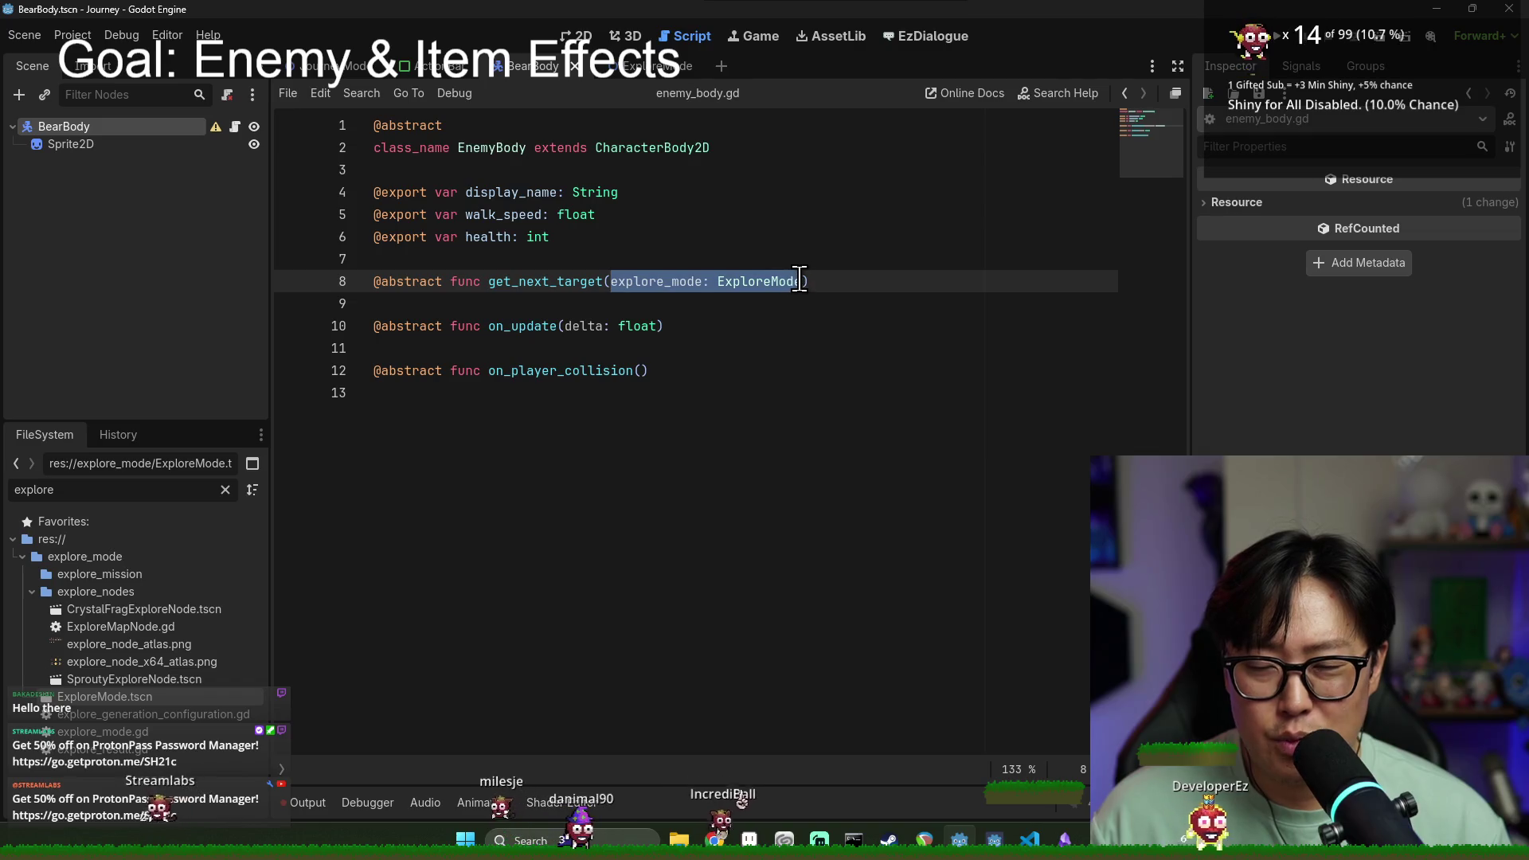
pyautogui.click(800, 282)
pyautogui.doubleClick(545, 281)
pyautogui.click(842, 291)
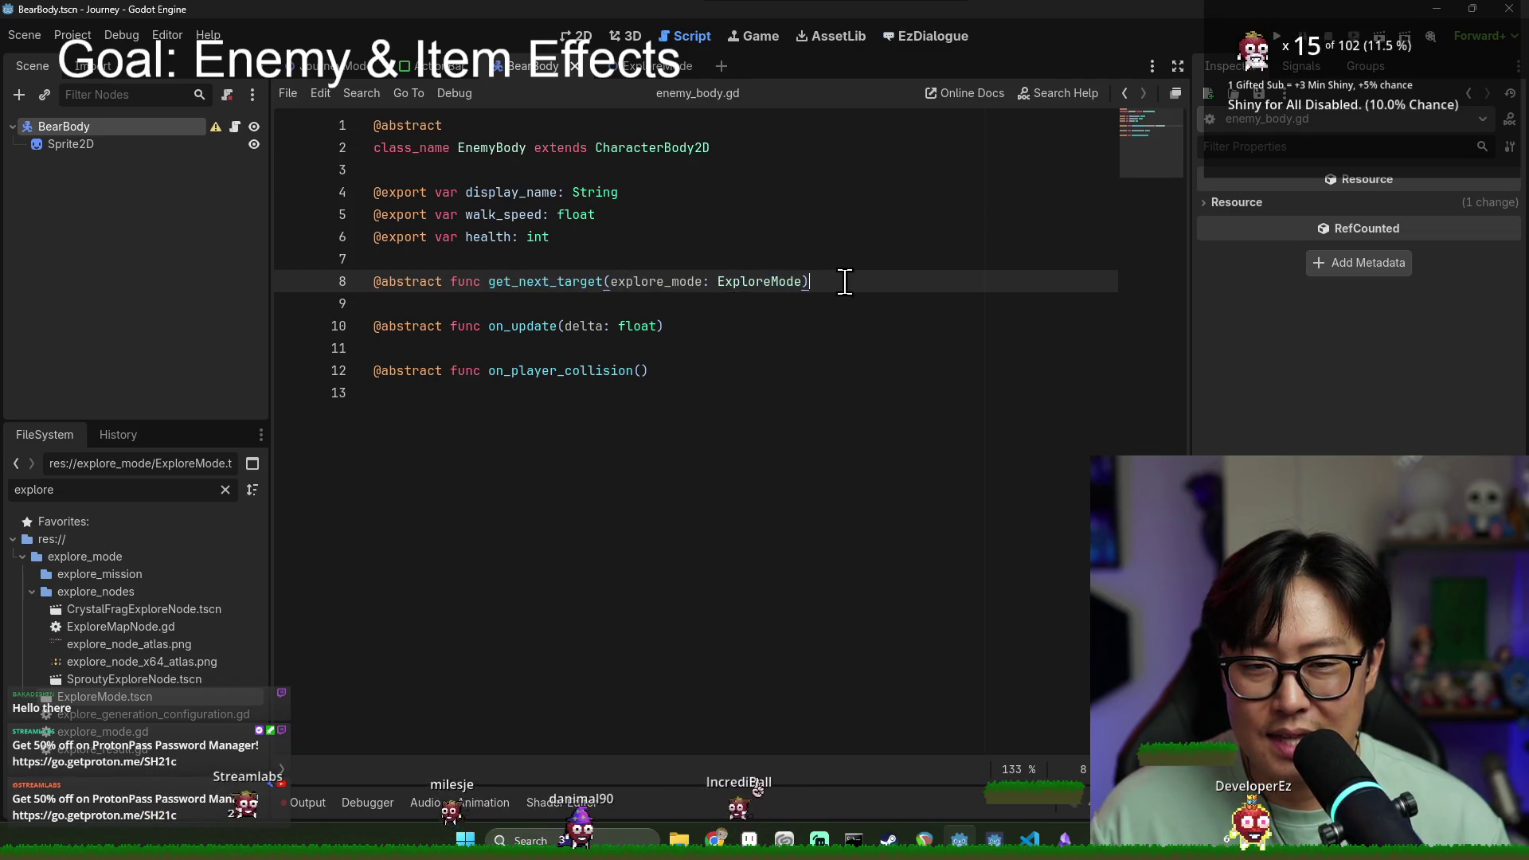
# Give get_next_target a -> MapNode return type and save enemy_body.gd
pyautogui.write('-> ')
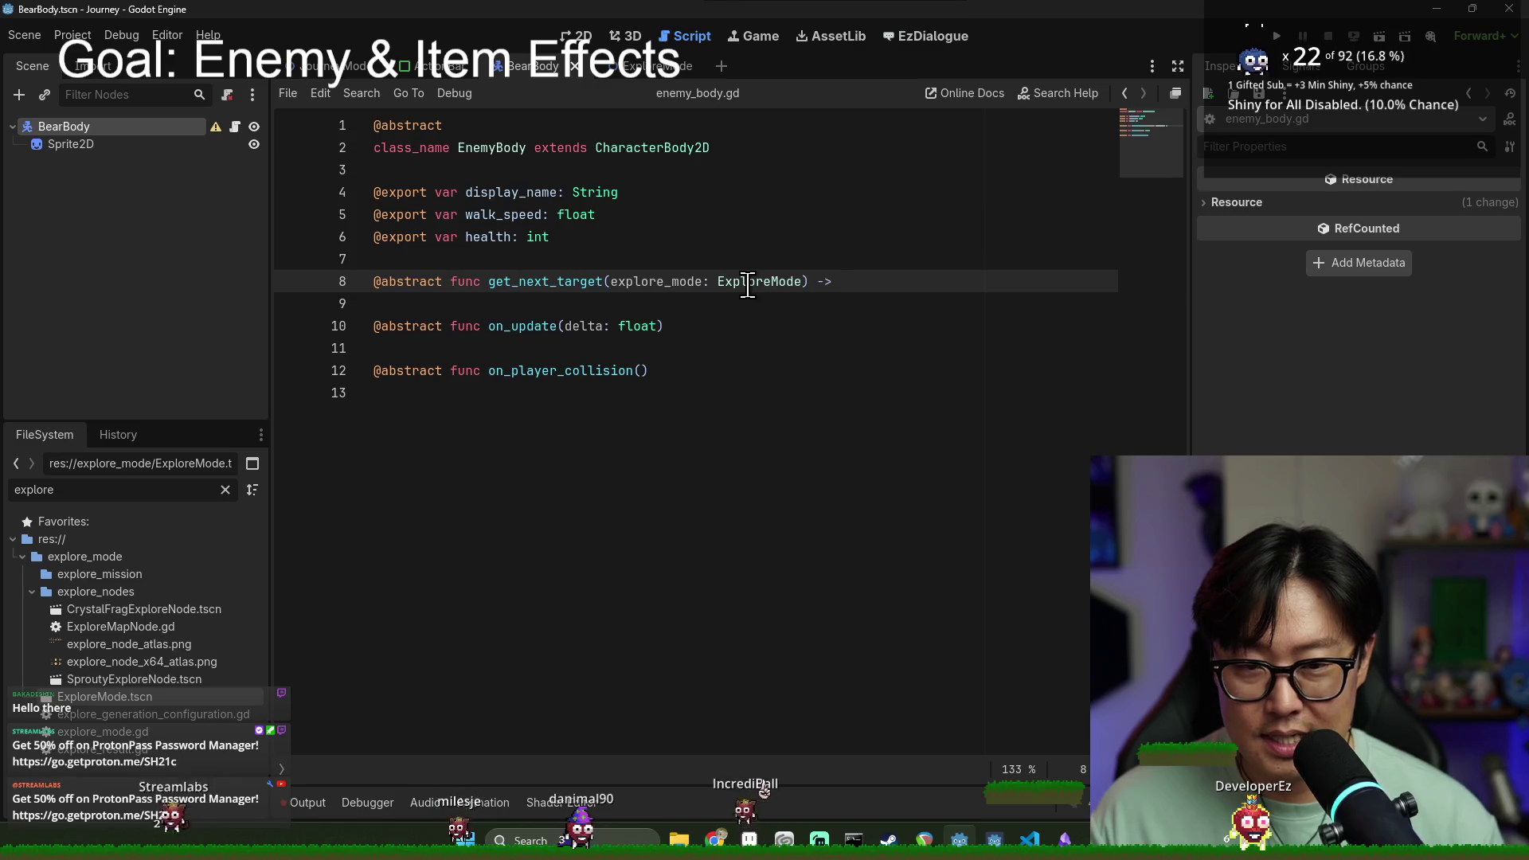
pyautogui.write('MapNode:')
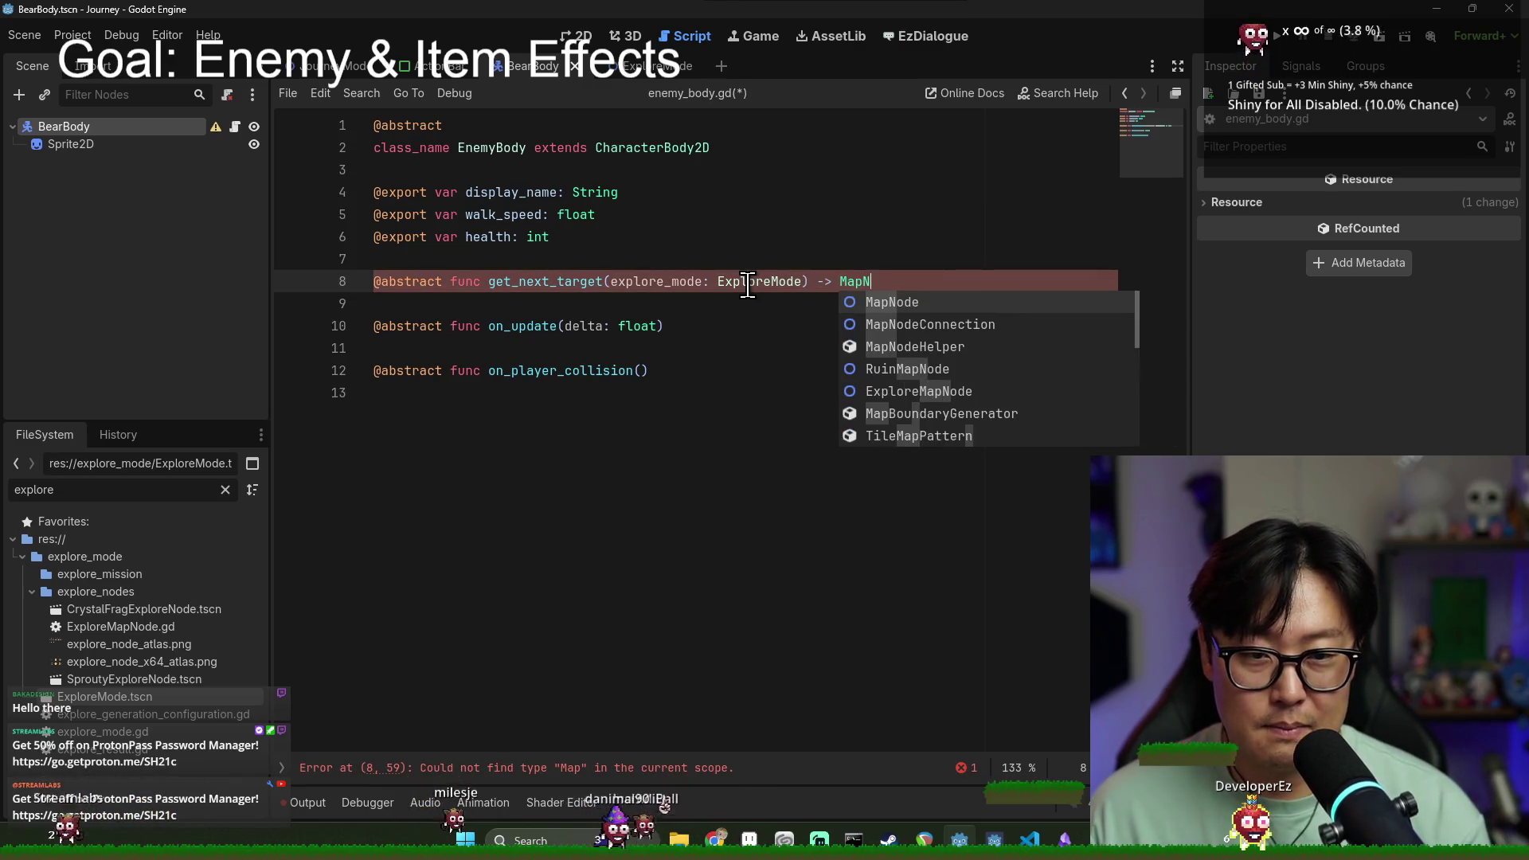
pyautogui.press('BackSpace')
pyautogui.hotkey('ctrl', 's')
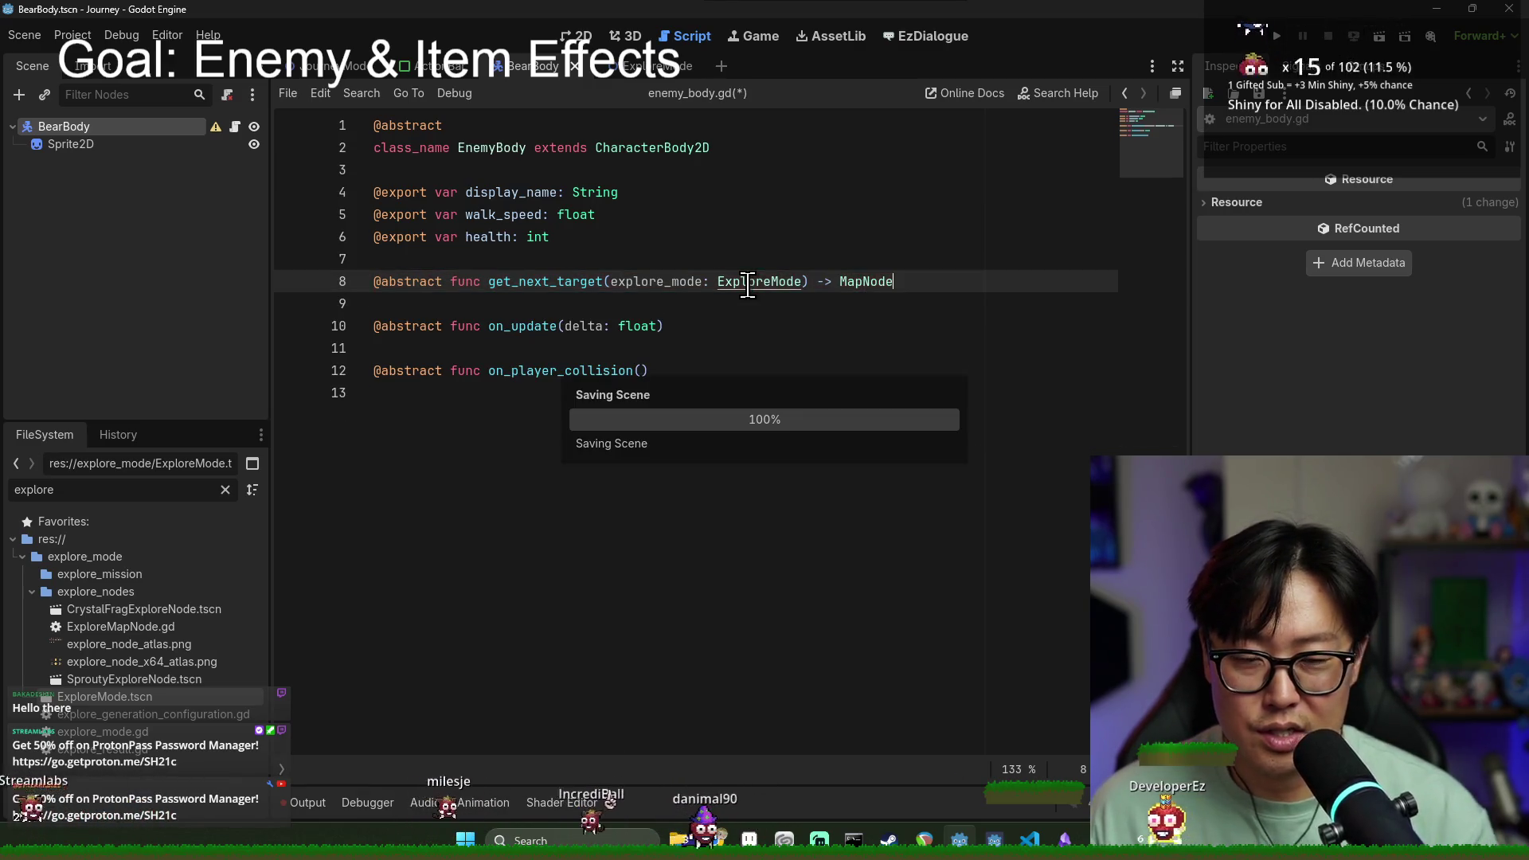
pyautogui.click(624, 326)
pyautogui.doubleClick(528, 283)
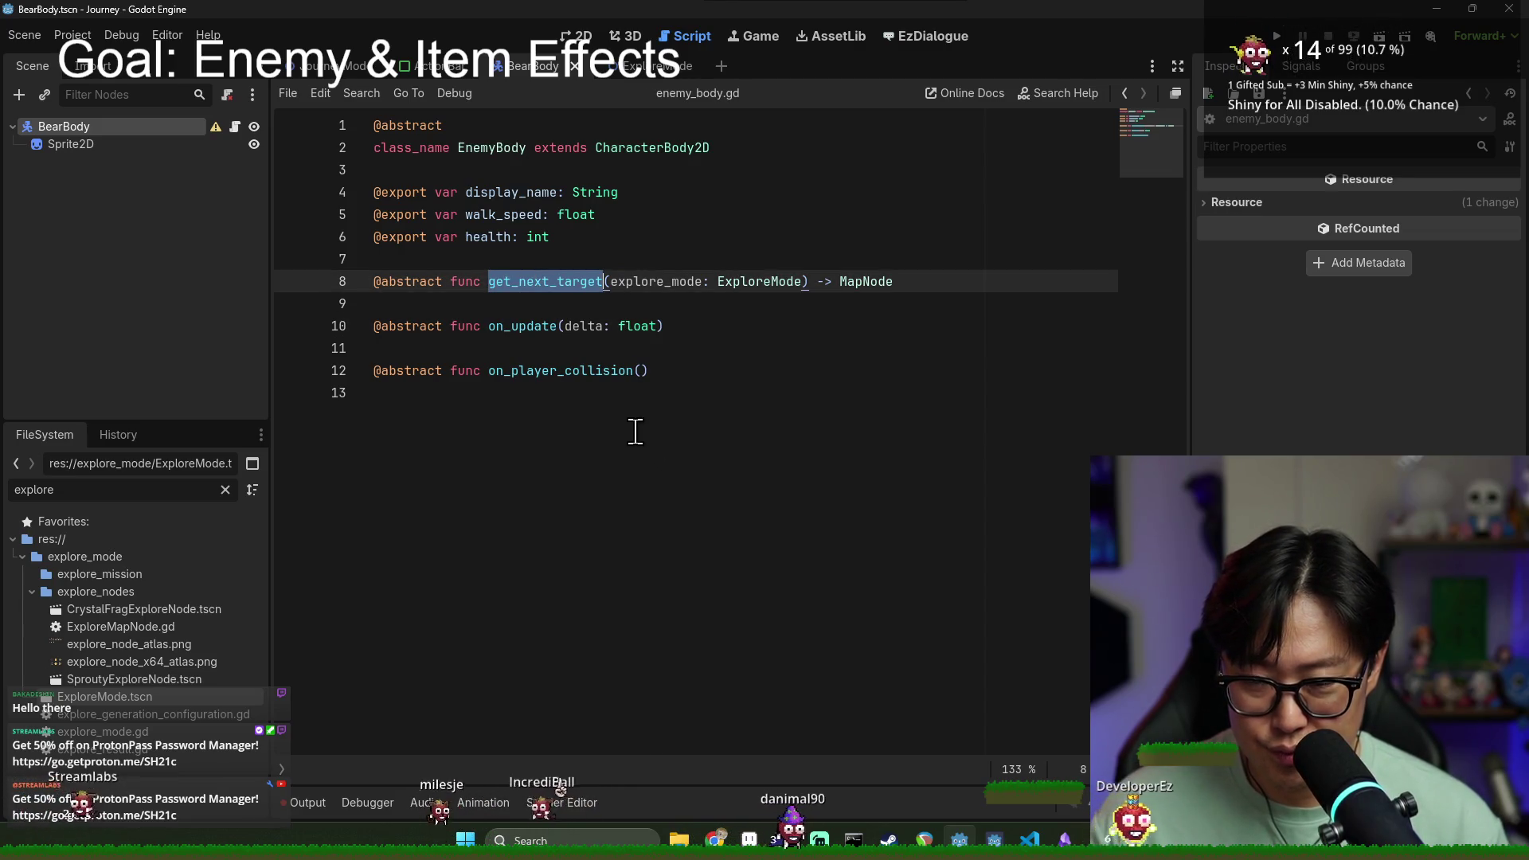
pyautogui.click(521, 304)
pyautogui.doubleClick(528, 283)
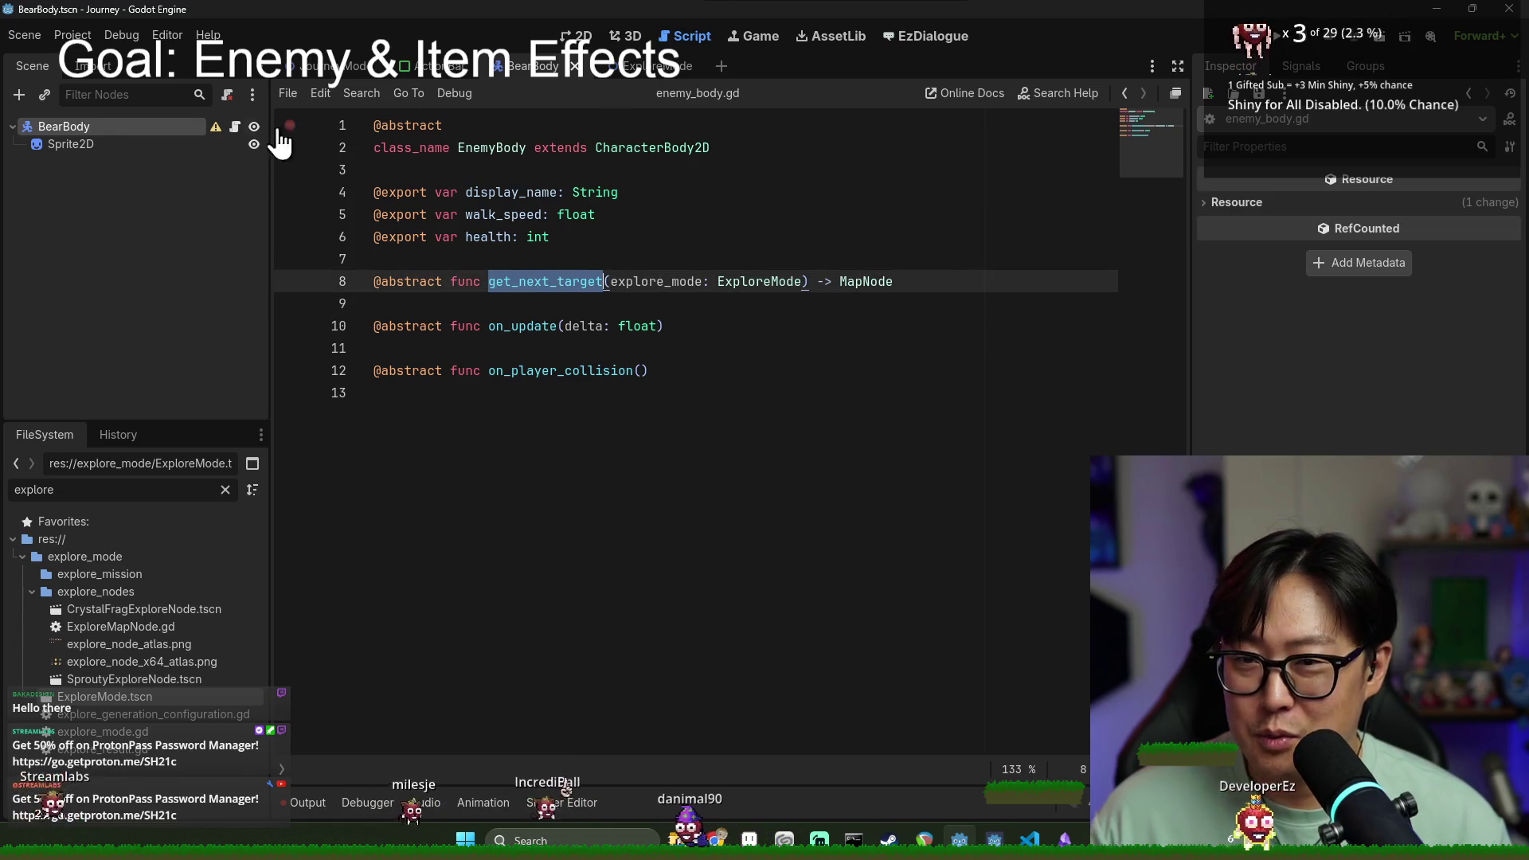
pyautogui.click(234, 127)
# Add a get_next_target(explore_mode: ExploreMode) function with a pass body to bear_body.gd and save
pyautogui.click(567, 149)
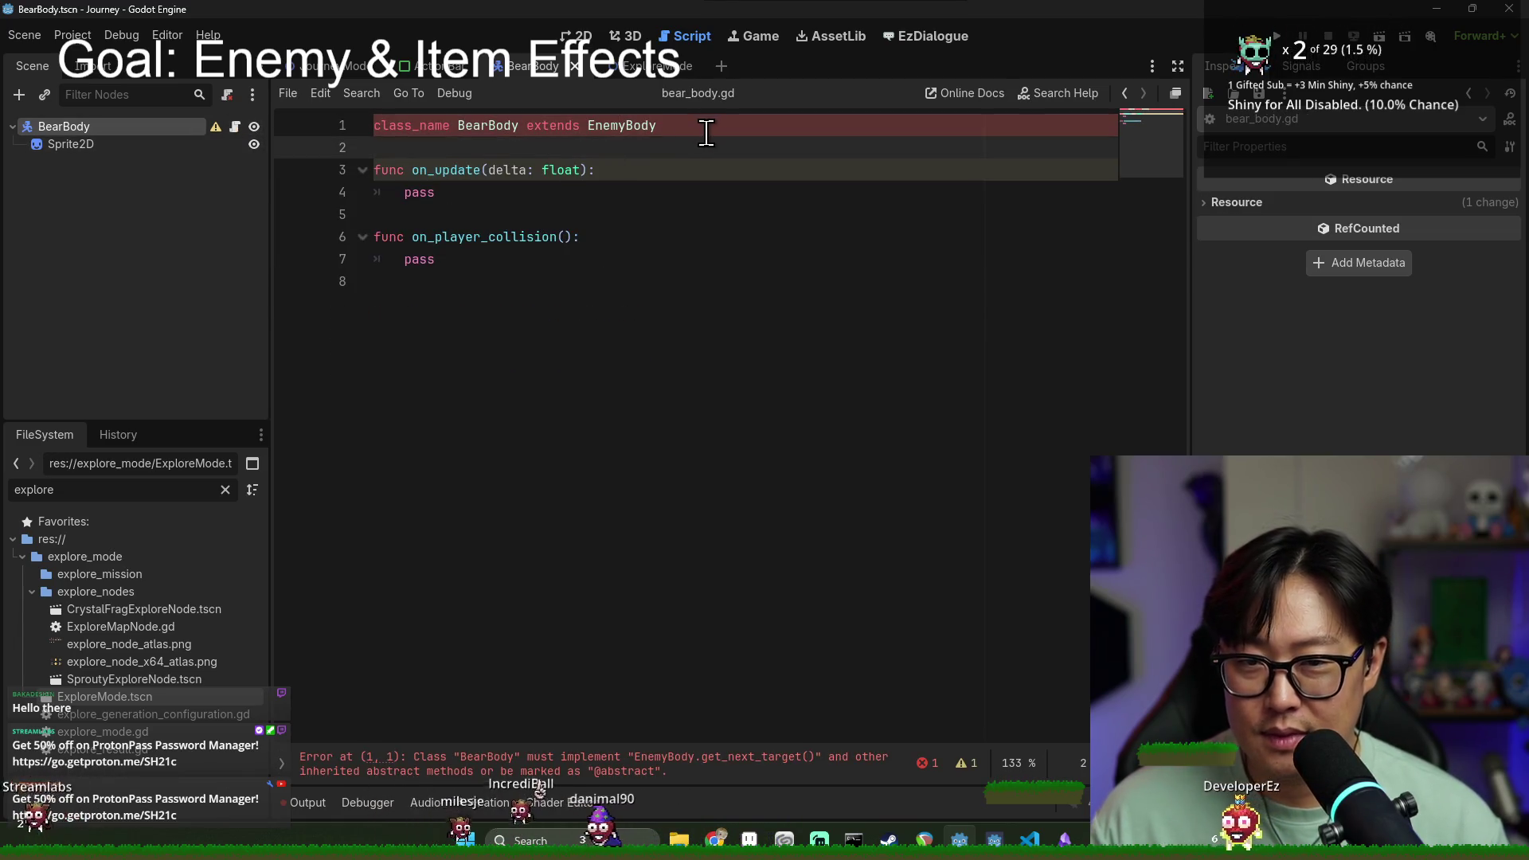
pyautogui.press('Return')
pyautogui.press('Return')
pyautogui.press('Up')
pyautogui.write('fu()')
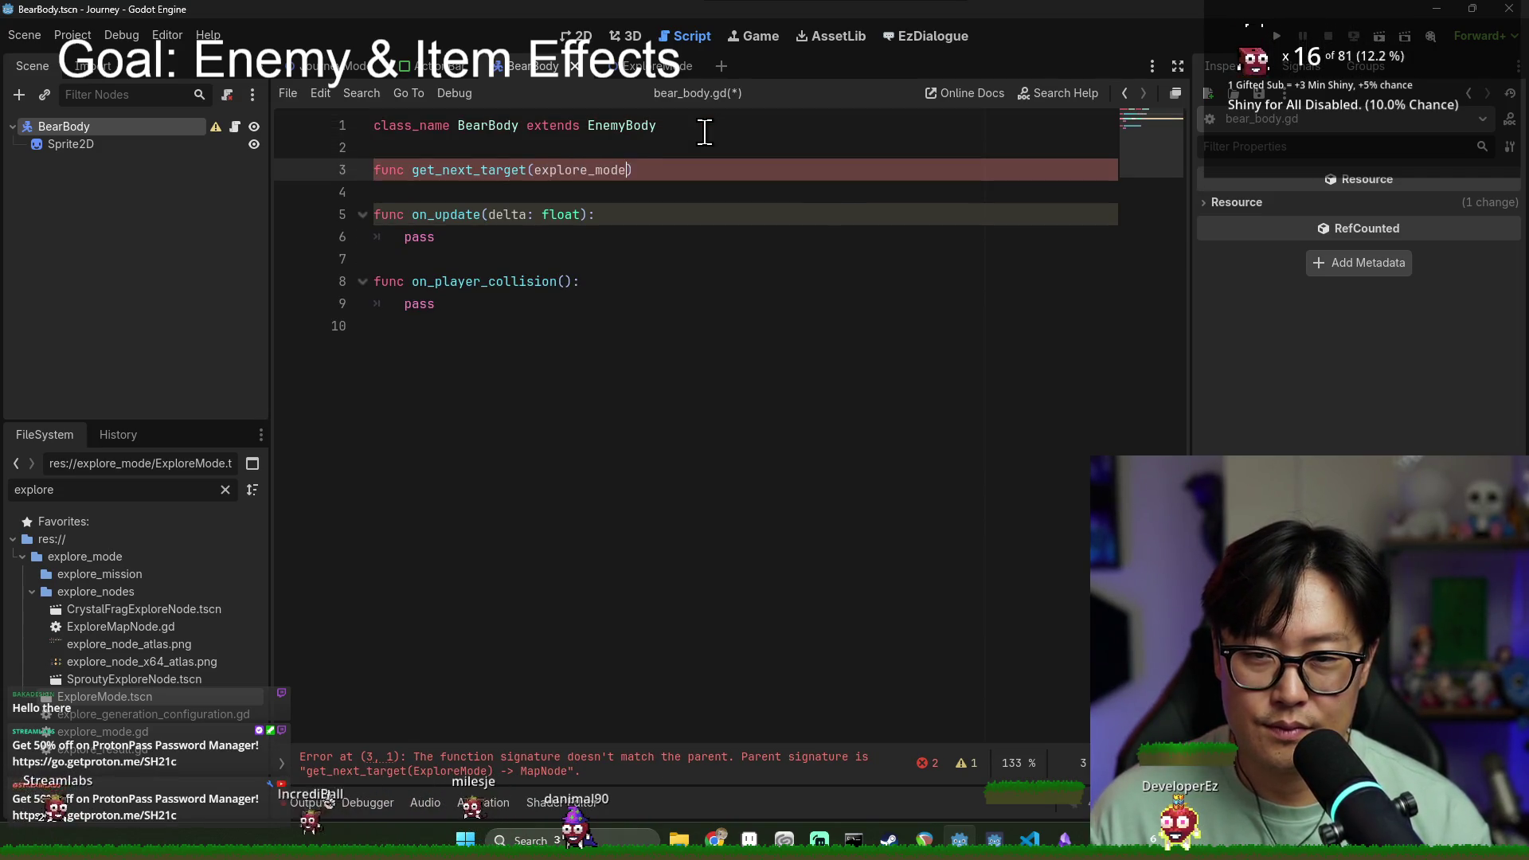
pyautogui.write('oreMode):')
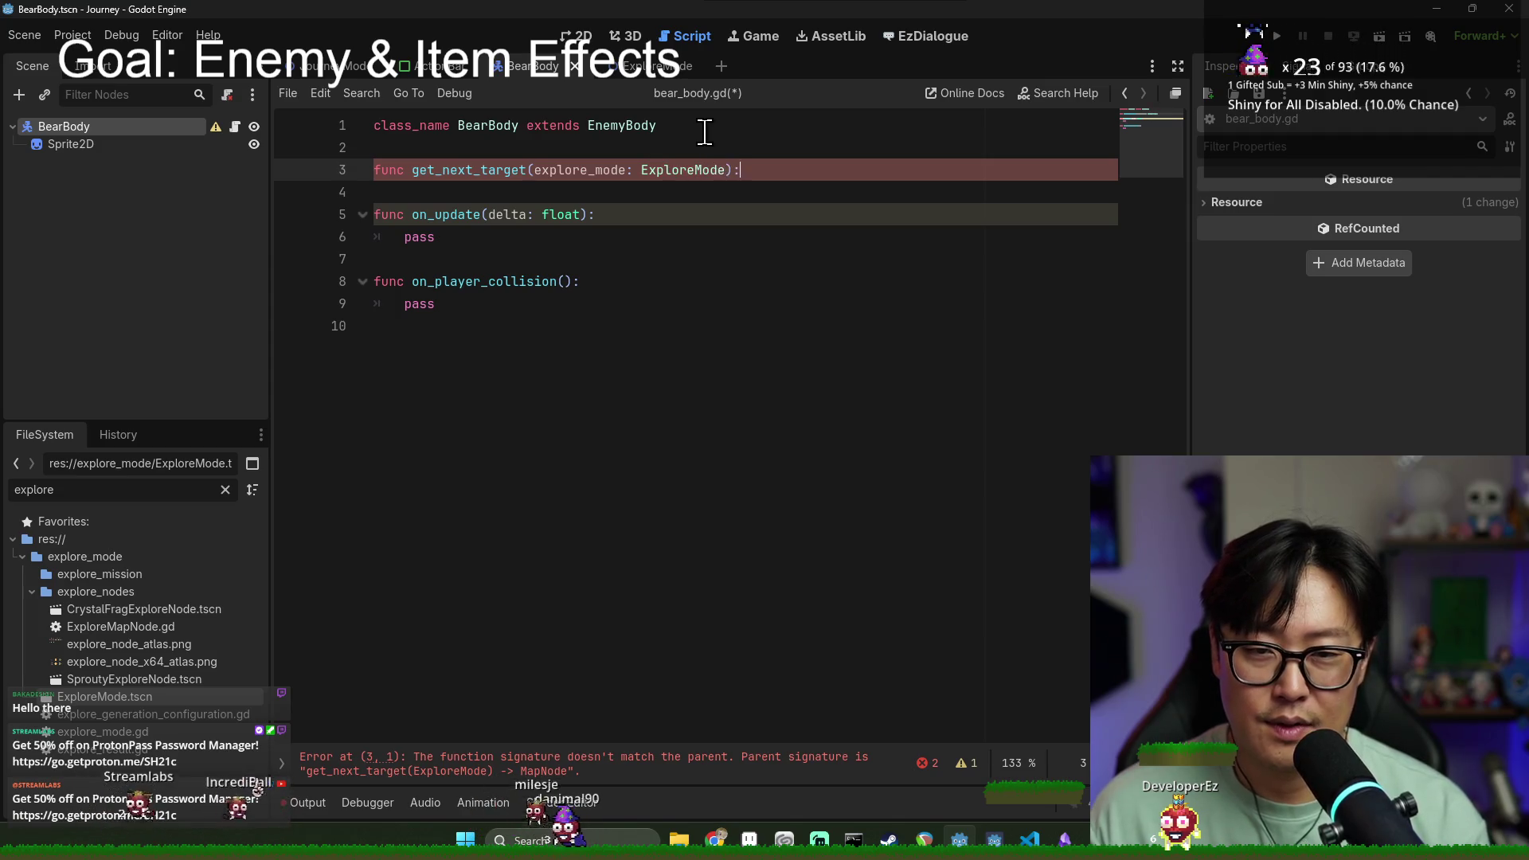
pyautogui.press('Return')
pyautogui.write('pass')
pyautogui.hotkey('ctrl', 's')
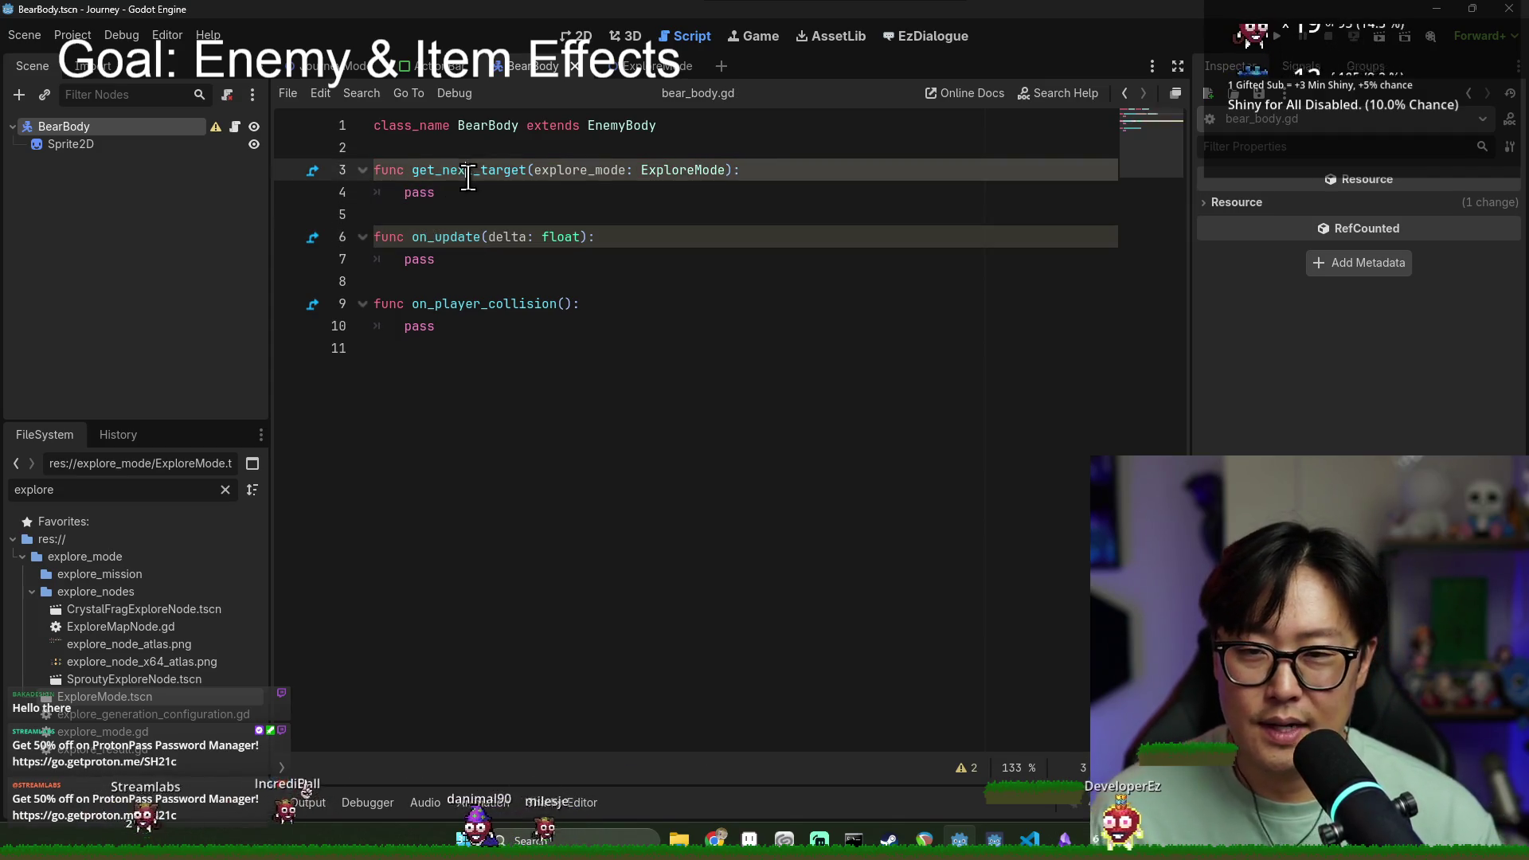
# Make get_next_target return null with a -> MapNode return type, and save
pyautogui.doubleClick(410, 194)
pyautogui.write('retur')
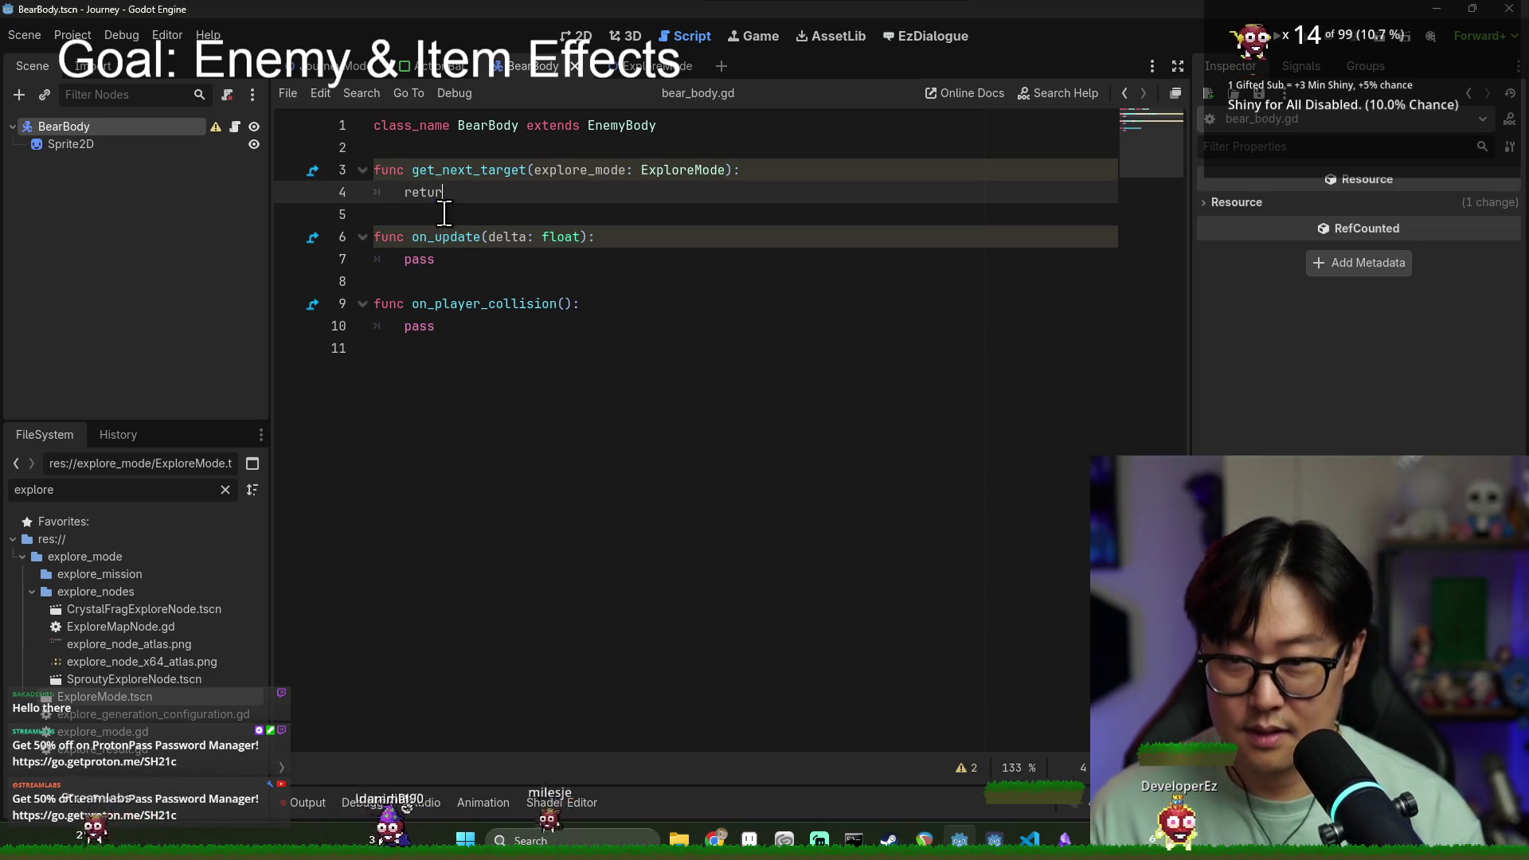
pyautogui.write('ll')
pyautogui.hotkey('ctrl', 's')
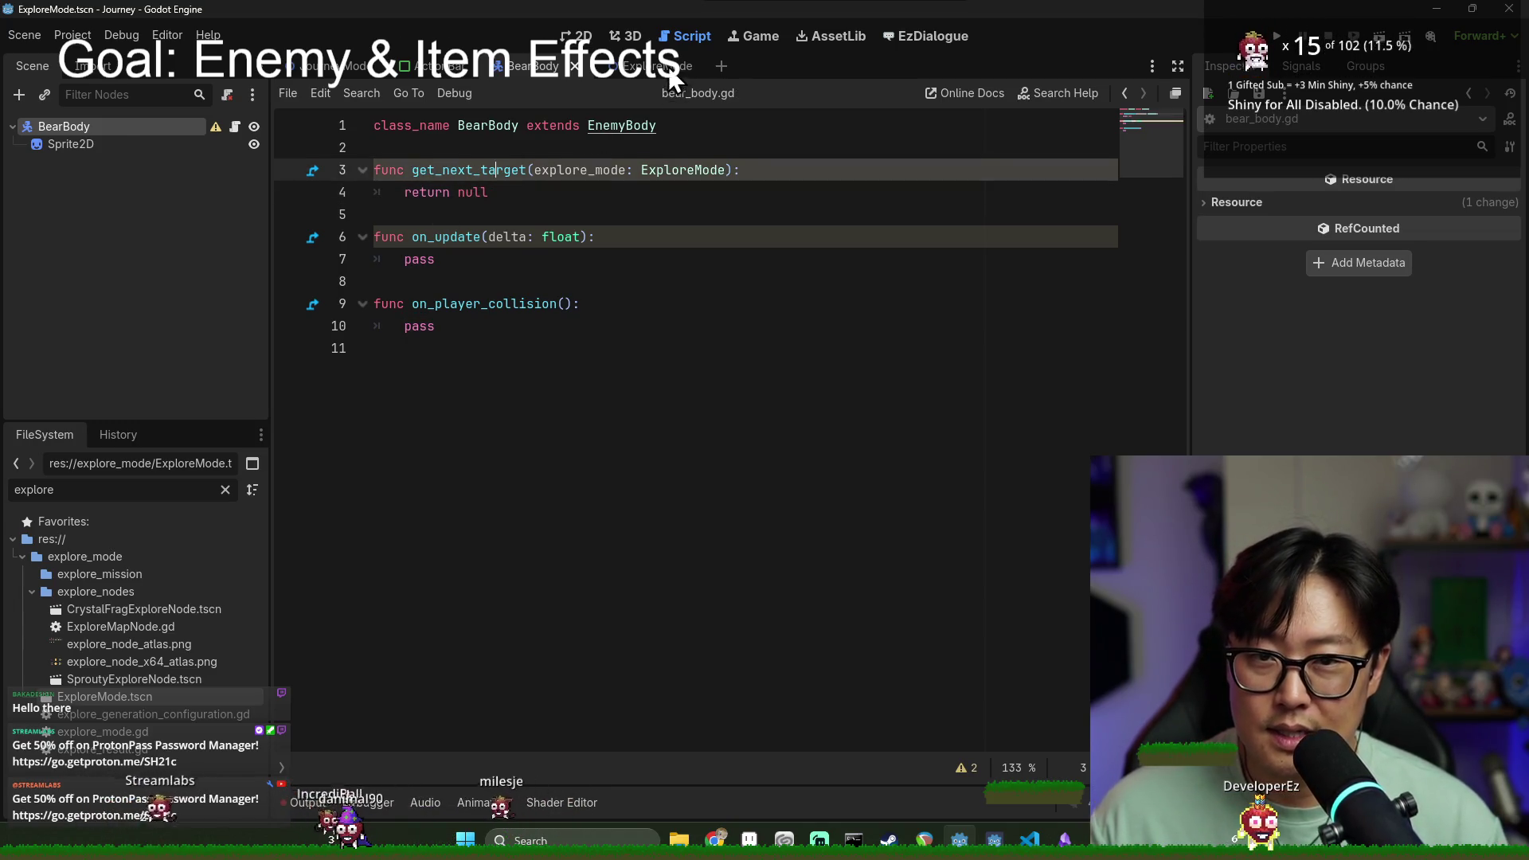
pyautogui.click(641, 66)
pyautogui.click(526, 66)
pyautogui.write('-> MapNode')
pyautogui.hotkey('ctrl', 's')
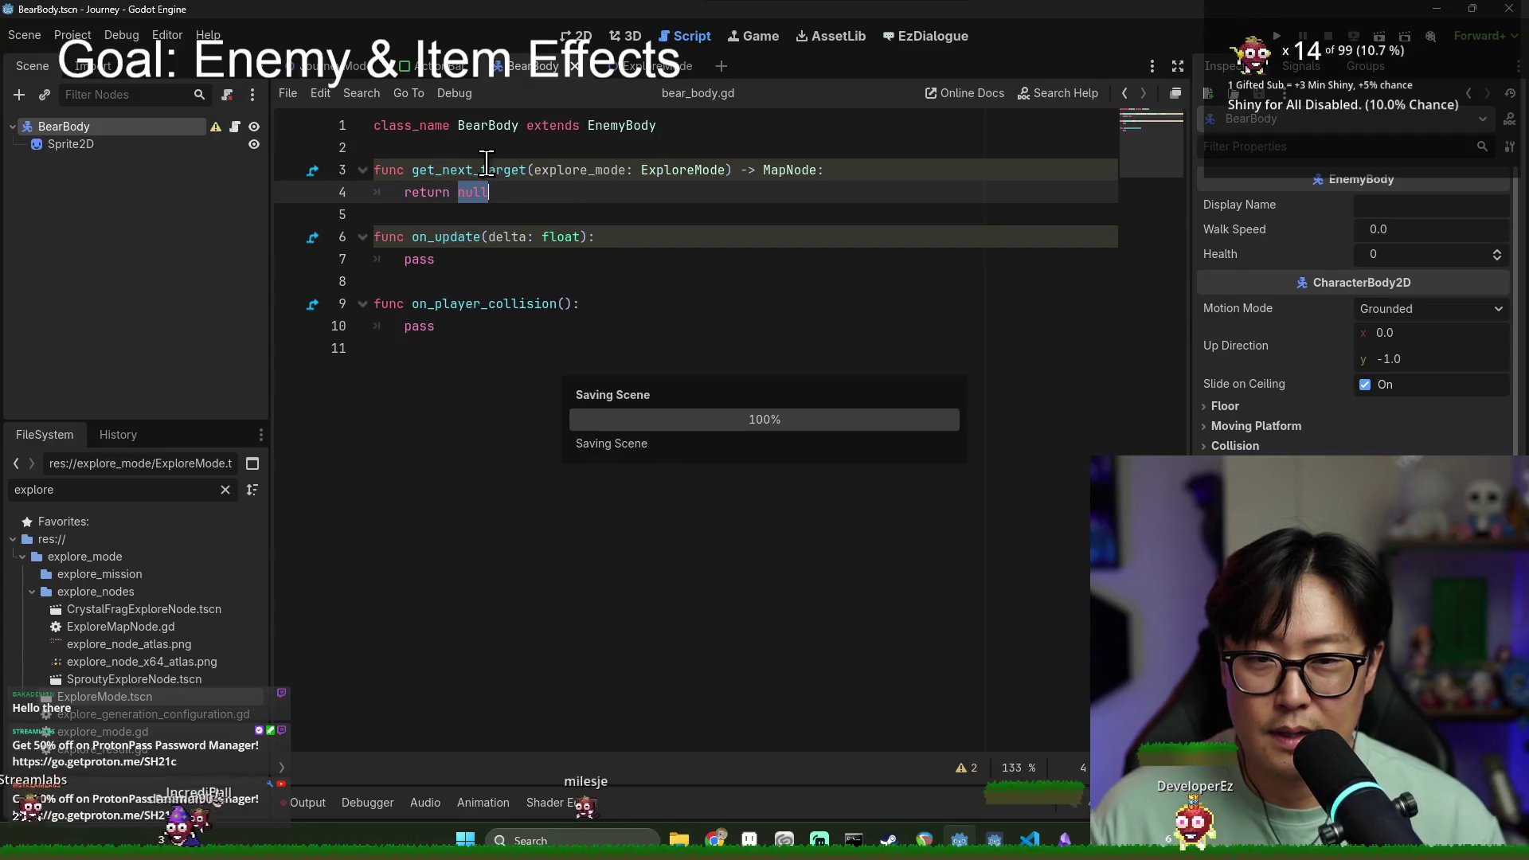
# Save the BearBody scene and collapse the res:// folder tree in FileSystem
pyautogui.doubleClick(467, 170)
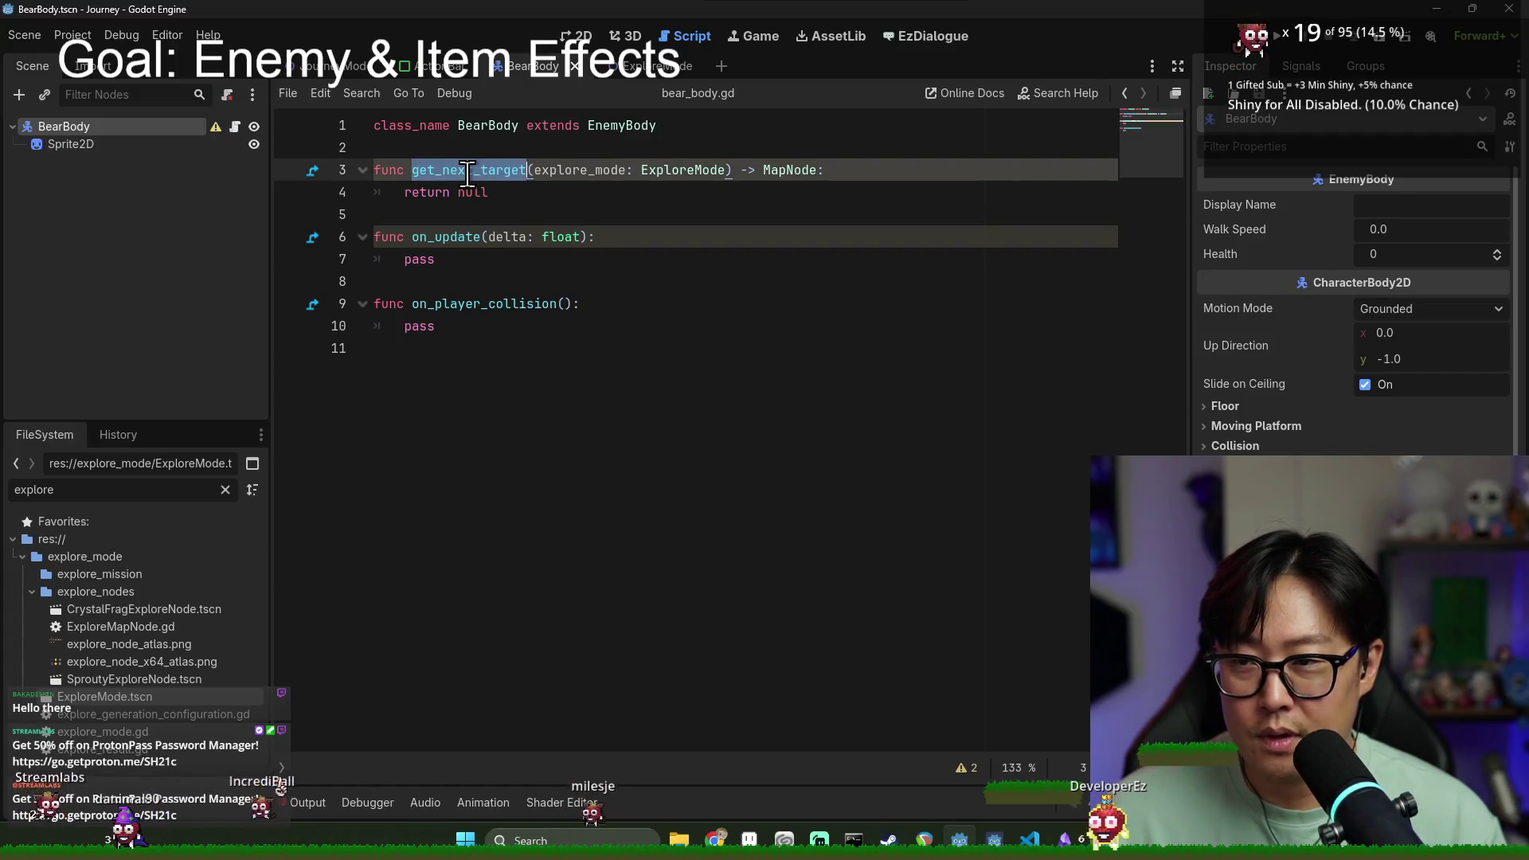
pyautogui.hotkey('ctrl', 's')
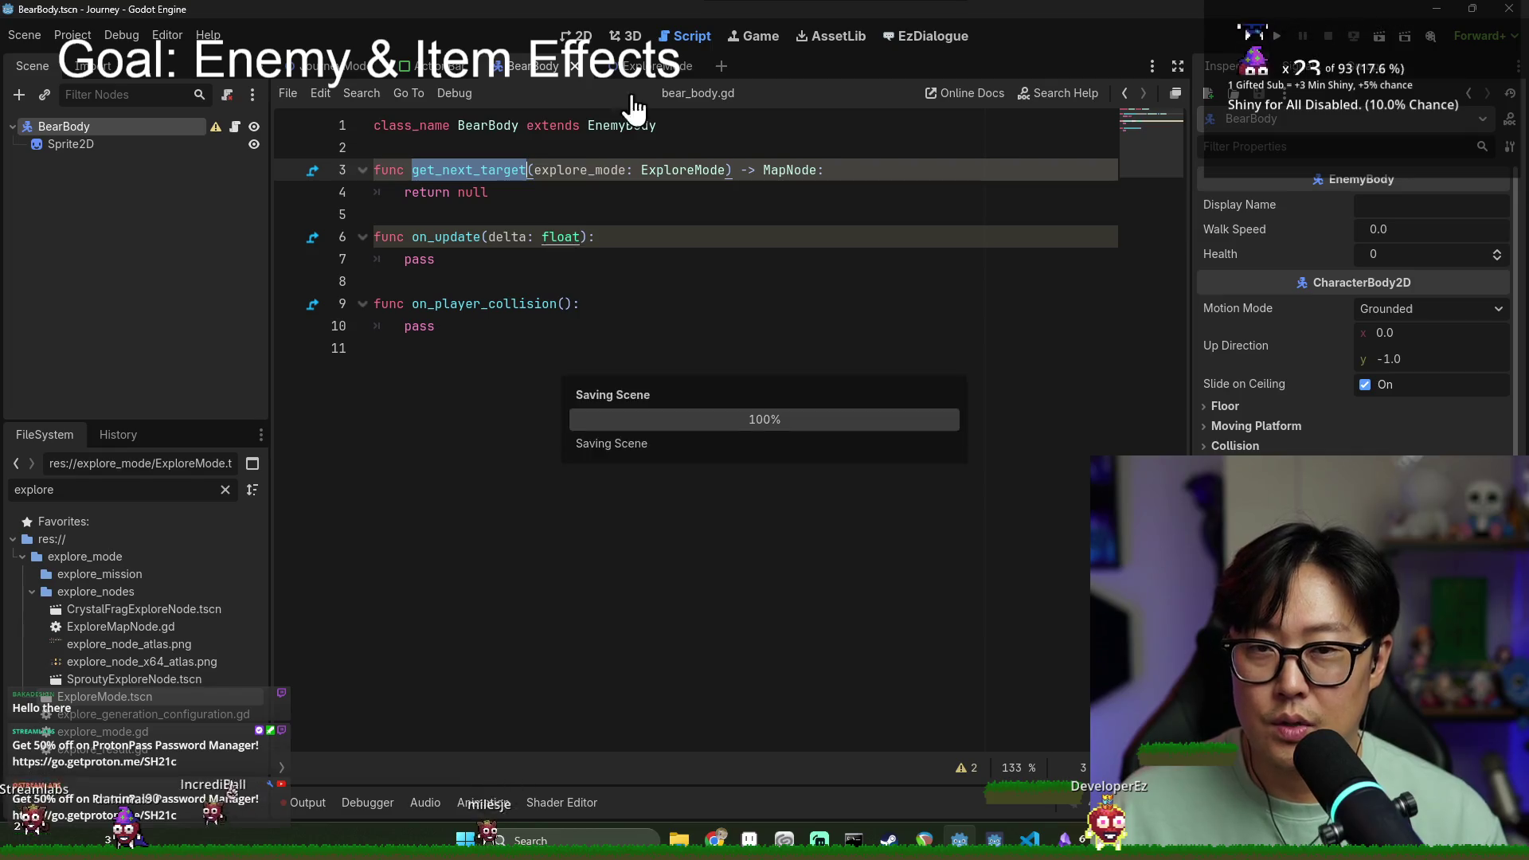
pyautogui.click(15, 540)
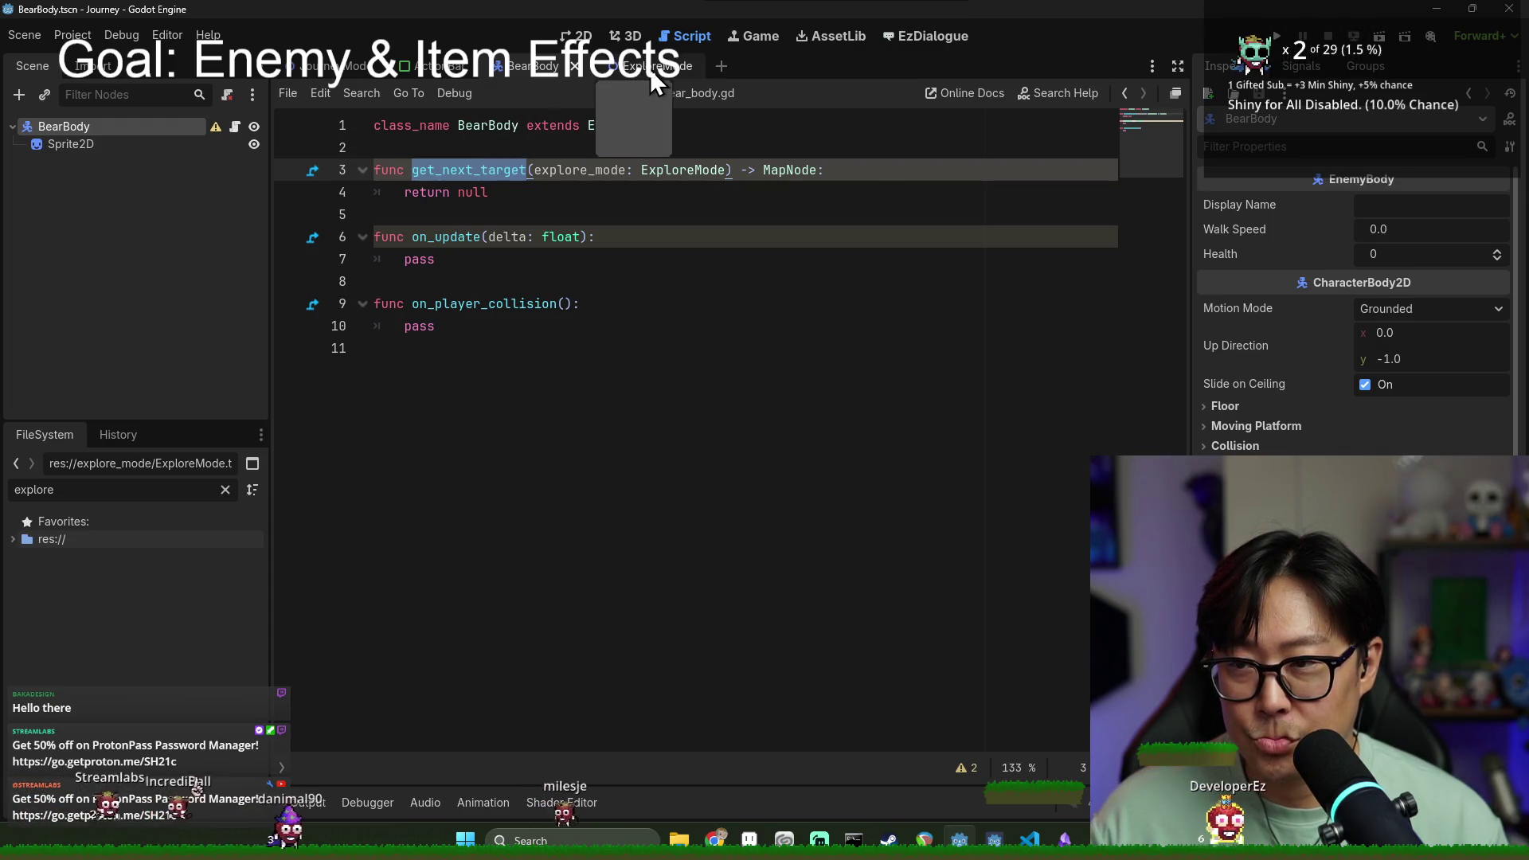
pyautogui.doubleClick(159, 490)
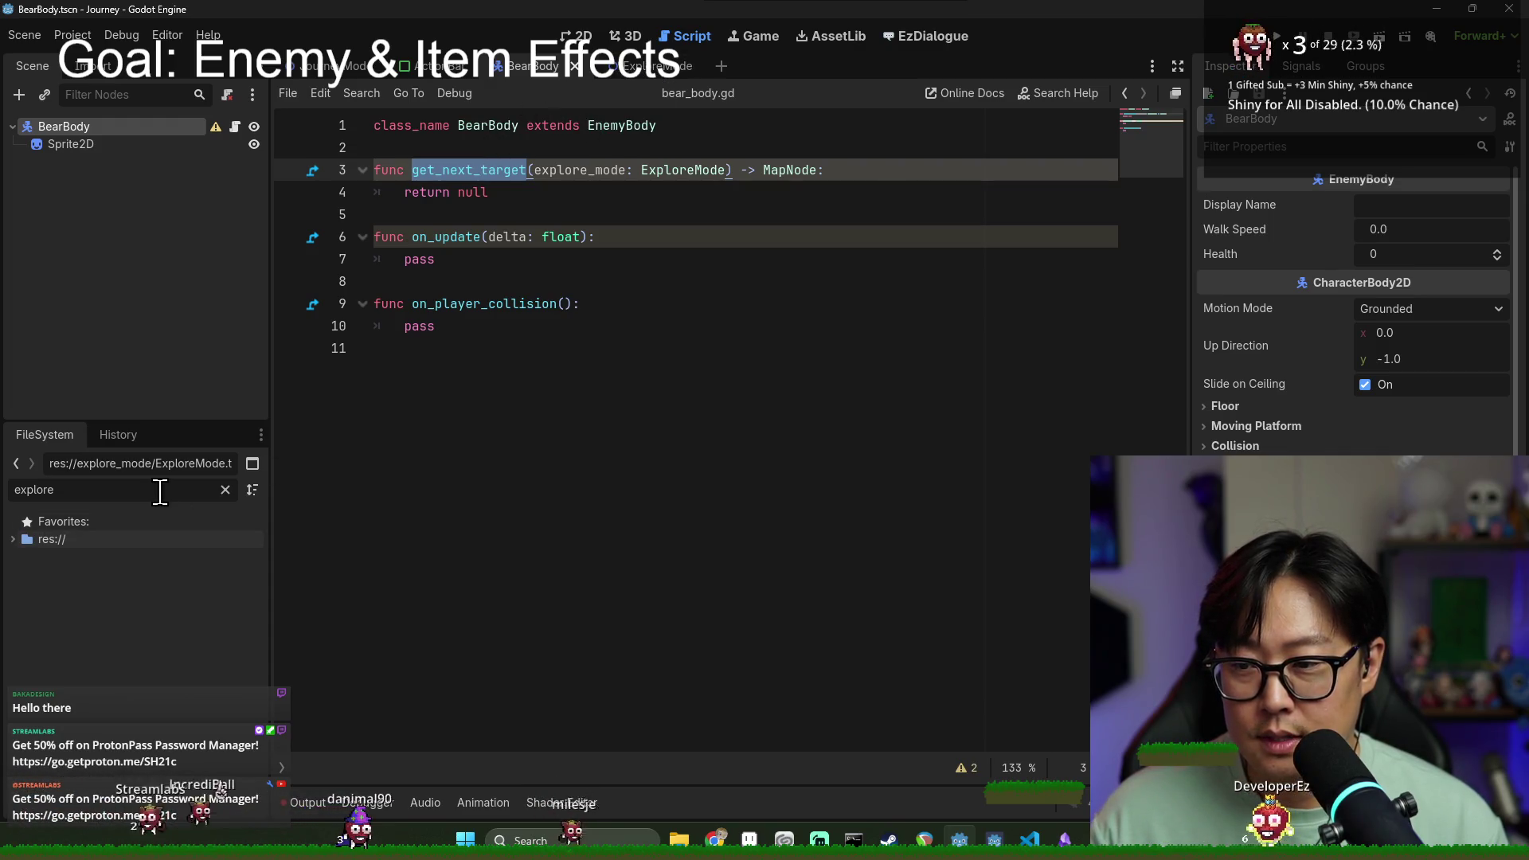
# Filter FileSystem for 'forest', open Forest.tscn and collapse its IconTexture, ClickArea and BonusDisplay nodes
pyautogui.write('forest')
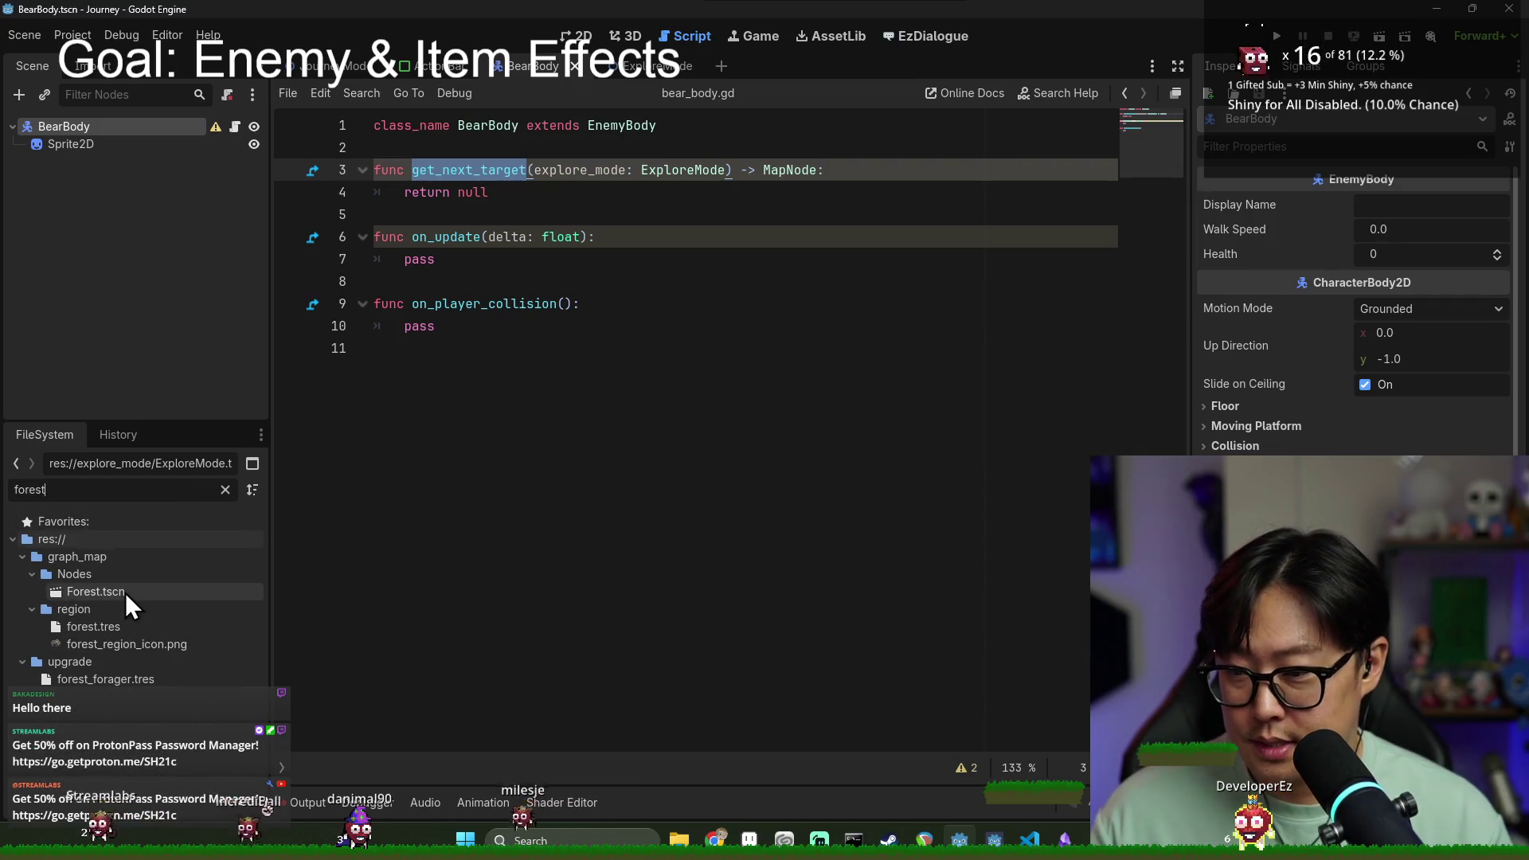
pyautogui.doubleClick(125, 593)
pyautogui.click(22, 196)
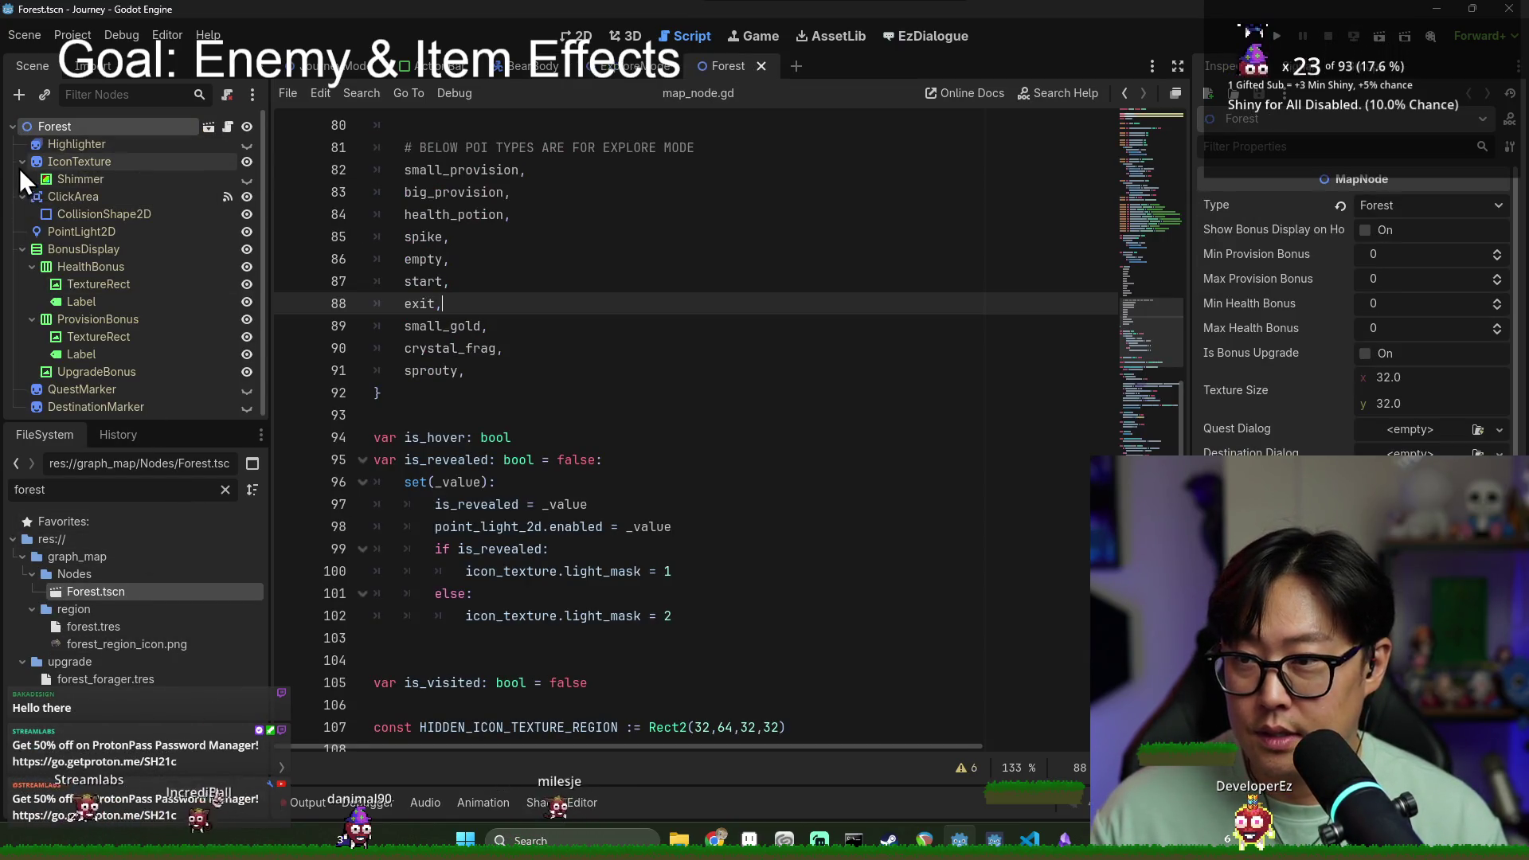
pyautogui.click(22, 162)
pyautogui.click(22, 213)
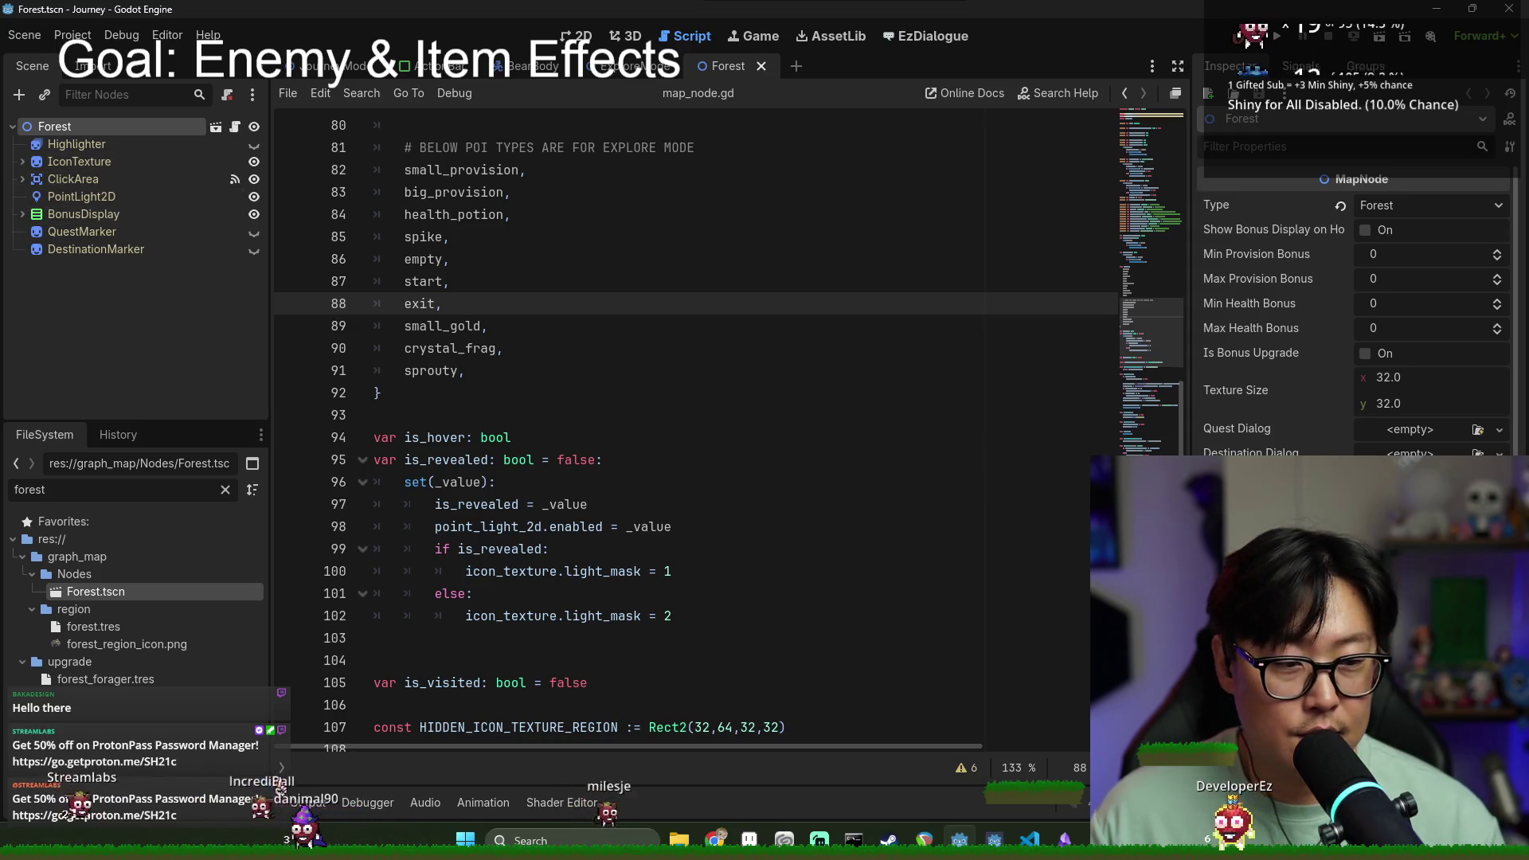
pyautogui.scroll(-3, 1354, 319)
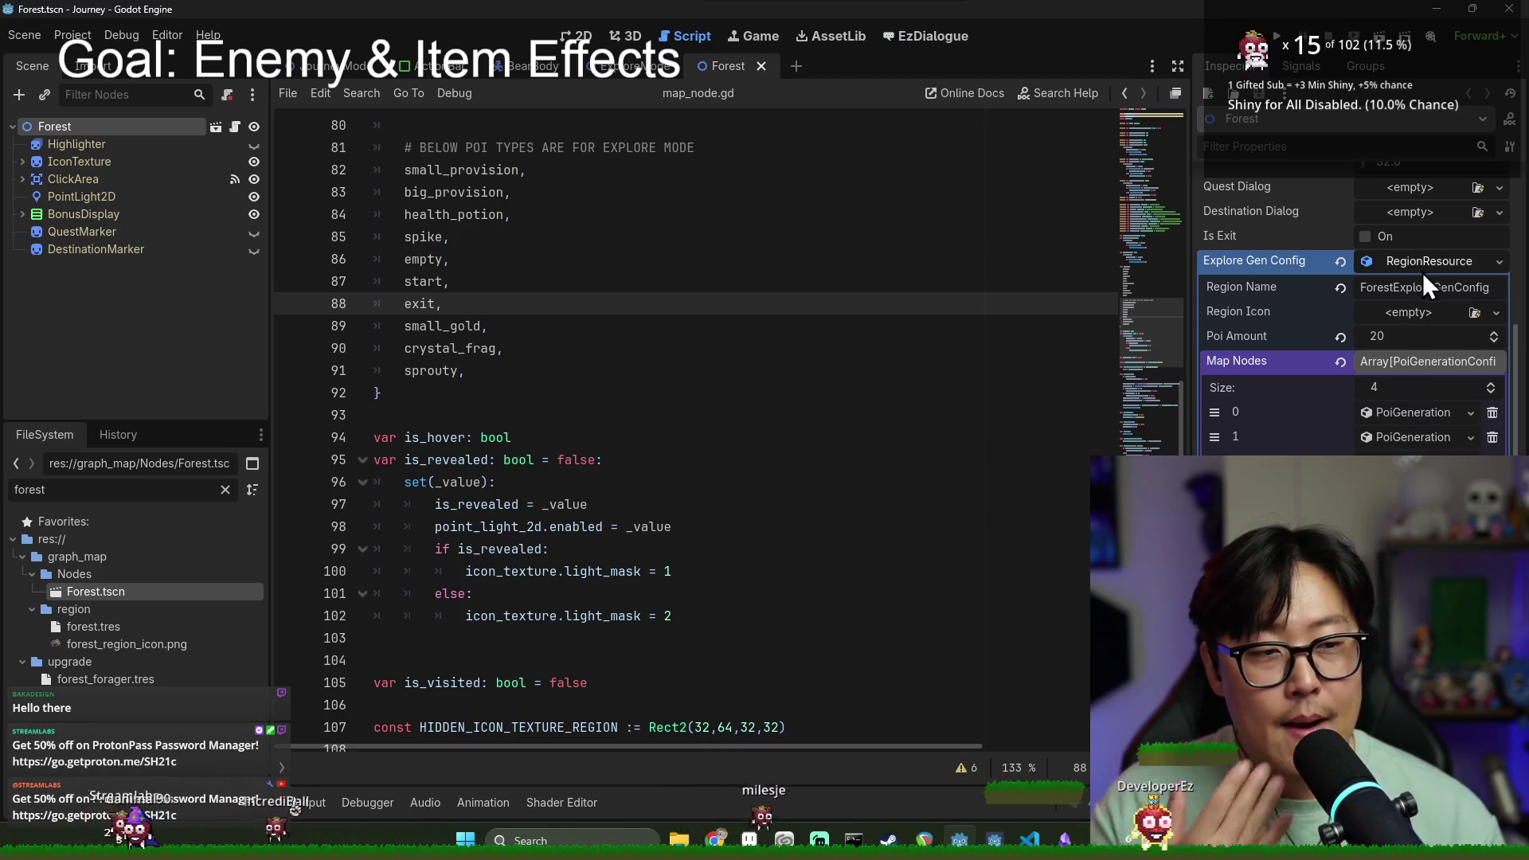
pyautogui.scroll(3, 1422, 270)
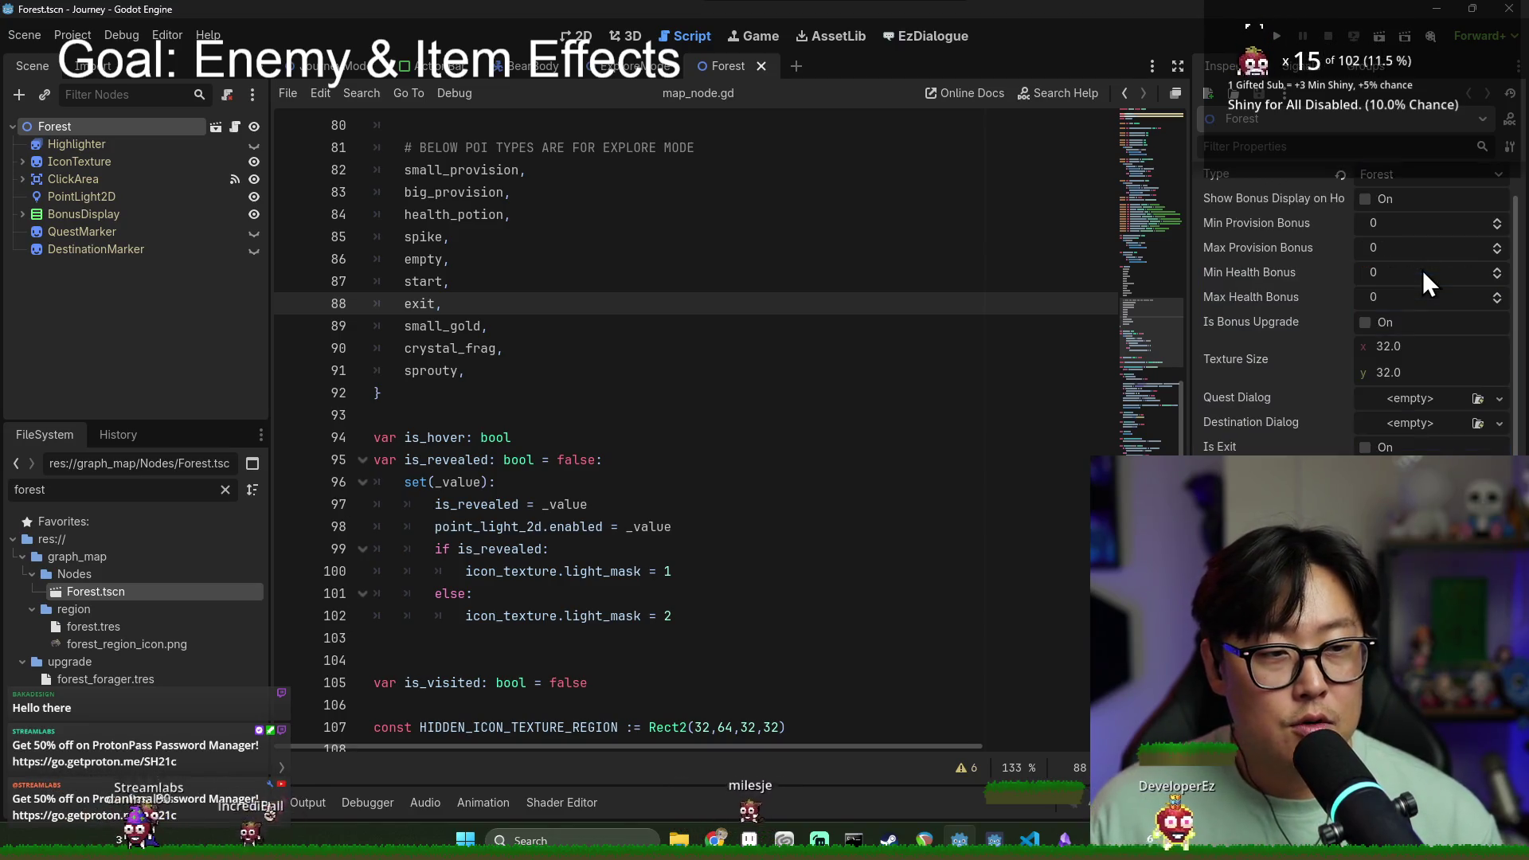
# Open the MapNode scene, search its script for 'region', and jump to RegionResource's definition
pyautogui.click(215, 127)
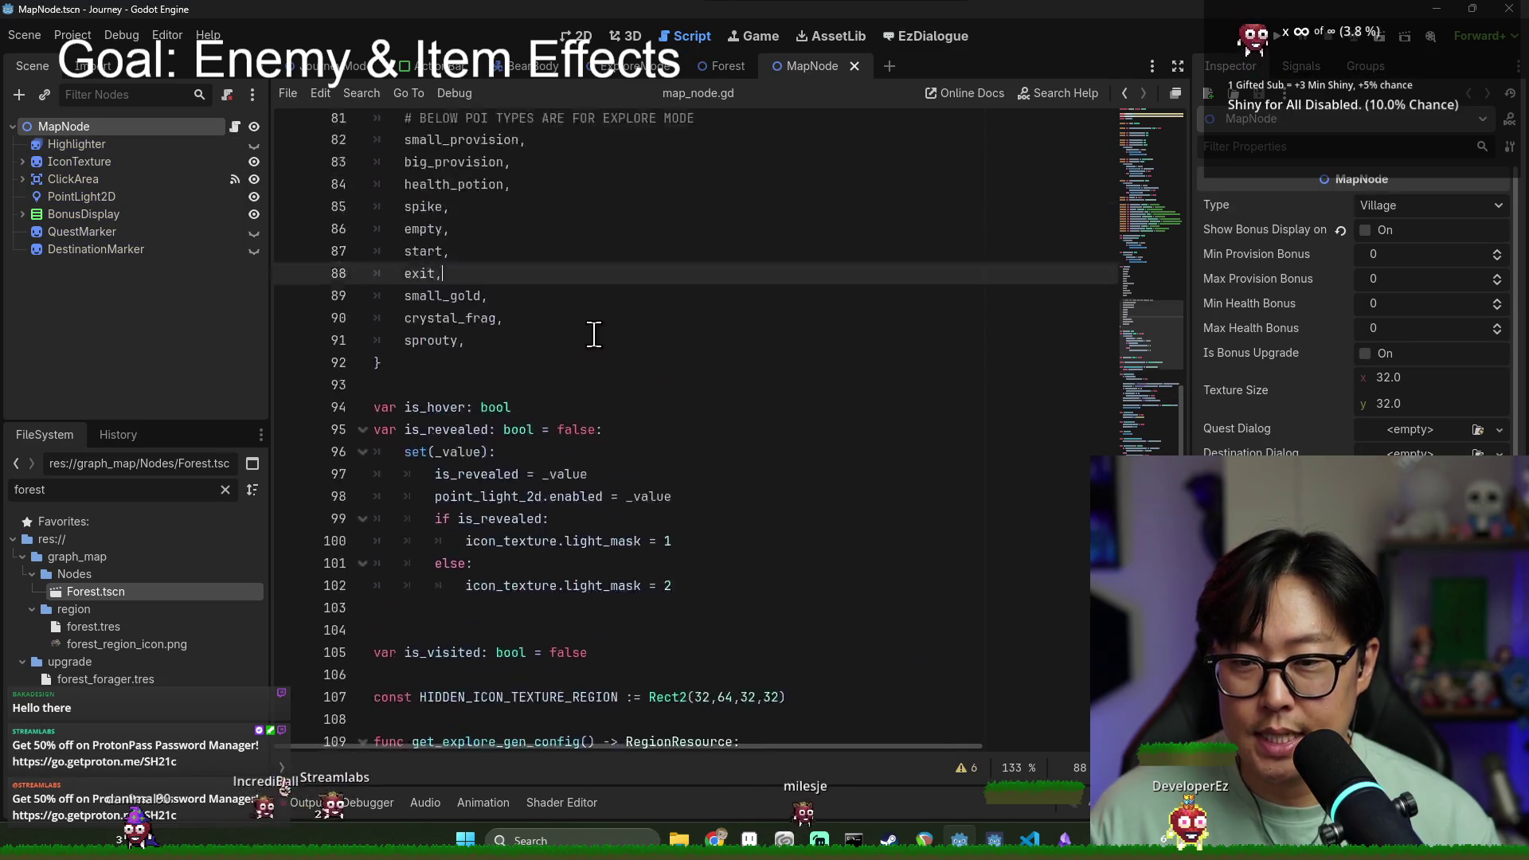
pyautogui.scroll(20, 594, 335)
pyautogui.scroll(-1, 608, 344)
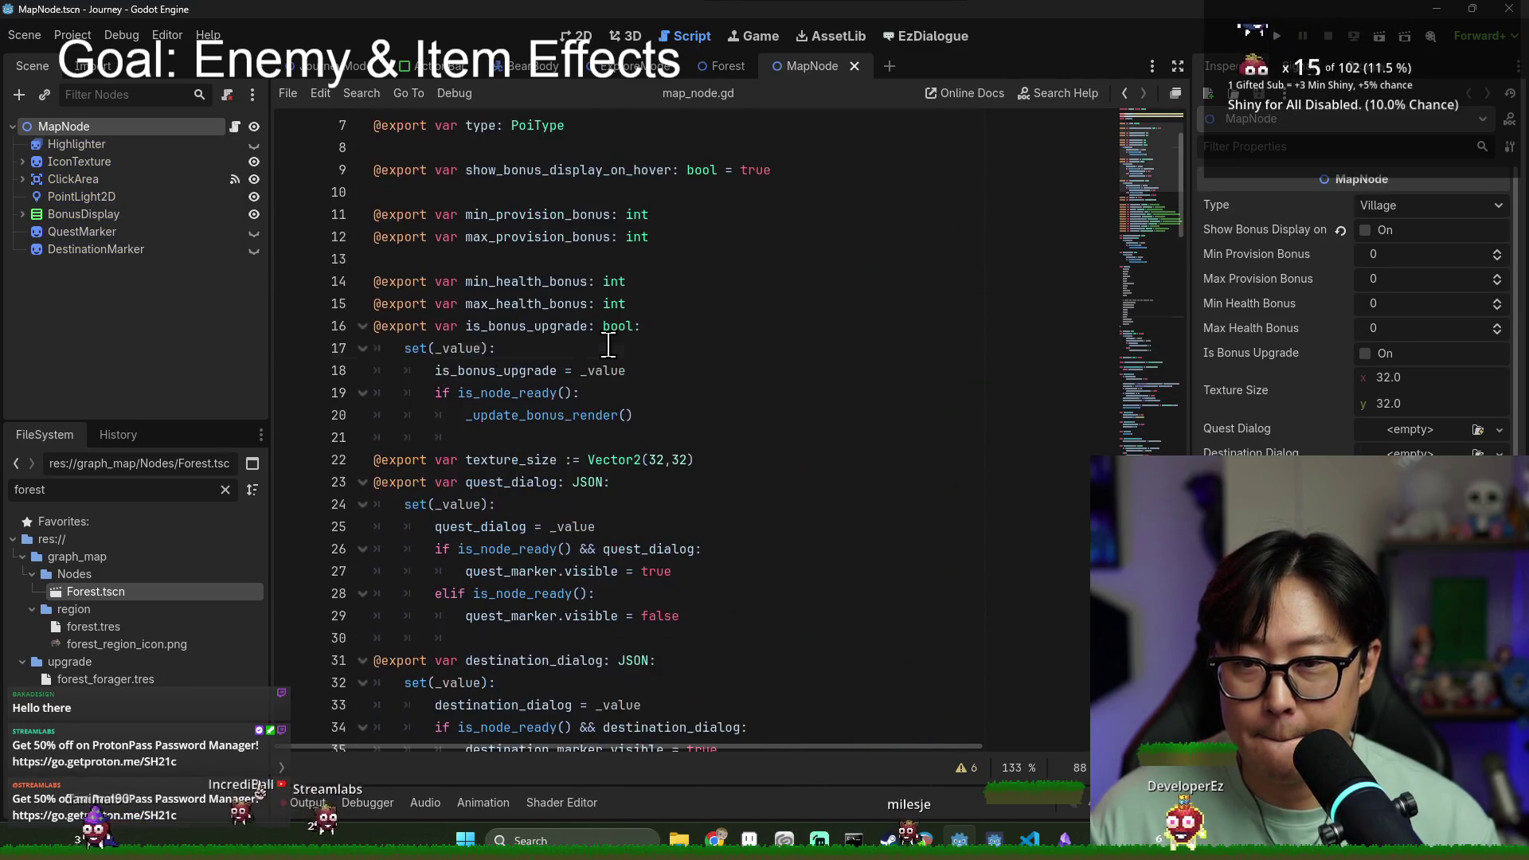
pyautogui.hotkey('ctrl', 'f')
pyautogui.write('region')
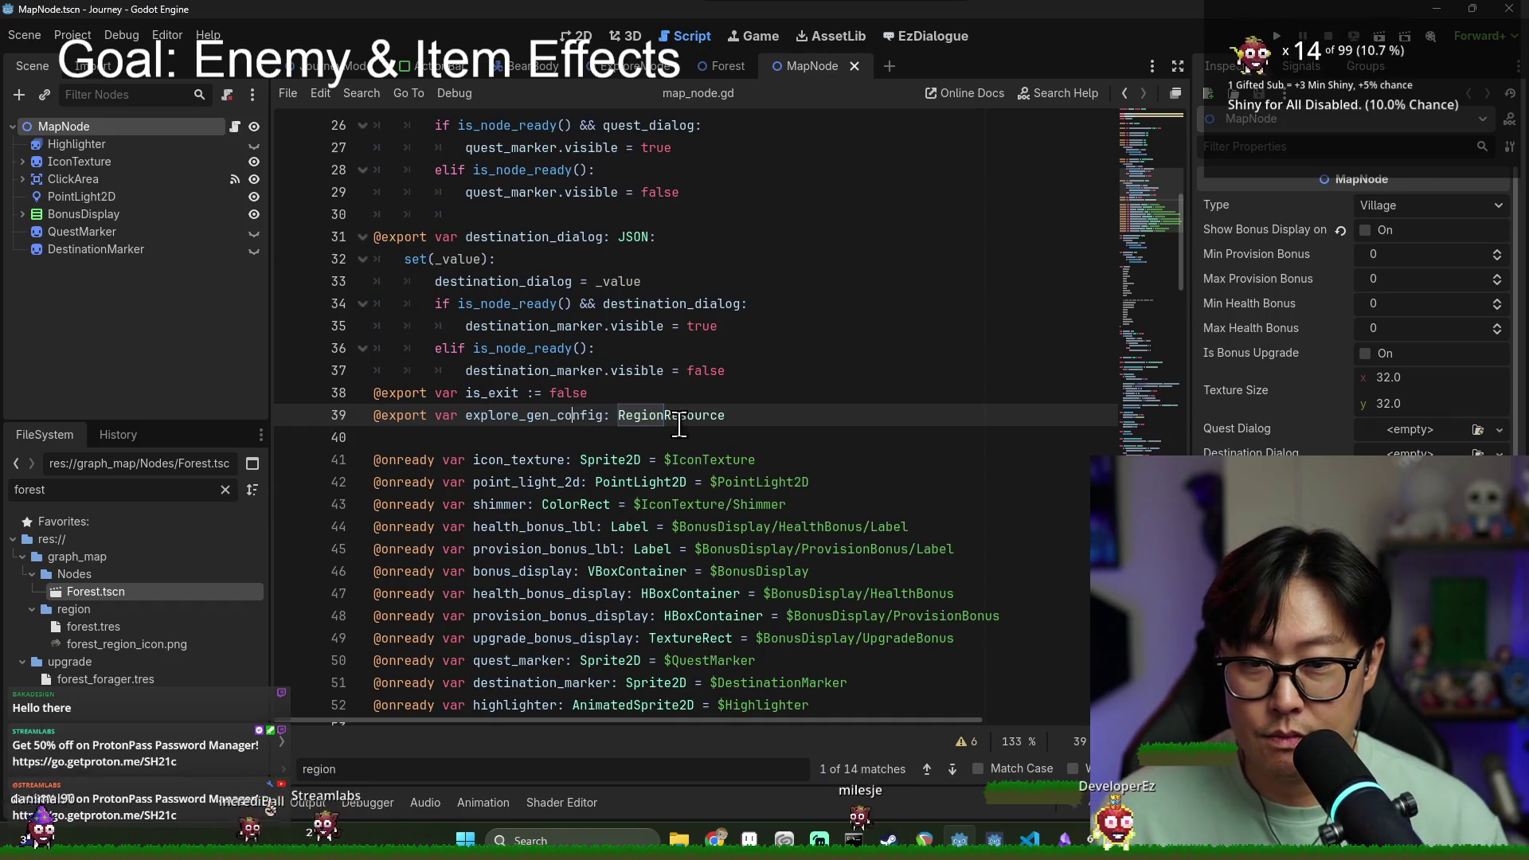
pyautogui.keyDown('ctrl'); pyautogui.click(678, 416); pyautogui.keyUp('ctrl')
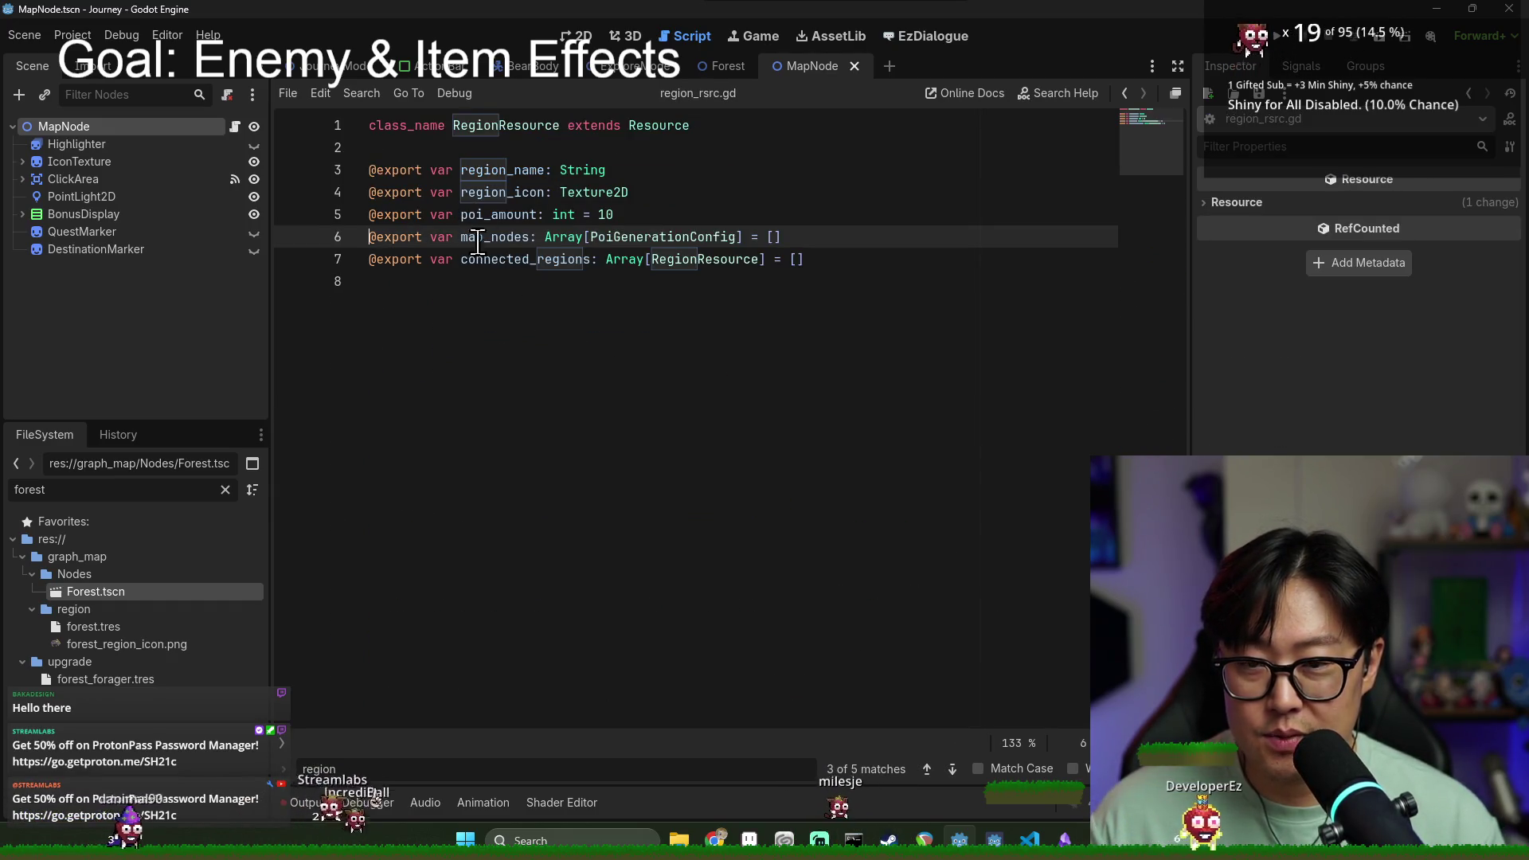
# Add and undo a new line in region_rsrc.gd, save it, and close the MapNode scene
pyautogui.click(812, 263)
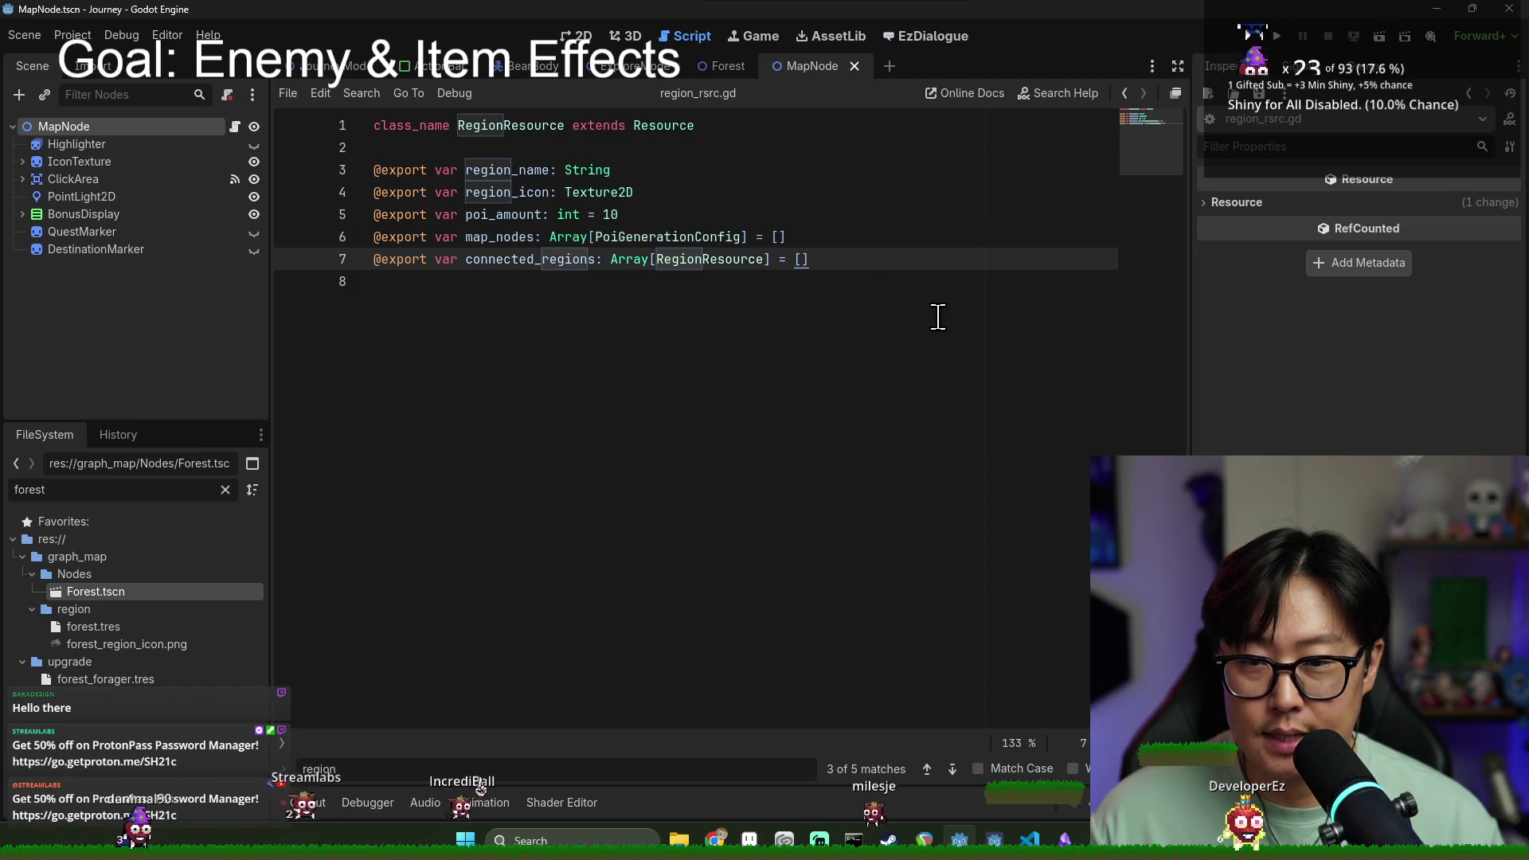
pyautogui.press('Return')
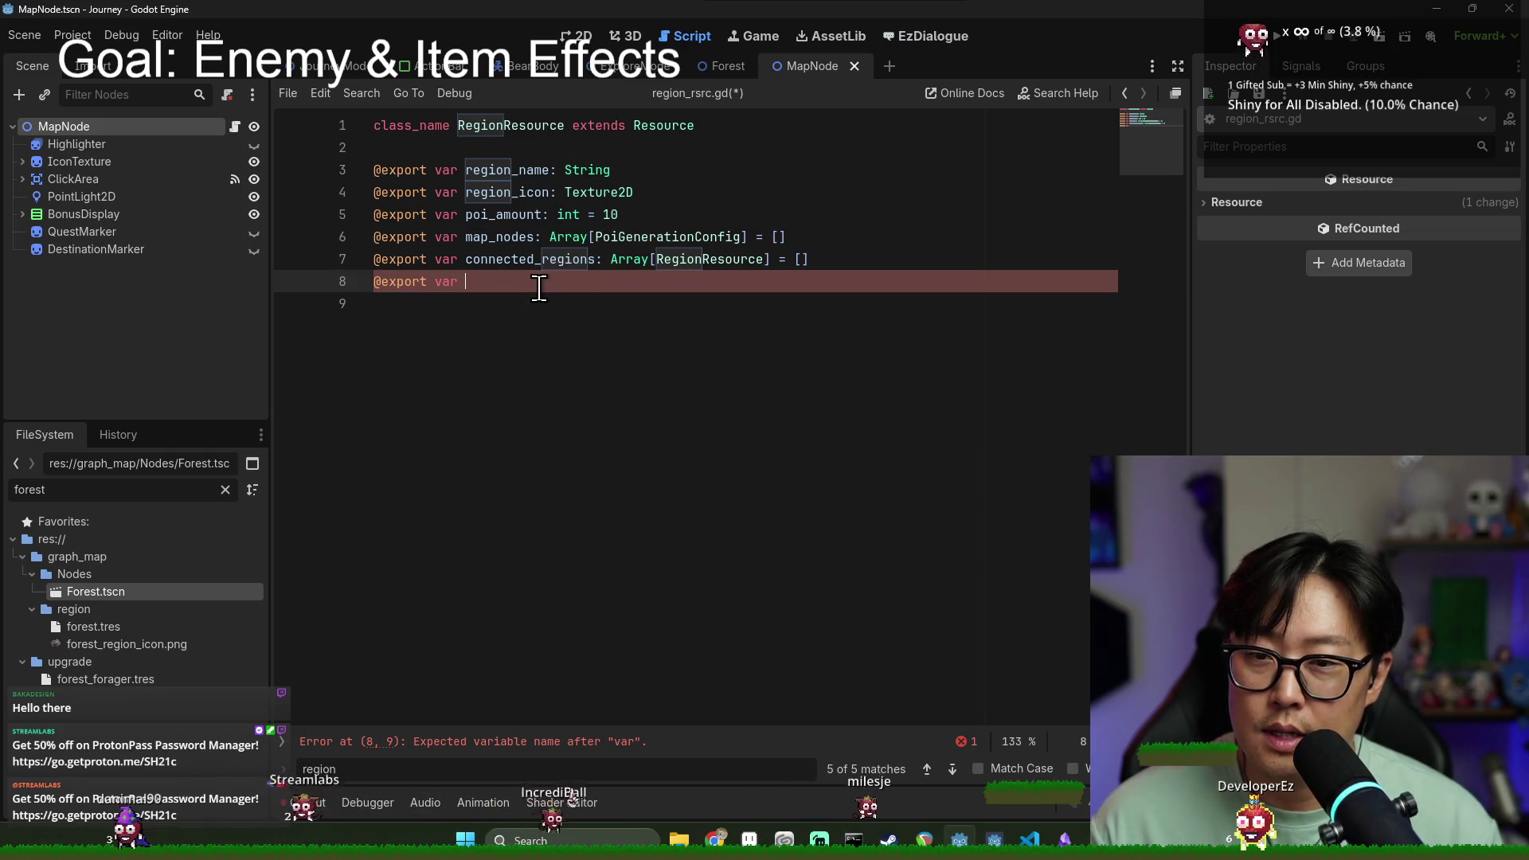
pyautogui.hotkey('ctrl', 'z')
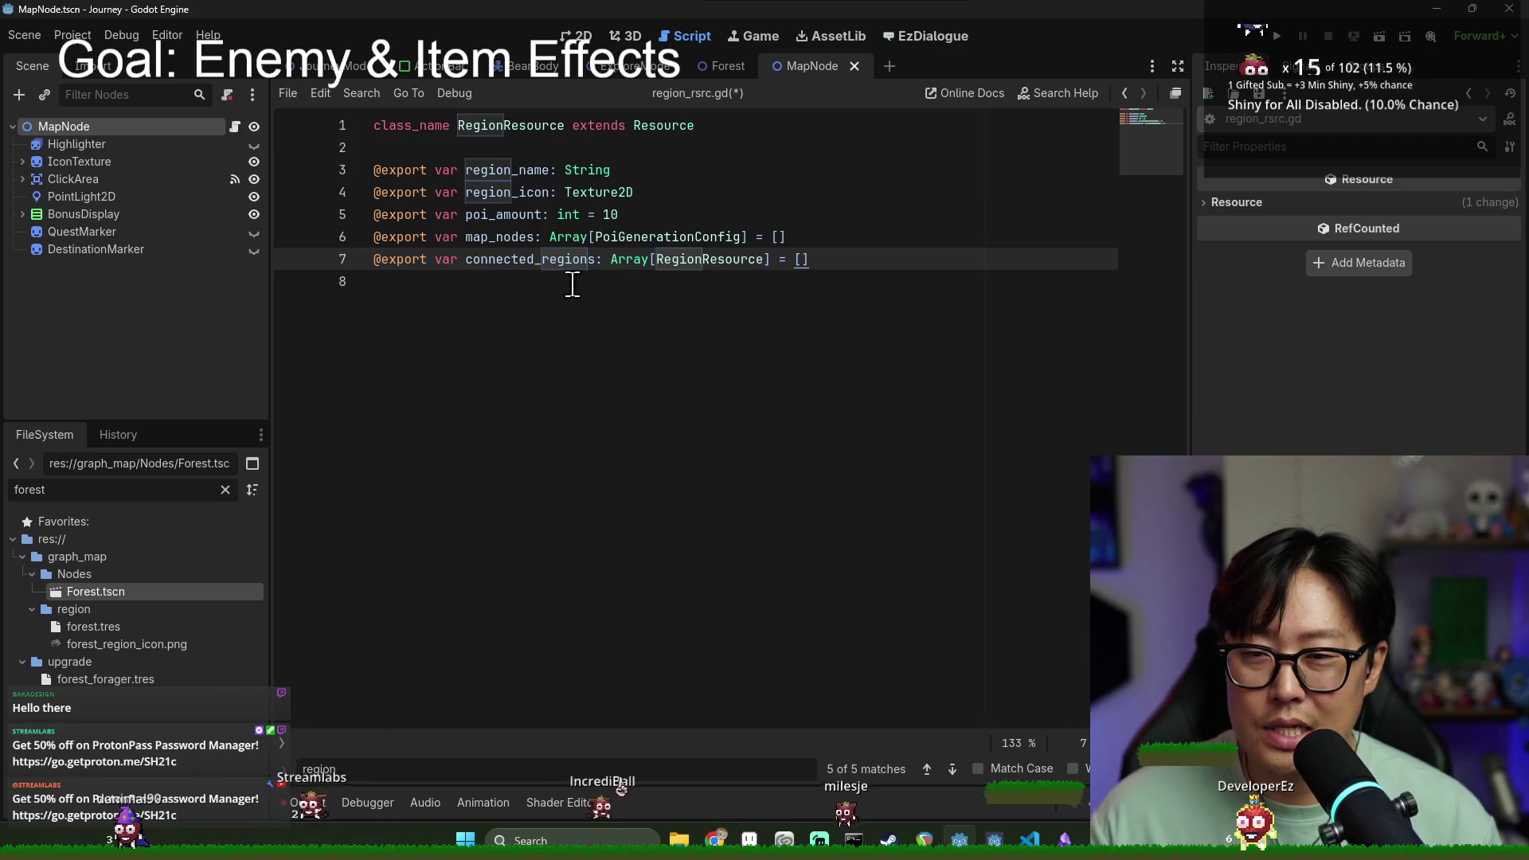
pyautogui.click(557, 282)
pyautogui.hotkey('ctrl', 's')
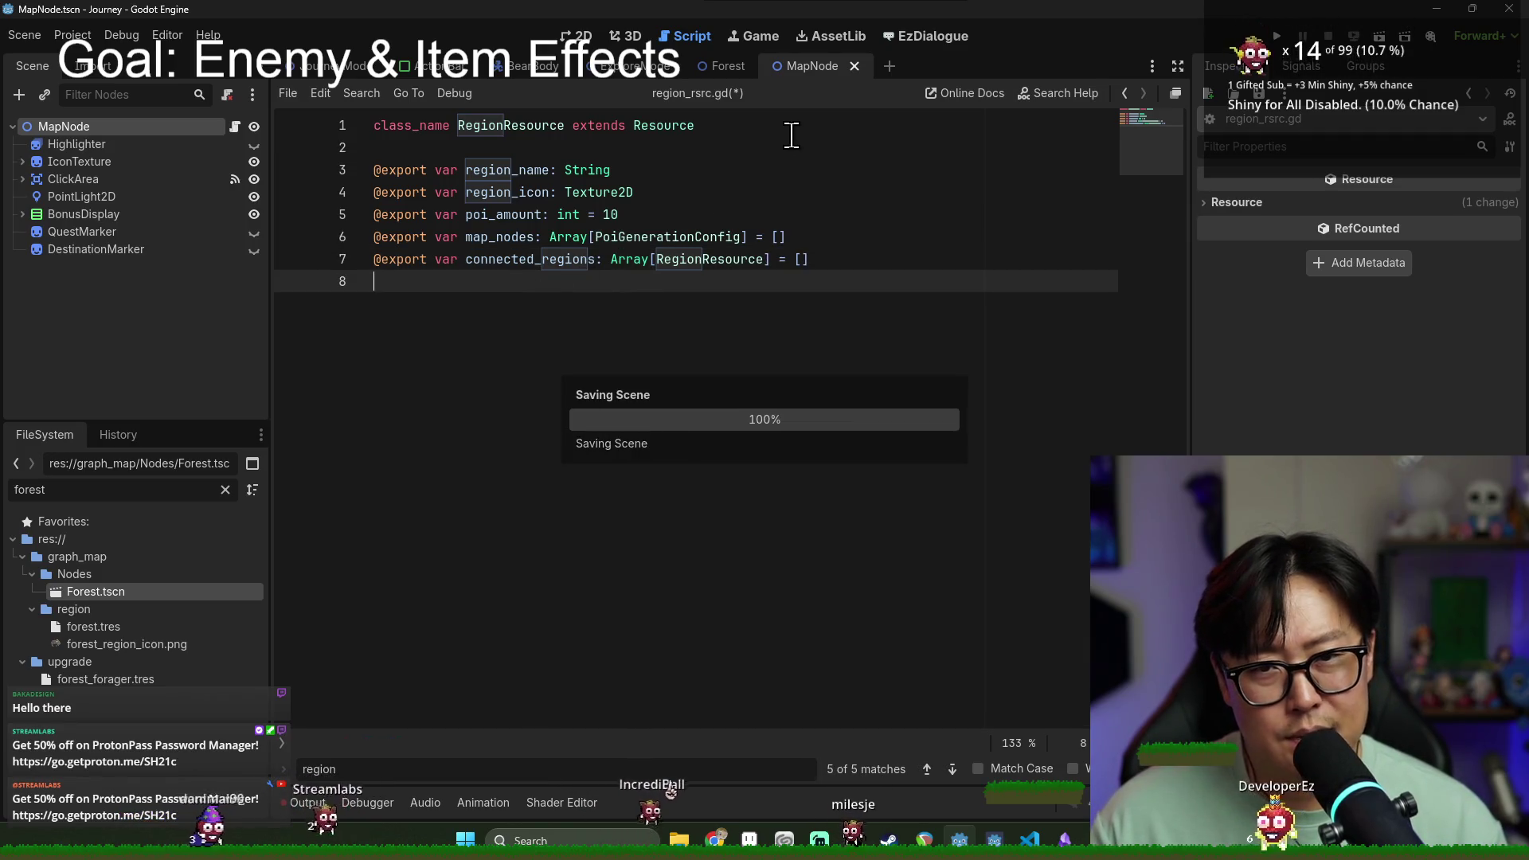
pyautogui.click(853, 66)
pyautogui.hotkey('ctrl', 's')
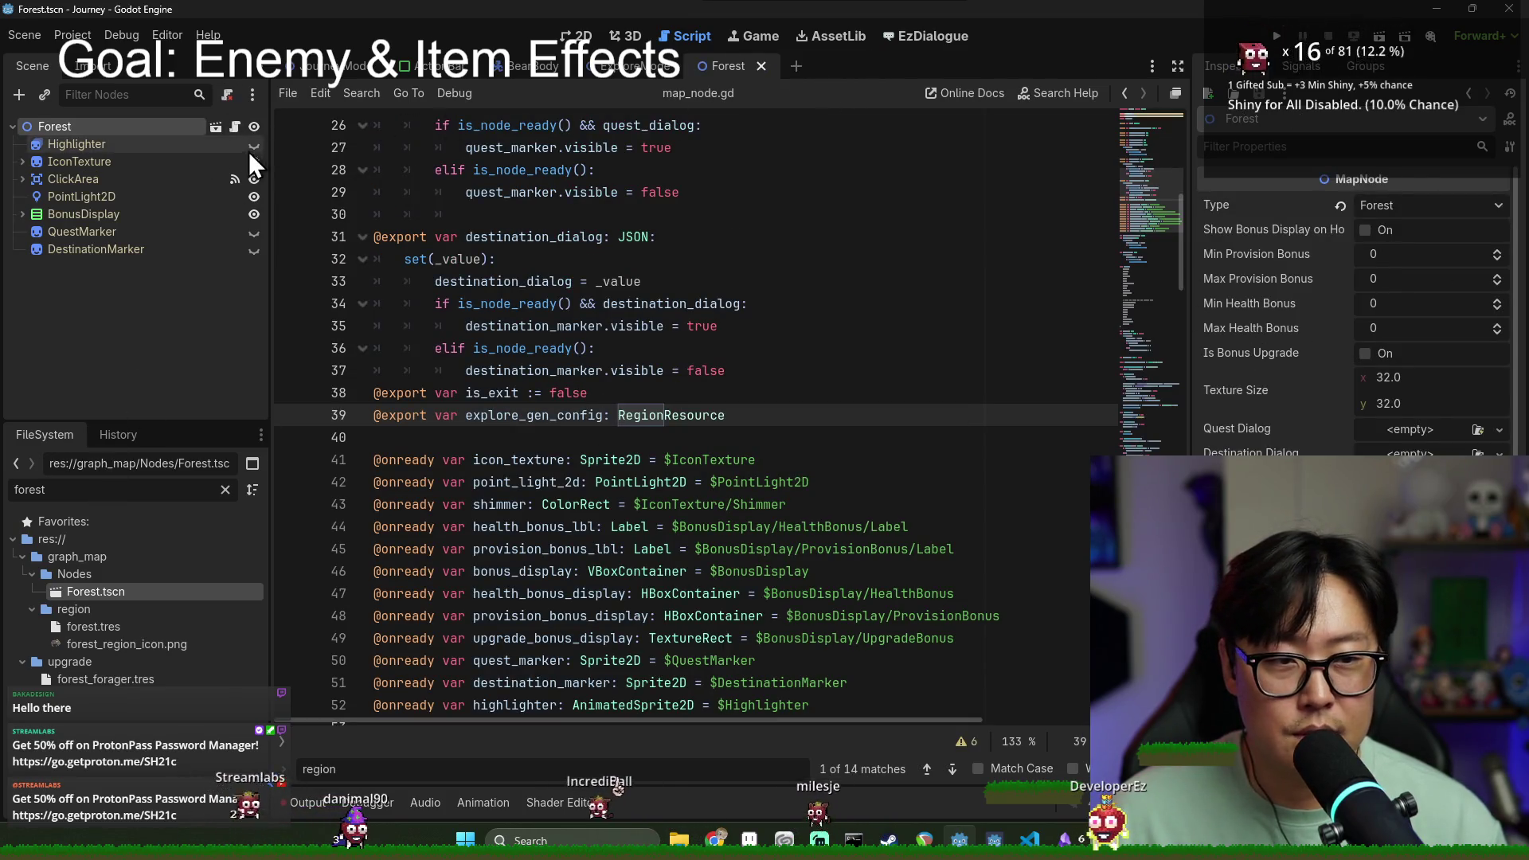
# Save the Forest scene and change the FileSystem filter from 'forest' to 'explore'
pyautogui.click(720, 279)
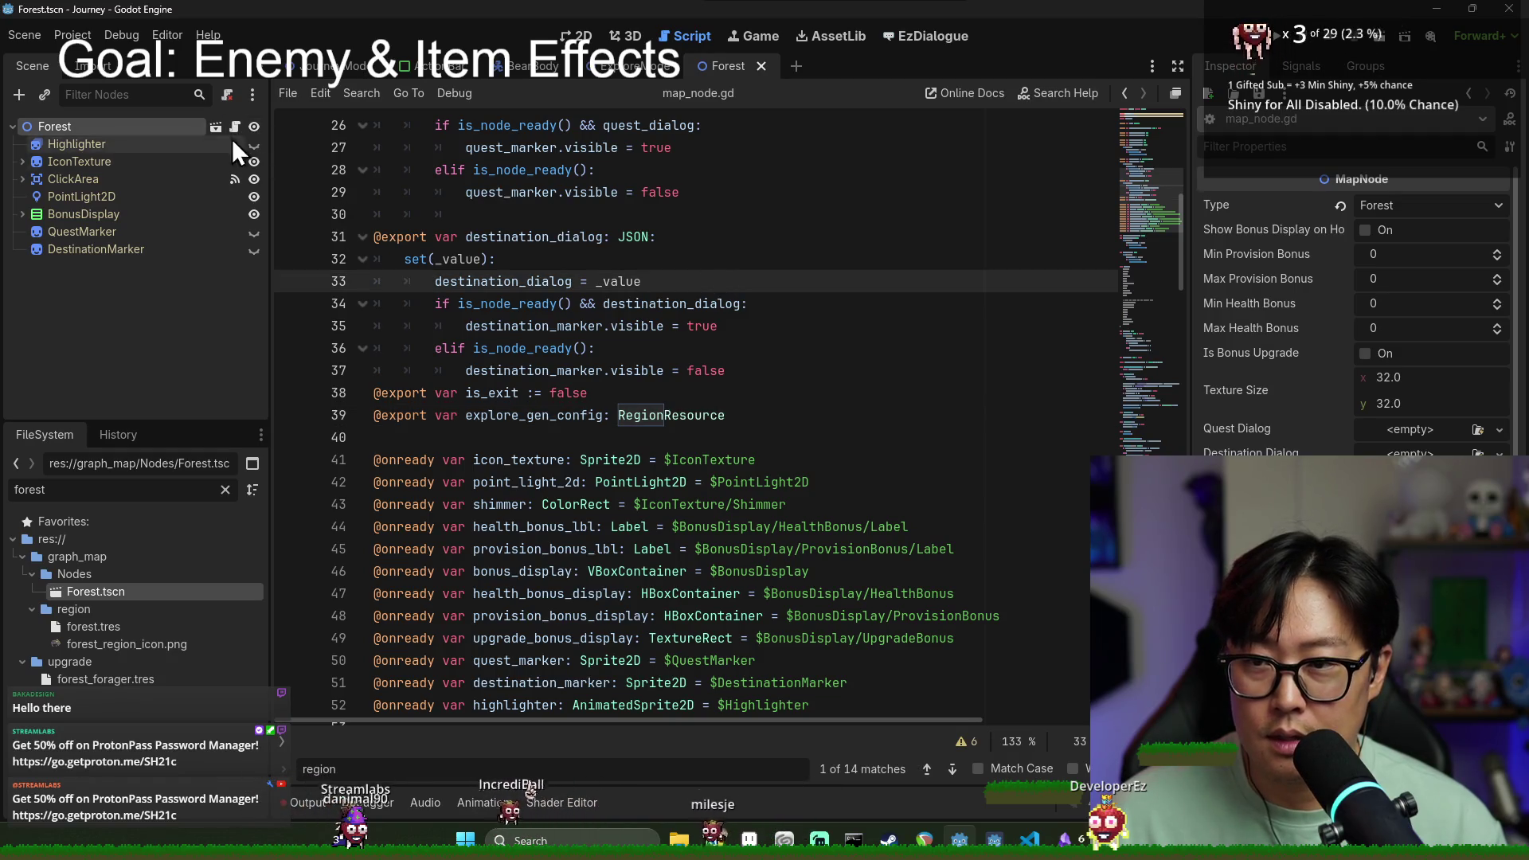
pyautogui.scroll(8, 717, 253)
pyautogui.hotkey('ctrl', 's')
pyautogui.click(451, 171)
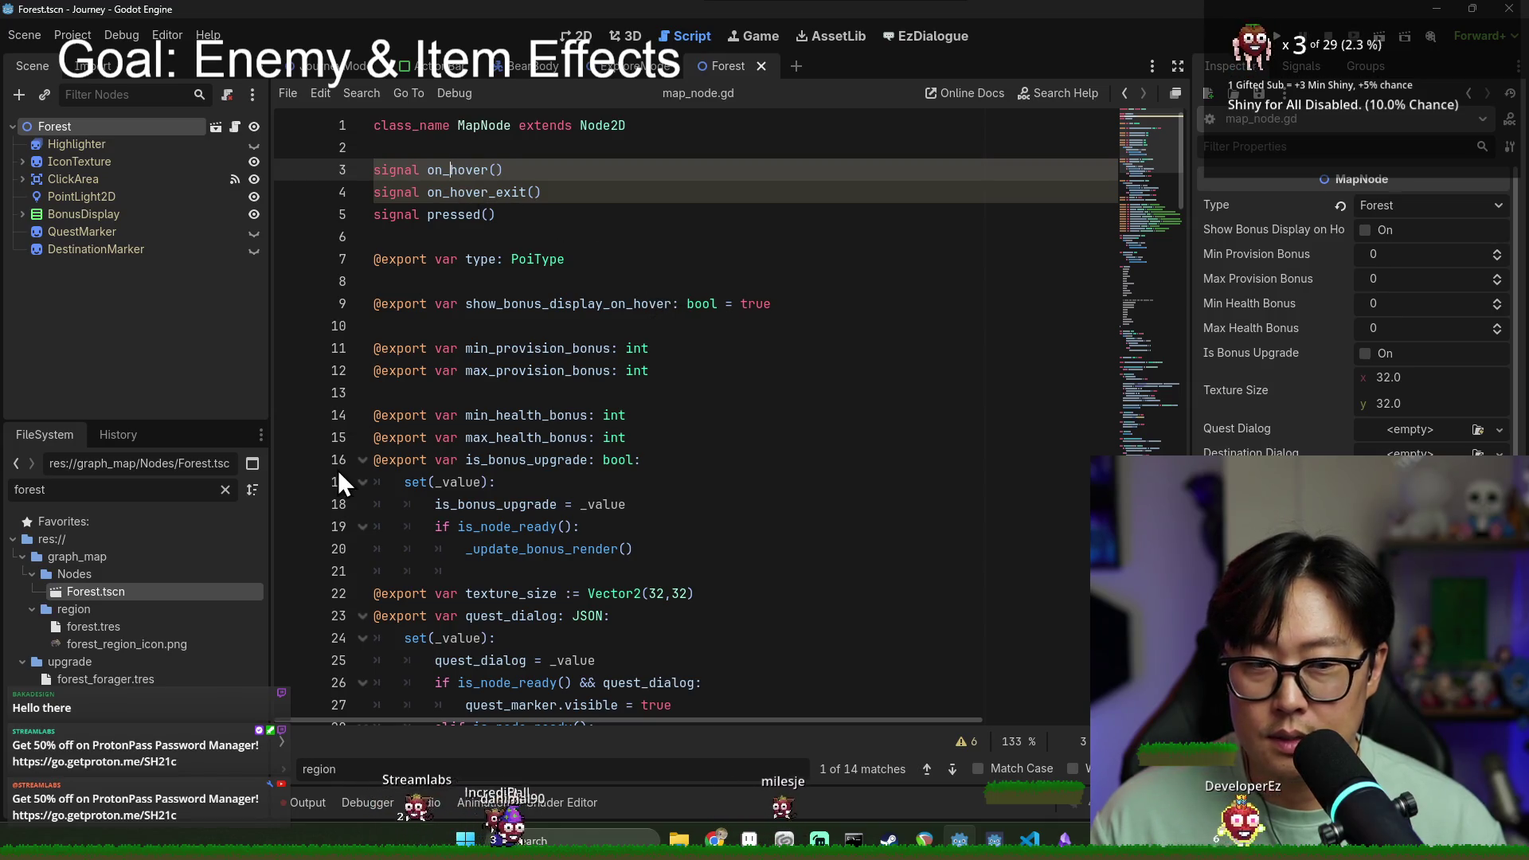
pyautogui.click(21, 557)
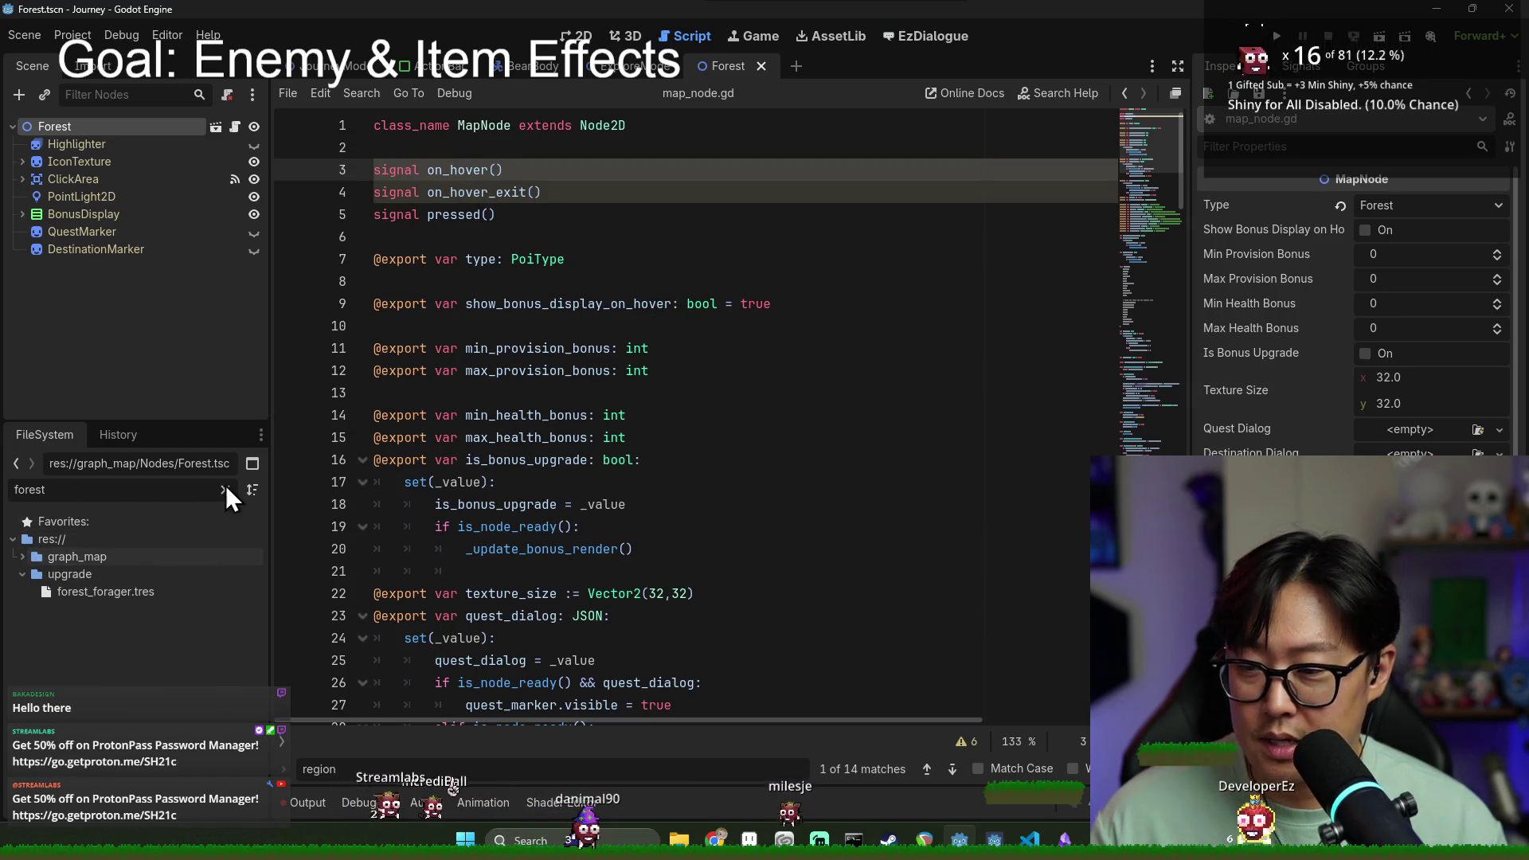
pyautogui.click(226, 488)
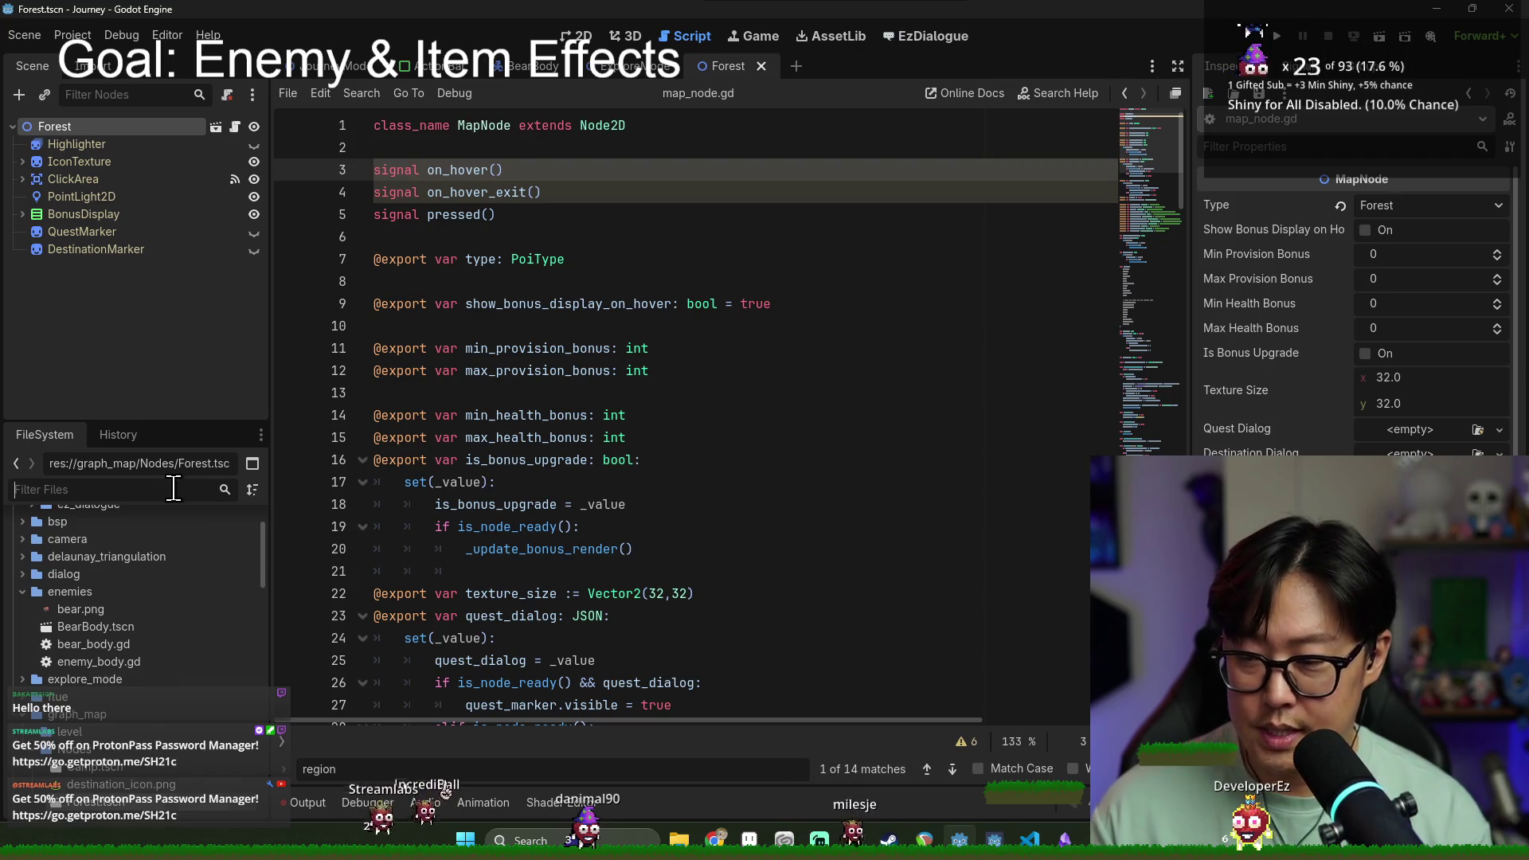
pyautogui.write('explore')
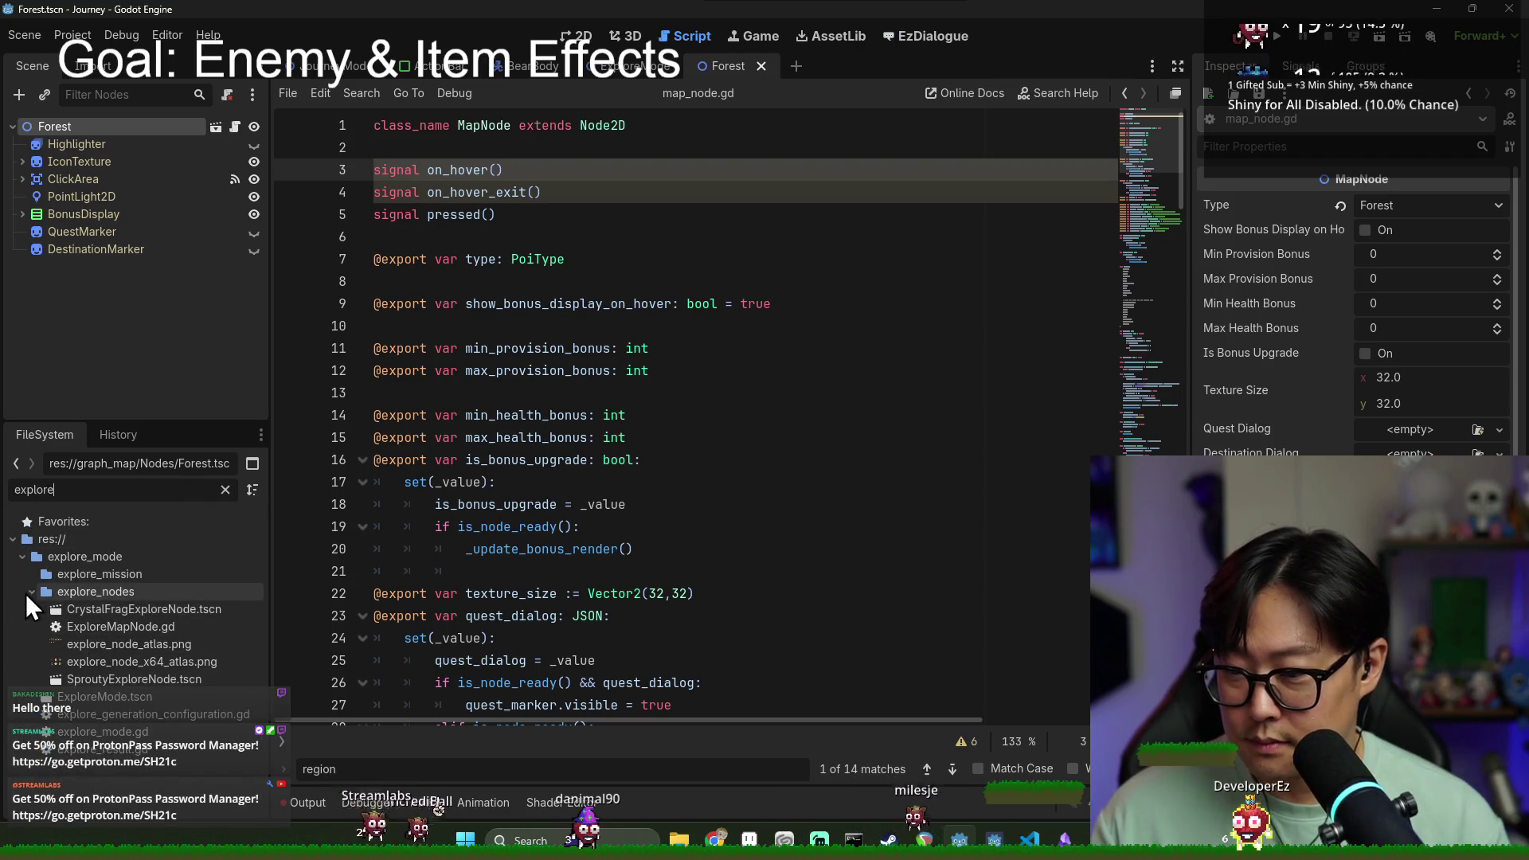
pyautogui.click(27, 593)
# Create a folder named explore_gen_configs inside the explore_mode folder
pyautogui.rightClick(70, 557)
pyautogui.moveTo(199, 539)
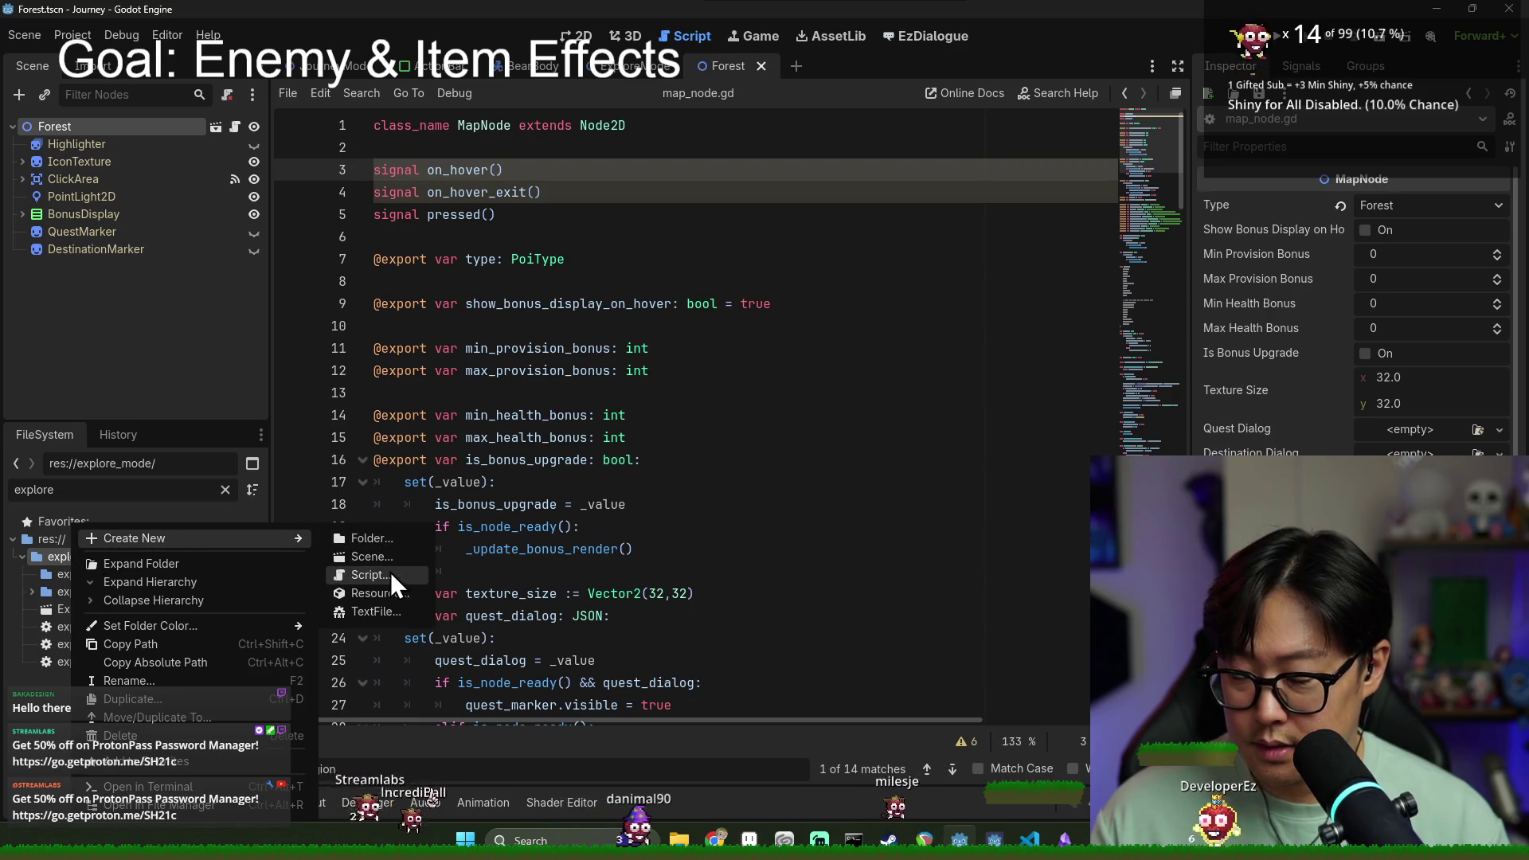
pyautogui.click(375, 537)
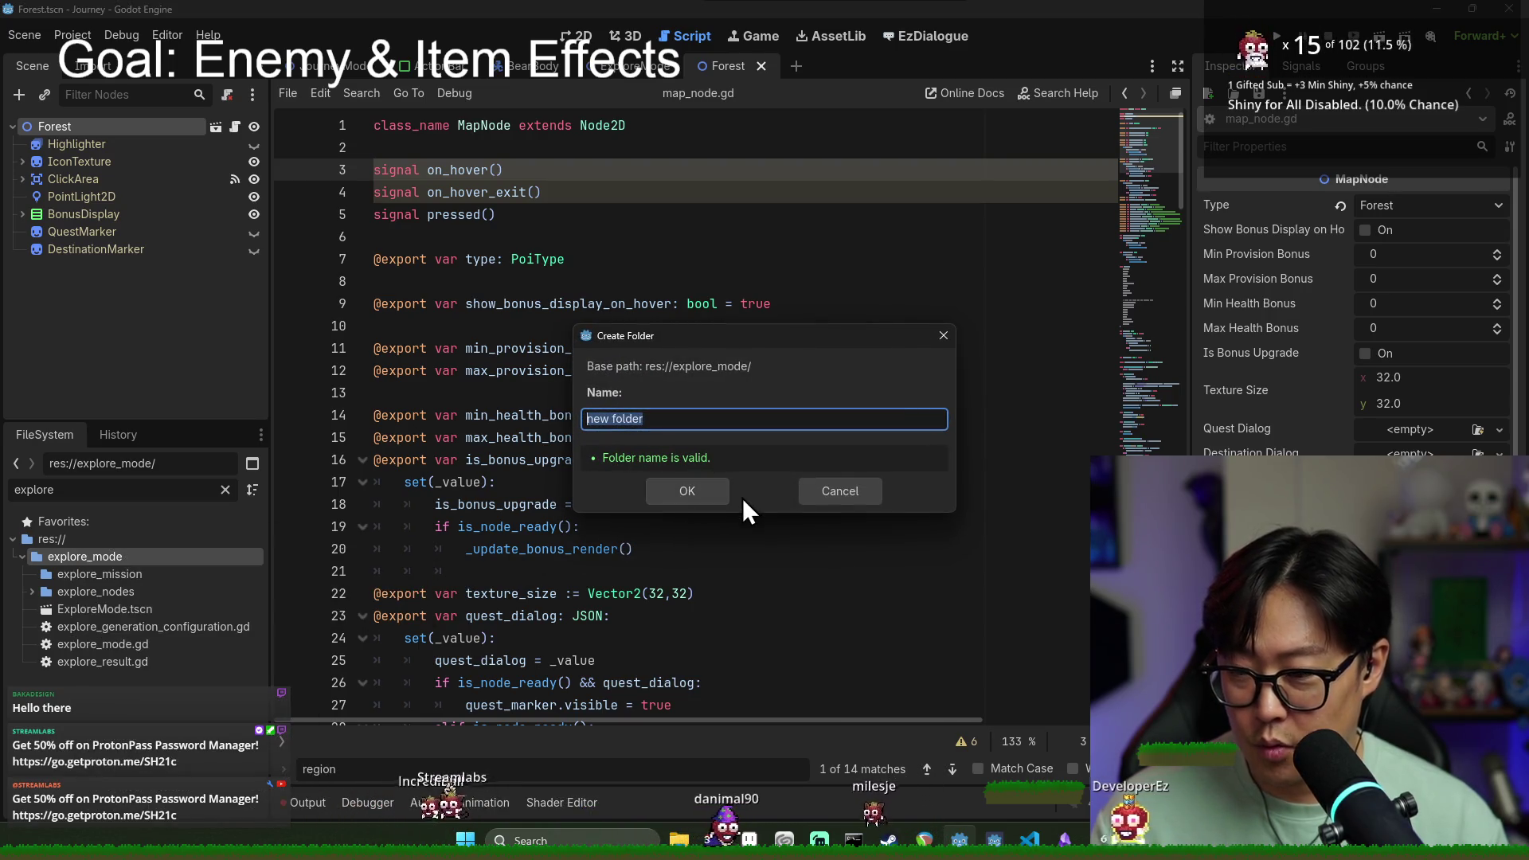
pyautogui.write('explore_gen_configs')
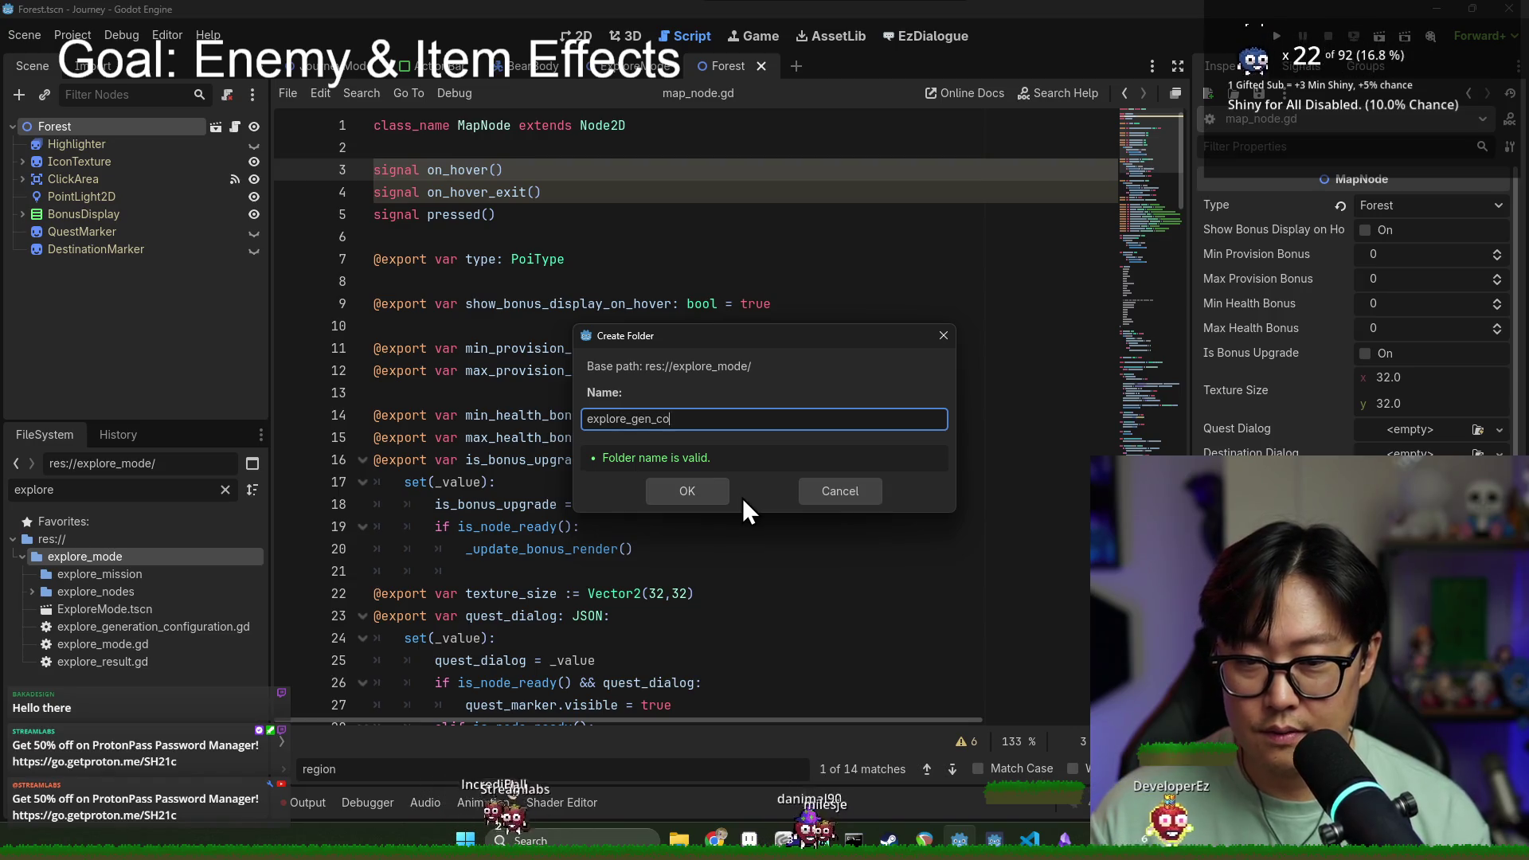
pyautogui.press('Return')
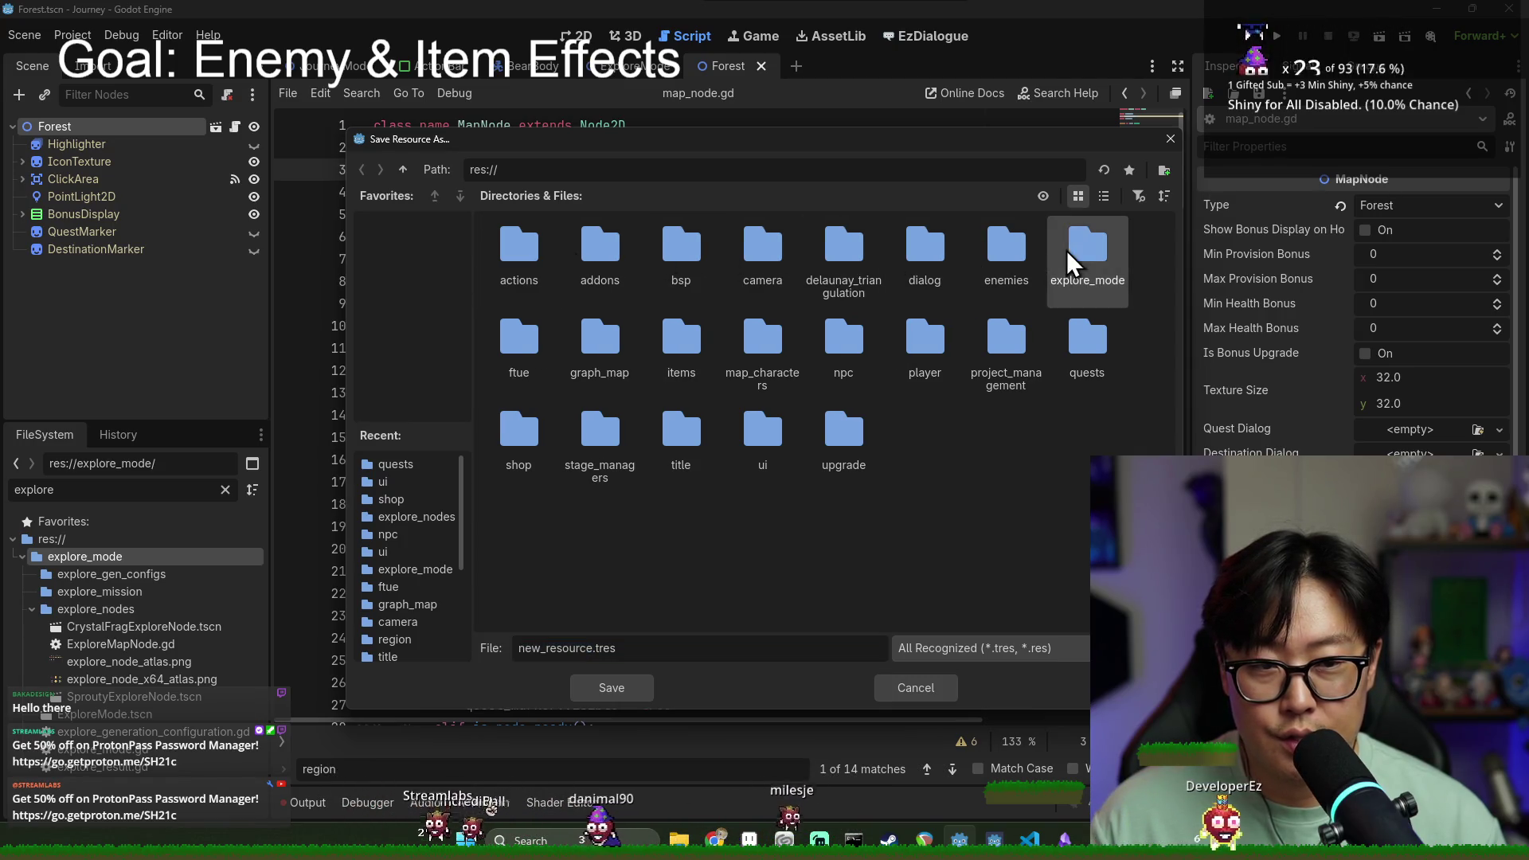
# Save the resource as forest_explore_gen_config.tres in explore_mode/explore_gen_configs
pyautogui.doubleClick(1092, 274)
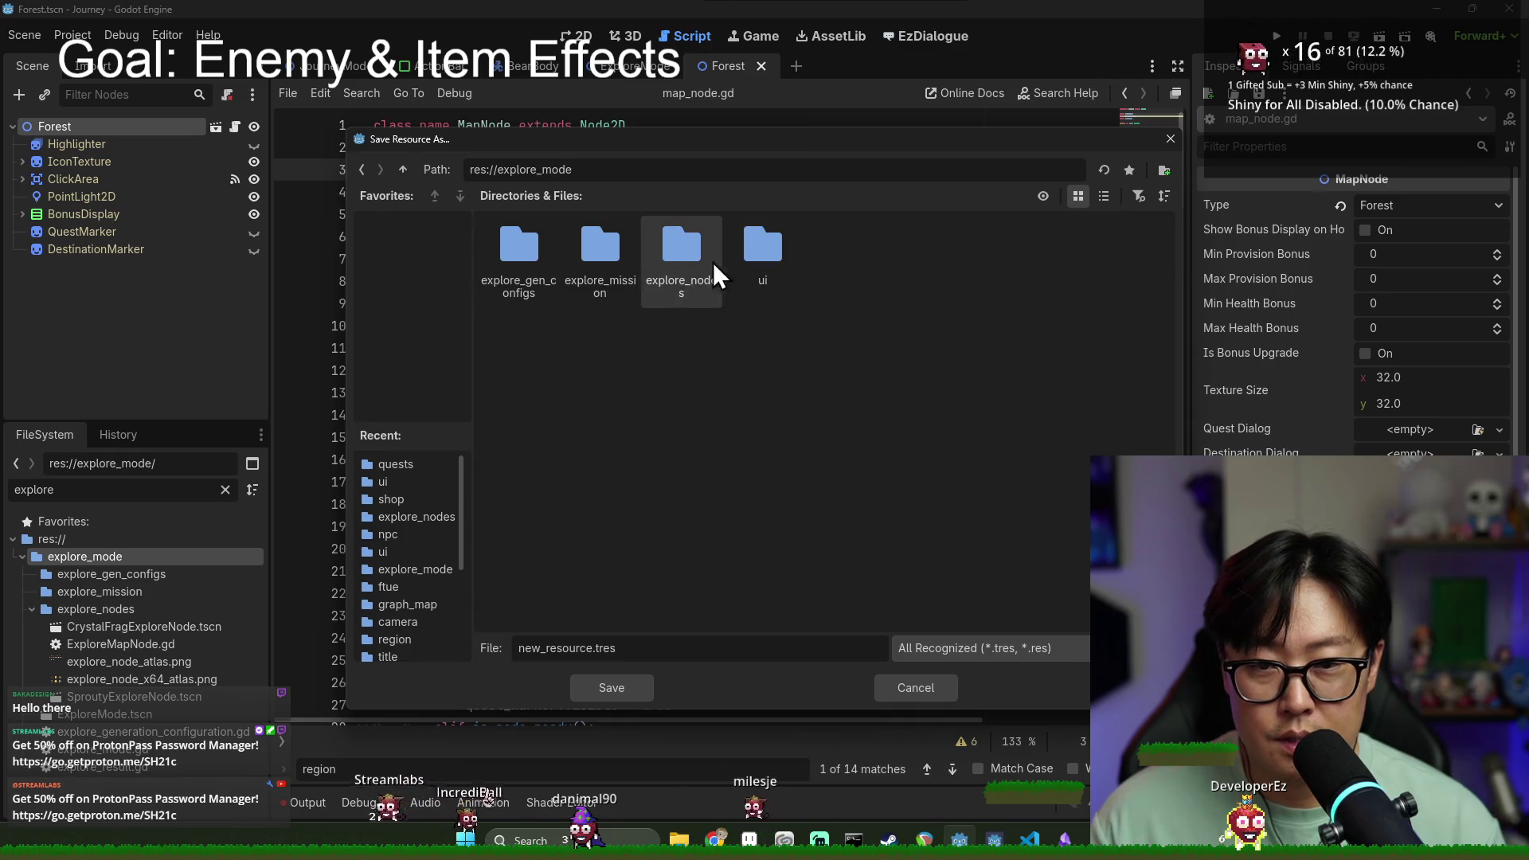
pyautogui.doubleClick(527, 253)
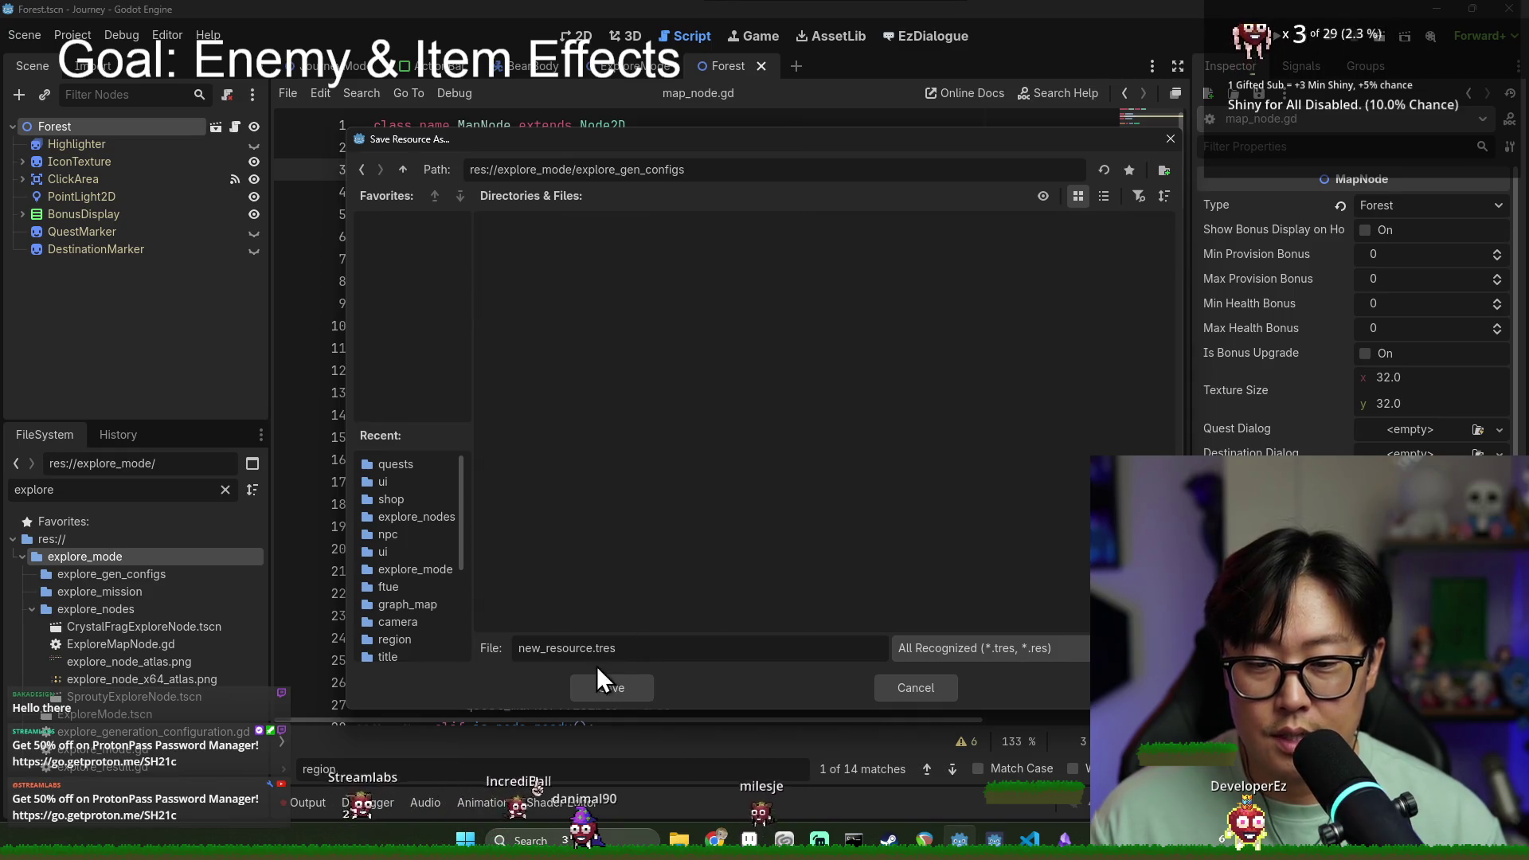
pyautogui.press('BackSpace')
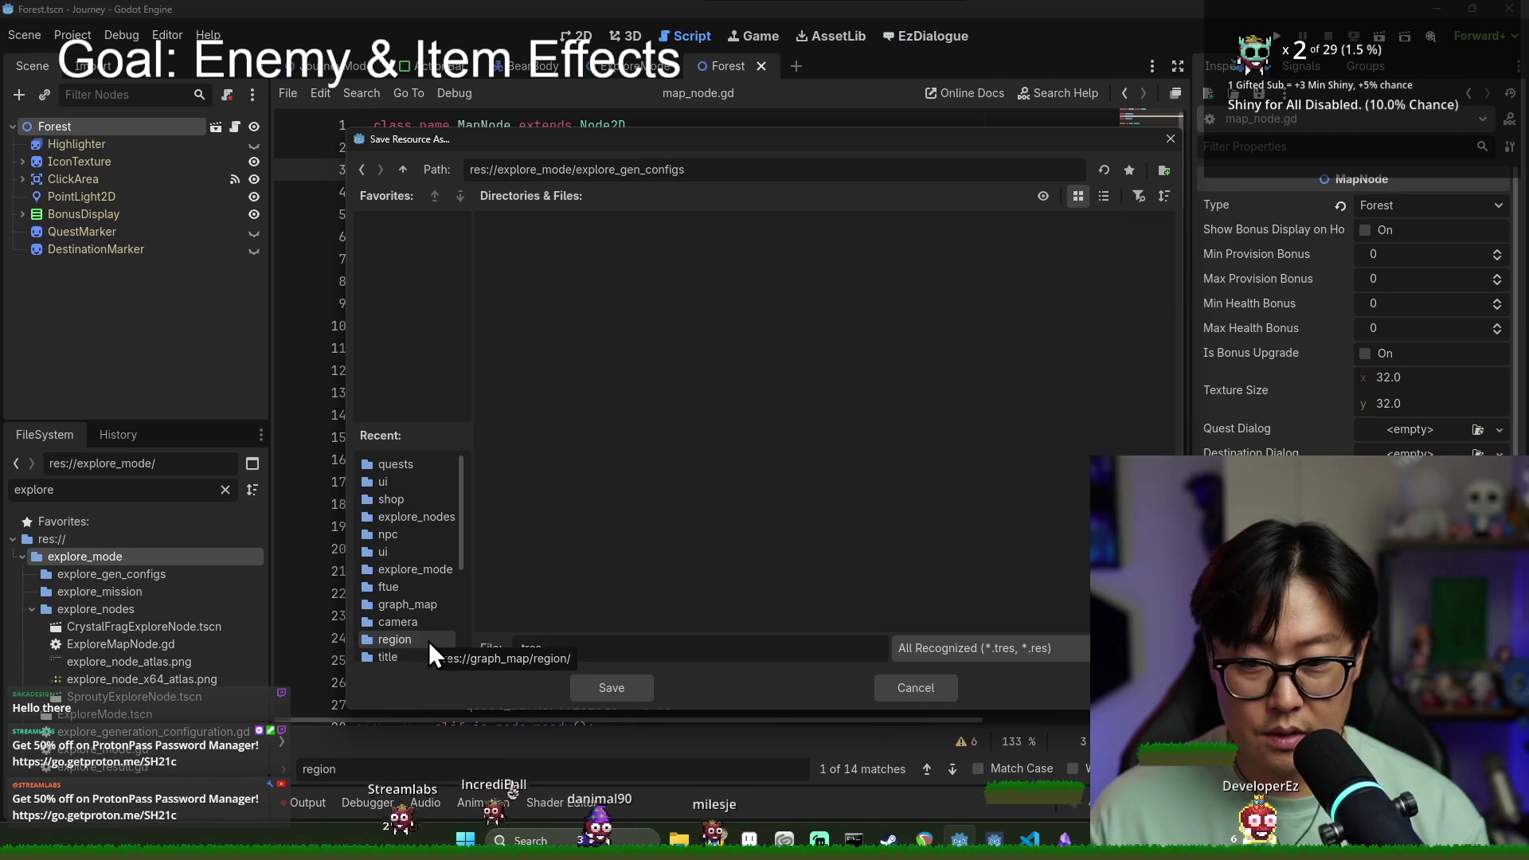
pyautogui.write('forest')
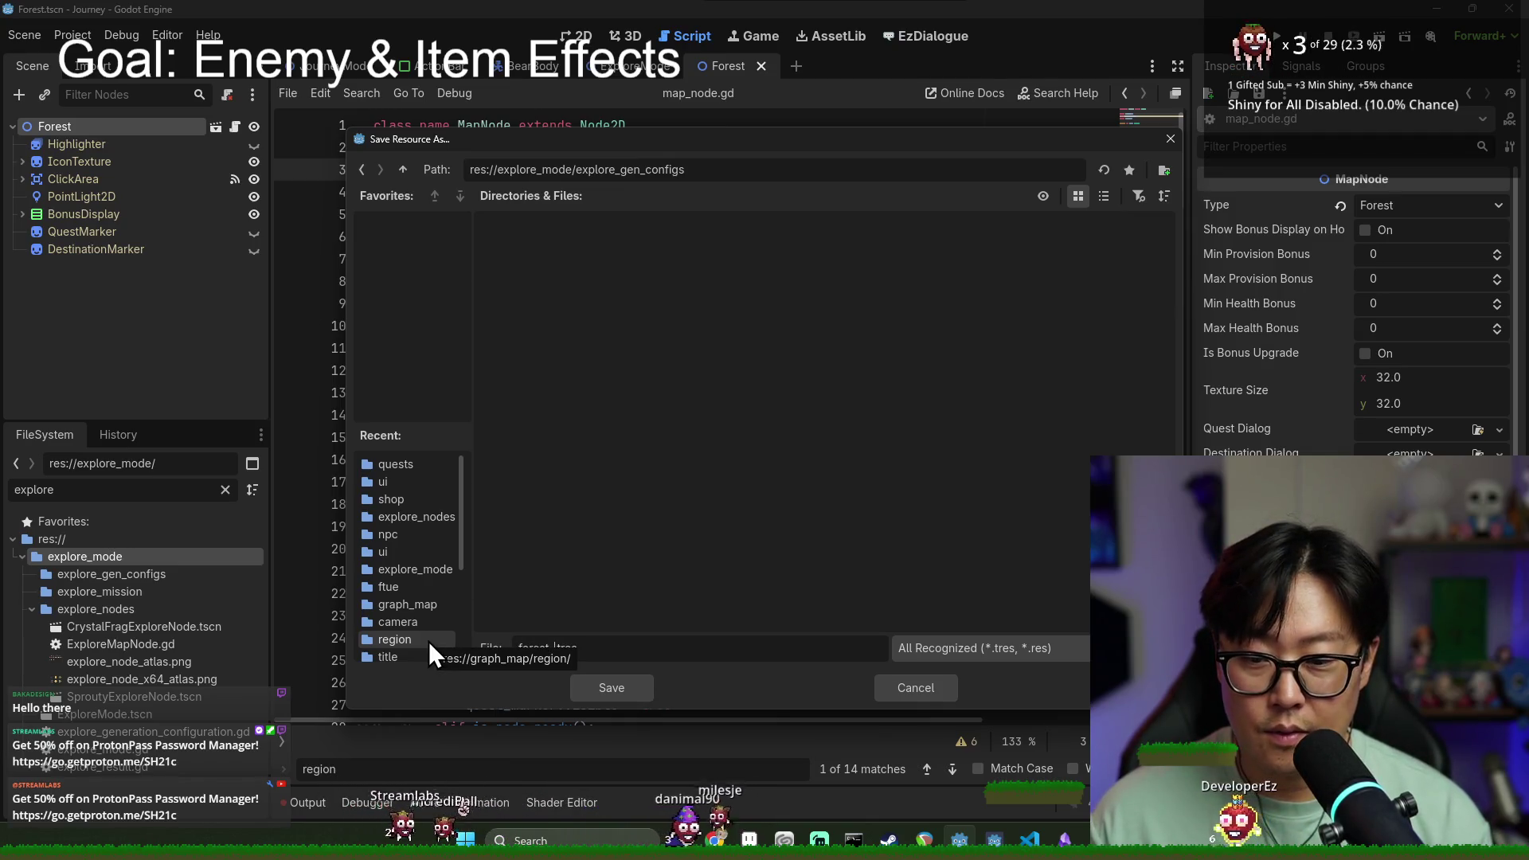
pyautogui.write('_explore_gen_con')
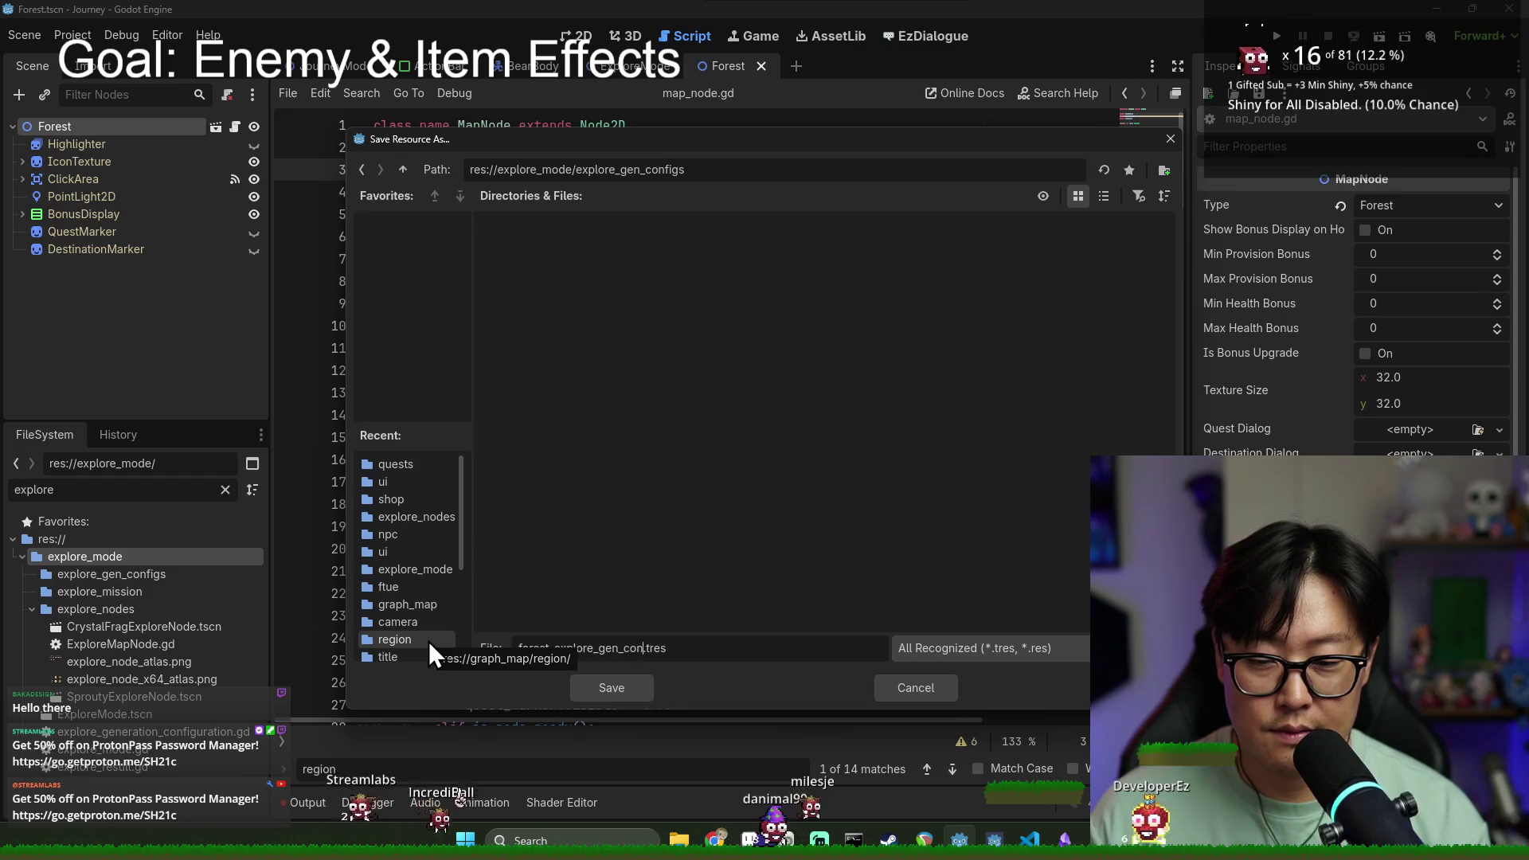
pyautogui.write('fig')
pyautogui.press('Return')
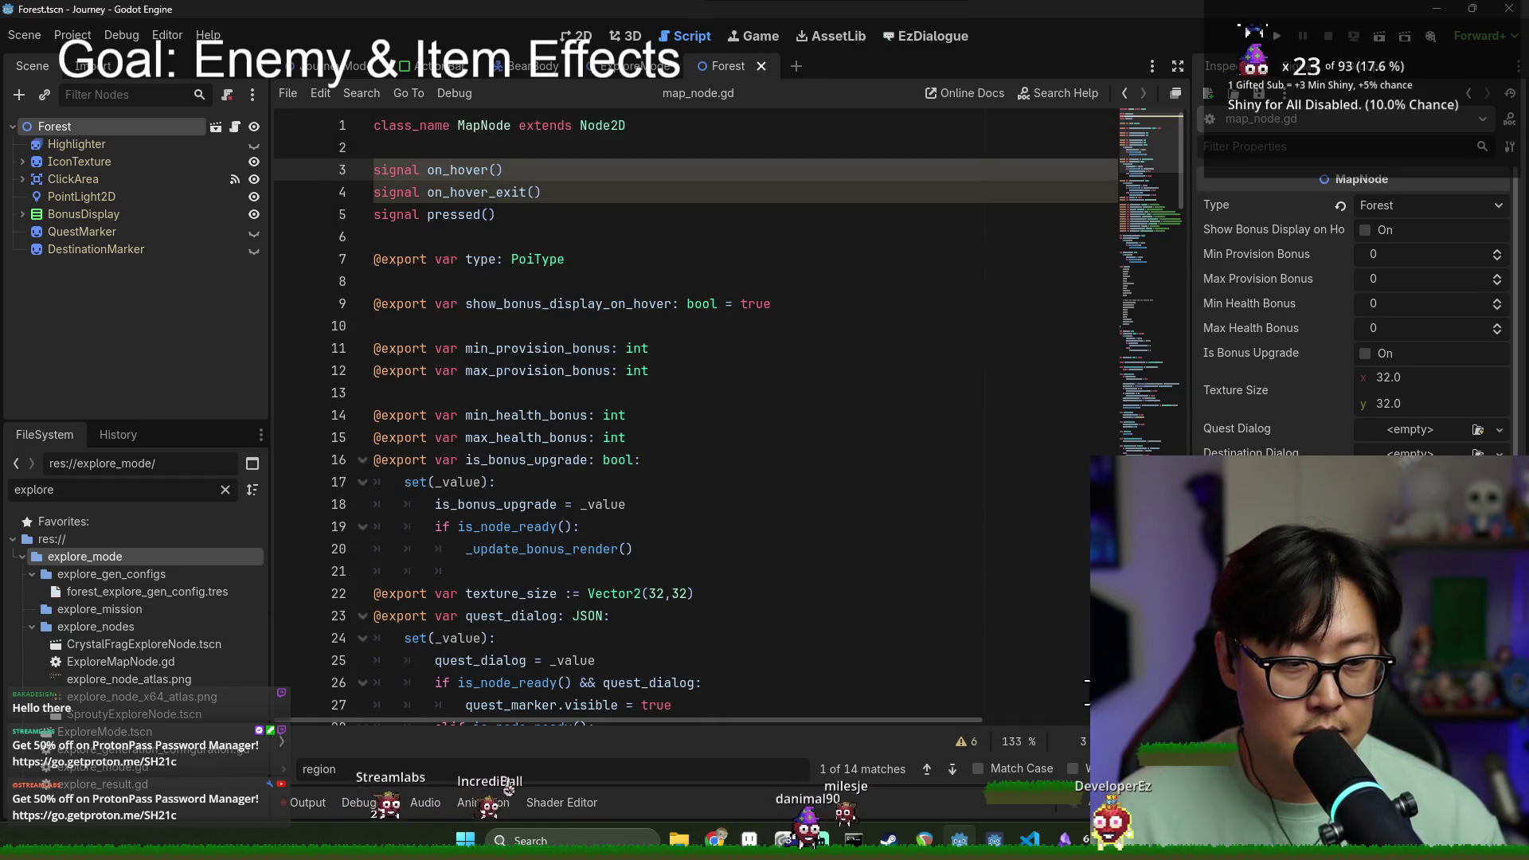
# Save the Forest scene and its map_node.gd script, then review the script
pyautogui.hotkey('ctrl', 's')
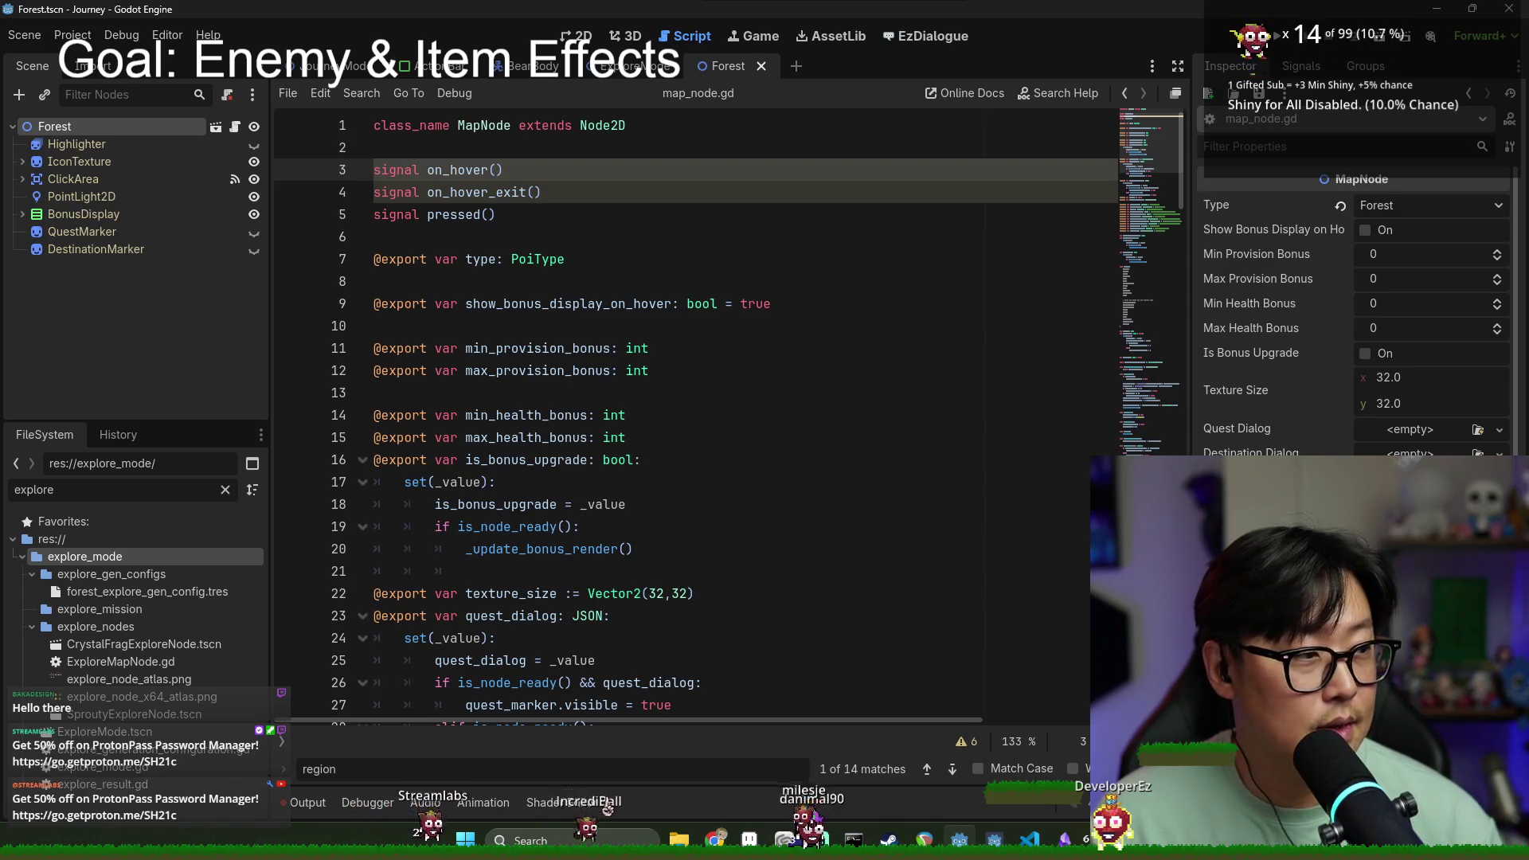
pyautogui.click(495, 371)
pyautogui.hotkey('ctrl', 's')
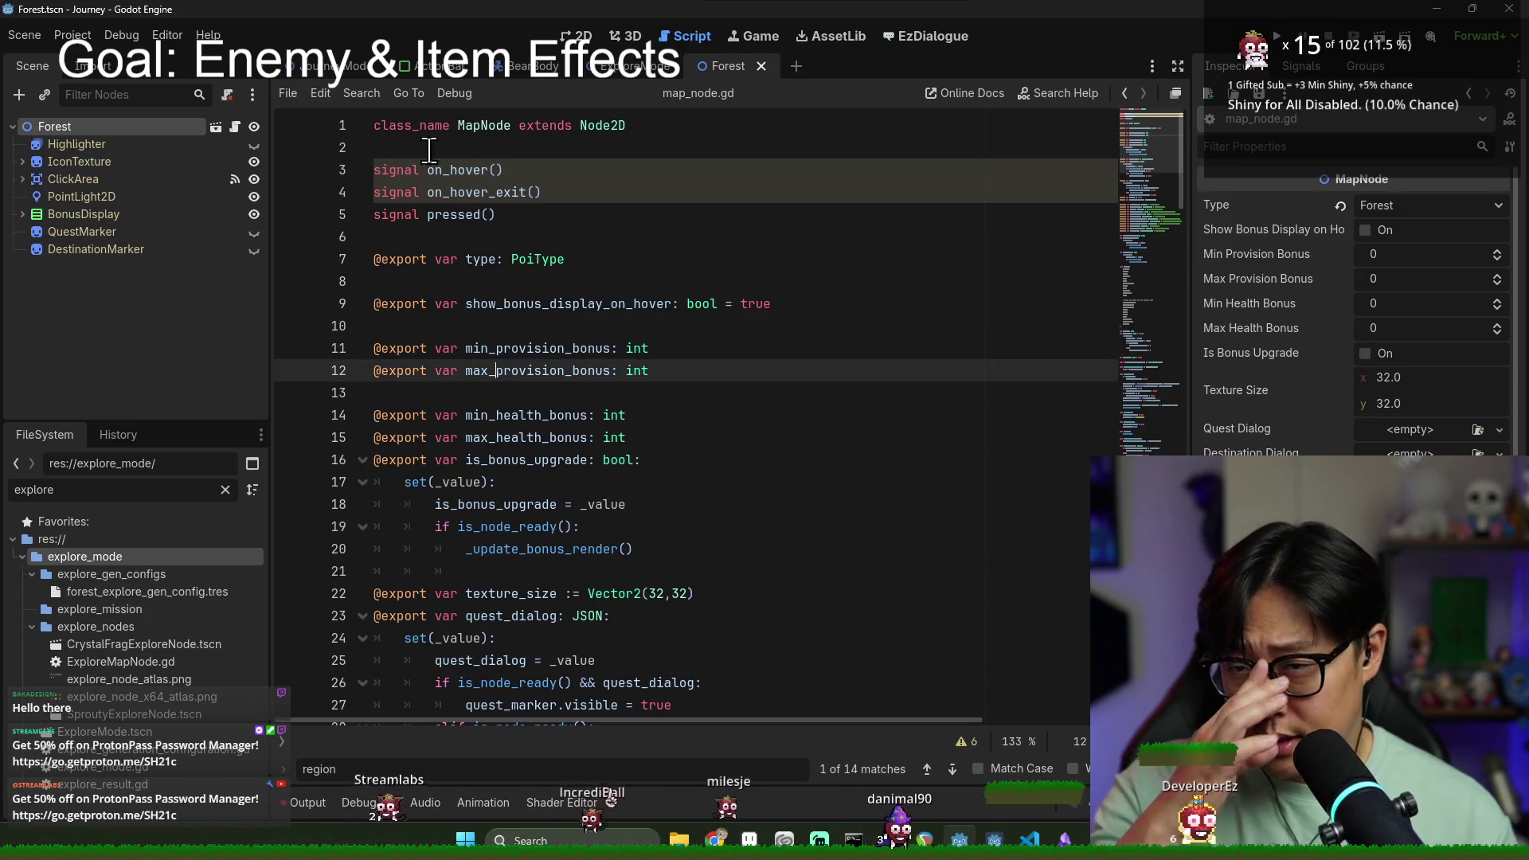
pyautogui.hotkey('ctrl', 's')
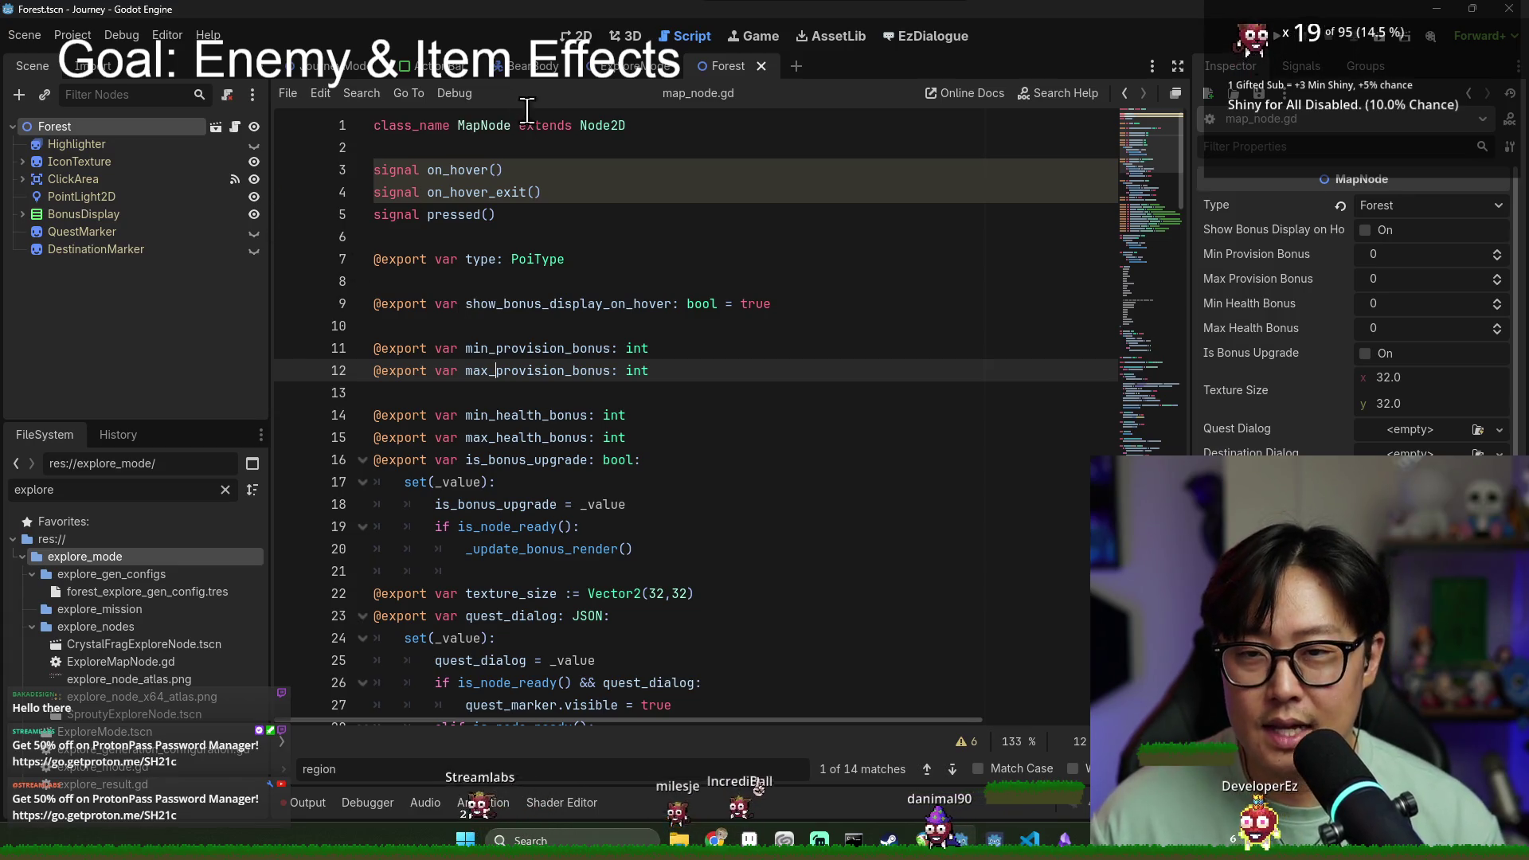
pyautogui.doubleClick(484, 125)
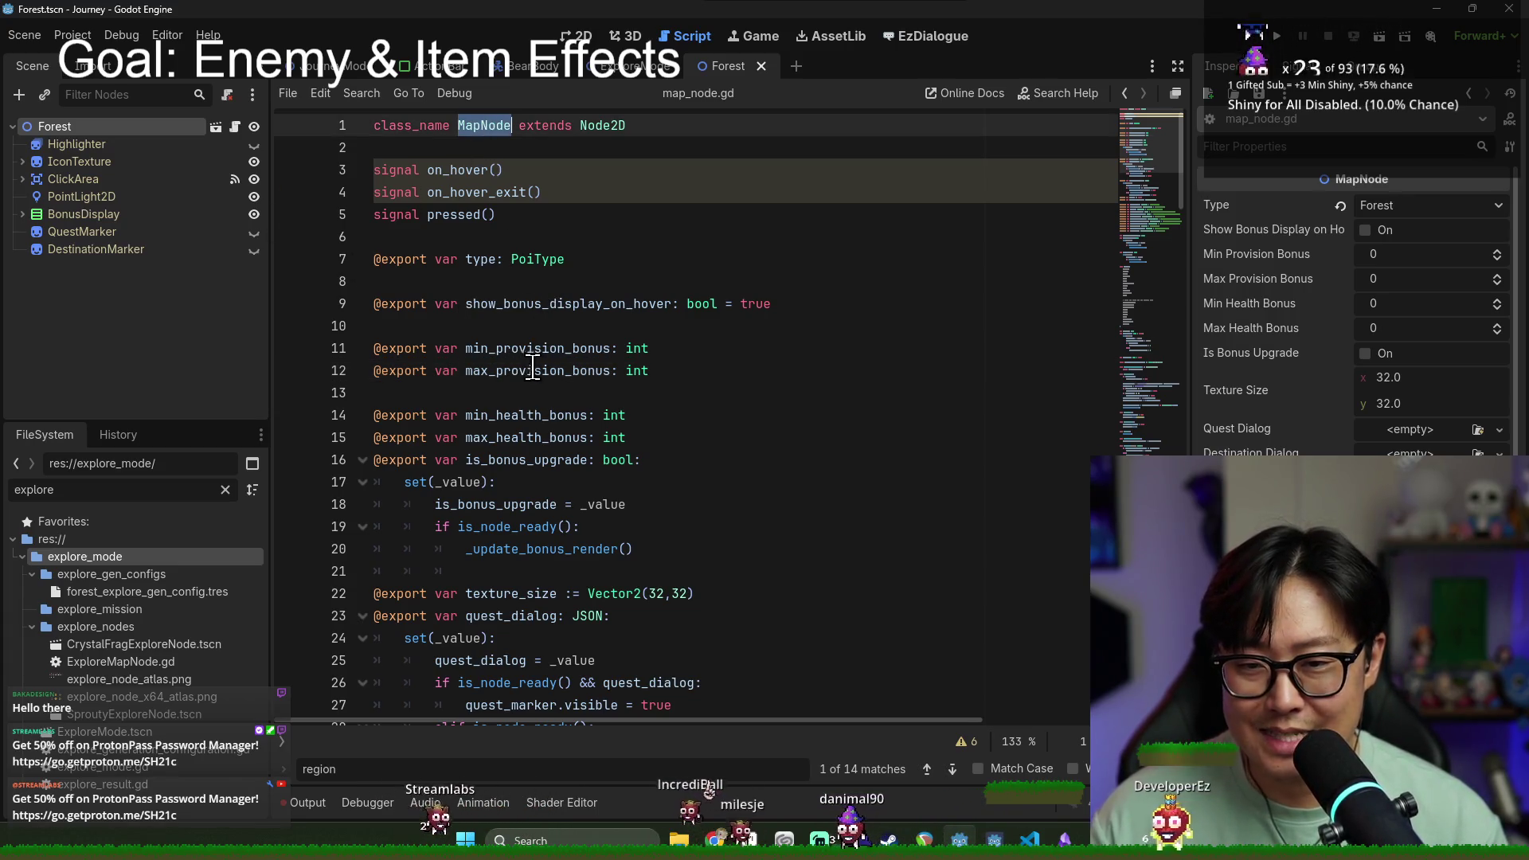
pyautogui.scroll(-3, 531, 366)
pyautogui.scroll(3, 559, 413)
pyautogui.scroll(1, 559, 413)
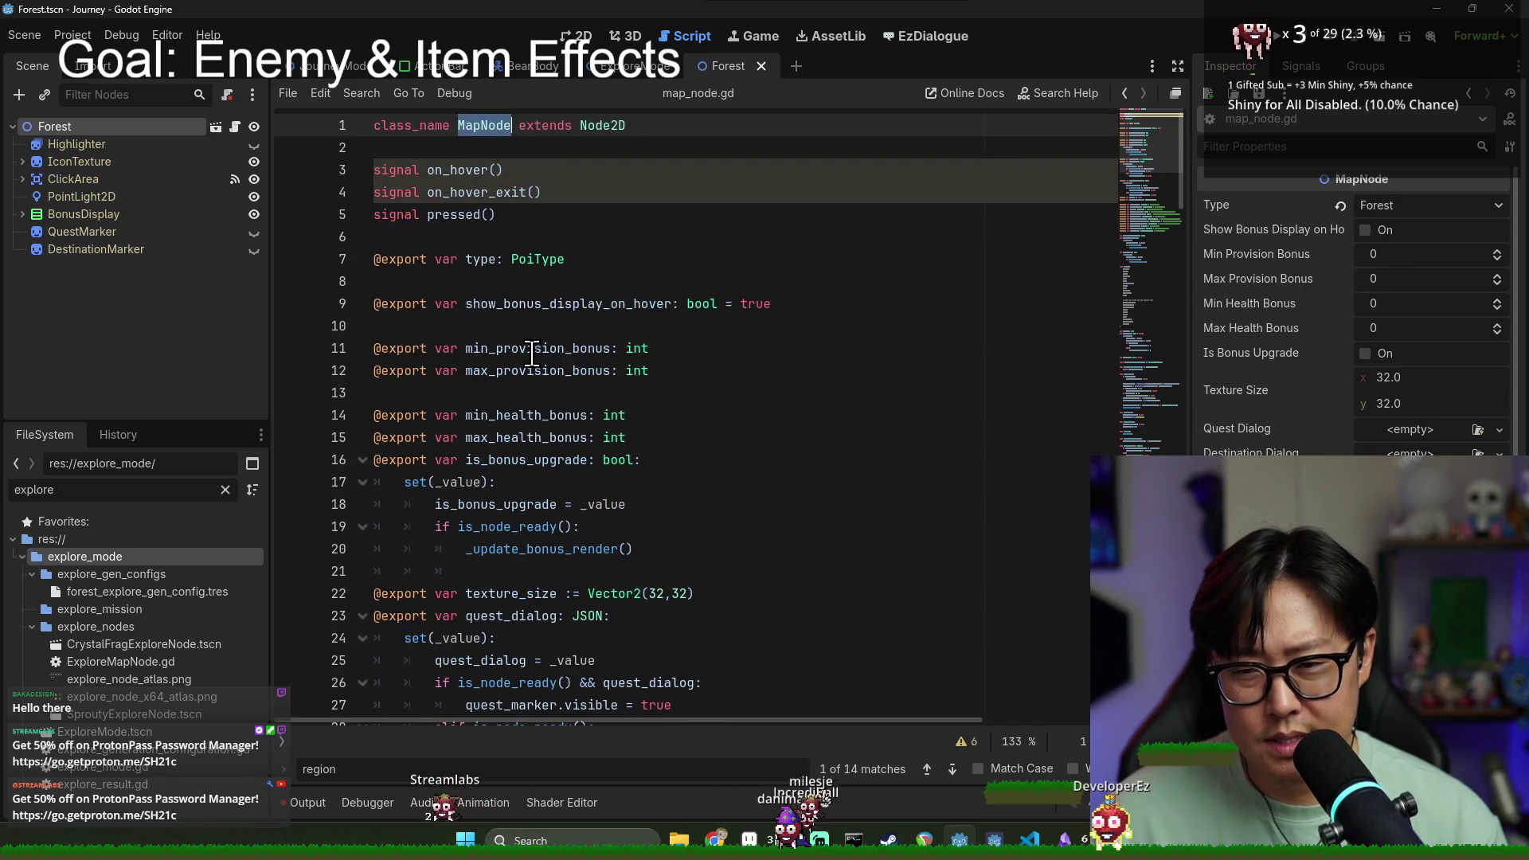
pyautogui.scroll(-6, 536, 408)
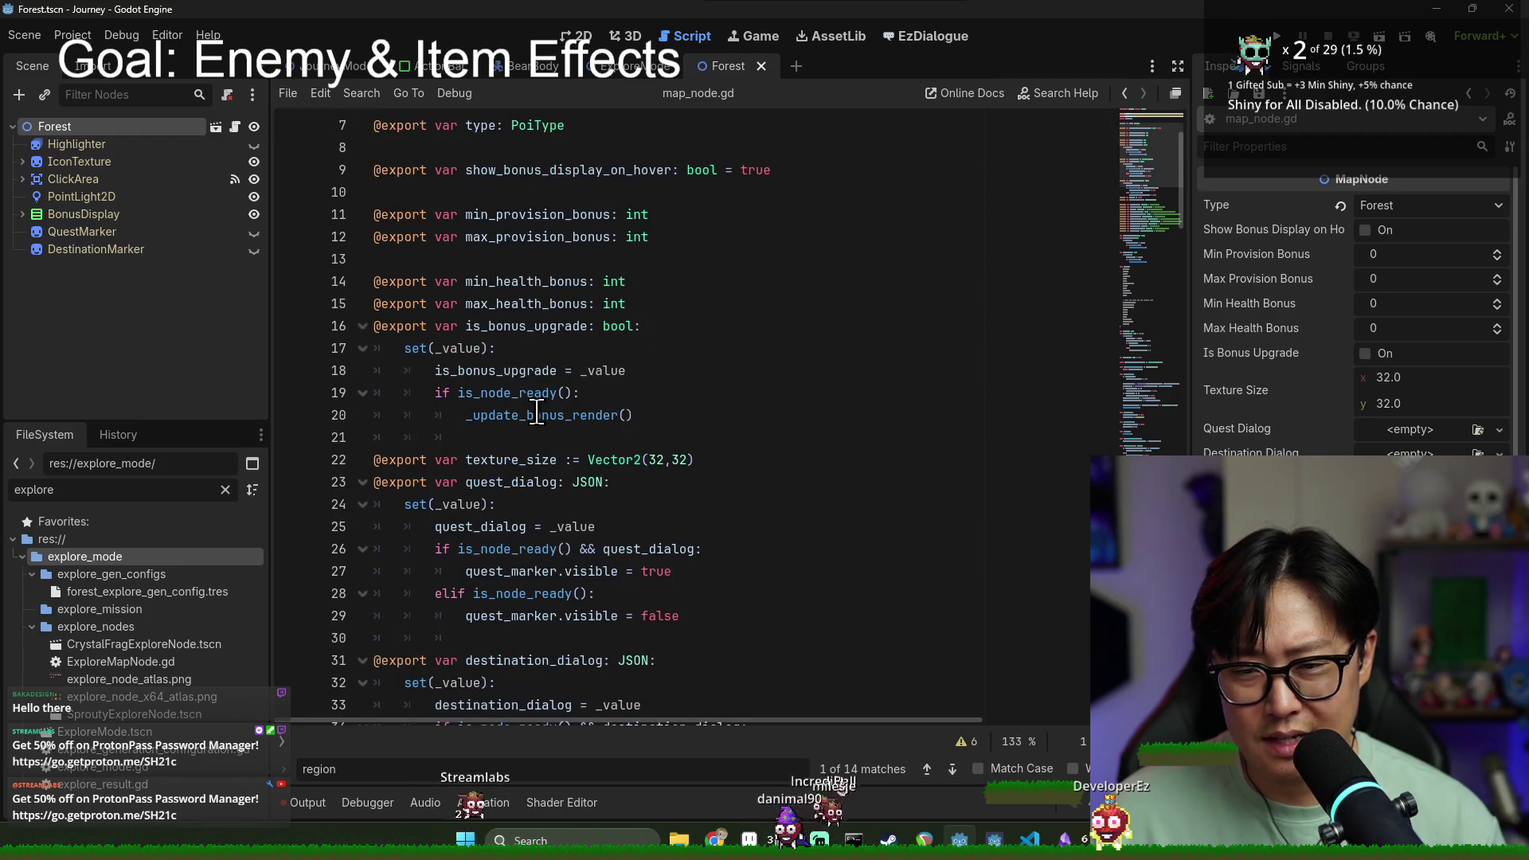
# Save the scene and insert blank lines after explore_gen_config on line 39 of map_node.gd
pyautogui.scroll(-5, 536, 422)
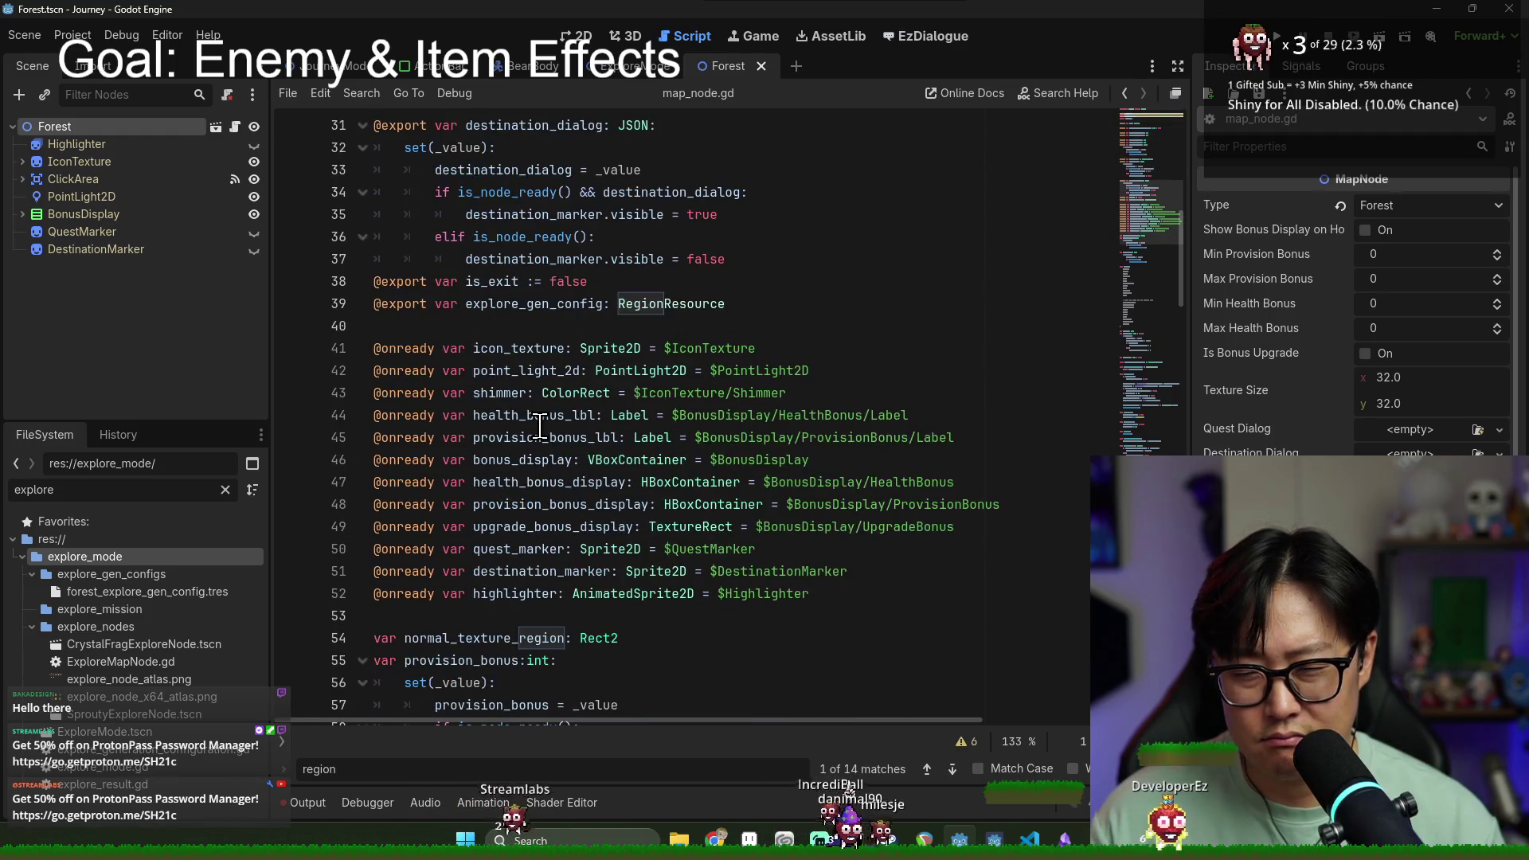
pyautogui.scroll(9, 540, 429)
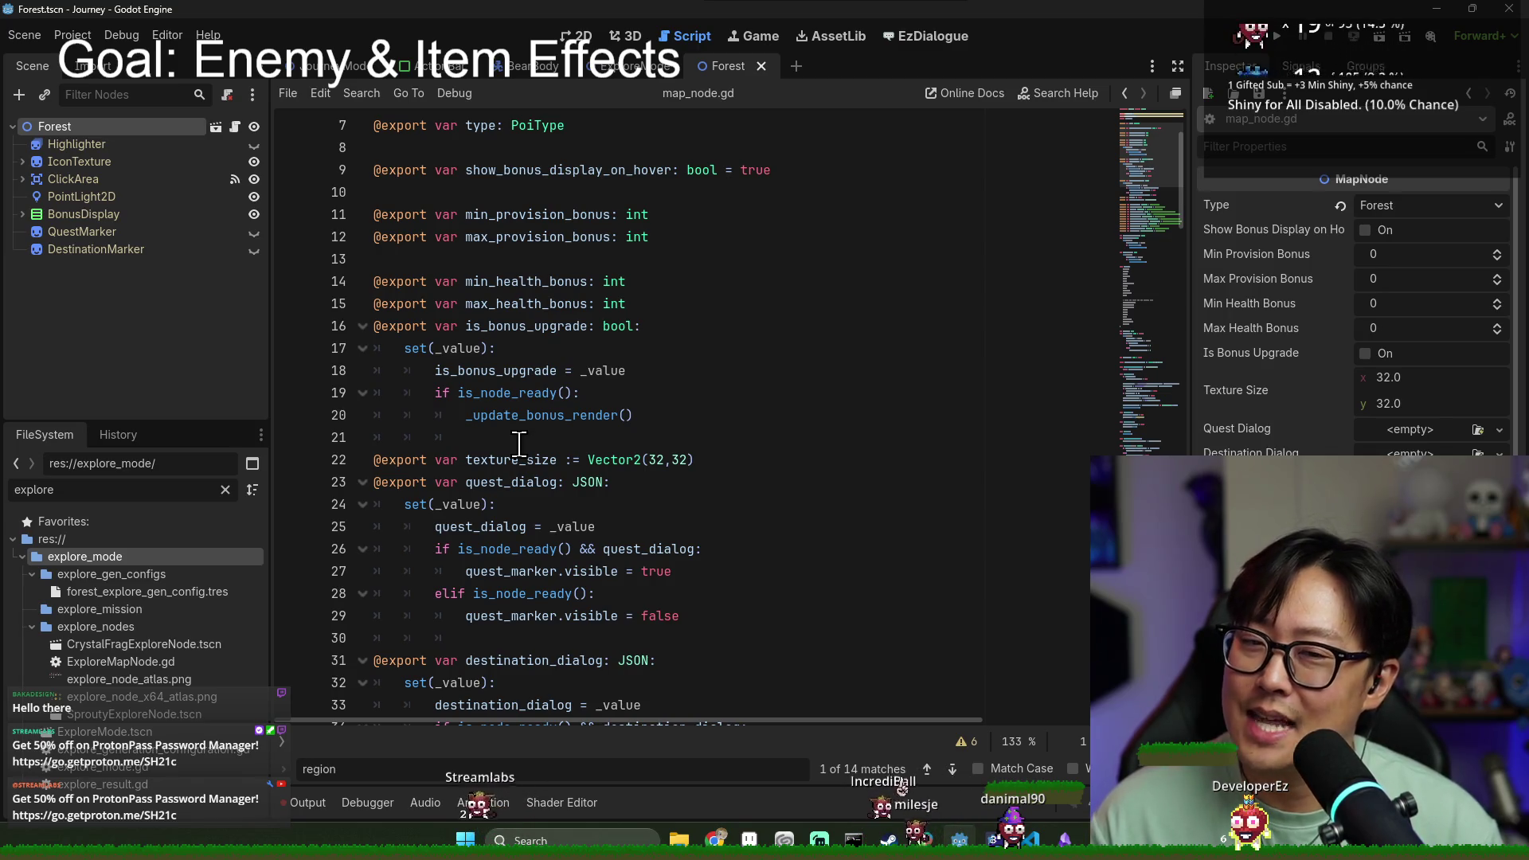
pyautogui.hotkey('ctrl', 's')
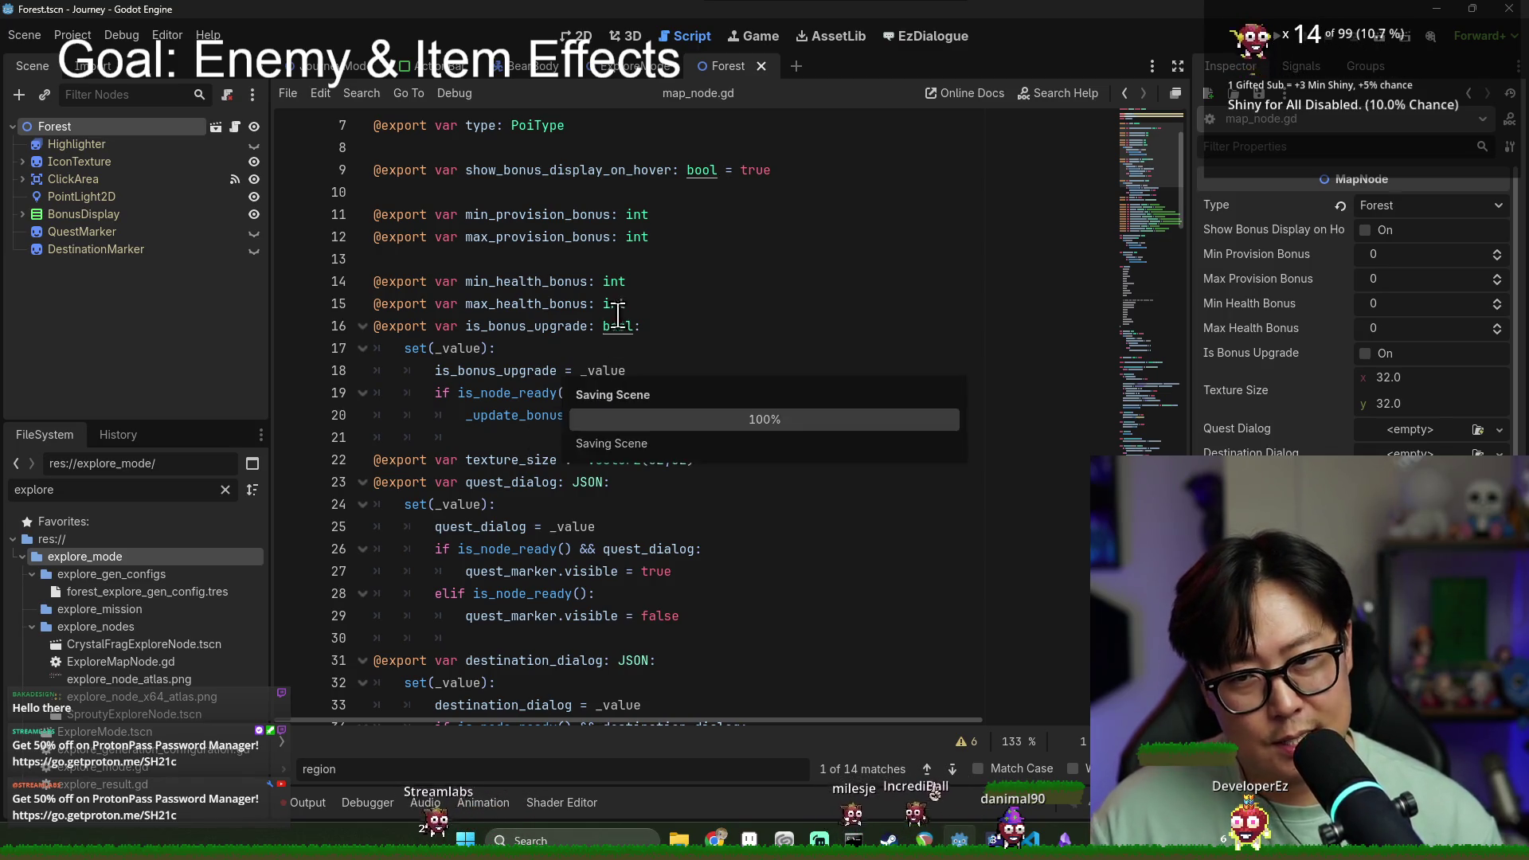
pyautogui.scroll(-4, 513, 339)
pyautogui.scroll(-3, 505, 354)
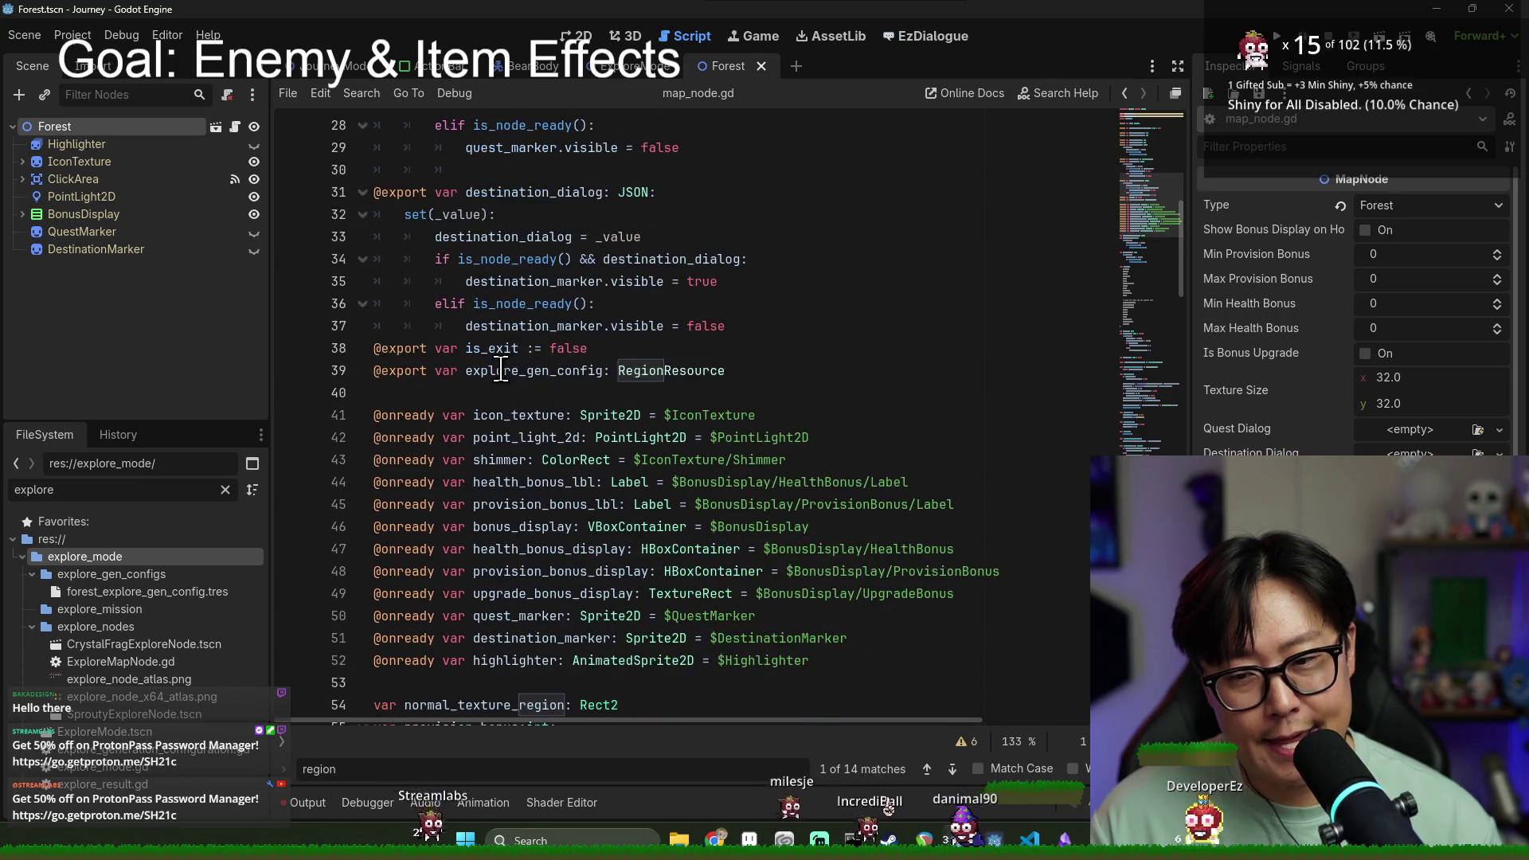
pyautogui.click(489, 392)
pyautogui.press('Return')
pyautogui.press('Return')
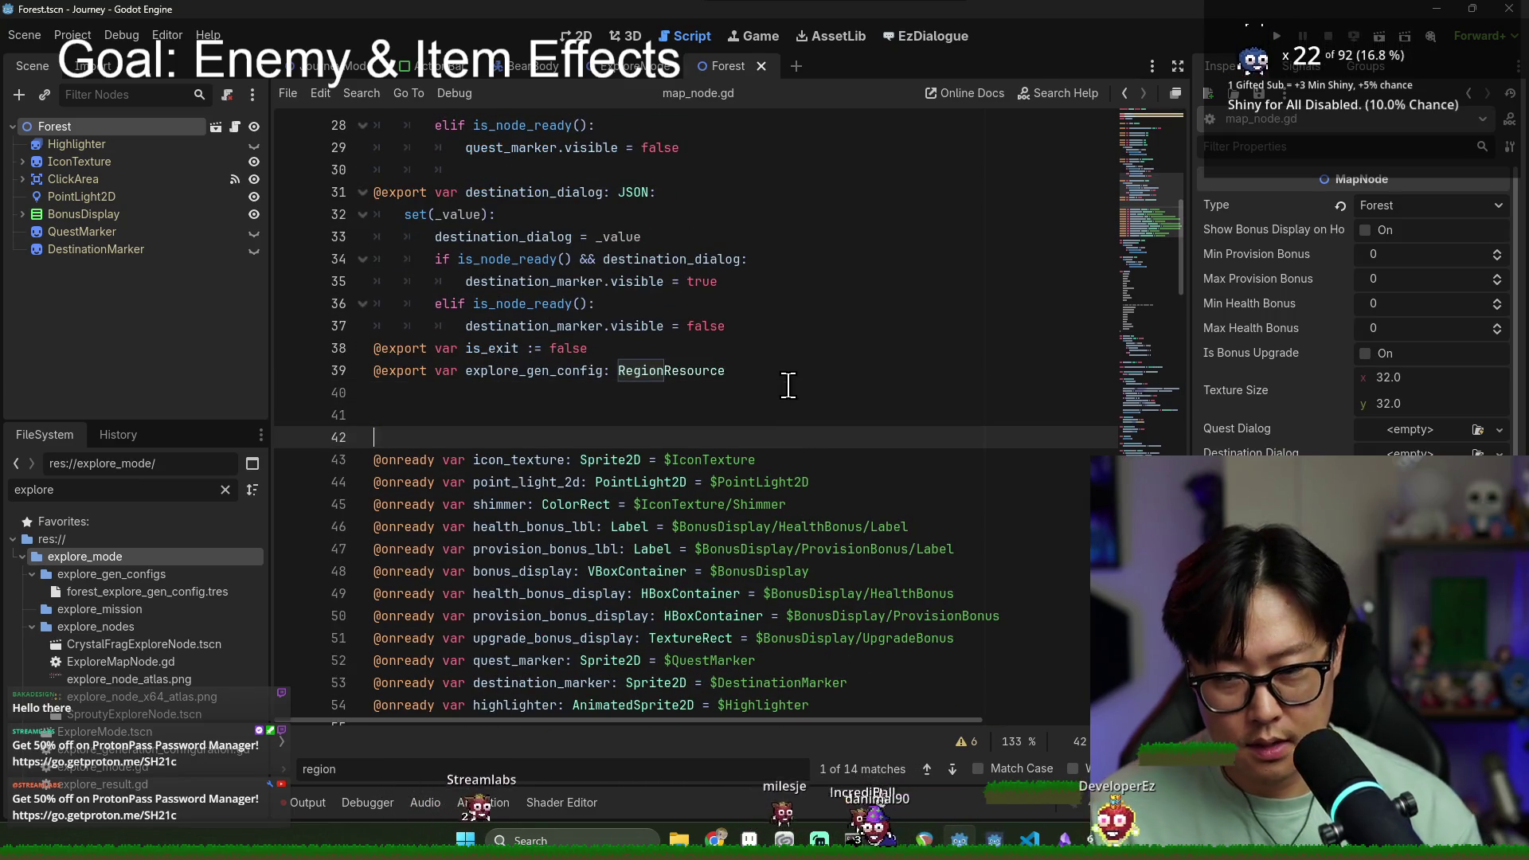
pyautogui.hotkey('ctrl', 'o')
pyautogui.press('Escape')
pyautogui.click(452, 395)
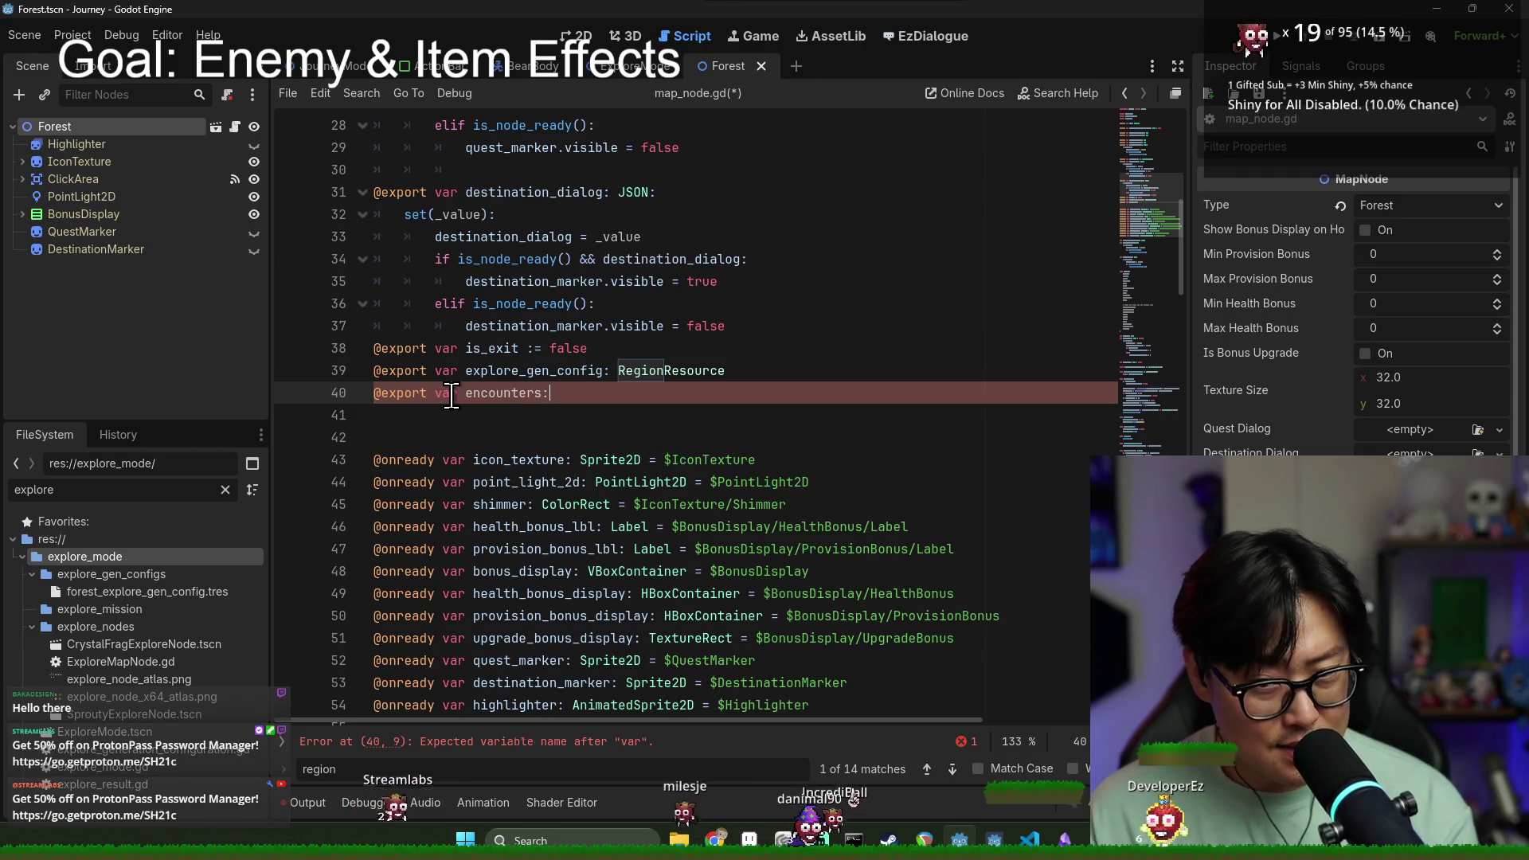
# Type the encounters variable as Array[EnemyBody] and jump to EnemyBody's definition in enemy_body.gd
pyautogui.write(':')
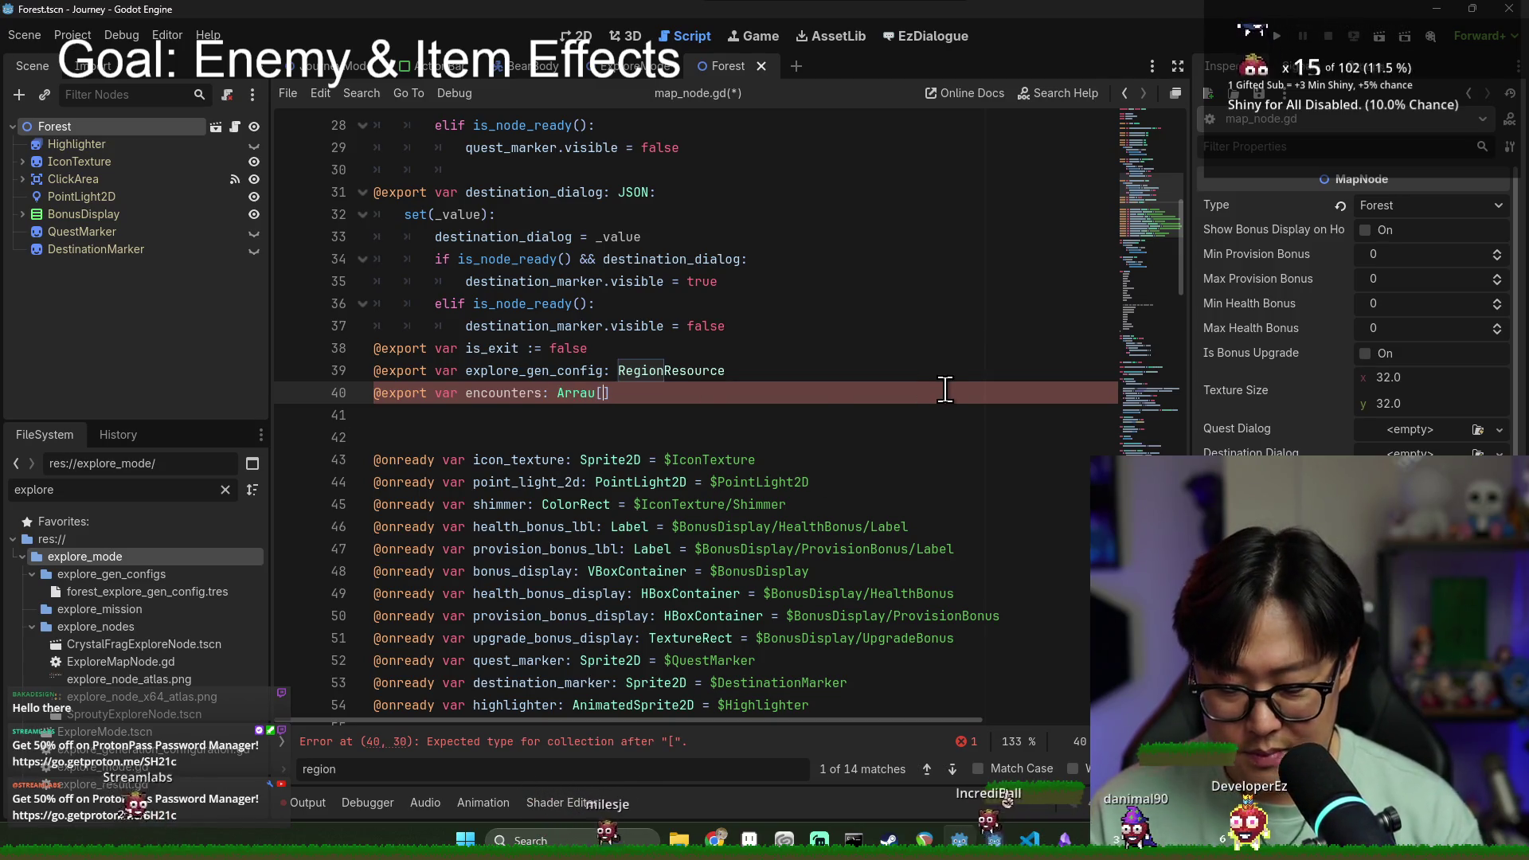
pyautogui.write('y[En')
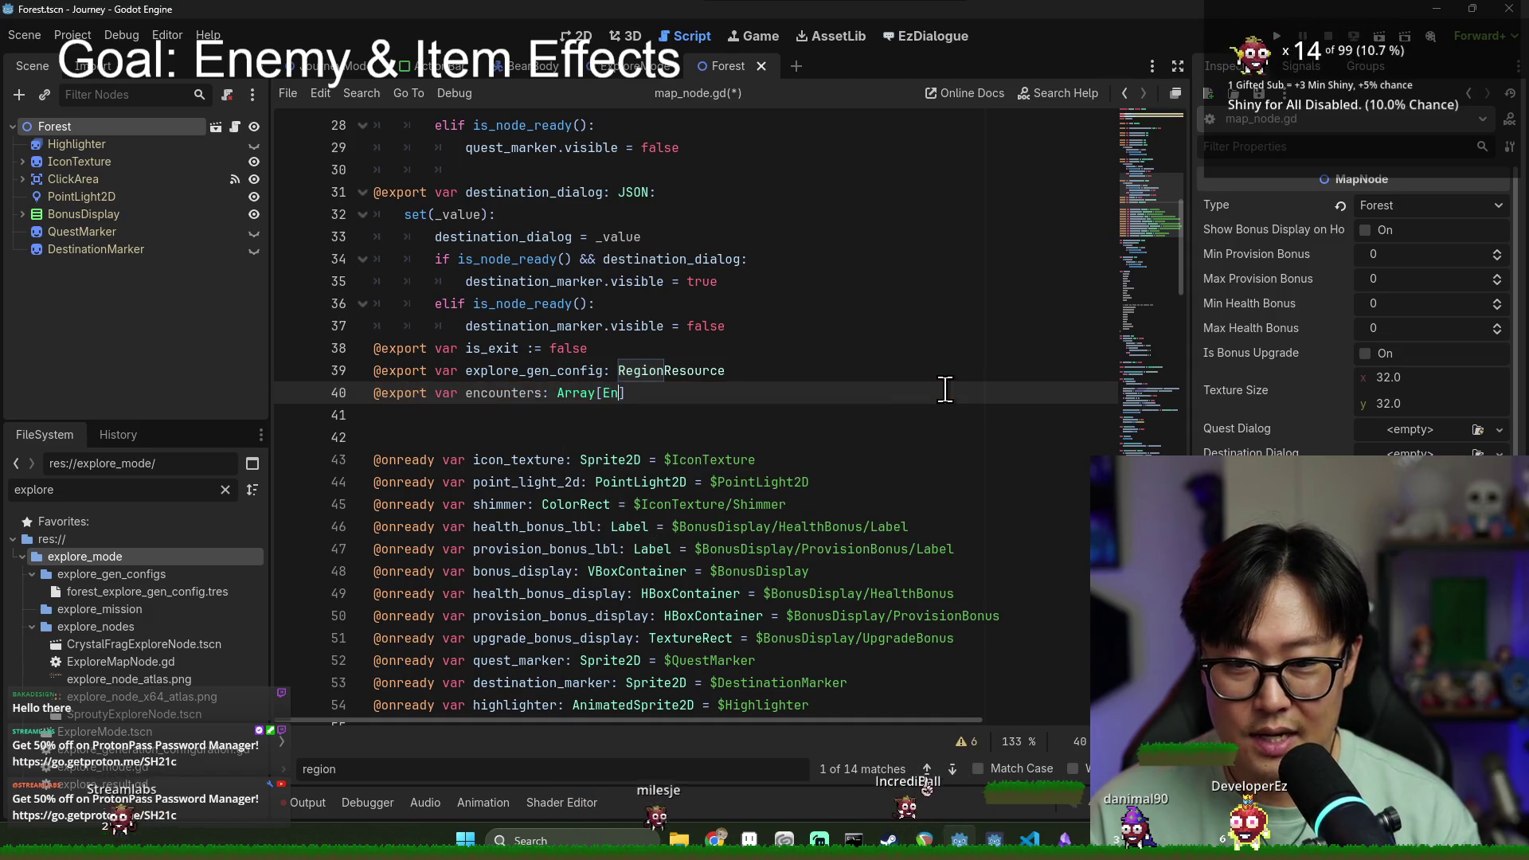
pyautogui.write('emyBody')
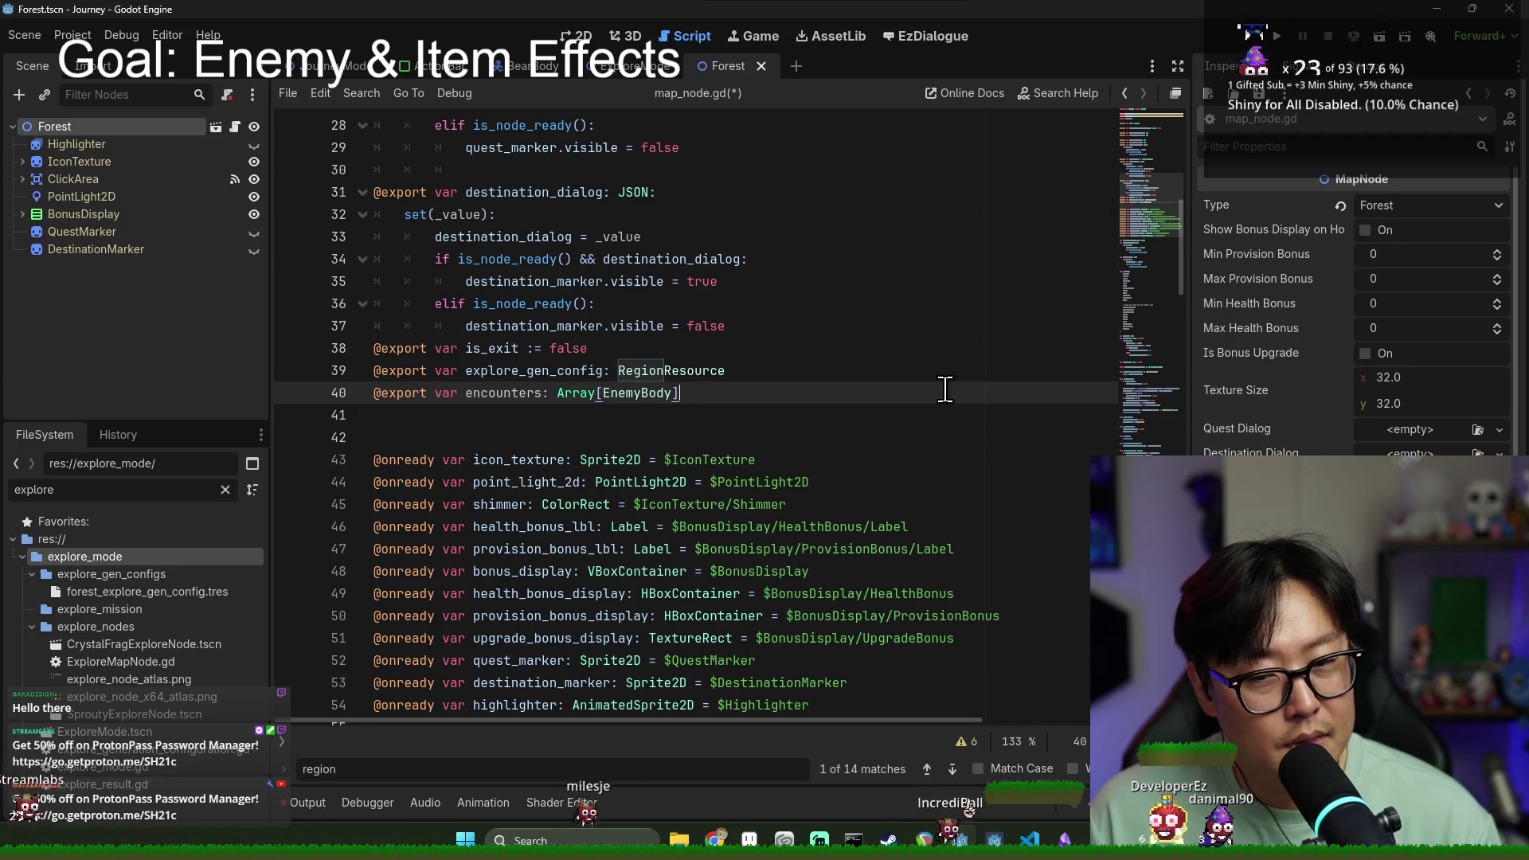
pyautogui.doubleClick(648, 394)
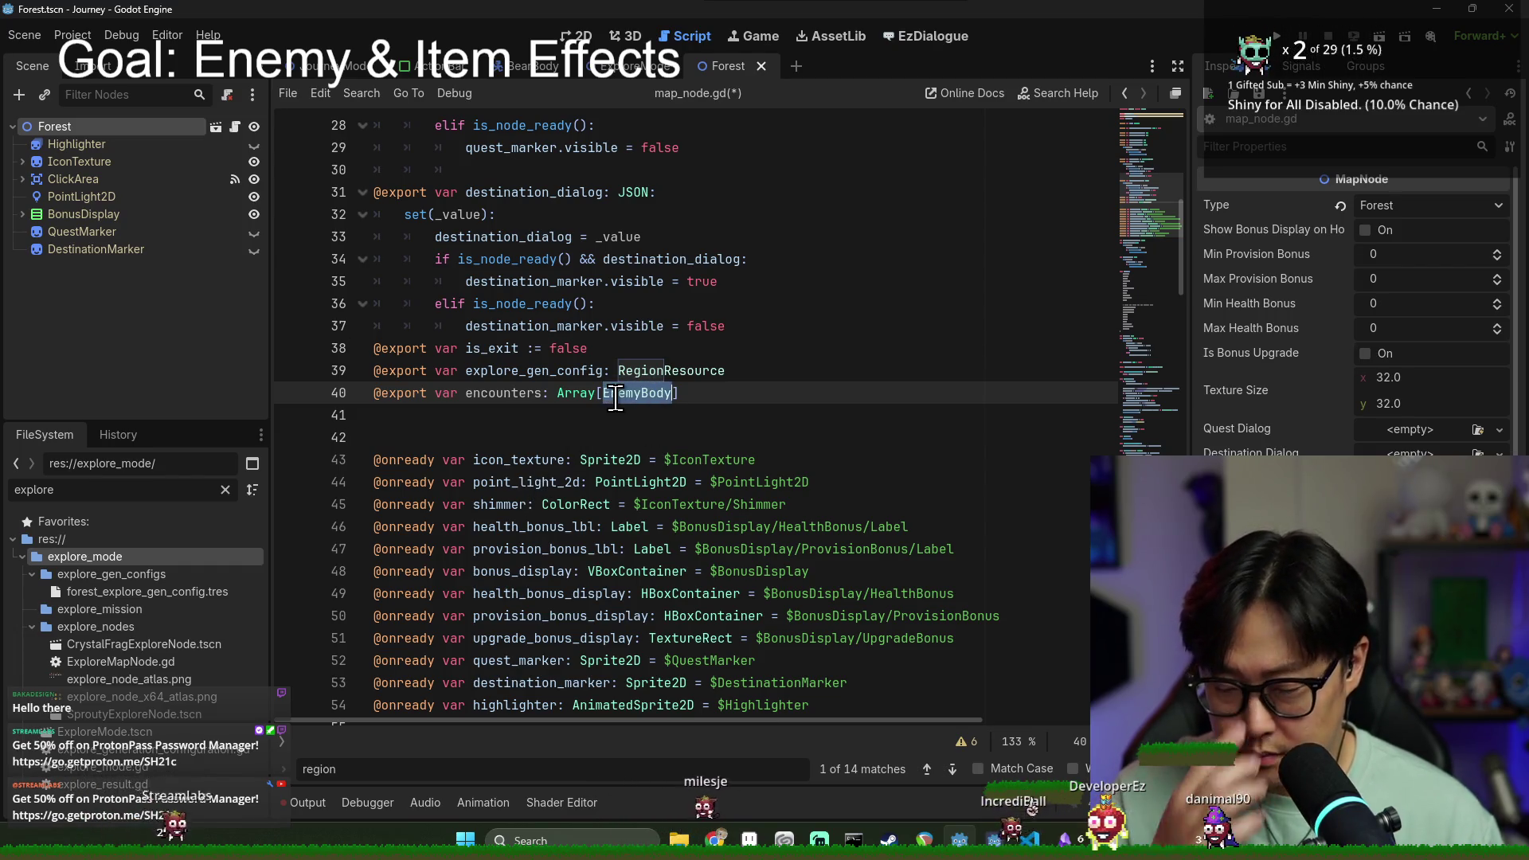
pyautogui.keyDown('ctrl'); pyautogui.click(621, 395); pyautogui.keyUp('ctrl')
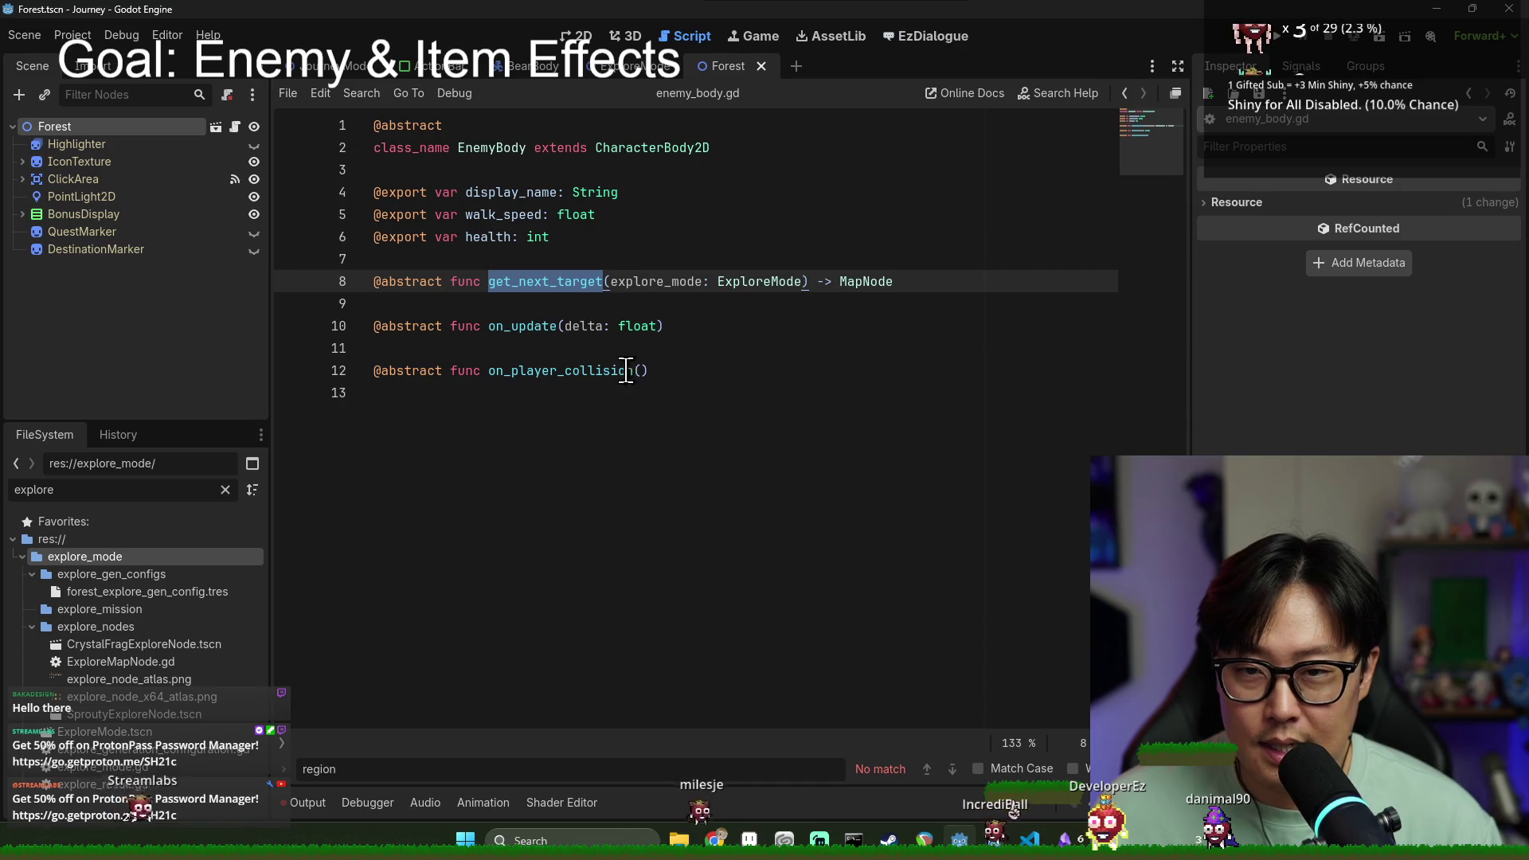
# Check the EnemyBody class in enemy_body.gd, then return and select EnemyBody in the encounters type
pyautogui.click(519, 199)
pyautogui.press('Up')
pyautogui.press('Up')
pyautogui.press('Up')
pyautogui.hotkey('ctrl', 'shift', 'Left')
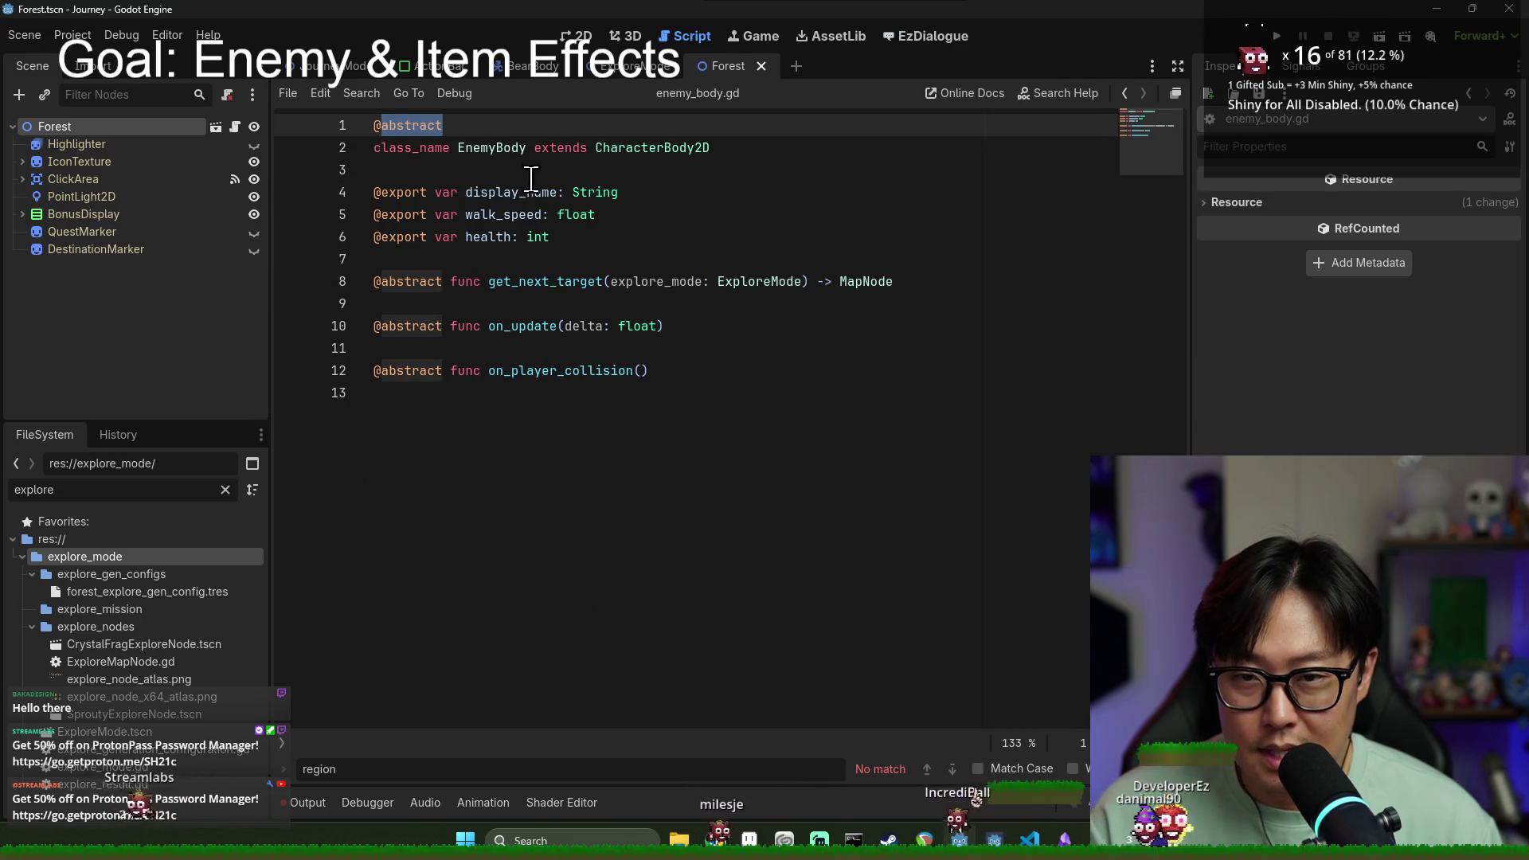
pyautogui.click(531, 178)
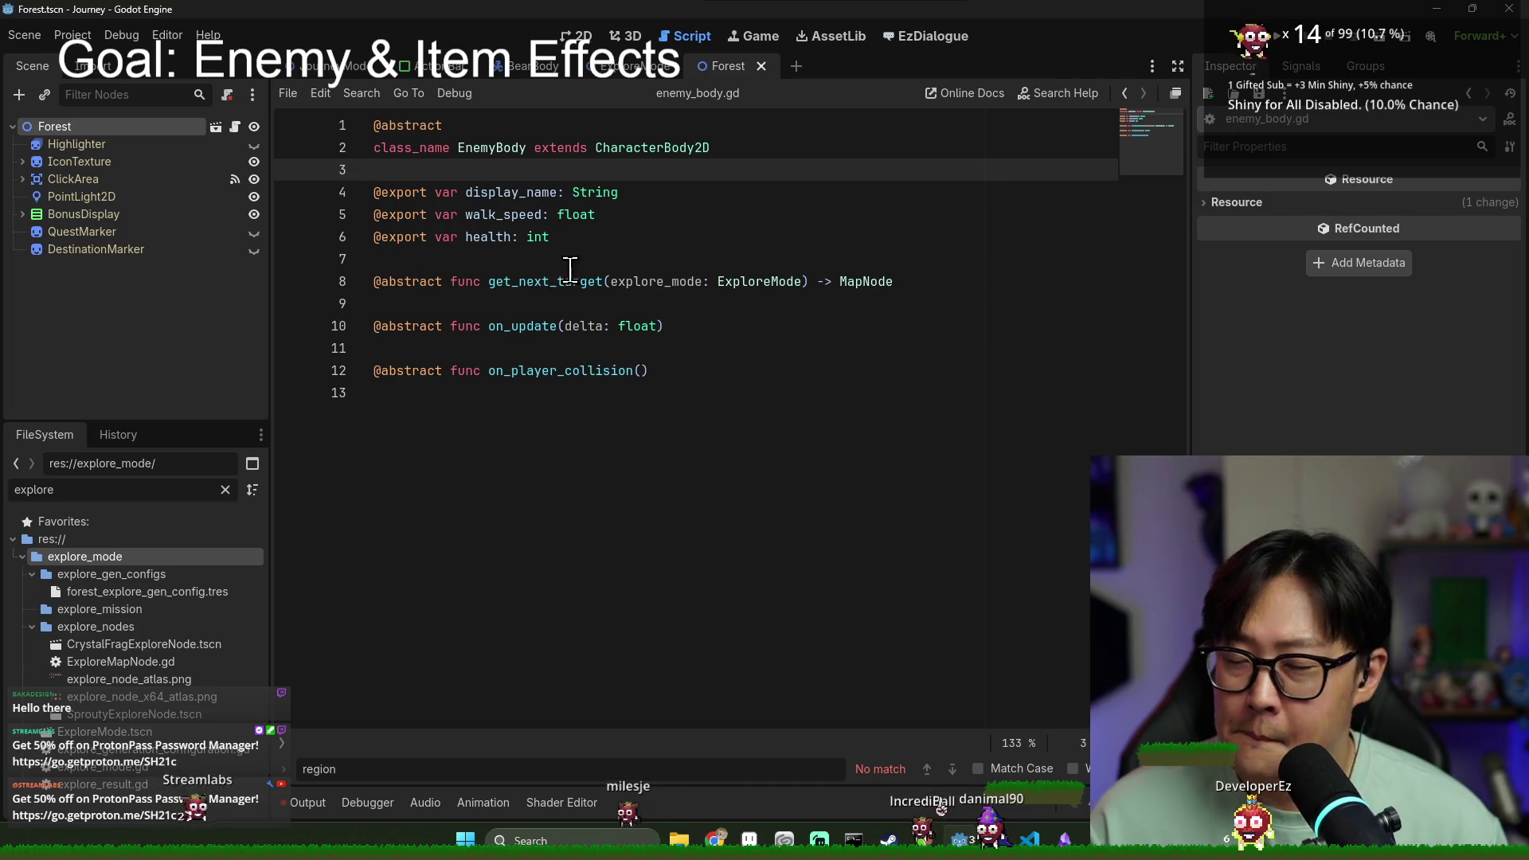
pyautogui.doubleClick(480, 148)
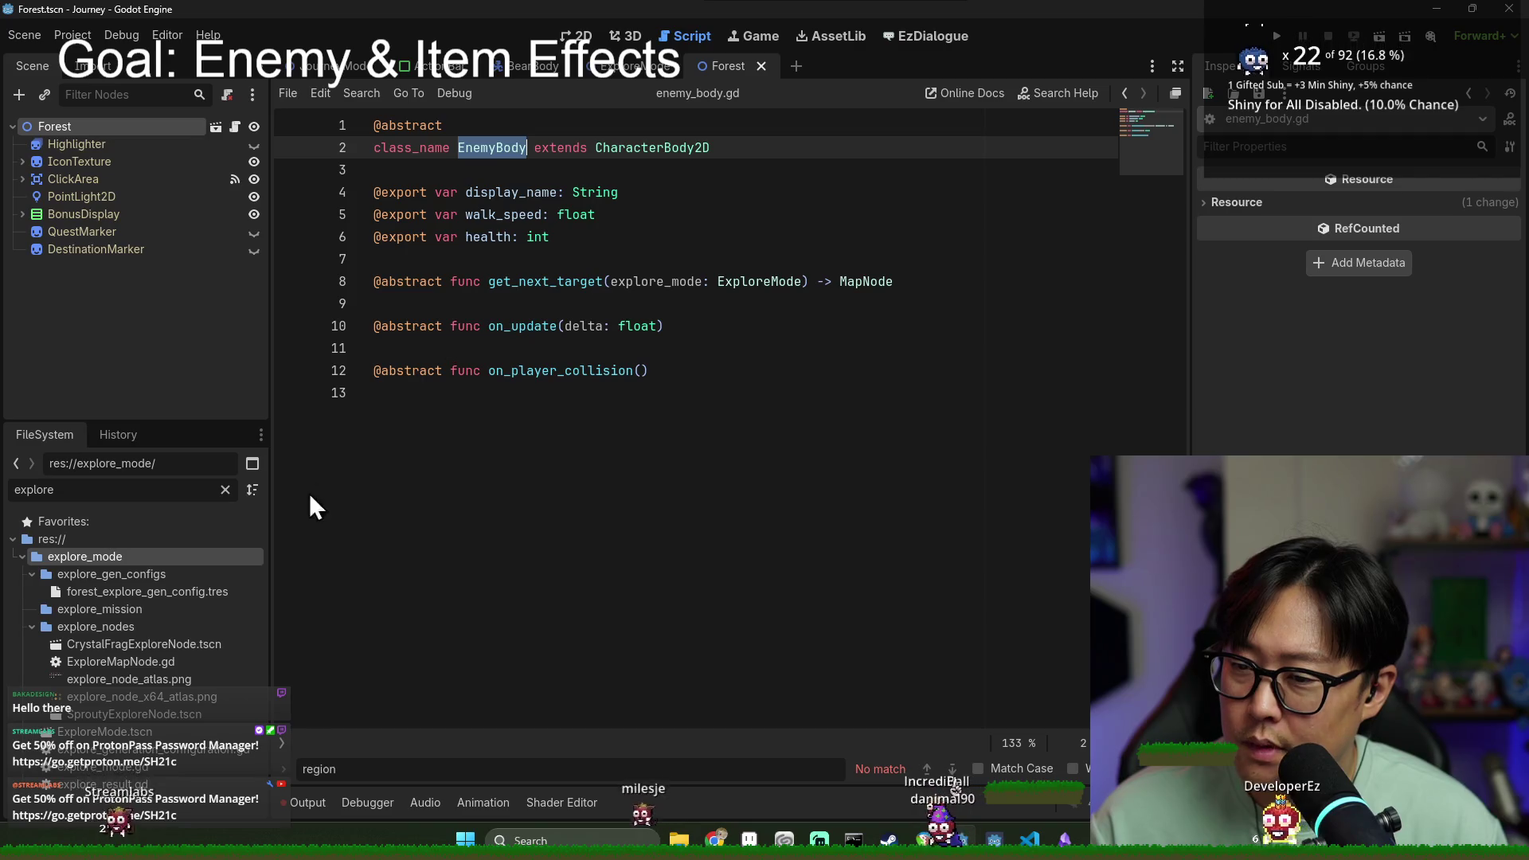
pyautogui.click(494, 370)
pyautogui.hotkey('alt', 'Left')
pyautogui.doubleClick(636, 393)
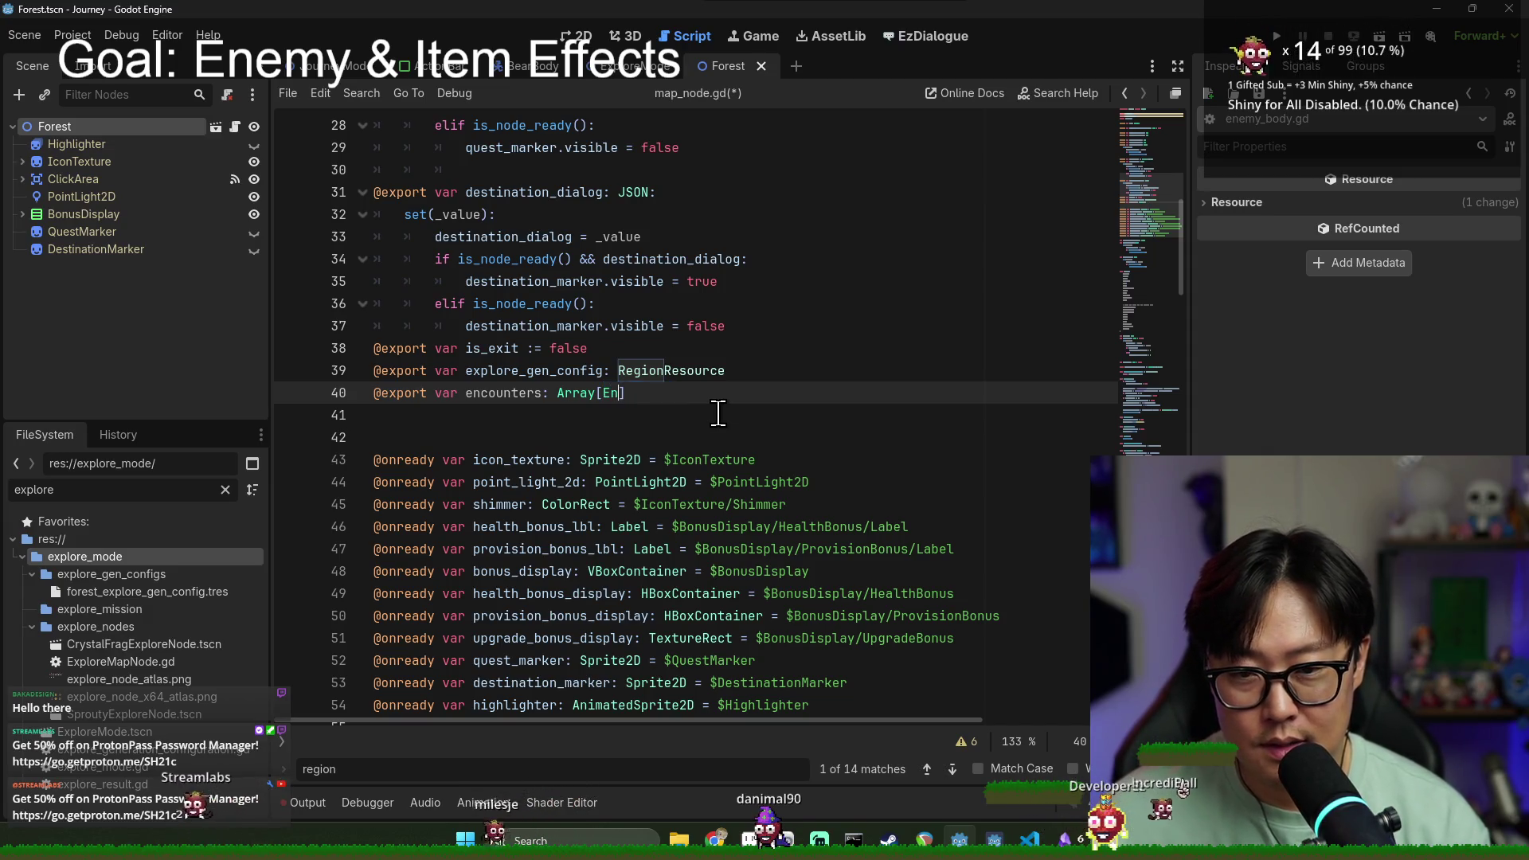
# Change the encounters type to Array[EnemyHelper.Type] = [] and clear the FileSystem filter
pyautogui.write('emy')
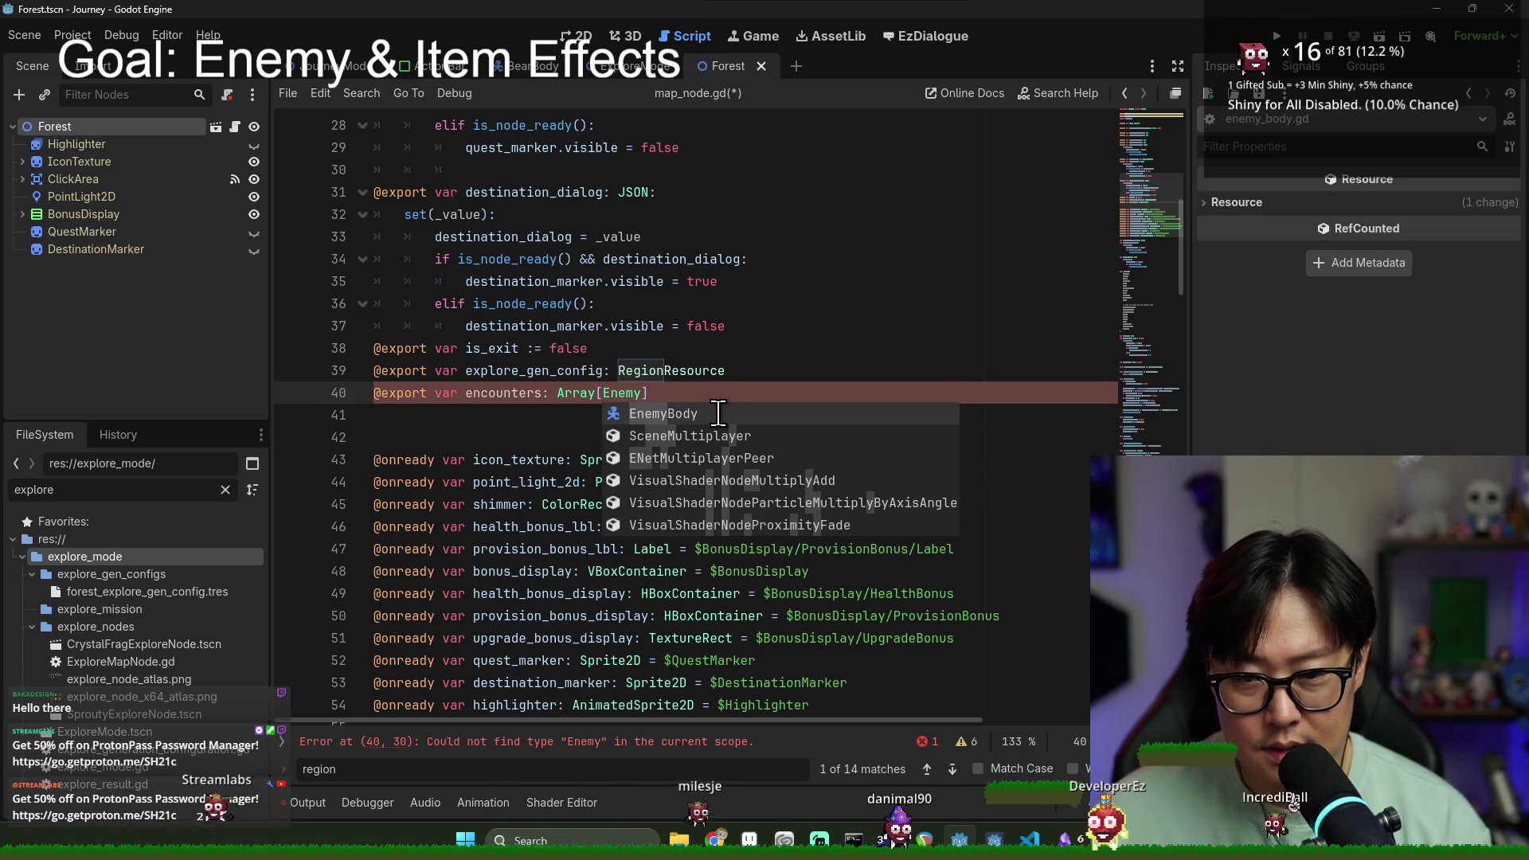
pyautogui.write('H')
pyautogui.press('BackSpace')
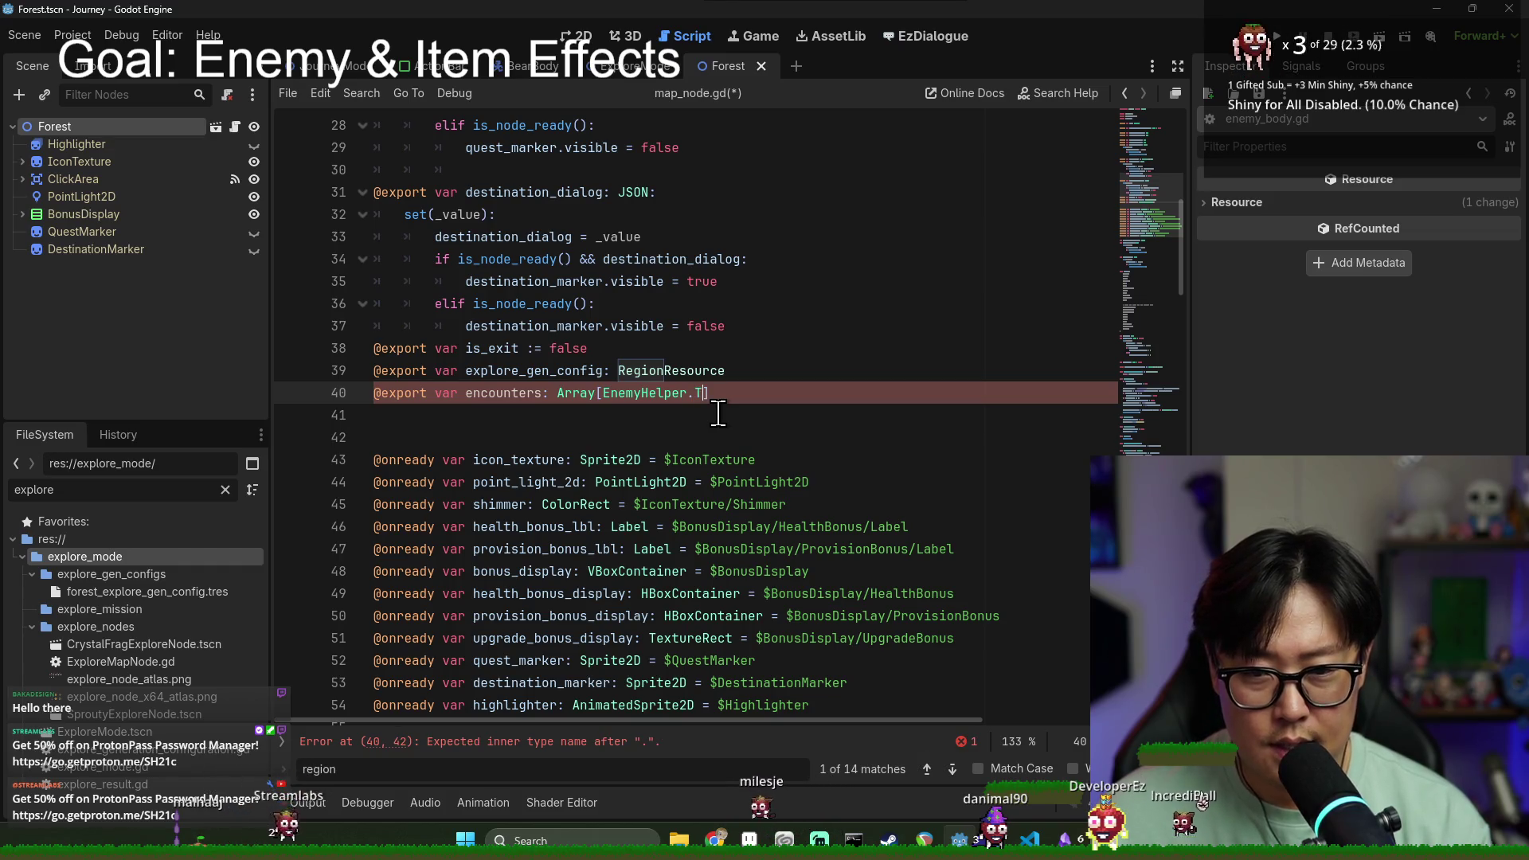
pyautogui.write('e')
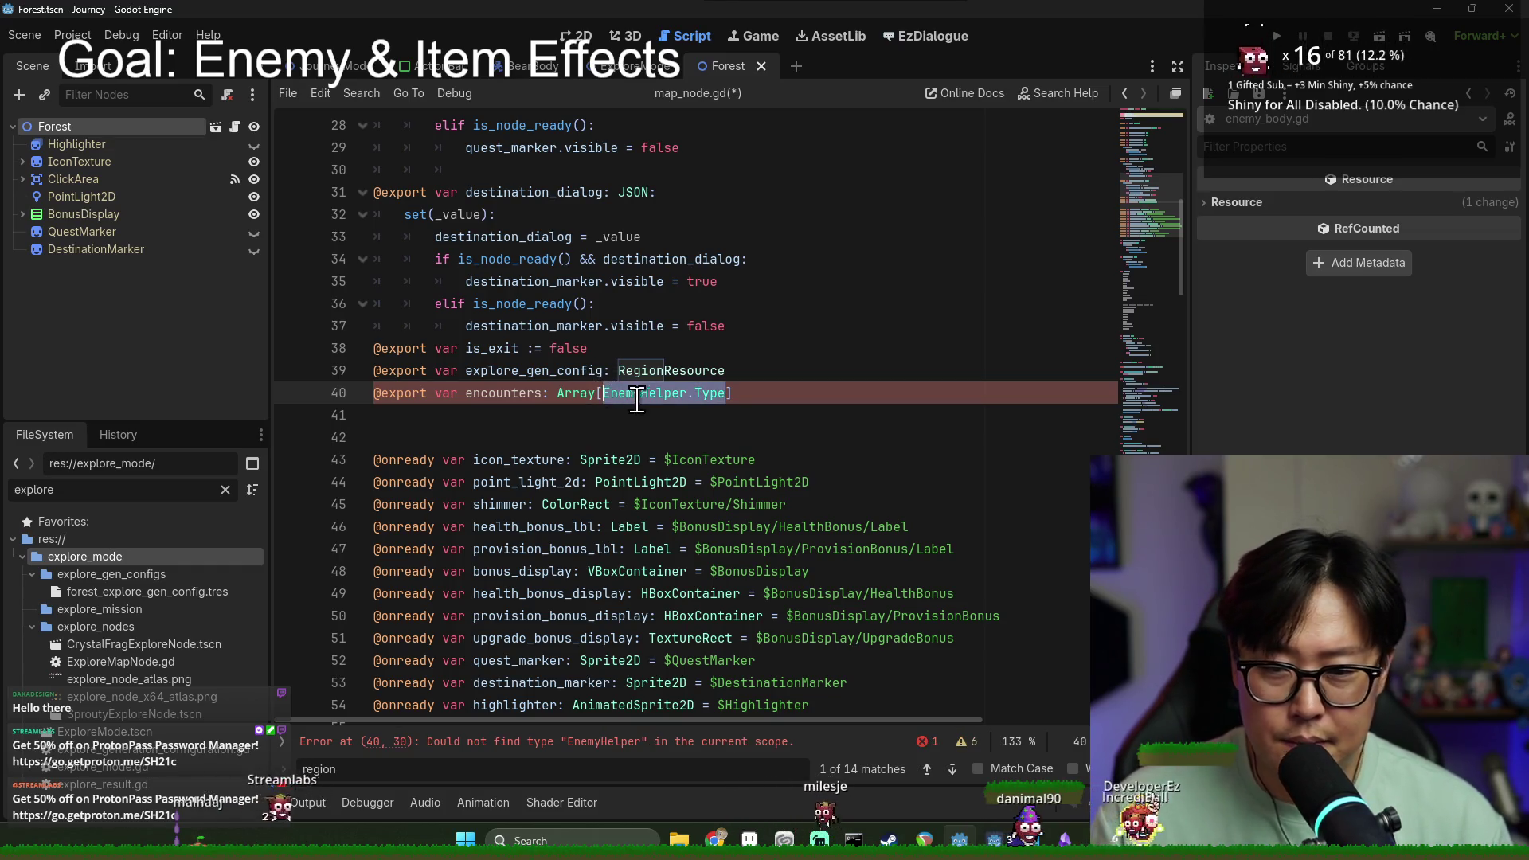
pyautogui.press('Left')
pyautogui.press('Left')
pyautogui.press('Left')
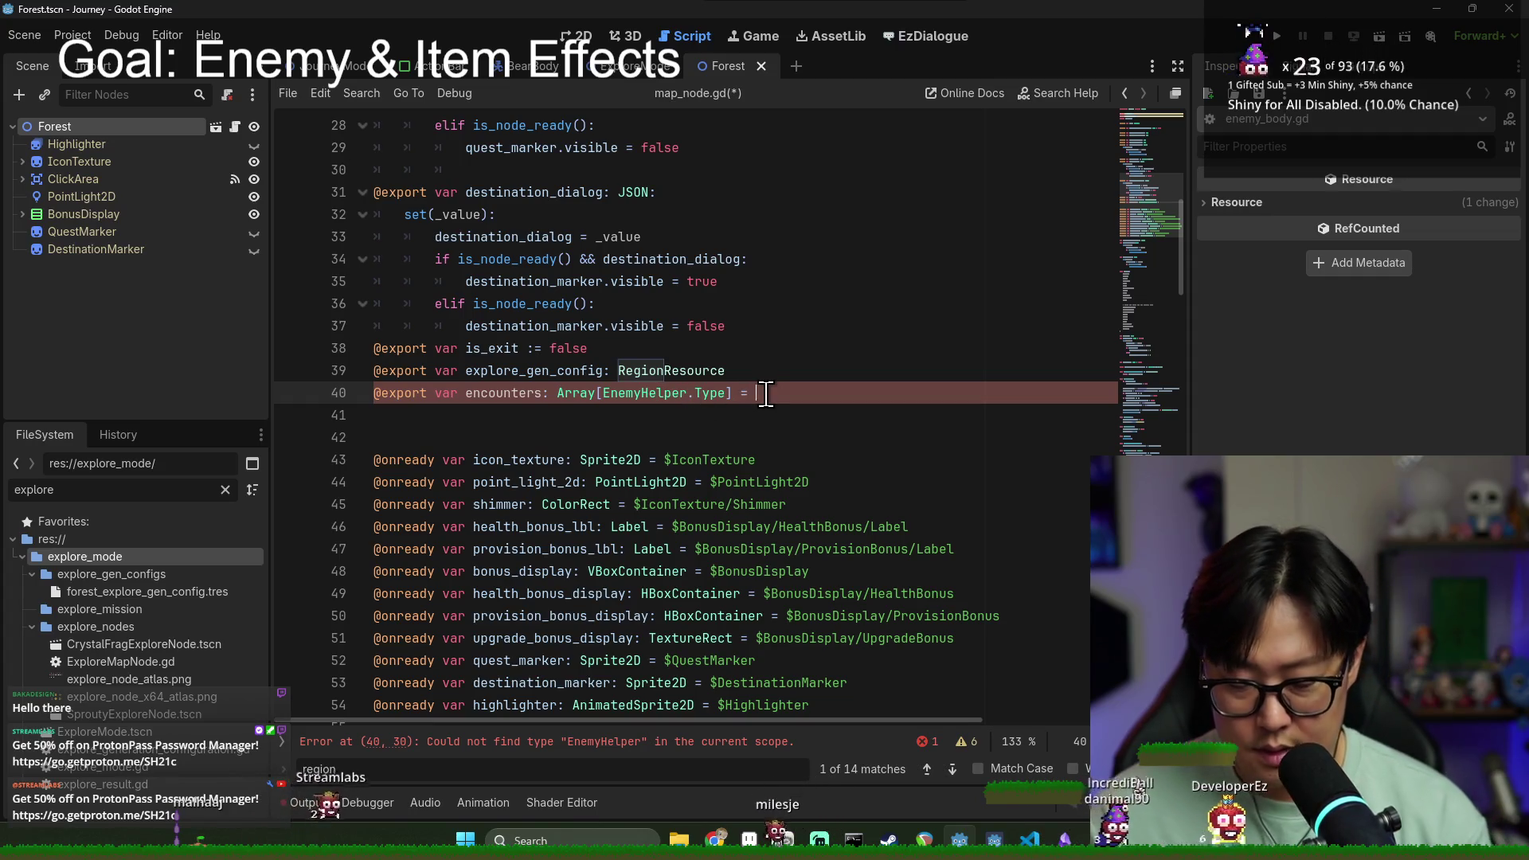
pyautogui.doubleClick(640, 387)
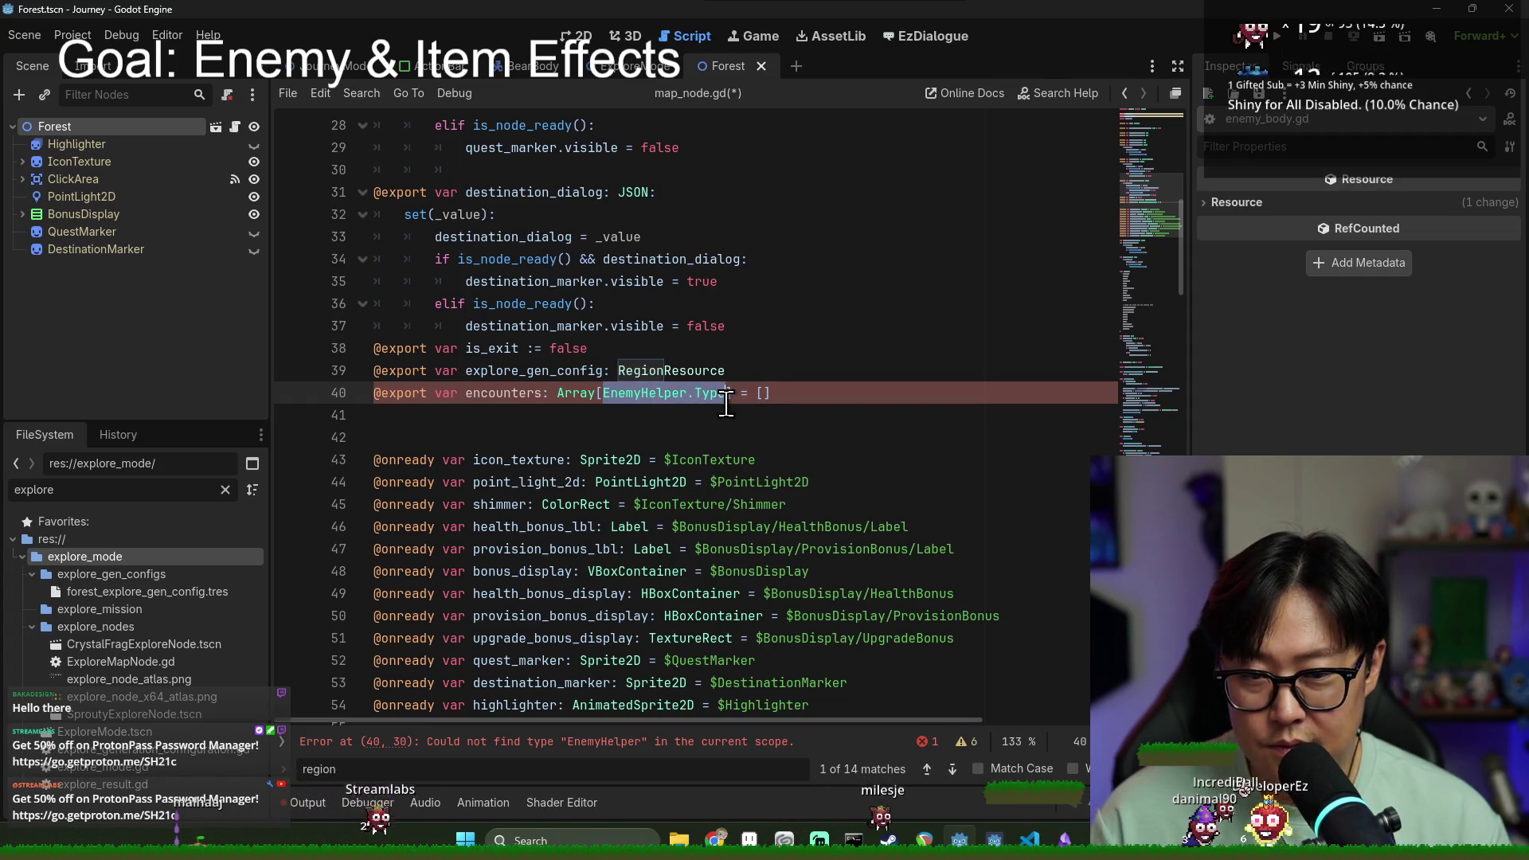
pyautogui.click(161, 496)
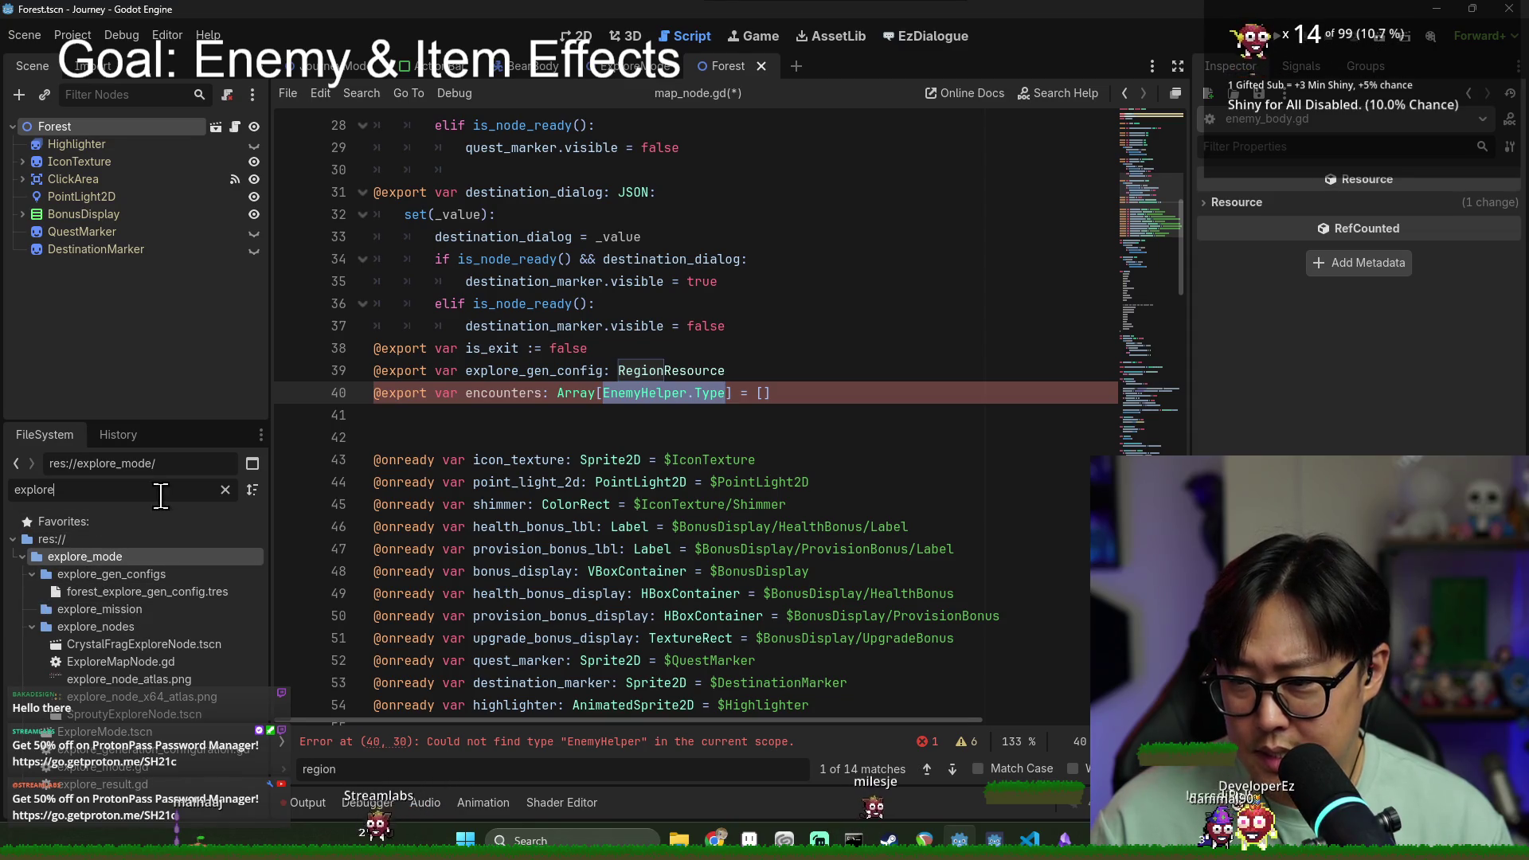
pyautogui.click(226, 489)
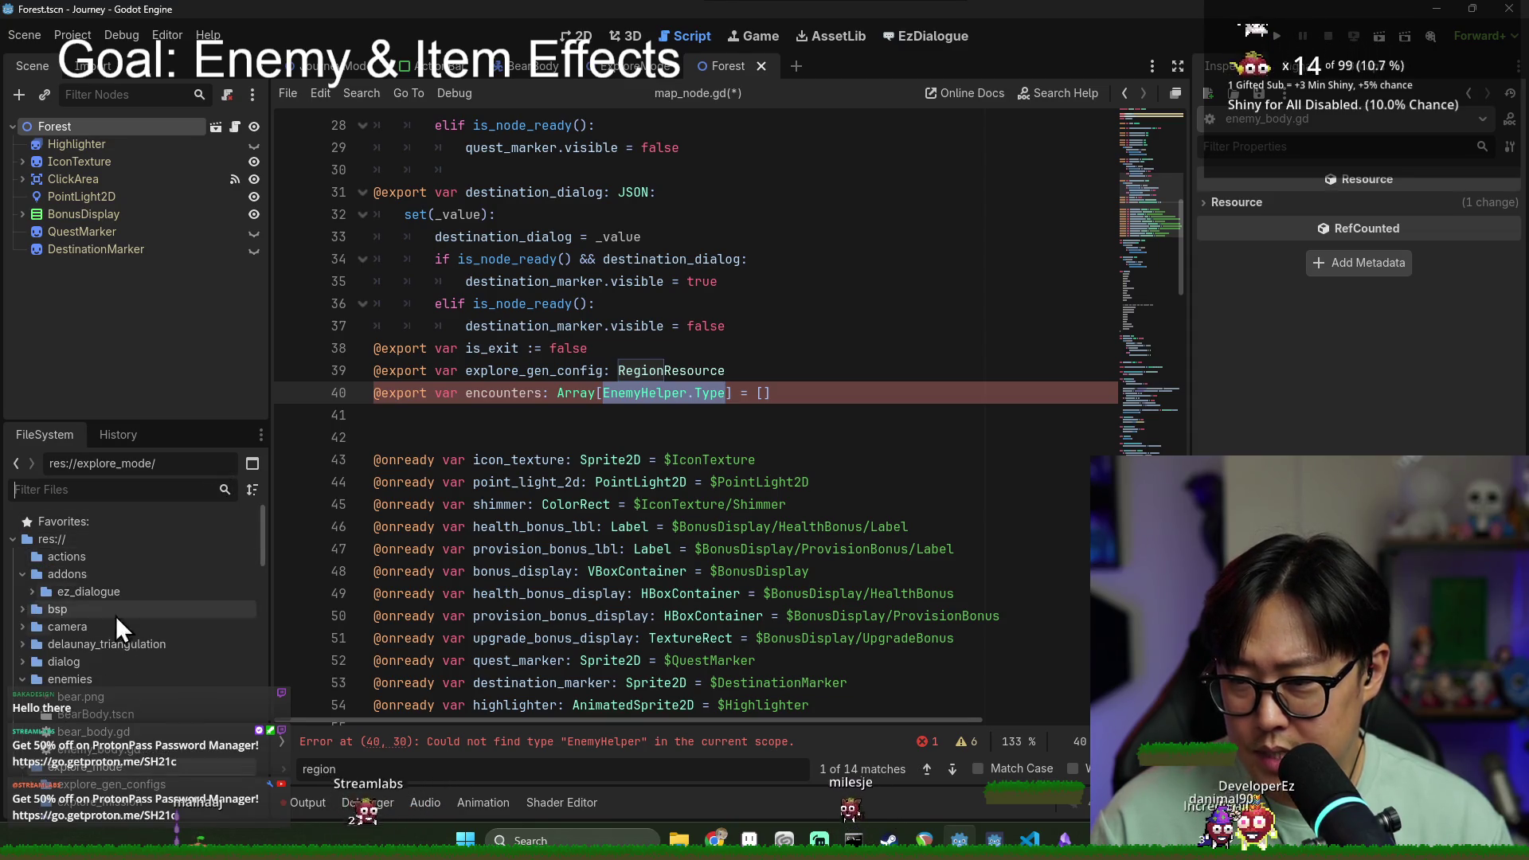
# Create a new script named enemy_helper.gd in the enemies folder
pyautogui.rightClick(56, 690)
pyautogui.moveTo(260, 543)
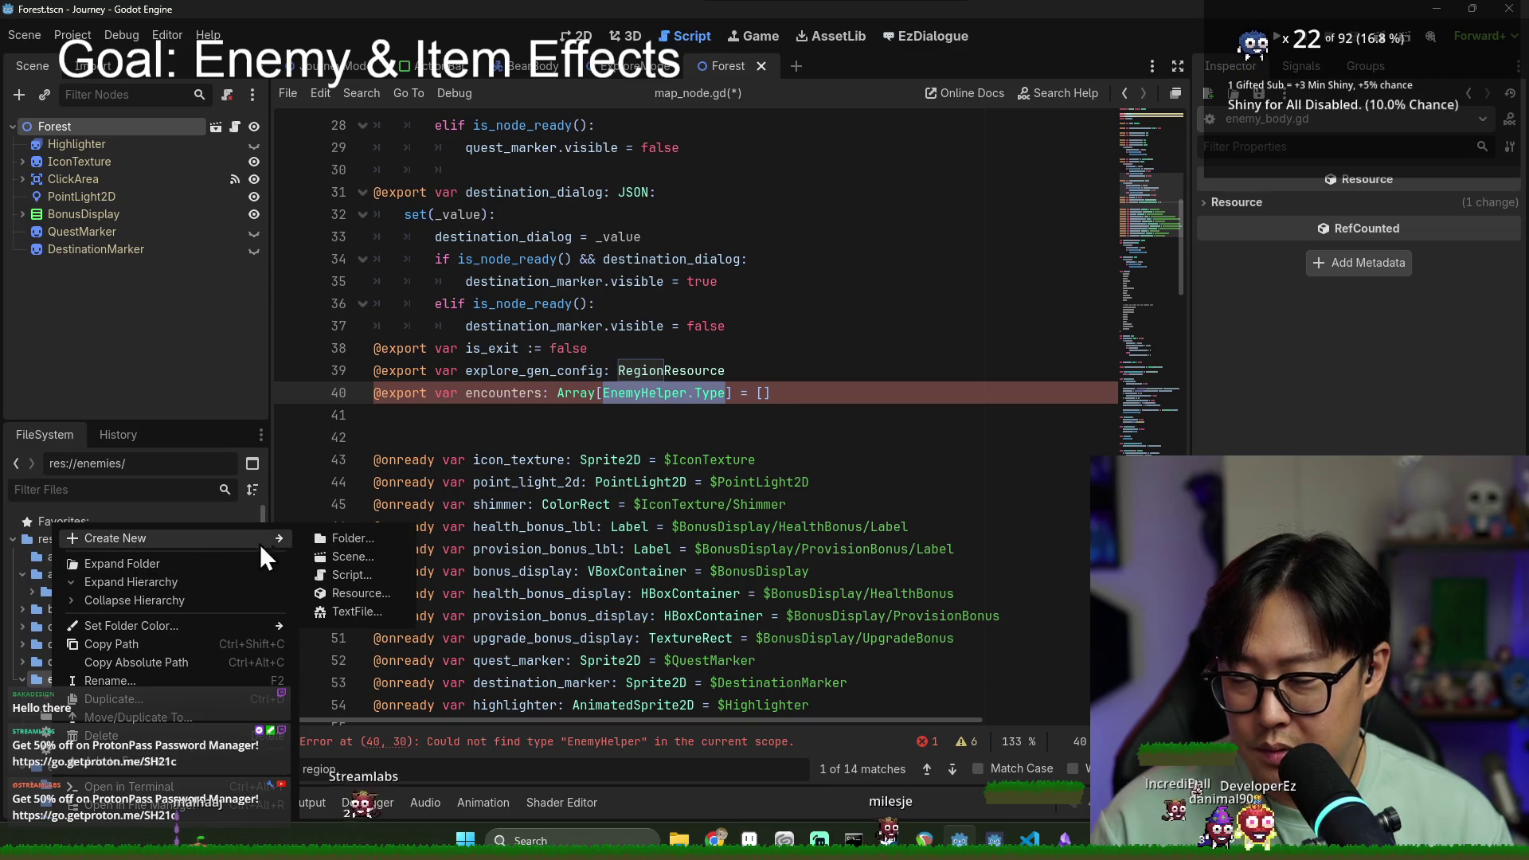
pyautogui.click(360, 578)
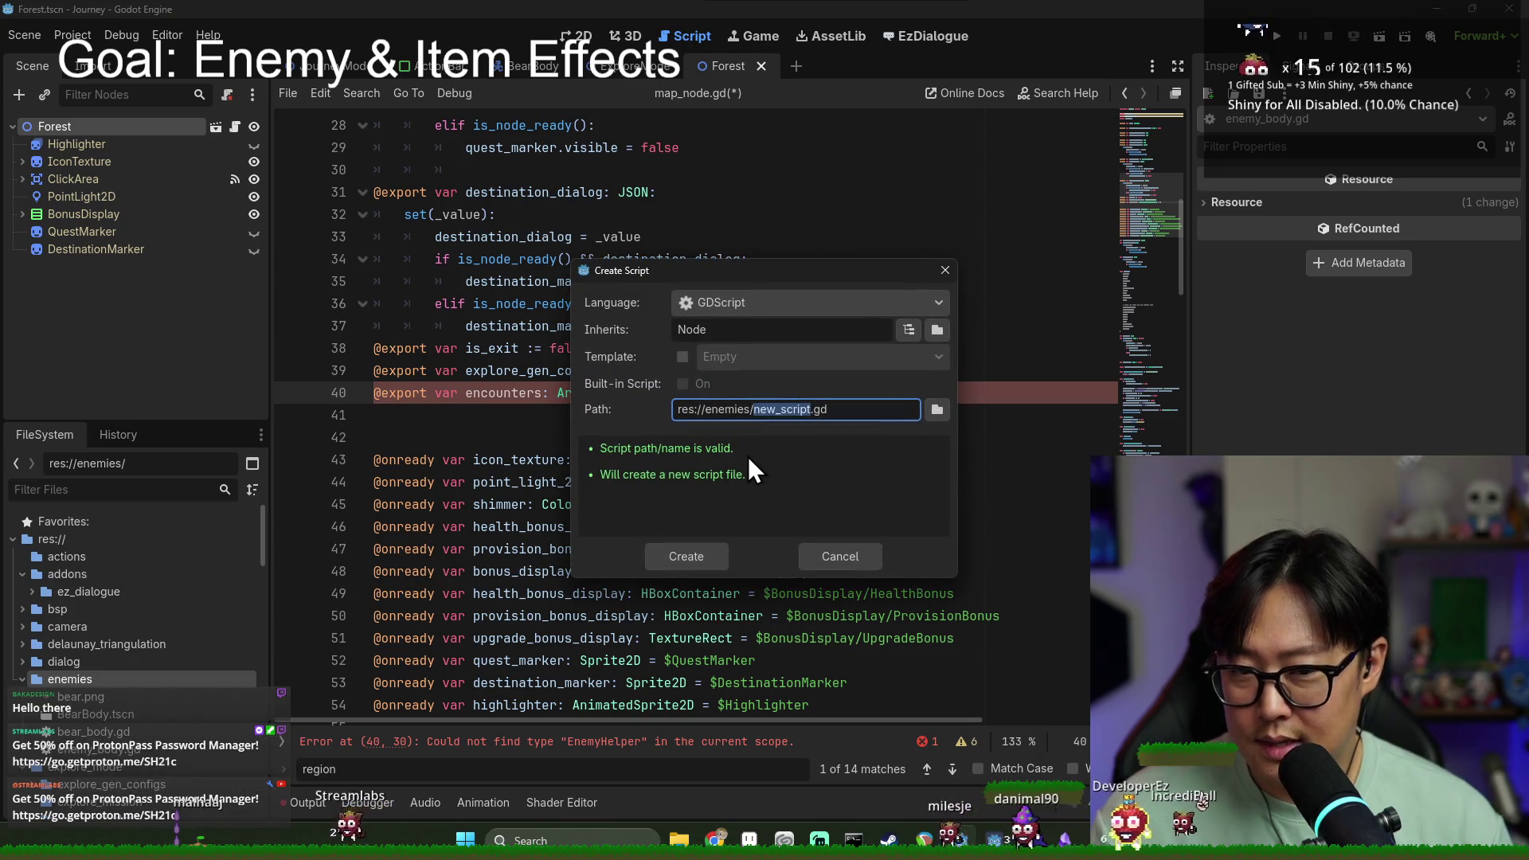
pyautogui.write('enemy_')
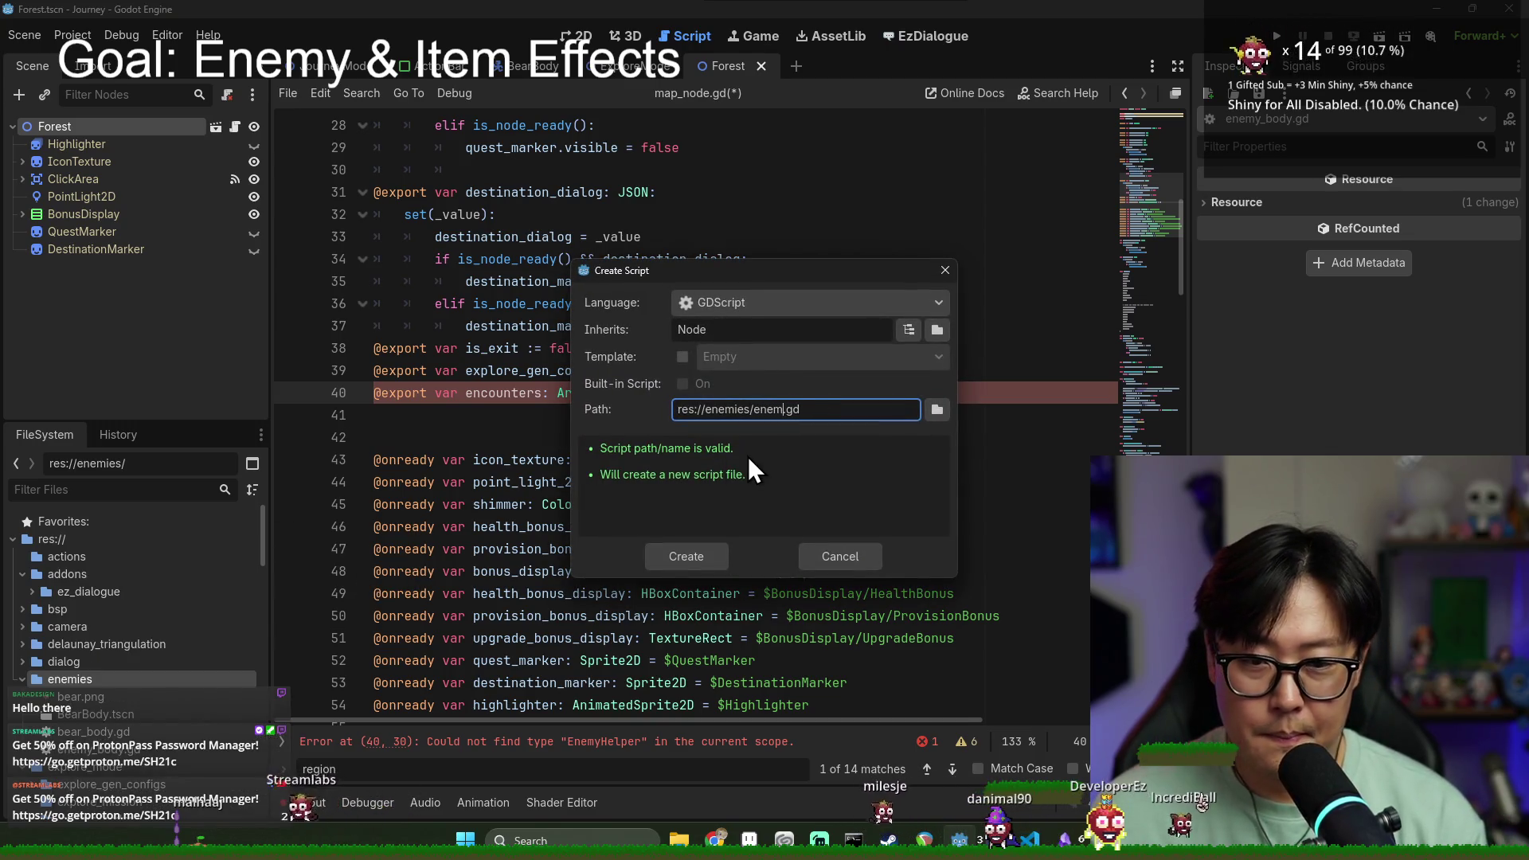
pyautogui.write('helper')
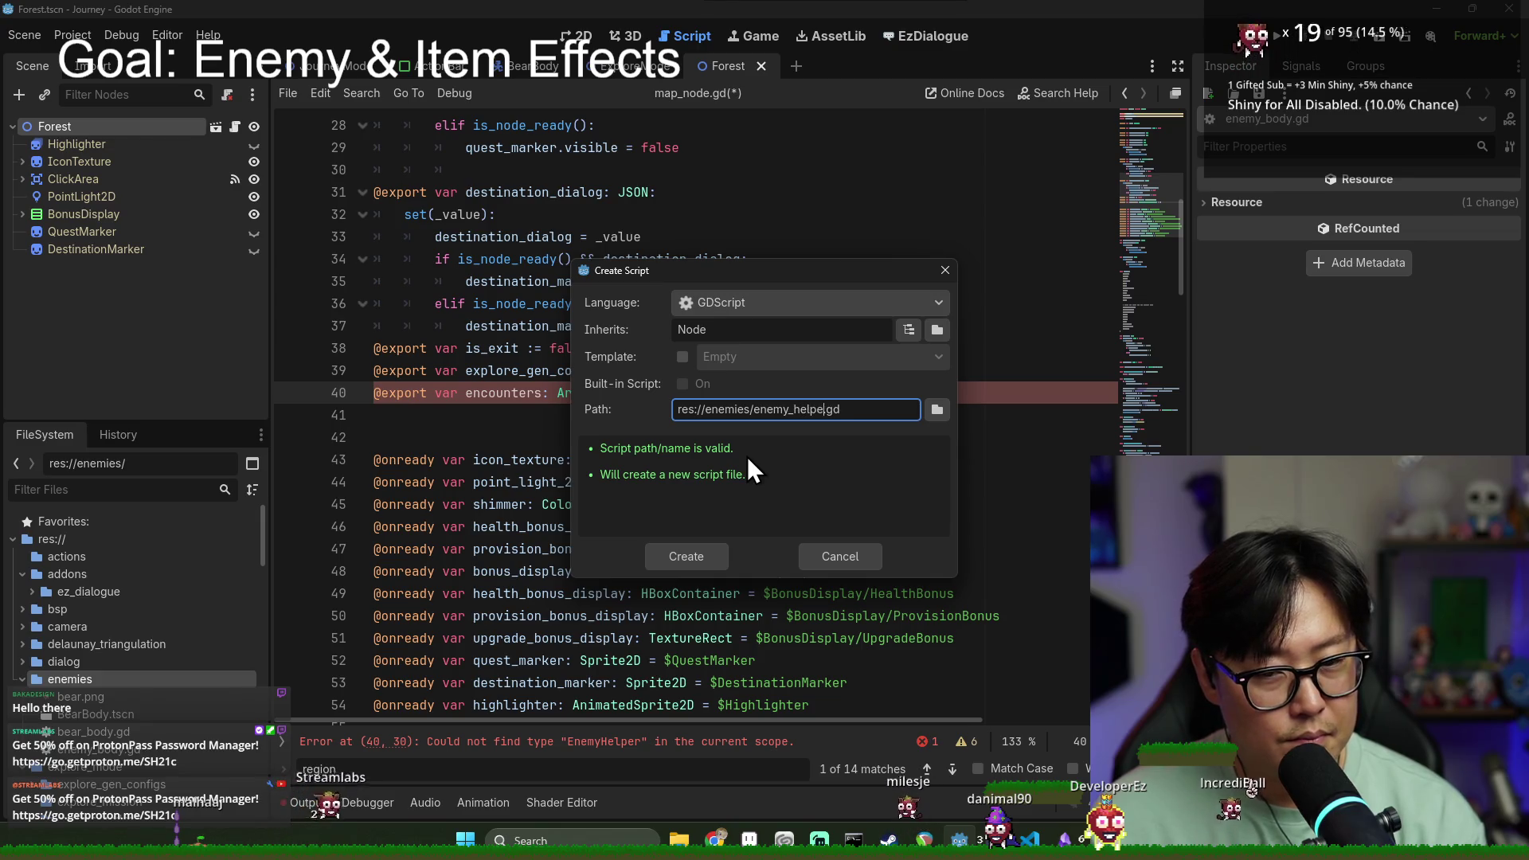
pyautogui.press('Return')
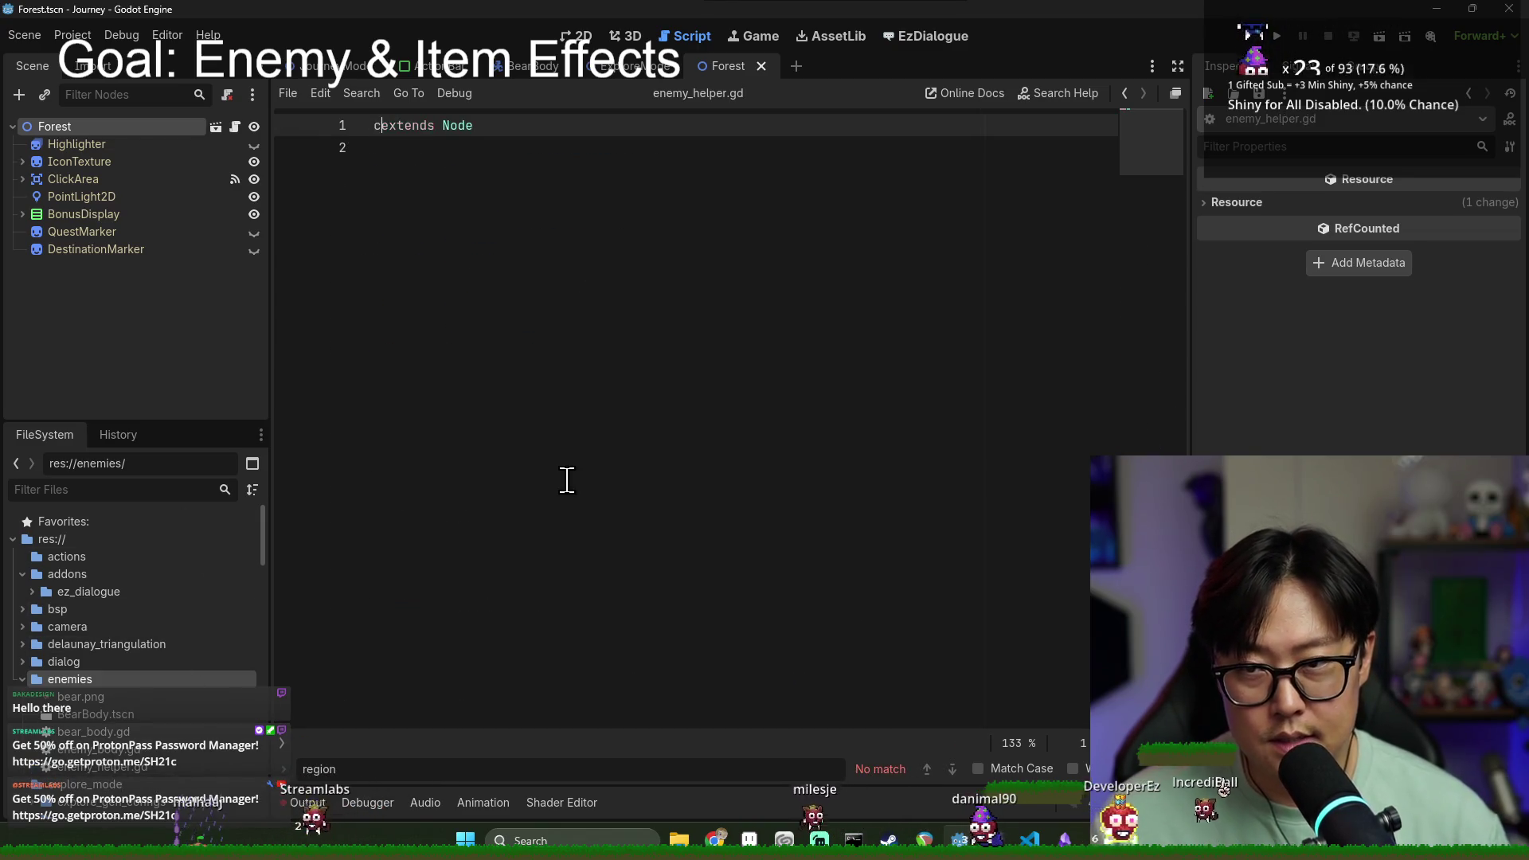
# Declare class_name EnemyHelper extends RefCounted, save, and filter FileSystem for 'map_node'
pyautogui.write('lass_name EnemyHel')
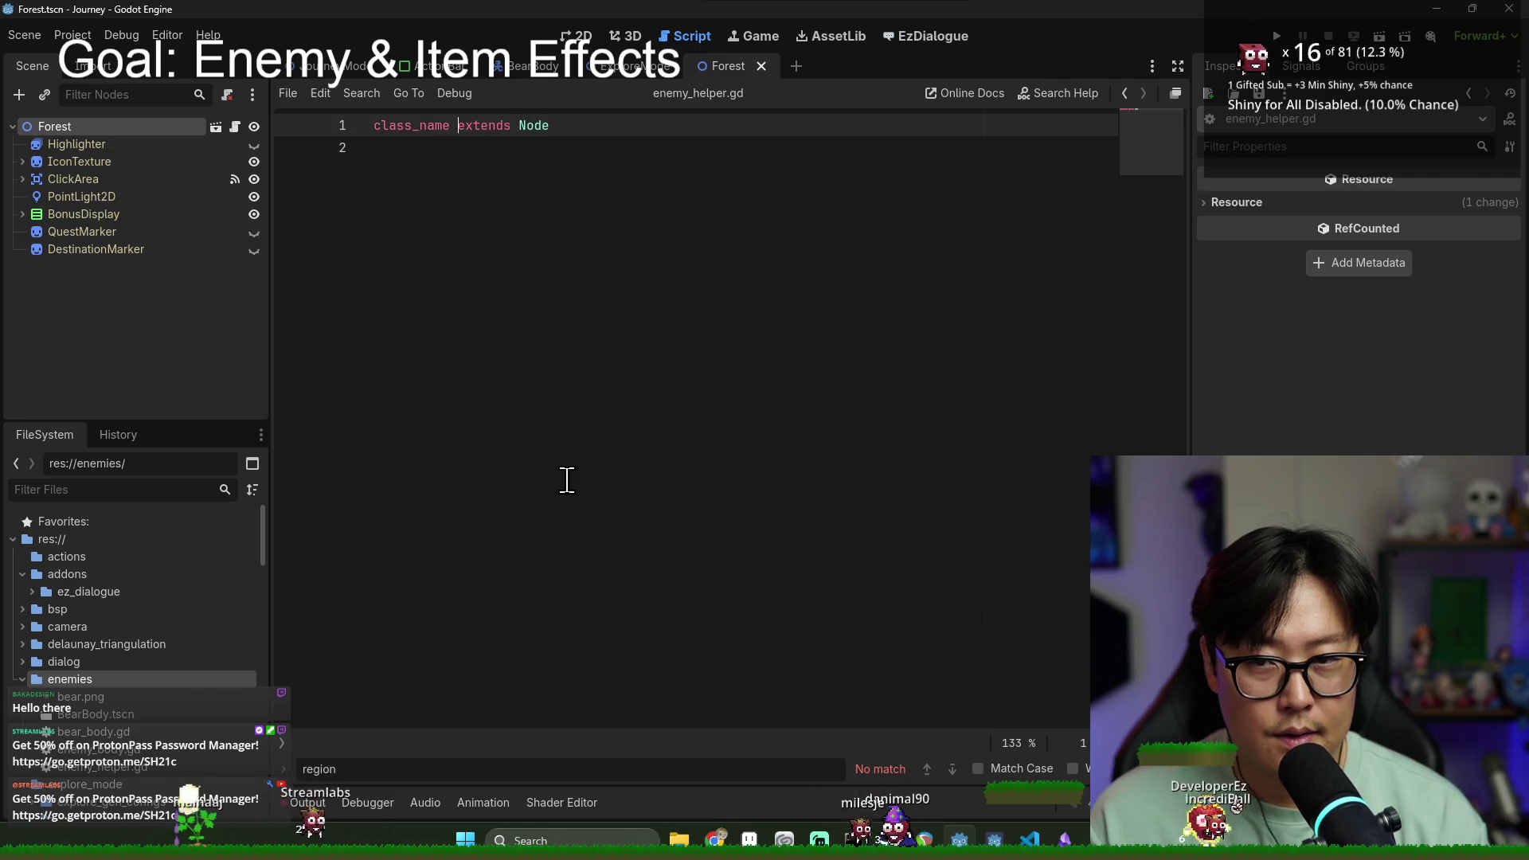
pyautogui.write('per extends Ref')
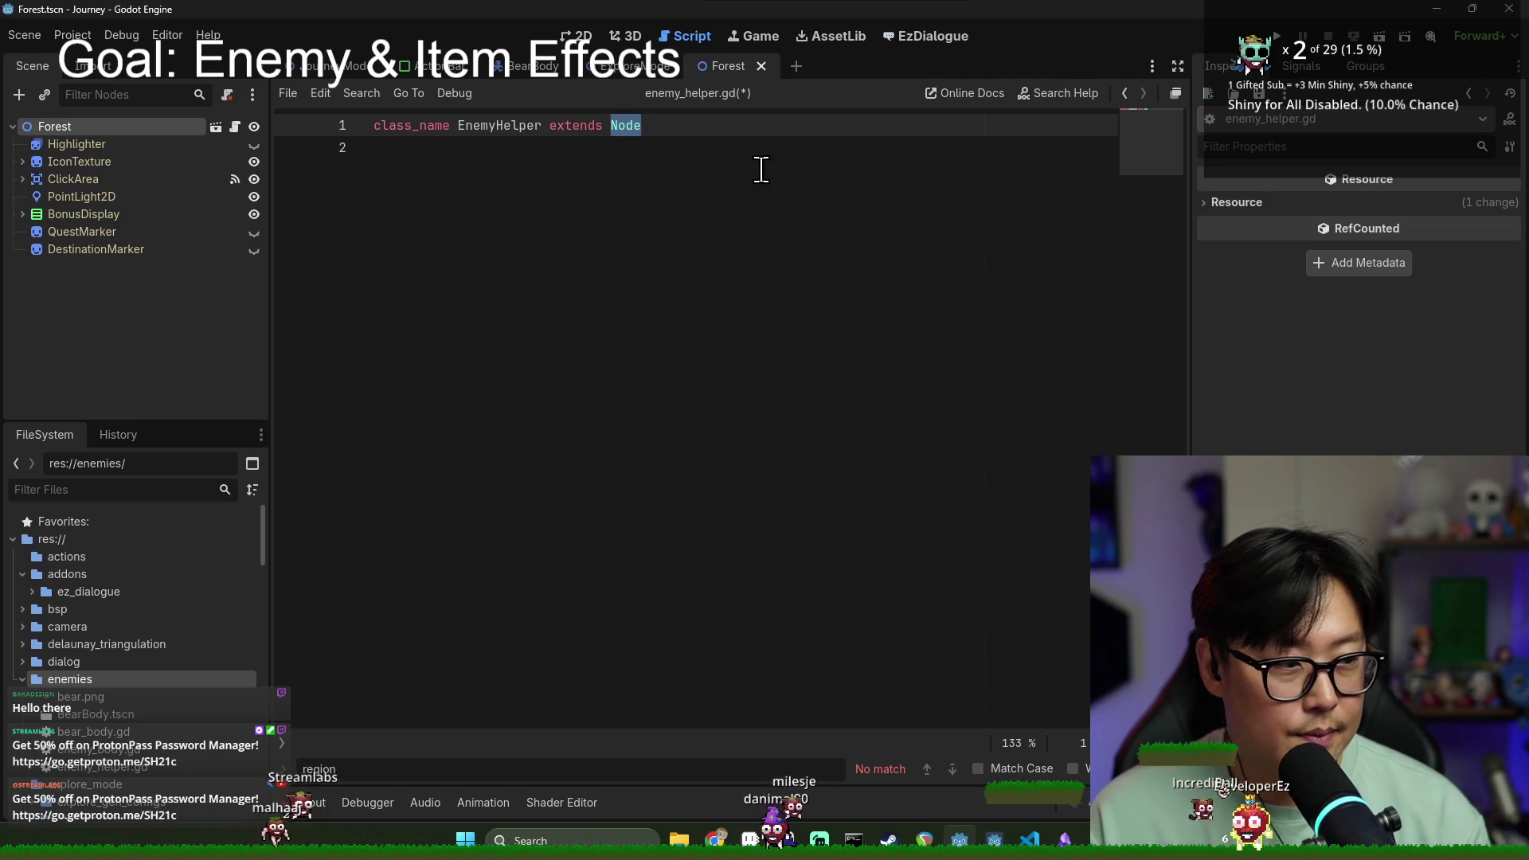
pyautogui.write('Counted')
pyautogui.hotkey('ctrl', 's')
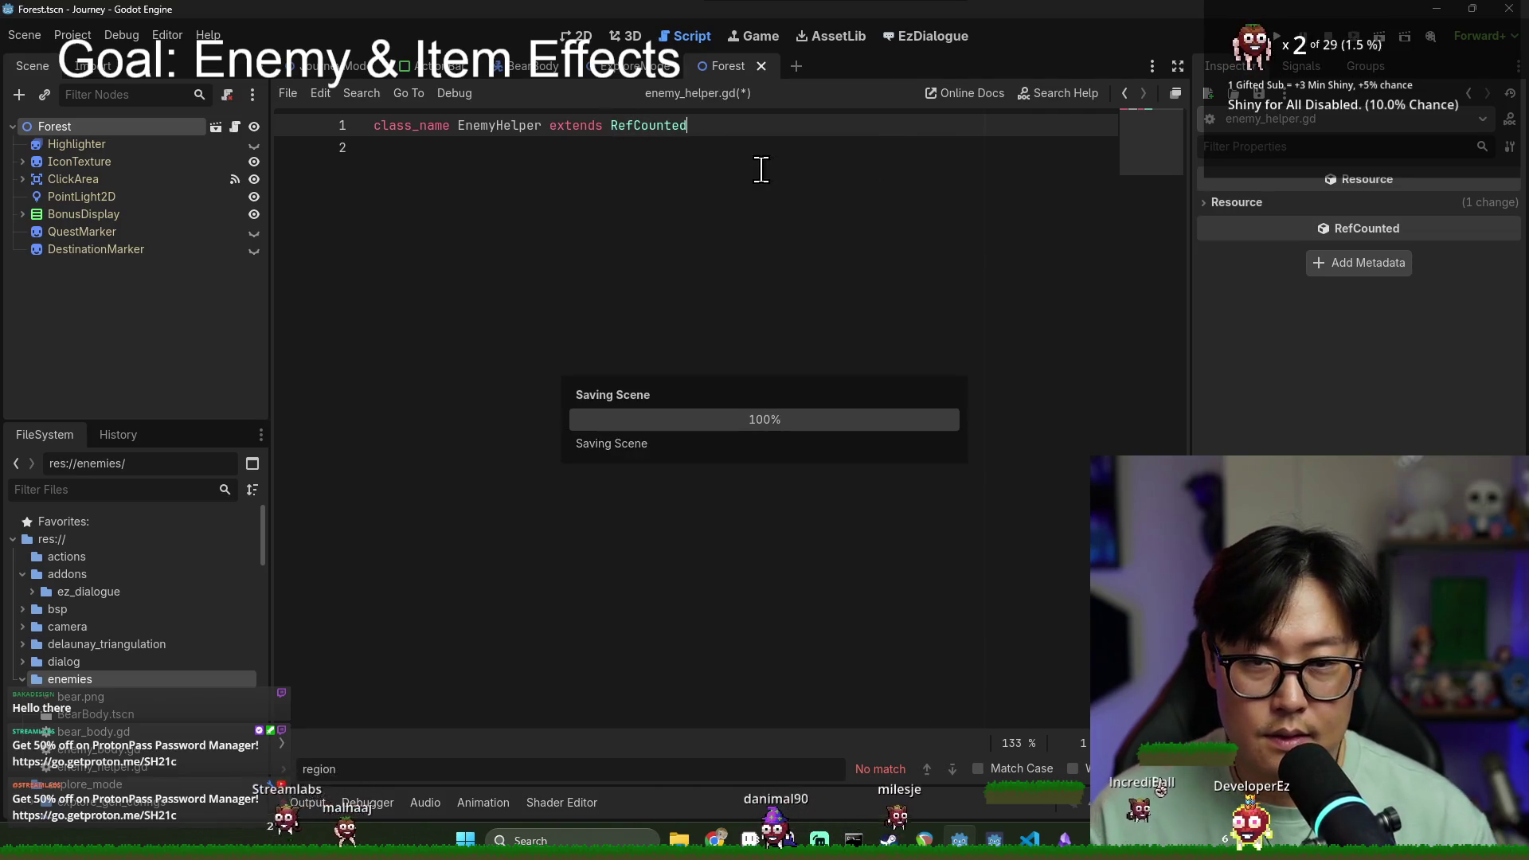
pyautogui.press('Down')
pyautogui.press('Return')
pyautogui.hotkey('ctrl', 's')
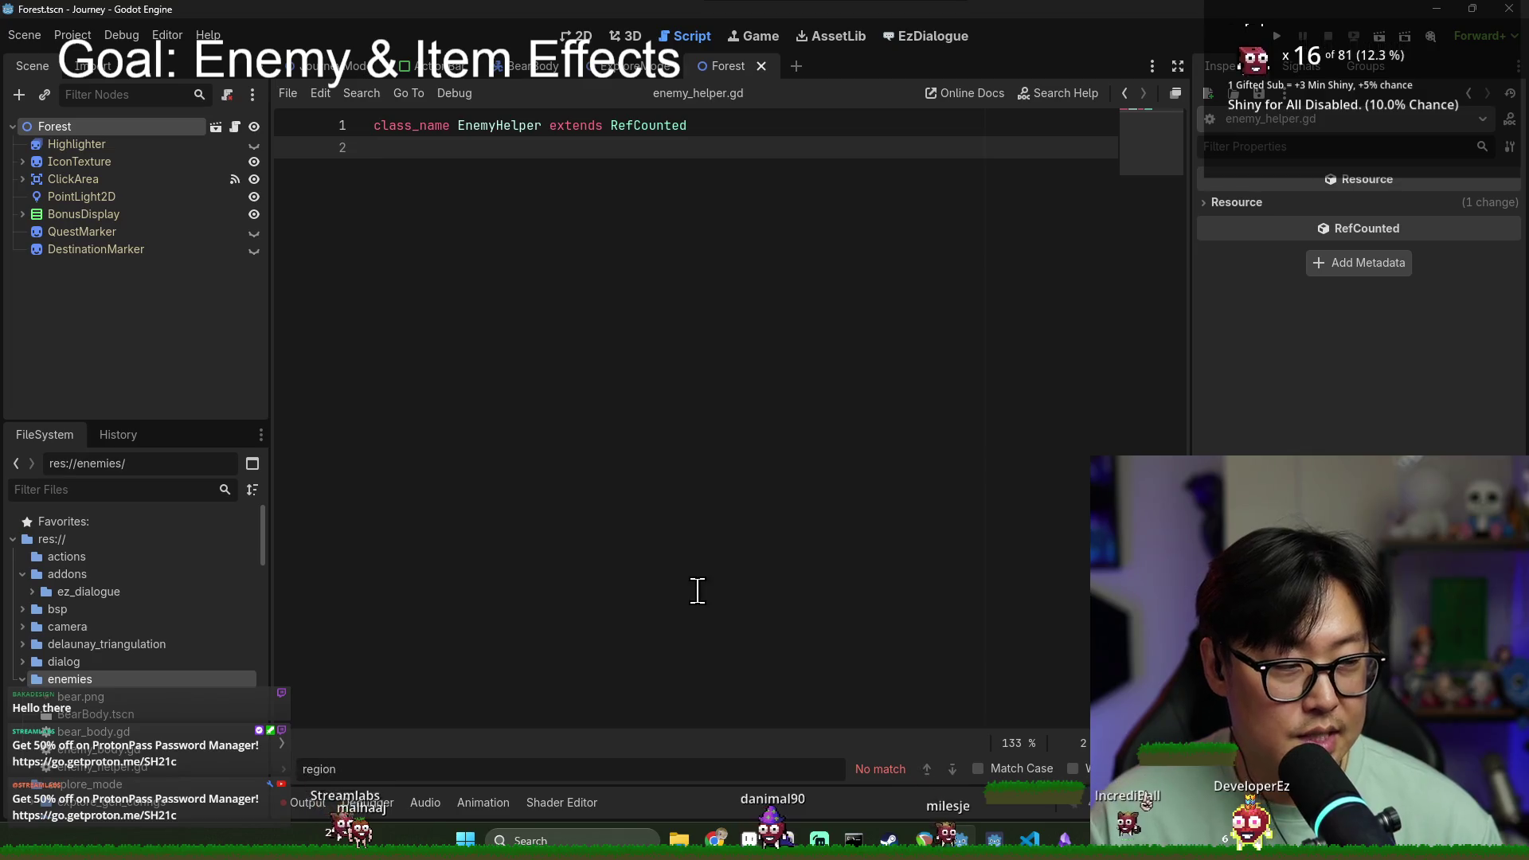
pyautogui.press('Return')
pyautogui.hotkey('ctrl', 's')
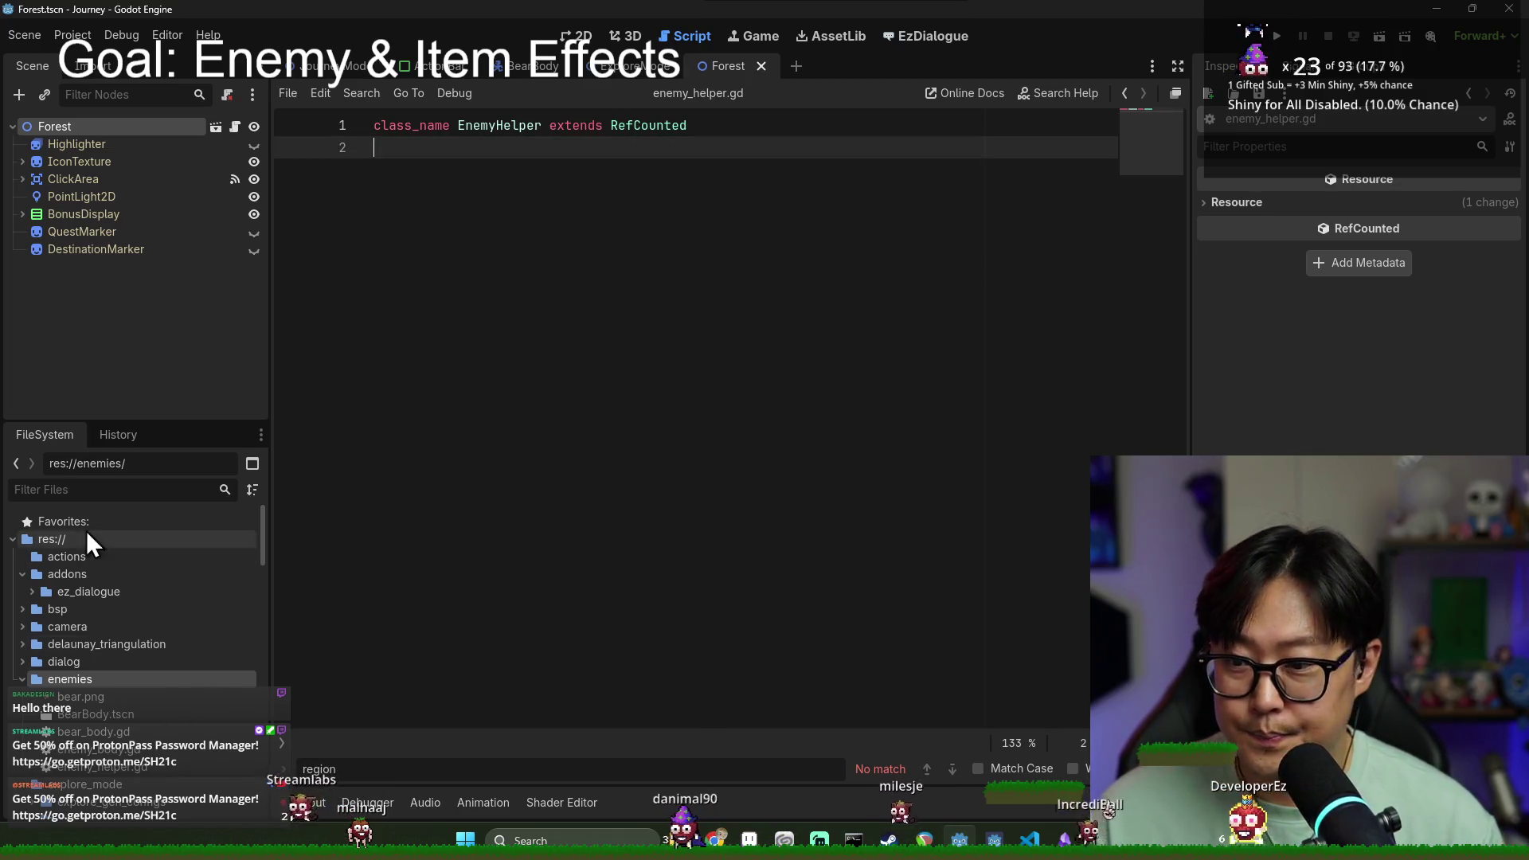
pyautogui.click(92, 491)
pyautogui.write('map_')
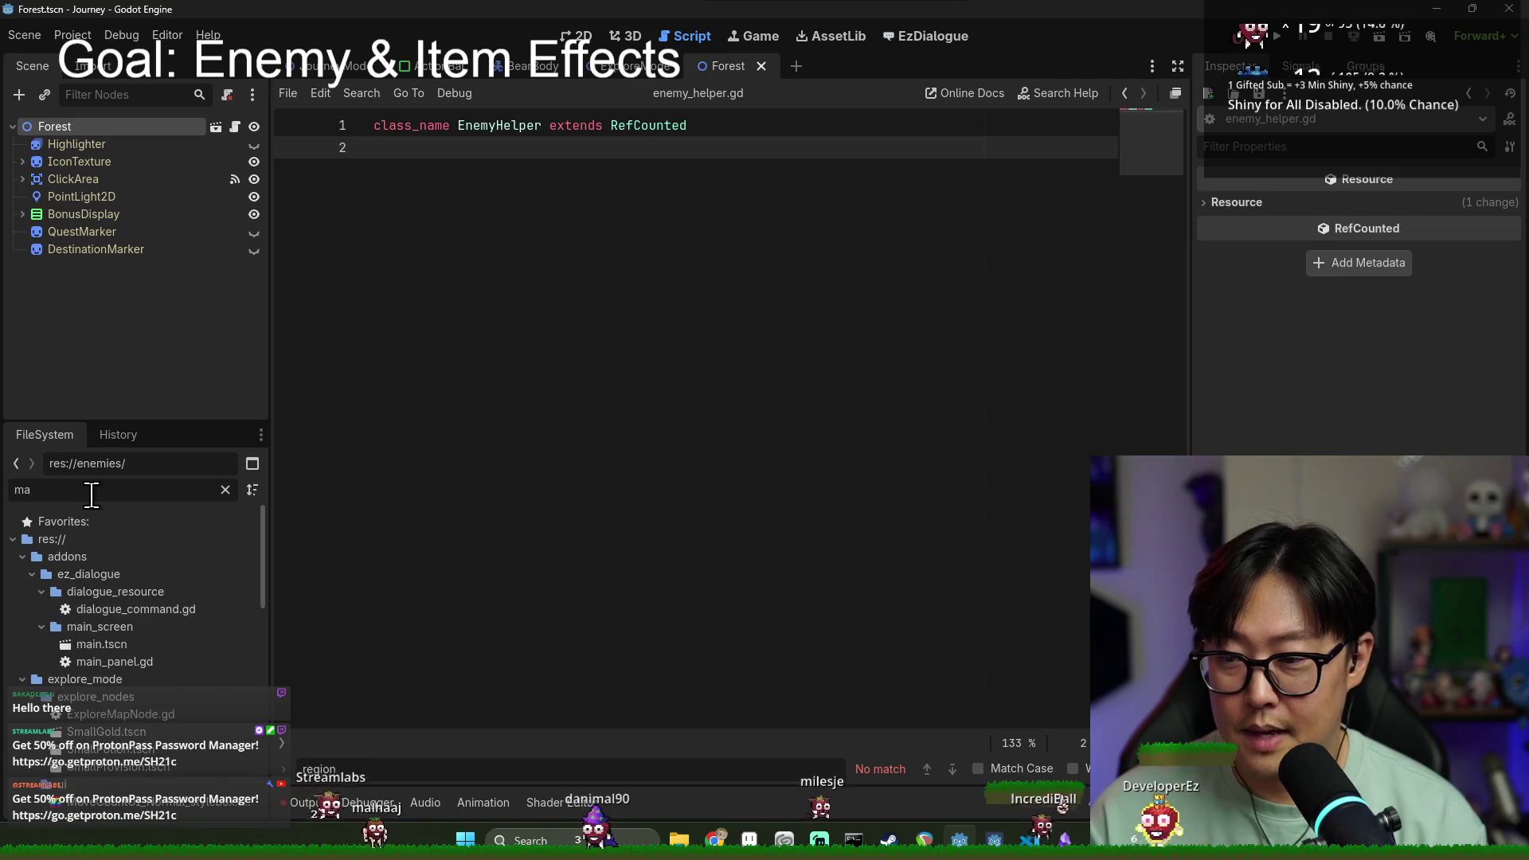
pyautogui.write('node')
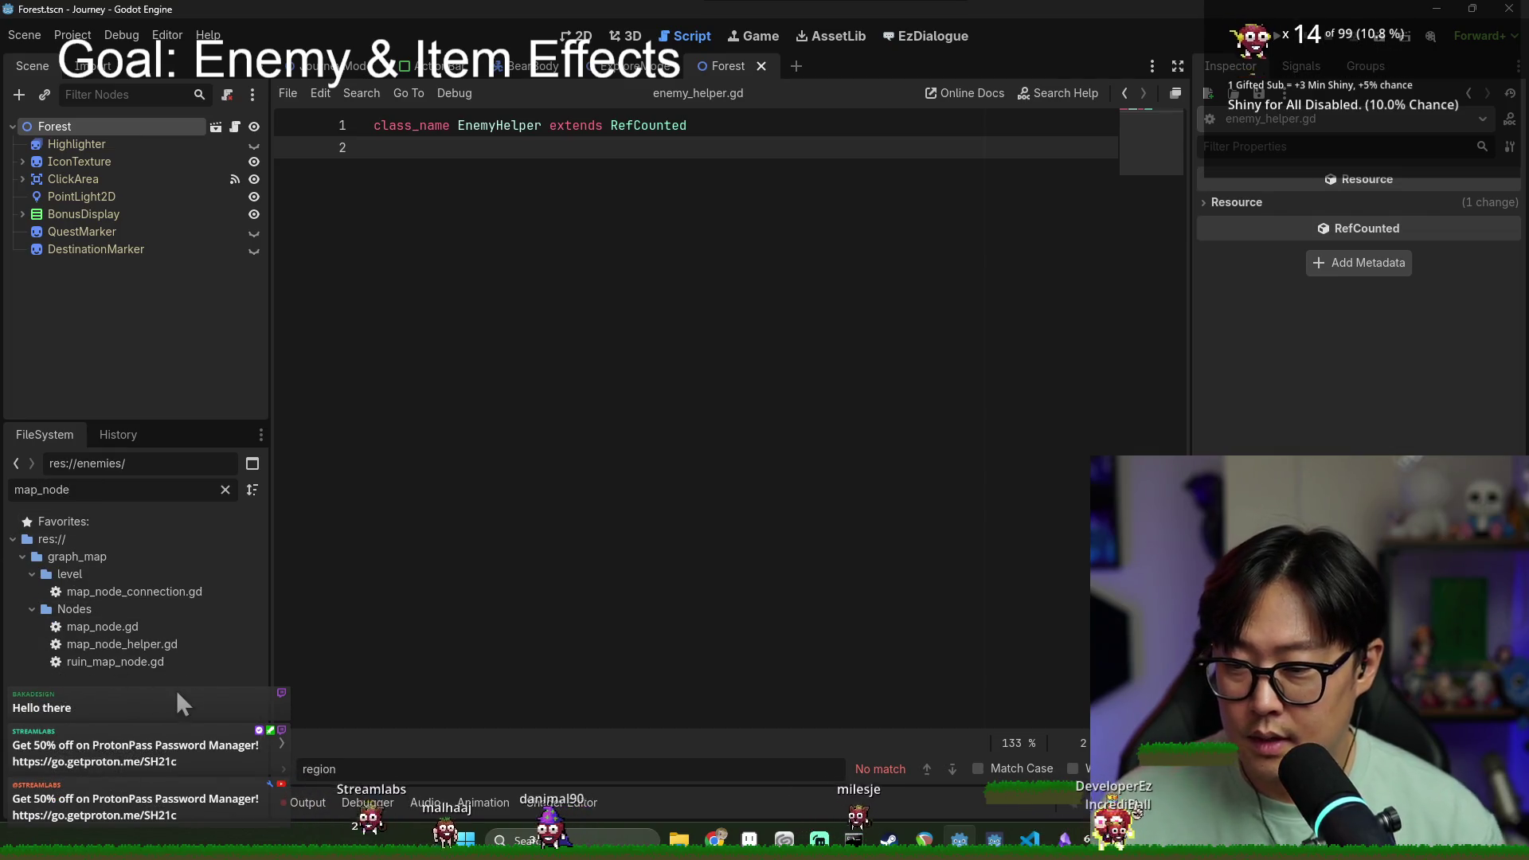
# Copy all of the code from map_node_helper.gd
pyautogui.doubleClick(172, 646)
pyautogui.scroll(-3, 558, 470)
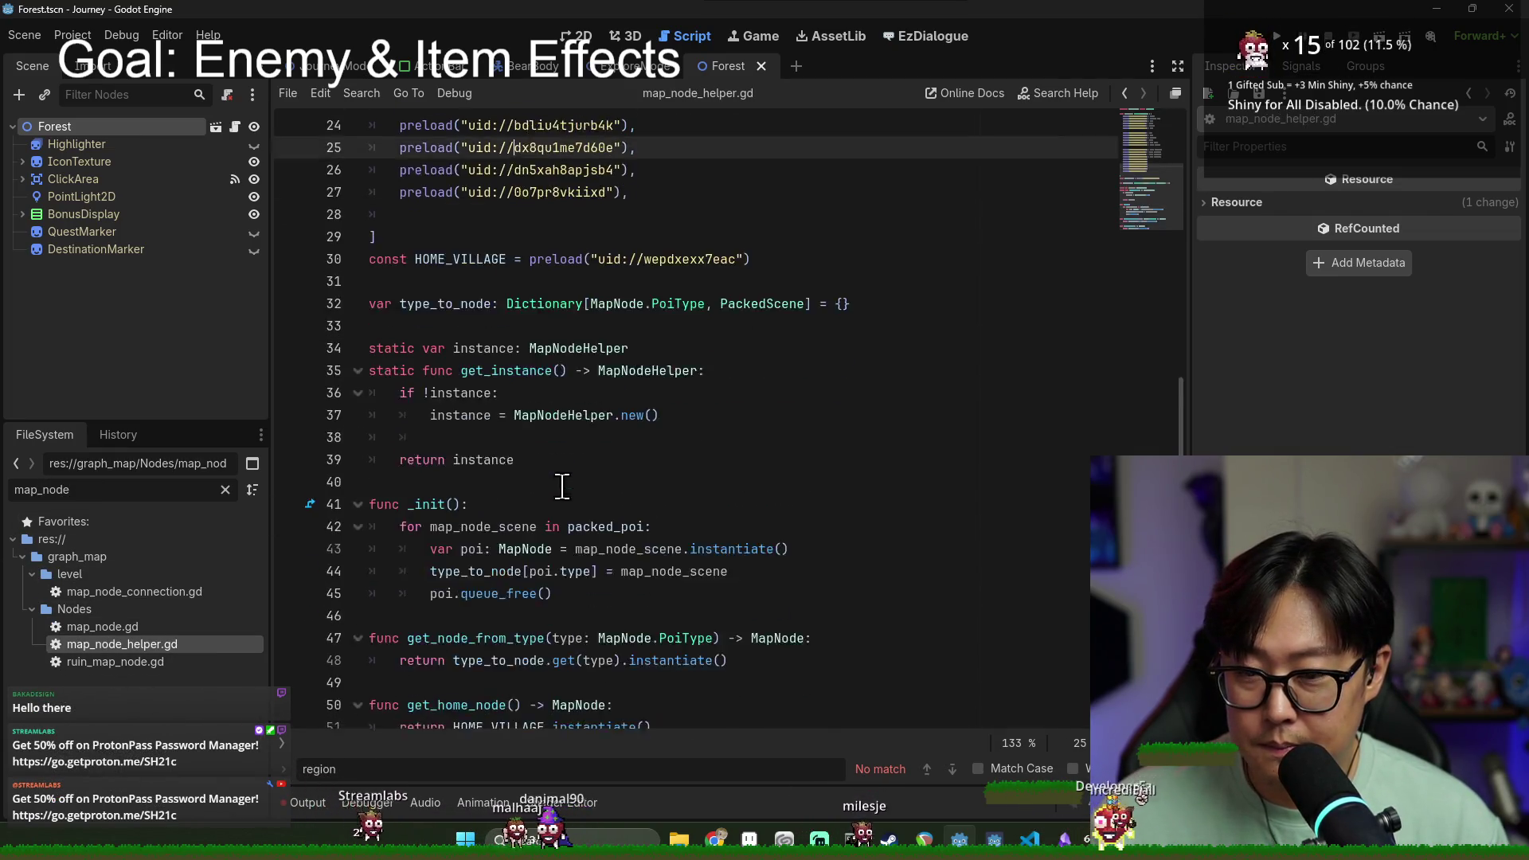
pyautogui.hotkey('ctrl', 'a')
pyautogui.click(643, 379)
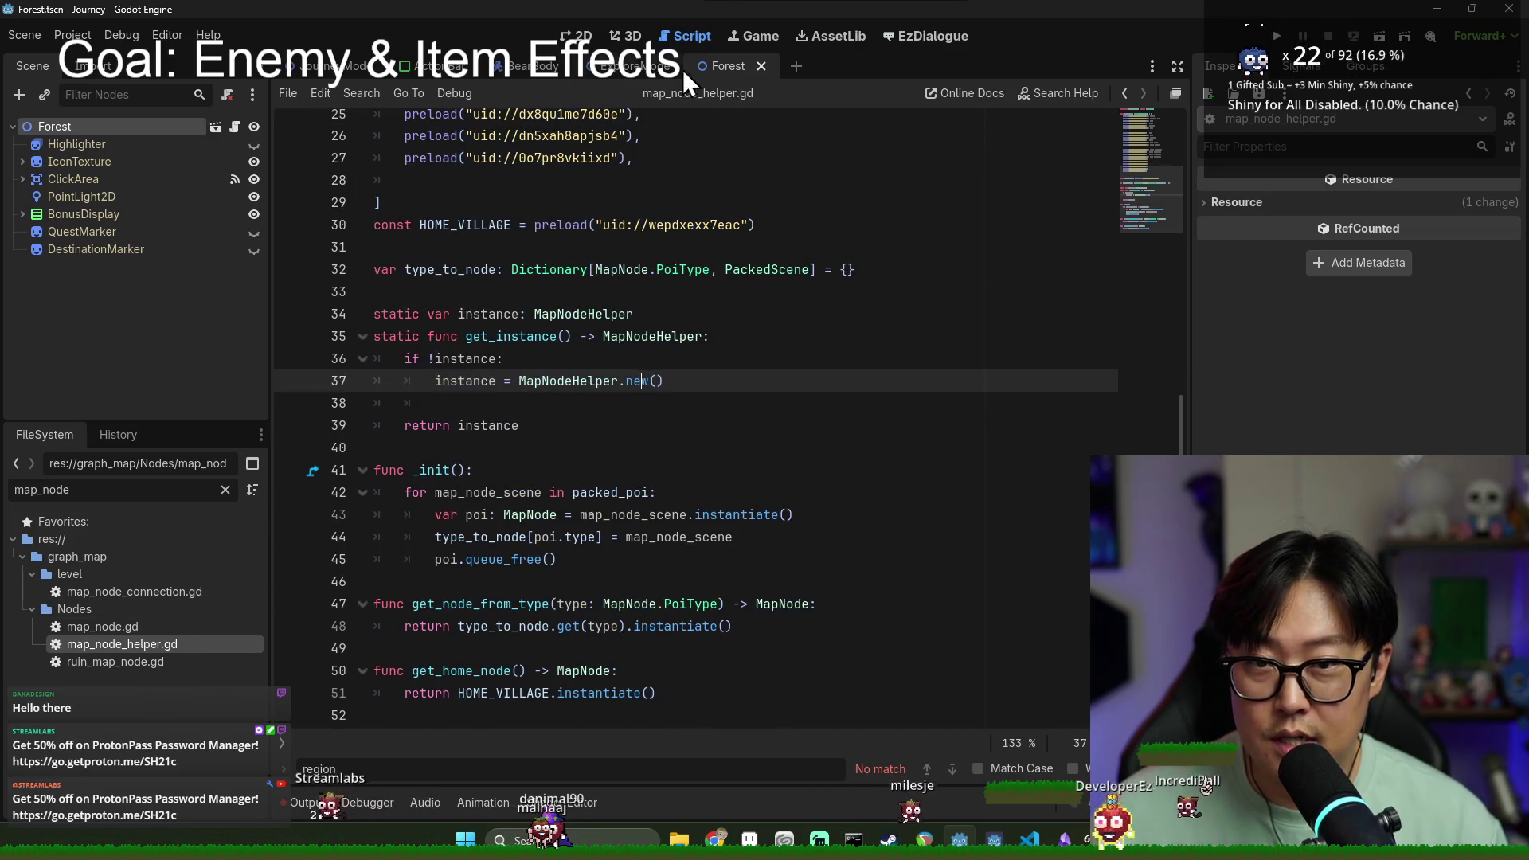
# Replace enemy_helper.gd's contents with the copied code and rename the class to EnemyHelper
pyautogui.doubleClick(133, 490)
pyautogui.write('enemy_he')
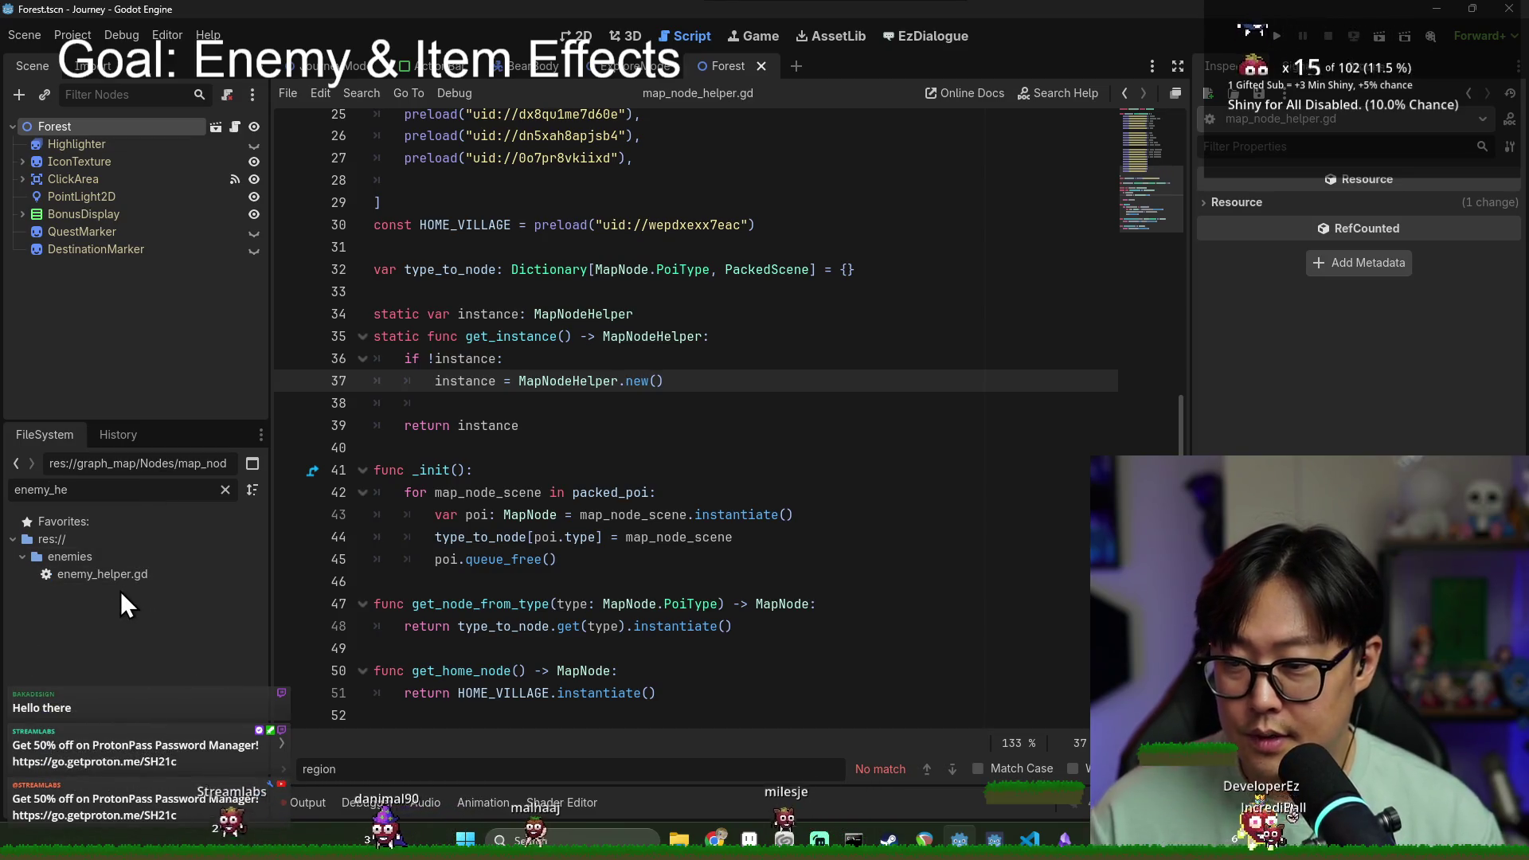
pyautogui.doubleClick(116, 575)
pyautogui.hotkey('ctrl', 'a')
pyautogui.hotkey('ctrl', 'v')
pyautogui.scroll(8, 574, 403)
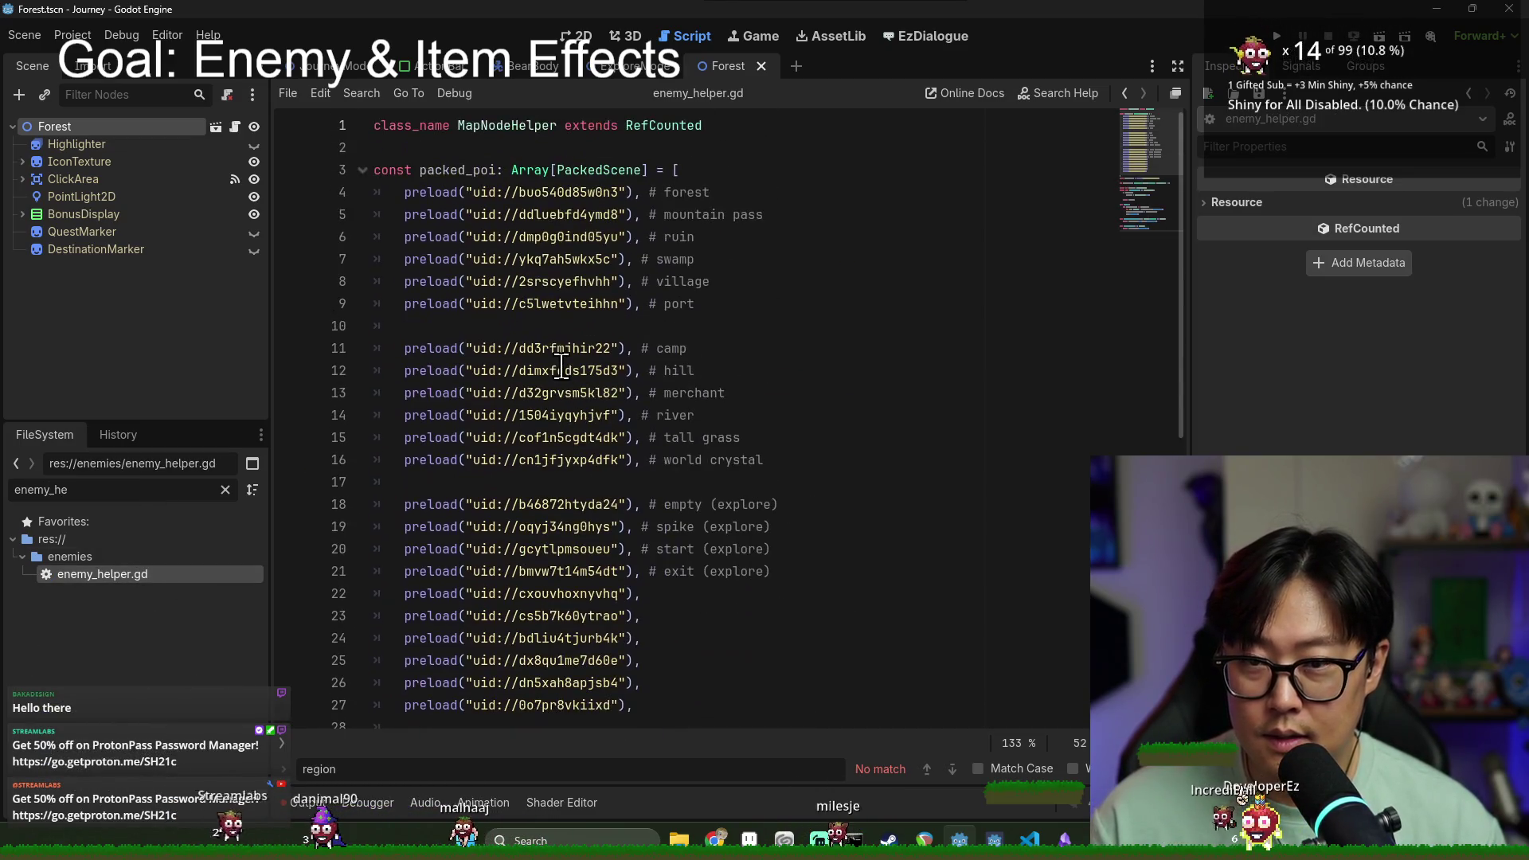
pyautogui.doubleClick(521, 125)
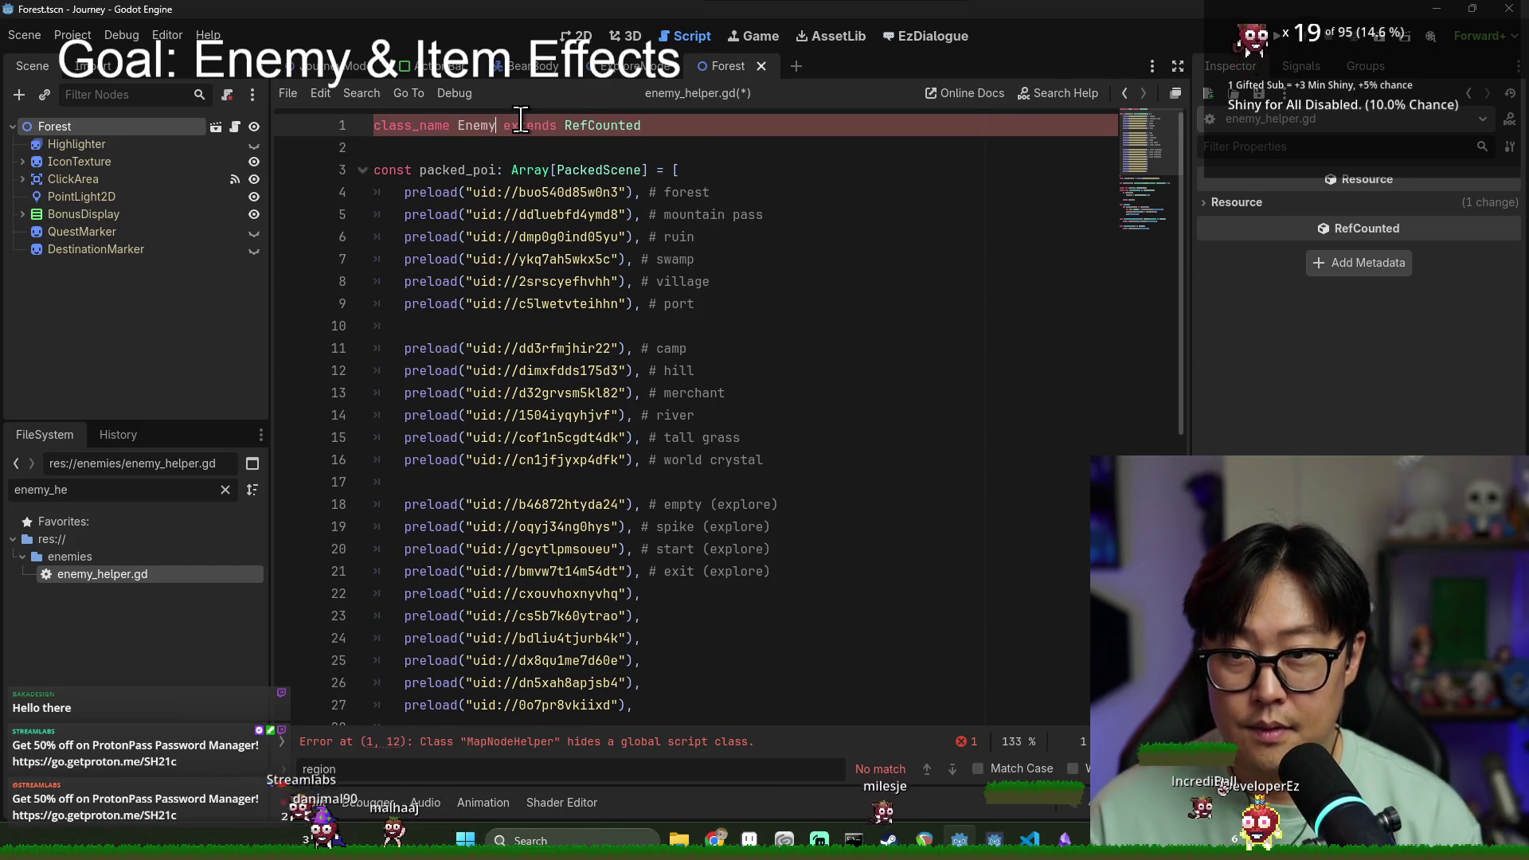
# Replace the packed_poi preload entries with a single BearBody.tscn preload
pyautogui.click(403, 194)
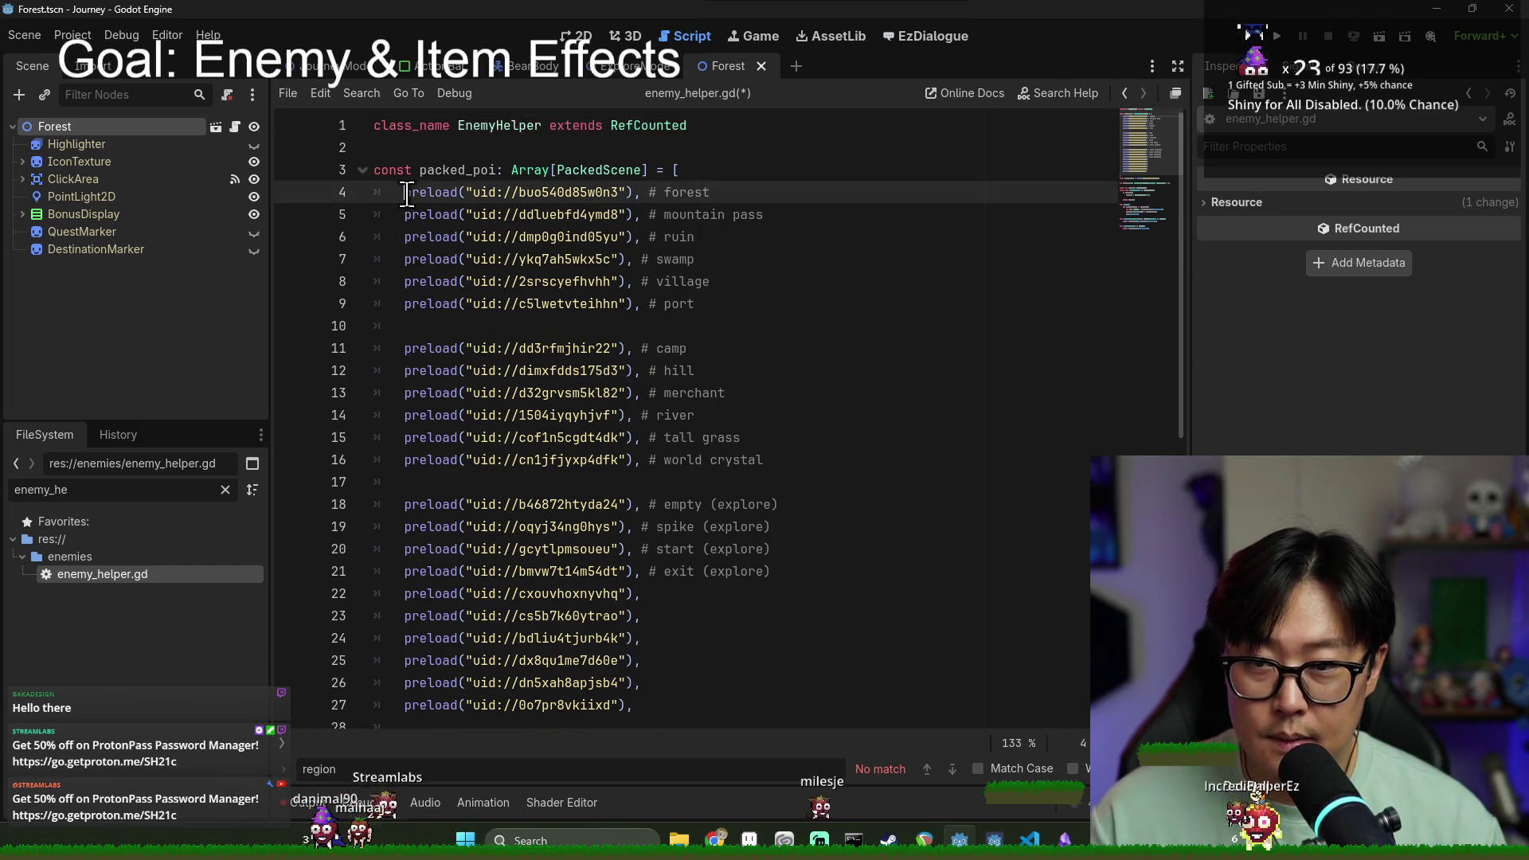
pyautogui.scroll(-3, 478, 318)
pyautogui.keyDown('shift'); pyautogui.click(642, 502); pyautogui.keyUp('shift')
pyautogui.press('BackSpace')
pyautogui.scroll(2, 525, 443)
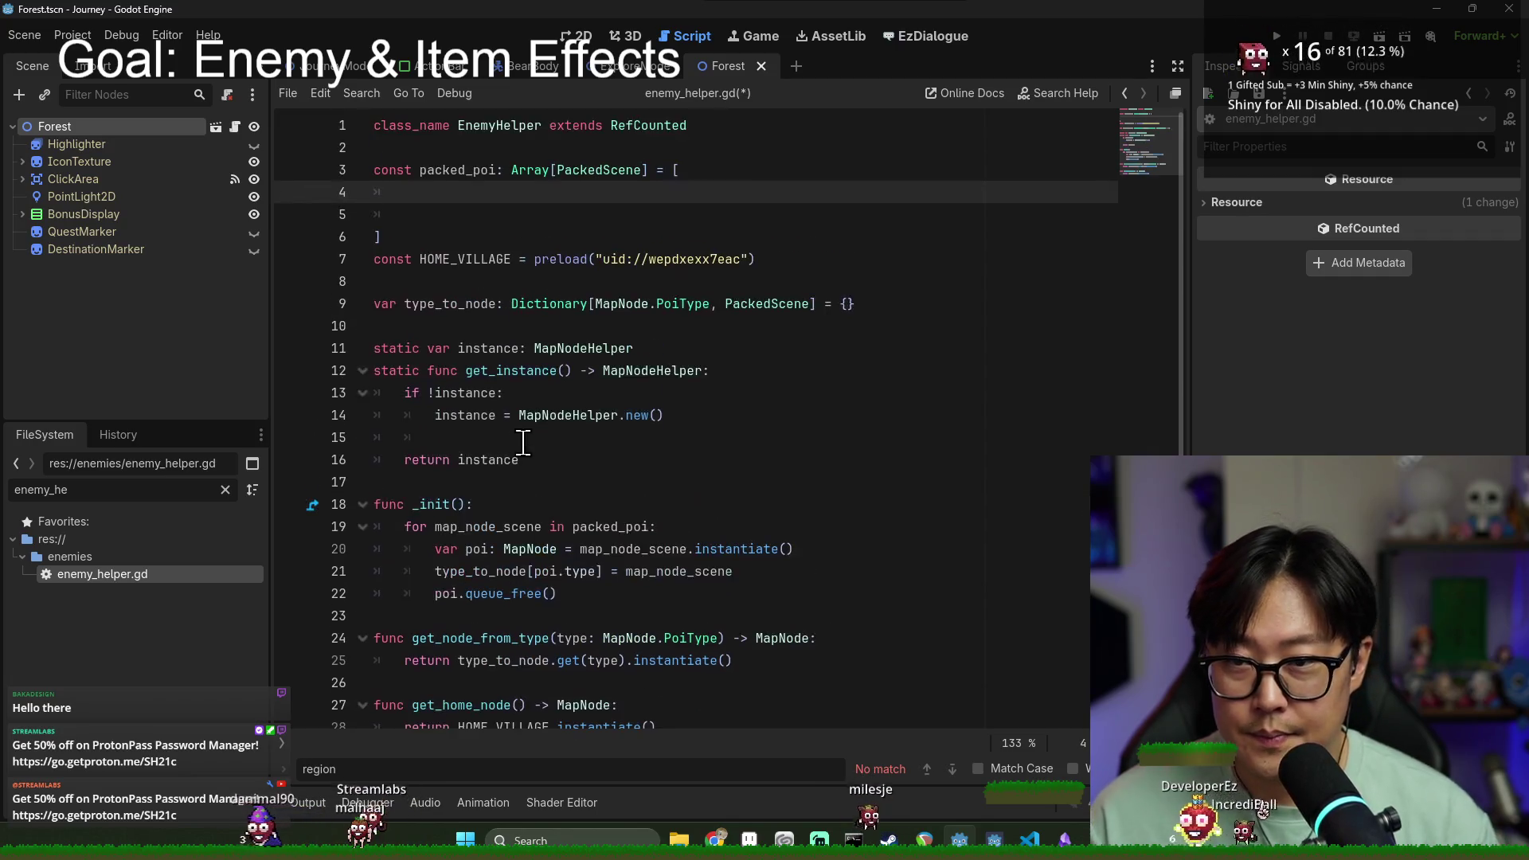
pyautogui.write('bear')
pyautogui.moveTo(119, 590)
pyautogui.mouseDown()
pyautogui.moveTo(455, 212)
pyautogui.moveTo(452, 194)
pyautogui.moveTo(535, 197)
pyautogui.moveTo(390, 198)
pyautogui.mouseUp()
pyautogui.press('BackSpace')
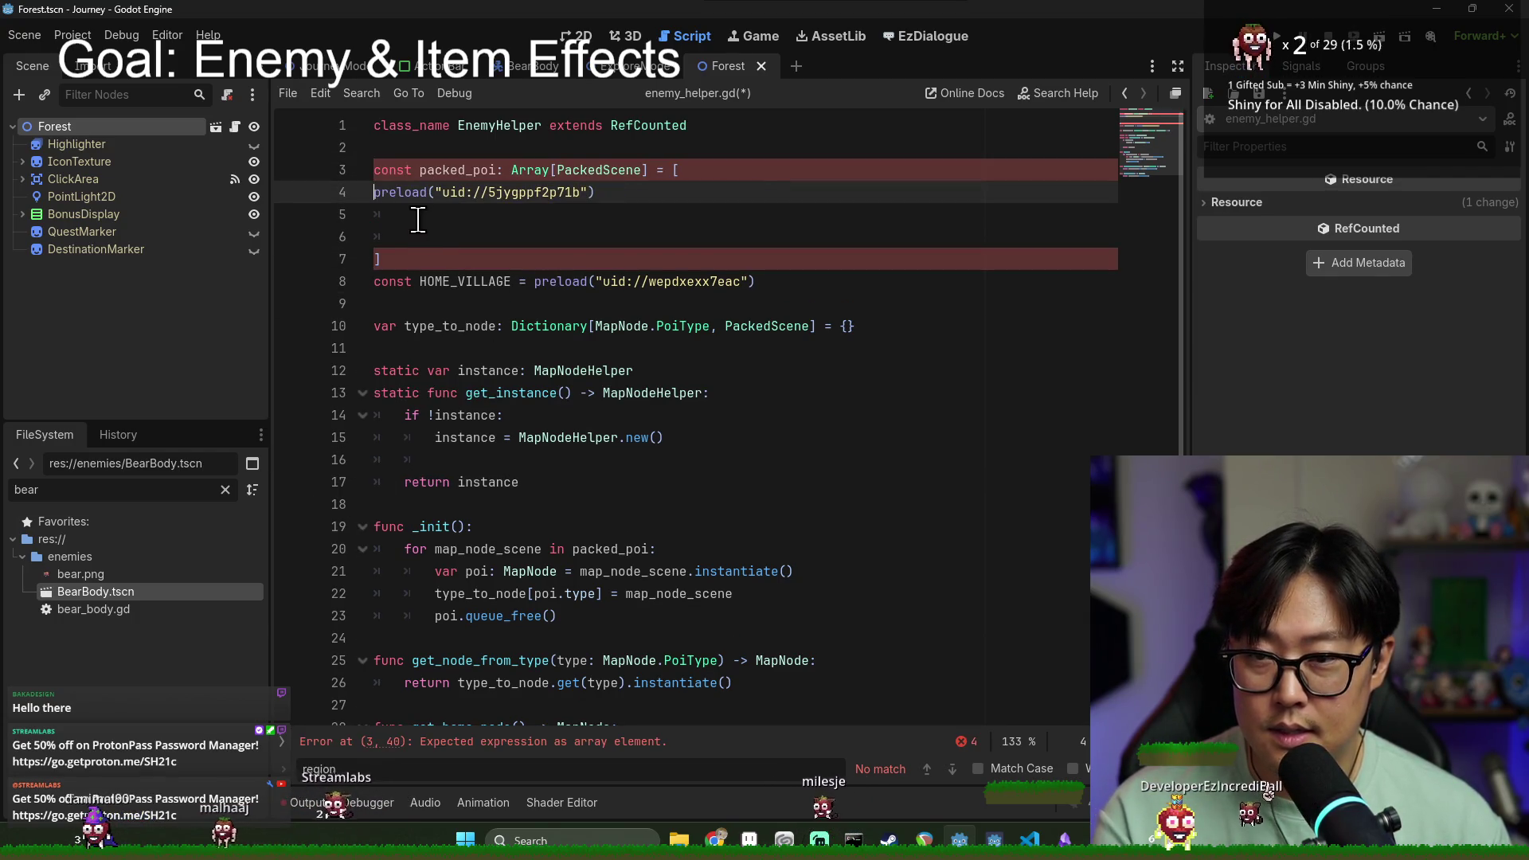
pyautogui.press('Tab')
pyautogui.press('Down')
# Delete the HOME_VILLAGE constant and extra blank lines, then save enemy_helper.gd
pyautogui.hotkey('ctrl', 'shift', 'k')
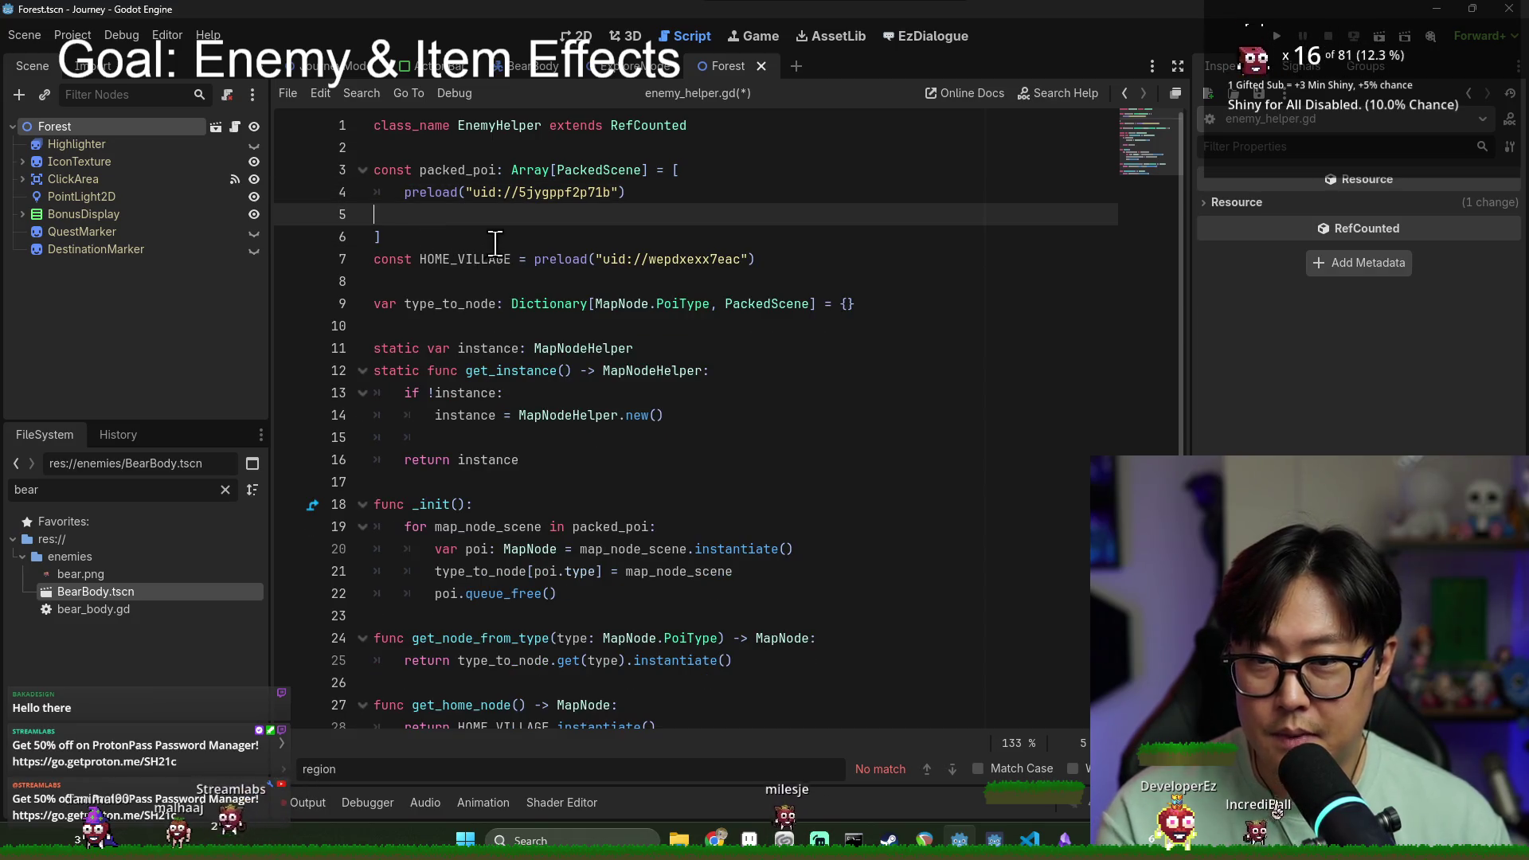
pyautogui.hotkey('ctrl', 'shift', 'k')
pyautogui.hotkey('ctrl', 's')
pyautogui.click(546, 236)
pyautogui.hotkey('ctrl', 'shift', 'k')
pyautogui.click(550, 304)
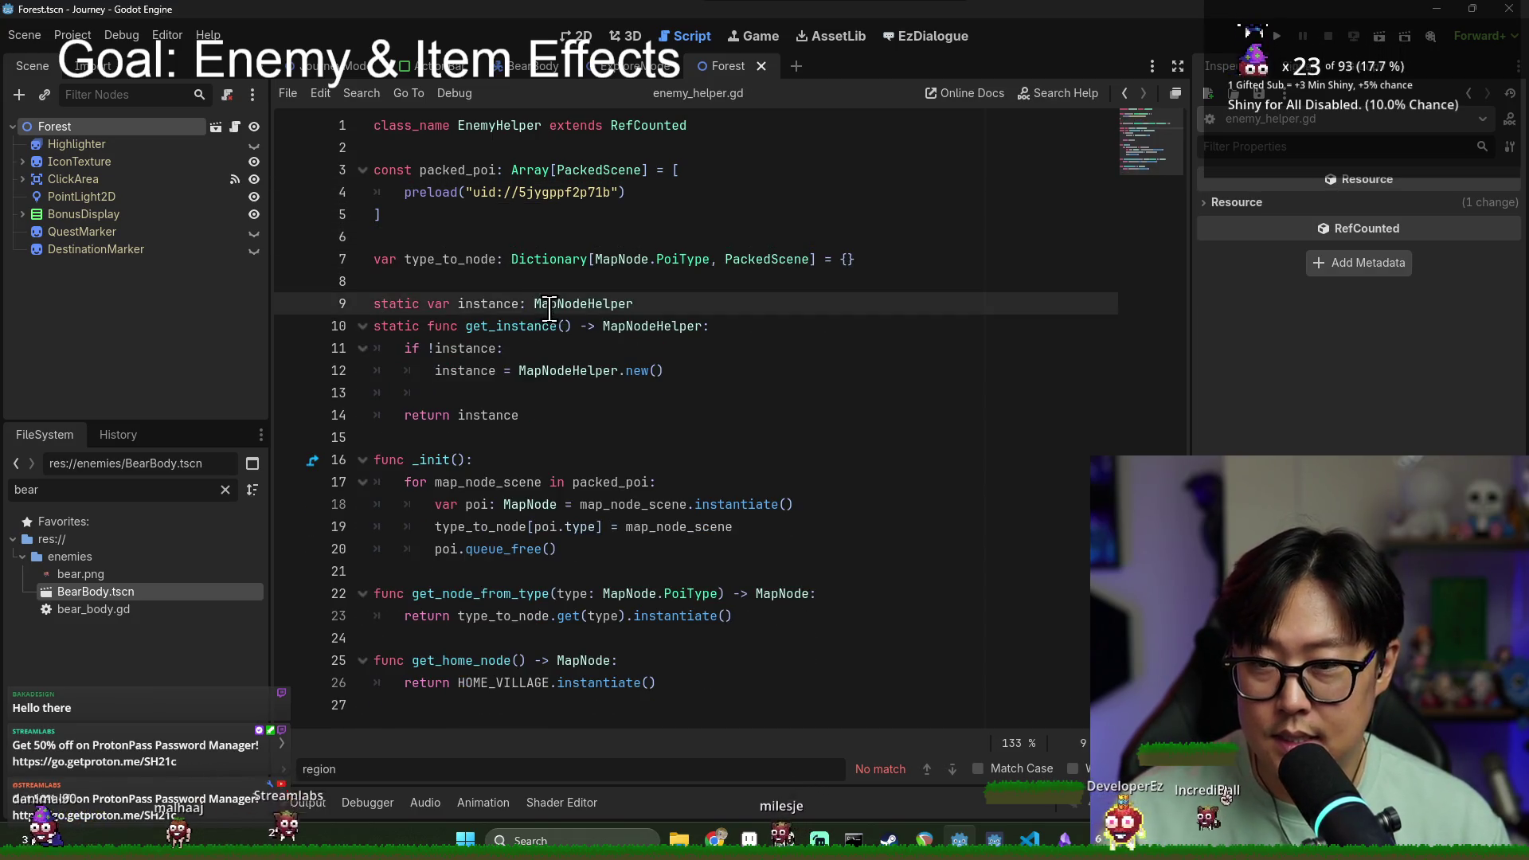
# Change the type_to_node dictionary key type from MapNode.PoiType to EnemyType
pyautogui.doubleClick(443, 258)
pyautogui.moveTo(595, 259); pyautogui.dragTo(645, 265)
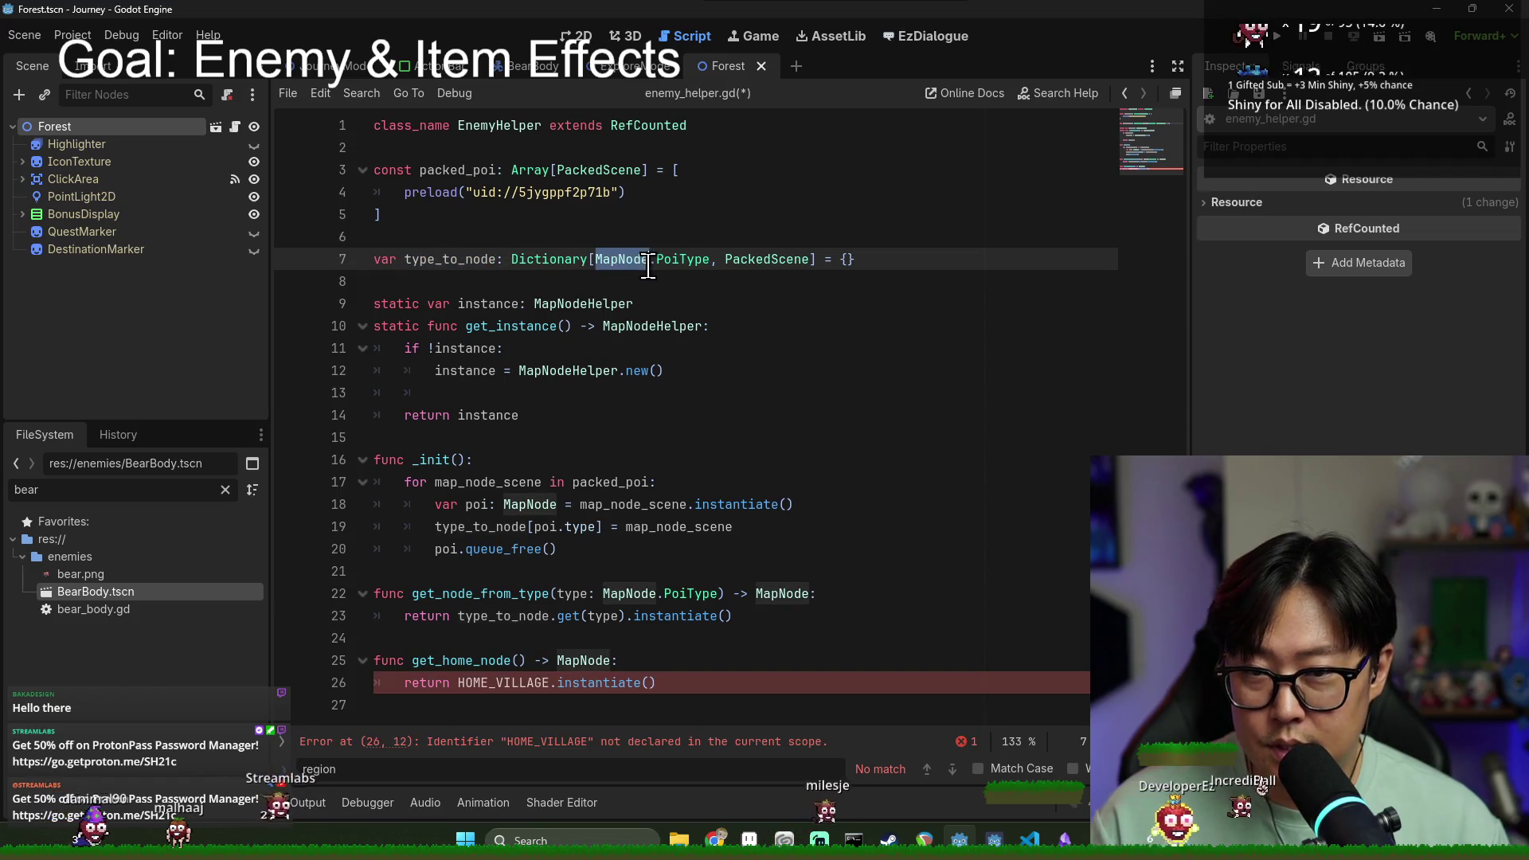
pyautogui.click(501, 279)
pyautogui.doubleClick(650, 259)
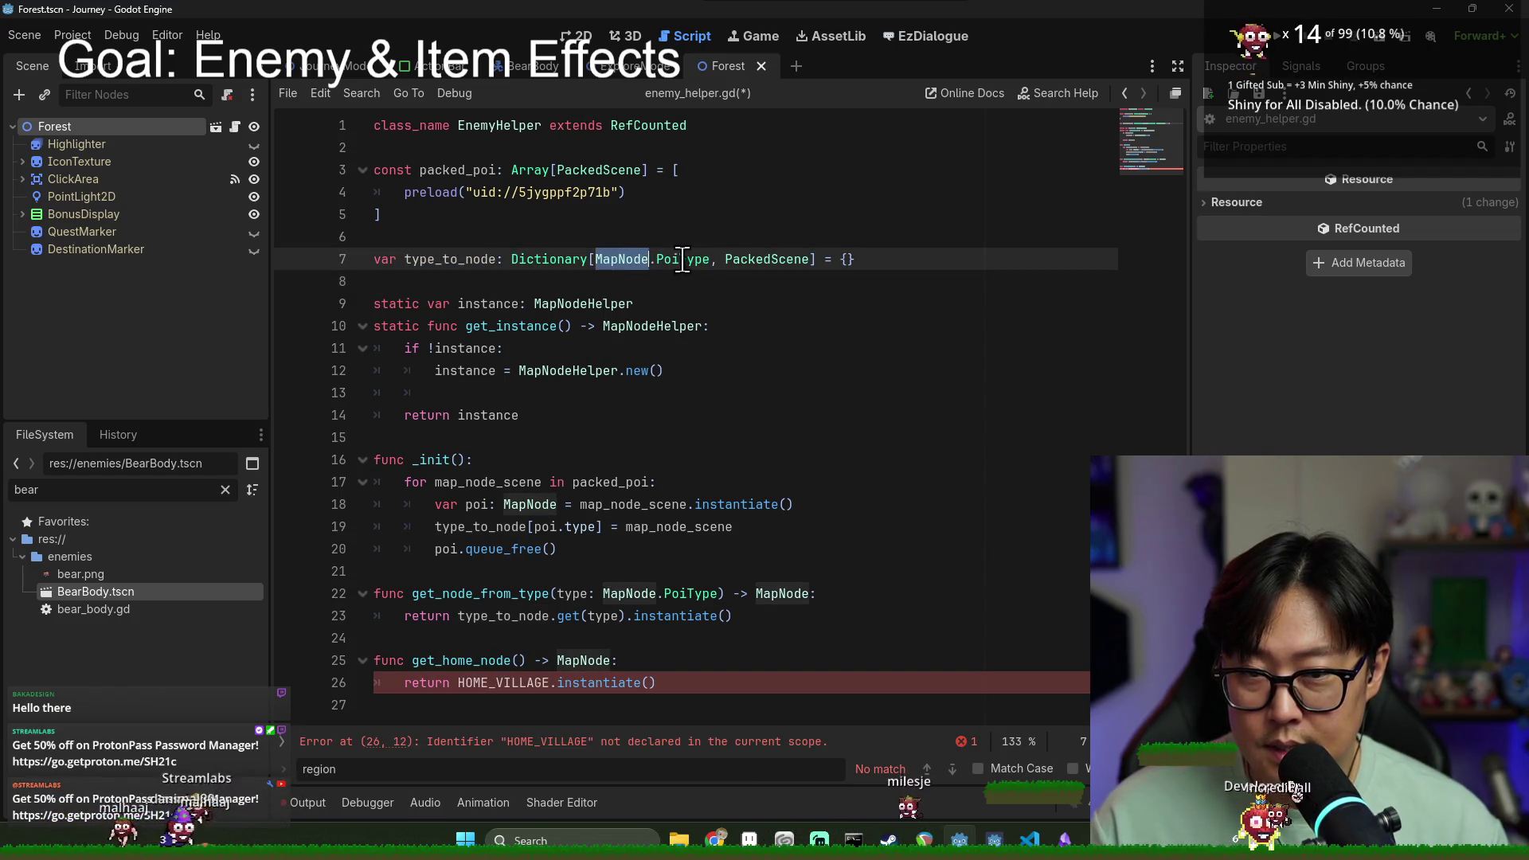
pyautogui.keyDown('shift'); pyautogui.click(708, 258); pyautogui.keyUp('shift')
pyautogui.press('BackSpace')
pyautogui.write('Enemy')
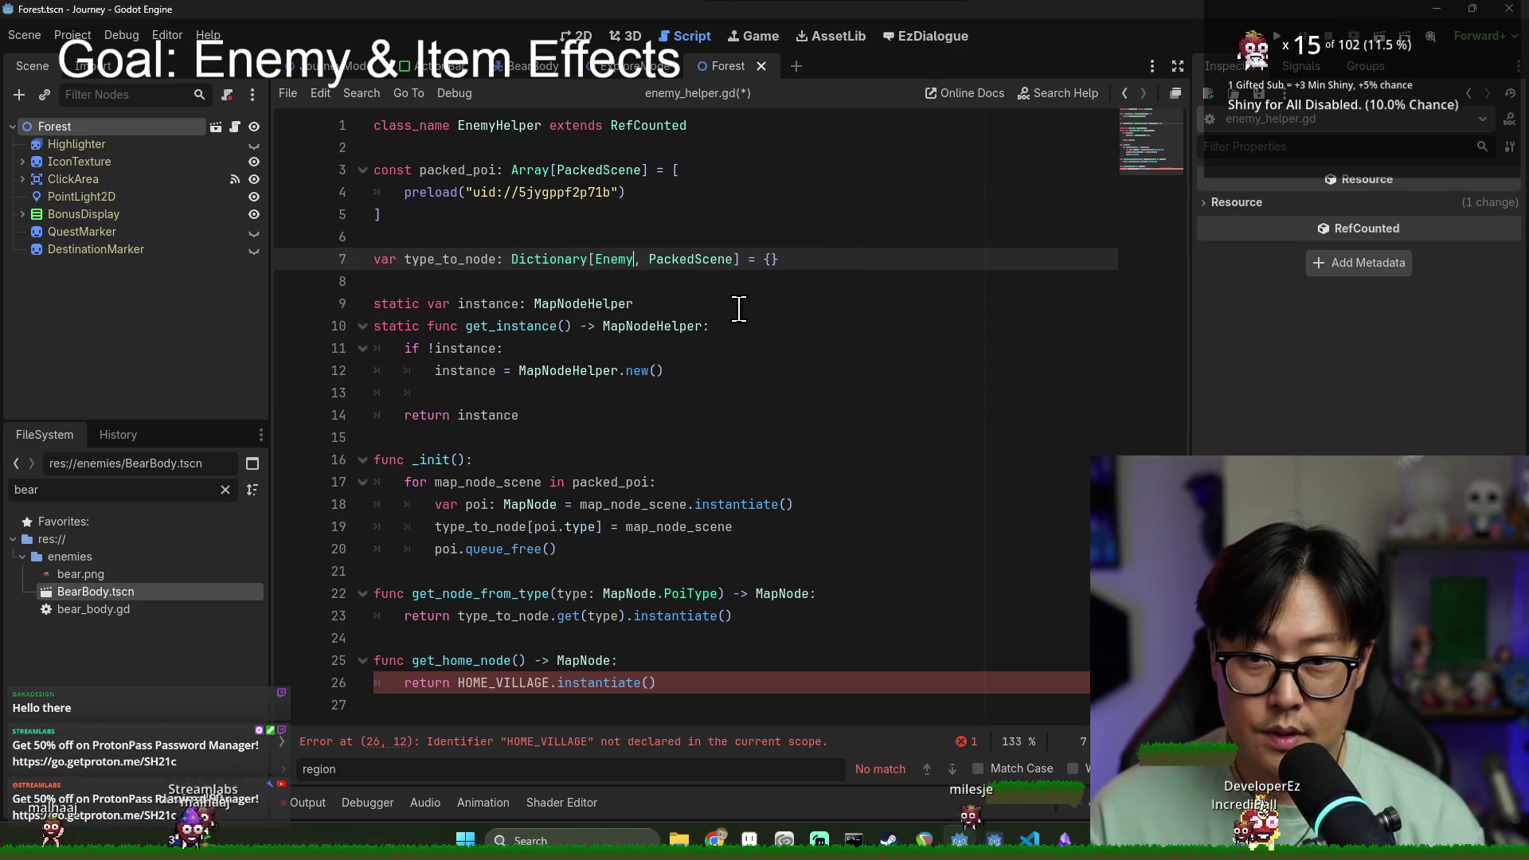
pyautogui.write('Type')
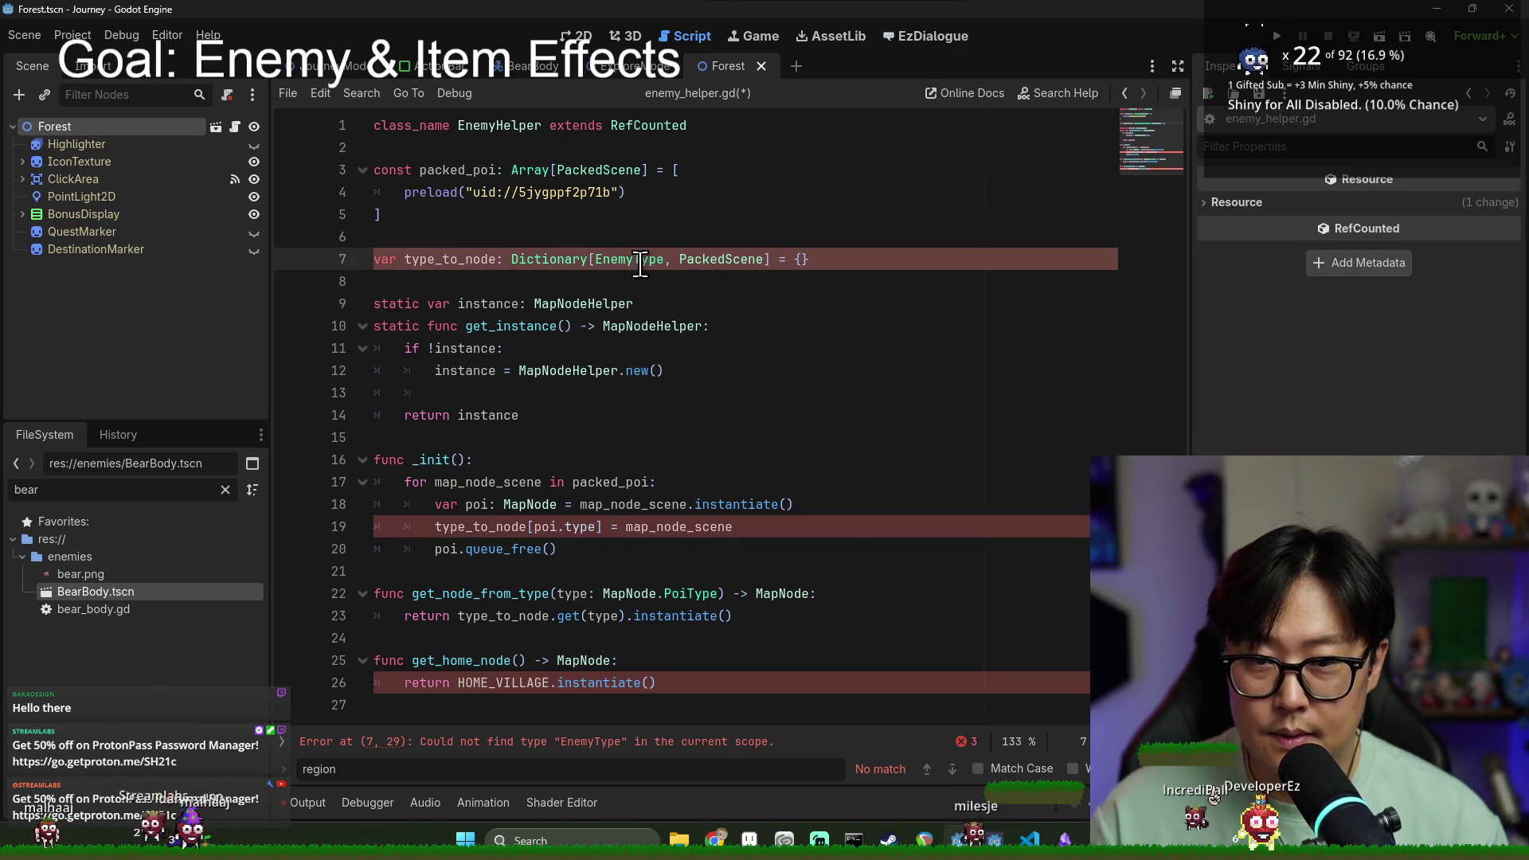
# Declare enum EnemyType { BEAR } below type_to_node and save
pyautogui.click(626, 282)
pyautogui.press('Return')
pyautogui.write('enum ')
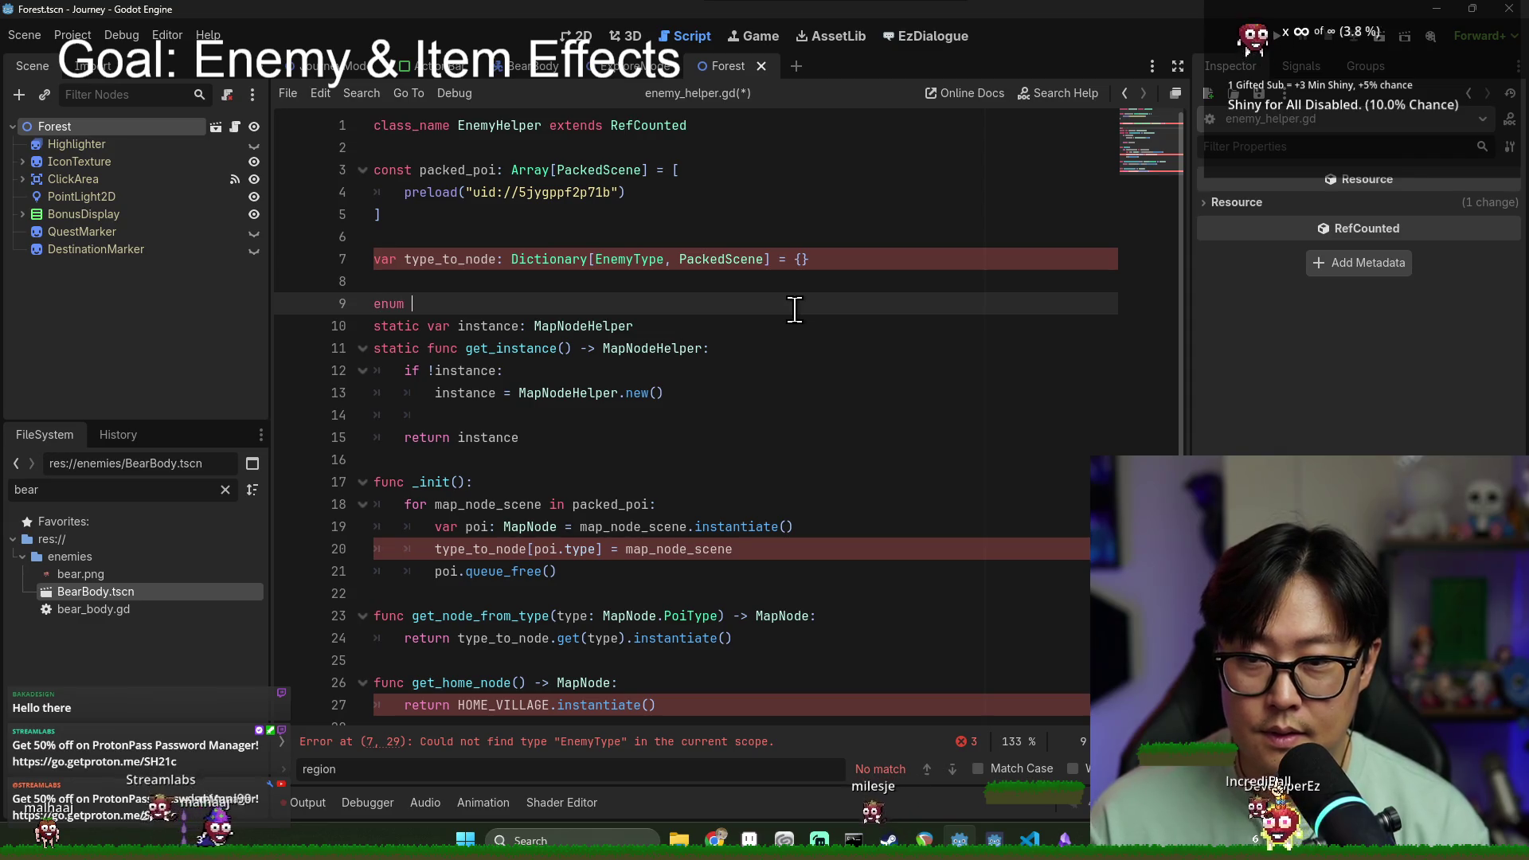
pyautogui.write('EnemyType{')
pyautogui.press('Return')
pyautogui.click(480, 304)
pyautogui.press('Down')
pyautogui.hotkey('ctrl', 's')
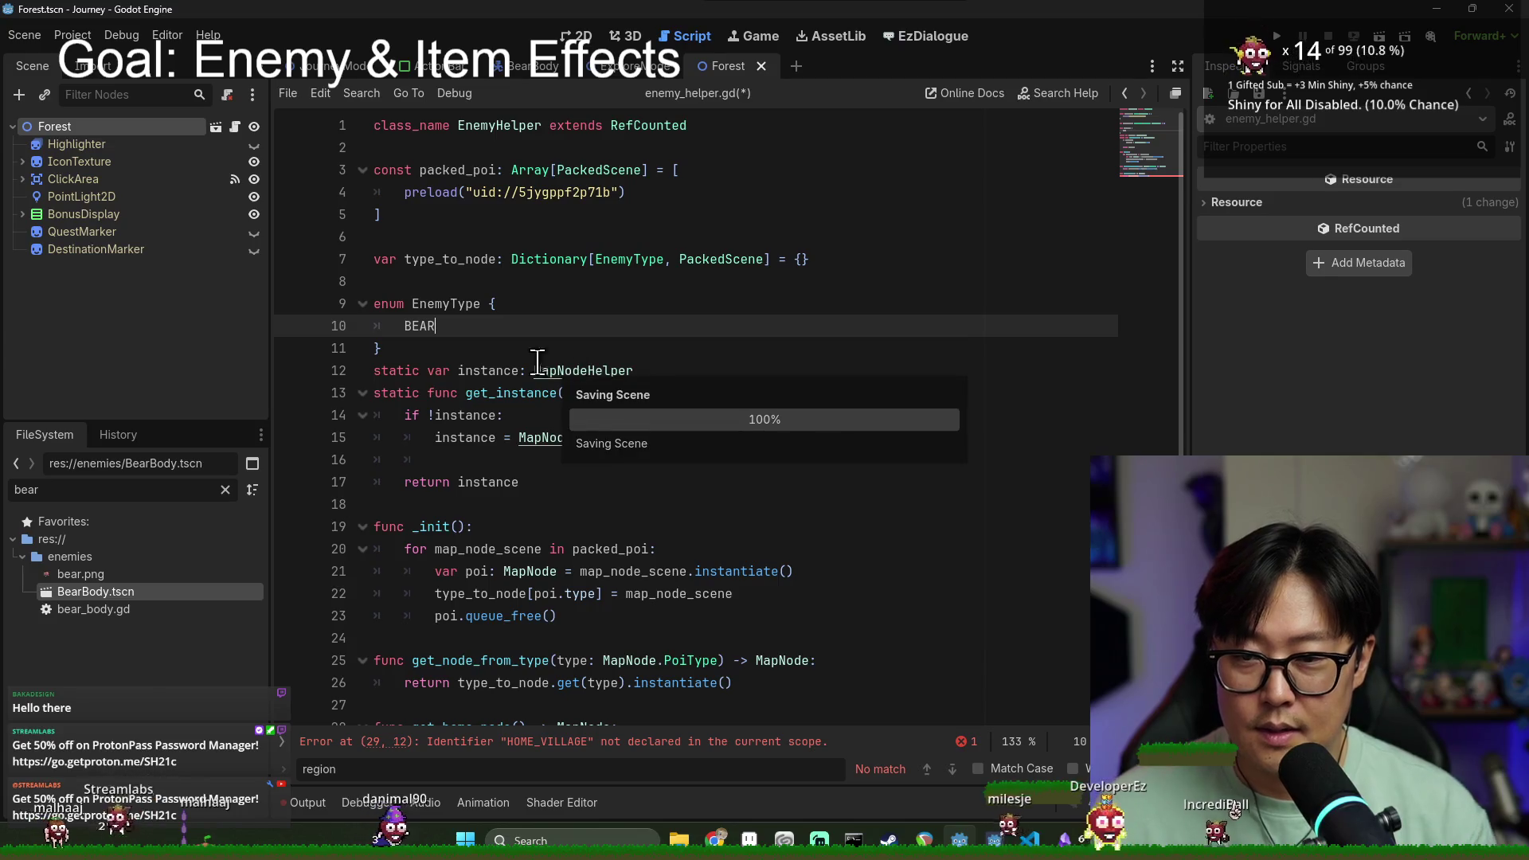
pyautogui.click(464, 349)
pyautogui.press('Return')
pyautogui.hotkey('ctrl', 's')
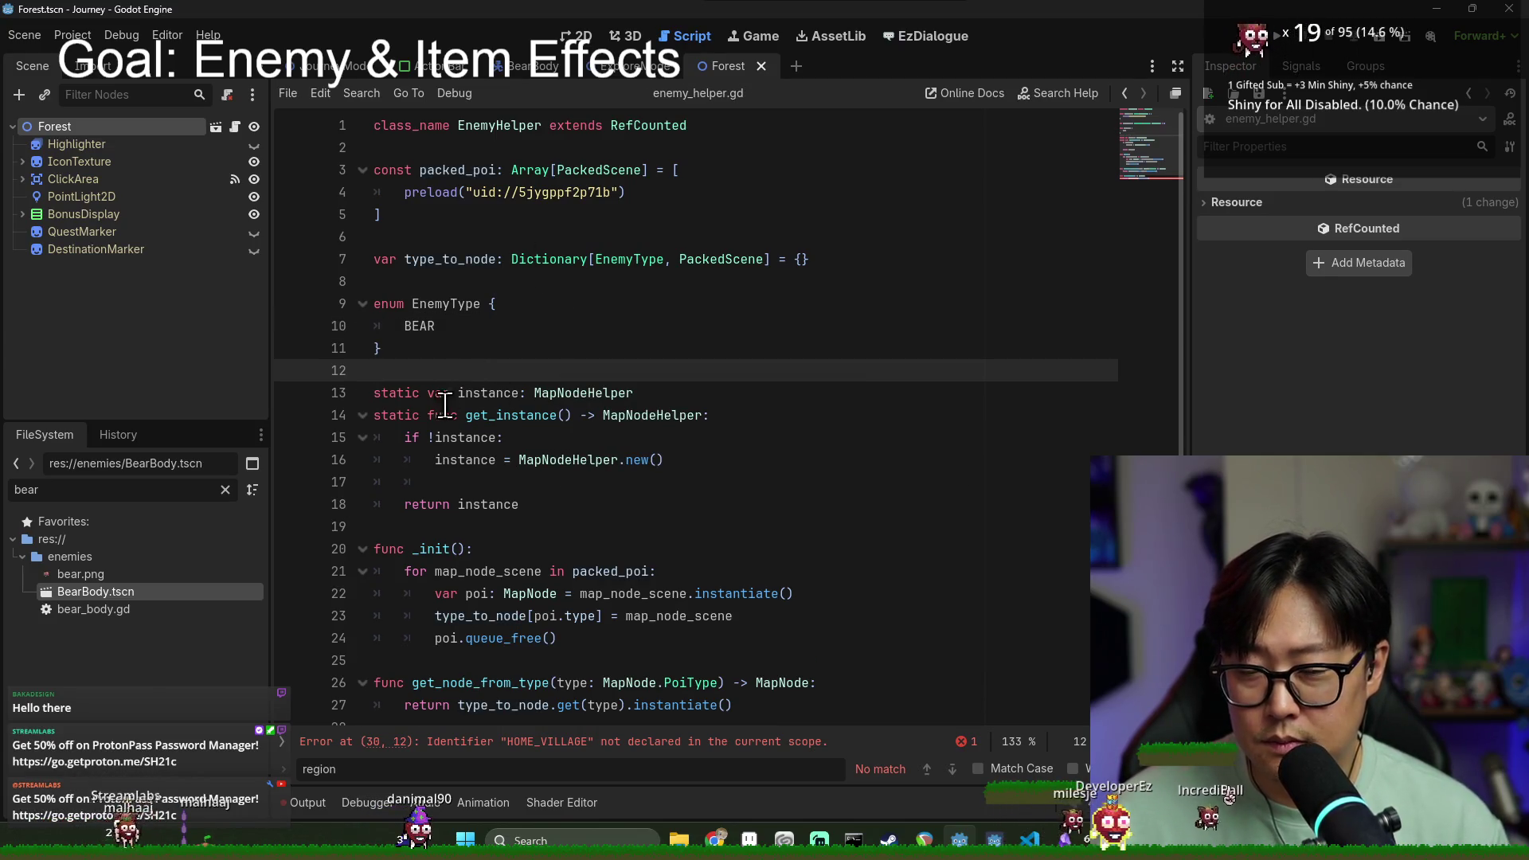
pyautogui.doubleClick(494, 394)
pyautogui.hotkey('ctrl', 's')
# Replace MapNodeHelper with EnemyHelper in the instance variable, get_instance return type and new() call, then save
pyautogui.click(466, 304)
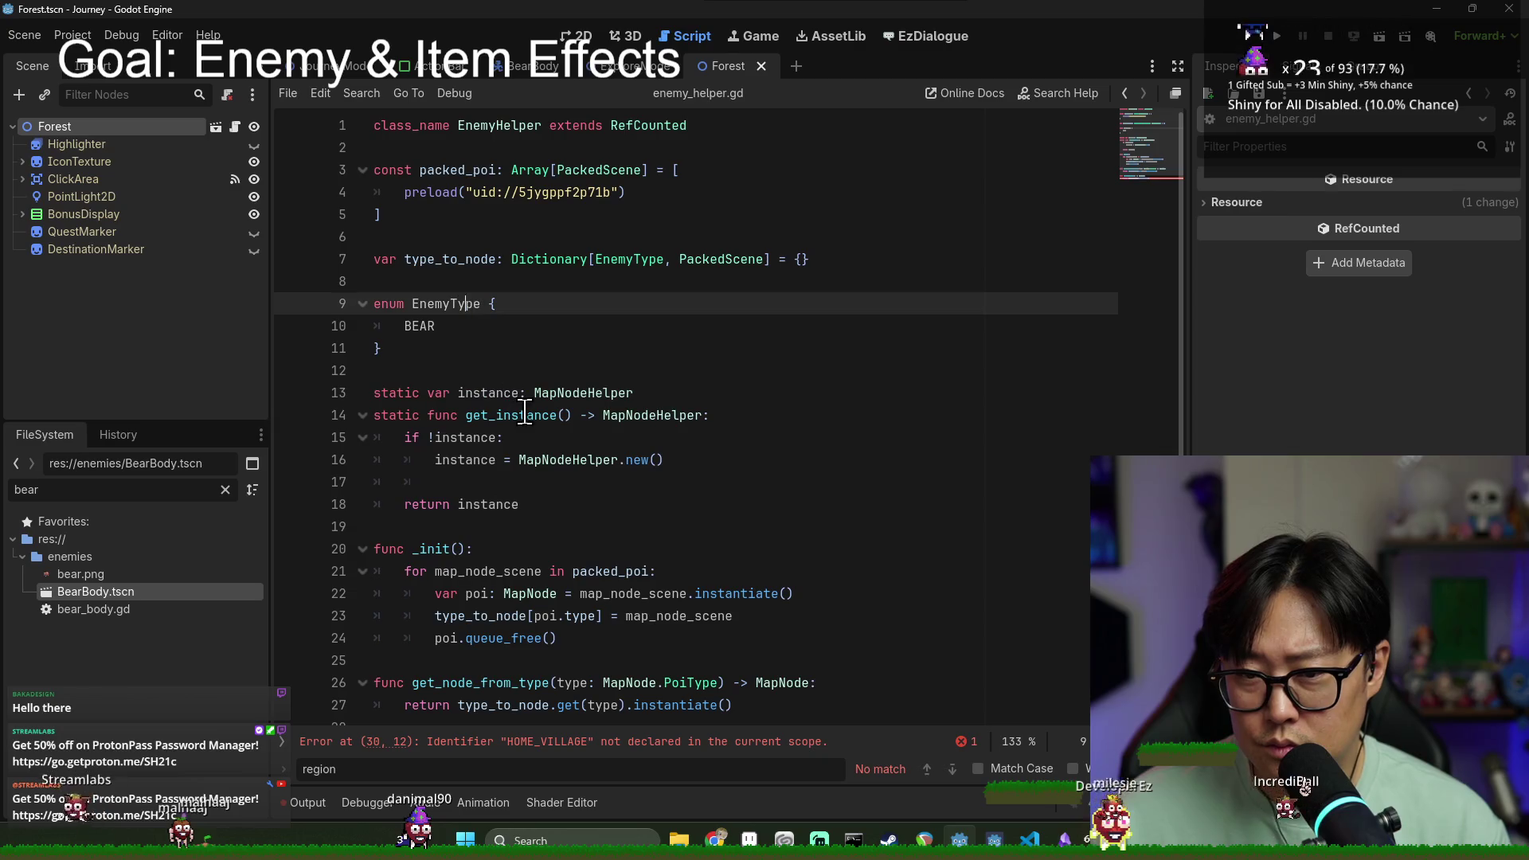
pyautogui.scroll(-1, 533, 402)
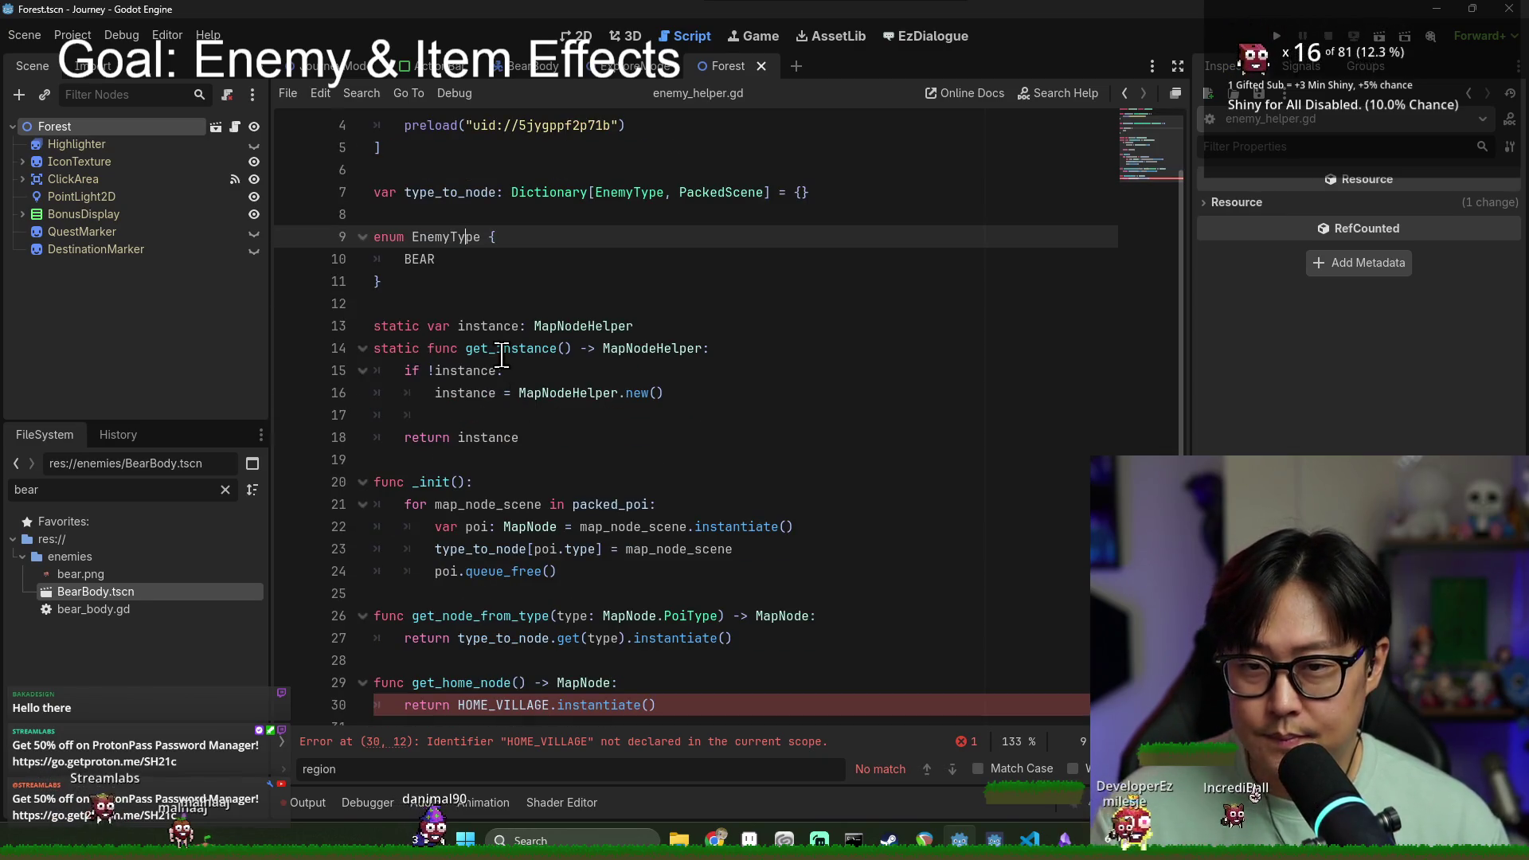
pyautogui.doubleClick(571, 331)
pyautogui.scroll(1, 570, 331)
pyautogui.doubleClick(499, 125)
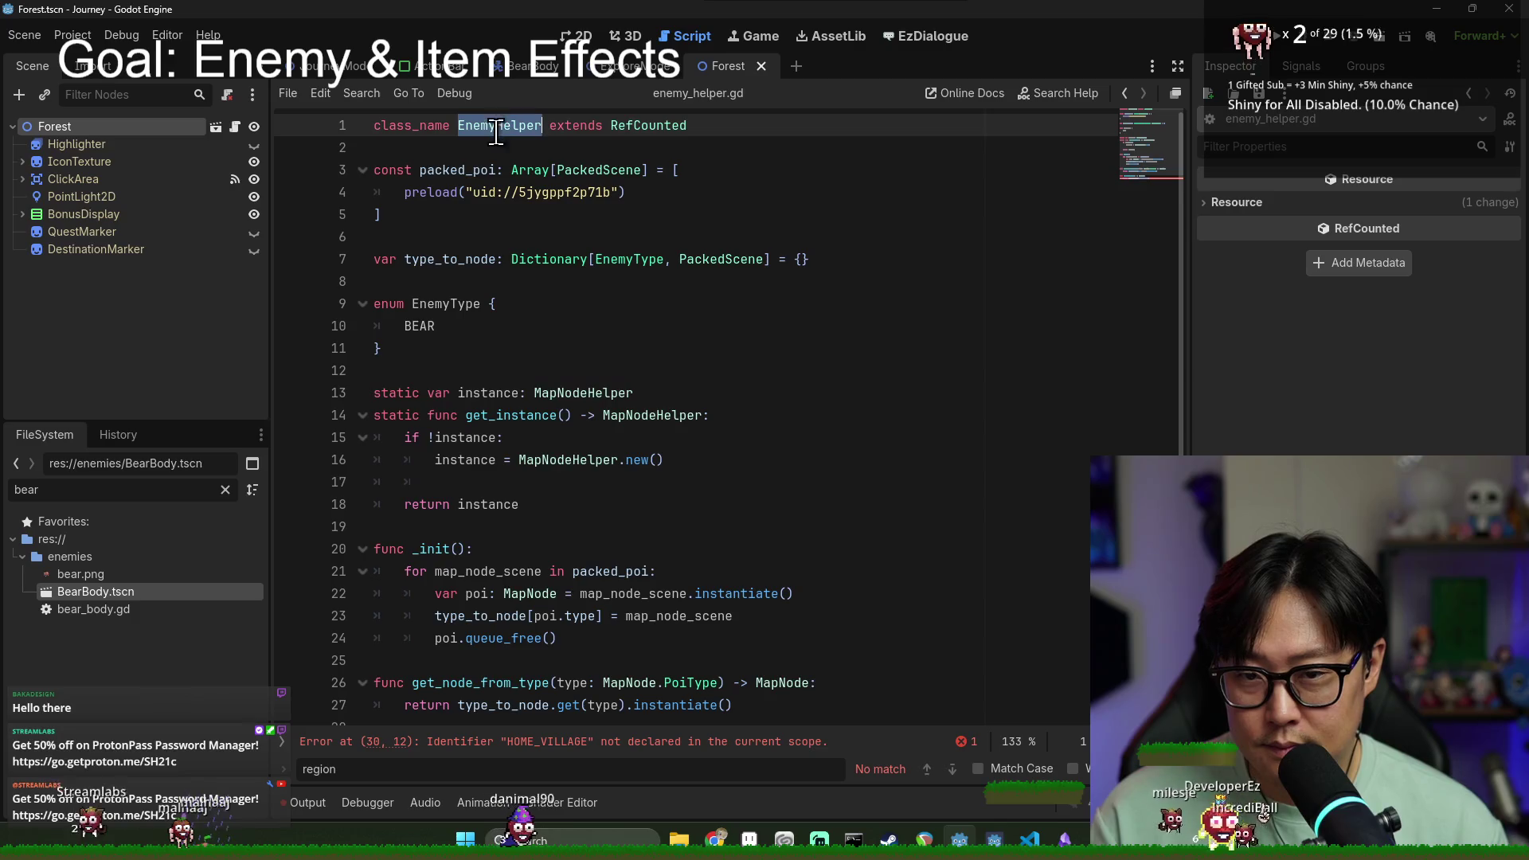
pyautogui.hotkey('ctrl', 'c')
pyautogui.doubleClick(583, 393)
pyautogui.hotkey('ctrl', 'v')
pyautogui.doubleClick(655, 415)
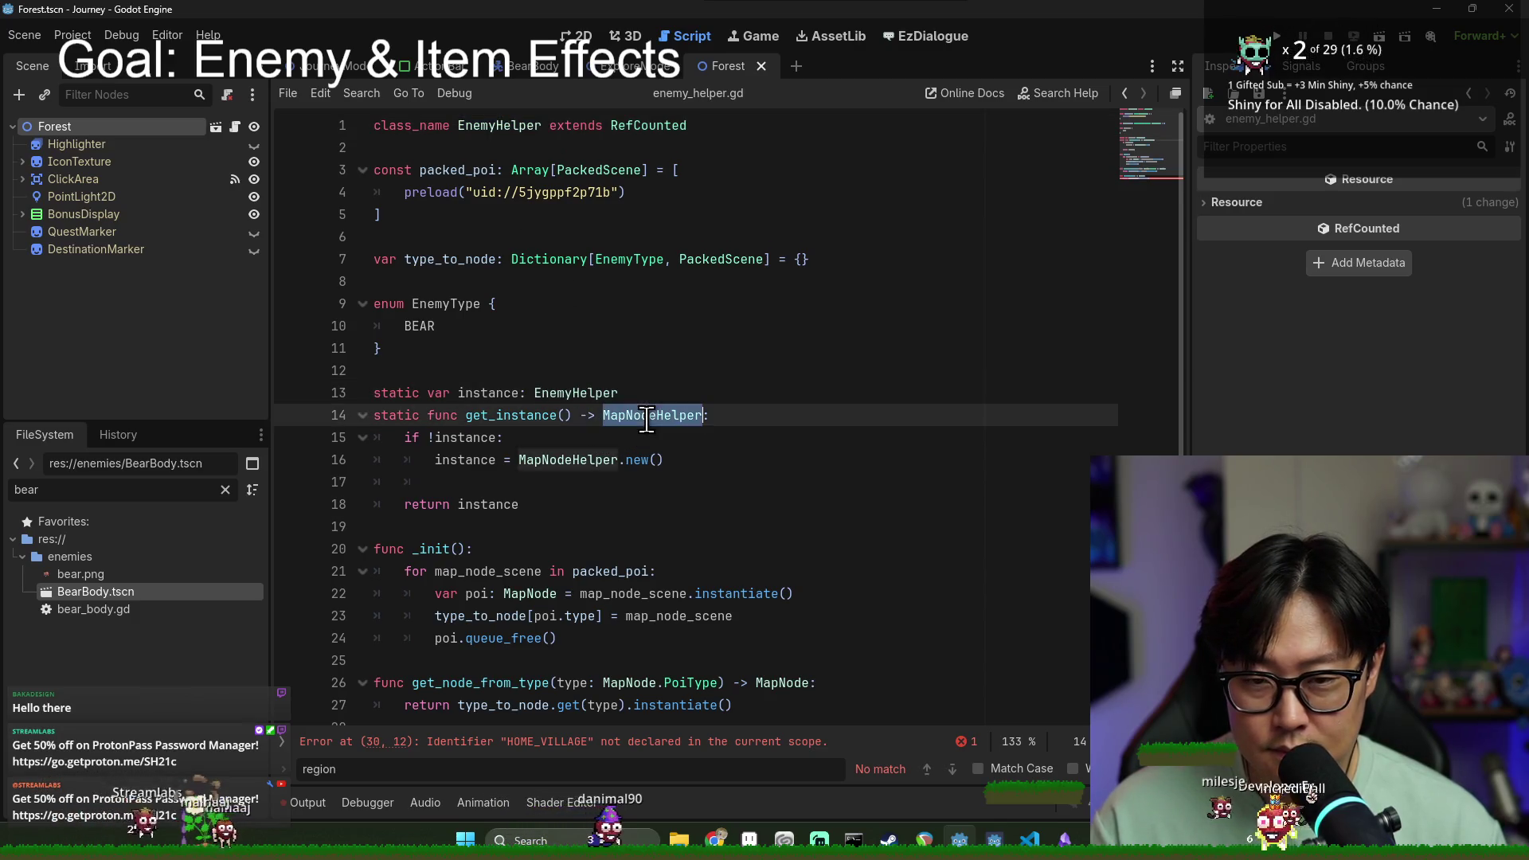
pyautogui.hotkey('ctrl', 'v')
pyautogui.doubleClick(583, 459)
pyautogui.hotkey('ctrl', 'v')
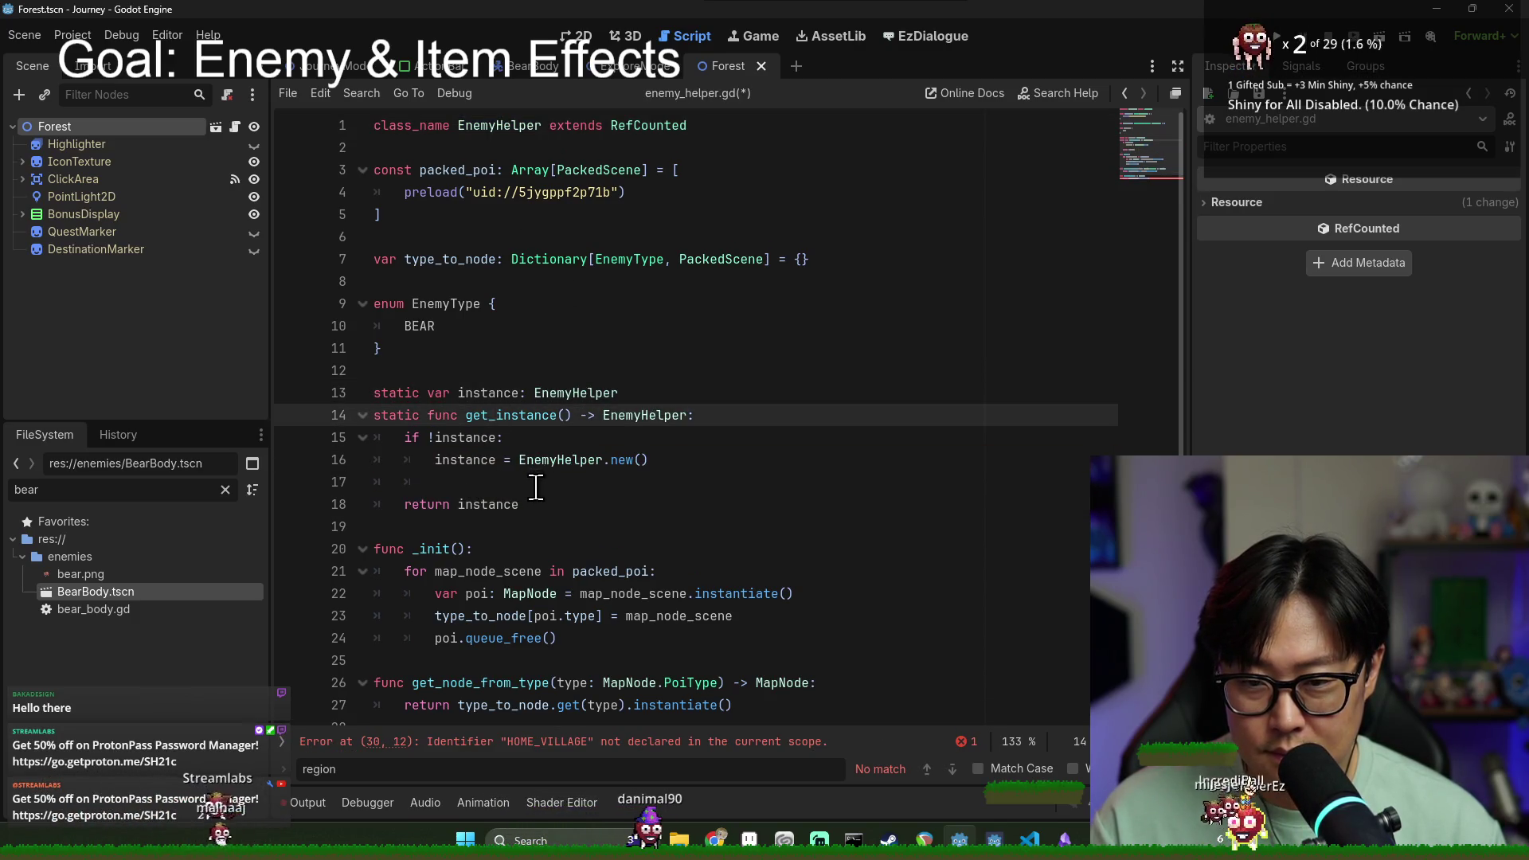
pyautogui.hotkey('ctrl', 's')
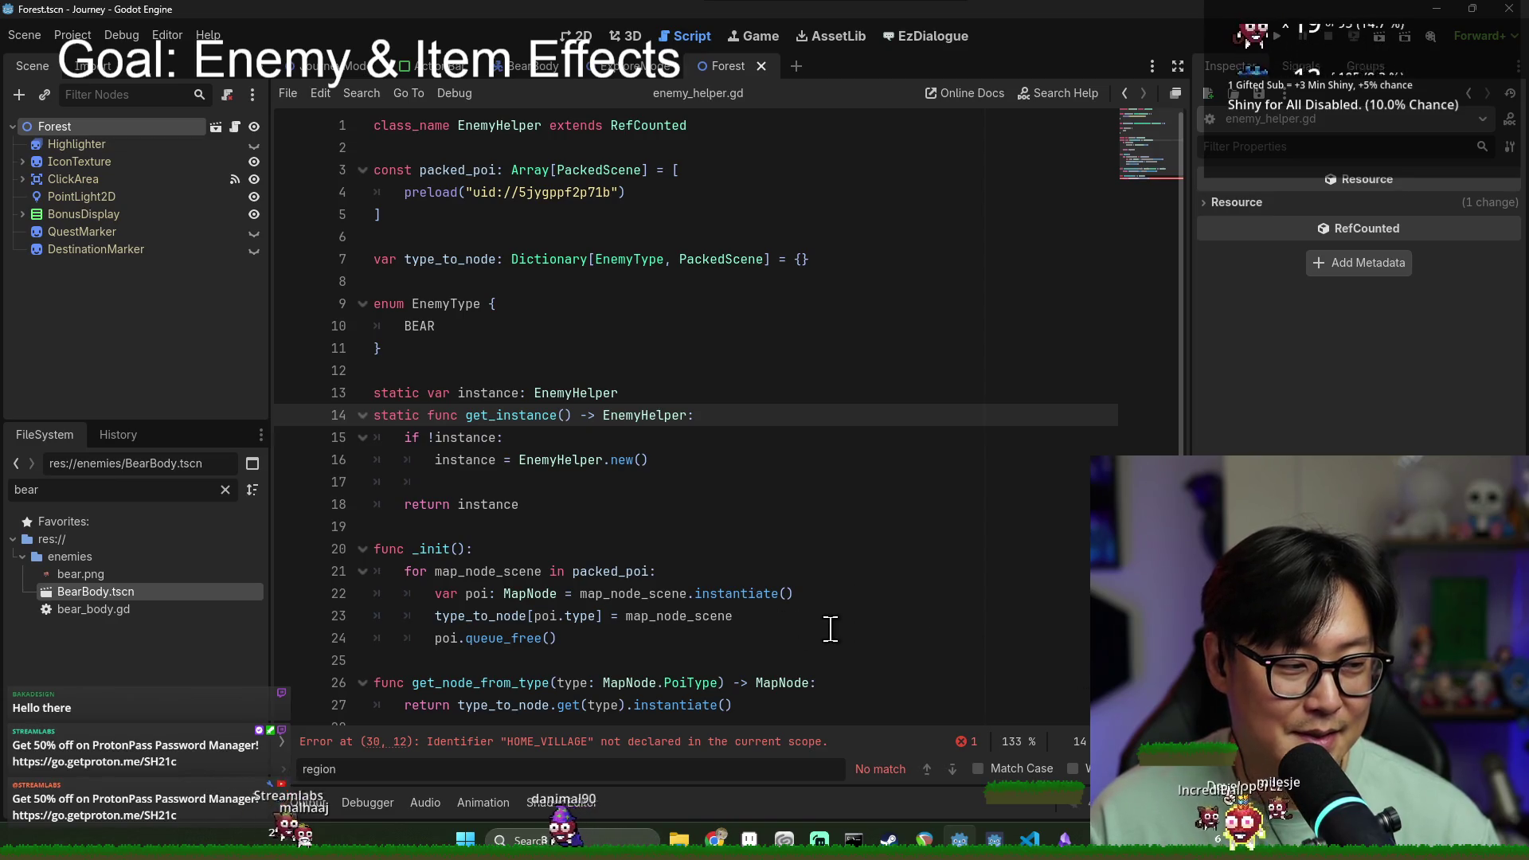
pyautogui.hotkey('alt', 'Tab')
pyautogui.hotkey('shift', 'Tab')
pyautogui.hotkey('shift', 'Tab')
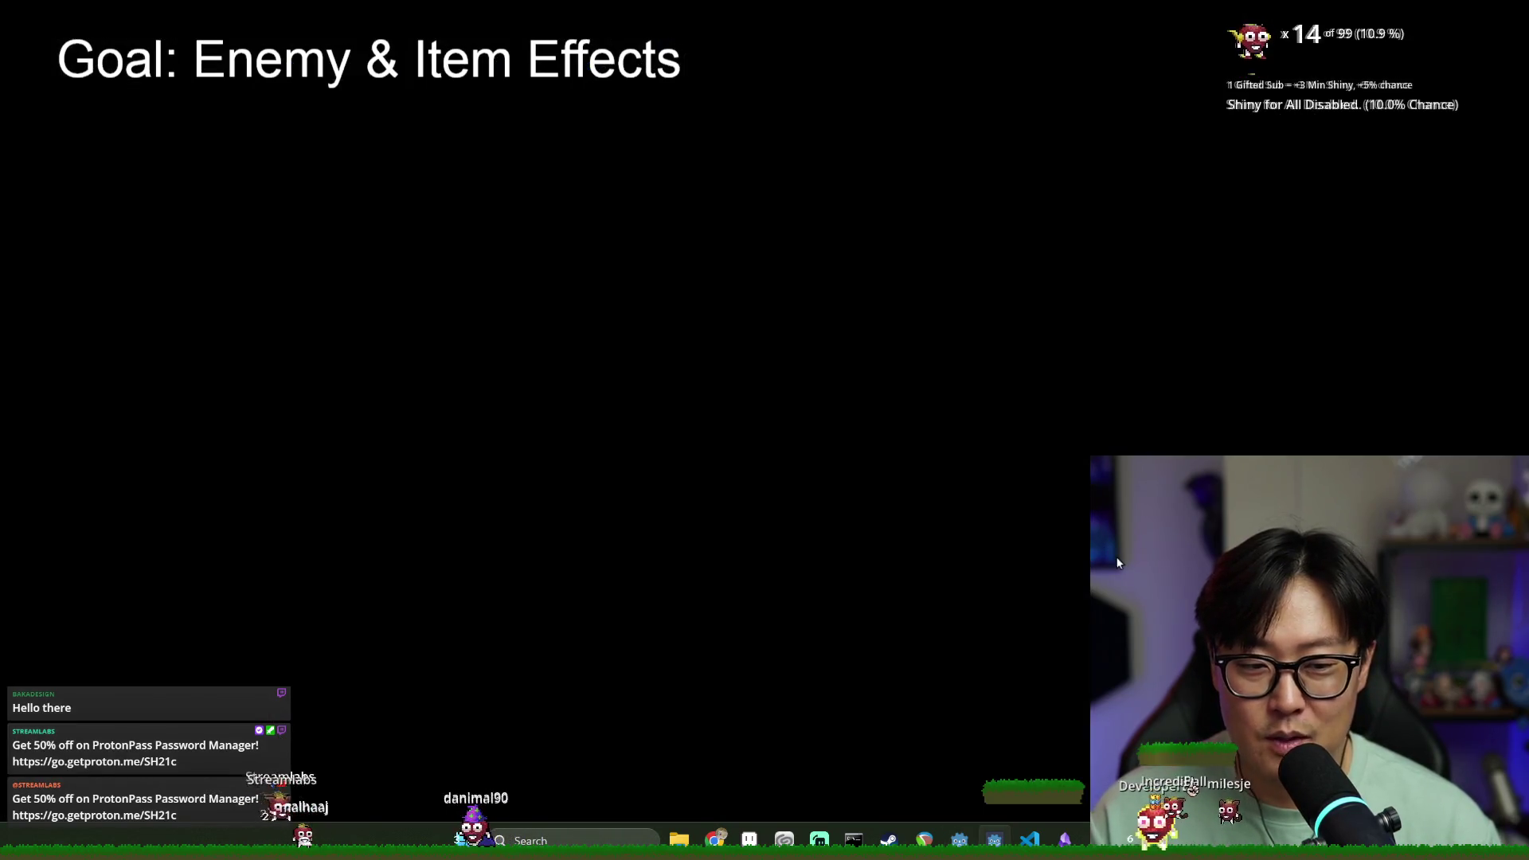
pyautogui.hotkey('alt', 'Tab')
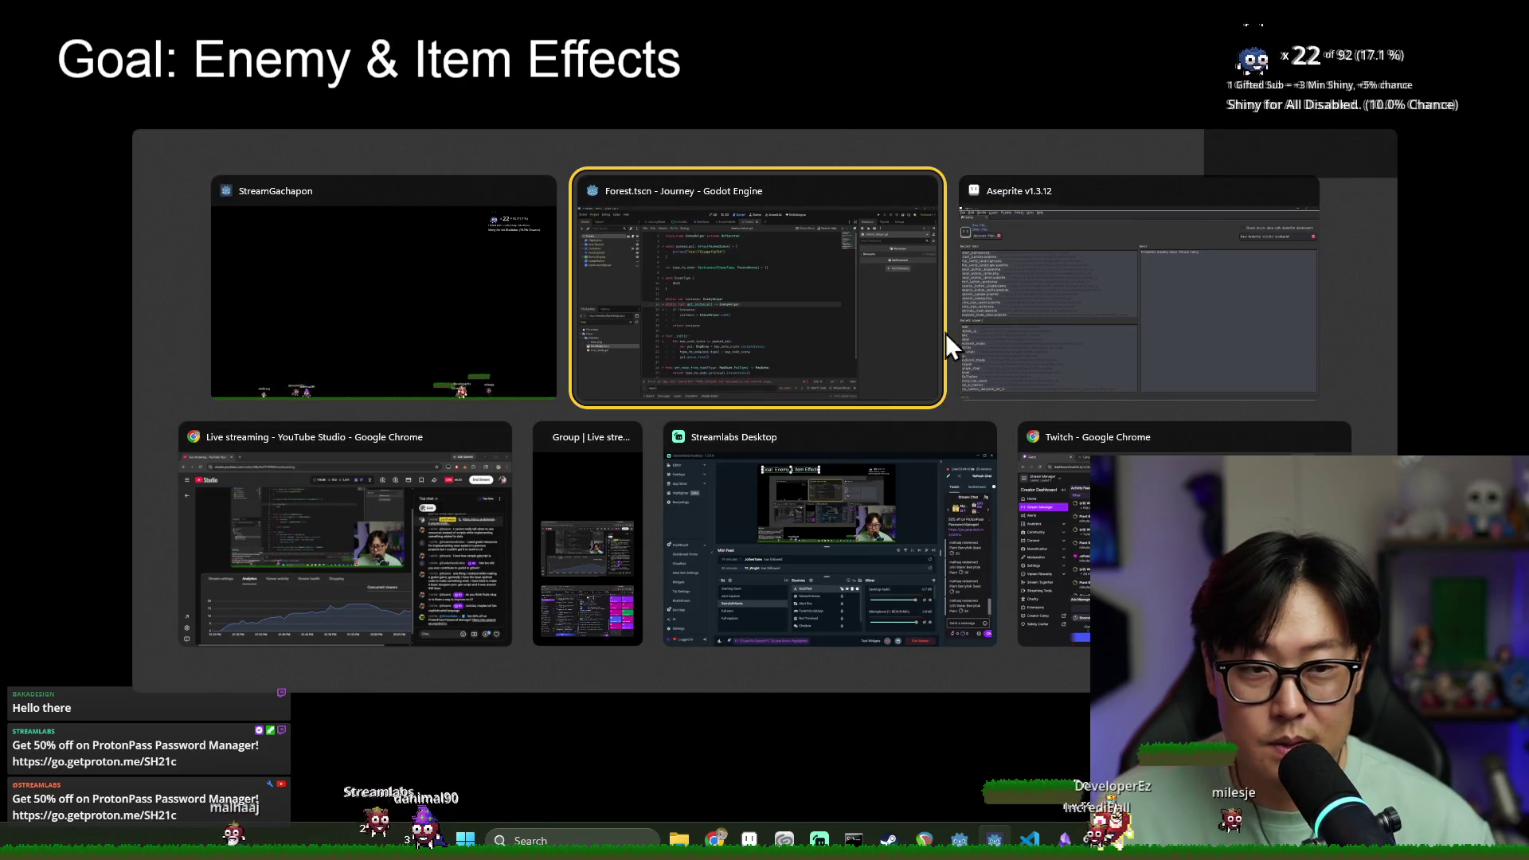
pyautogui.click(819, 753)
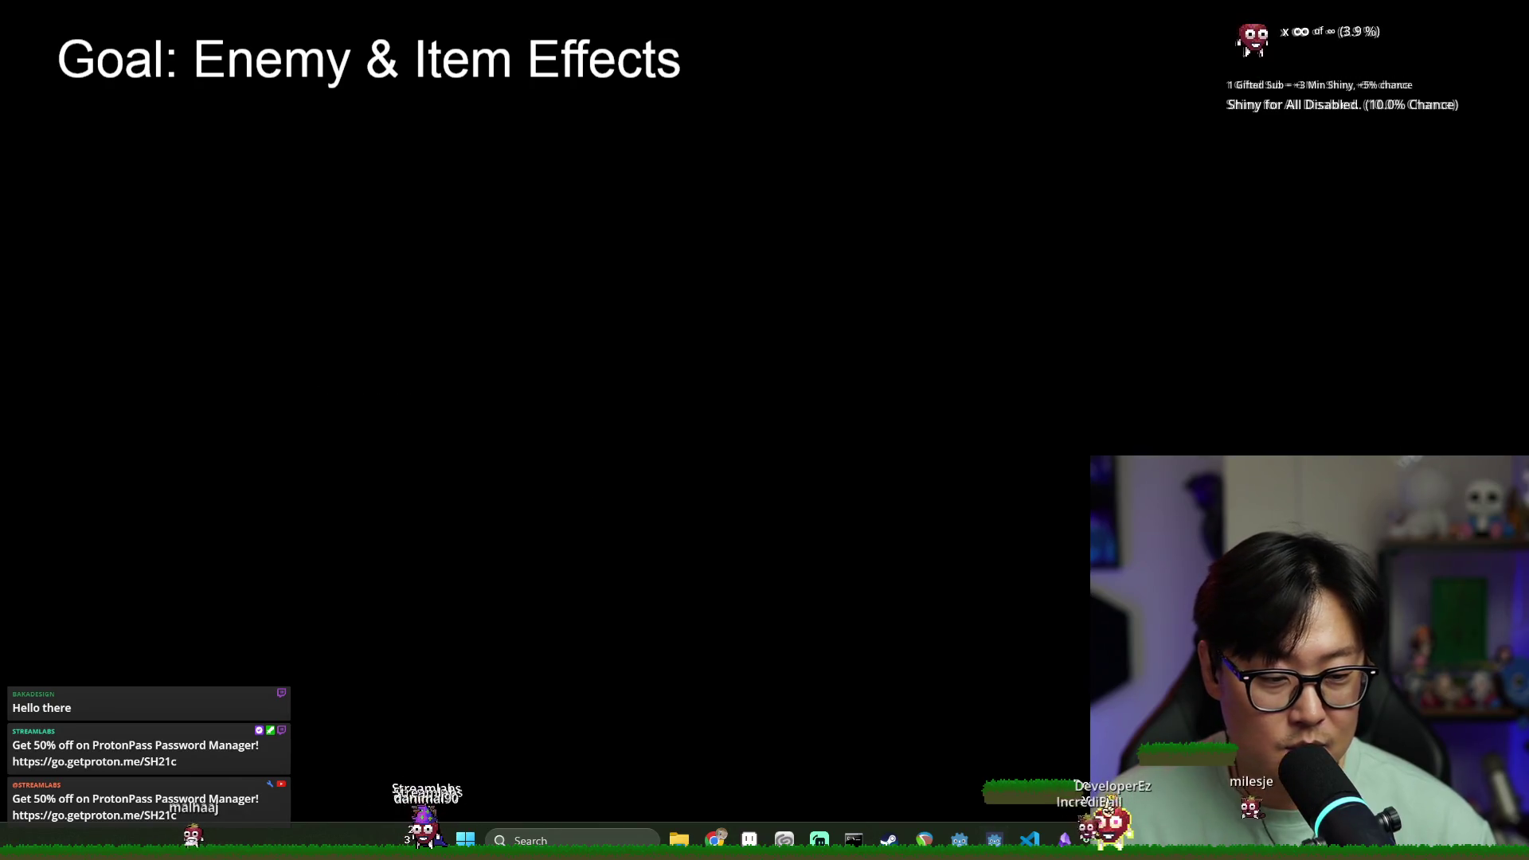
pyautogui.hotkey('alt', 'Tab')
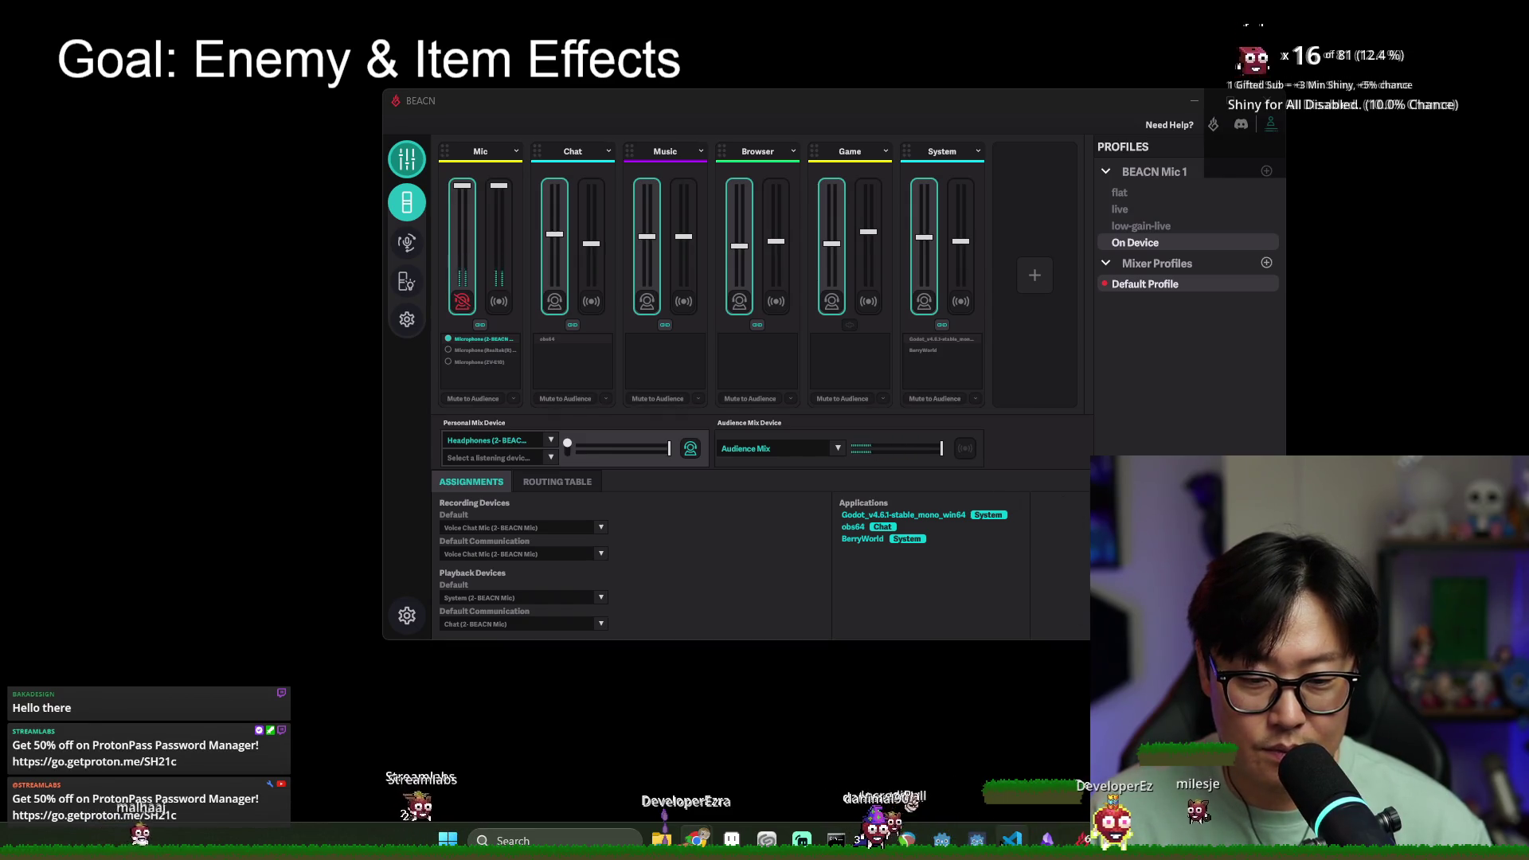
pyautogui.rightClick(976, 839)
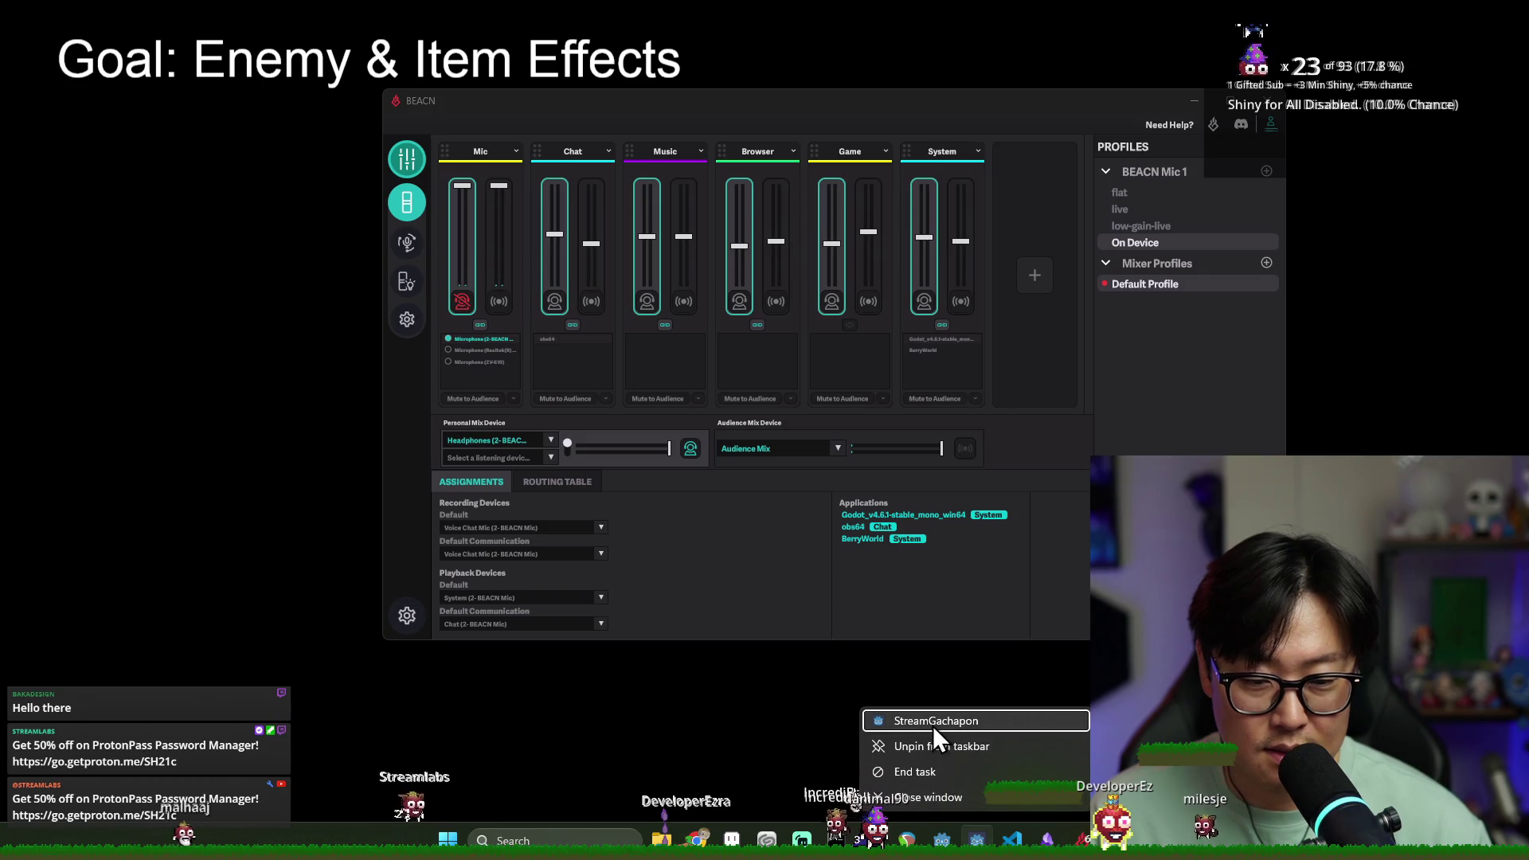
pyautogui.click(988, 770)
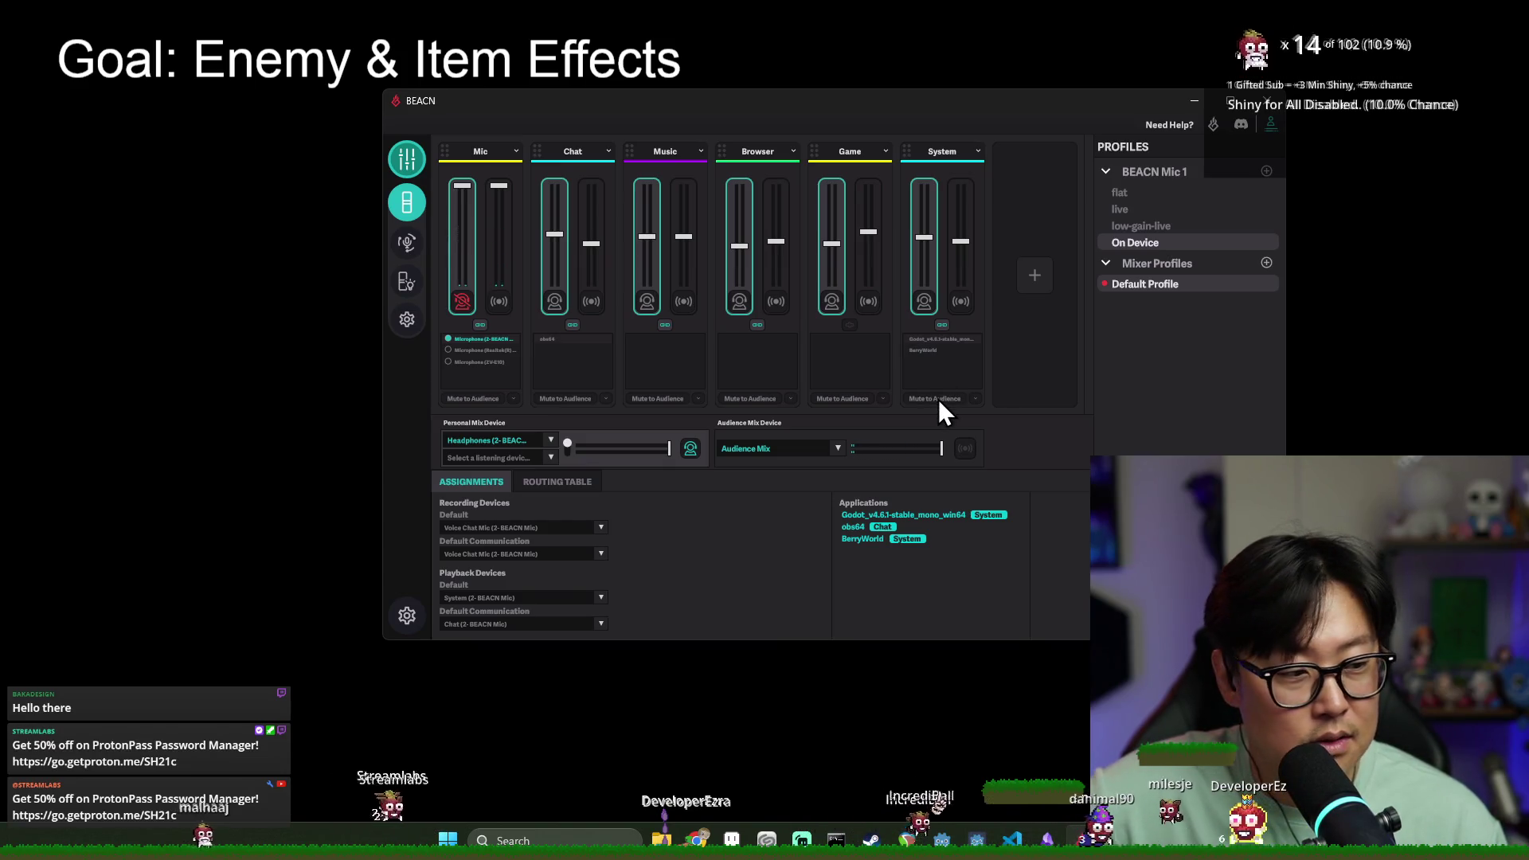
pyautogui.moveTo(1230, 193)
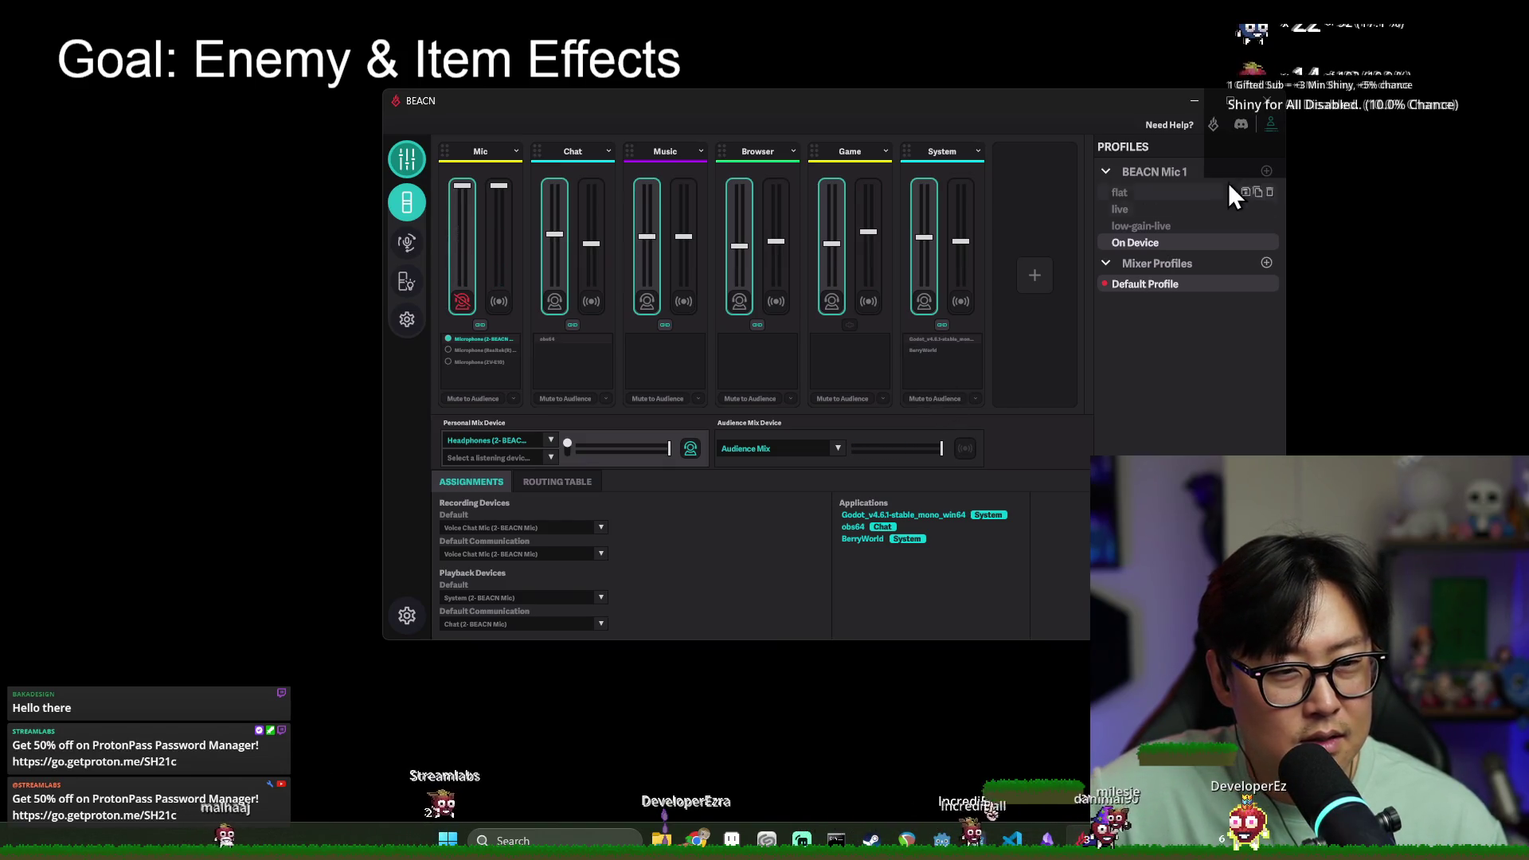
pyautogui.click(1272, 119)
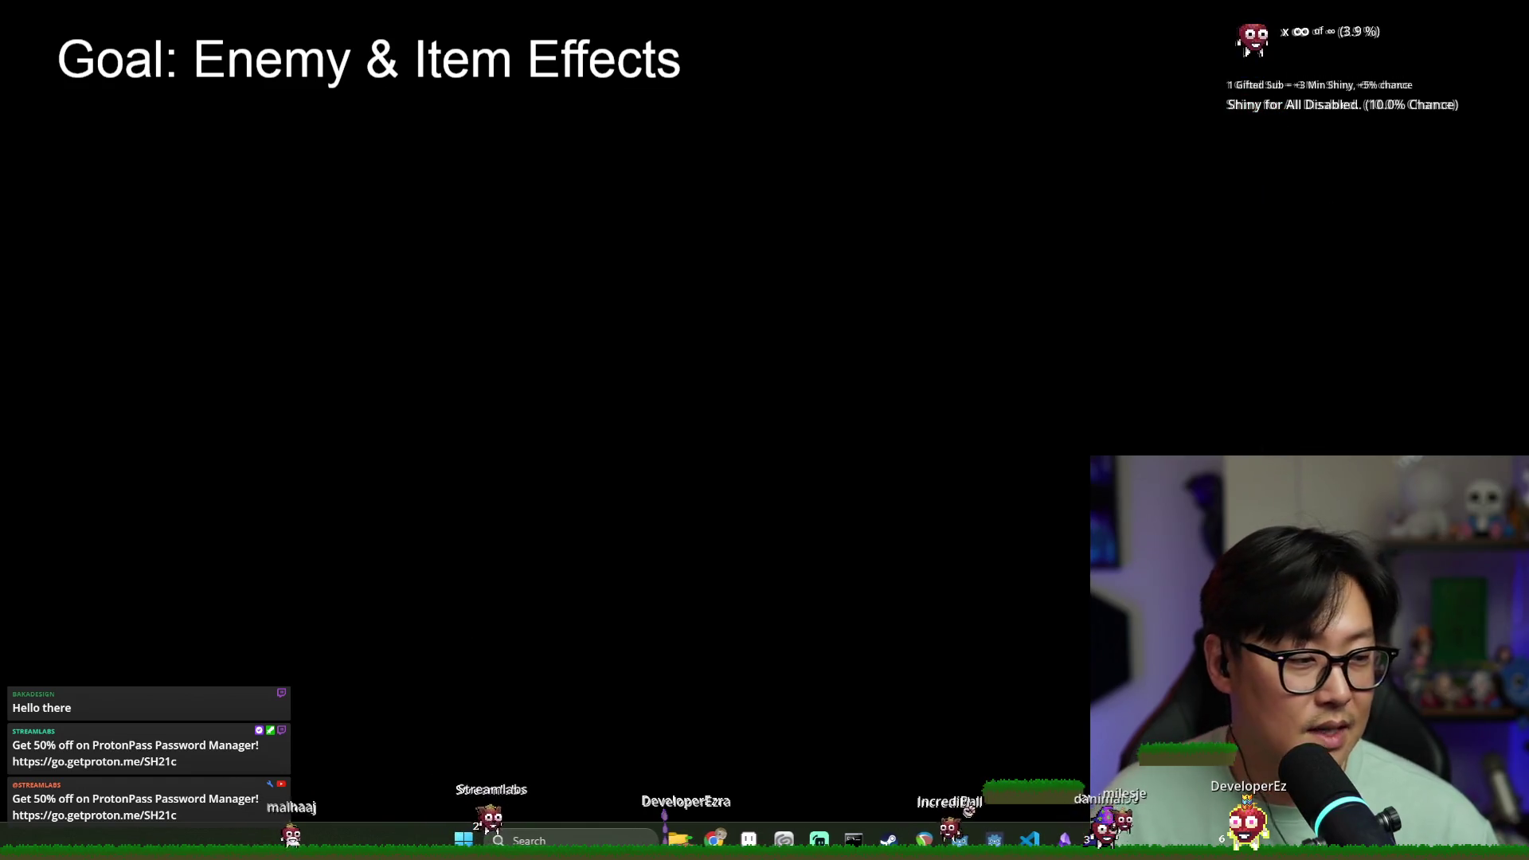
pyautogui.hotkey('alt', 'Tab')
pyautogui.click(1036, 392)
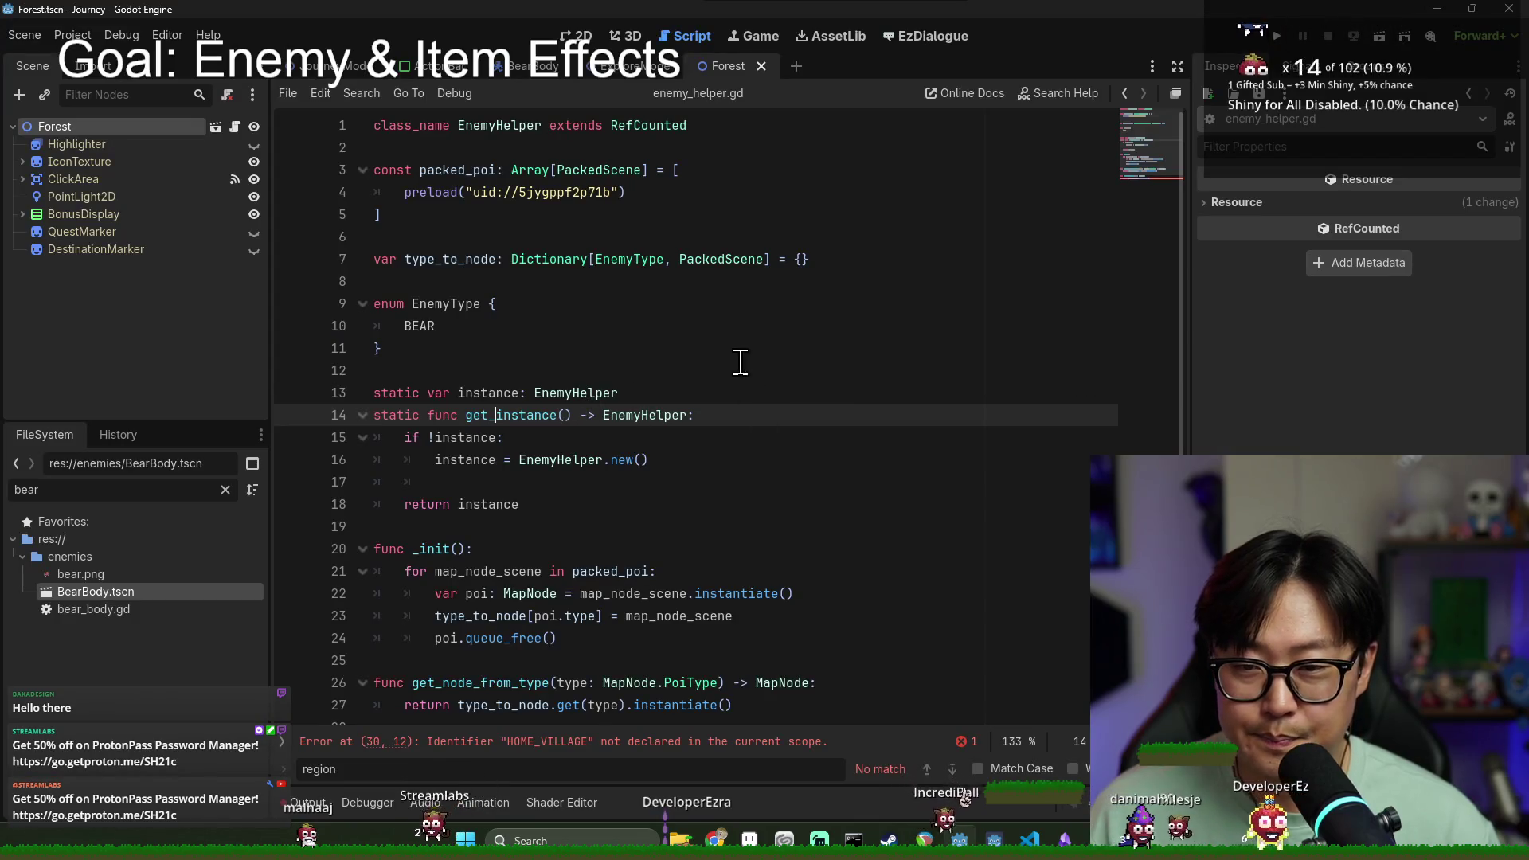
# Save the scene and script, then review the _init function and type_to_node declaration
pyautogui.hotkey('ctrl', 's')
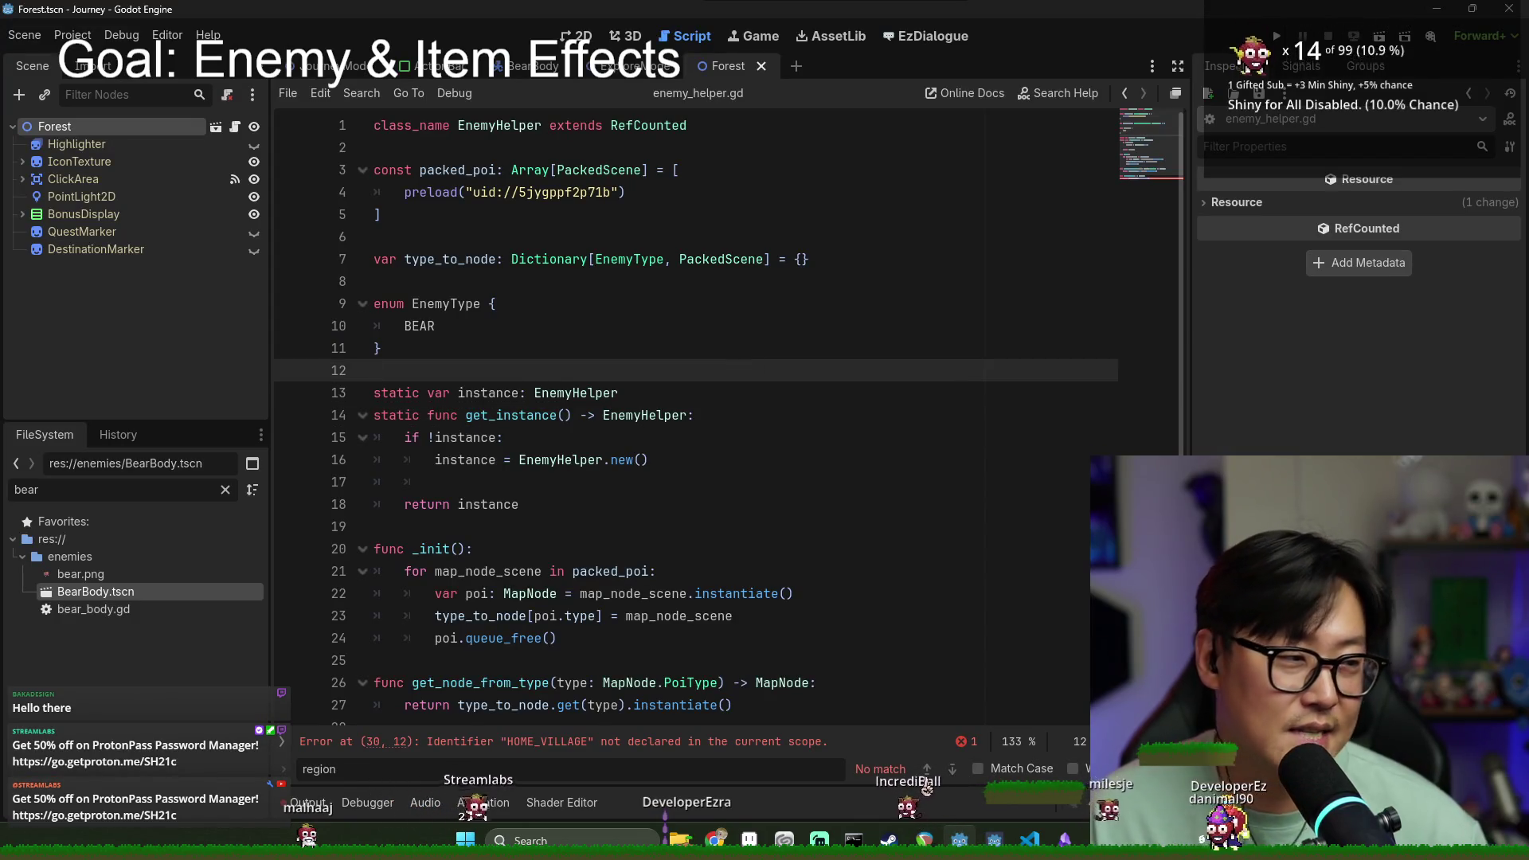
pyautogui.hotkey('ctrl', 's')
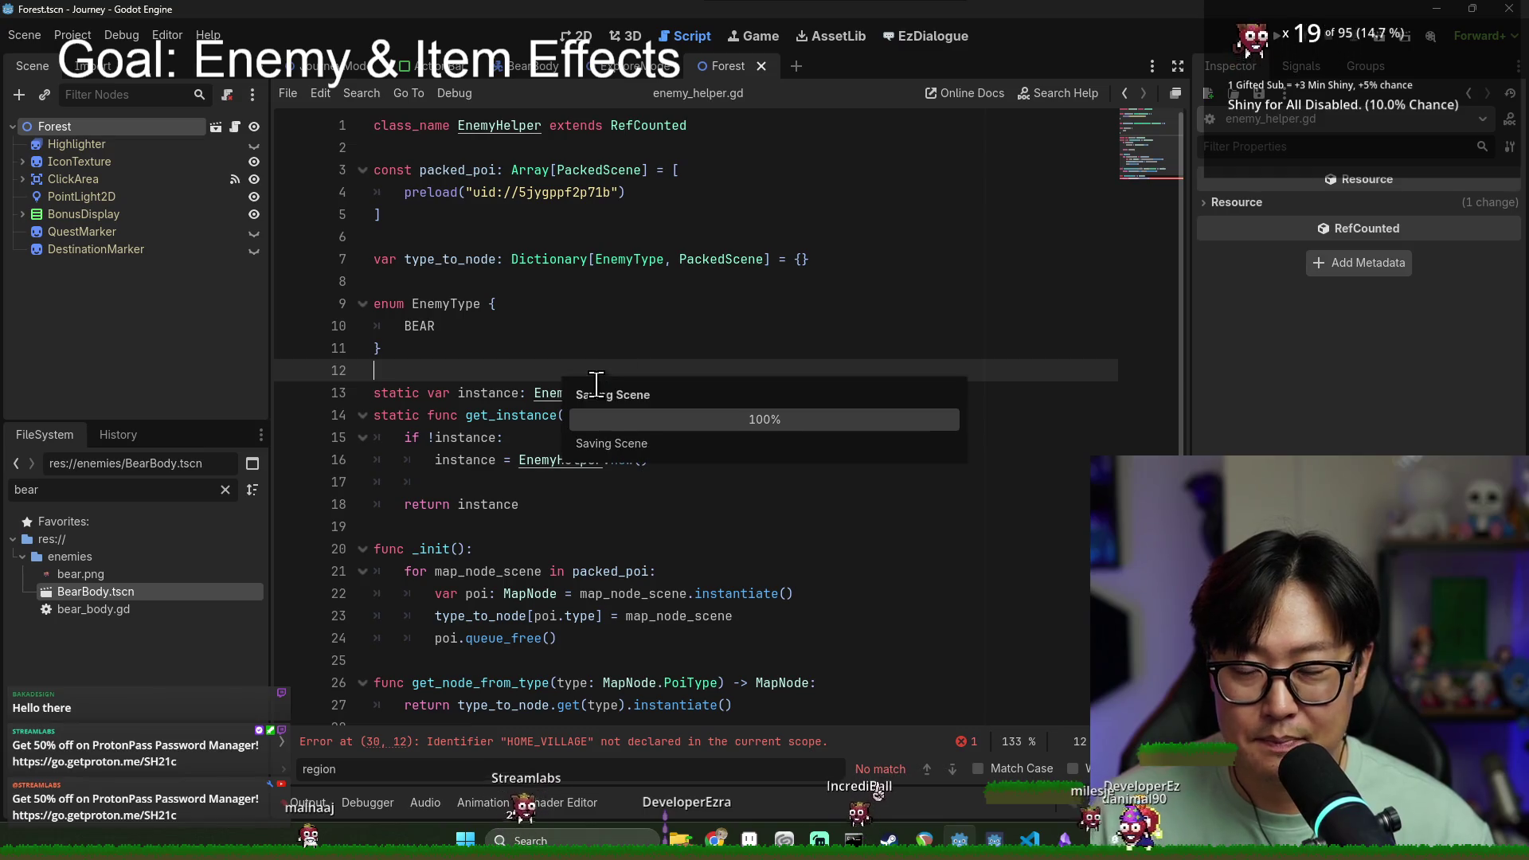
pyautogui.scroll(-2, 478, 466)
pyautogui.doubleClick(407, 467)
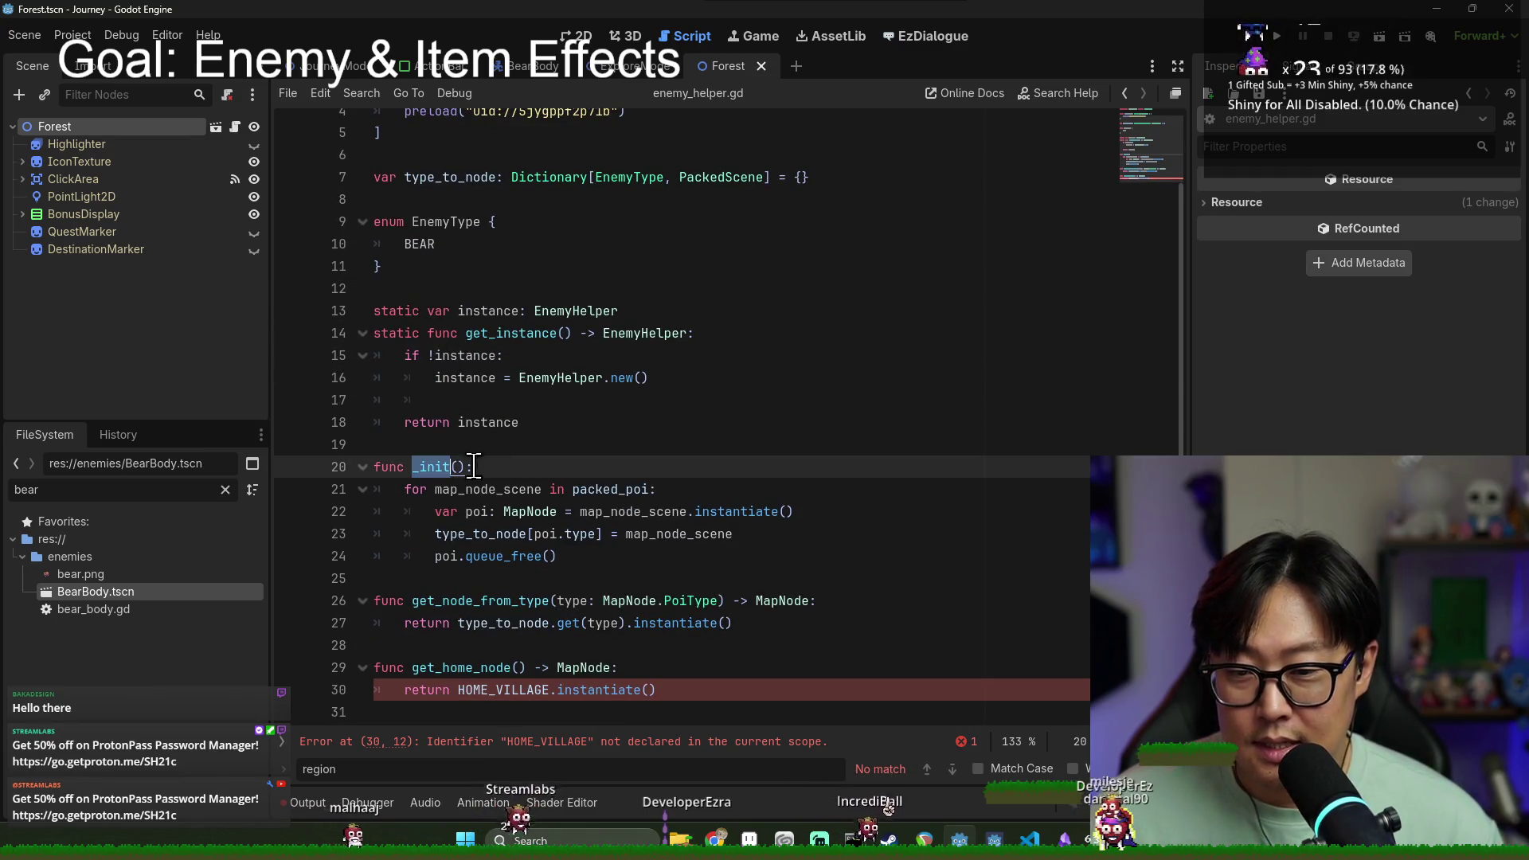
pyautogui.scroll(2, 458, 303)
pyautogui.doubleClick(460, 245)
pyautogui.doubleClick(721, 243)
pyautogui.click(454, 228)
pyautogui.doubleClick(460, 244)
pyautogui.scroll(-2, 461, 256)
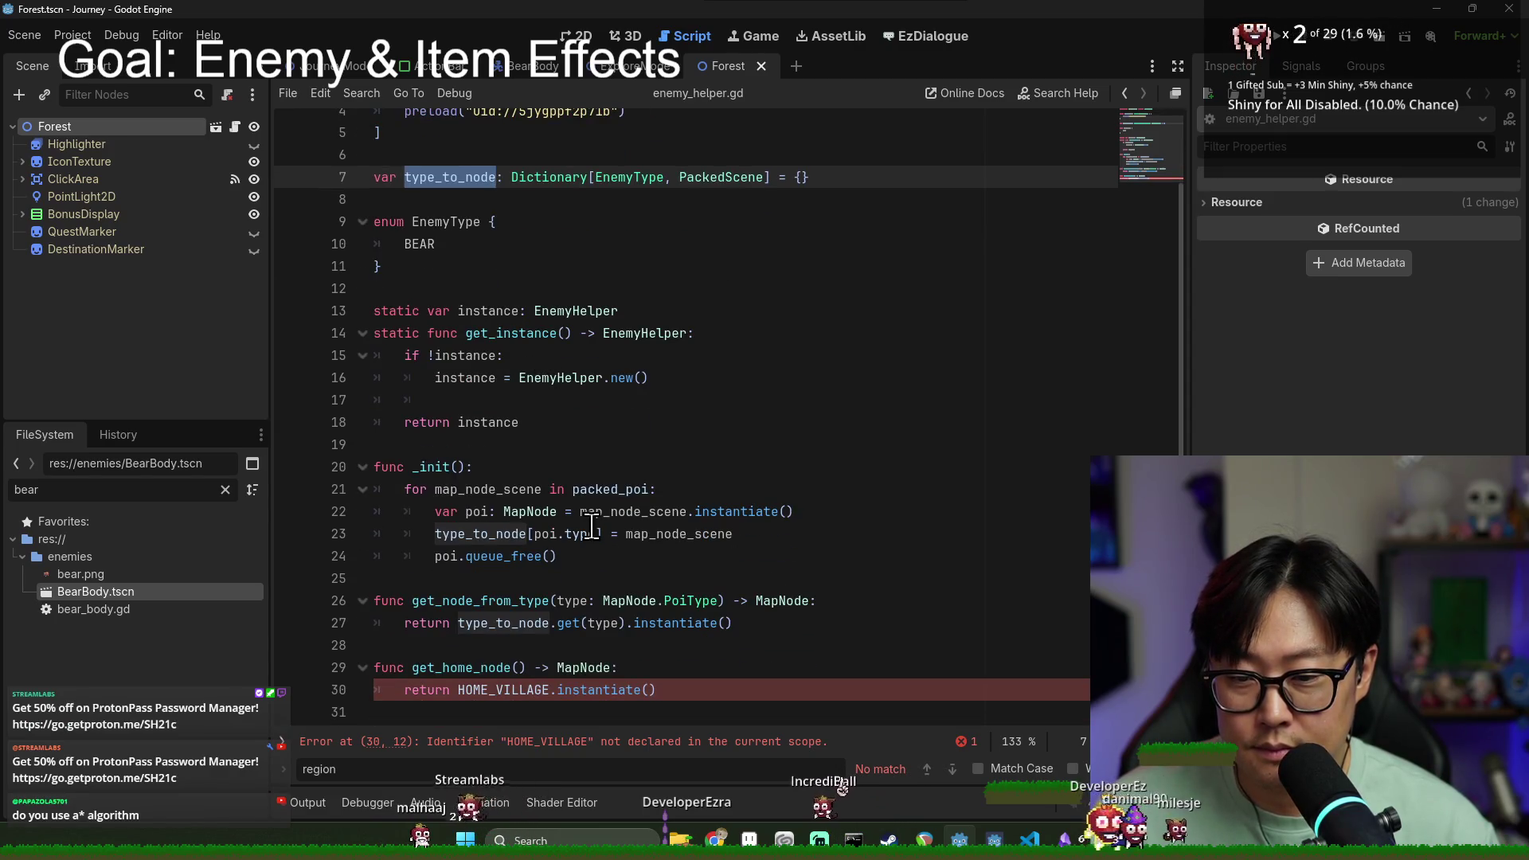
# Make get_node_from_type take an EnemyType parameter and return EnemyBody, then save
pyautogui.doubleClick(468, 601)
pyautogui.click(569, 601)
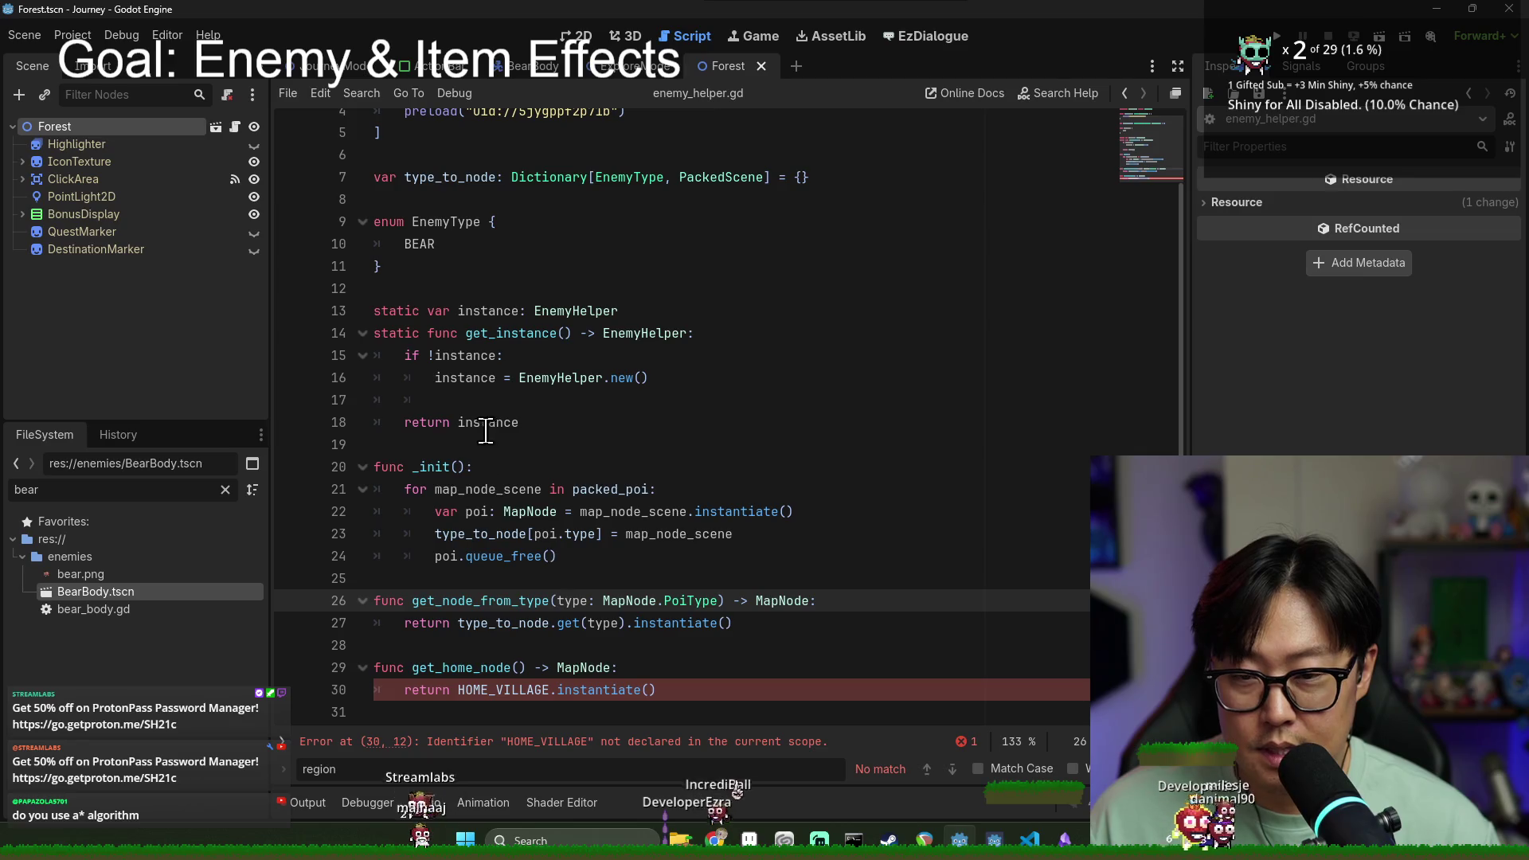
pyautogui.doubleClick(599, 310)
pyautogui.doubleClick(465, 222)
pyautogui.hotkey('ctrl', 'c')
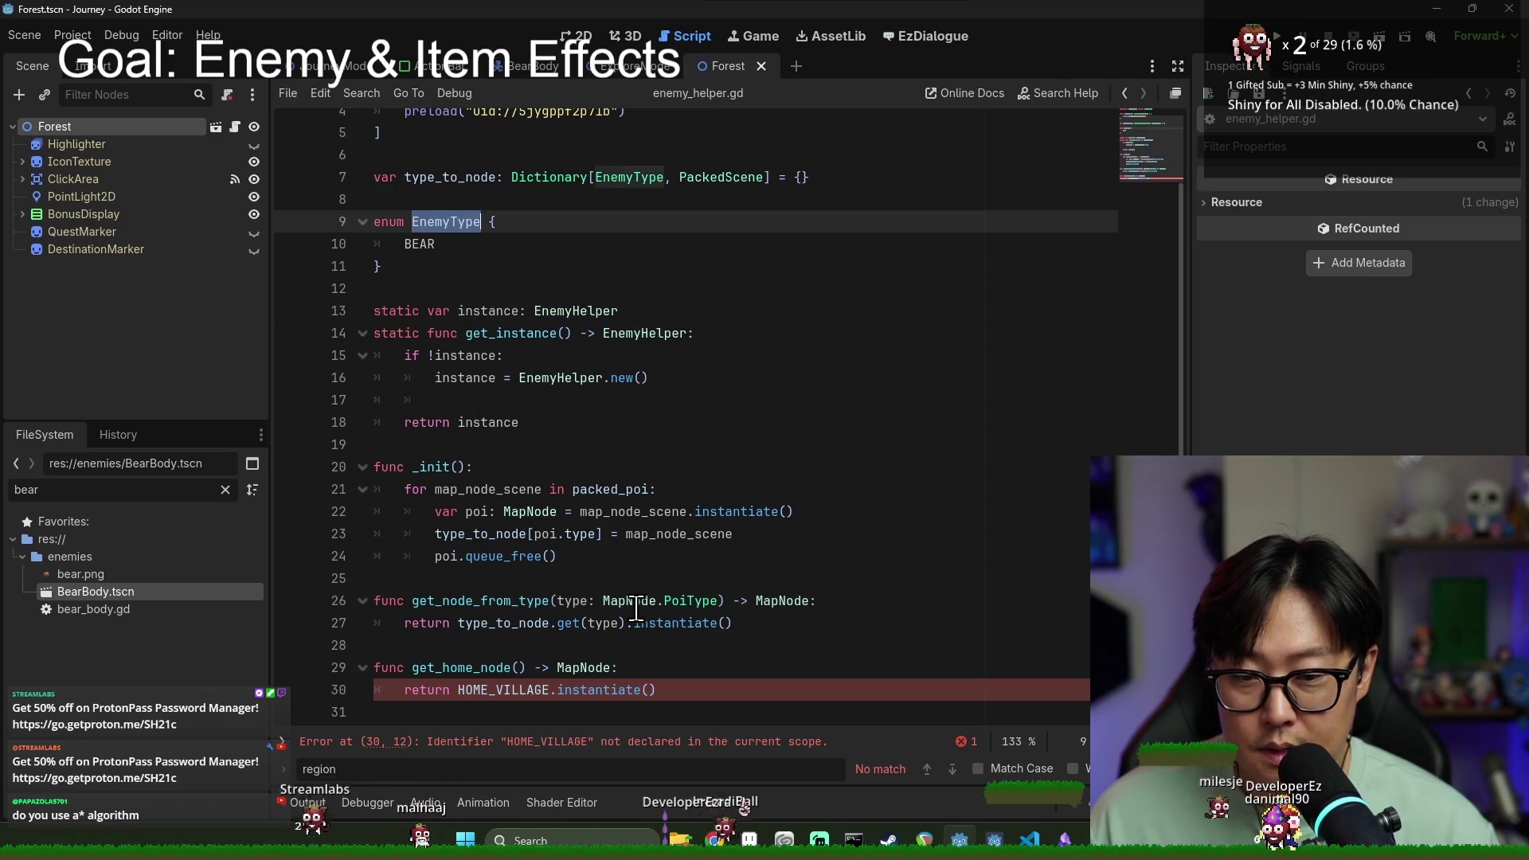
pyautogui.doubleClick(629, 601)
pyautogui.keyDown('shift'); pyautogui.click(723, 601); pyautogui.keyUp('shift')
pyautogui.hotkey('ctrl', 'v')
pyautogui.doubleClick(739, 600)
pyautogui.write('EnemyBody')
pyautogui.hotkey('ctrl', 's')
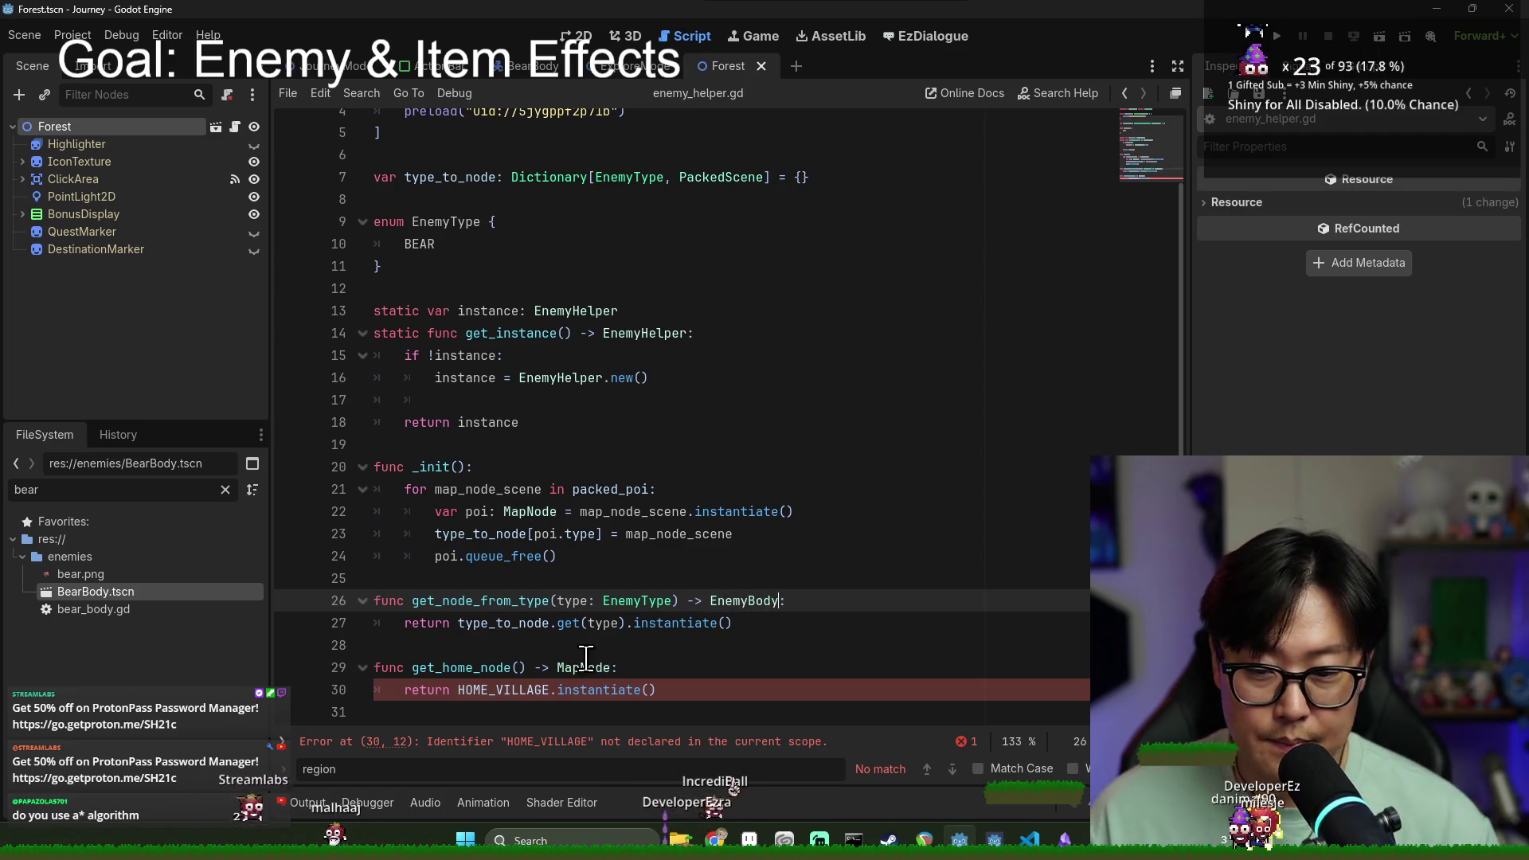
# Delete the get_home_node function, save, and show the Output log's parse errors
pyautogui.hotkey('ctrl', 'shift', 'Left')
pyautogui.doubleClick(587, 668)
pyautogui.press('Up')
pyautogui.keyDown('shift'); pyautogui.click(701, 704); pyautogui.keyUp('shift')
pyautogui.press('BackSpace')
pyautogui.press('BackSpace')
pyautogui.hotkey('ctrl', 's')
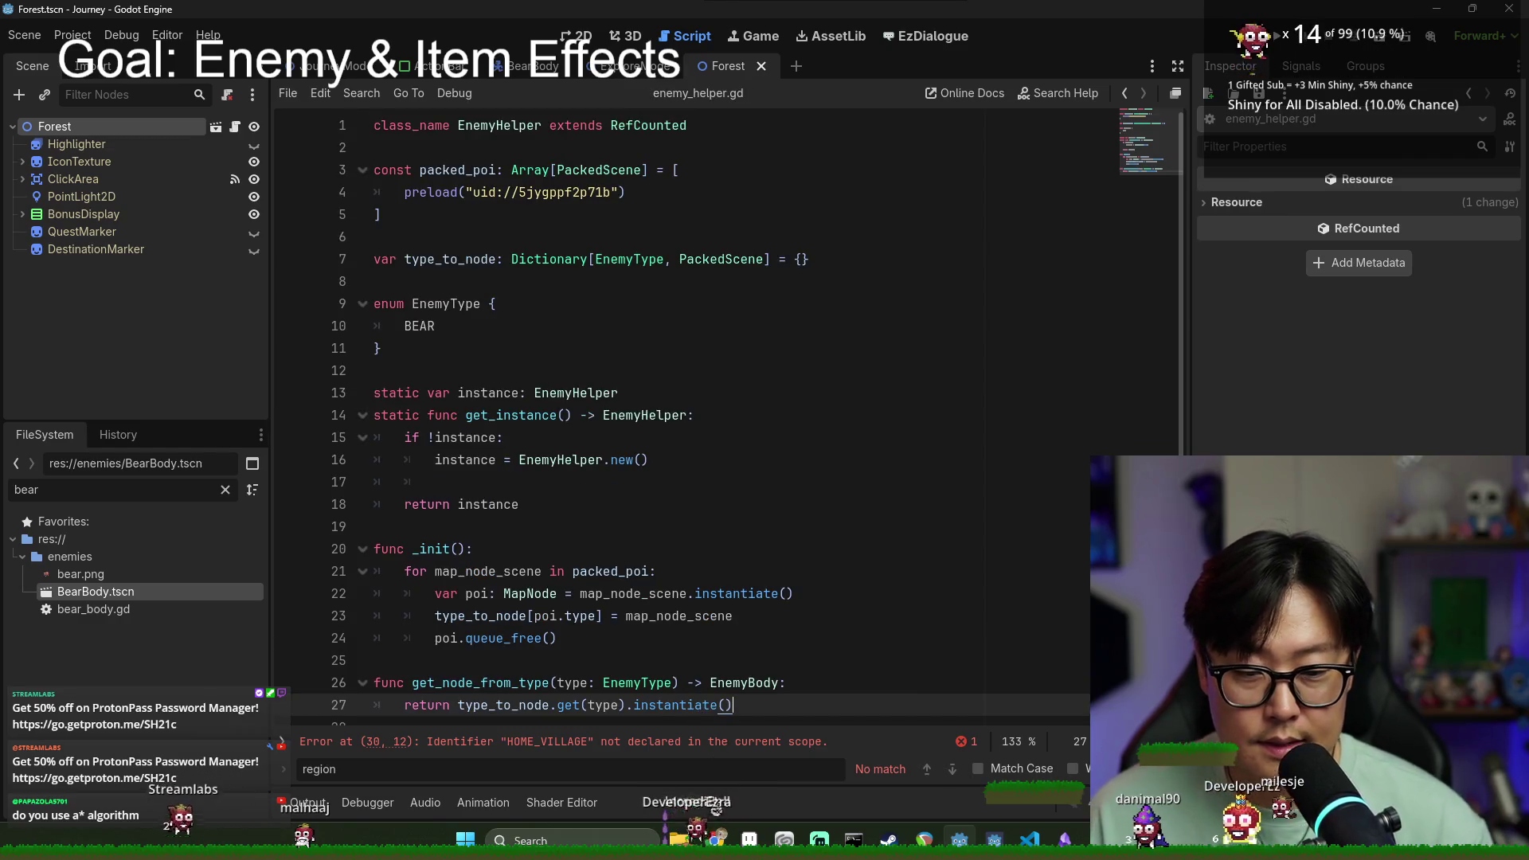
pyautogui.press('Escape')
pyautogui.click(797, 580)
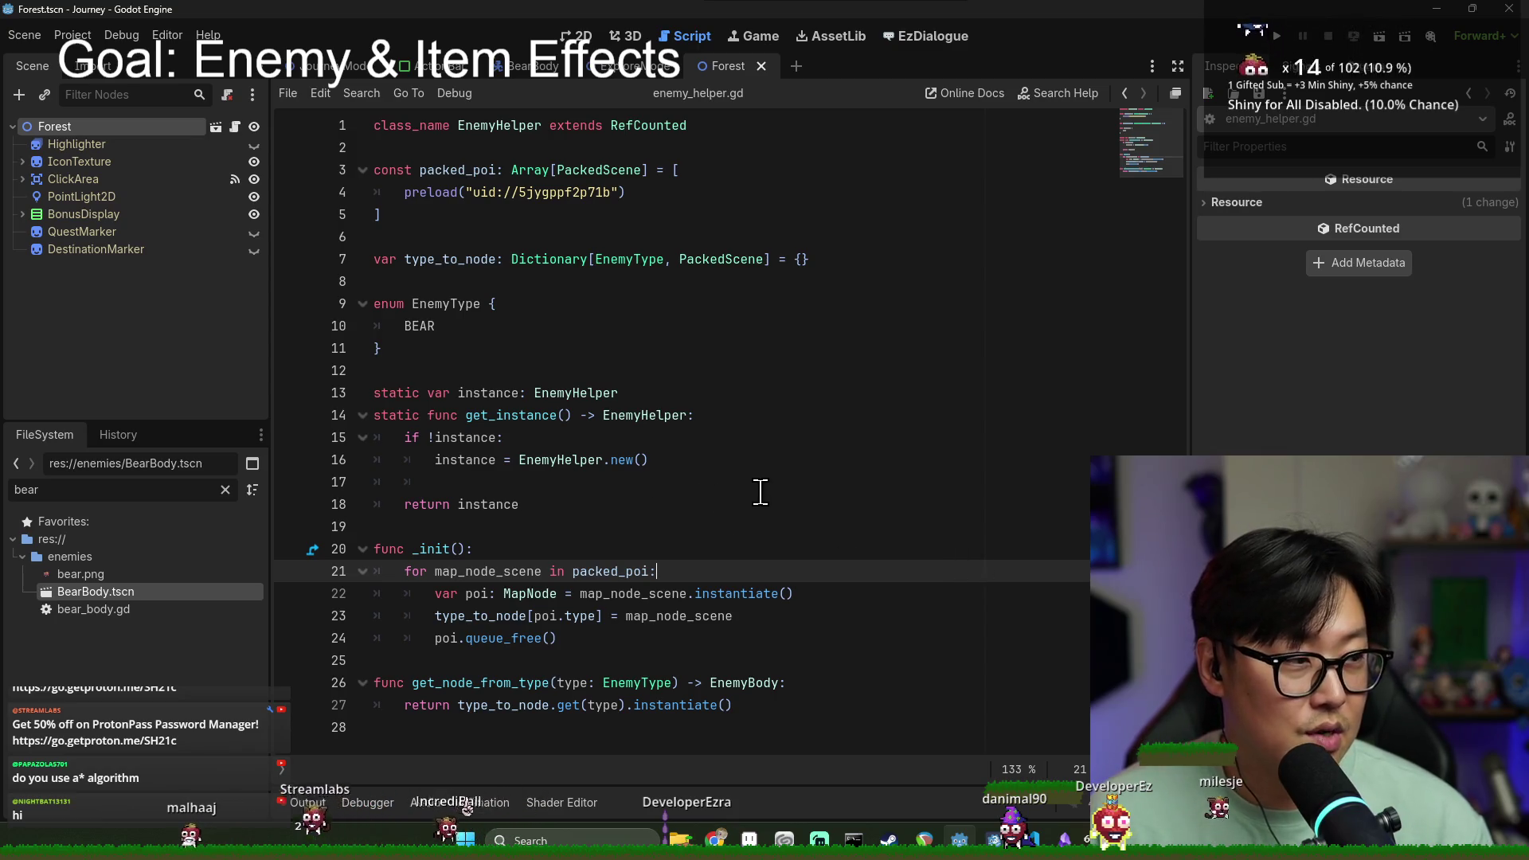
pyautogui.click(614, 662)
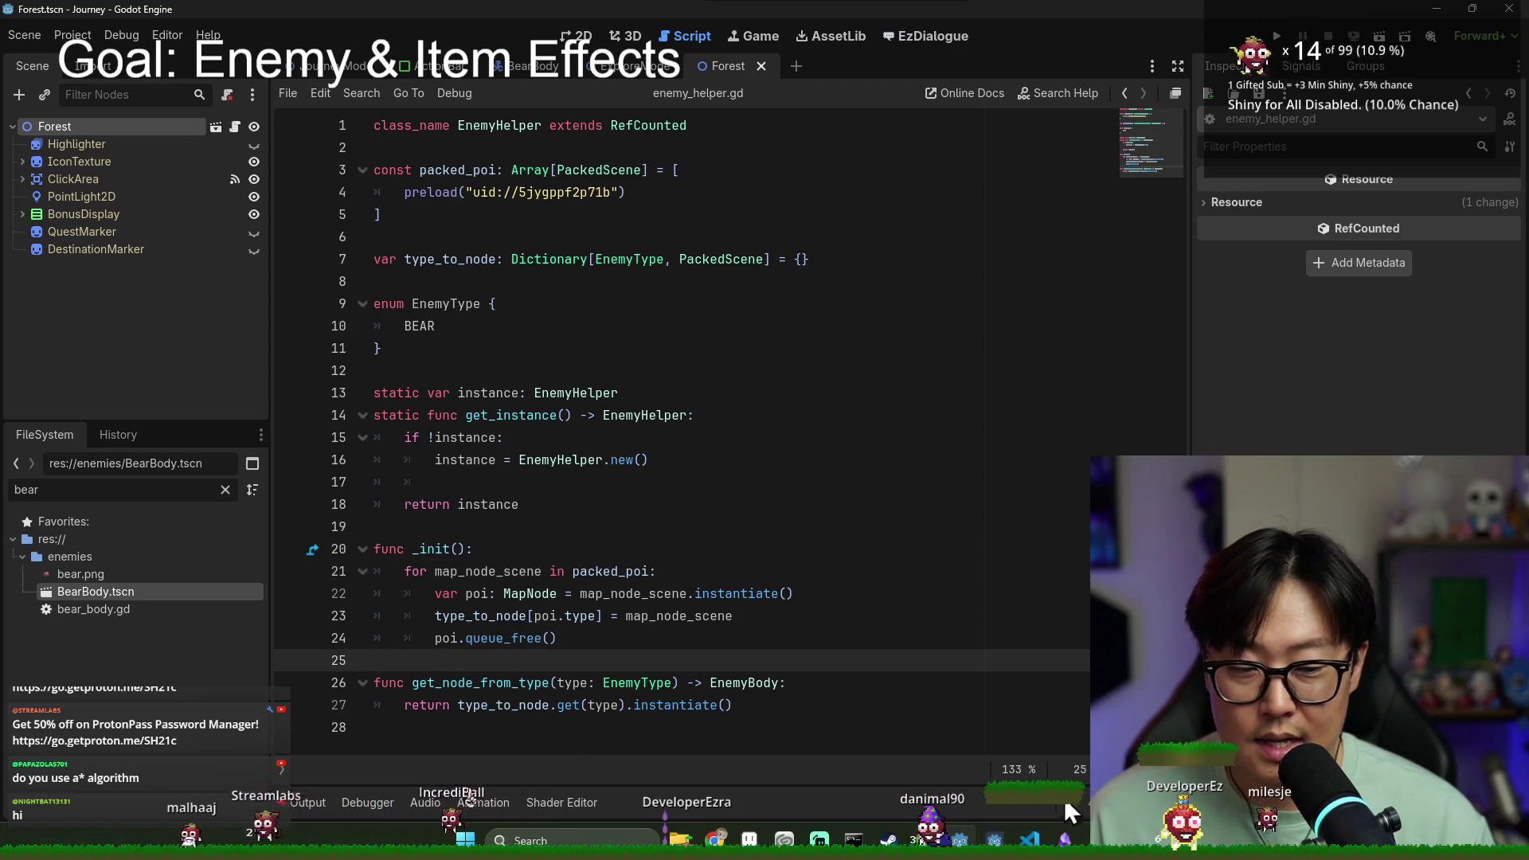
pyautogui.click(320, 803)
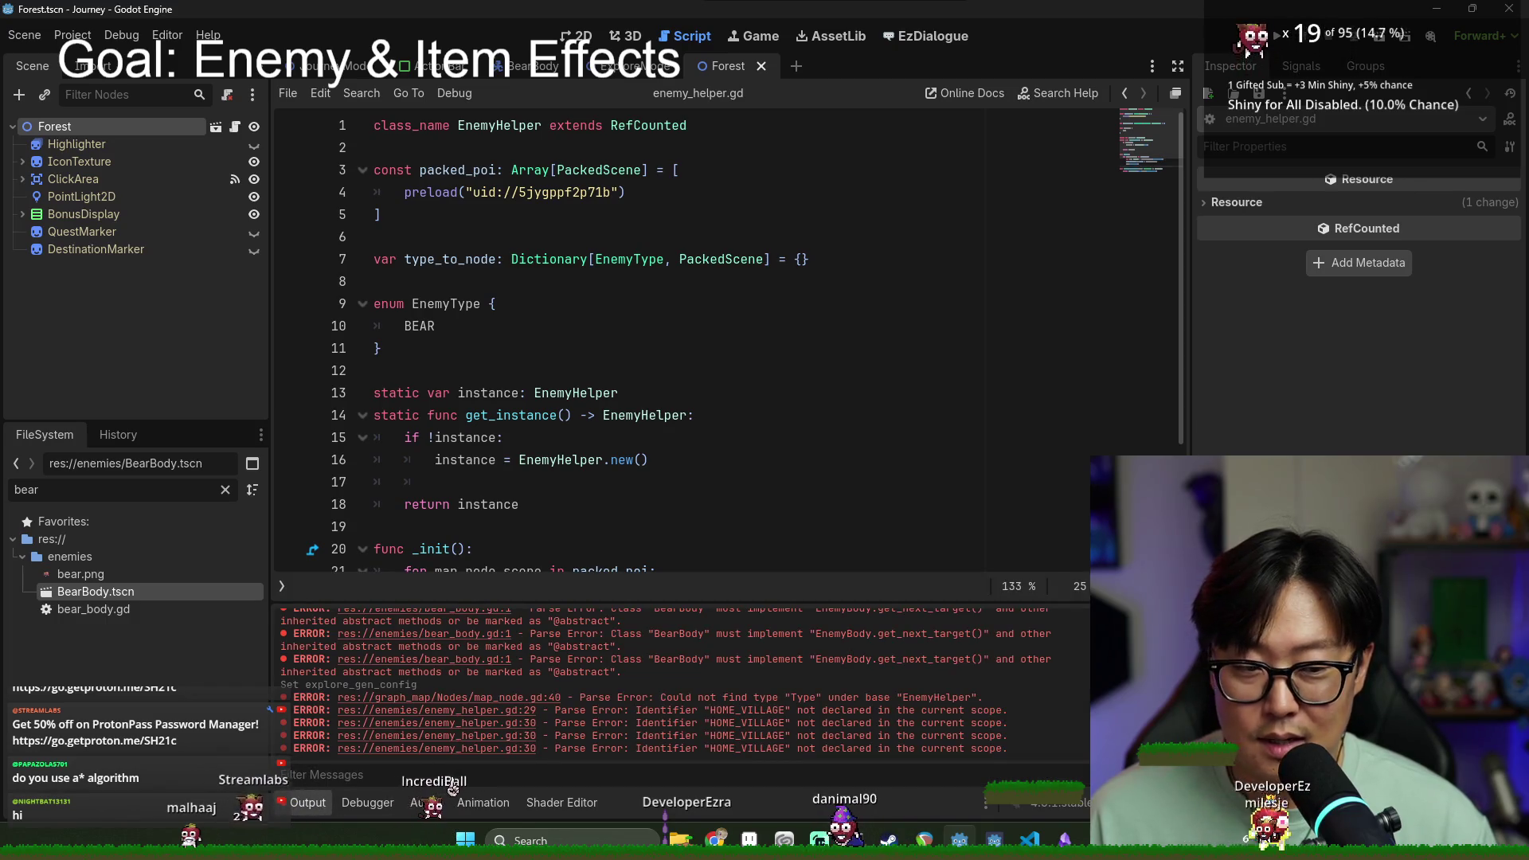
# Review the _init and get_node_from_type code in enemy_helper.gd and save
pyautogui.click(525, 526)
pyautogui.click(293, 806)
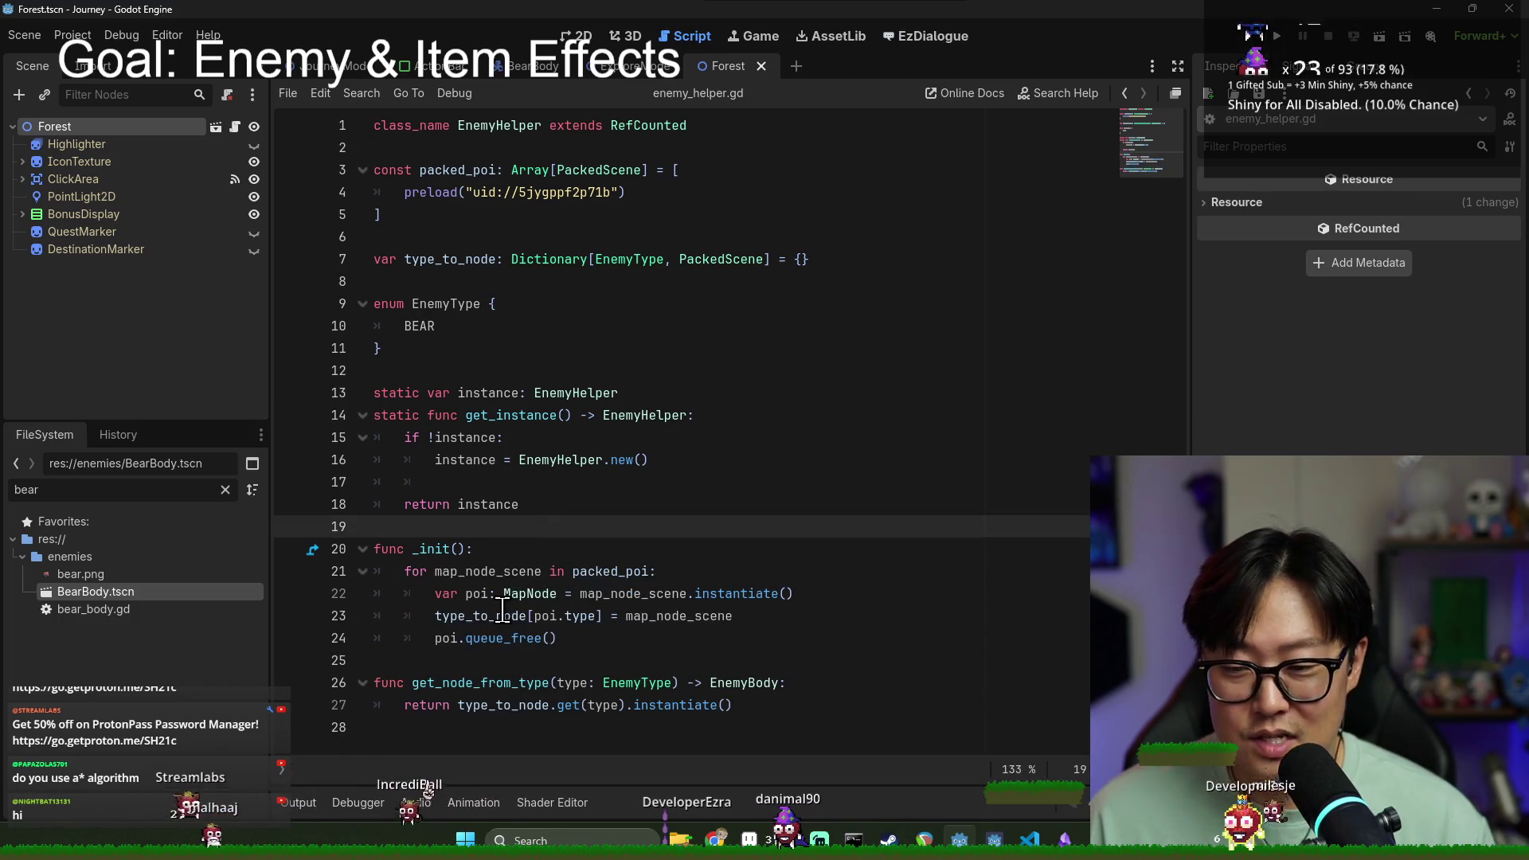
pyautogui.click(512, 615)
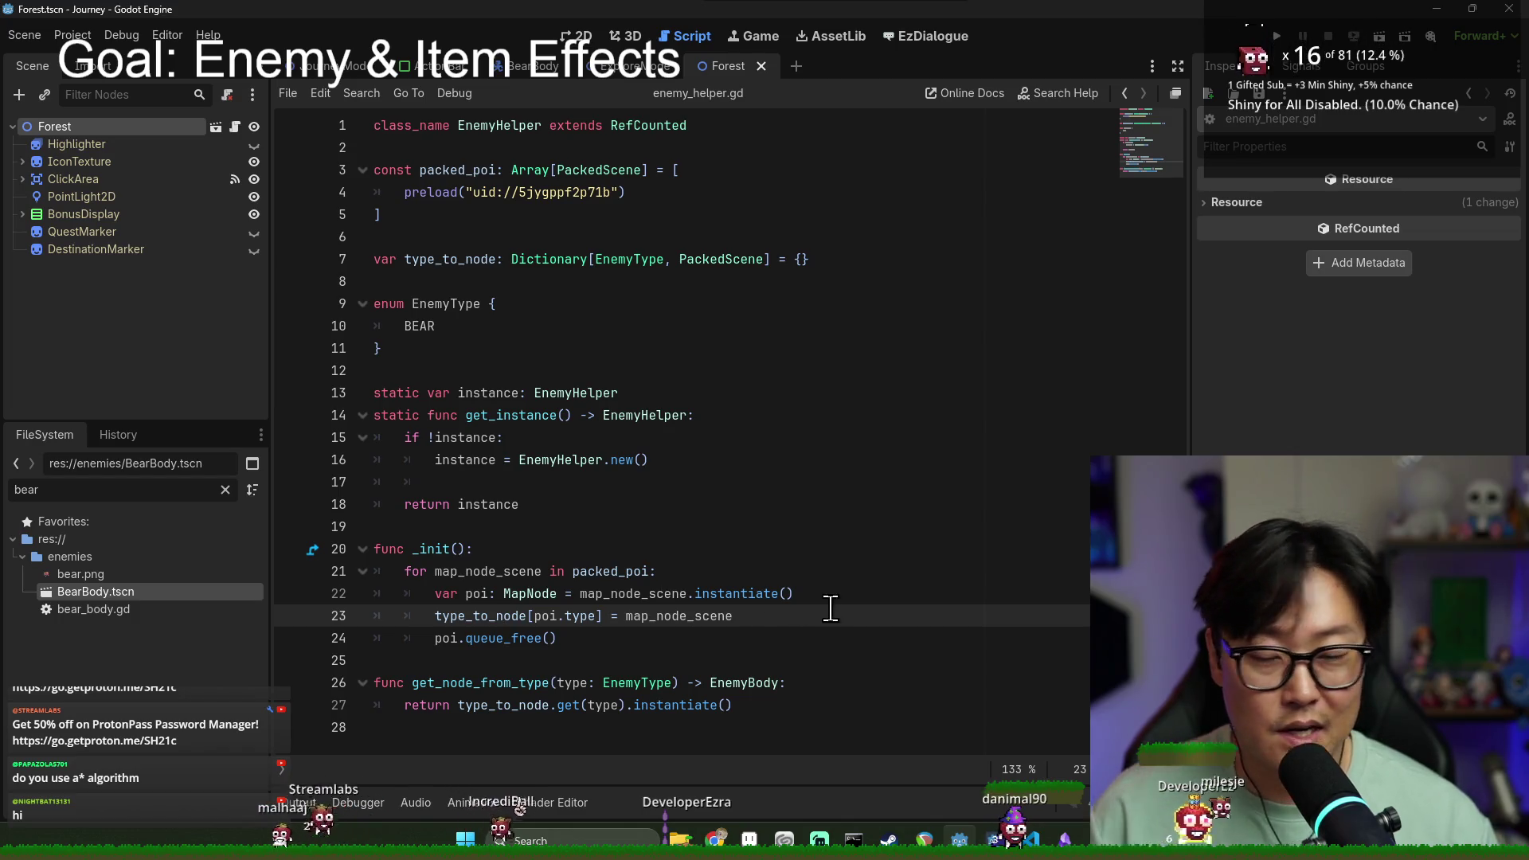
pyautogui.click(655, 658)
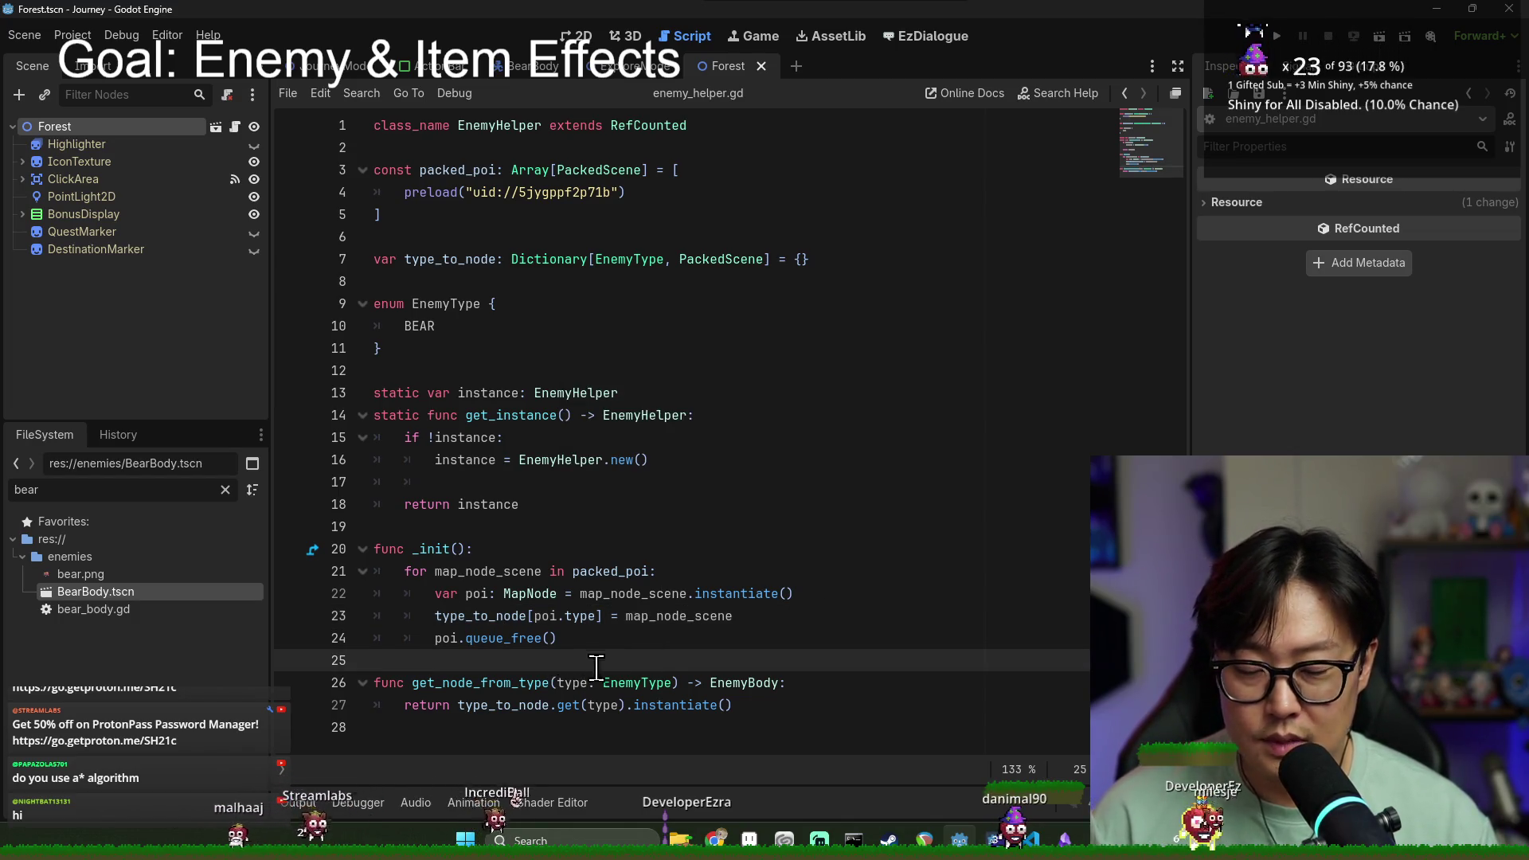
pyautogui.click(856, 724)
pyautogui.click(638, 644)
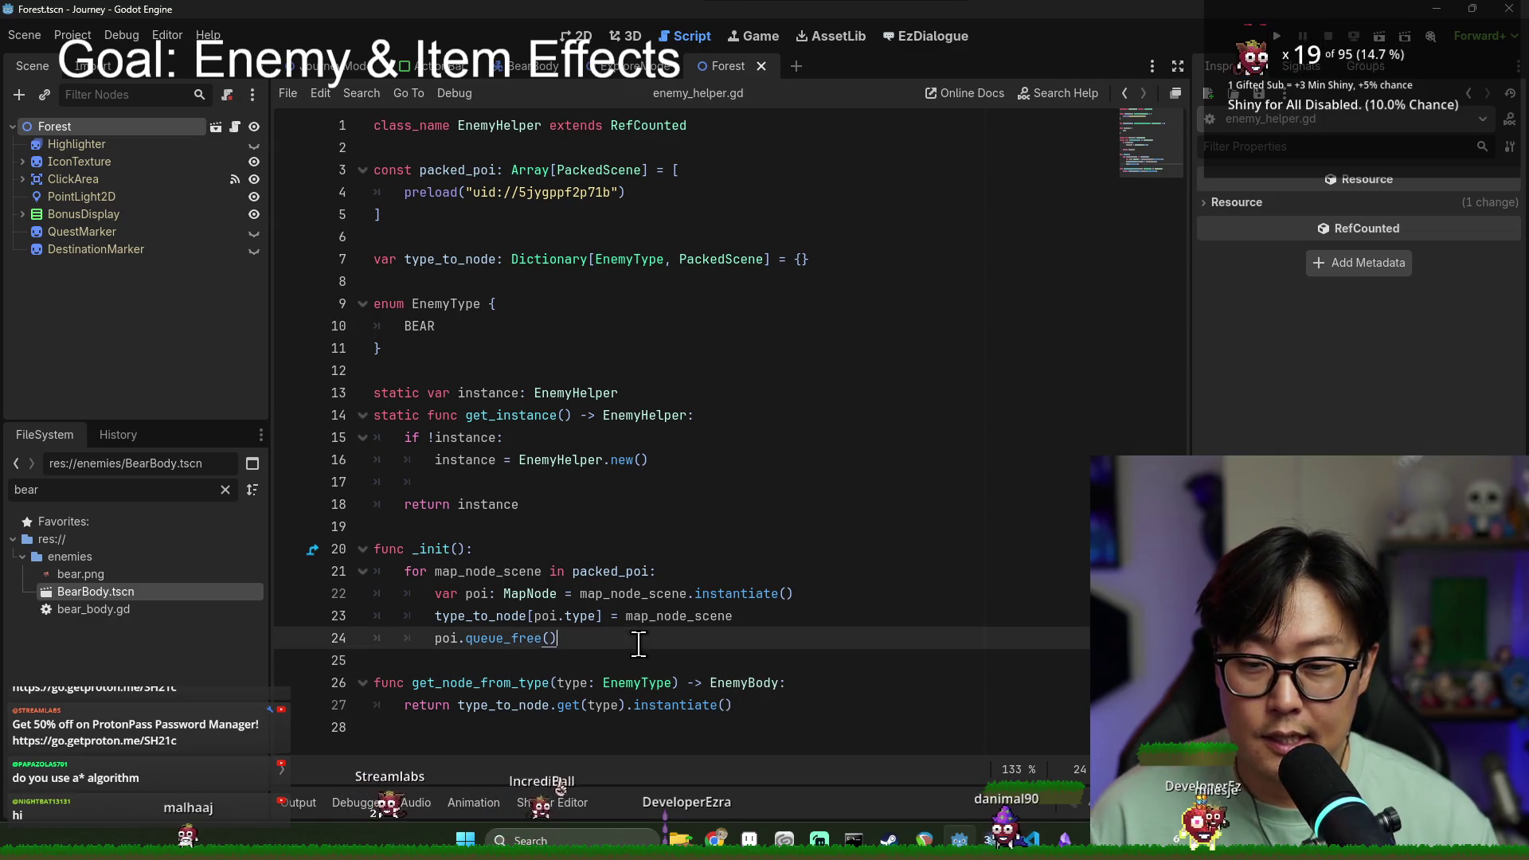
pyautogui.click(553, 475)
pyautogui.hotkey('ctrl', 's')
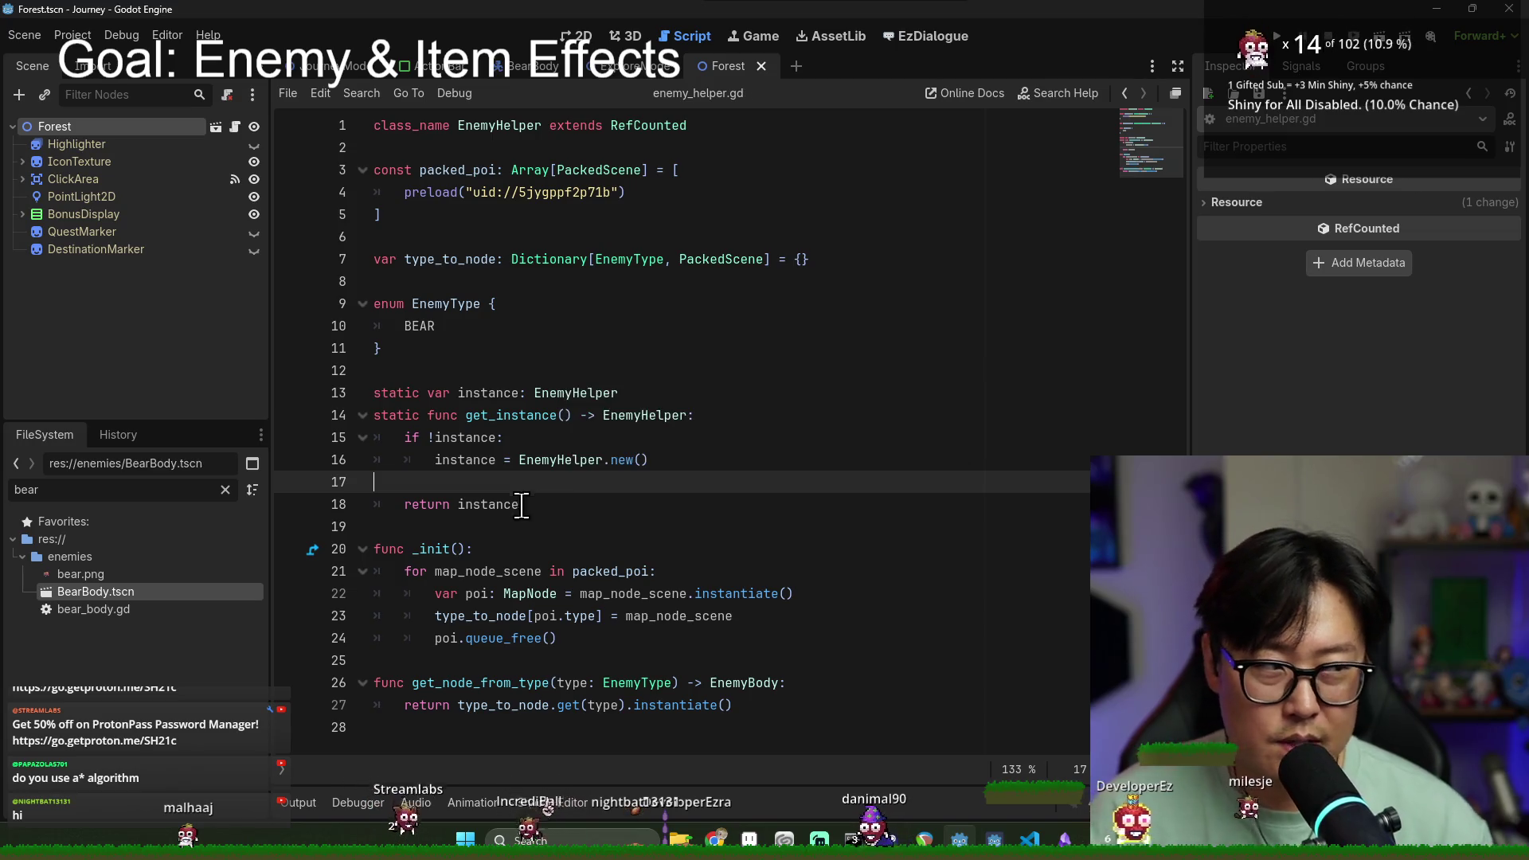
pyautogui.click(511, 518)
pyautogui.hotkey('ctrl', 's')
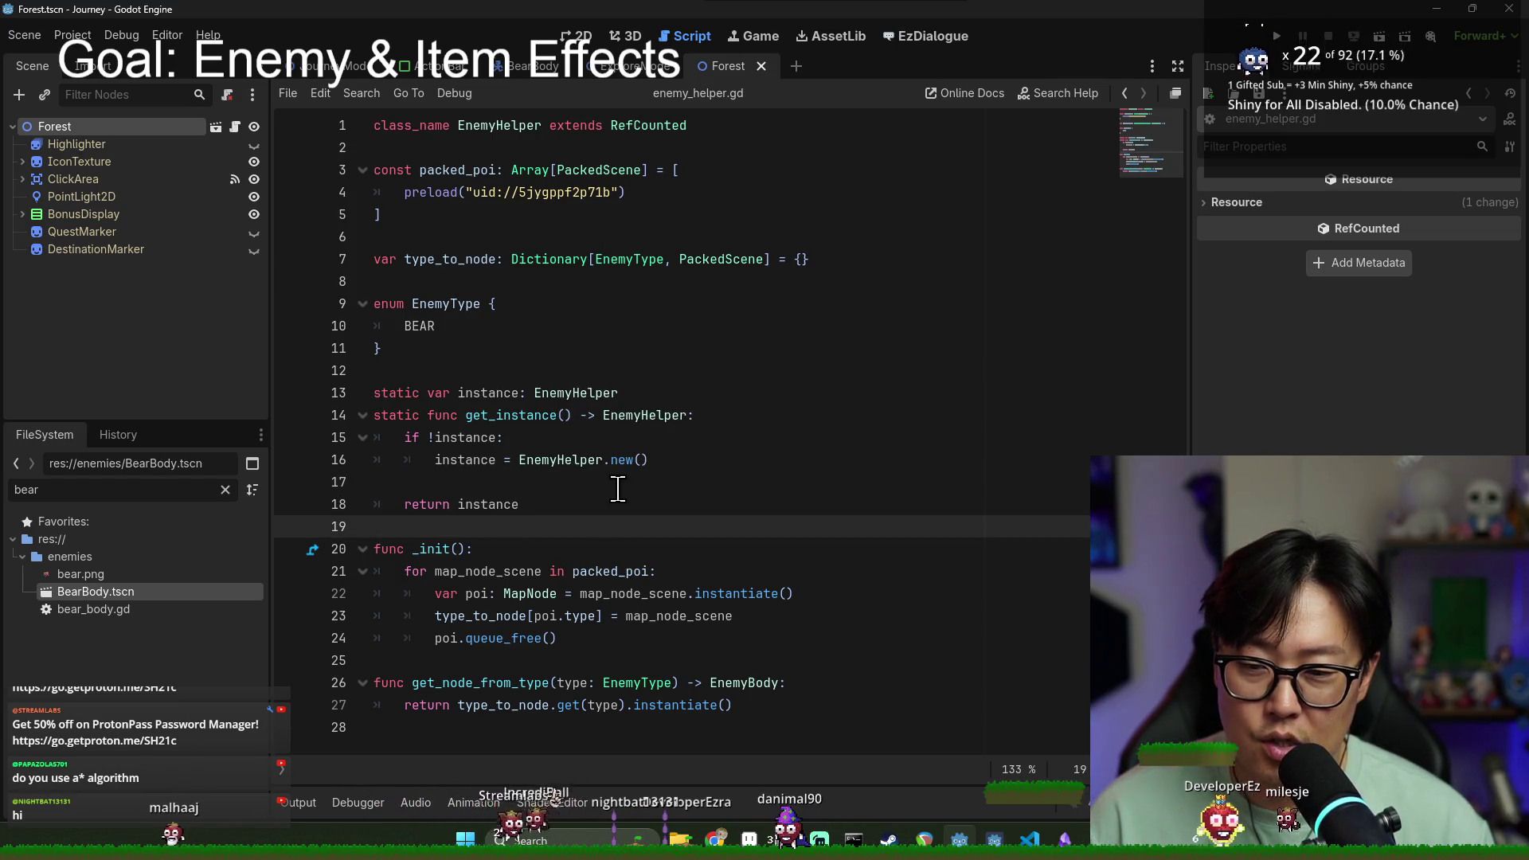
pyautogui.doubleClick(434, 550)
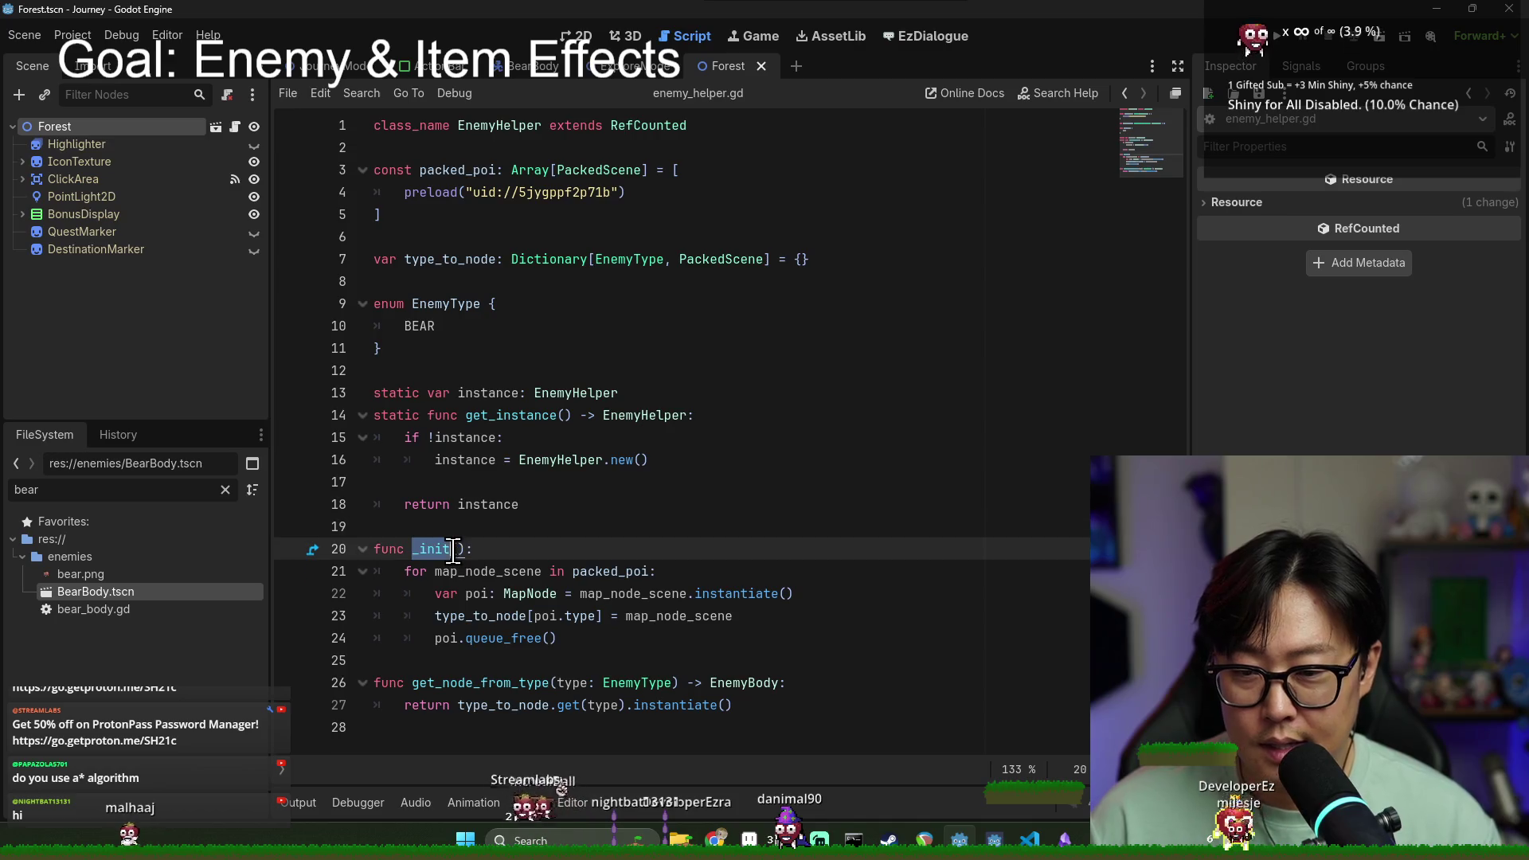
pyautogui.doubleClick(542, 682)
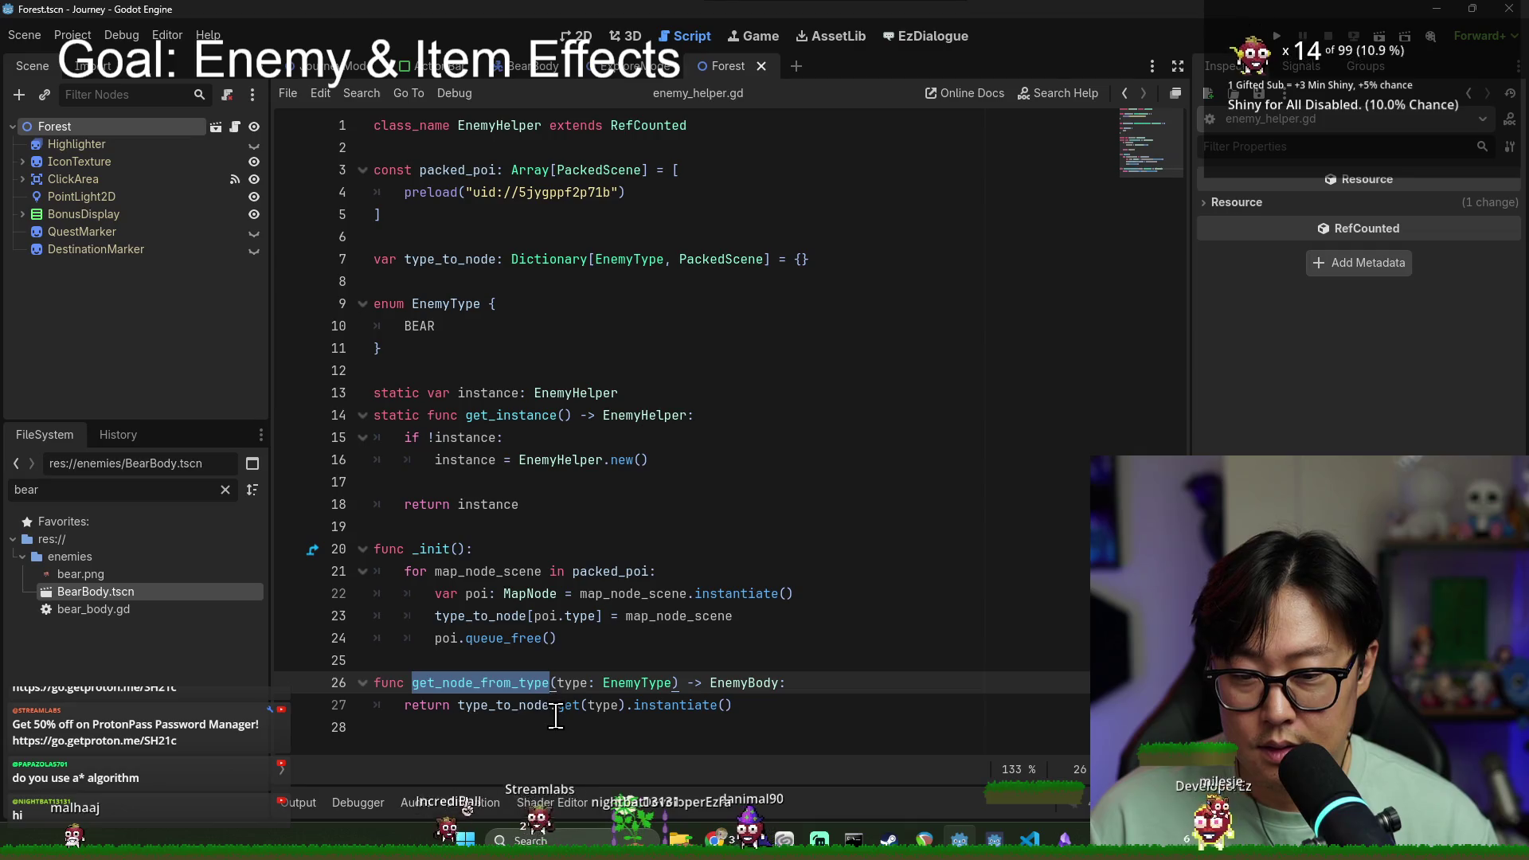
# Declare the loop's instantiated node as enemy typed EnemyBody
pyautogui.doubleClick(544, 596)
pyautogui.click(525, 595)
pyautogui.write('B')
pyautogui.press('Return')
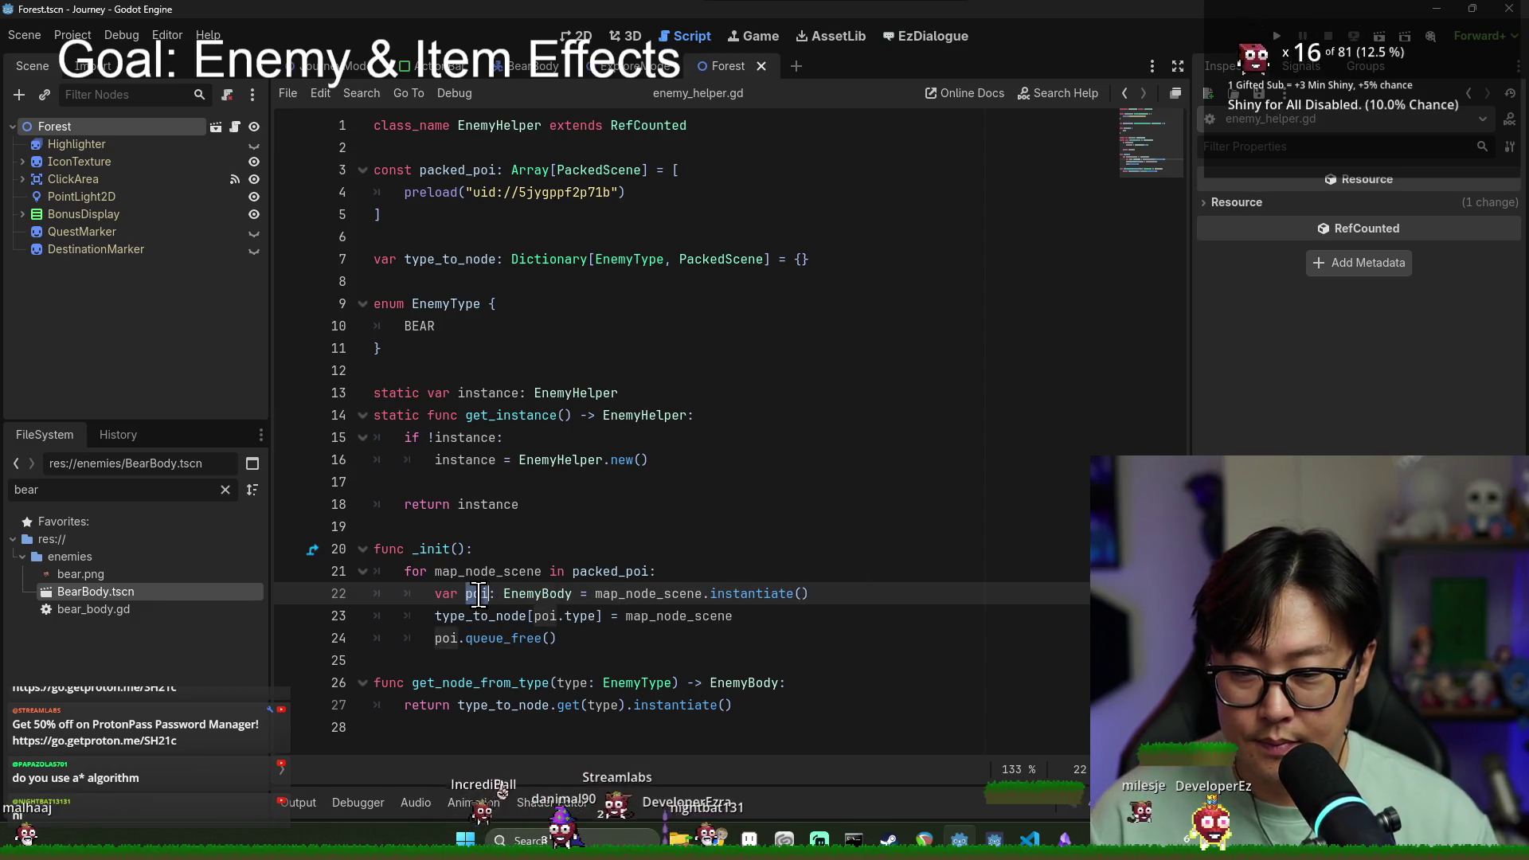
pyautogui.write('enemy')
# Rename the packed_poi constant to packed_enemy and use it in the for loop header
pyautogui.doubleClick(642, 593)
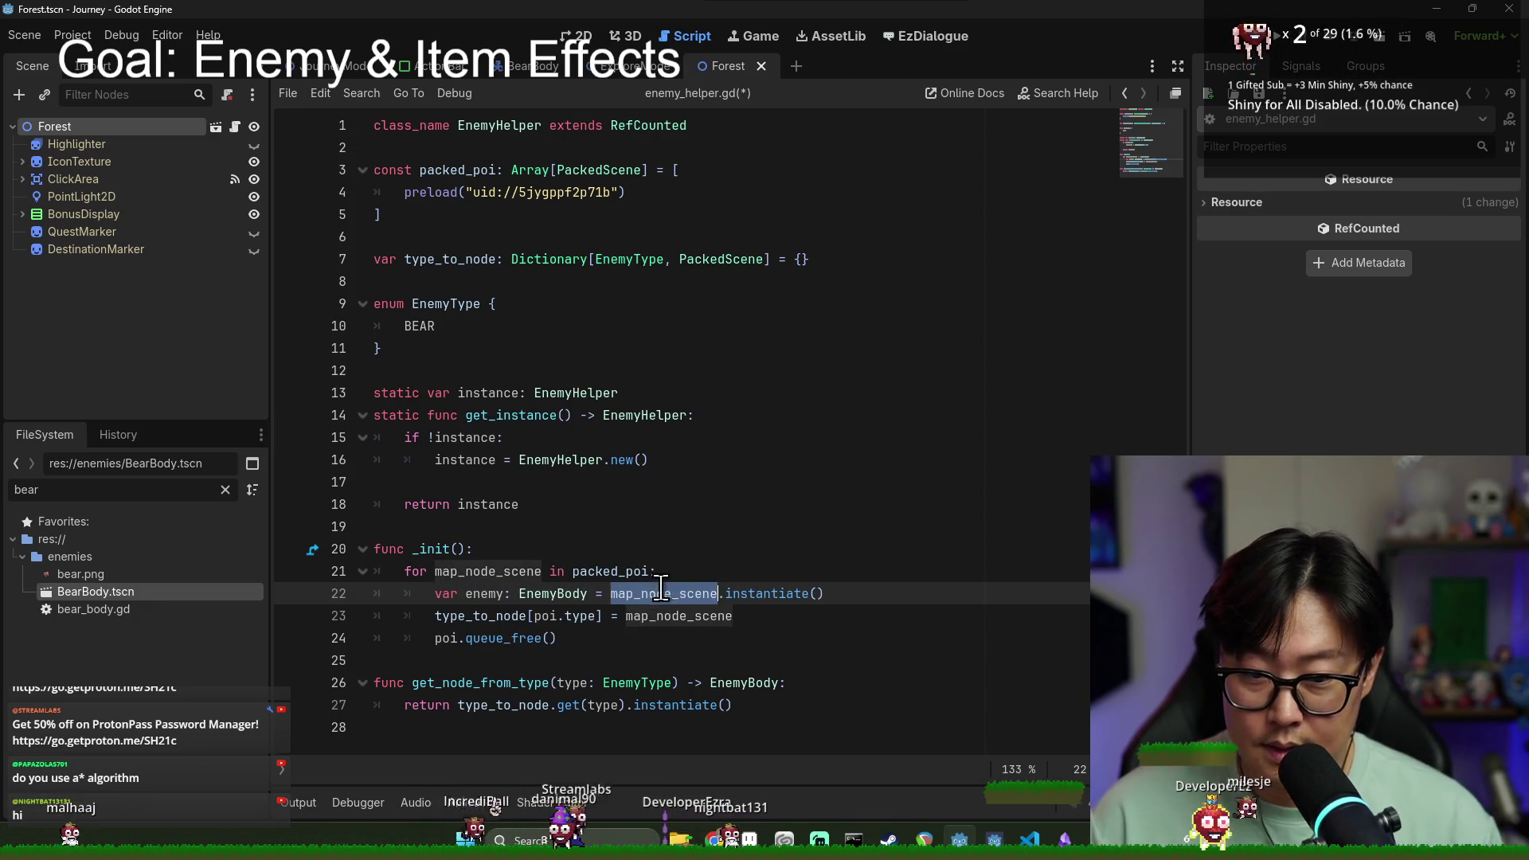
pyautogui.doubleClick(598, 571)
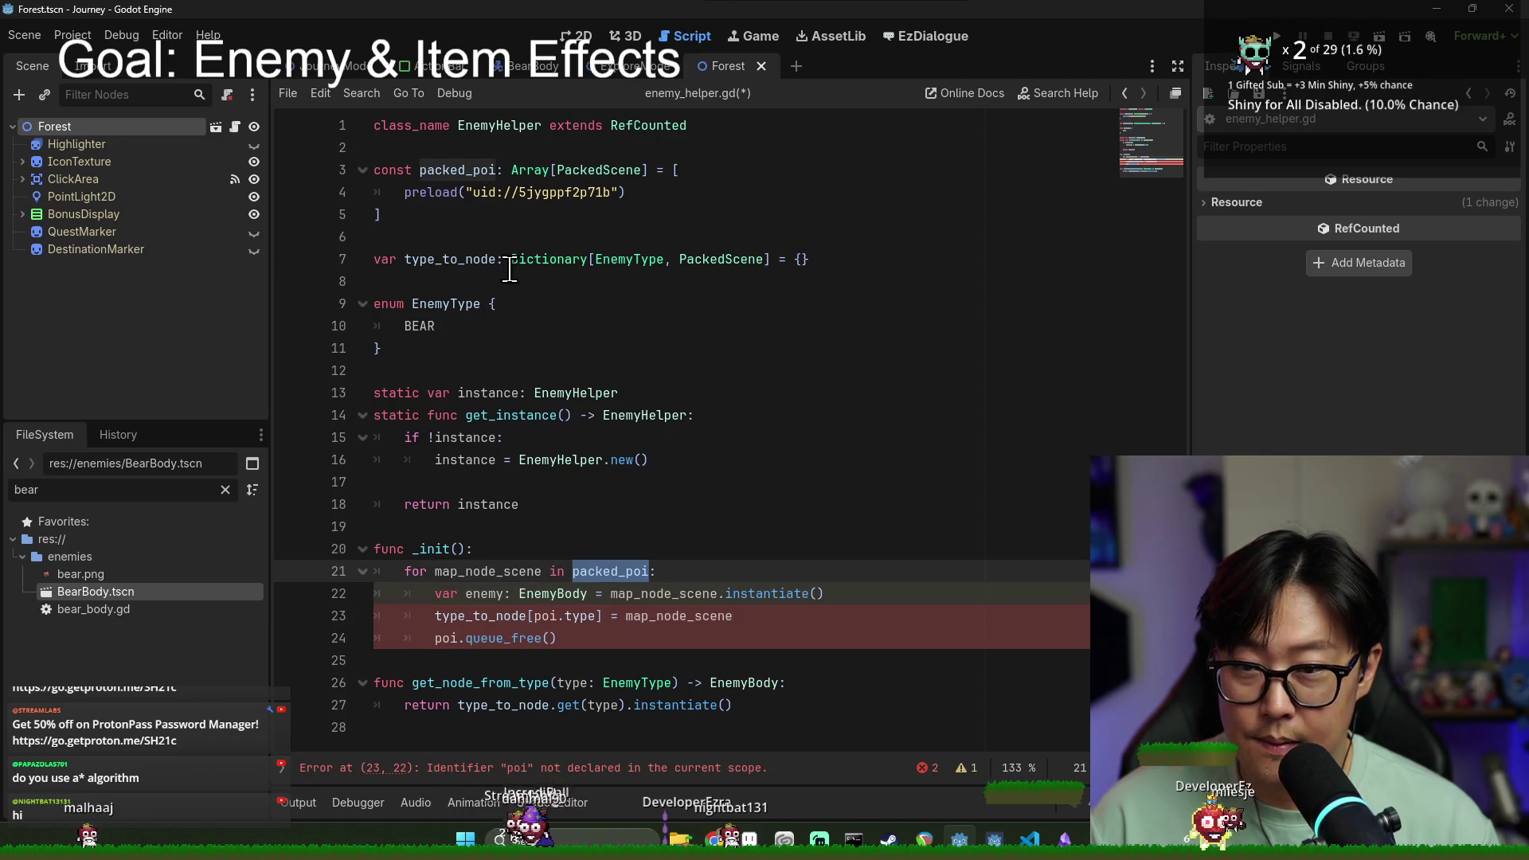
pyautogui.doubleClick(459, 169)
pyautogui.write('pack')
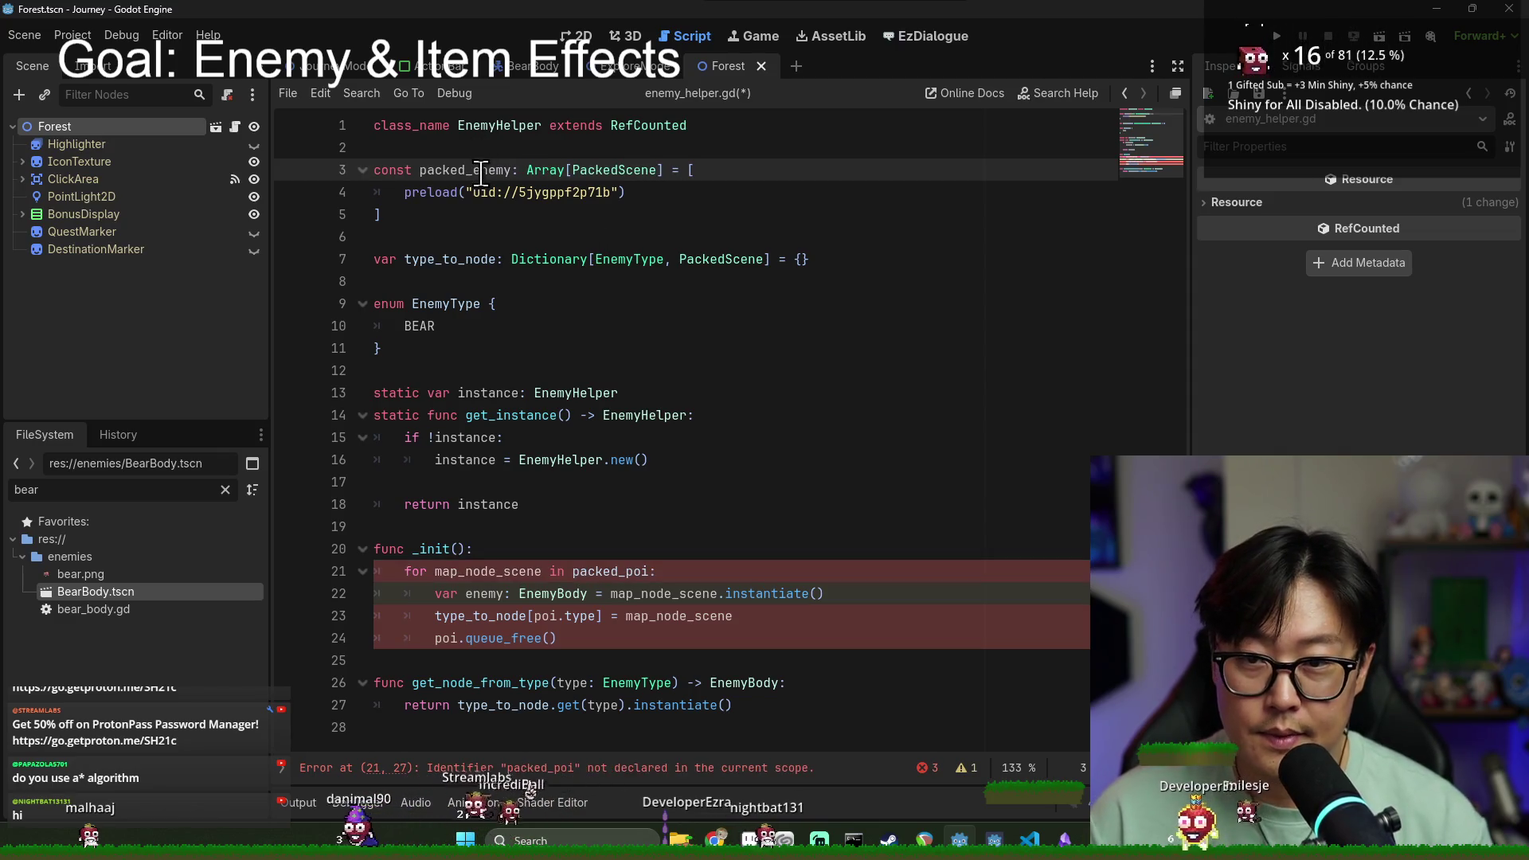
pyautogui.hotkey('ctrl', 'shift', 'Left')
pyautogui.hotkey('ctrl', 'c')
pyautogui.doubleClick(625, 571)
pyautogui.hotkey('ctrl', 'v')
# Rename the loop variable map_node_scene to enemy_scene in the loop and instantiate call, then save
pyautogui.doubleClick(486, 571)
pyautogui.write('enemy_scene')
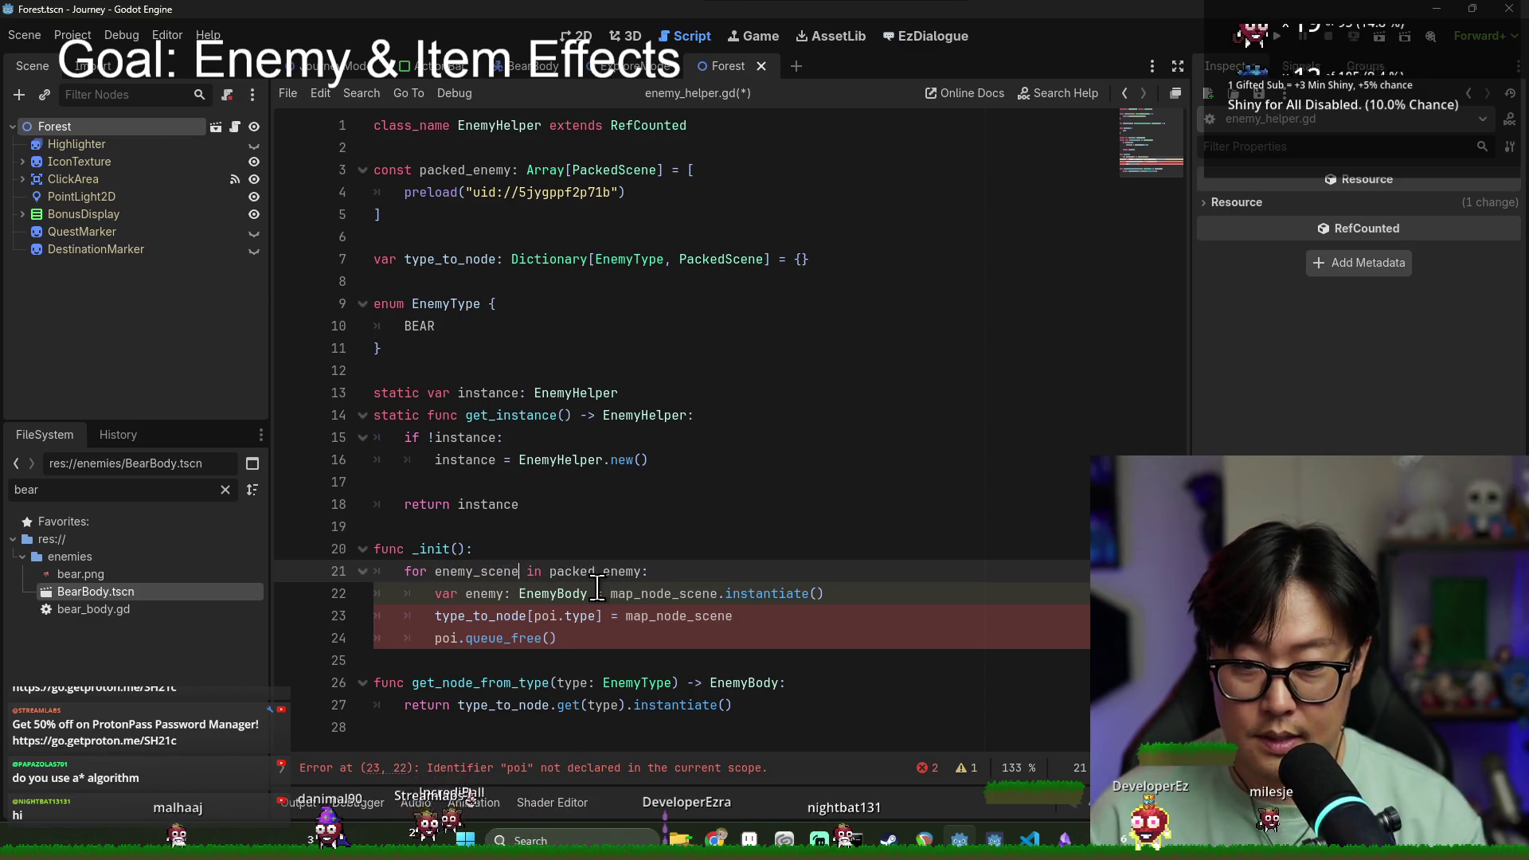
pyautogui.hotkey('ctrl', 'c')
pyautogui.doubleClick(682, 593)
pyautogui.hotkey('ctrl', 'v')
pyautogui.hotkey('ctrl', 's')
# Replace poi with enemy in the type_to_node key lookup
pyautogui.doubleClick(485, 594)
pyautogui.doubleClick(478, 615)
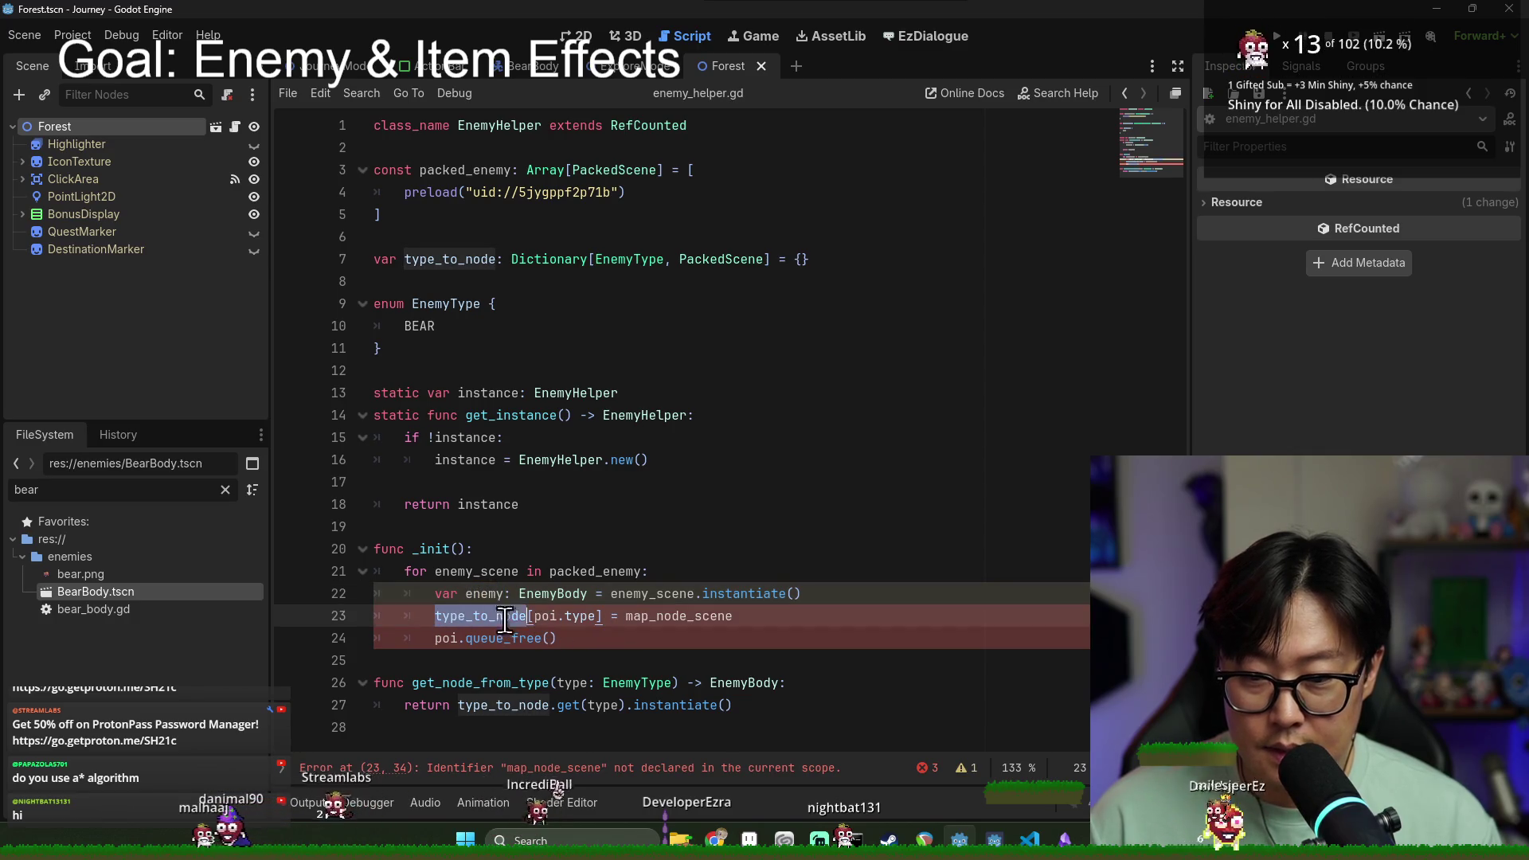
pyautogui.doubleClick(486, 593)
pyautogui.hotkey('ctrl', 'c')
pyautogui.doubleClick(545, 615)
pyautogui.hotkey('ctrl', 'v')
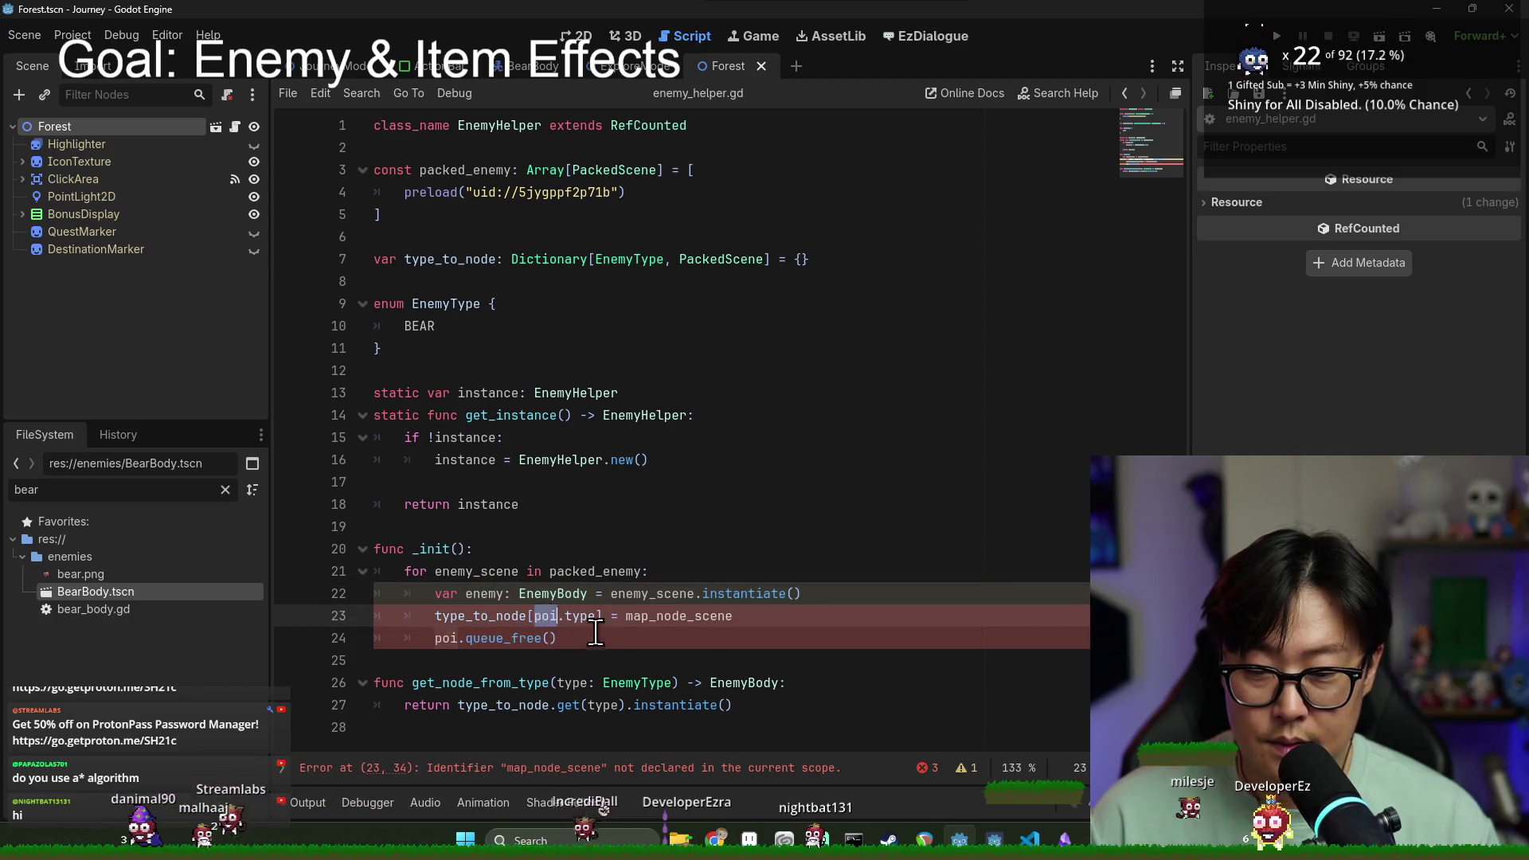
# Assign enemy into type_to_node, call queue_free on enemy, and save
pyautogui.doubleClick(731, 620)
pyautogui.doubleClick(484, 593)
pyautogui.doubleClick(695, 615)
pyautogui.doubleClick(484, 593)
pyautogui.doubleClick(661, 616)
pyautogui.hotkey('ctrl', 'v')
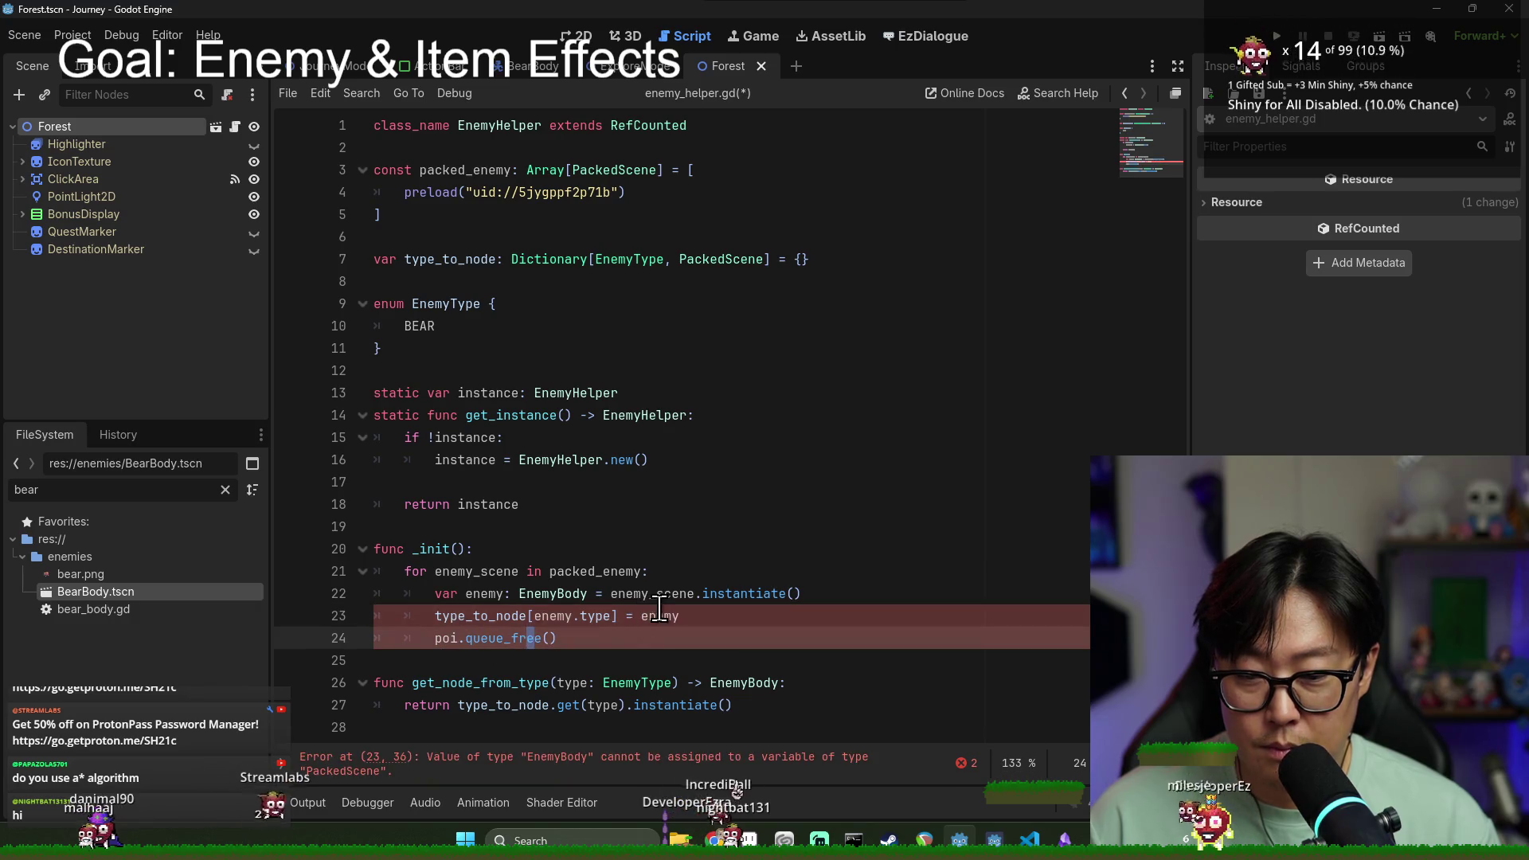
pyautogui.doubleClick(443, 638)
pyautogui.hotkey('ctrl', 'v')
pyautogui.hotkey('ctrl', 's')
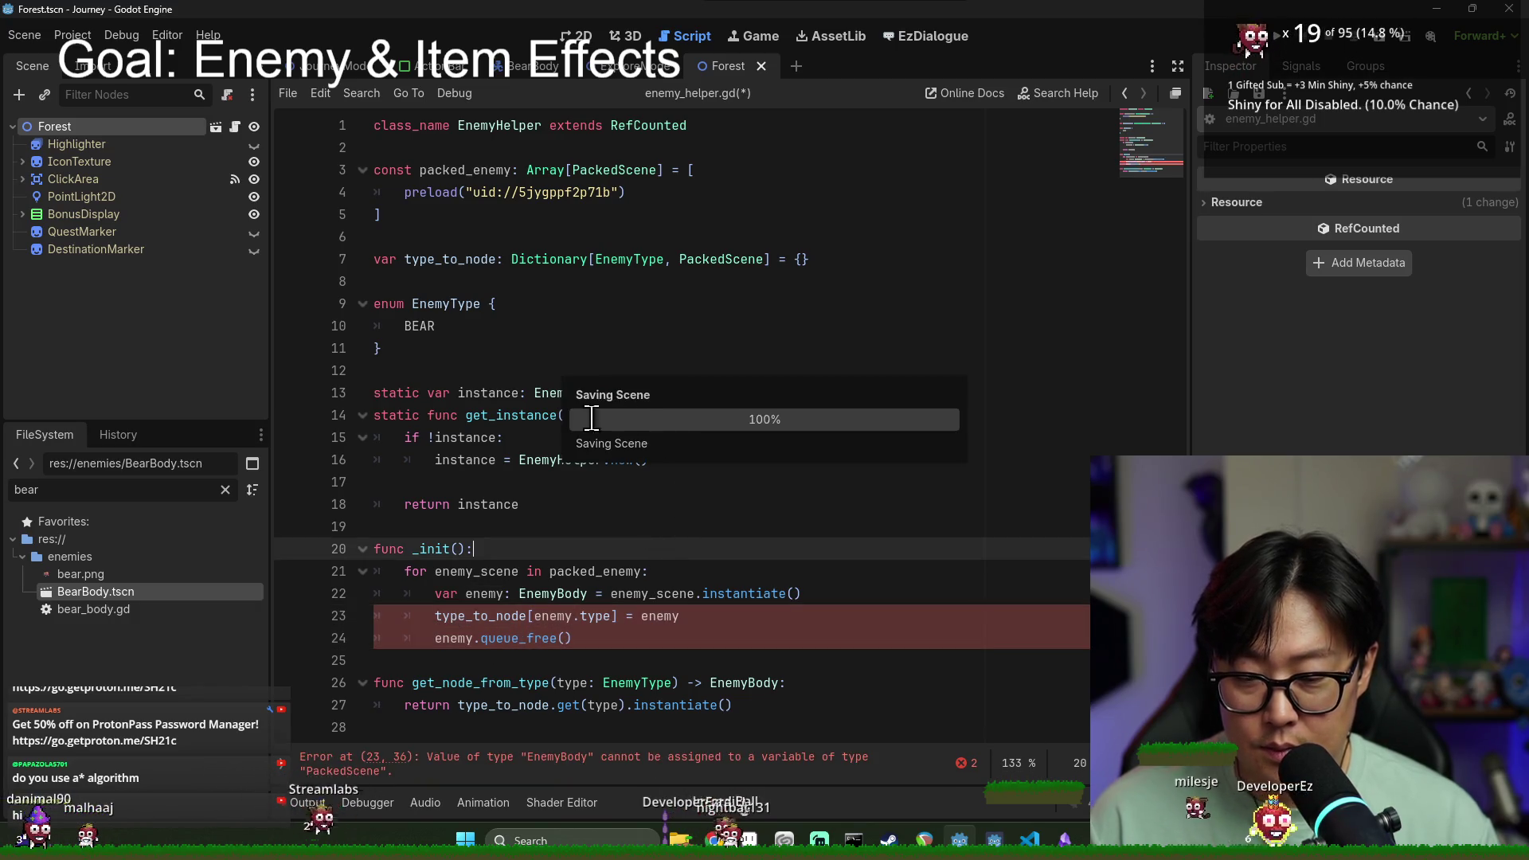
# Jump to the EnemyBody class definition from the script
pyautogui.doubleClick(461, 618)
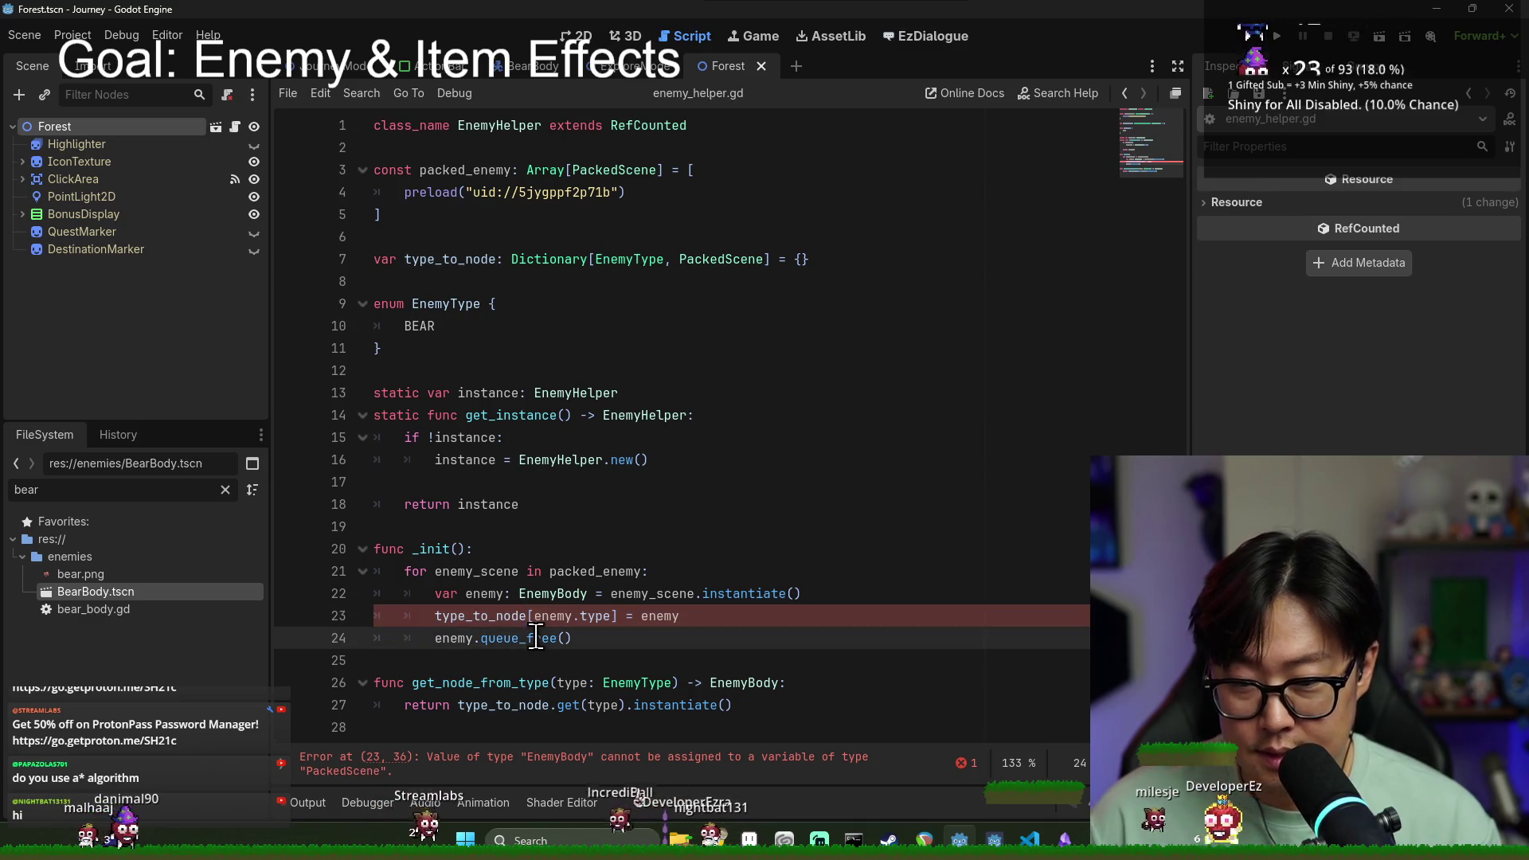
pyautogui.moveTo(638, 263)
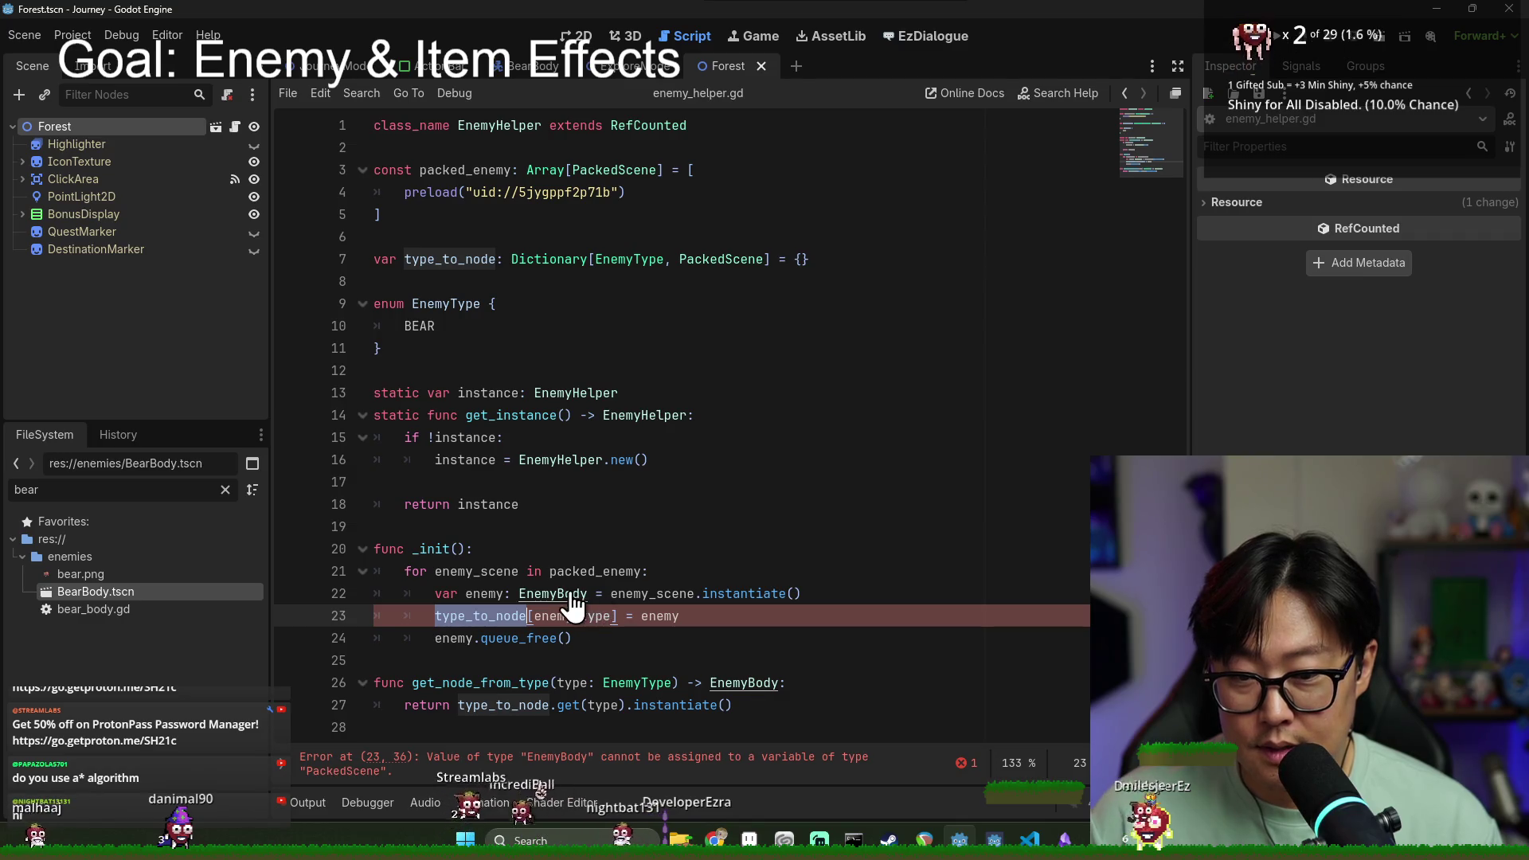
pyautogui.keyDown('ctrl'); pyautogui.click(550, 594); pyautogui.keyUp('ctrl')
pyautogui.click(628, 236)
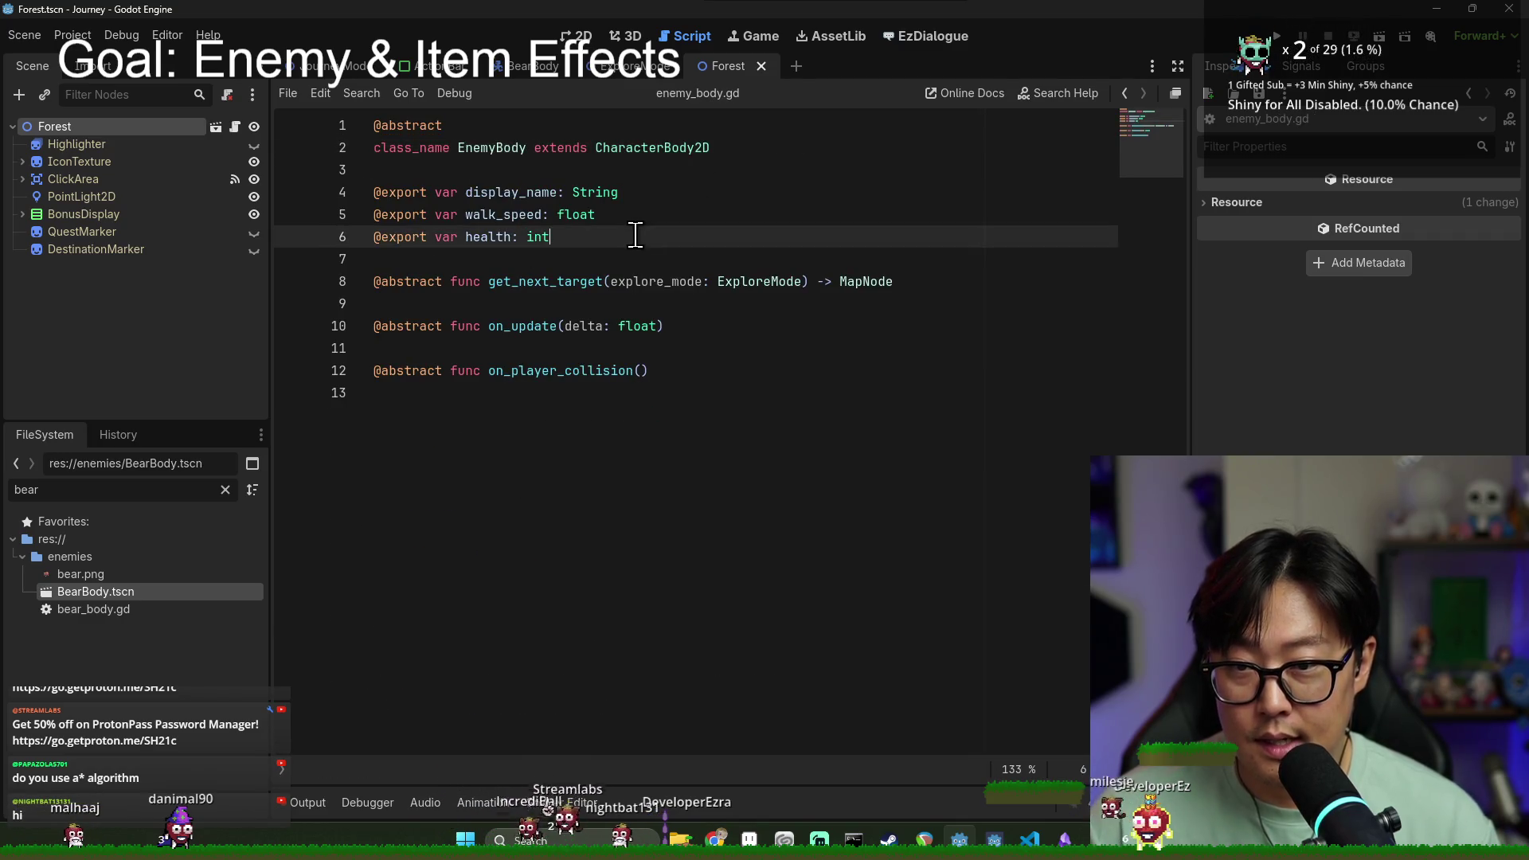
pyautogui.press('Return')
pyautogui.write('@e')
pyautogui.press('BackSpace')
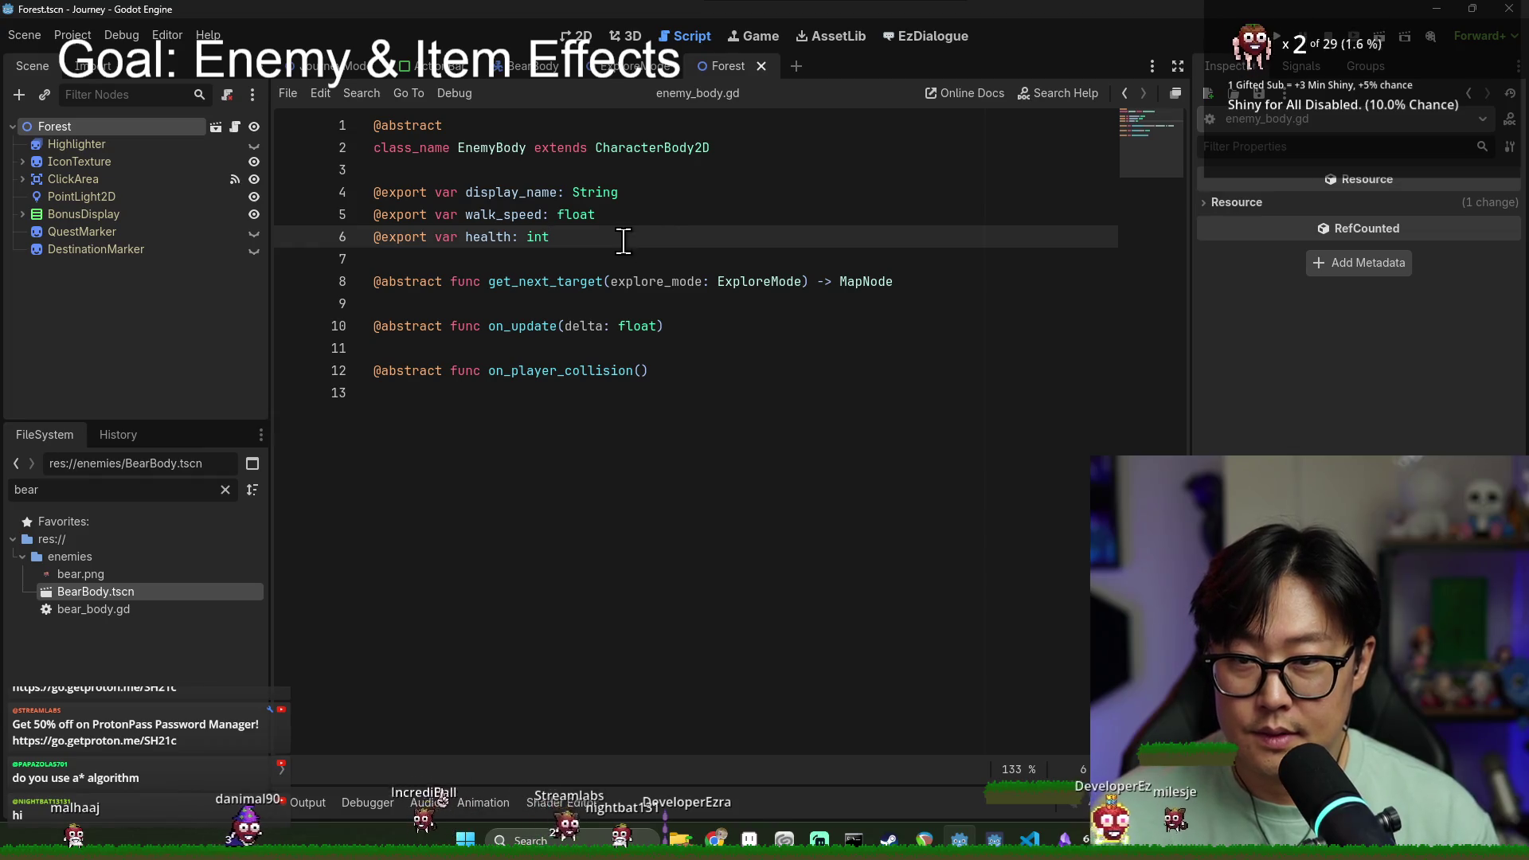
pyautogui.click(652, 199)
pyautogui.press('Return')
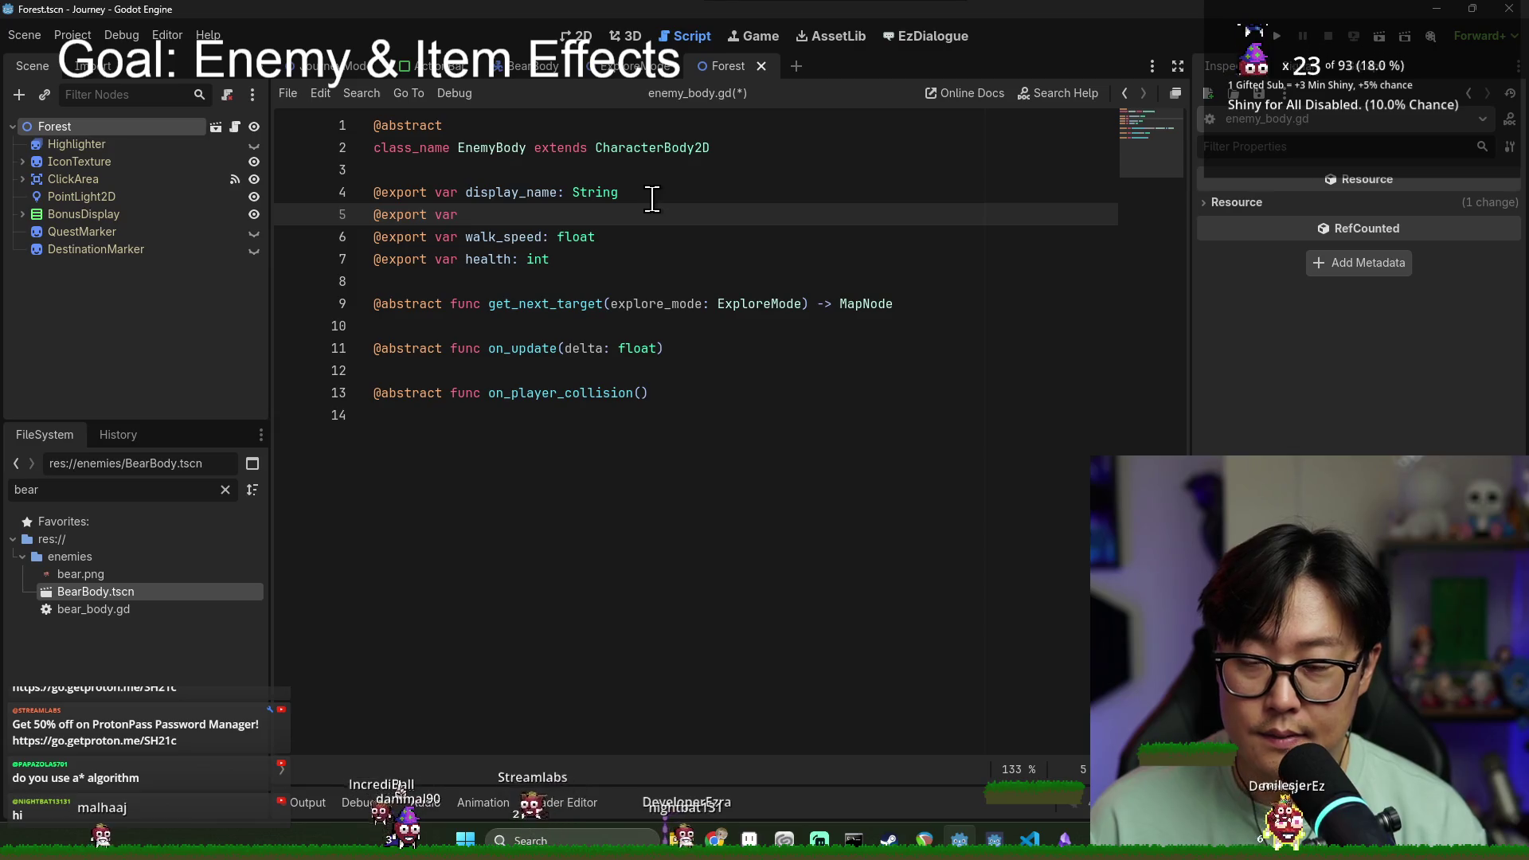
pyautogui.press('BackSpace')
pyautogui.press('BackSpace')
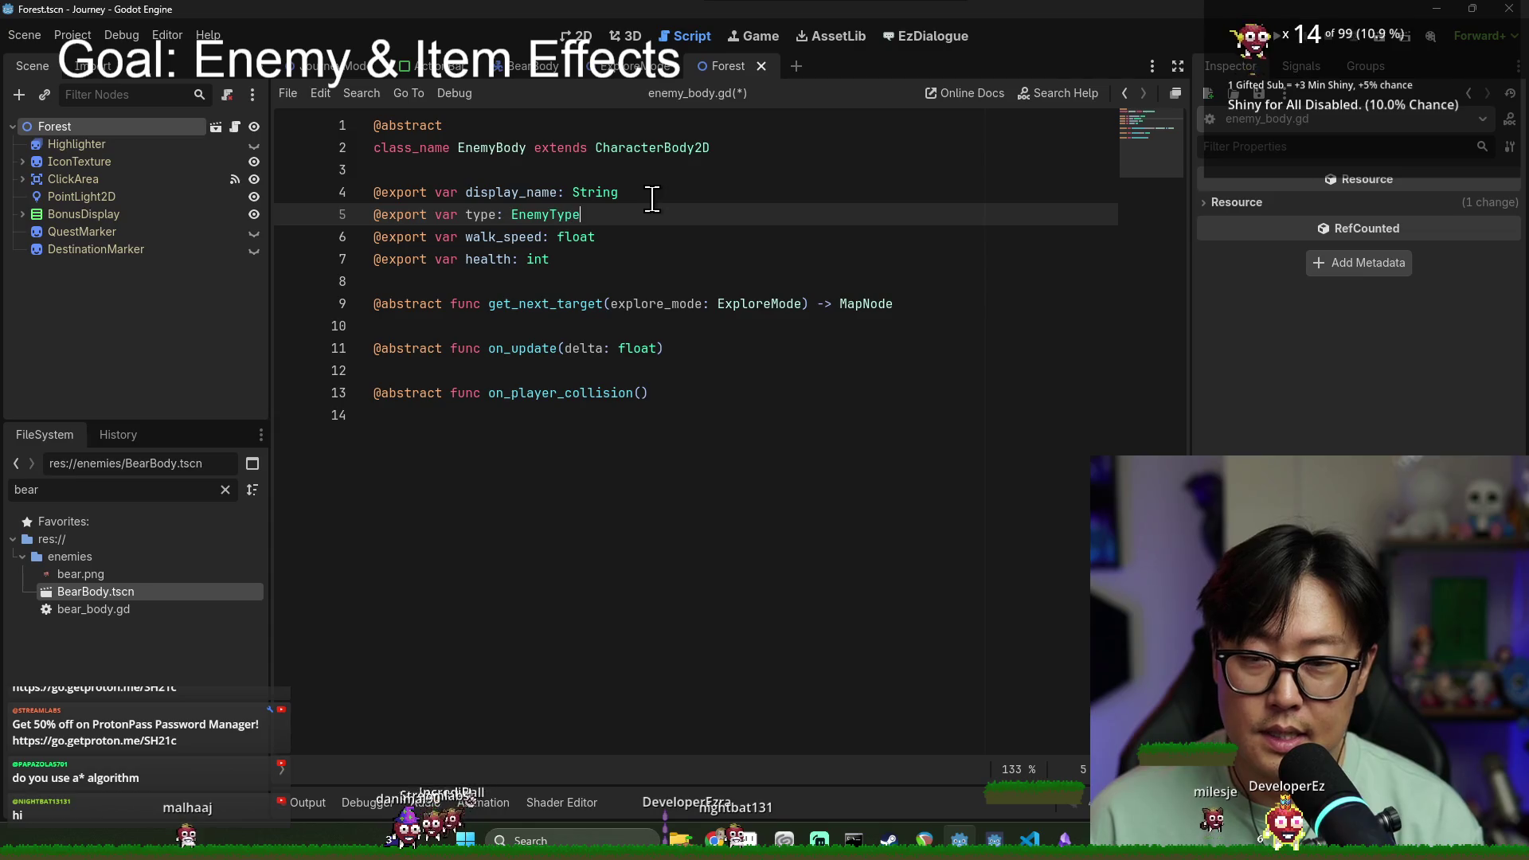
pyautogui.write('EneyH')
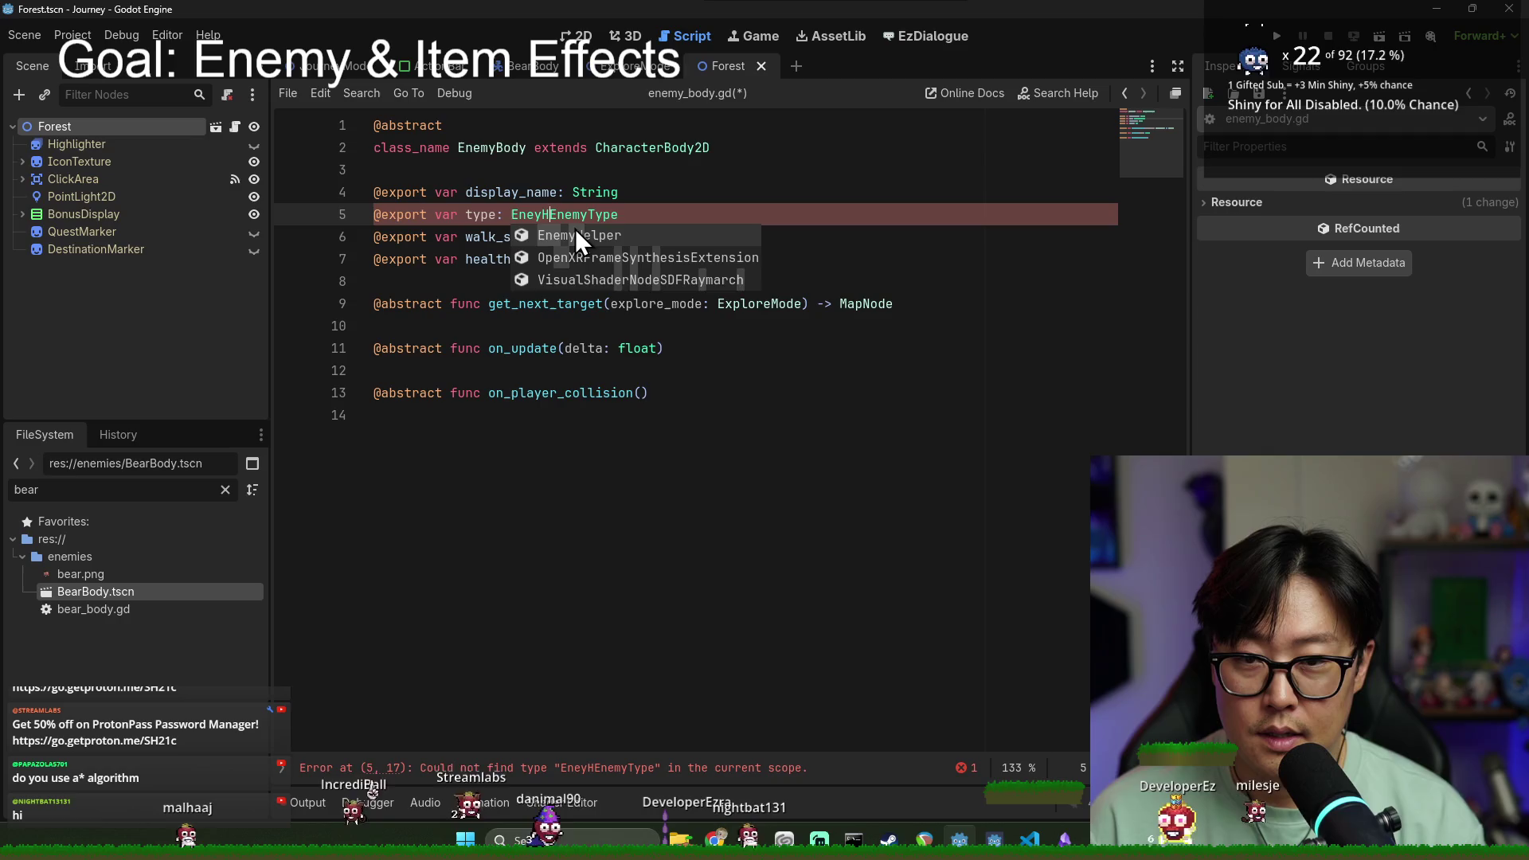
pyautogui.write('elper.')
pyautogui.click(535, 214)
pyautogui.write('m')
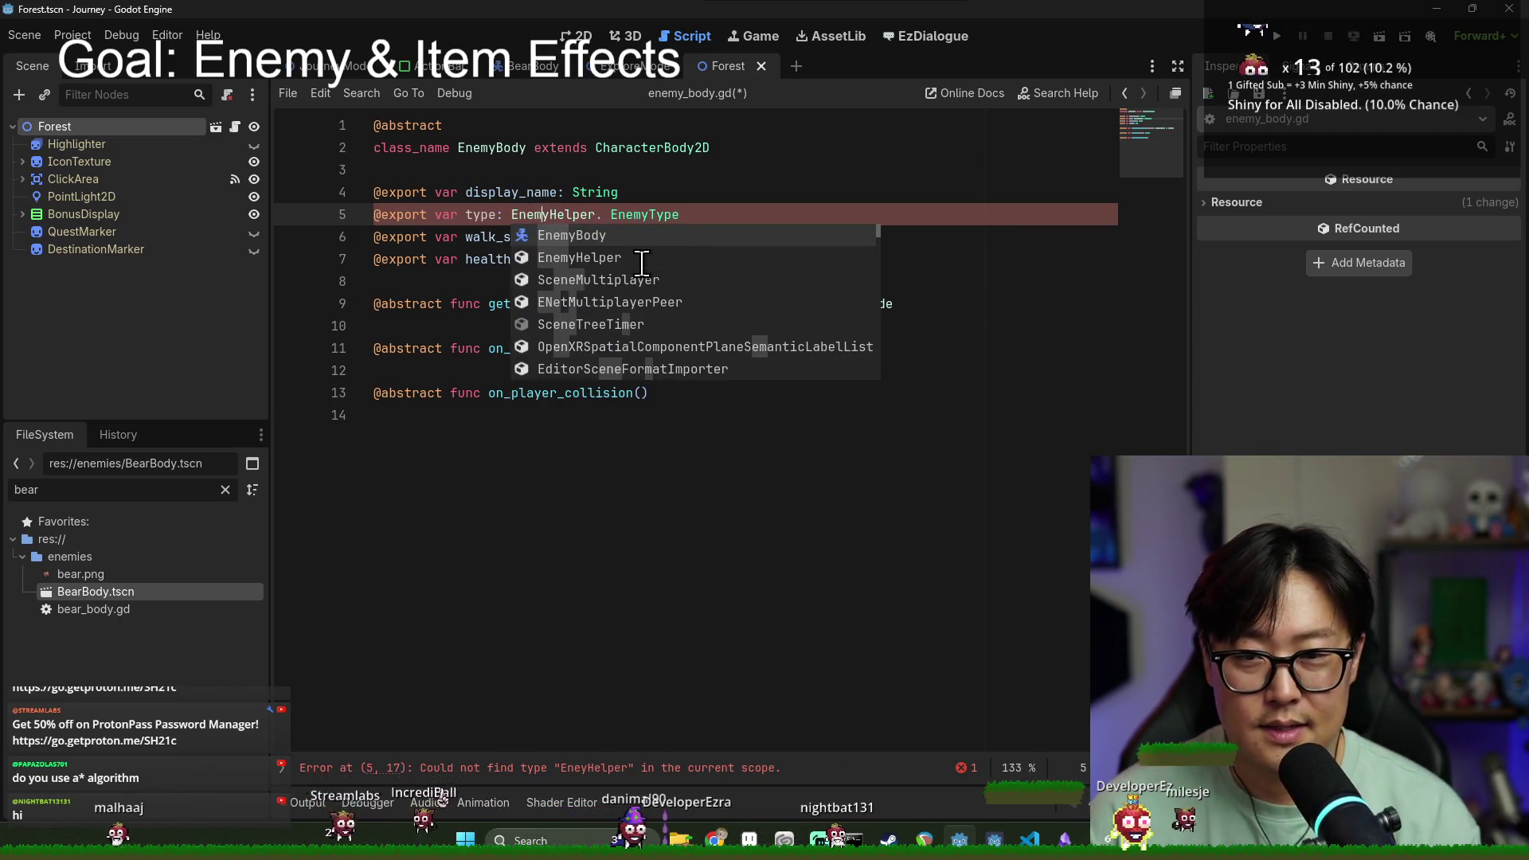
pyautogui.click(608, 216)
pyautogui.hotkey('ctrl', 's')
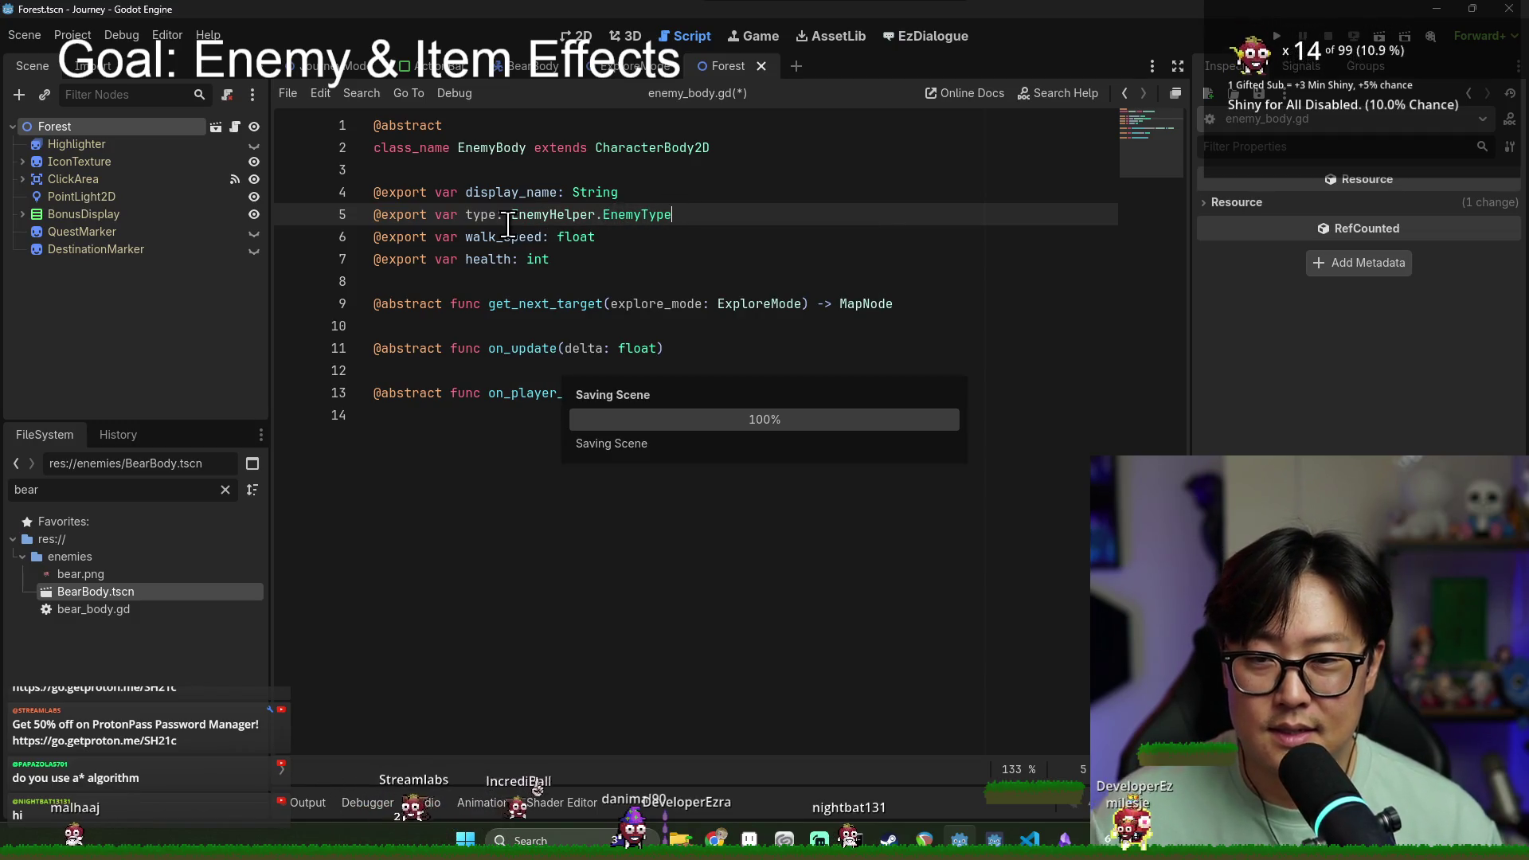
# Check the EnemyHelper.EnemyType definition, then return to map_node_helper.gd
pyautogui.doubleClick(549, 213)
pyautogui.keyDown('ctrl'); pyautogui.click(549, 215); pyautogui.keyUp('ctrl')
pyautogui.hotkey('ctrl', 's')
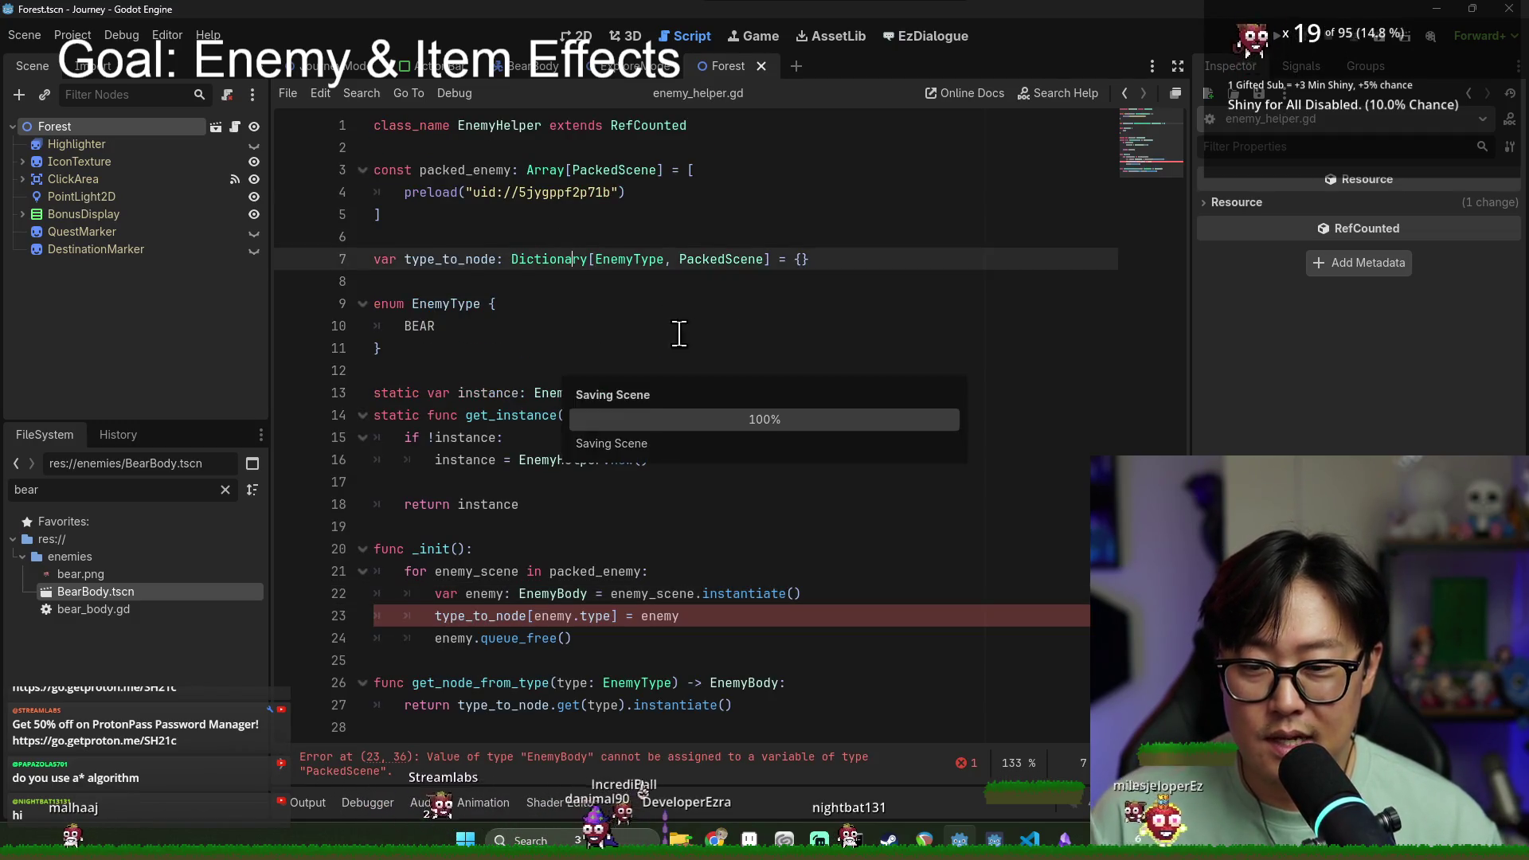
pyautogui.hotkey('alt', 'Left')
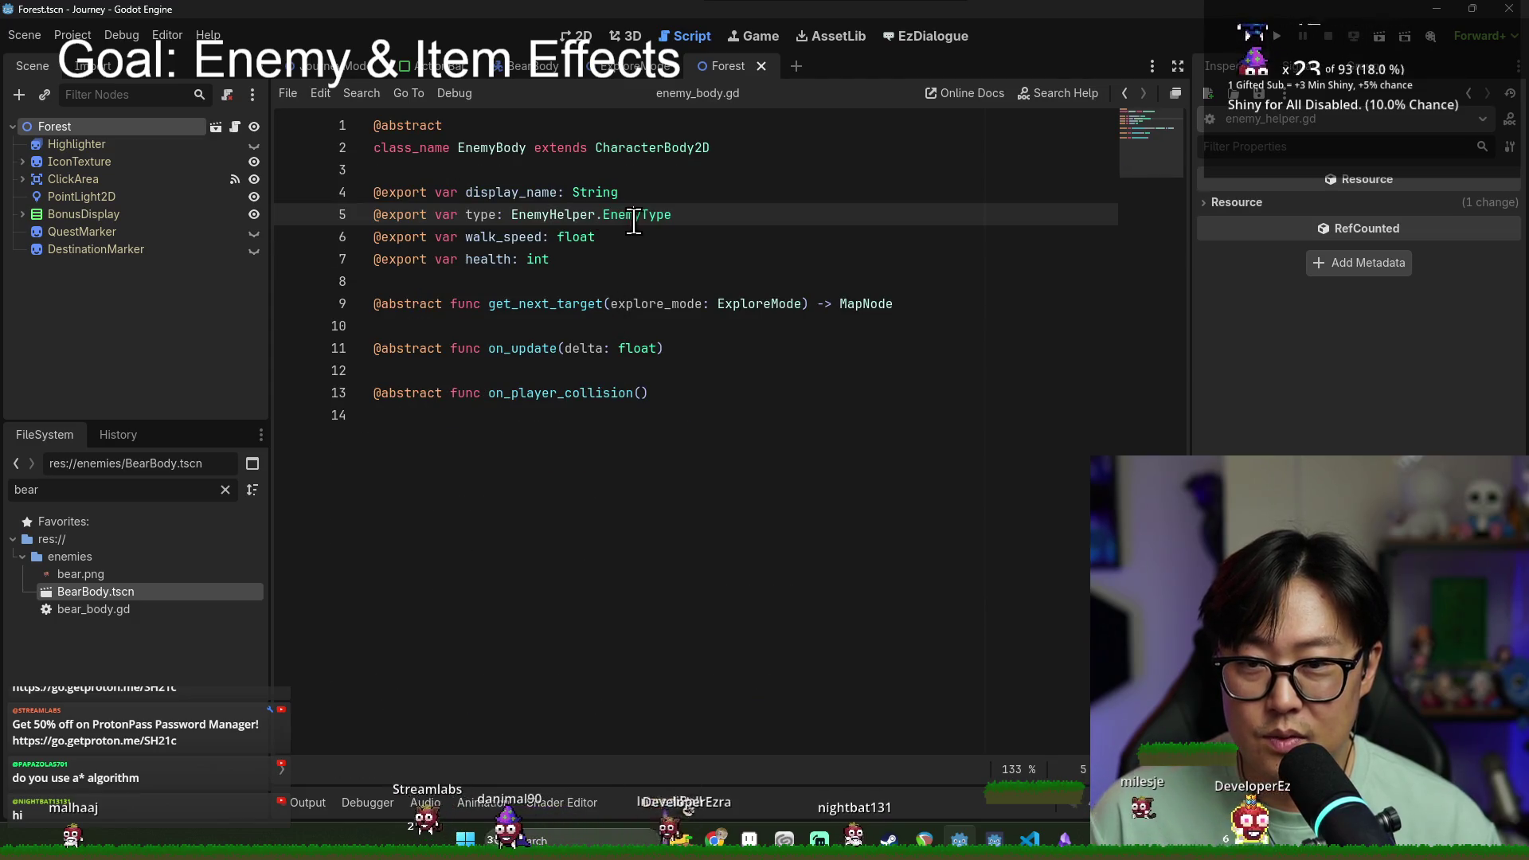
pyautogui.doubleClick(637, 214)
pyautogui.hotkey('alt', 'Left')
pyautogui.hotkey('ctrl', 's')
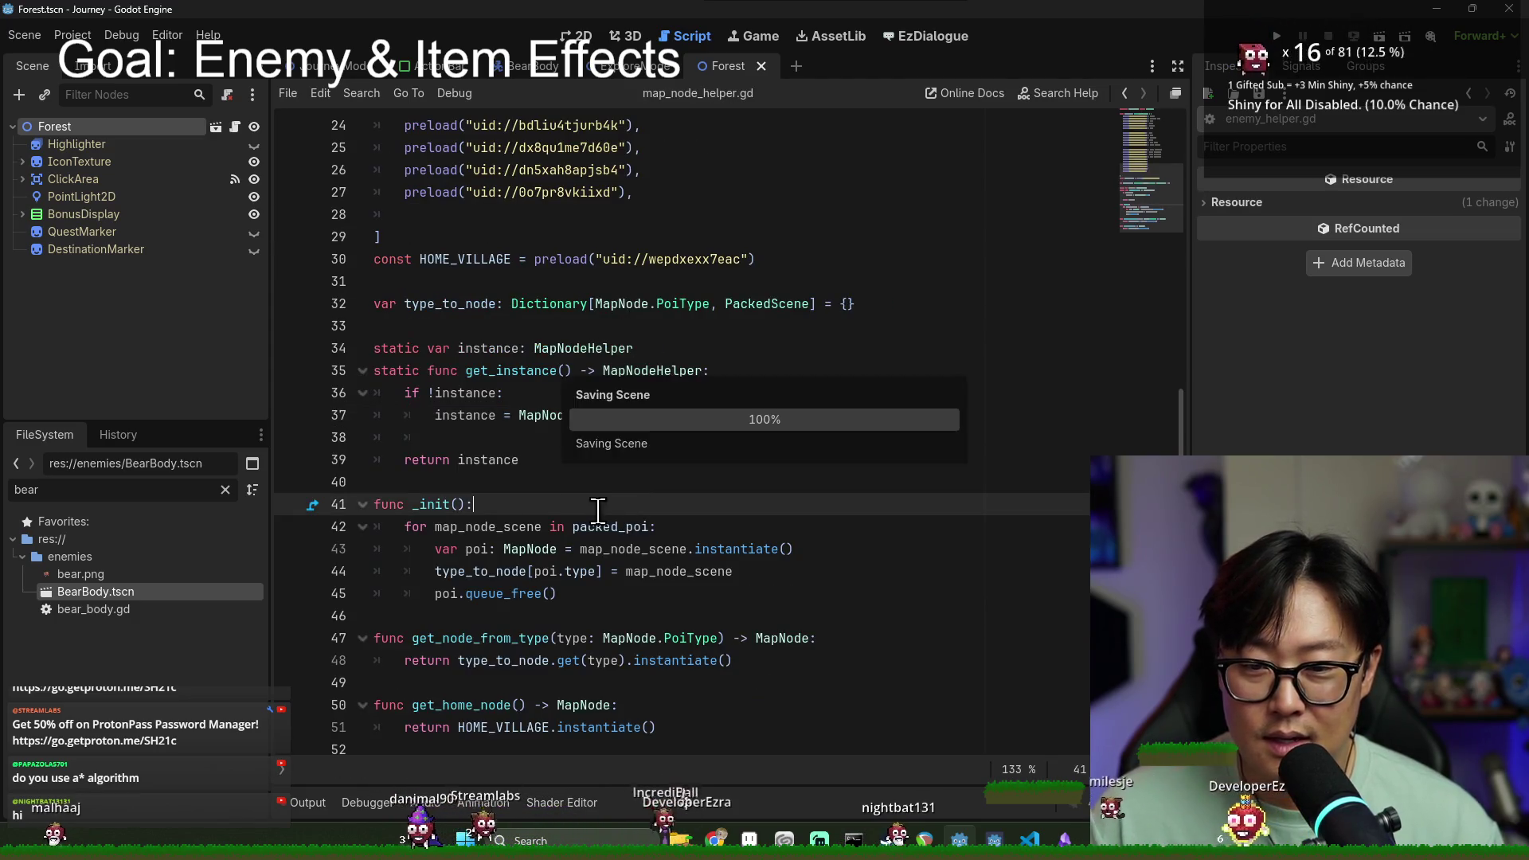
# Save the Forest scene and close its tab
pyautogui.hotkey('ctrl', 's')
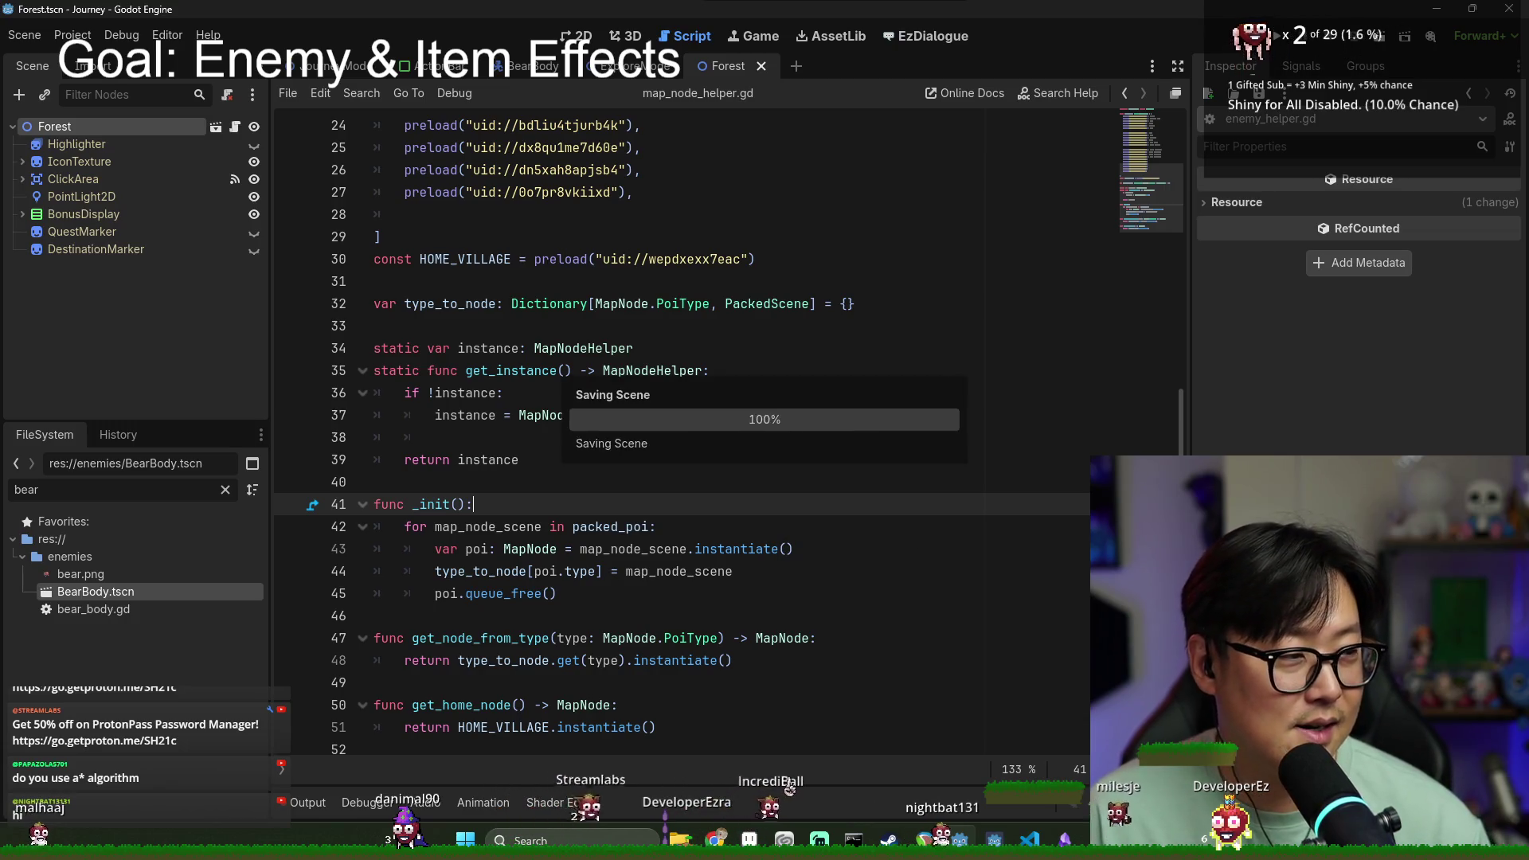
pyautogui.hotkey('ctrl', 's')
pyautogui.hotkey('ctrl', 's')
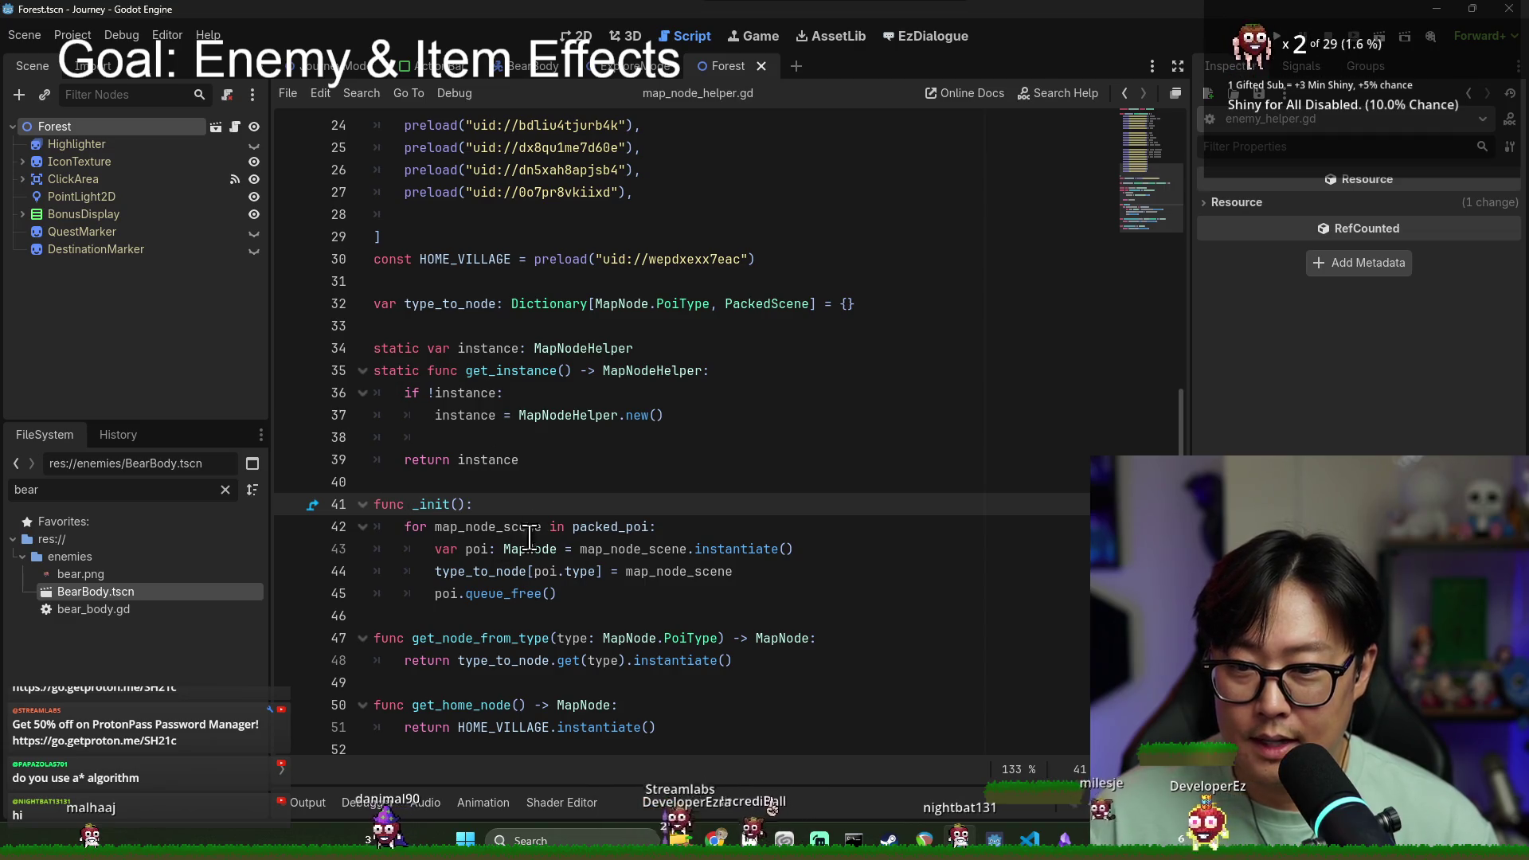
pyautogui.press('Up')
pyautogui.press('Up')
pyautogui.press('Up')
pyautogui.scroll(8, 533, 494)
pyautogui.hotkey('ctrl', 's')
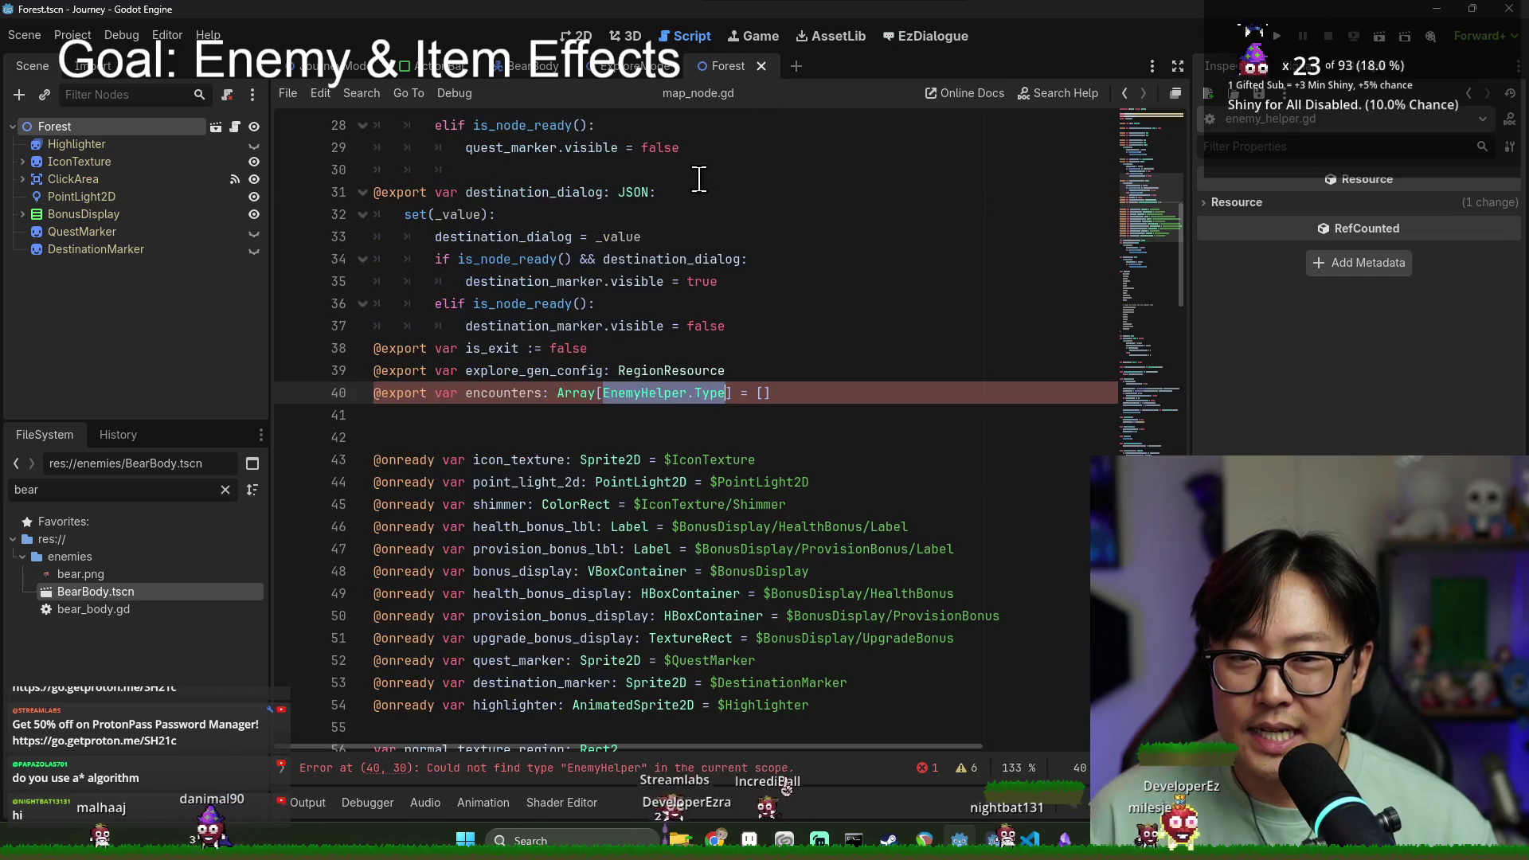
pyautogui.hotkey('ctrl', 's')
pyautogui.click(761, 67)
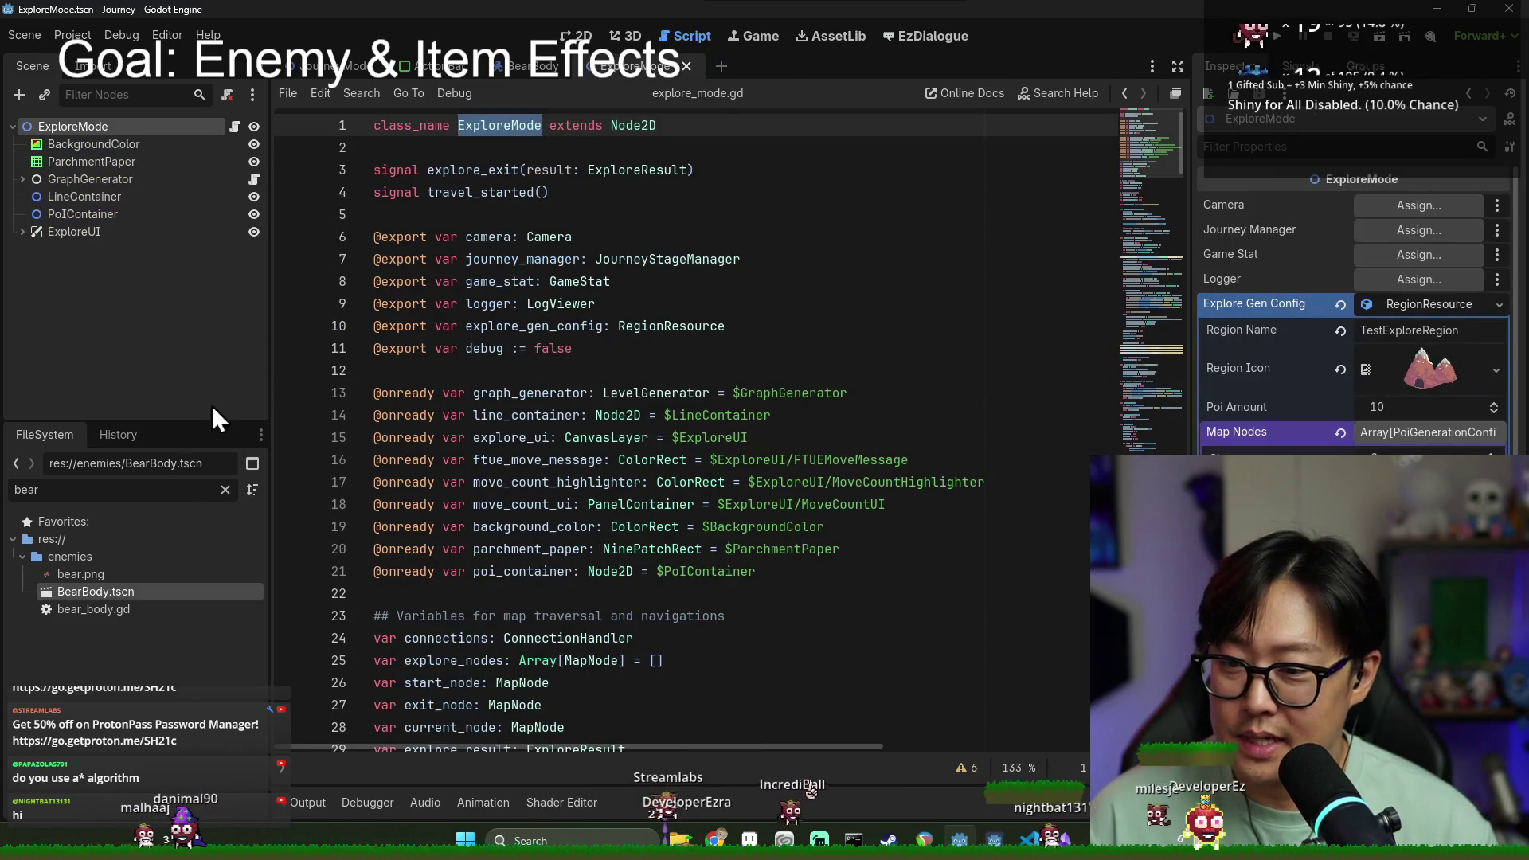
# Filter the FileSystem by 'enemy' and open enemy_helper.gd at the line 23 error
pyautogui.click(535, 415)
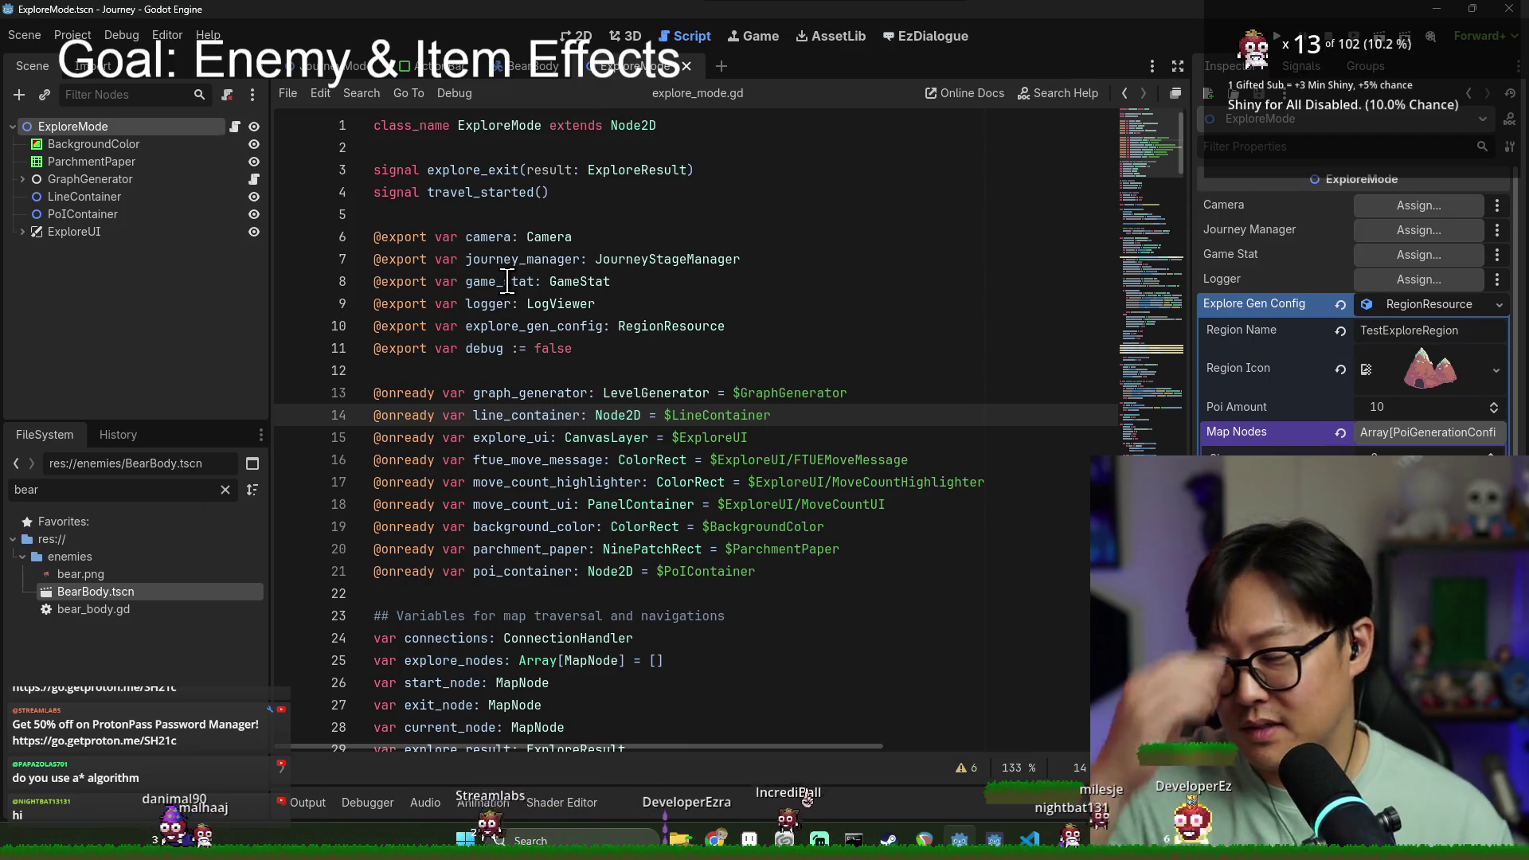
pyautogui.doubleClick(164, 495)
pyautogui.write('enemy')
pyautogui.doubleClick(142, 593)
pyautogui.click(471, 616)
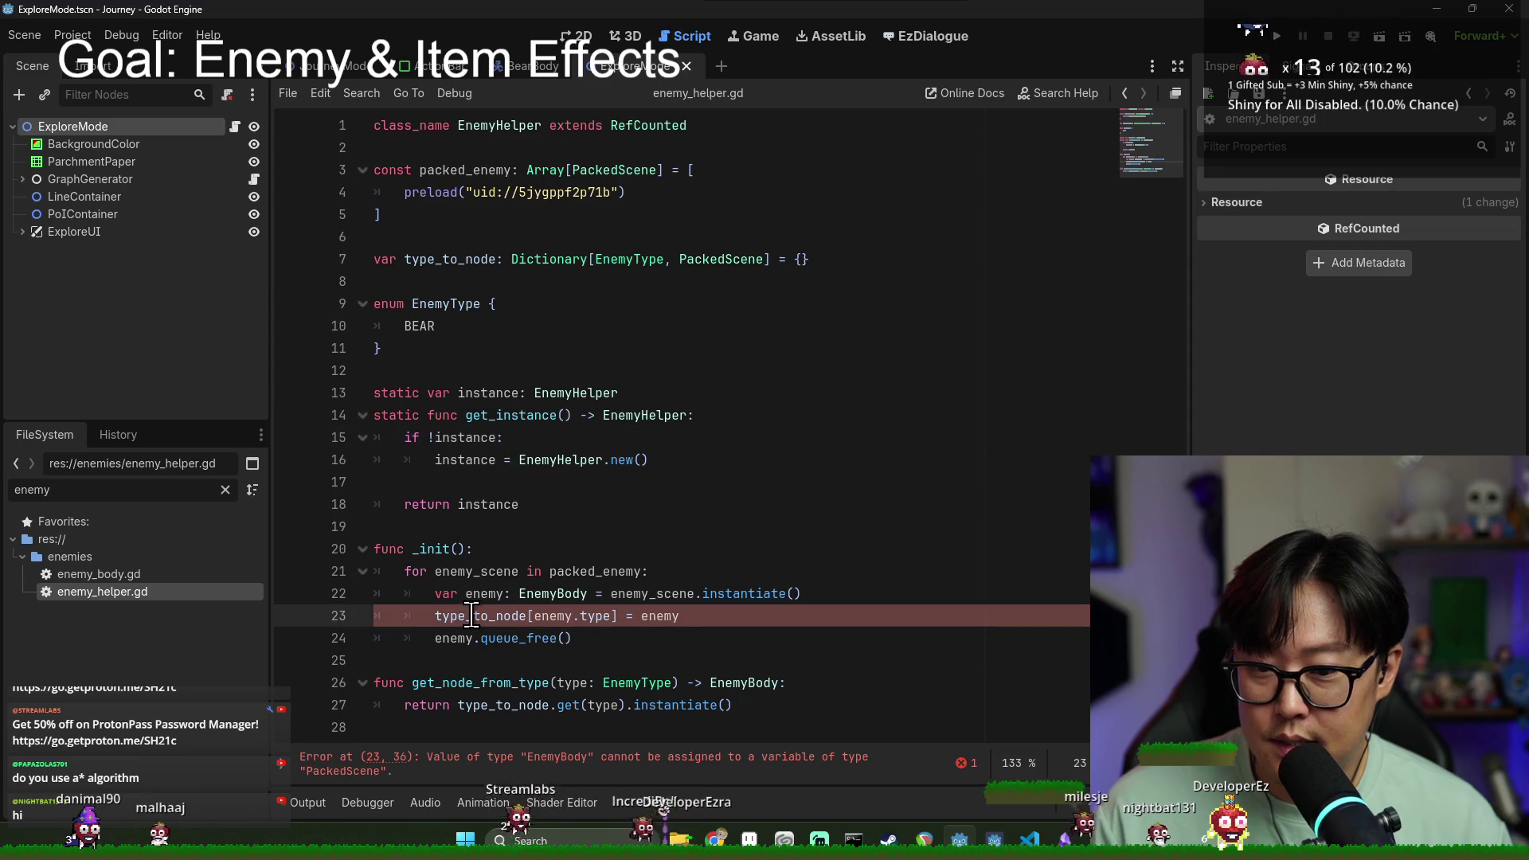
# Check the type declaration, then change line 23 to store enemy_scene and save
pyautogui.doubleClick(523, 593)
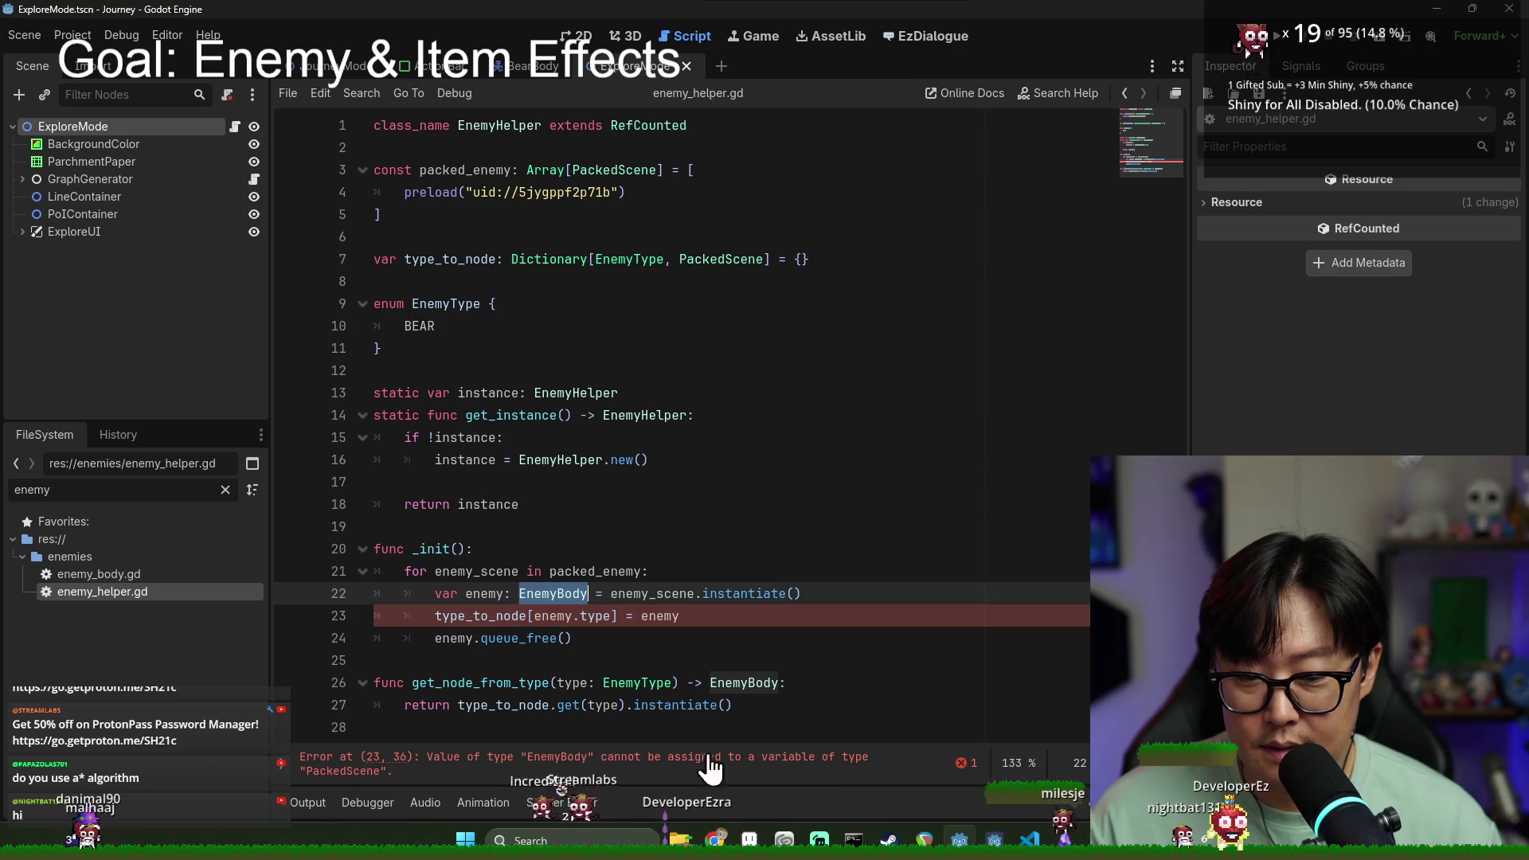
pyautogui.click(596, 622)
pyautogui.keyDown('ctrl'); pyautogui.click(597, 623); pyautogui.keyUp('ctrl')
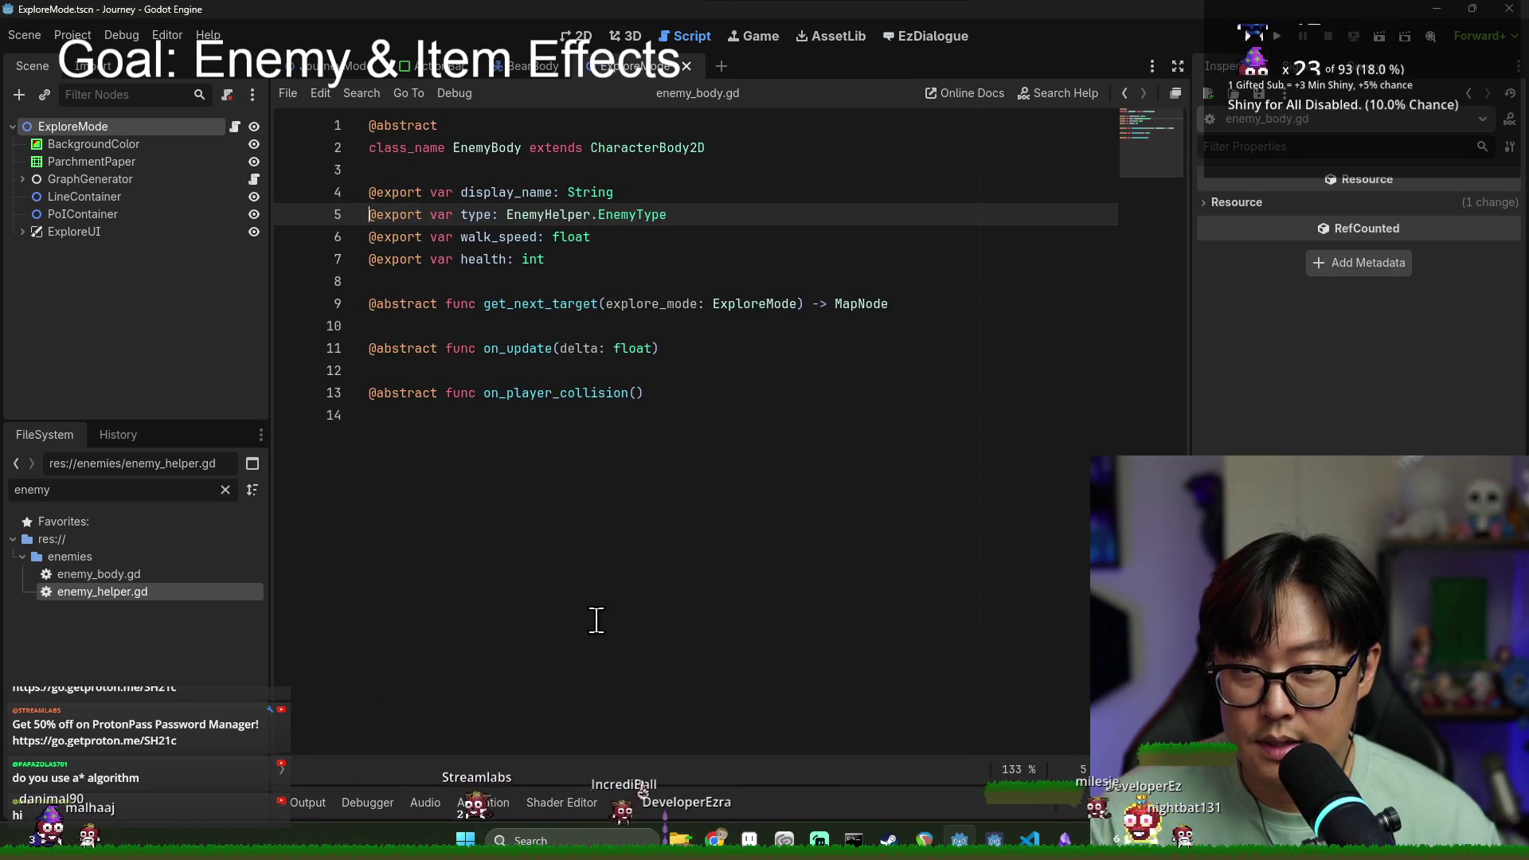
pyautogui.hotkey('alt', 'Left')
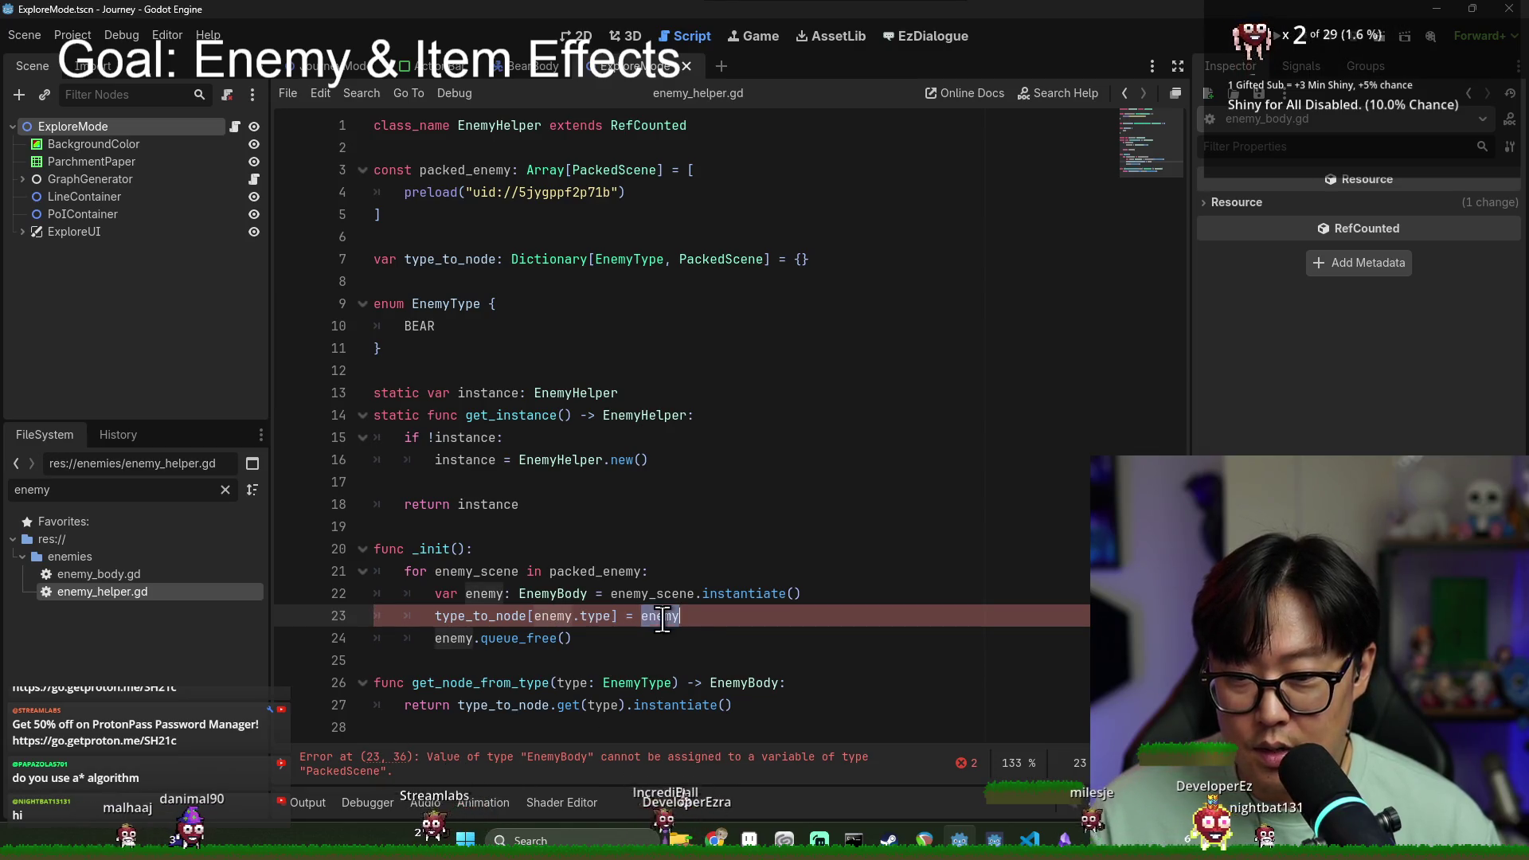
pyautogui.doubleClick(478, 616)
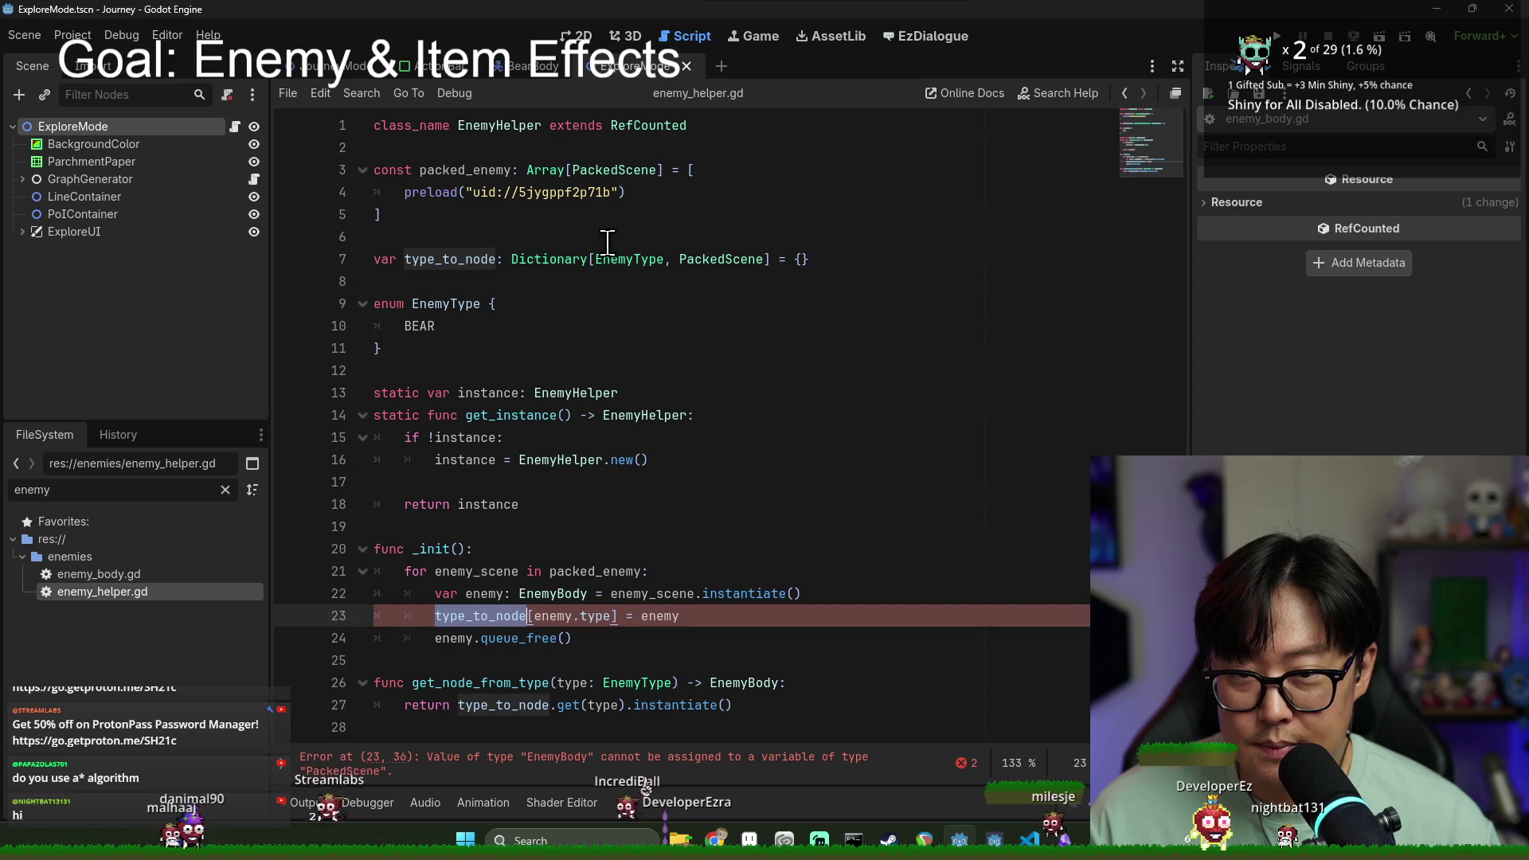
pyautogui.doubleClick(721, 259)
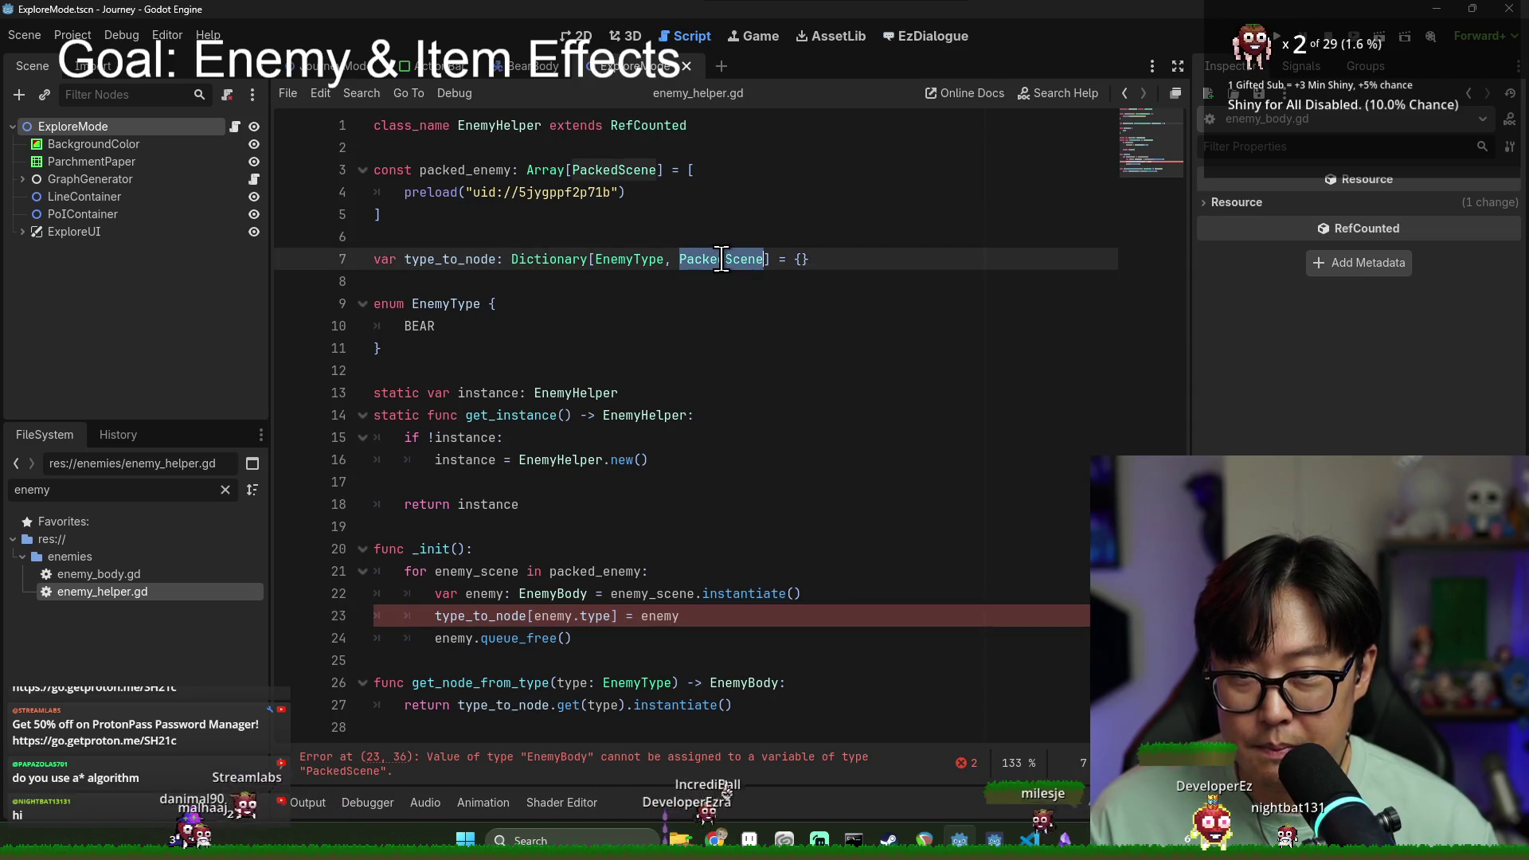
pyautogui.click(490, 551)
pyautogui.click(681, 616)
pyautogui.write('_scene')
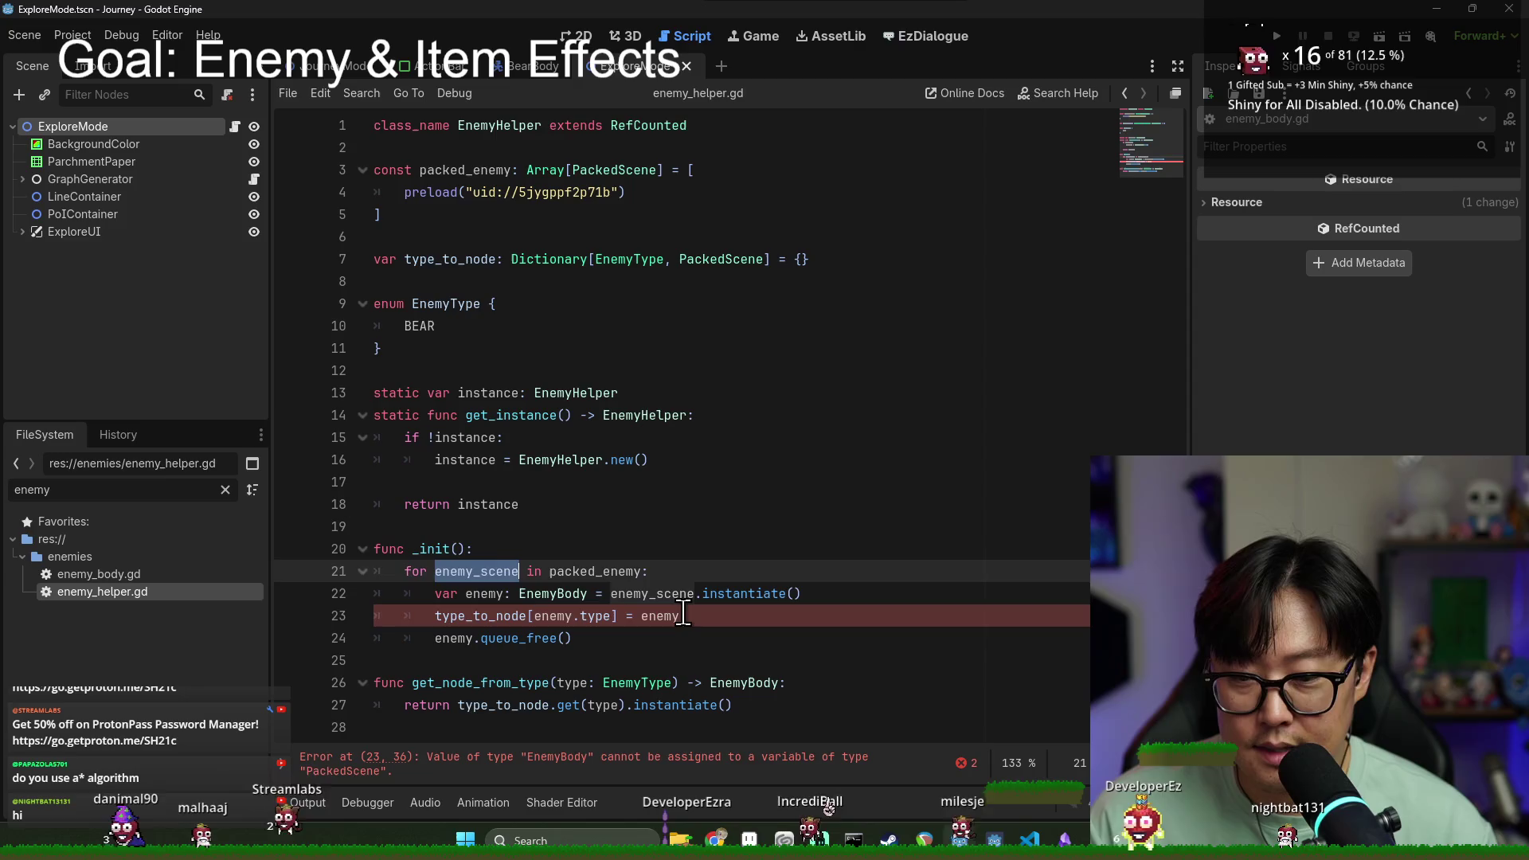
pyautogui.hotkey('ctrl', 's')
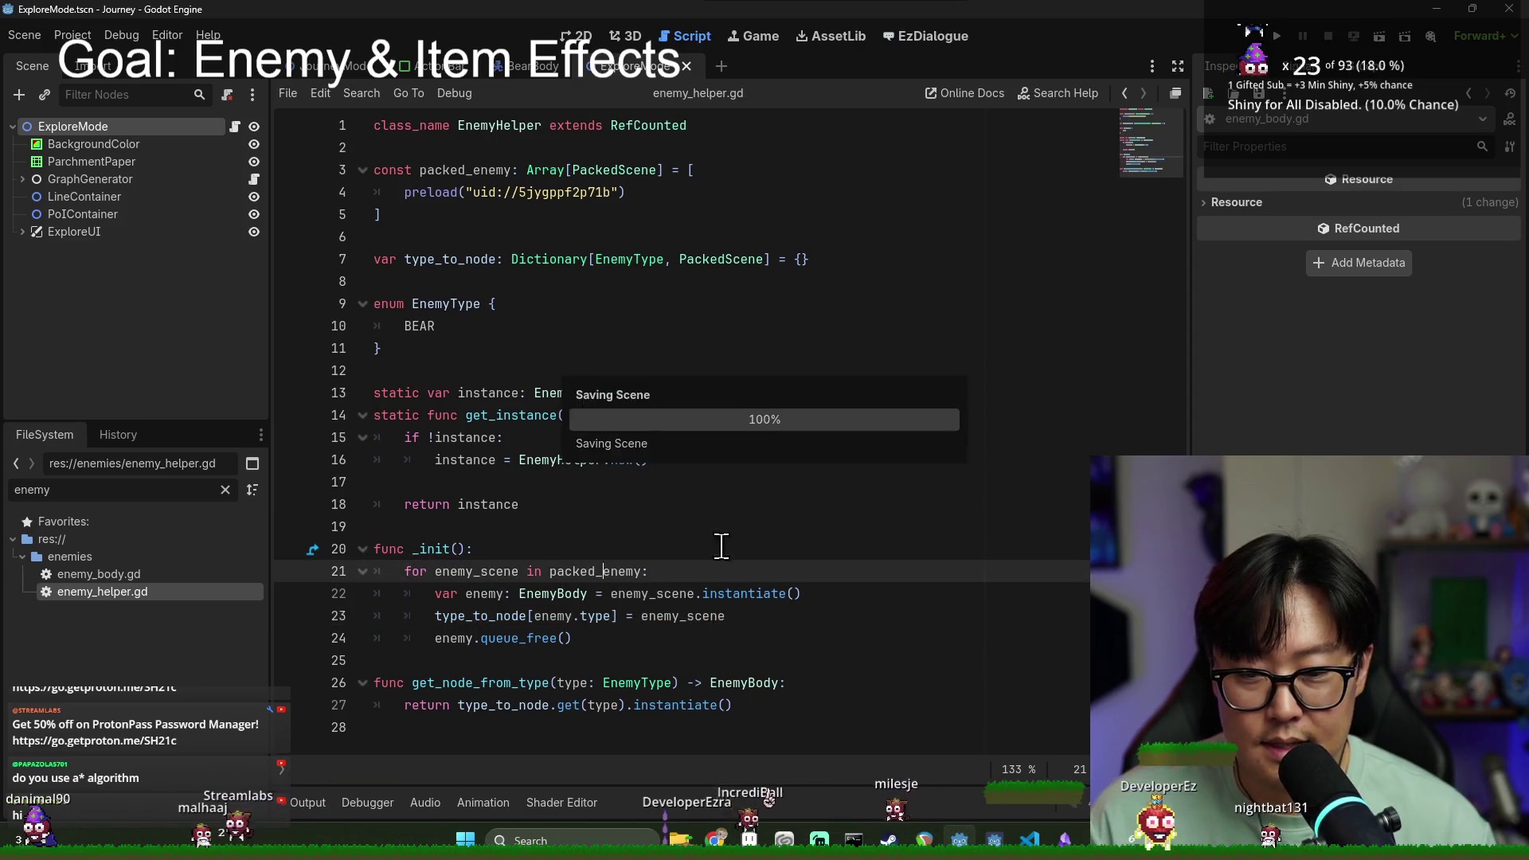
# Filter the FileSystem by 'bear' and open the BearBody scene
pyautogui.press('Home')
pyautogui.hotkey('ctrl', 'shift', 'Right')
pyautogui.click(546, 504)
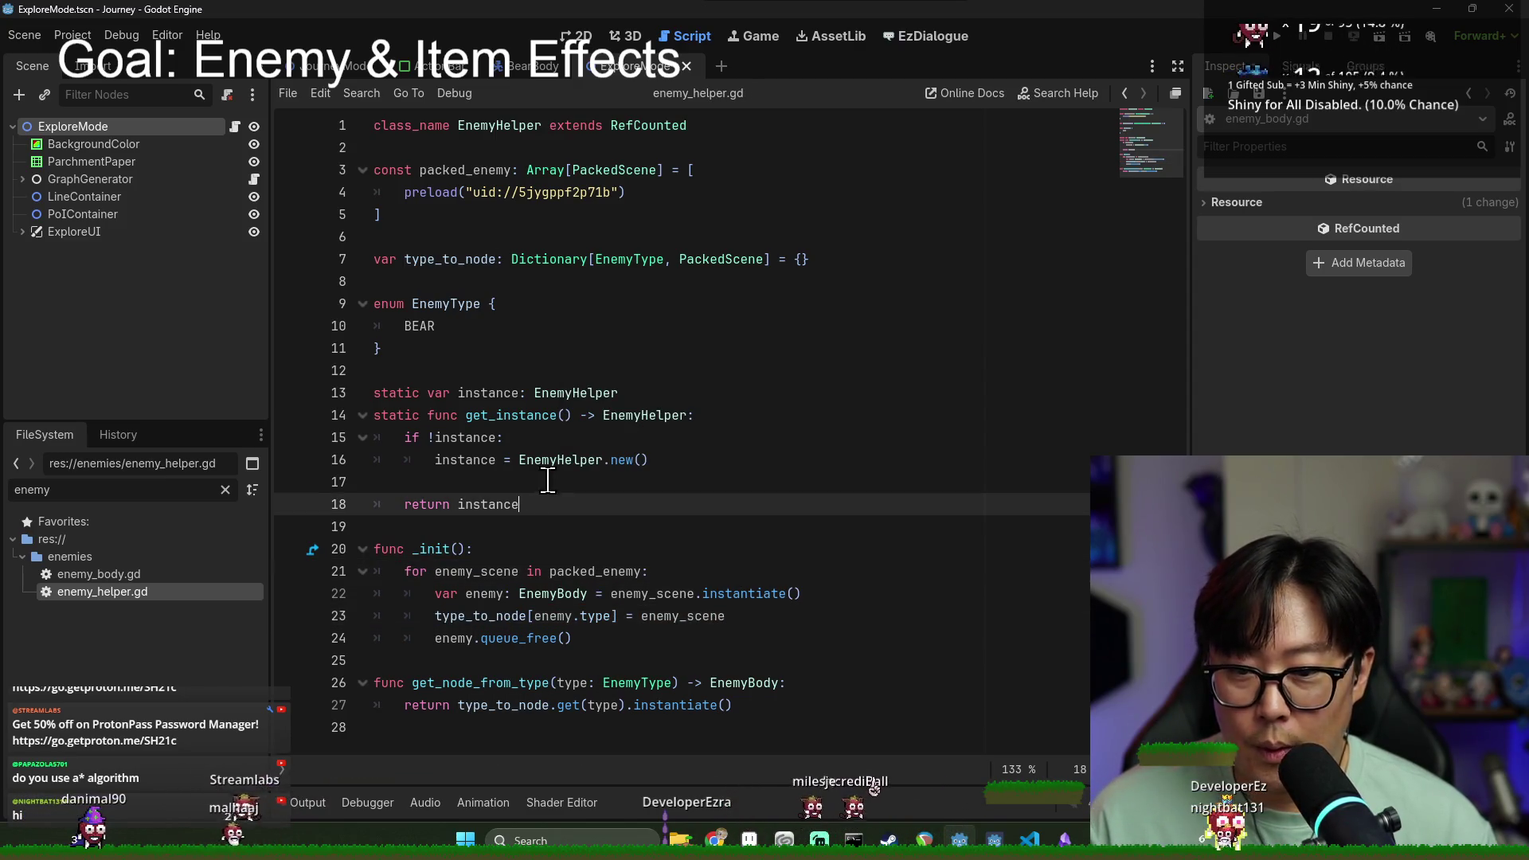
pyautogui.click(716, 281)
pyautogui.doubleClick(157, 490)
pyautogui.write('bear')
pyautogui.doubleClick(152, 593)
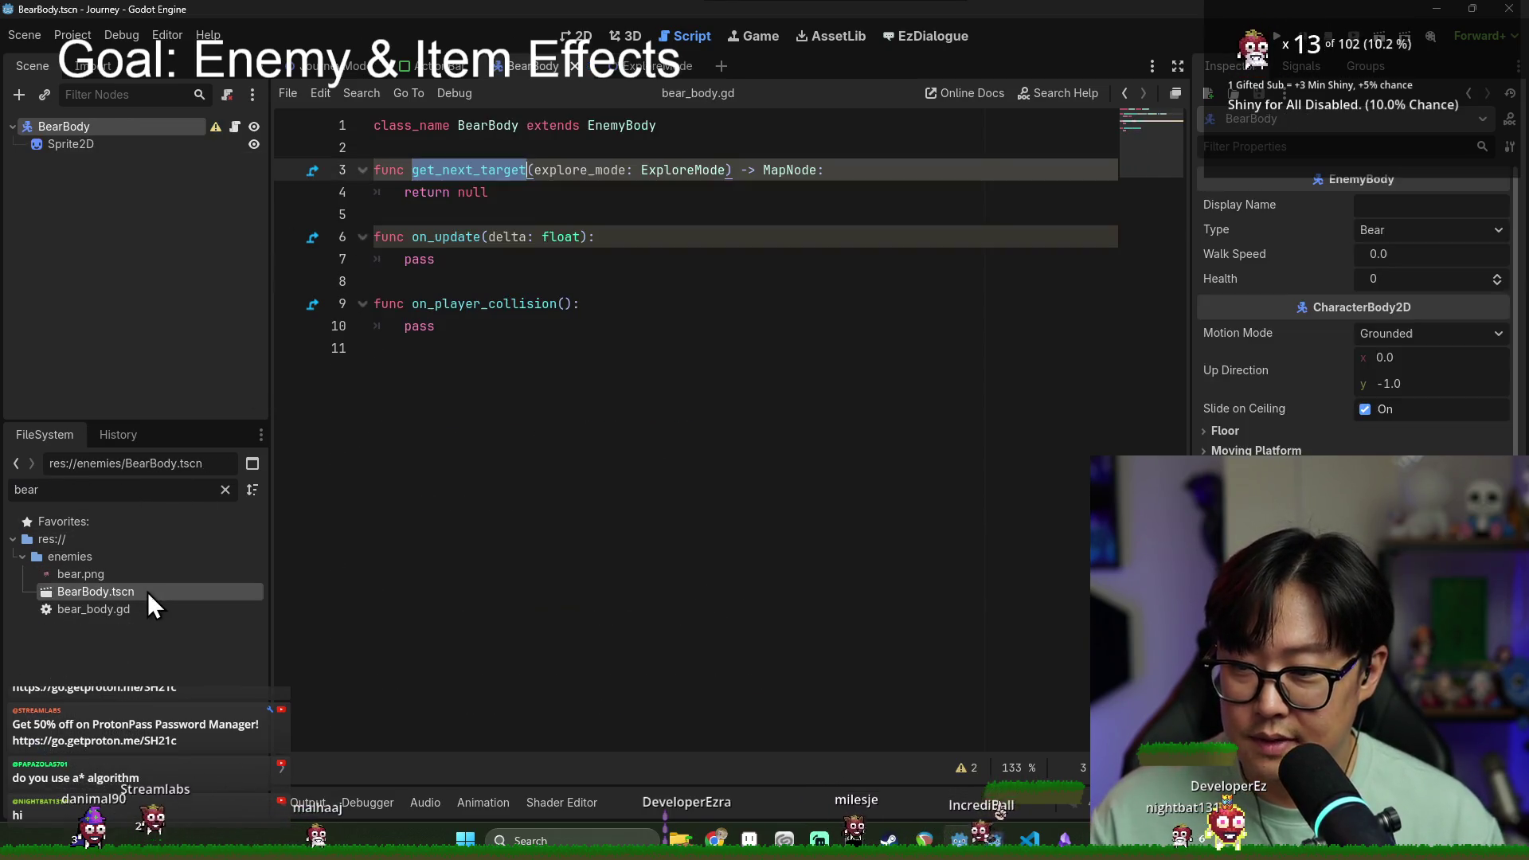
# Keep Bear as BearBody's type, set its display name to Bear, and save
pyautogui.click(1394, 229)
pyautogui.click(1390, 256)
pyautogui.click(1393, 205)
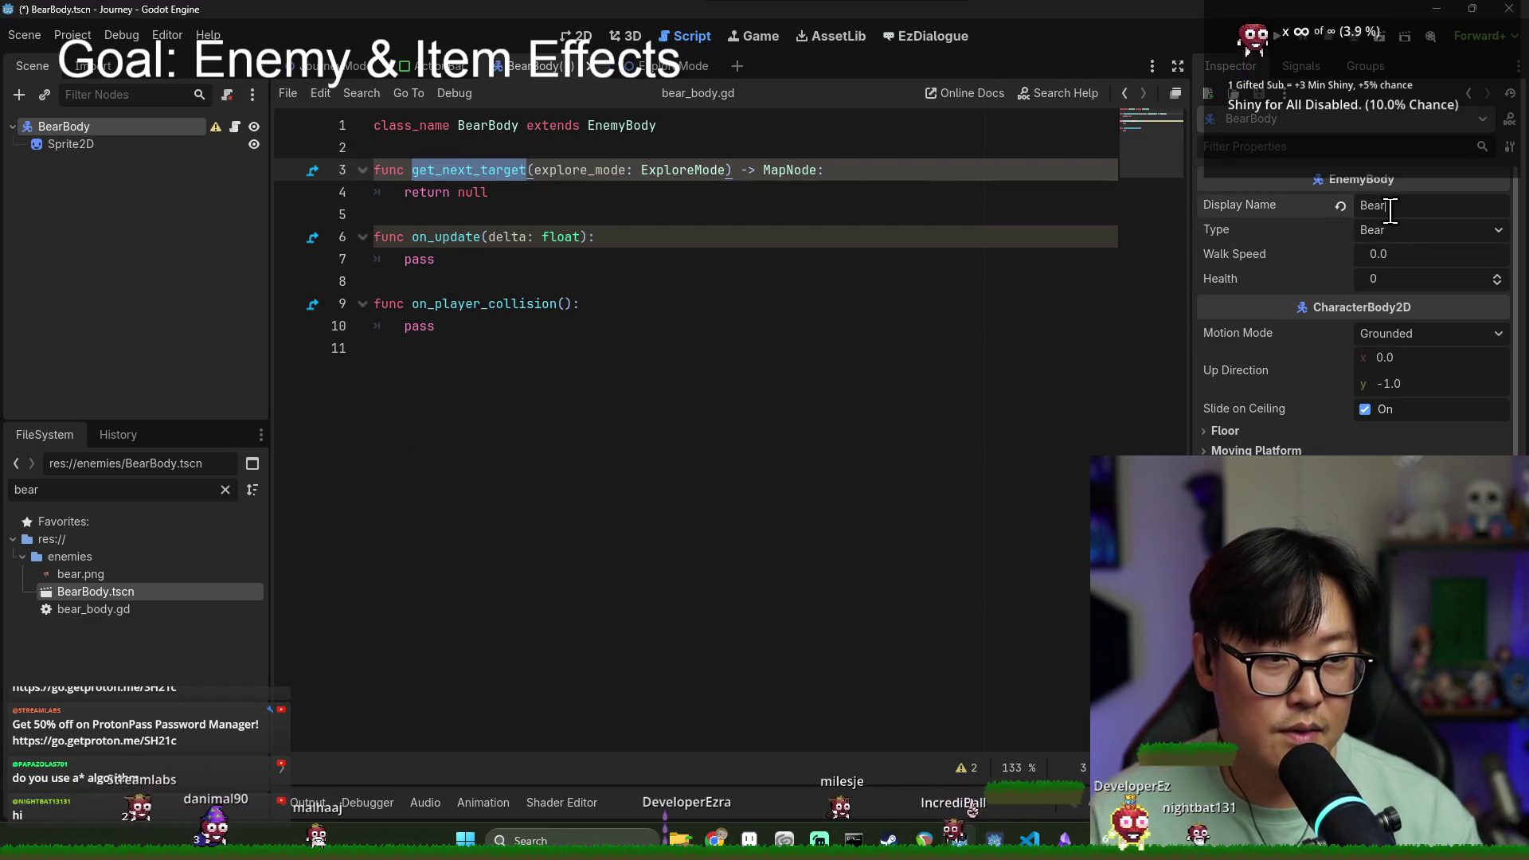
pyautogui.rightClick(1002, 254)
pyautogui.click(916, 257)
pyautogui.hotkey('ctrl', 's')
# Set BearBody's Walk Speed to 100 and Health to 2, saving the scene
pyautogui.click(1445, 260)
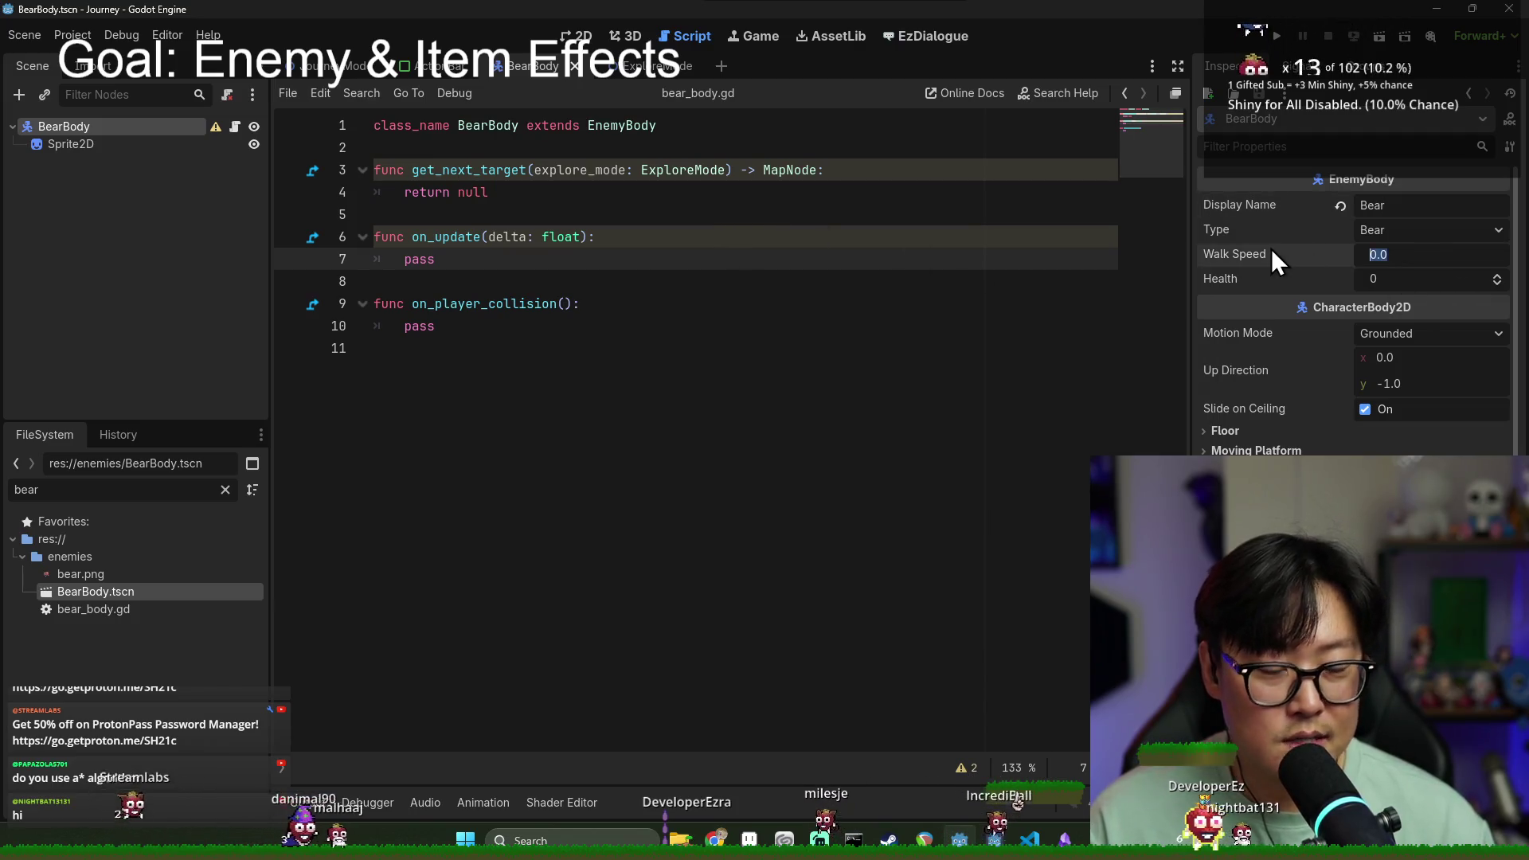
pyautogui.write('100')
pyautogui.press('Return')
pyautogui.hotkey('ctrl', 's')
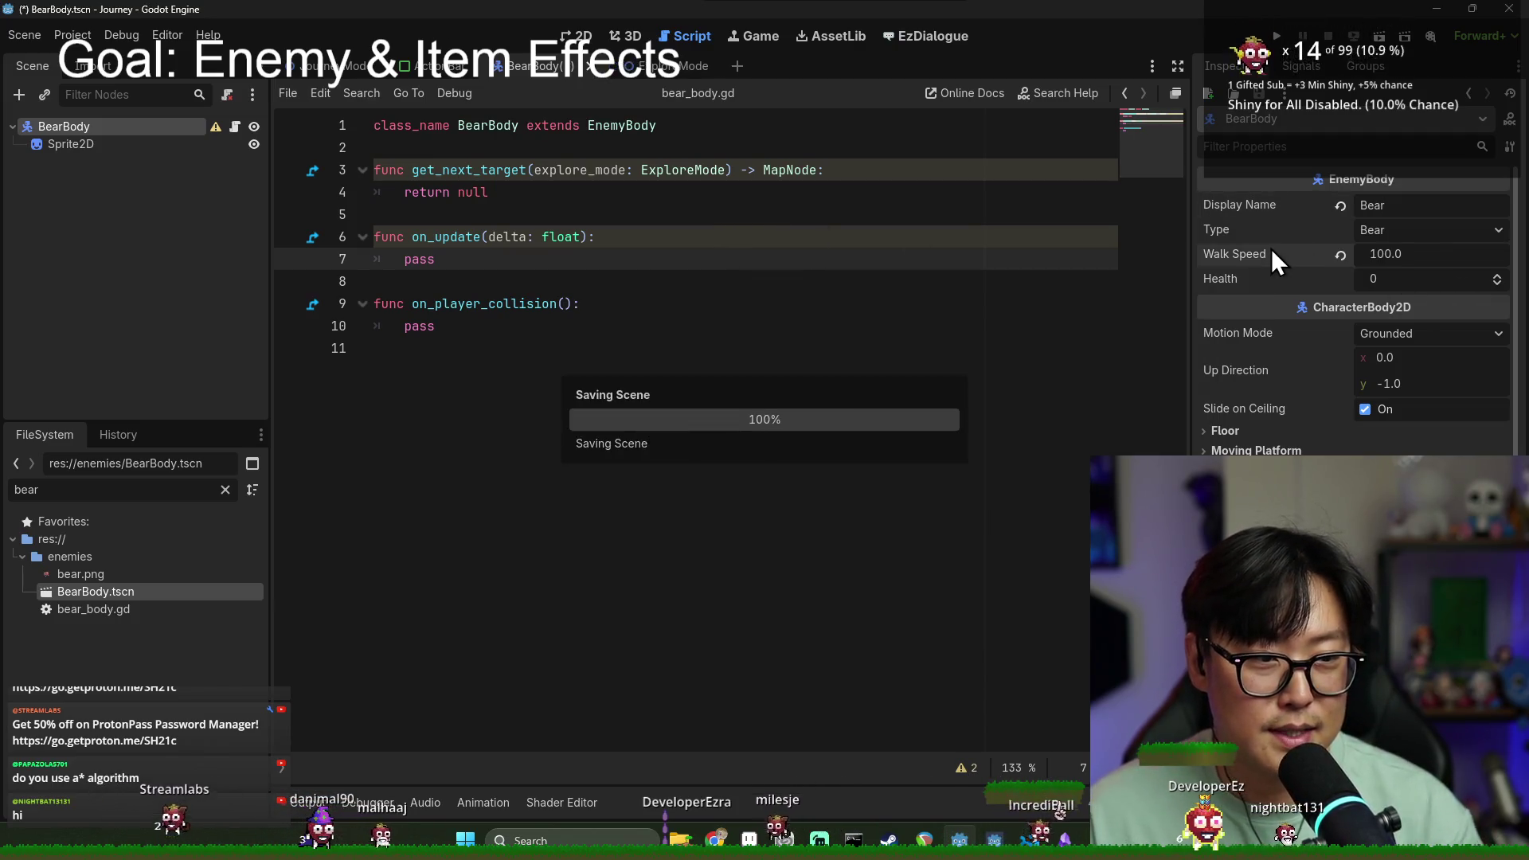
pyautogui.click(1395, 281)
pyautogui.write('3')
pyautogui.press('Return')
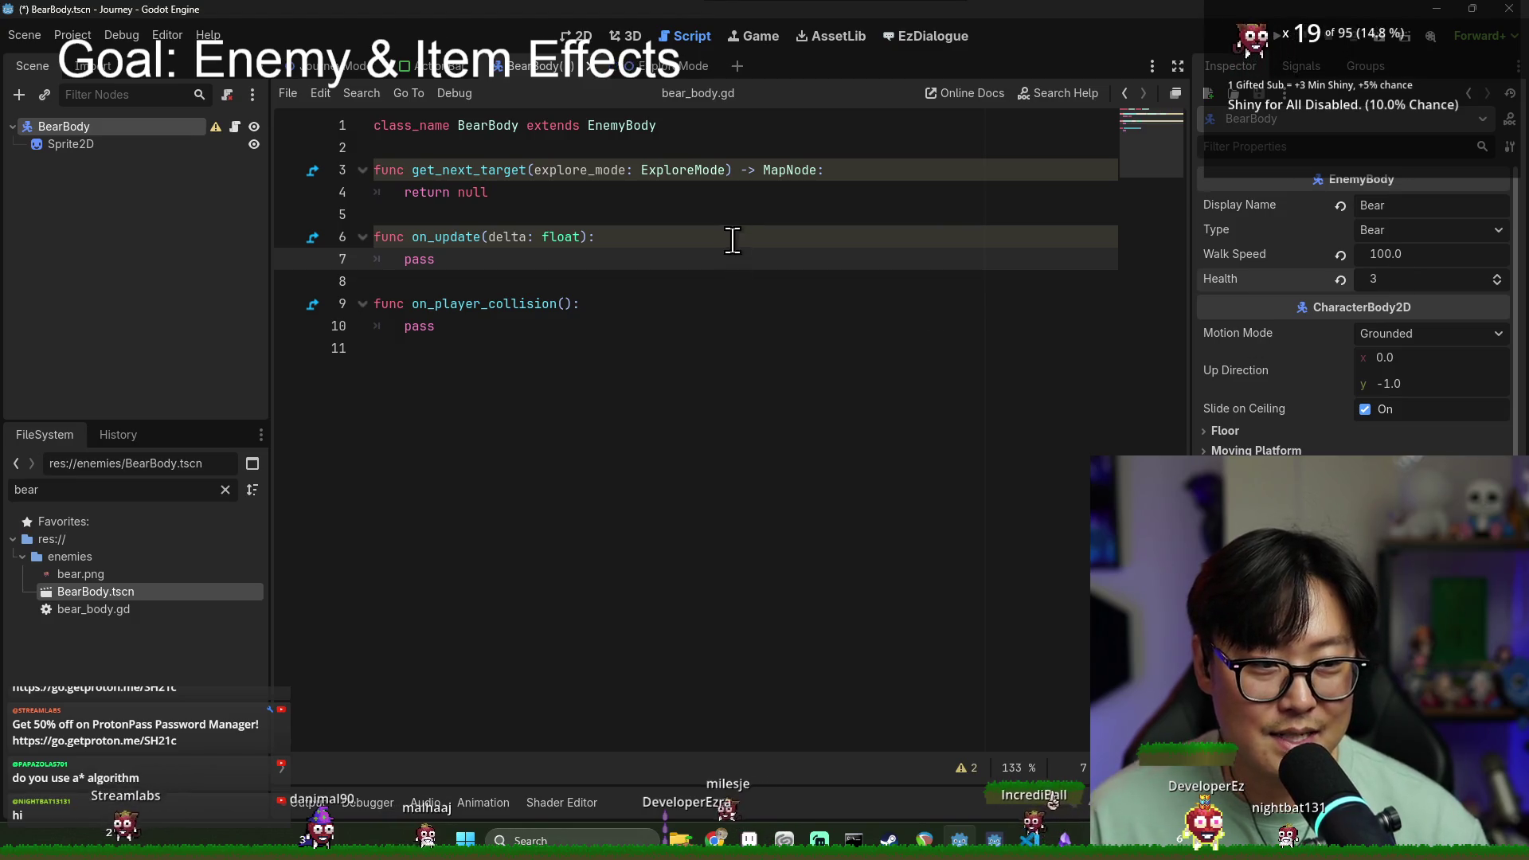
pyautogui.click(733, 241)
pyautogui.hotkey('ctrl', 's')
pyautogui.write('2')
pyautogui.press('Return')
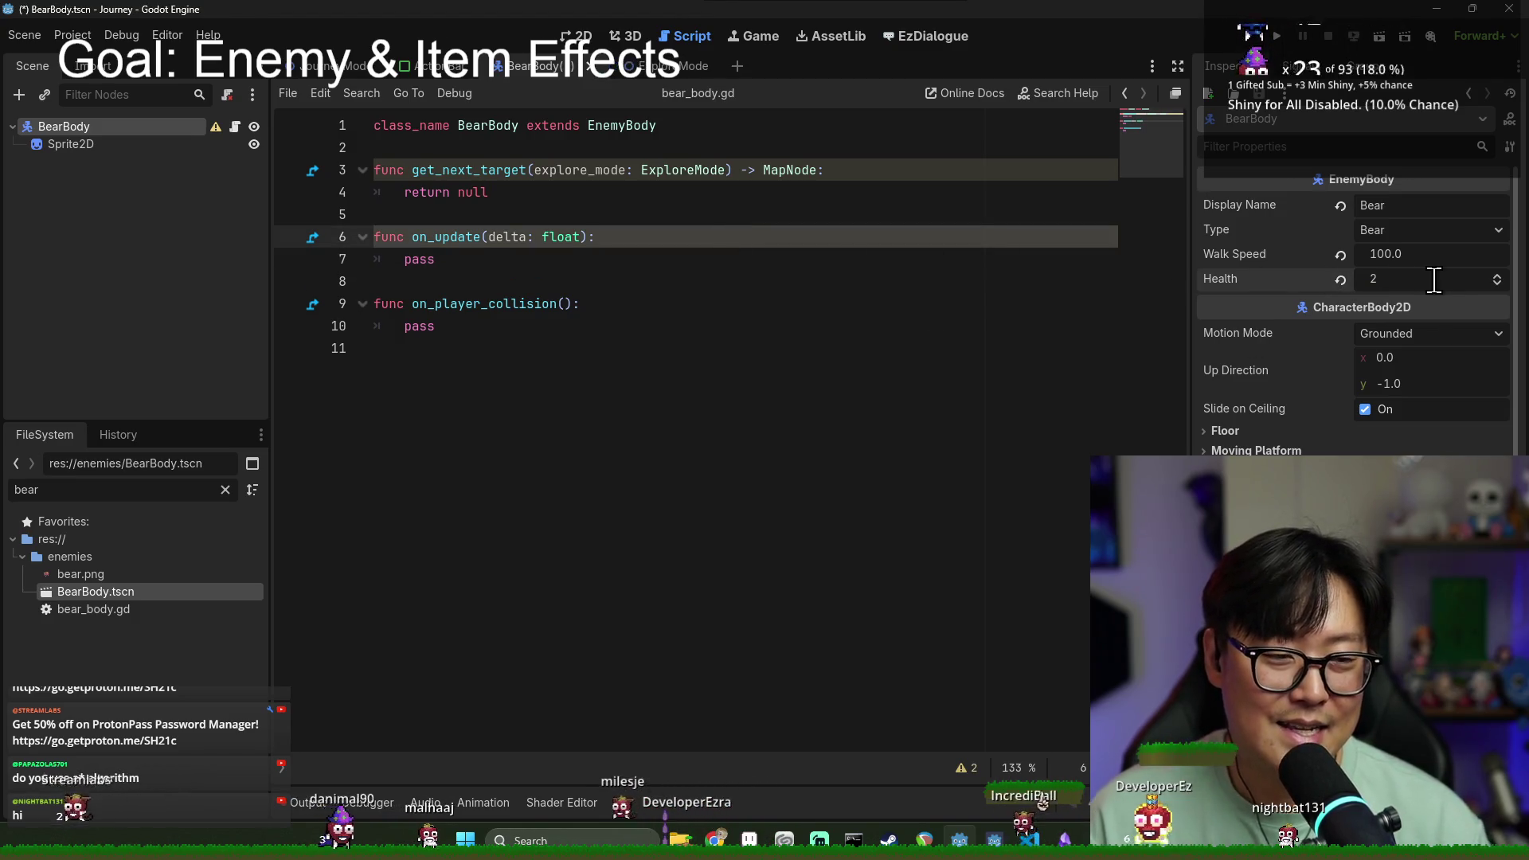
pyautogui.hotkey('ctrl', 's')
pyautogui.hotkey('ctrl', 's')
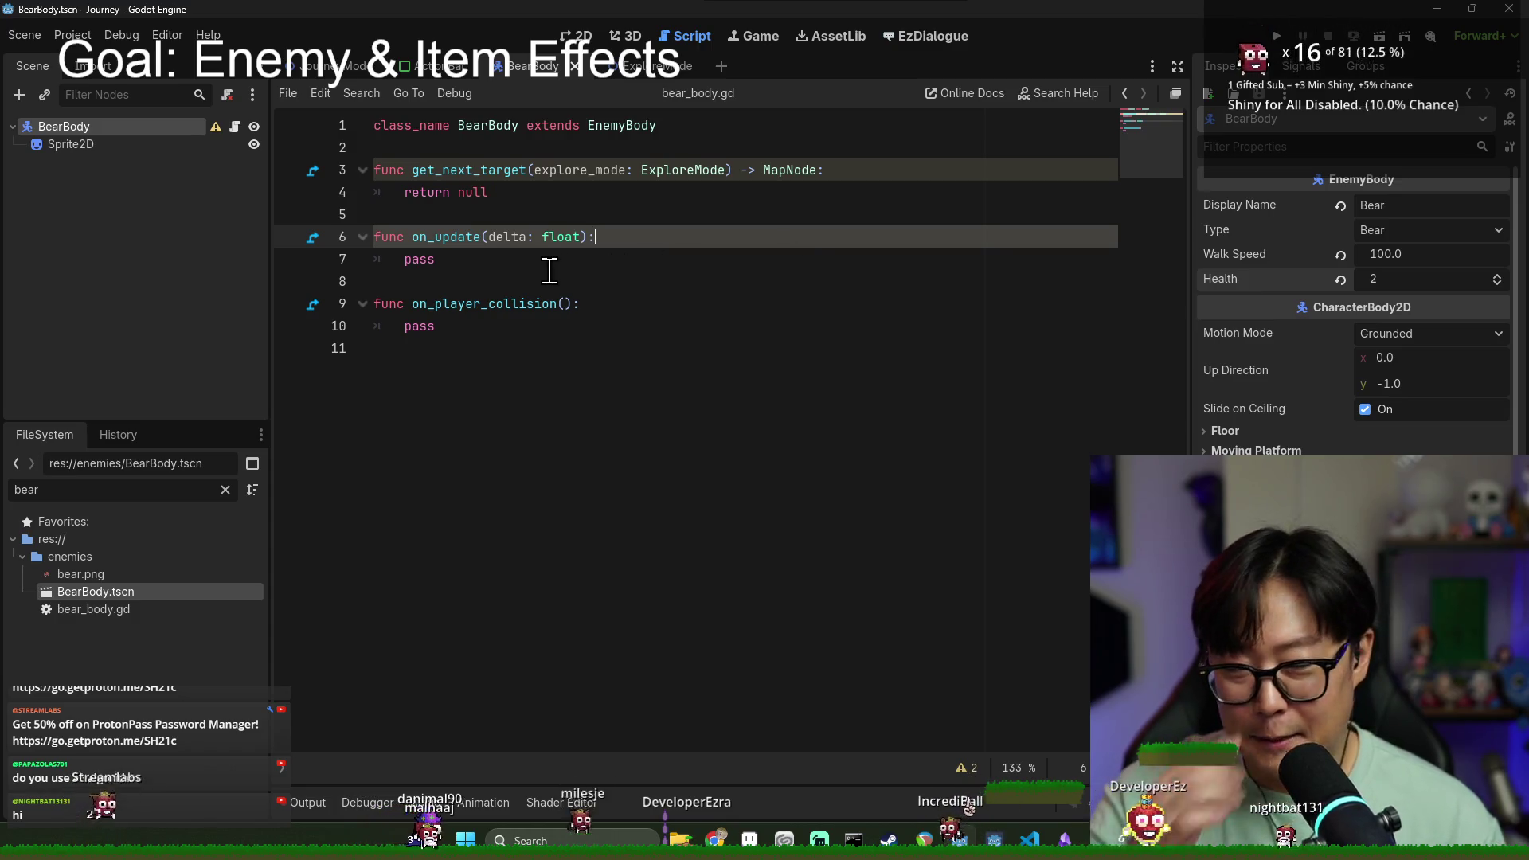
# Insert a blank line after get_next_target's header and save
pyautogui.click(450, 188)
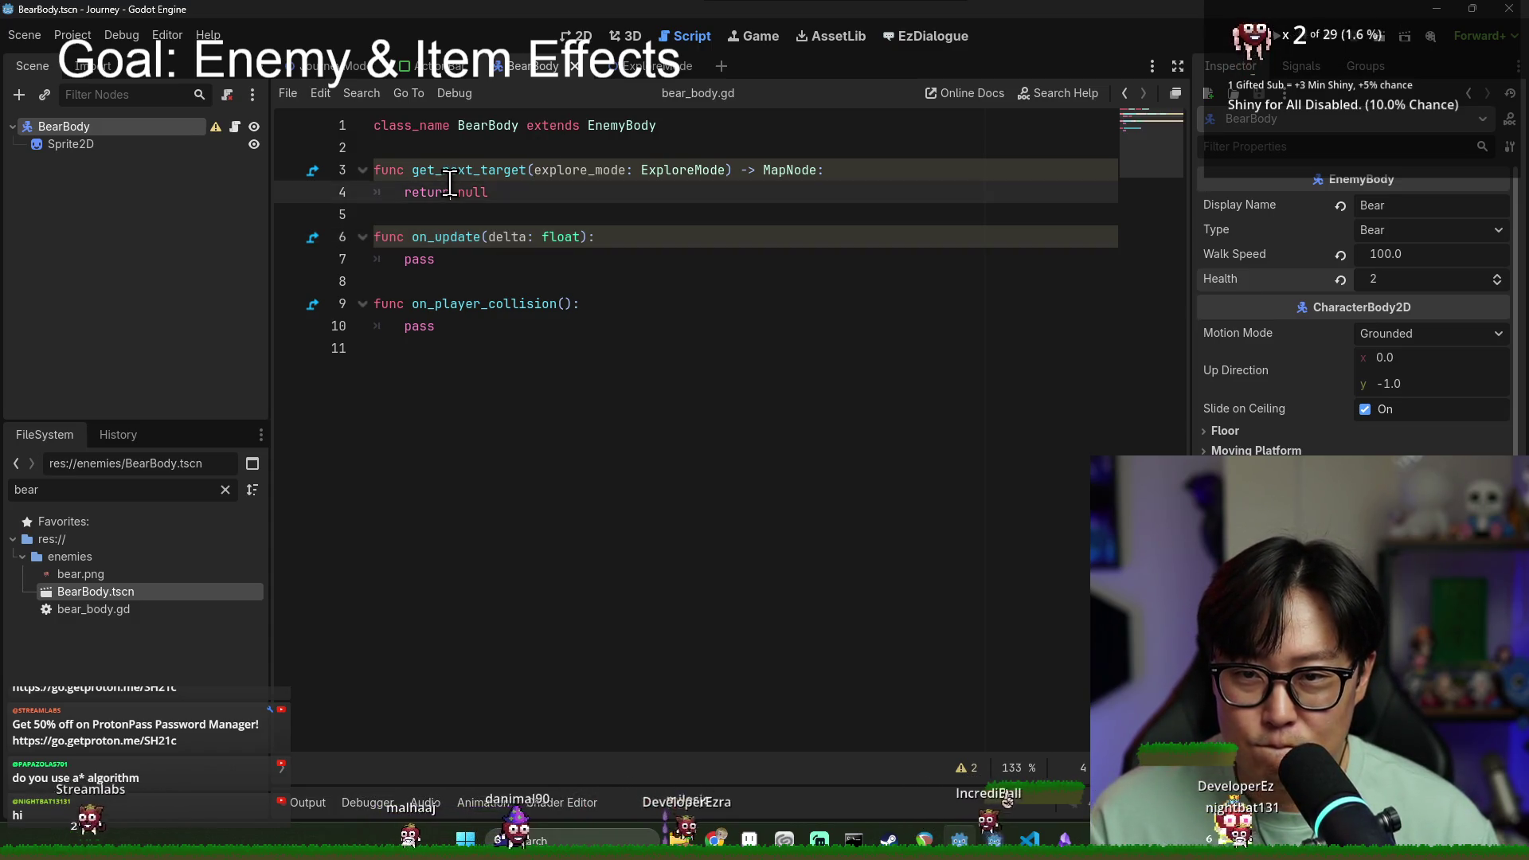
pyautogui.click(866, 171)
pyautogui.hotkey('ctrl', 's')
pyautogui.press('Return')
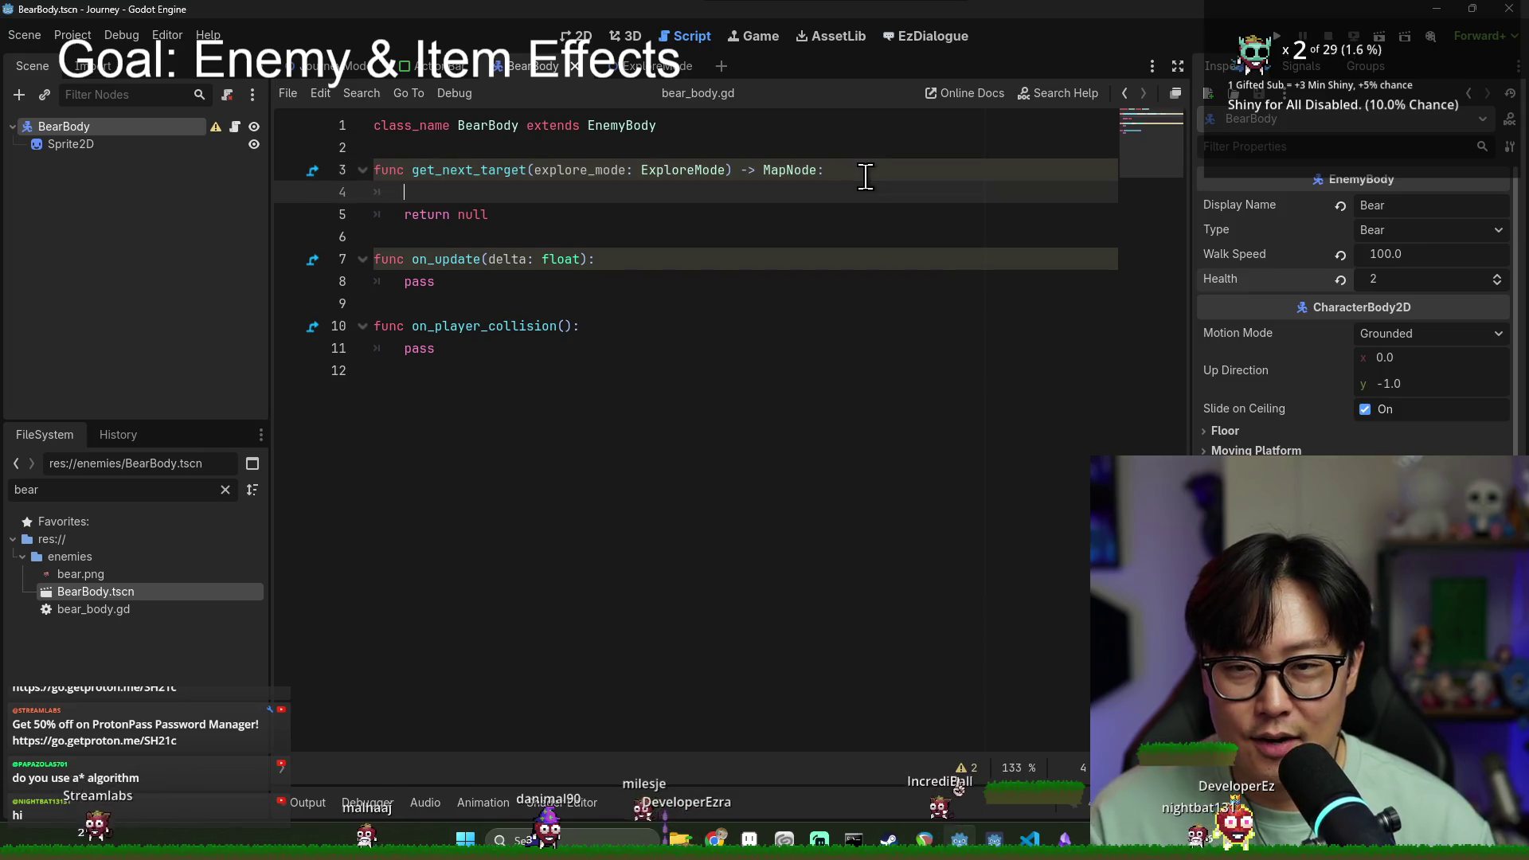
pyautogui.hotkey('ctrl', 's')
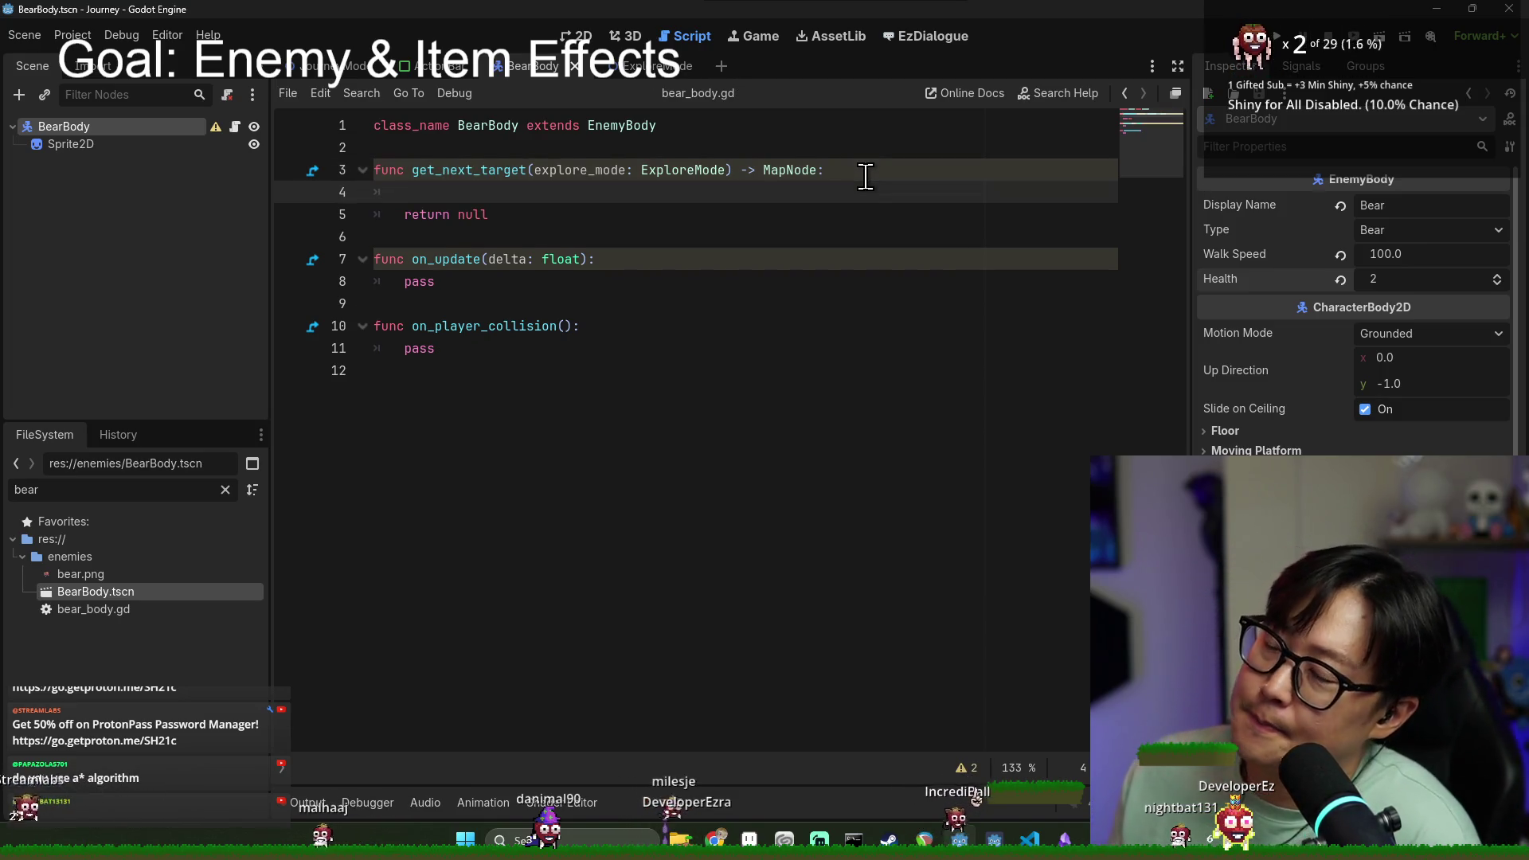
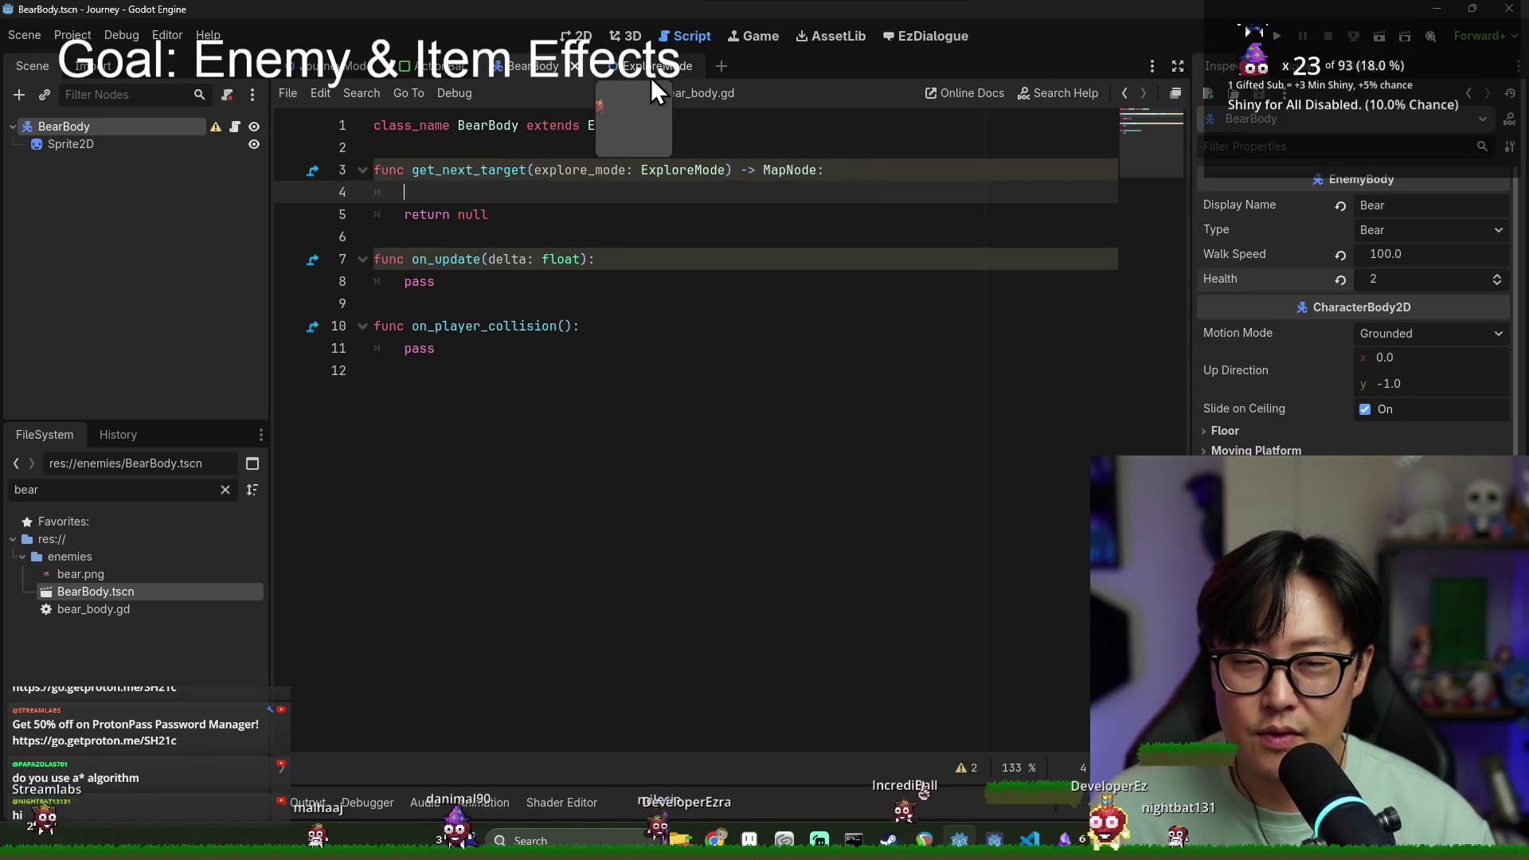
# Close BearBody and open the Forest scene via a 'forest' FileSystem filter
pyautogui.click(575, 67)
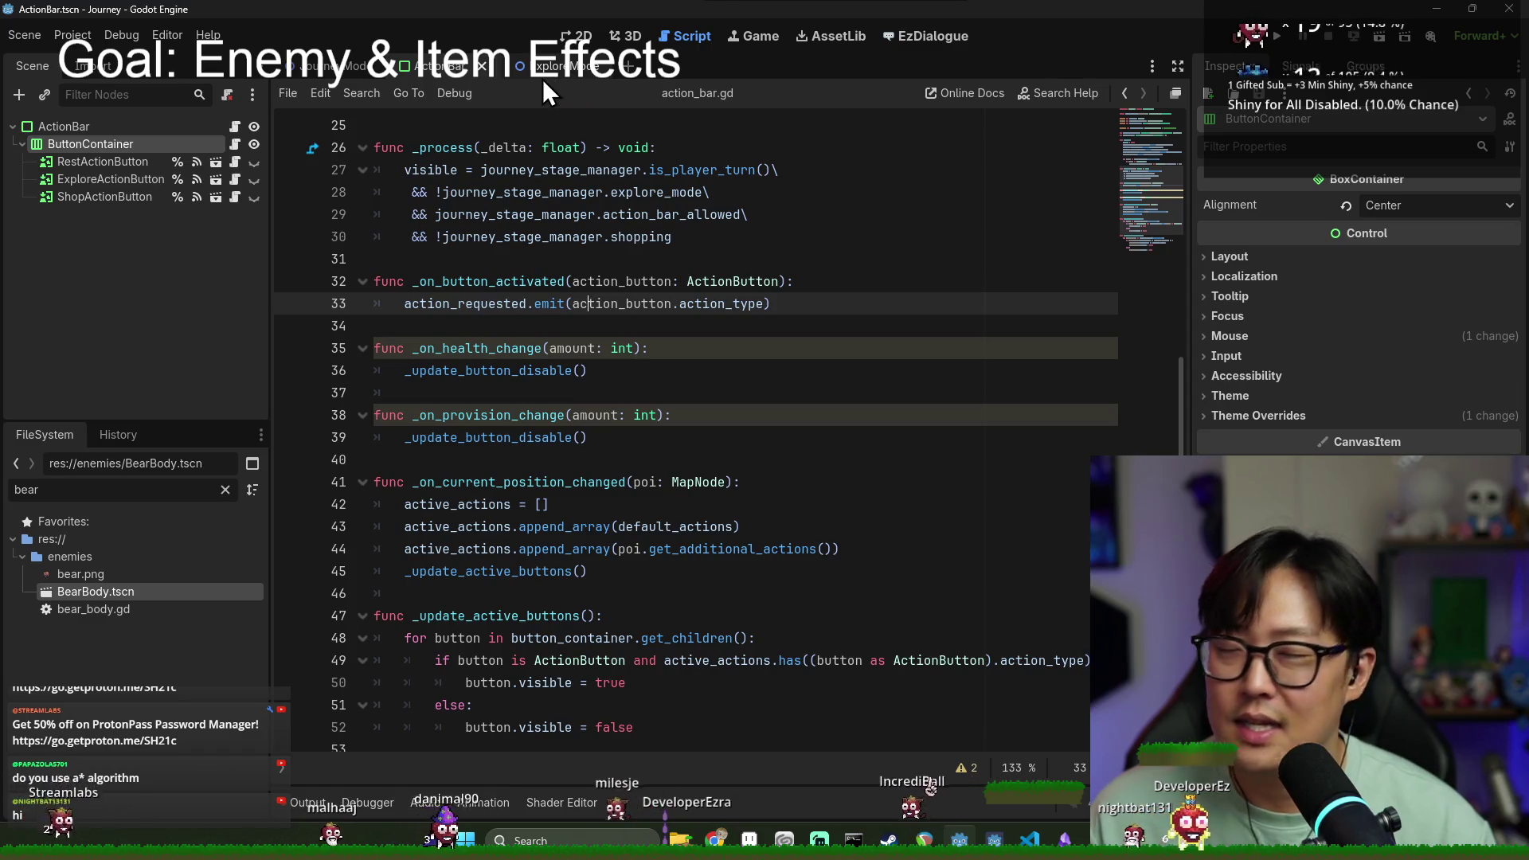
pyautogui.click(543, 67)
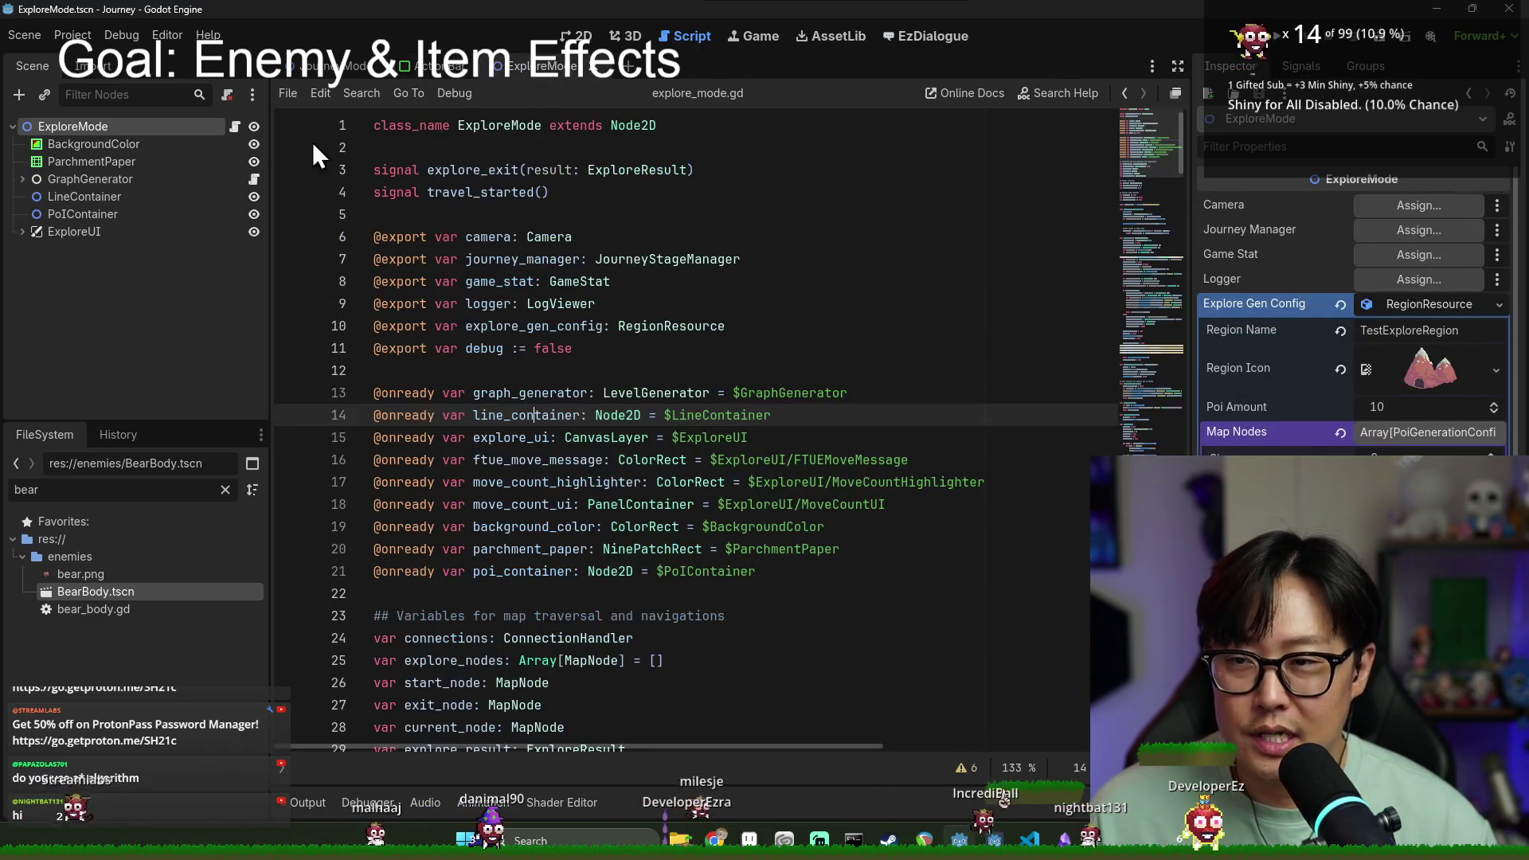
pyautogui.press('BackSpace')
pyautogui.press('BackSpace')
pyautogui.press('BackSpace')
pyautogui.write('forest')
pyautogui.doubleClick(115, 650)
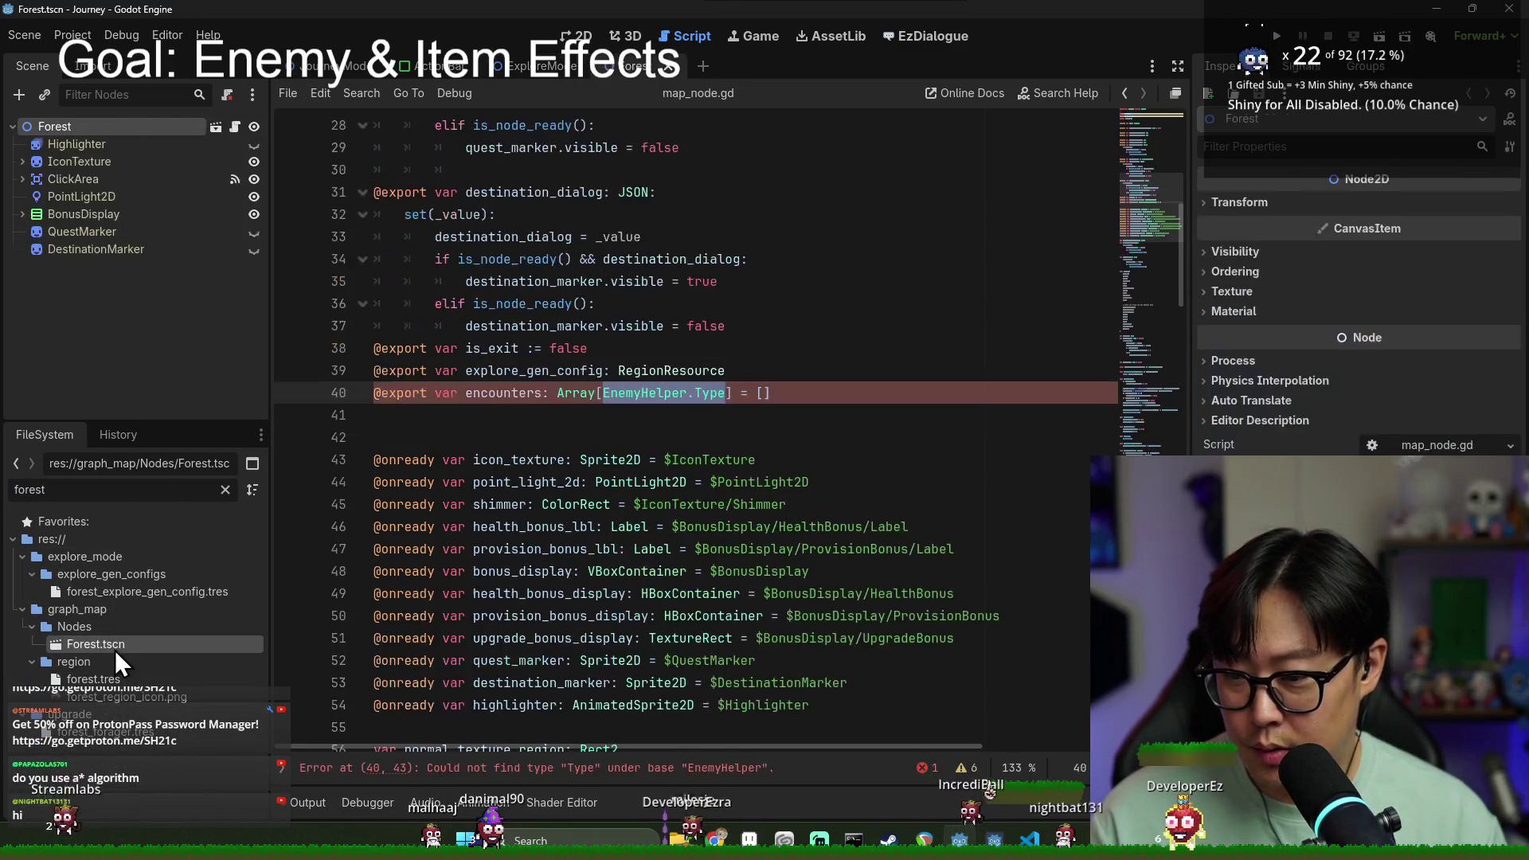
pyautogui.click(125, 150)
pyautogui.click(165, 128)
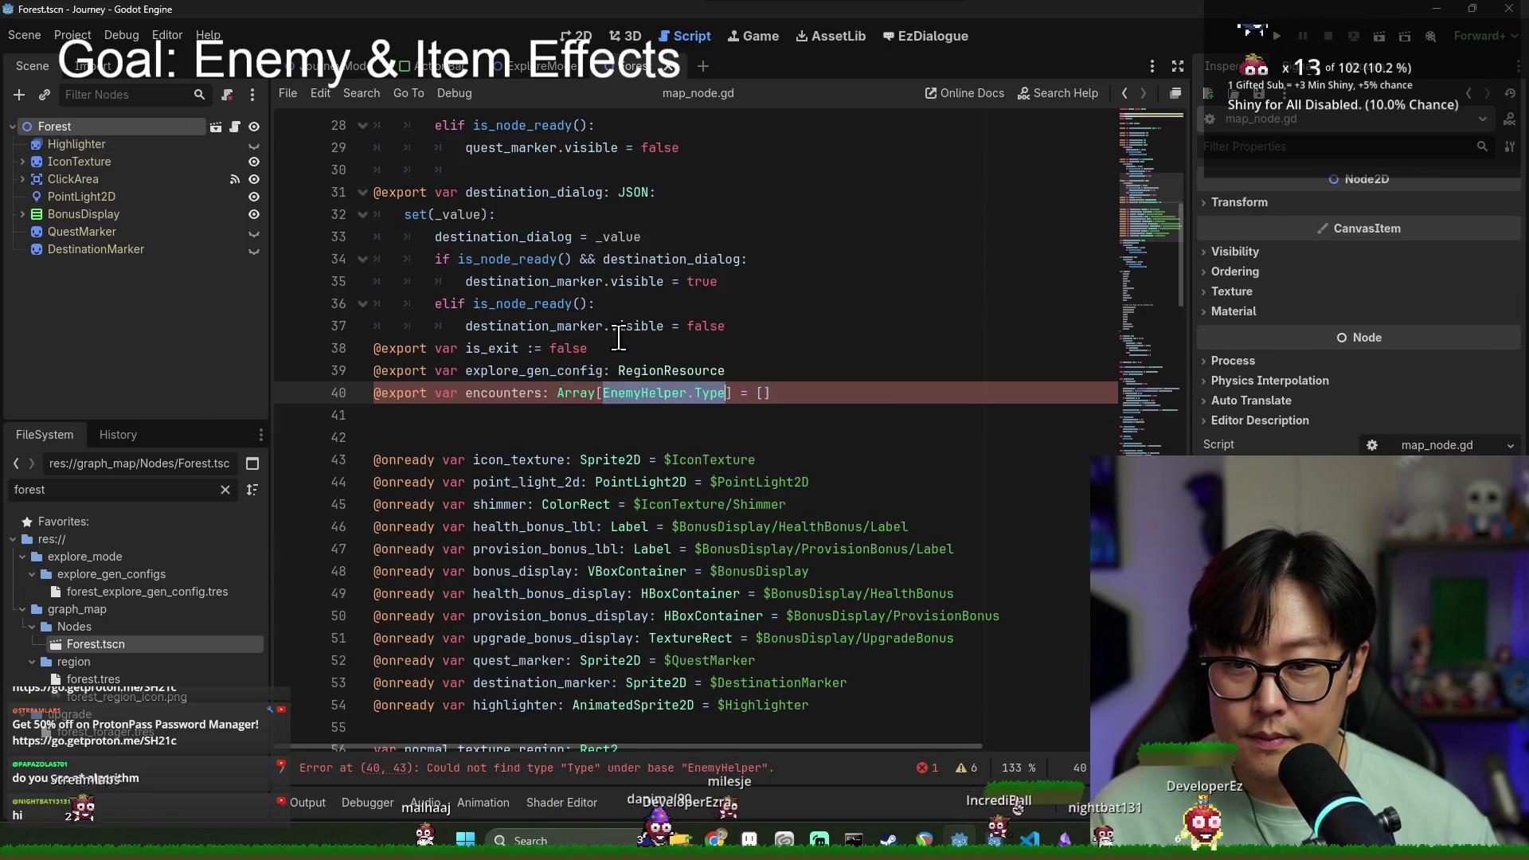
# Change the encounters export on line 40 to Array[EnemyHelper.EnemyType] and save
pyautogui.click(502, 392)
pyautogui.doubleClick(678, 395)
pyautogui.doubleClick(719, 403)
pyautogui.doubleClick(524, 393)
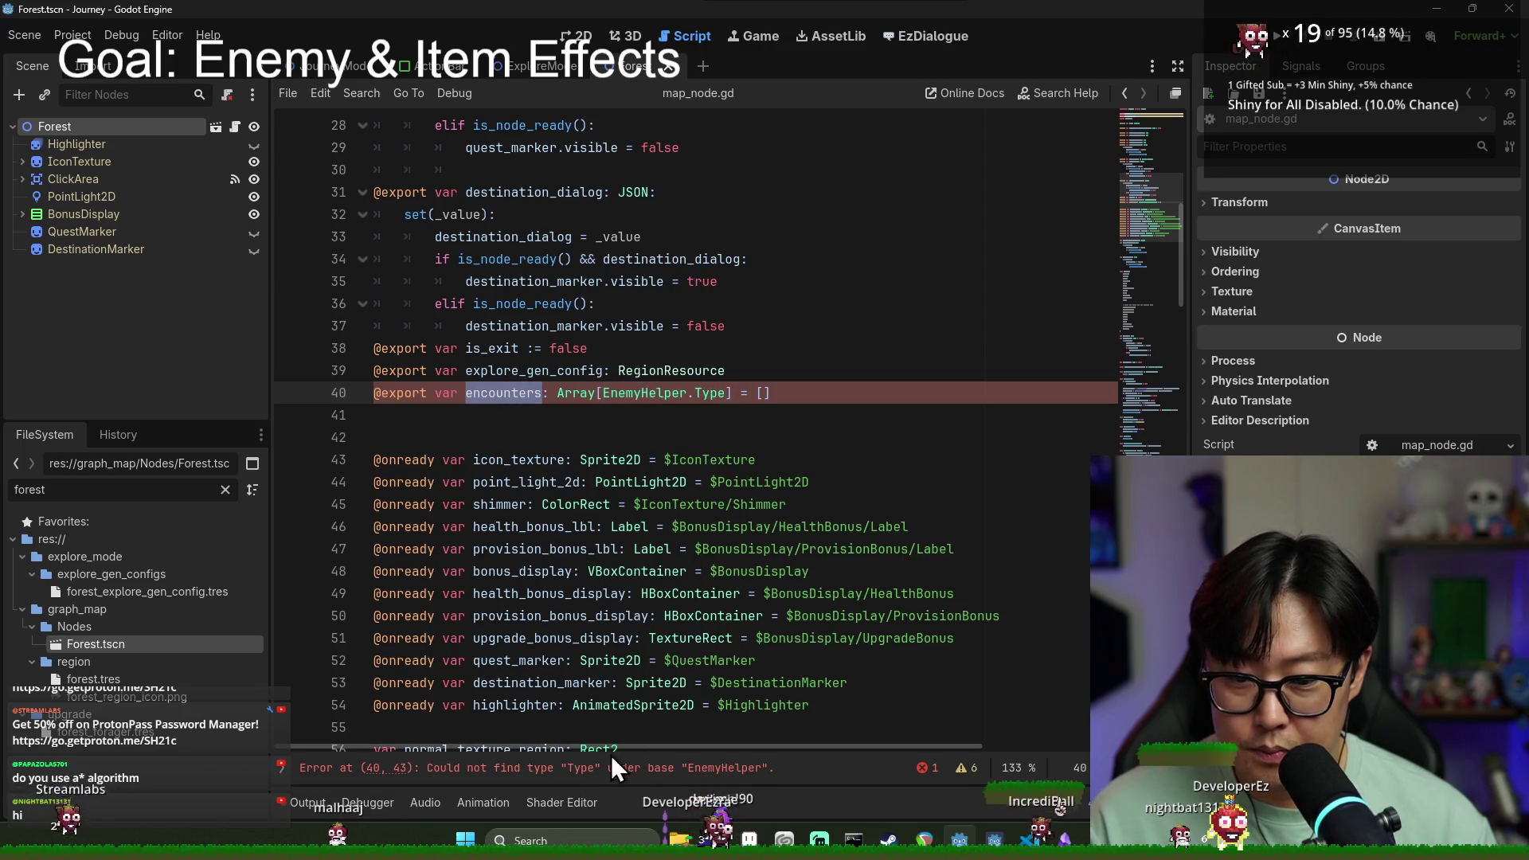
pyautogui.doubleClick(719, 395)
pyautogui.press('BackSpace')
pyautogui.press('Escape')
pyautogui.hotkey('ctrl', 's')
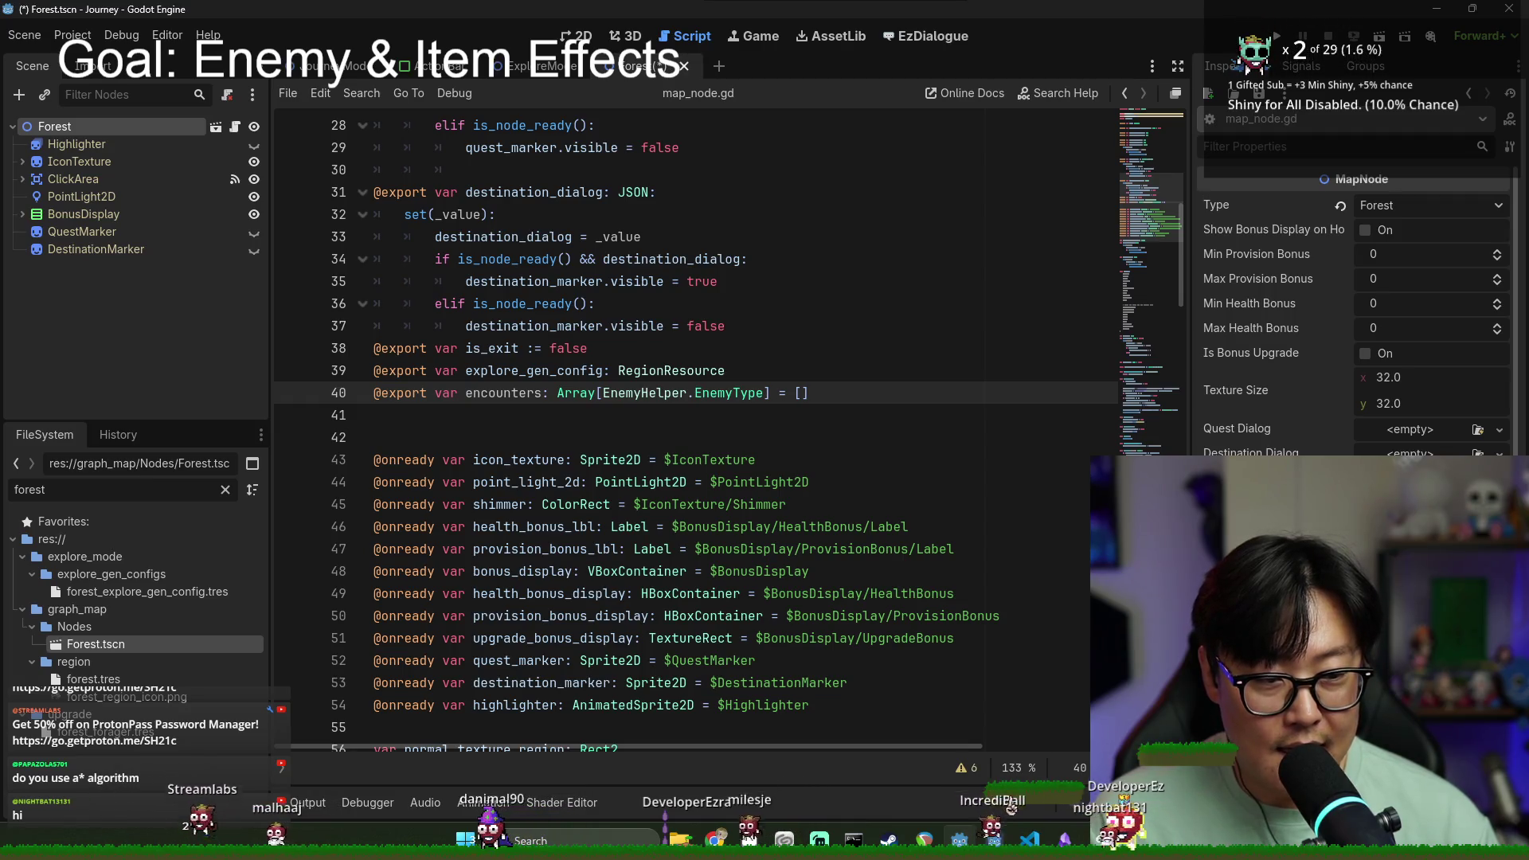
# Close the Forest scene, confirming the save
pyautogui.click(695, 348)
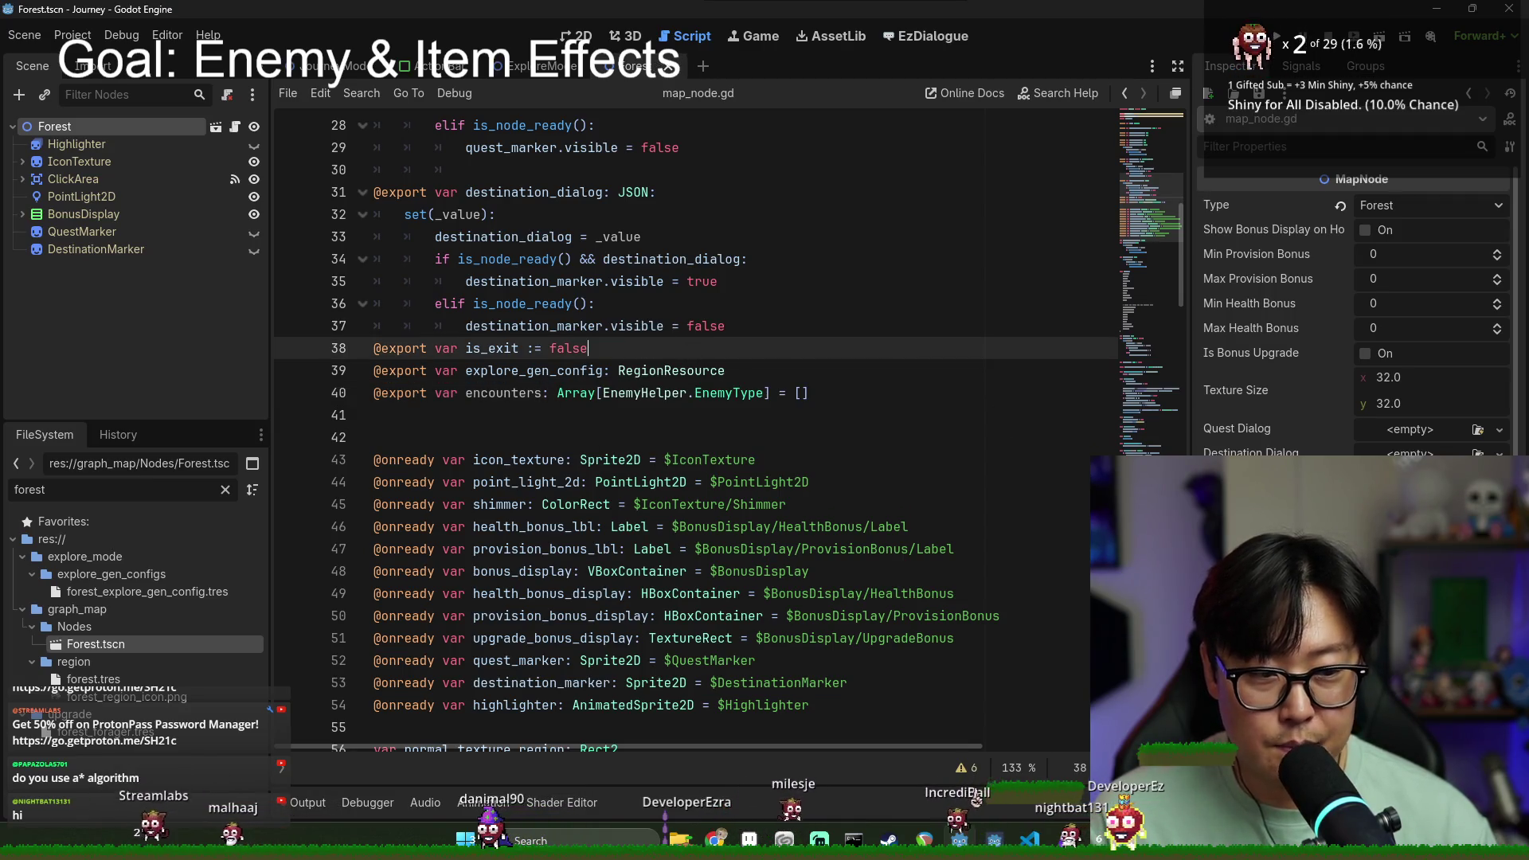
pyautogui.click(601, 281)
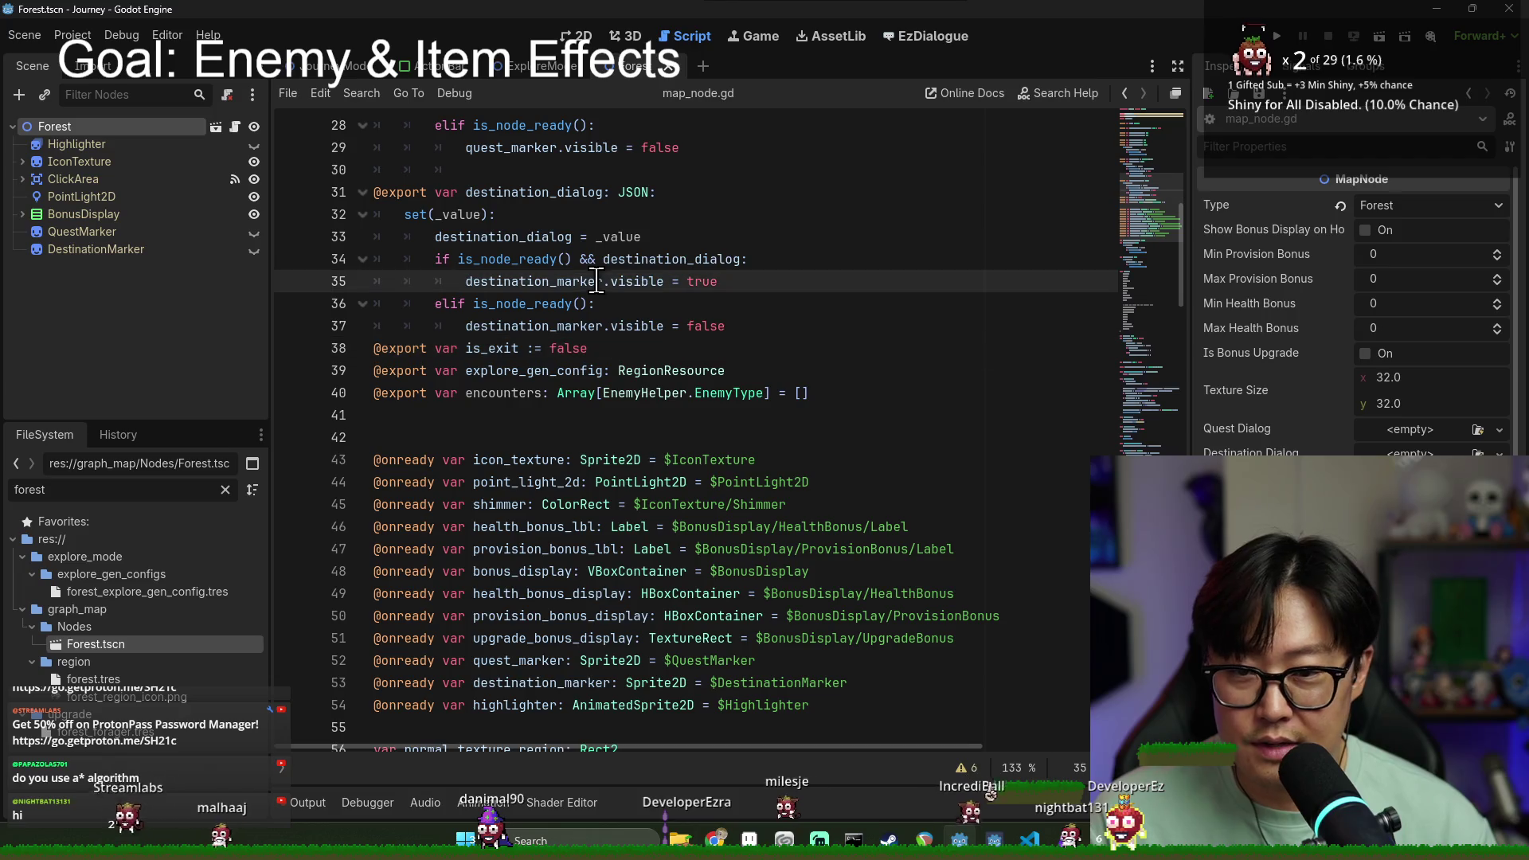
pyautogui.click(669, 67)
pyautogui.hotkey('ctrl', 's')
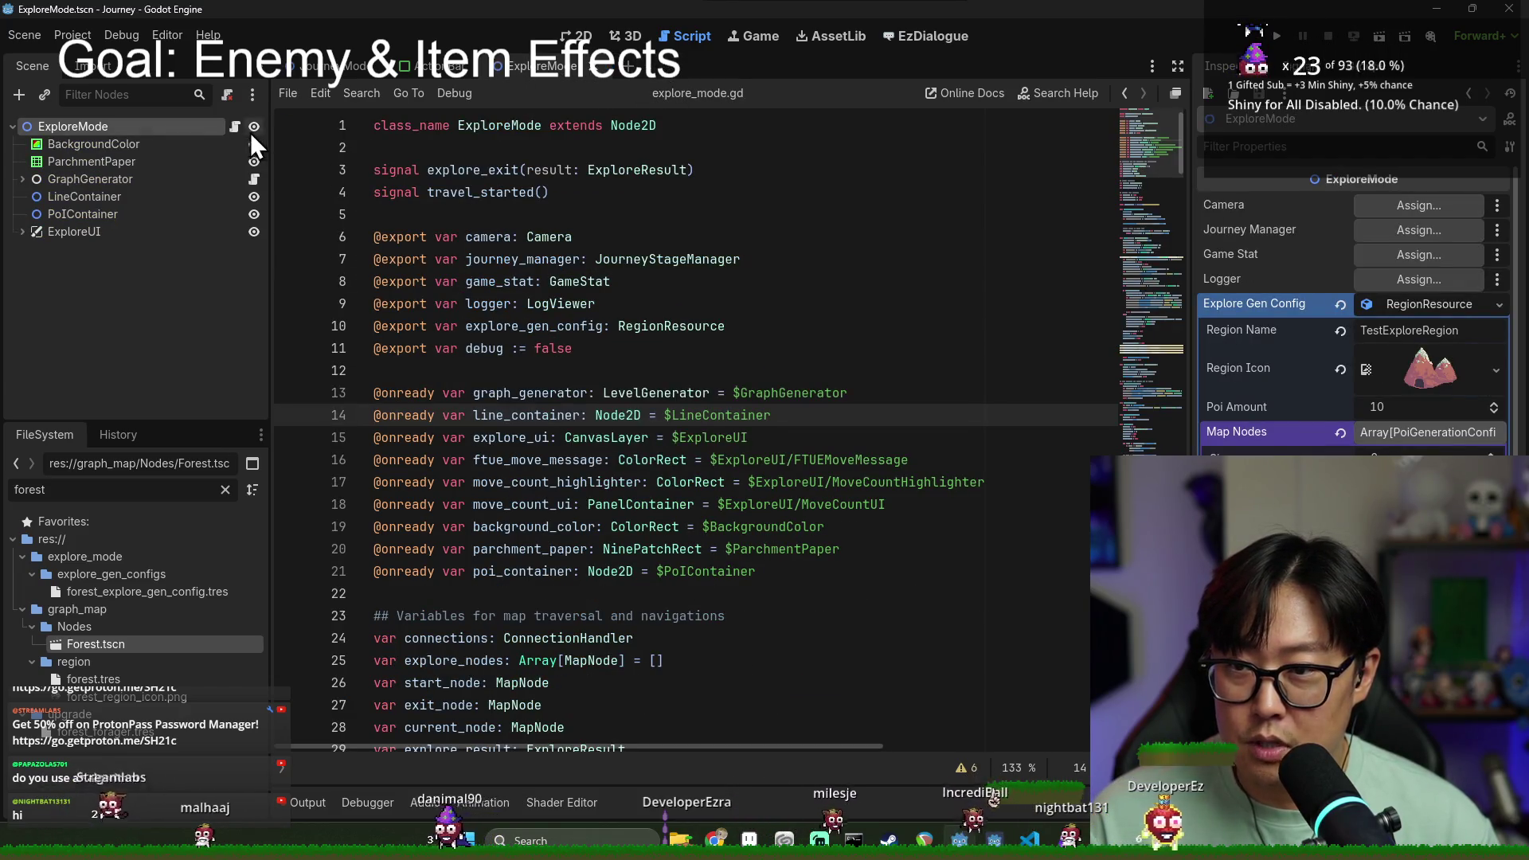
# Review explore_mode.gd's explore_exit signal, graph_generator and generate_explore_level code
pyautogui.scroll(-10, 695, 348)
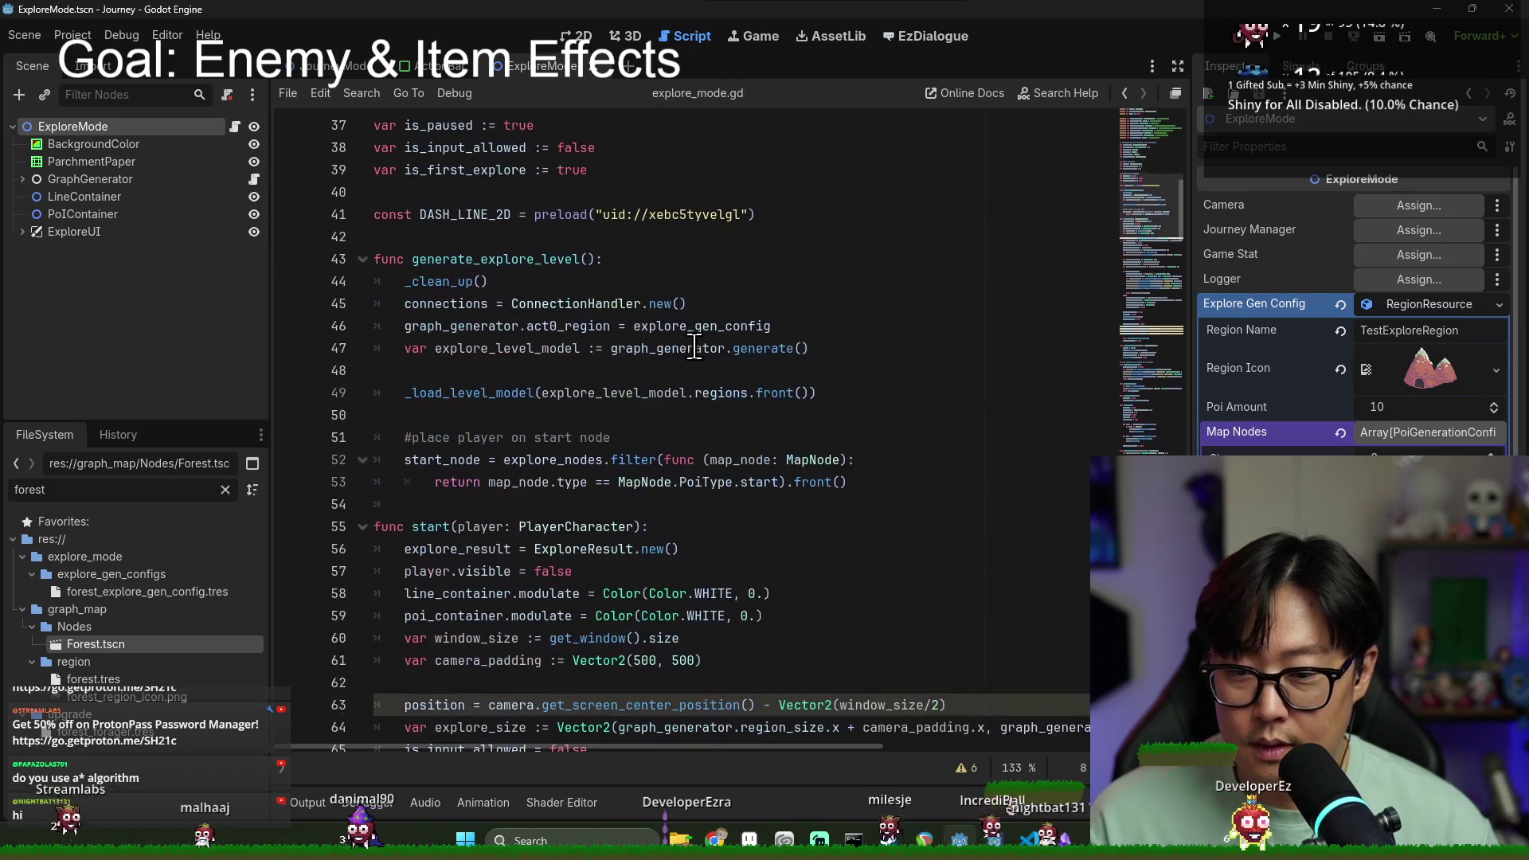
pyautogui.doubleClick(540, 253)
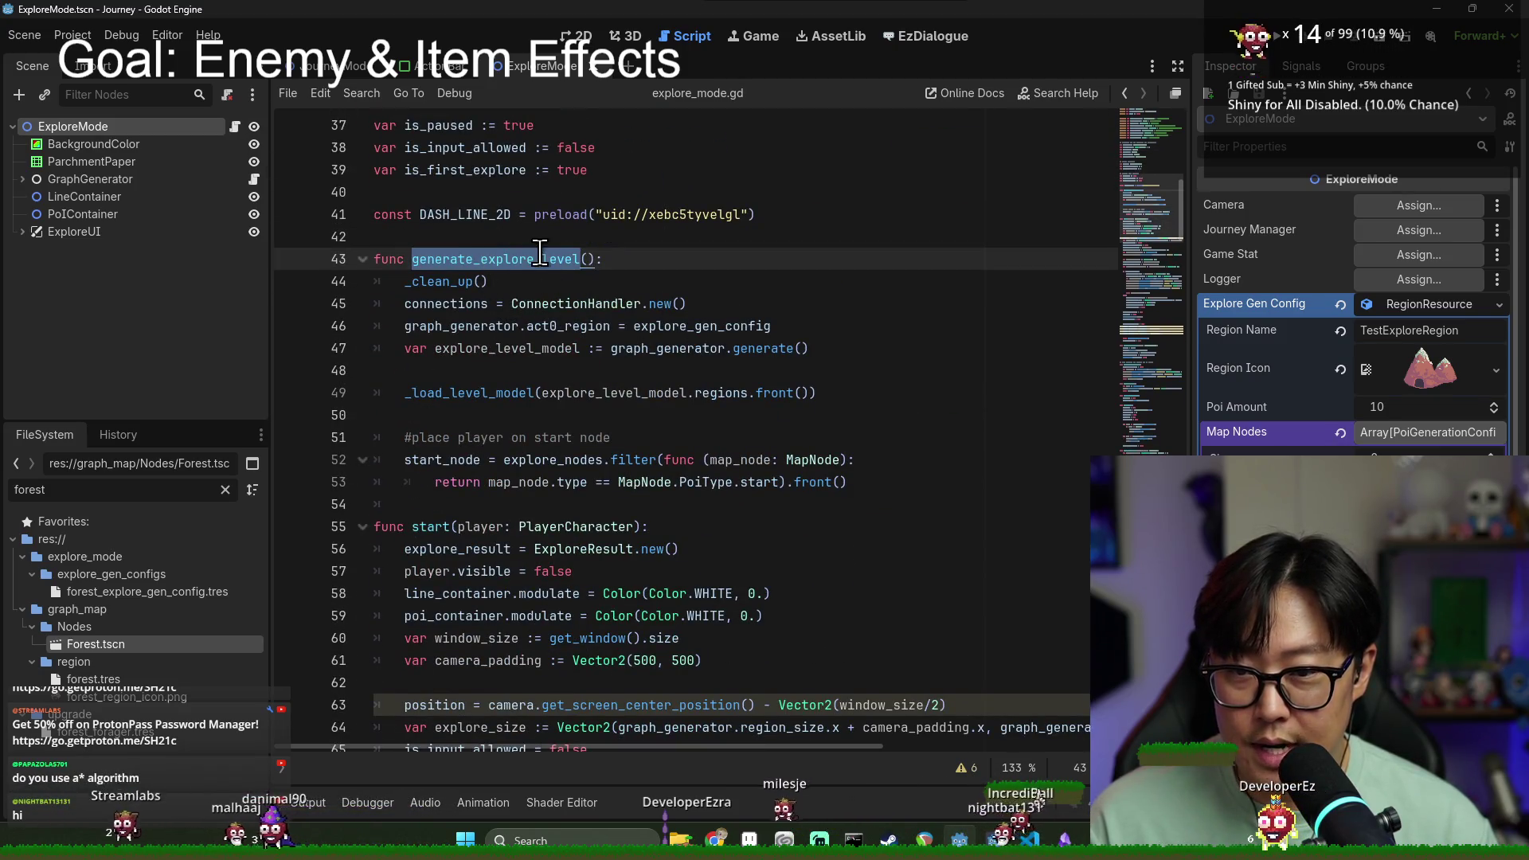
pyautogui.scroll(6, 487, 262)
pyautogui.scroll(2, 488, 262)
pyautogui.scroll(5, 487, 261)
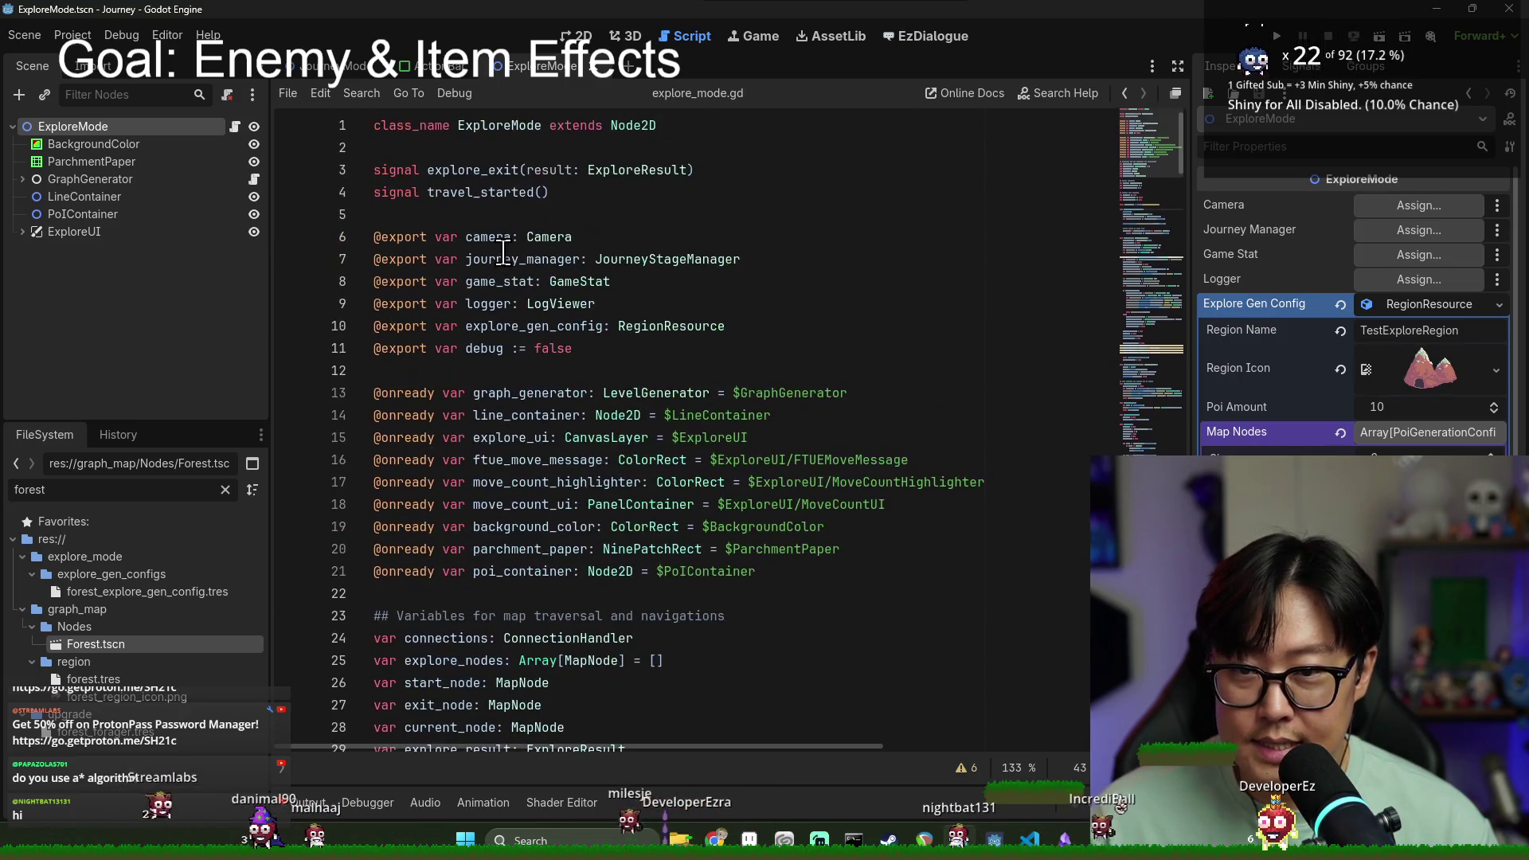
pyautogui.doubleClick(470, 170)
pyautogui.scroll(-2, 478, 207)
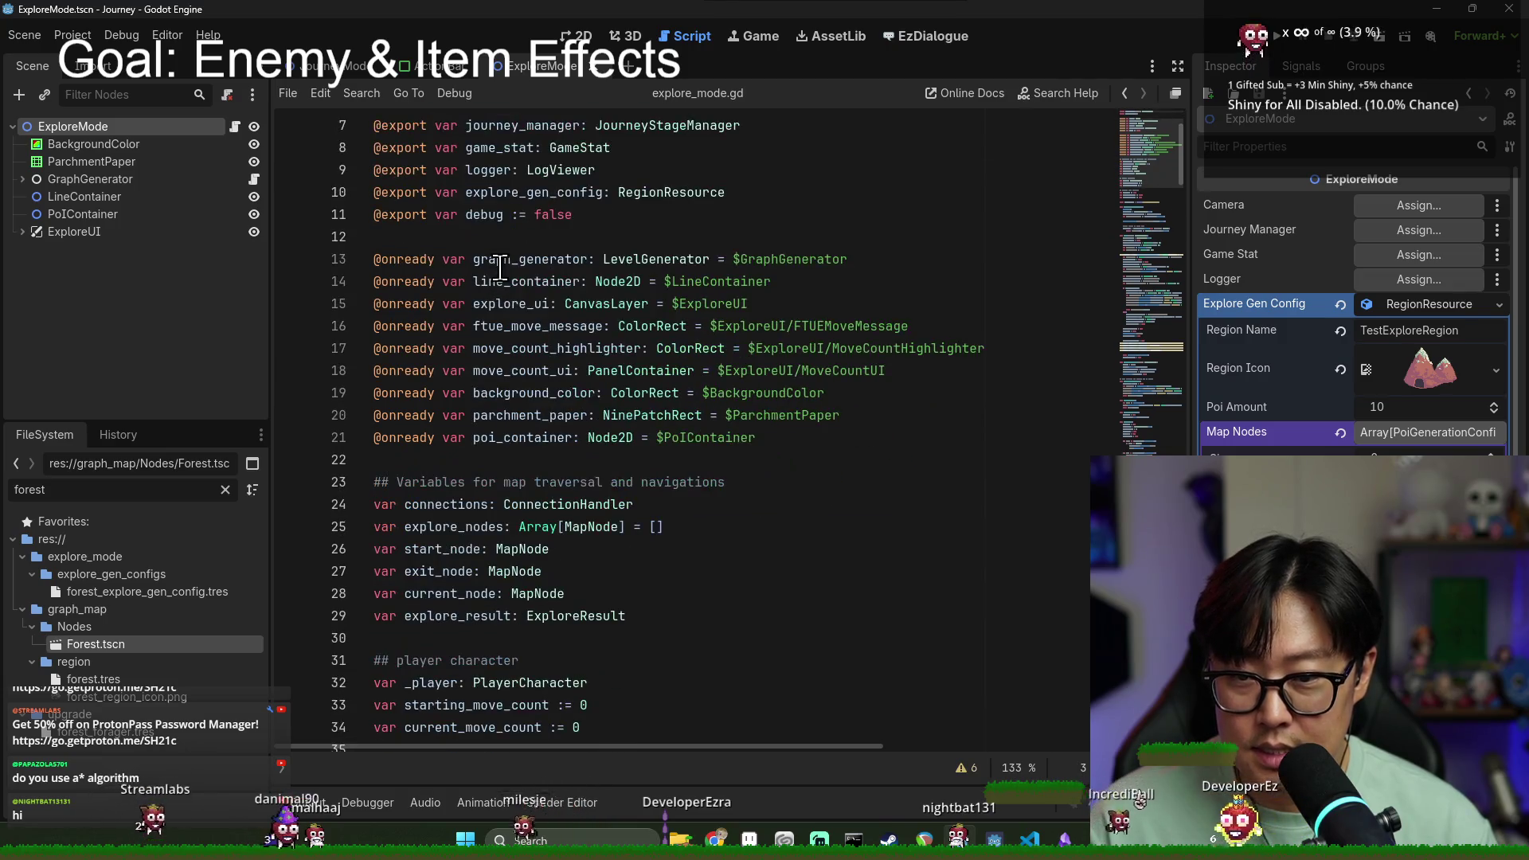
pyautogui.doubleClick(549, 259)
pyautogui.doubleClick(621, 259)
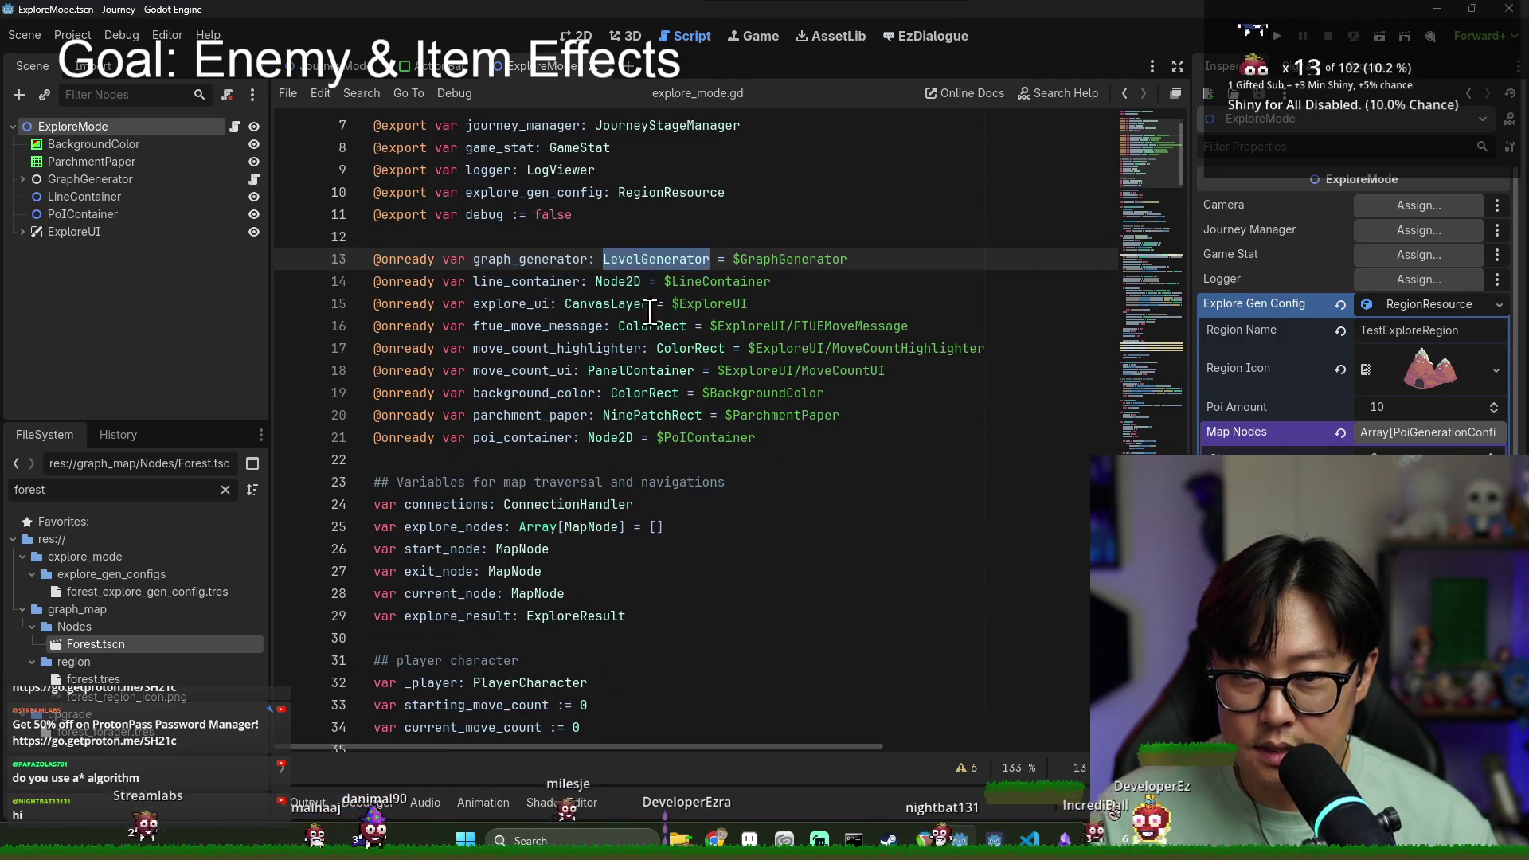
pyautogui.scroll(-8, 613, 318)
pyautogui.scroll(-4, 607, 348)
pyautogui.click(677, 566)
pyautogui.scroll(1, 717, 335)
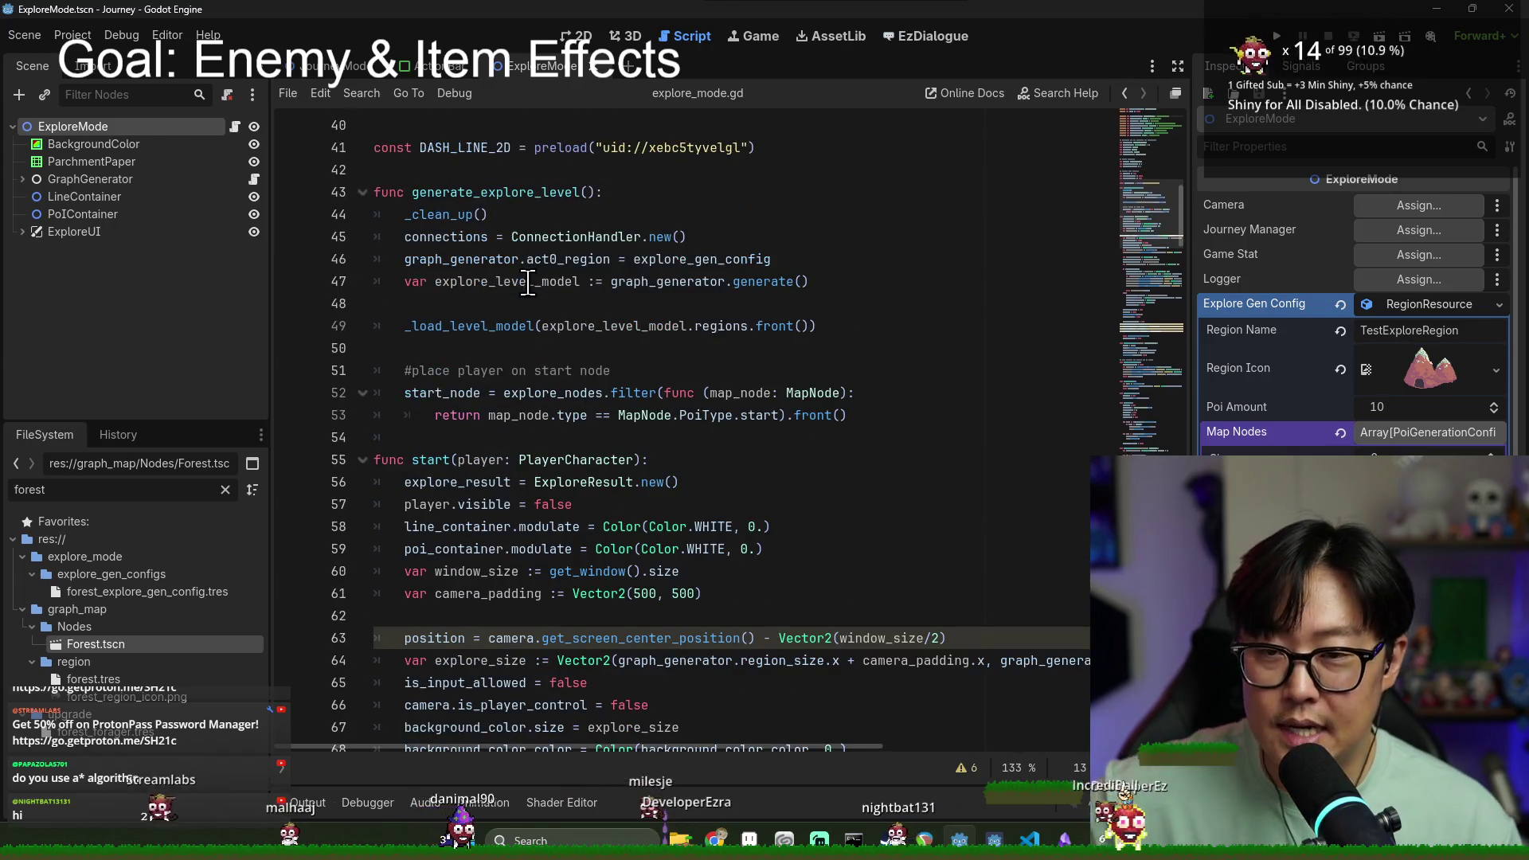
pyautogui.scroll(2, 637, 279)
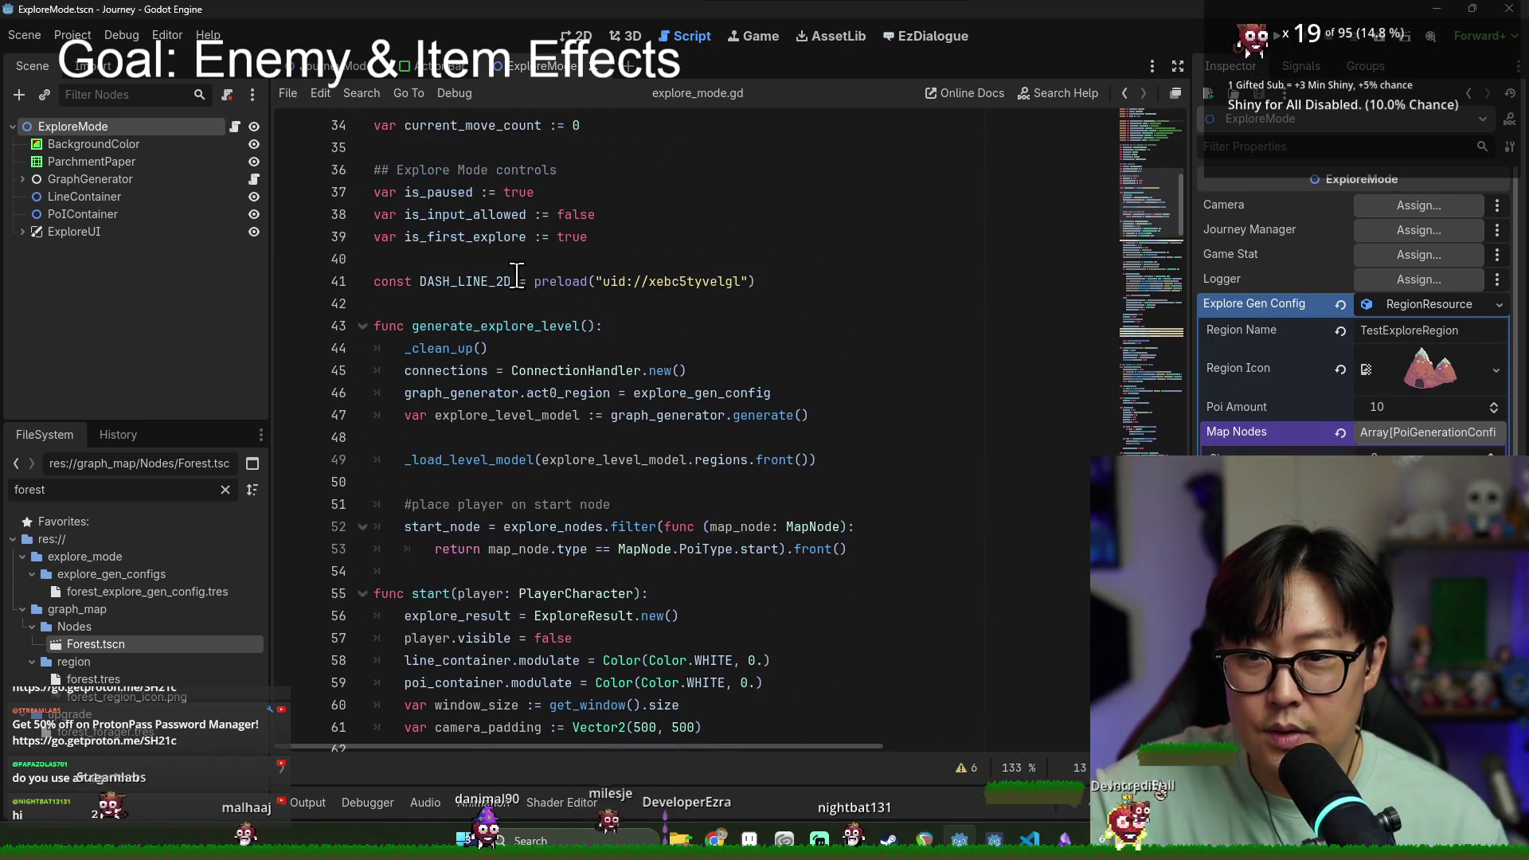
pyautogui.doubleClick(517, 325)
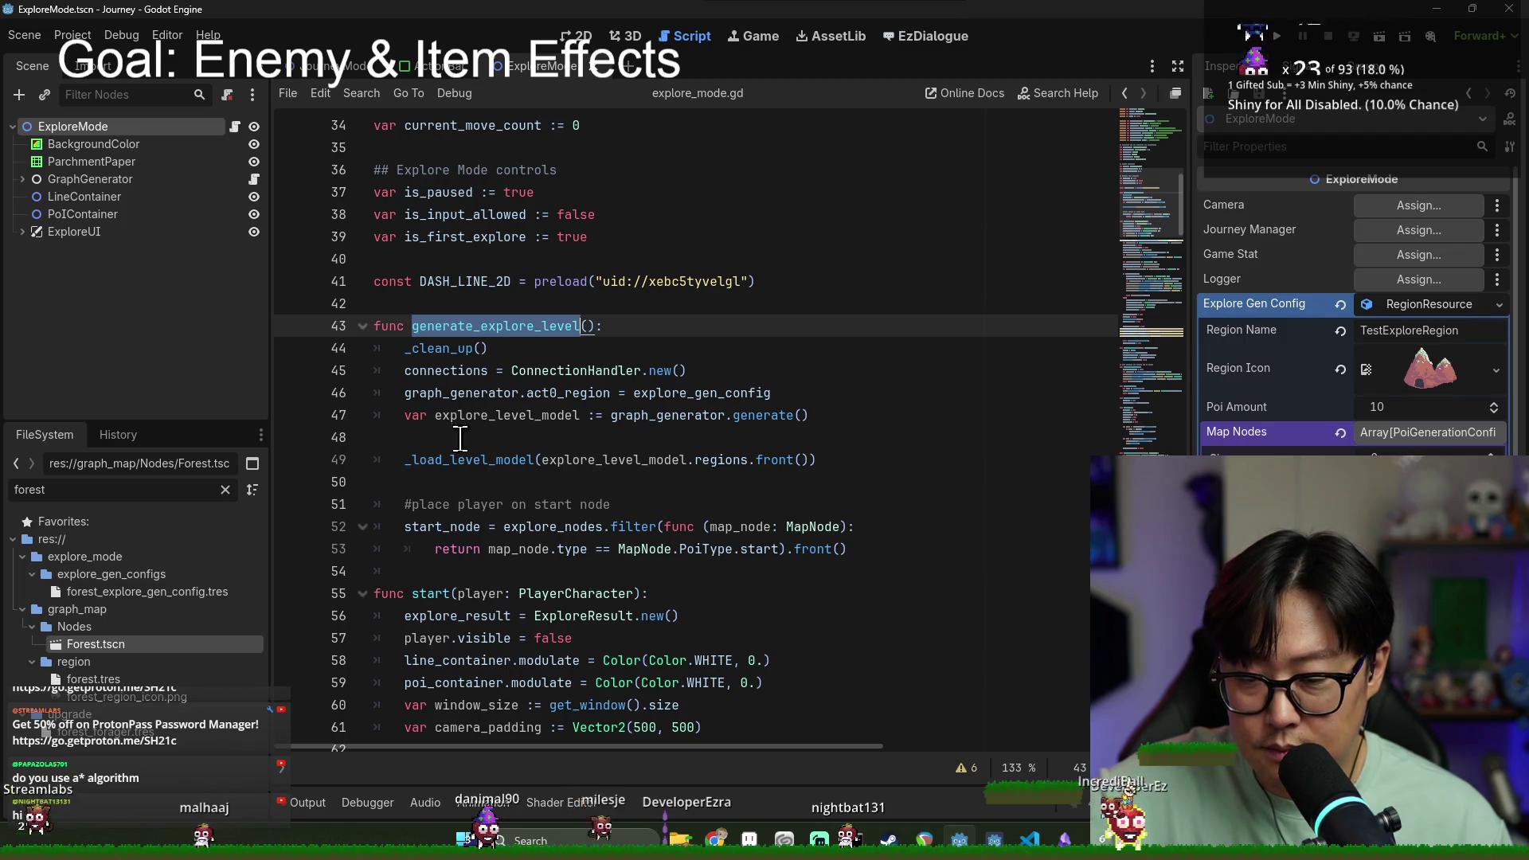
# Add an encounters parameter to start() after the PlayerCharacter argument and save
pyautogui.doubleClick(434, 593)
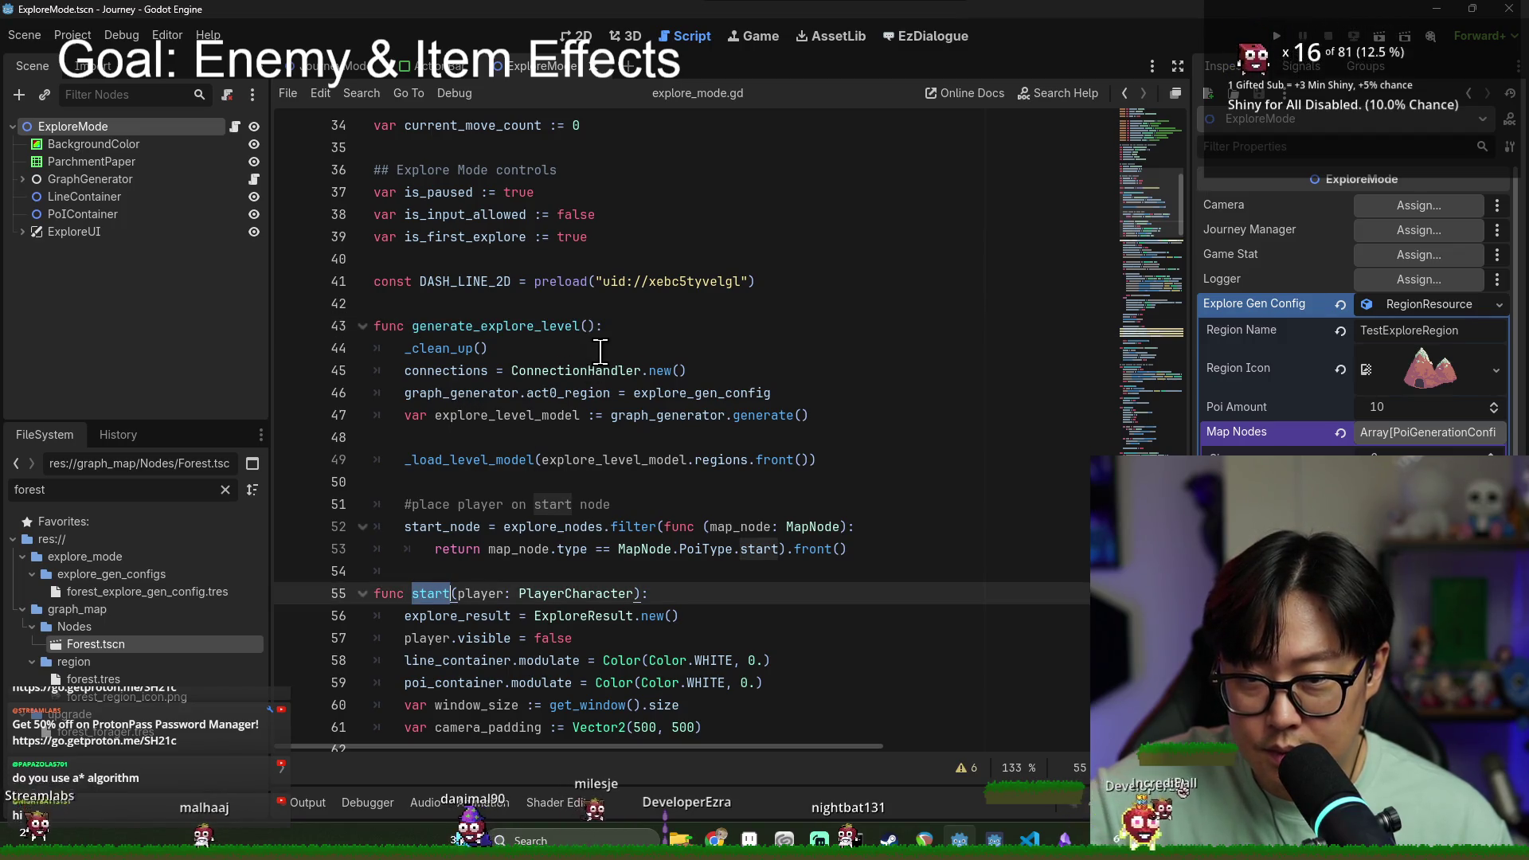
pyautogui.click(635, 593)
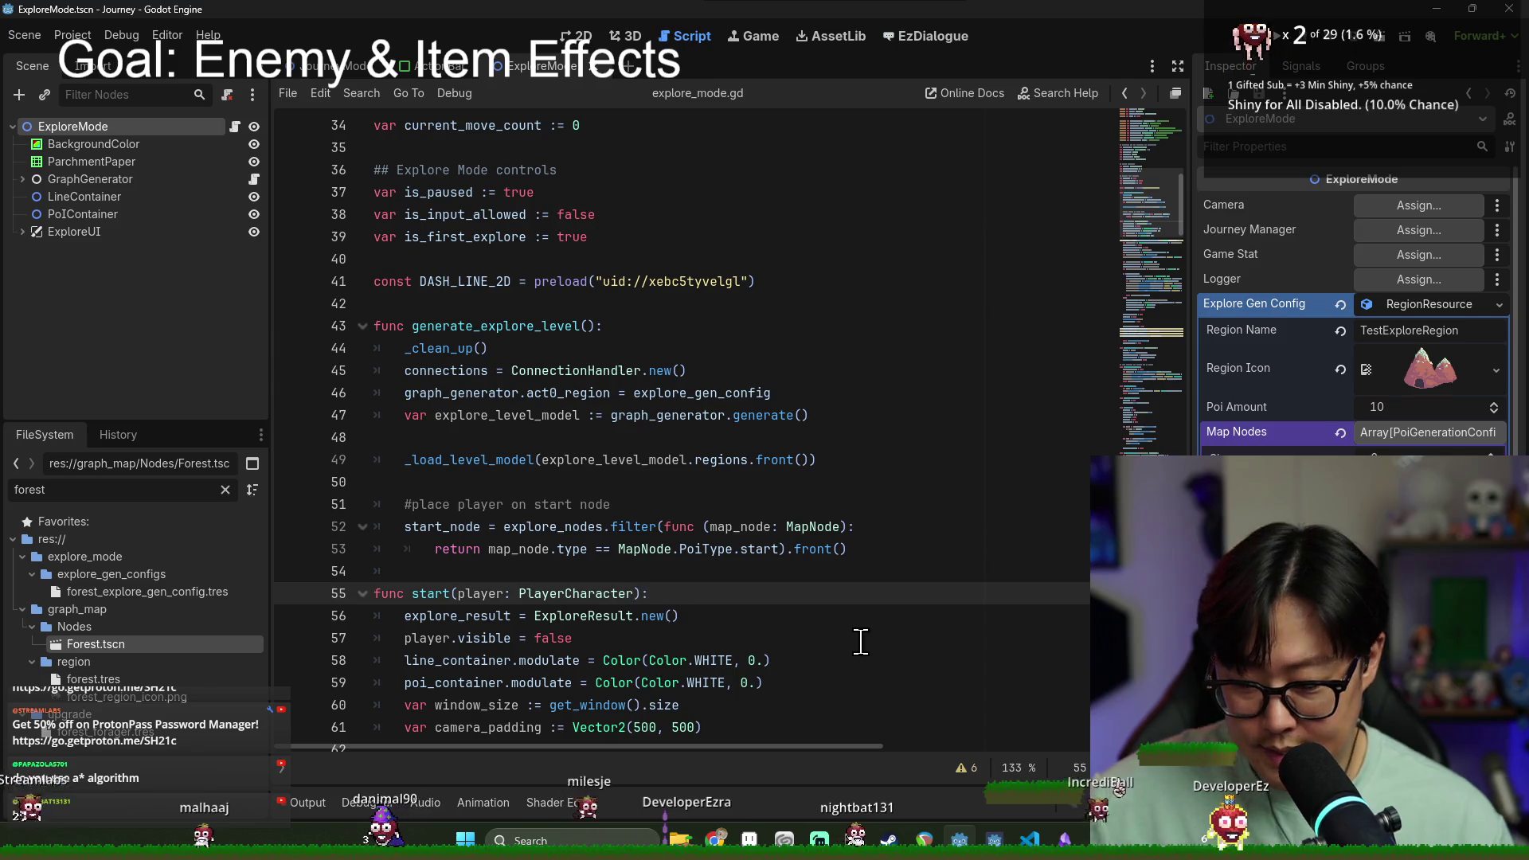
pyautogui.write(', encounters: Array[E')
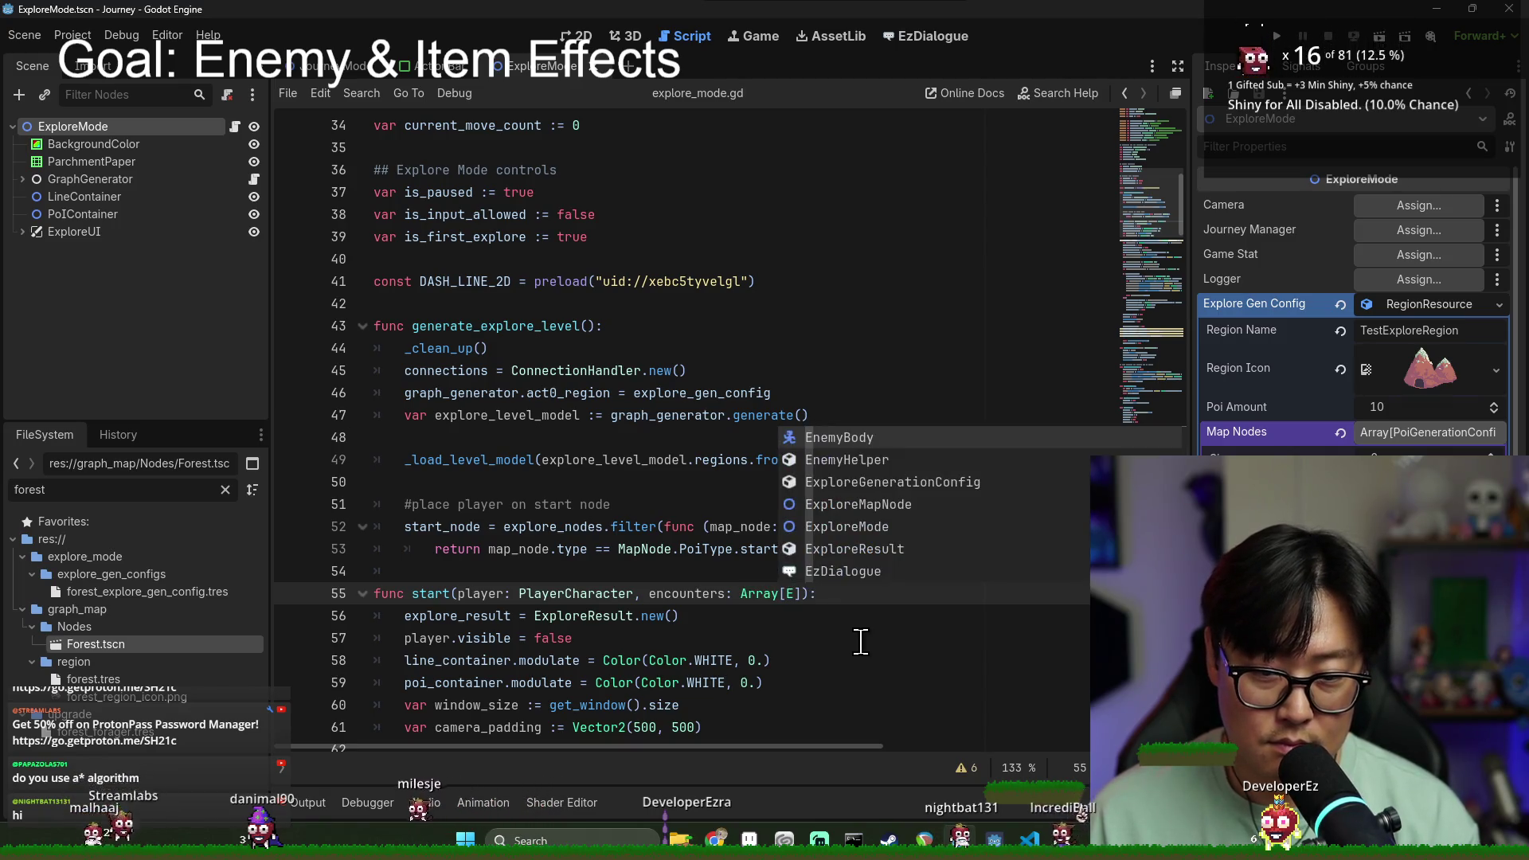
pyautogui.press('Return')
pyautogui.write('.')
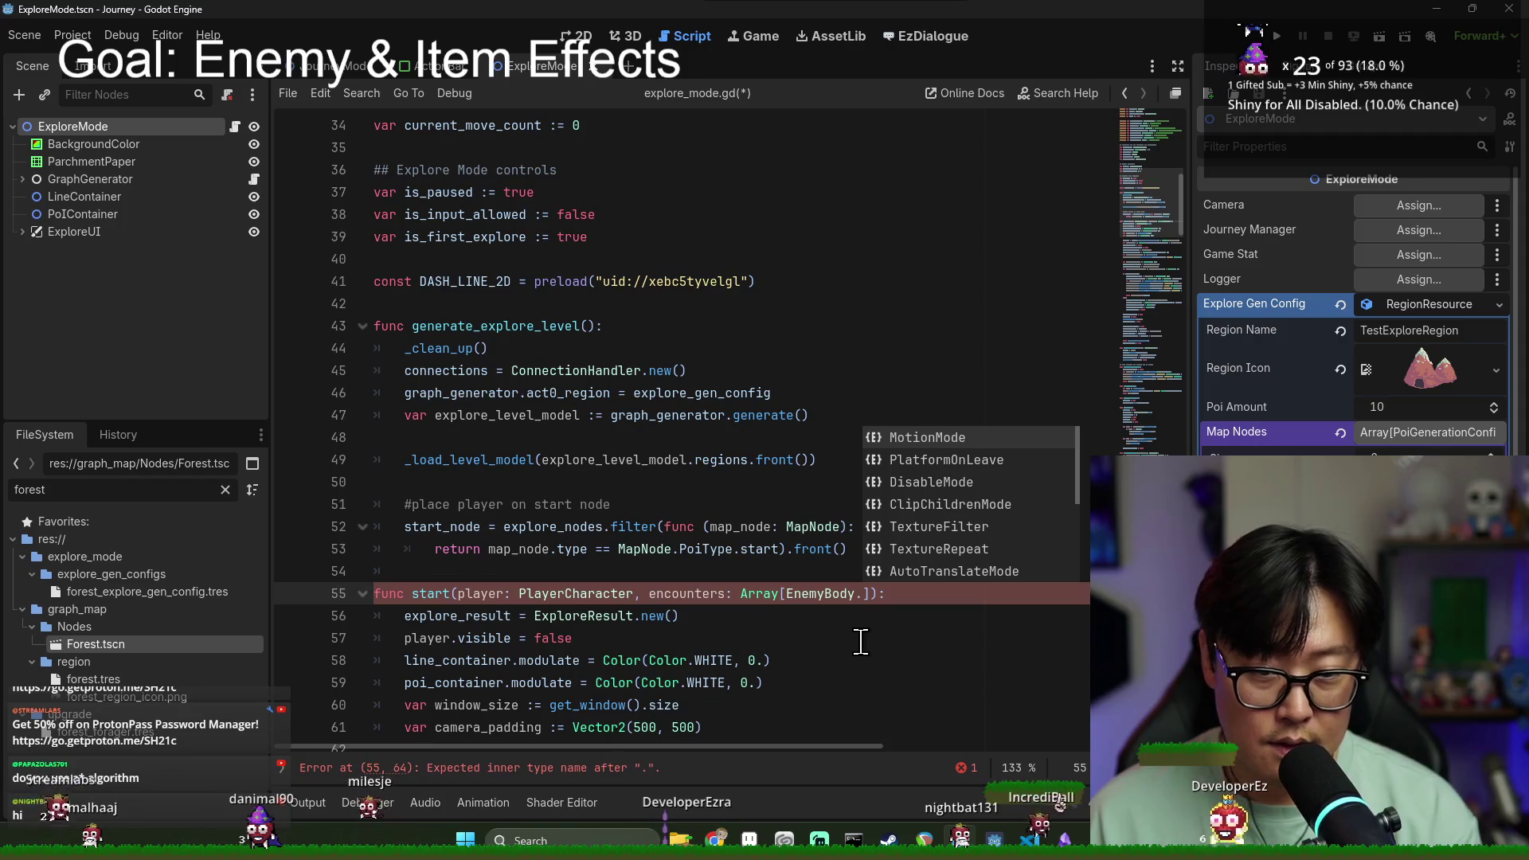
pyautogui.write('EnemyType')
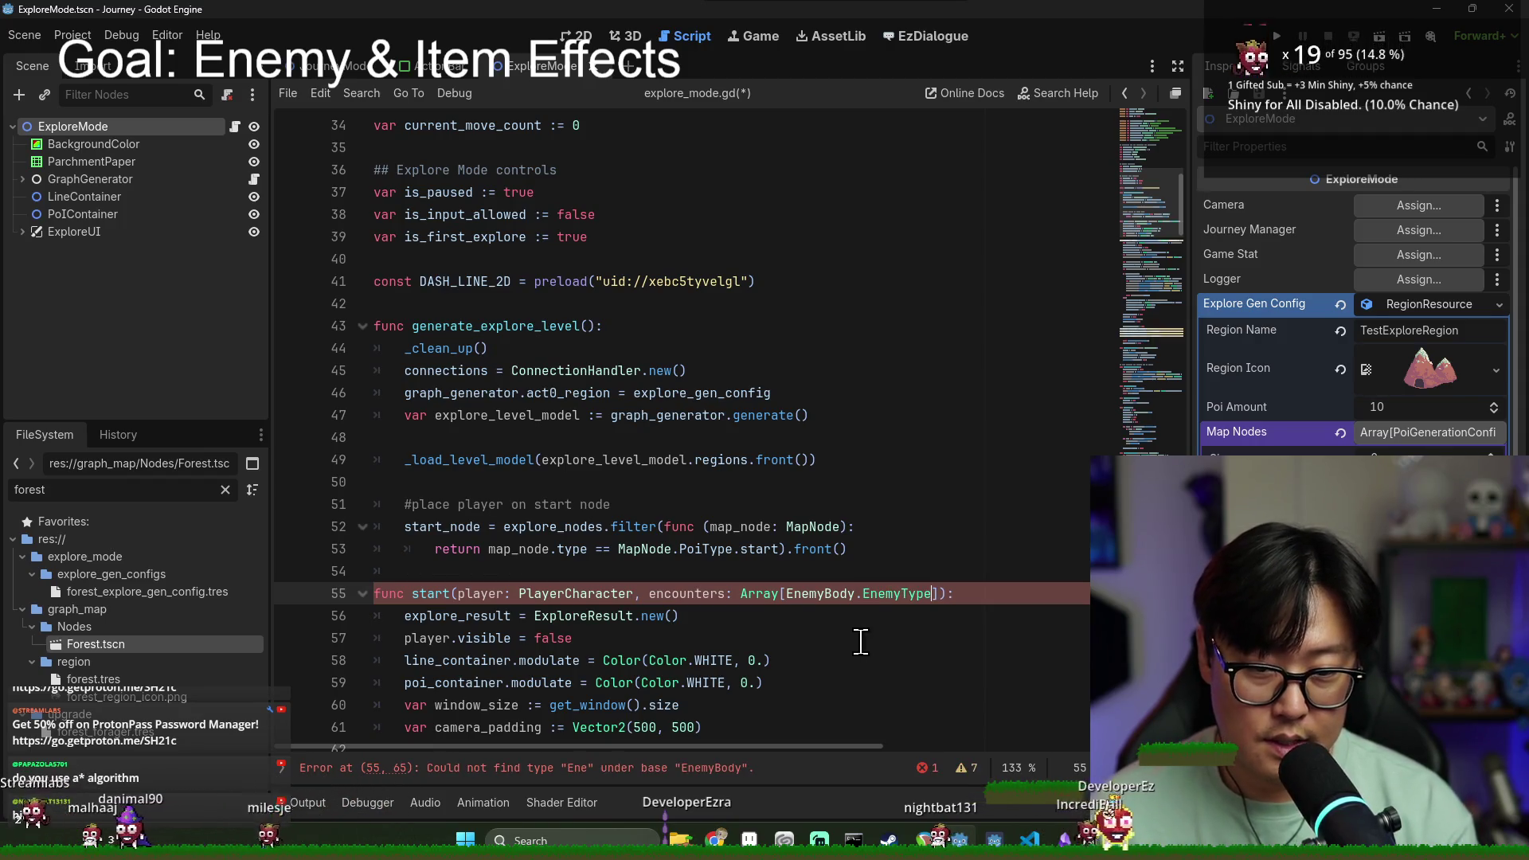
pyautogui.hotkey('ctrl', 's')
# Replace EnemyBody with EnemyHelper so encounters is typed Array[EnemyHelper.EnemyType], then save
pyautogui.scroll(-2, 729, 477)
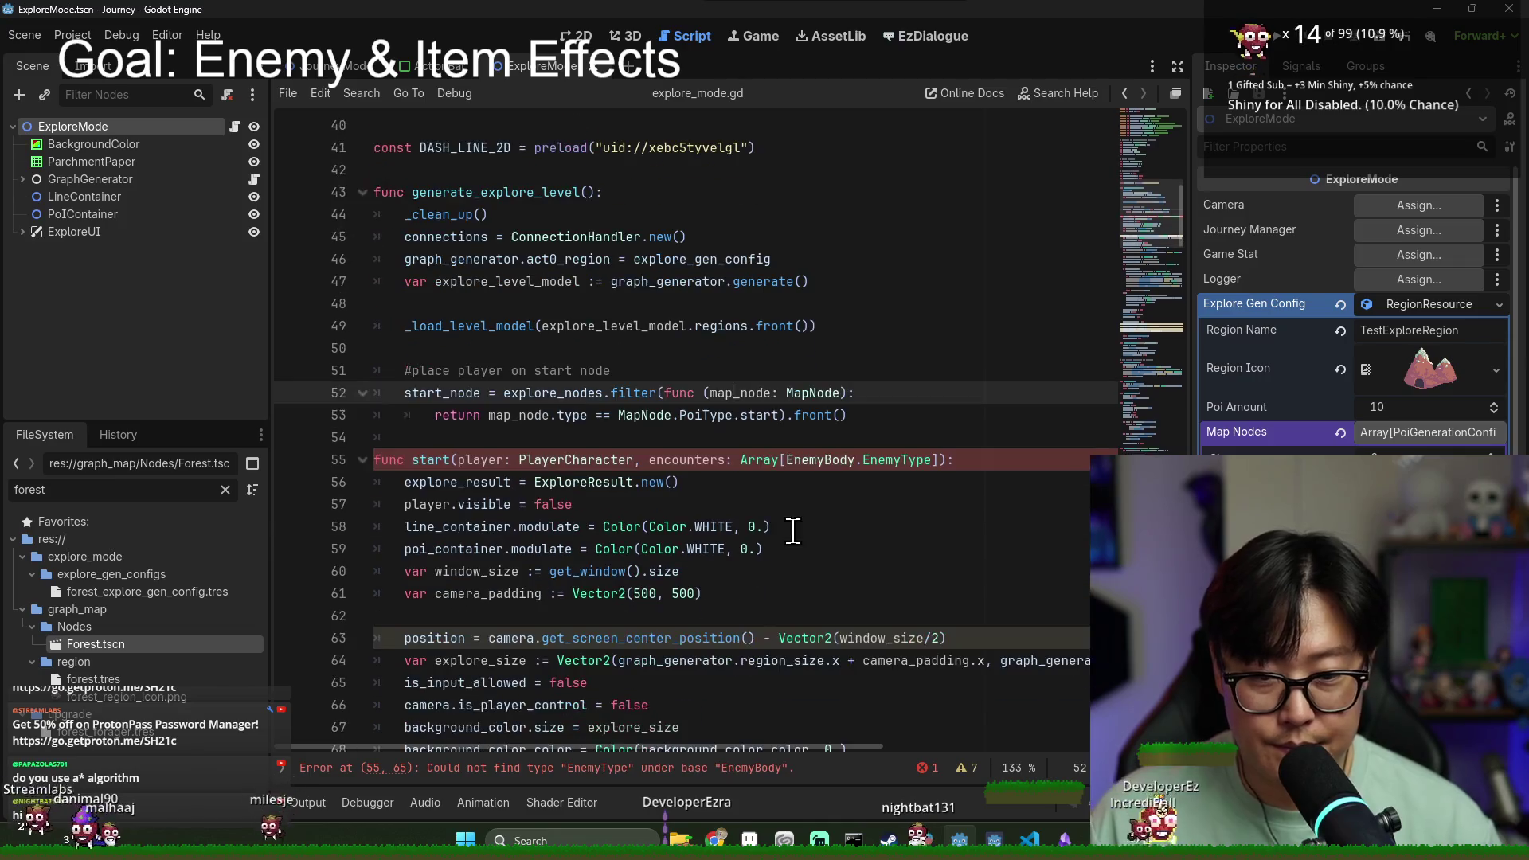
pyautogui.doubleClick(693, 459)
pyautogui.scroll(-1, 532, 485)
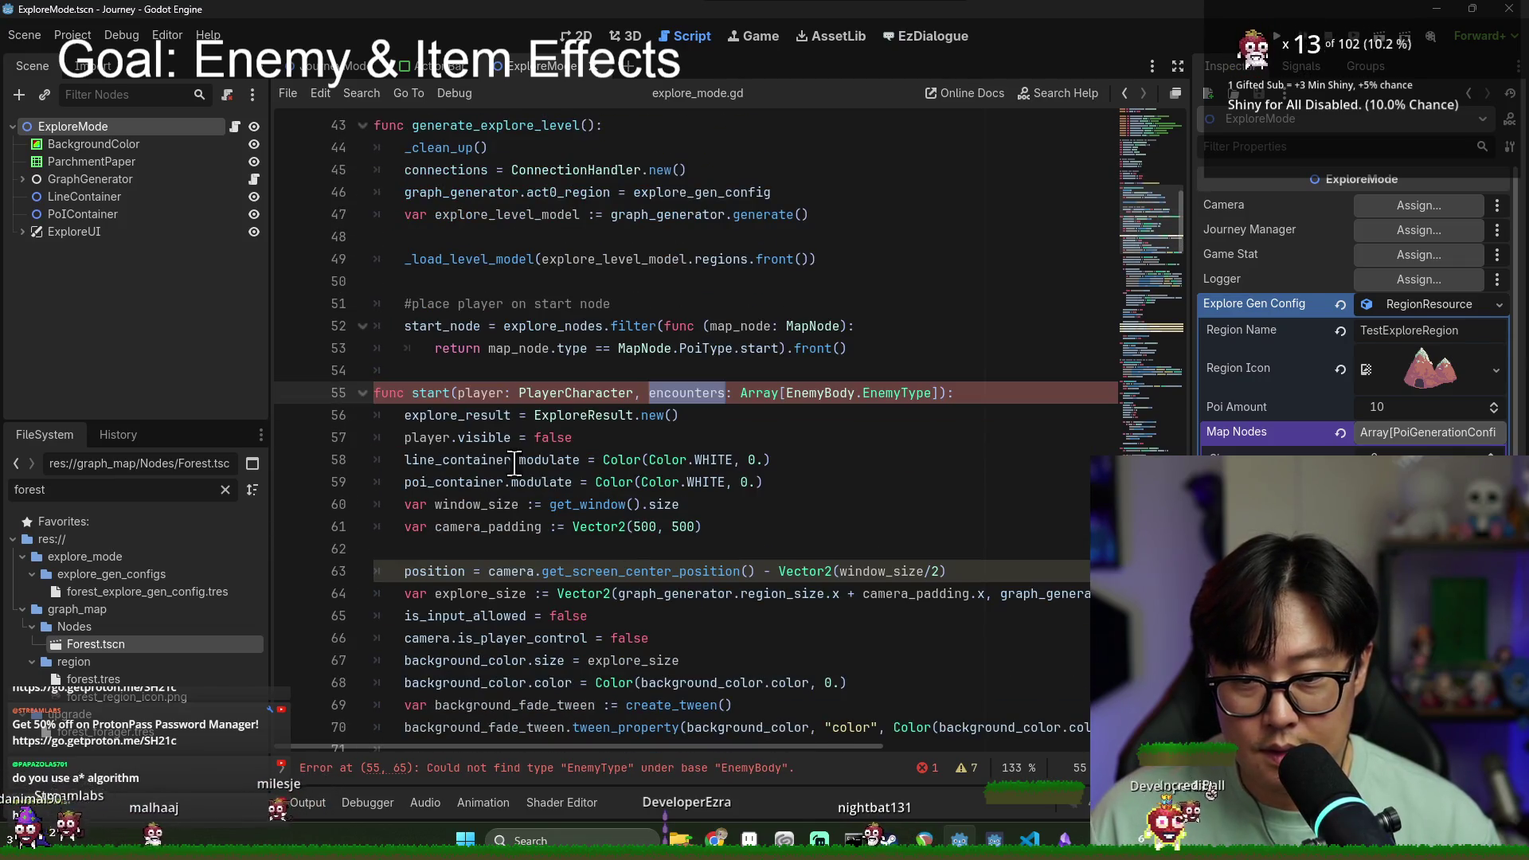
pyautogui.doubleClick(436, 392)
pyautogui.doubleClick(679, 398)
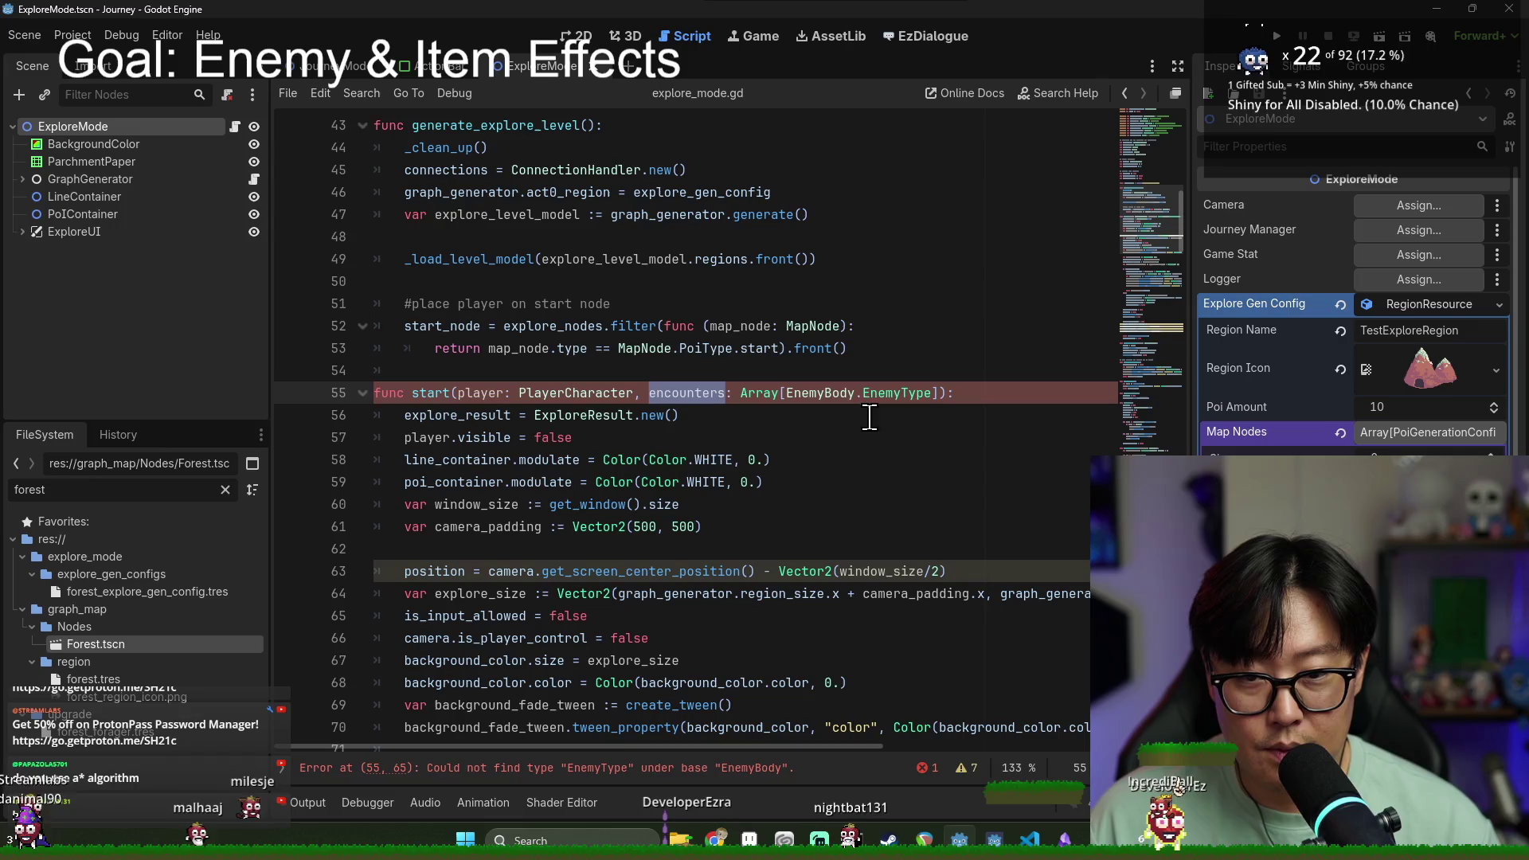
pyautogui.keyDown('shift'); pyautogui.click(940, 395); pyautogui.keyUp('shift')
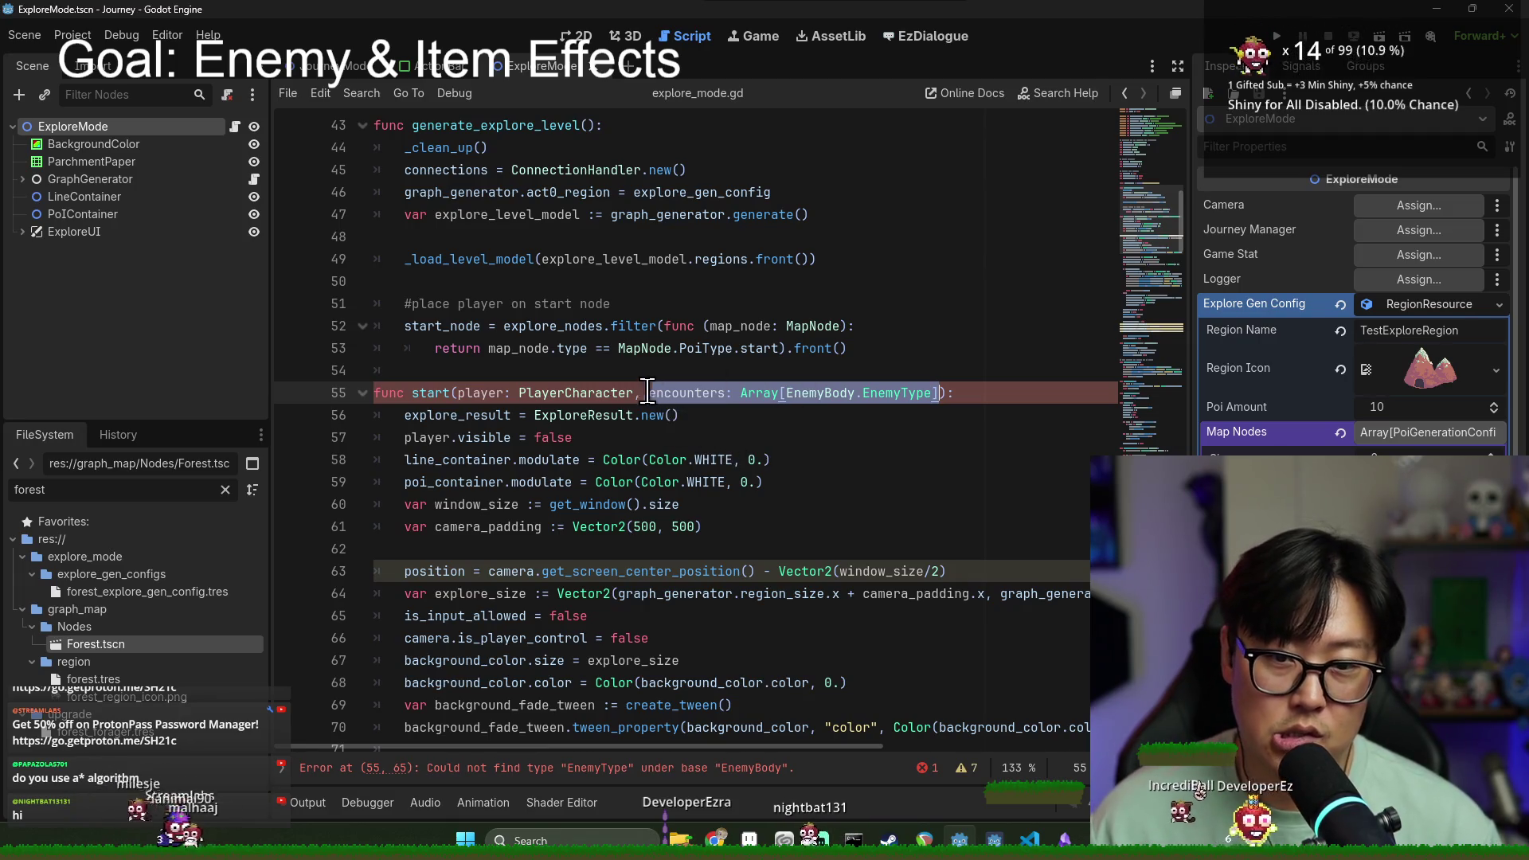
pyautogui.scroll(-2, 714, 411)
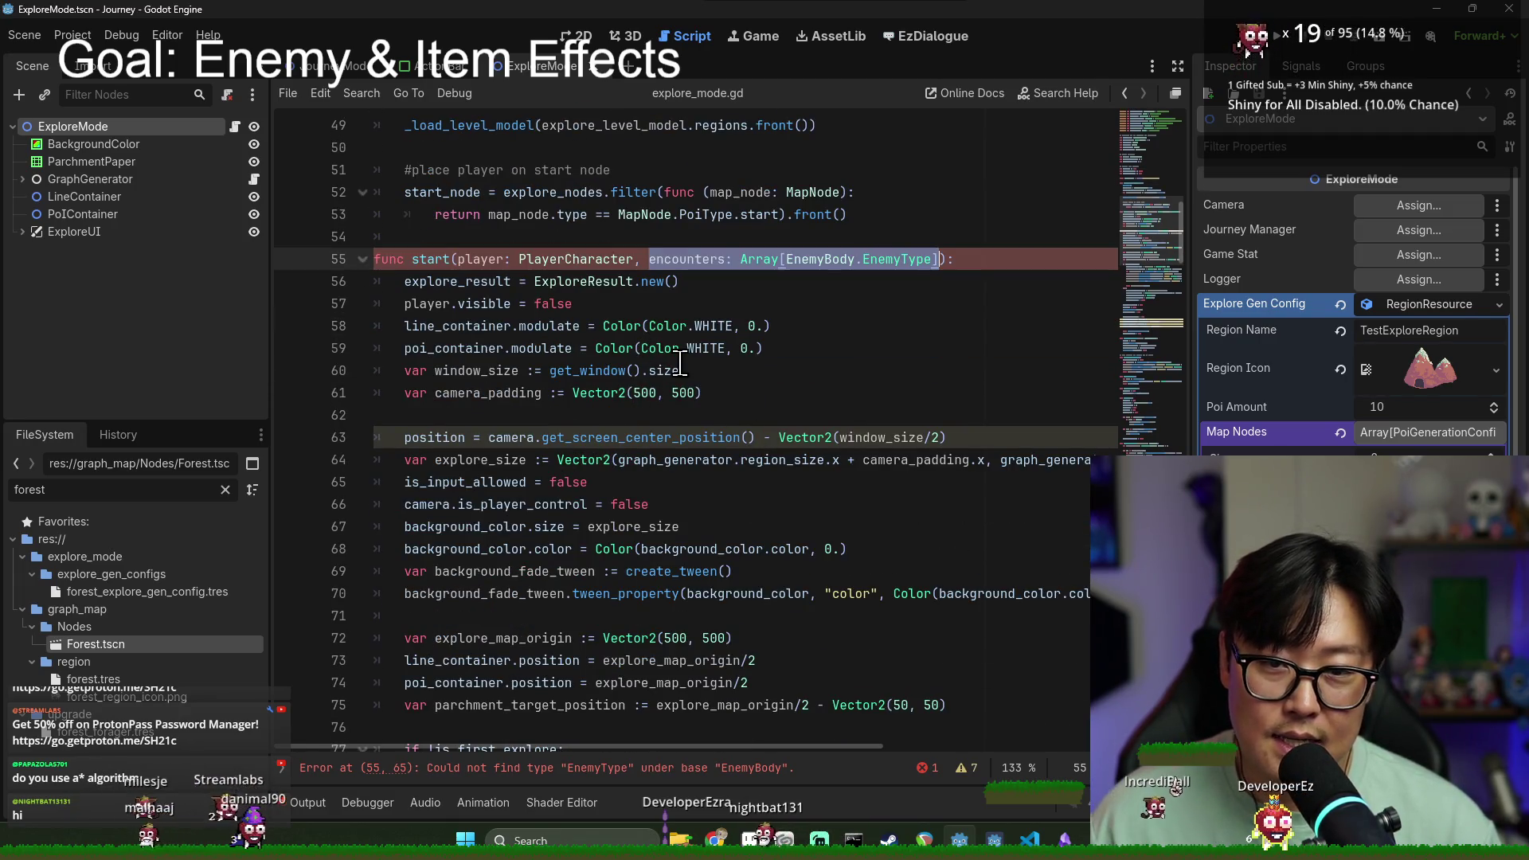
pyautogui.click(681, 255)
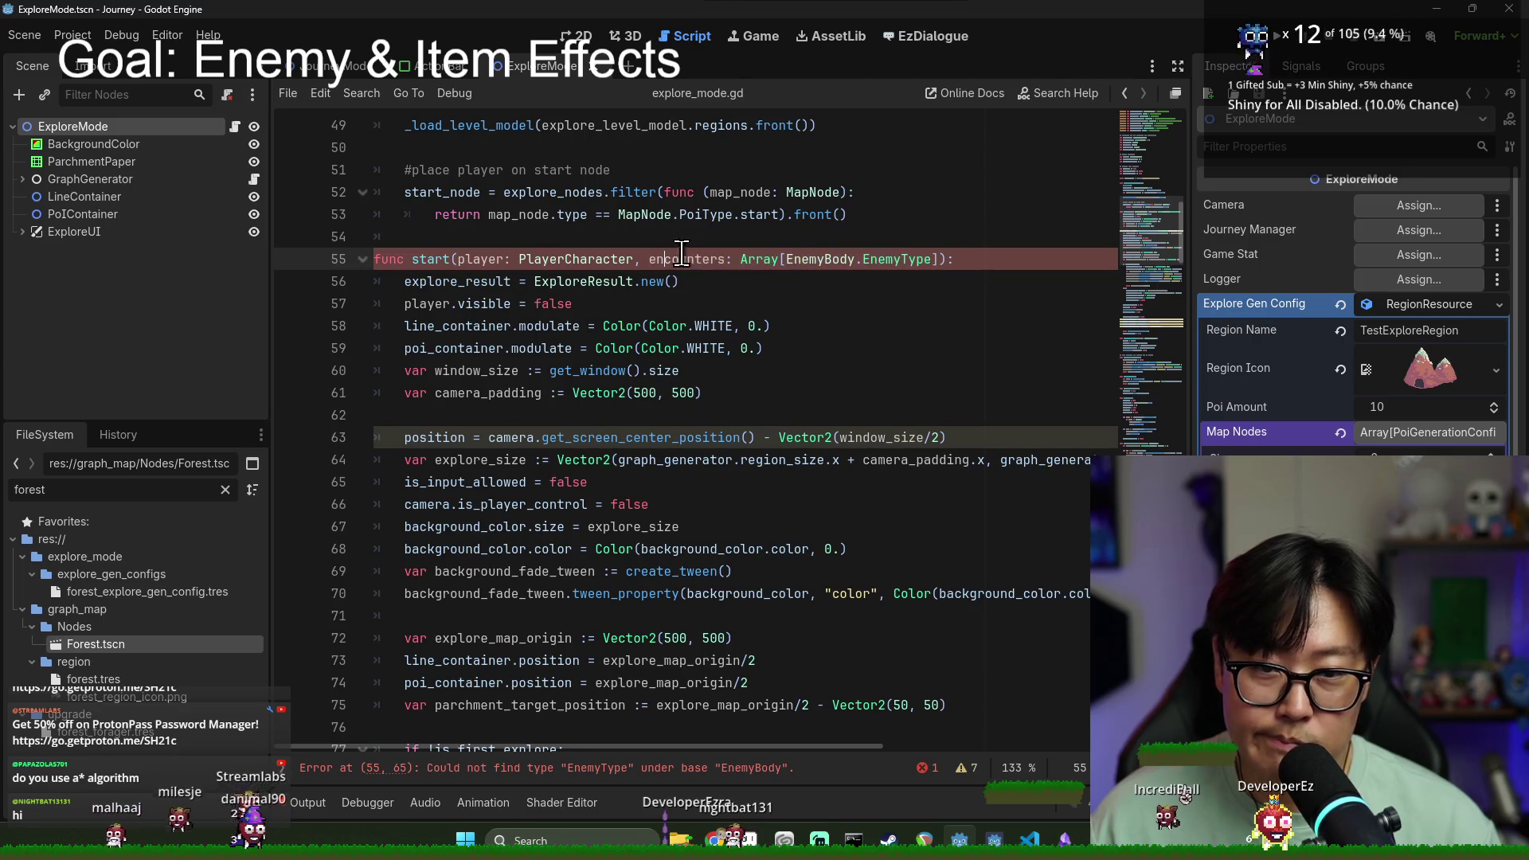
pyautogui.doubleClick(719, 264)
pyautogui.click(756, 260)
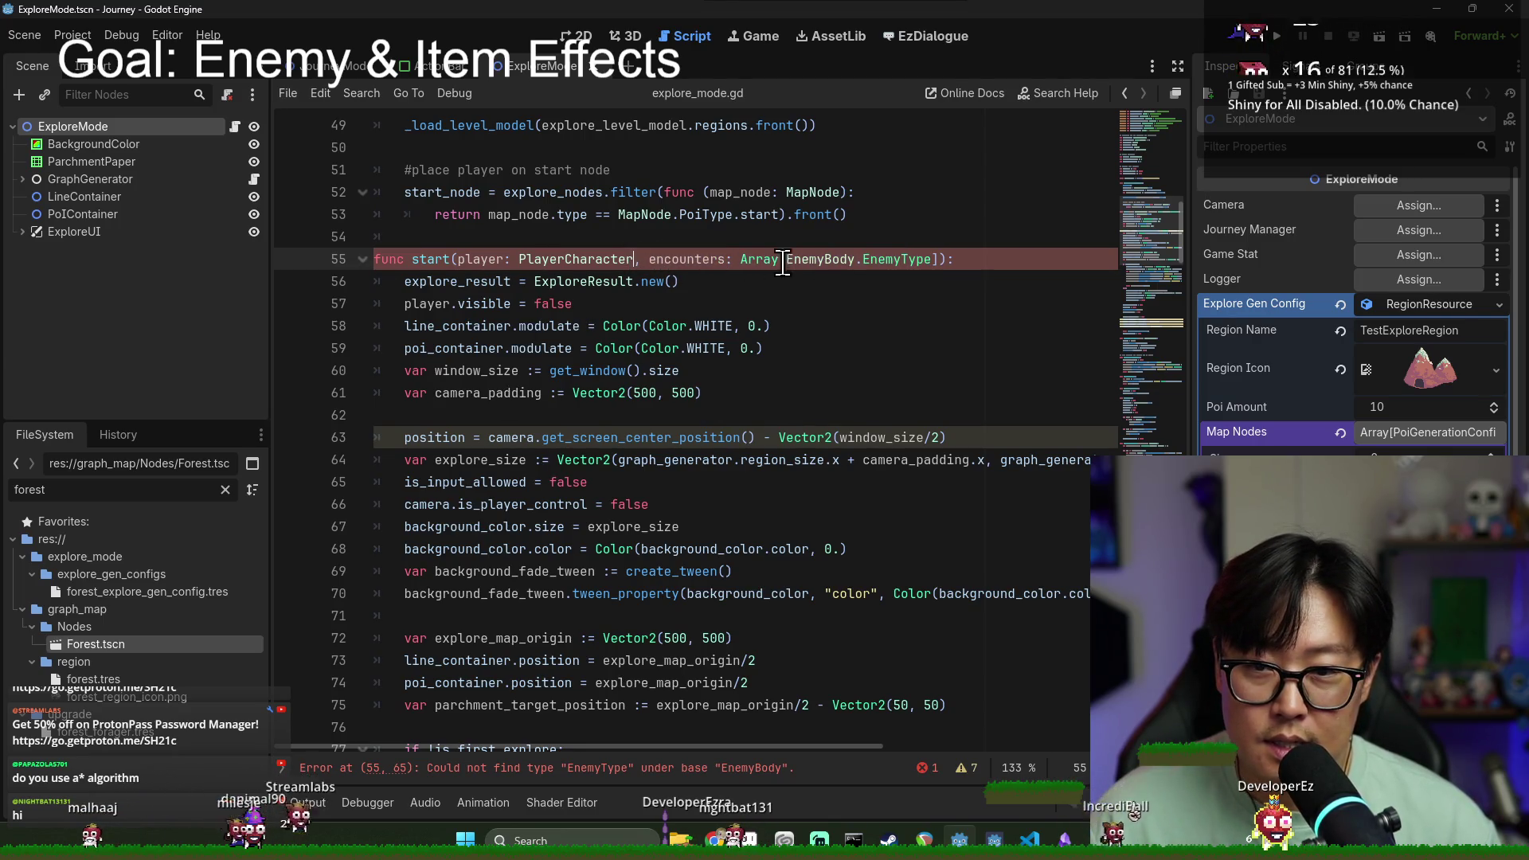
pyautogui.doubleClick(896, 259)
pyautogui.click(840, 258)
pyautogui.doubleClick(840, 259)
pyautogui.write('EnemyHelper')
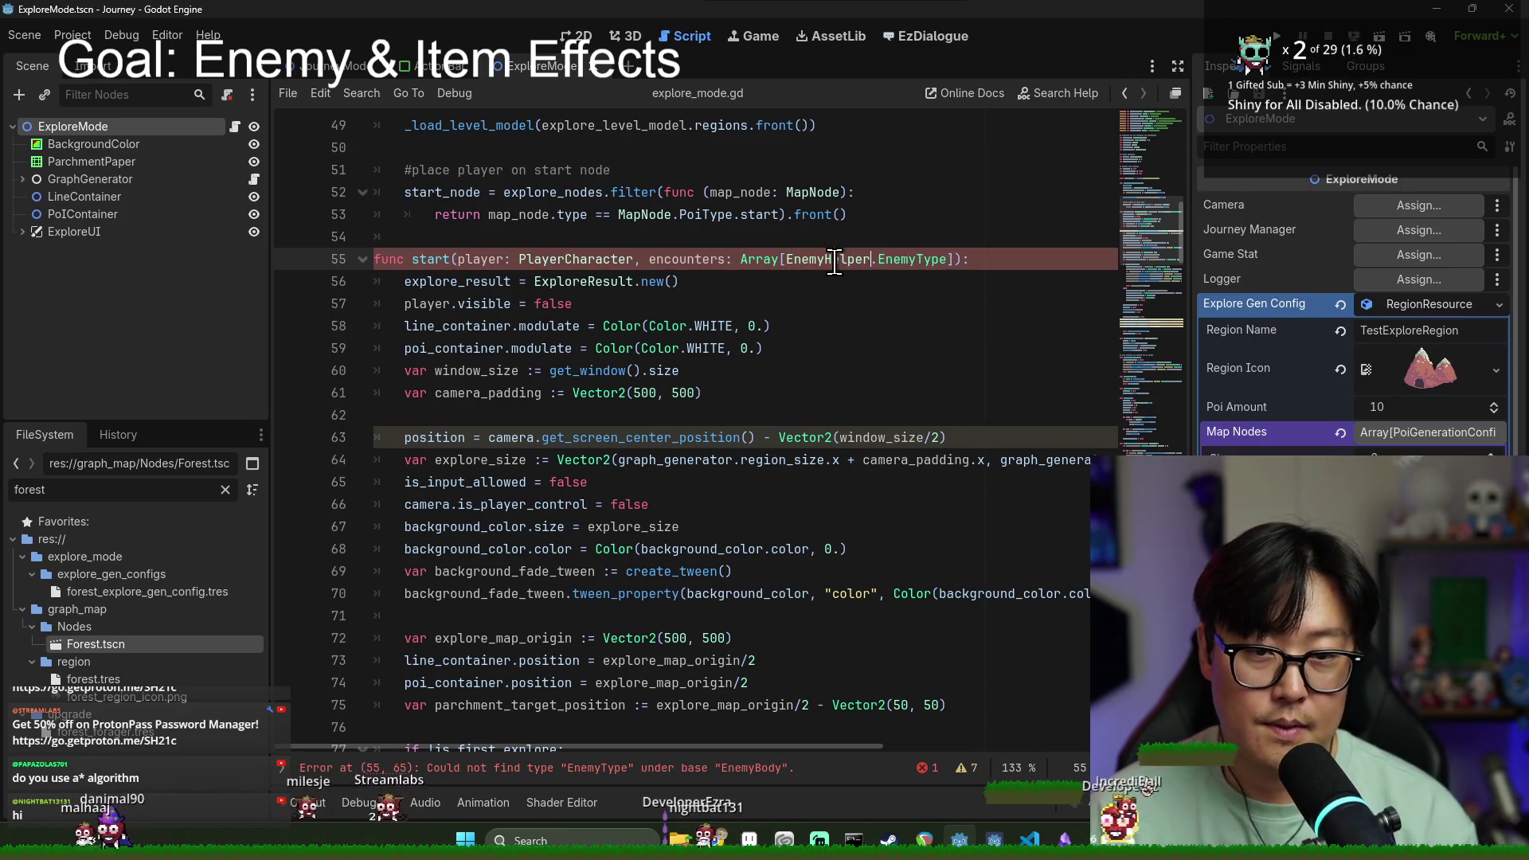
pyautogui.hotkey('ctrl', 's')
# Resave explore_mode.gd and check the Output log for remaining parse errors
pyautogui.doubleClick(690, 261)
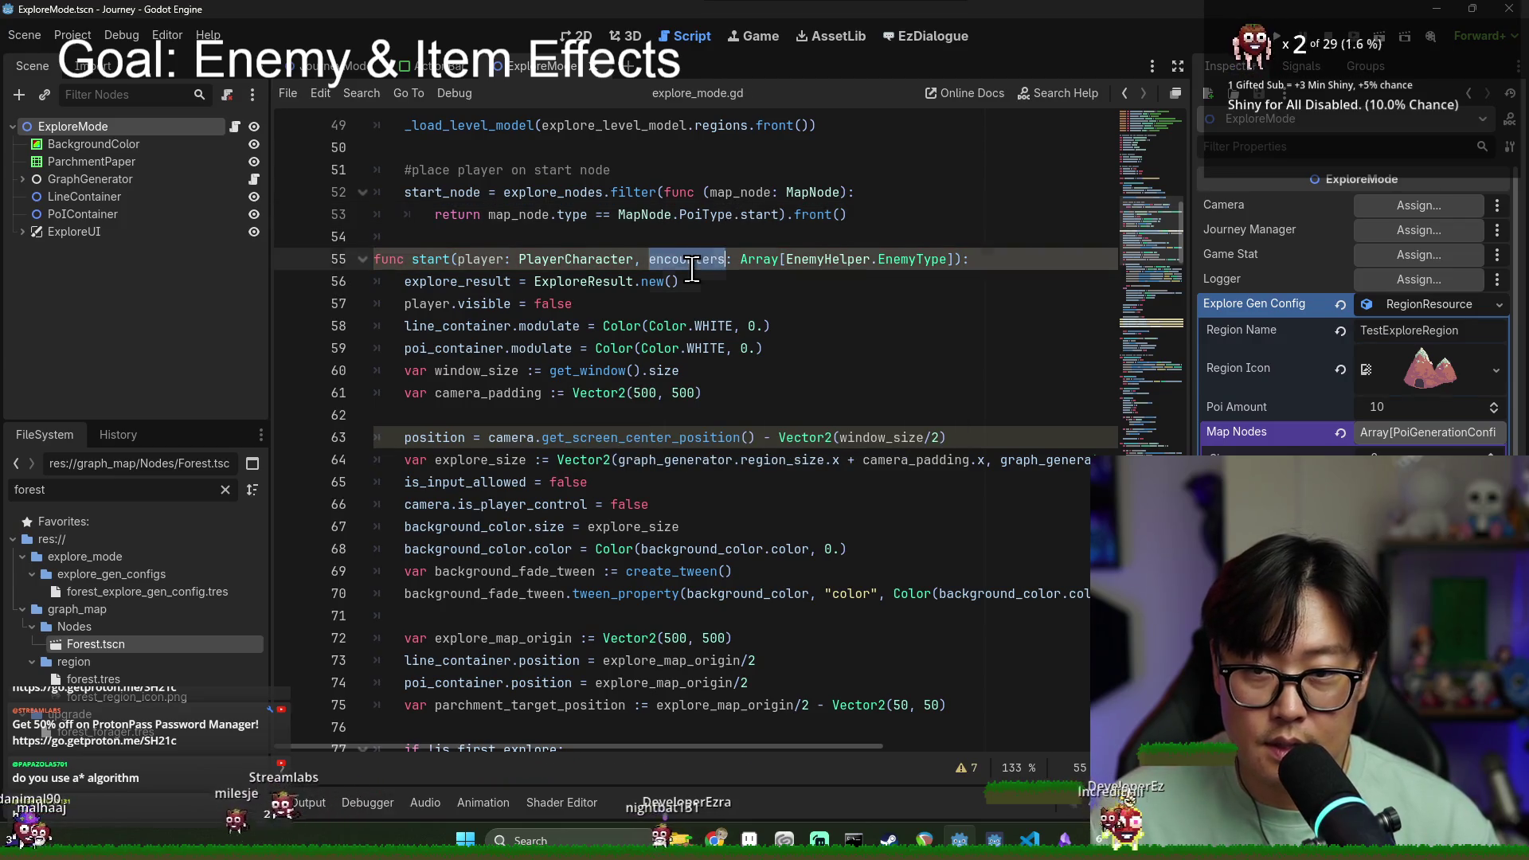
pyautogui.hotkey('ctrl', 's')
pyautogui.click(681, 260)
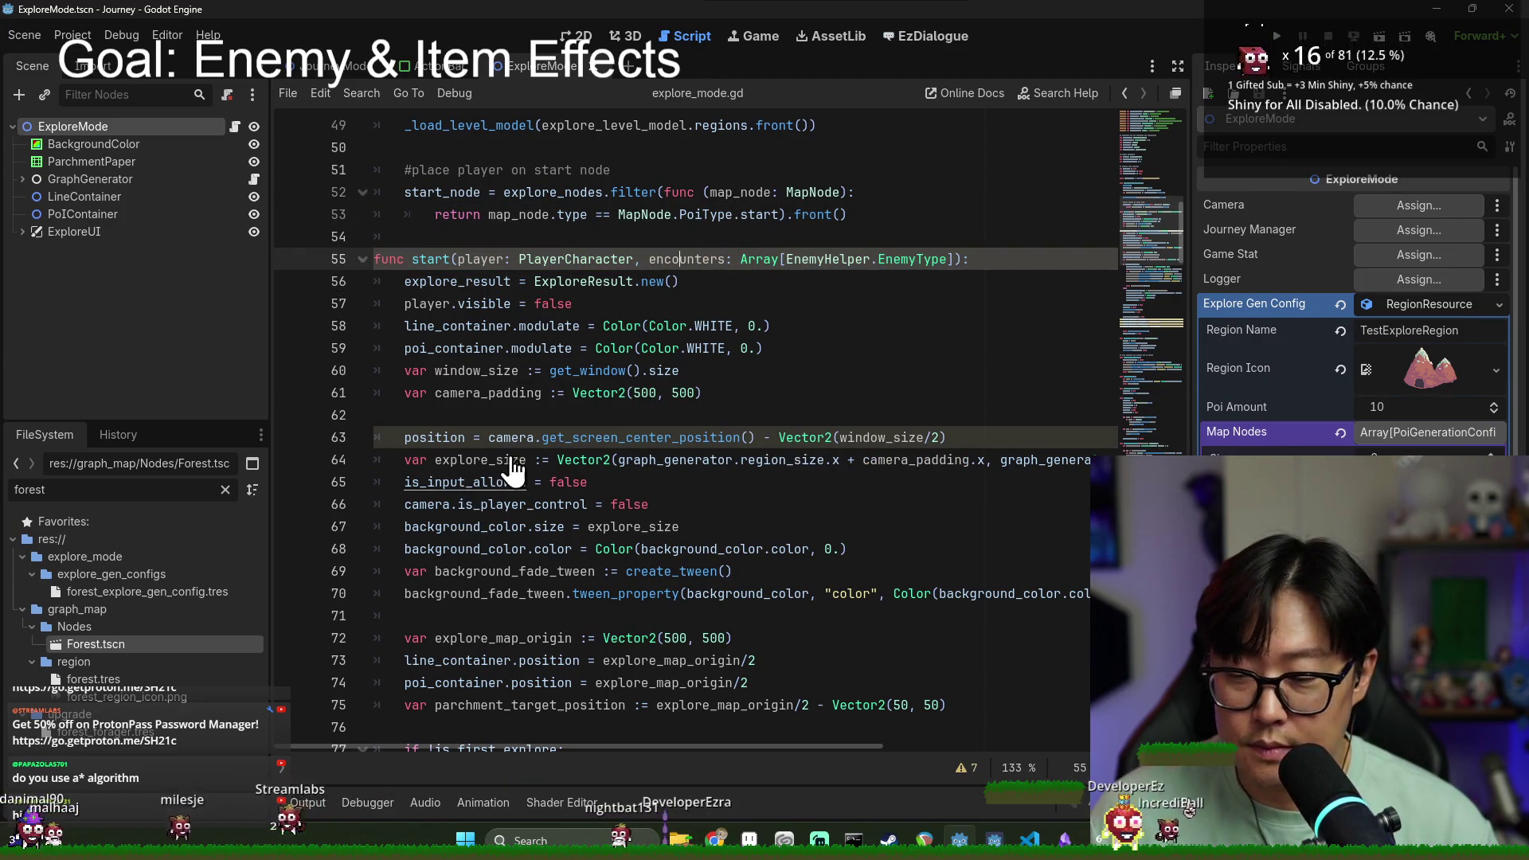
pyautogui.click(307, 802)
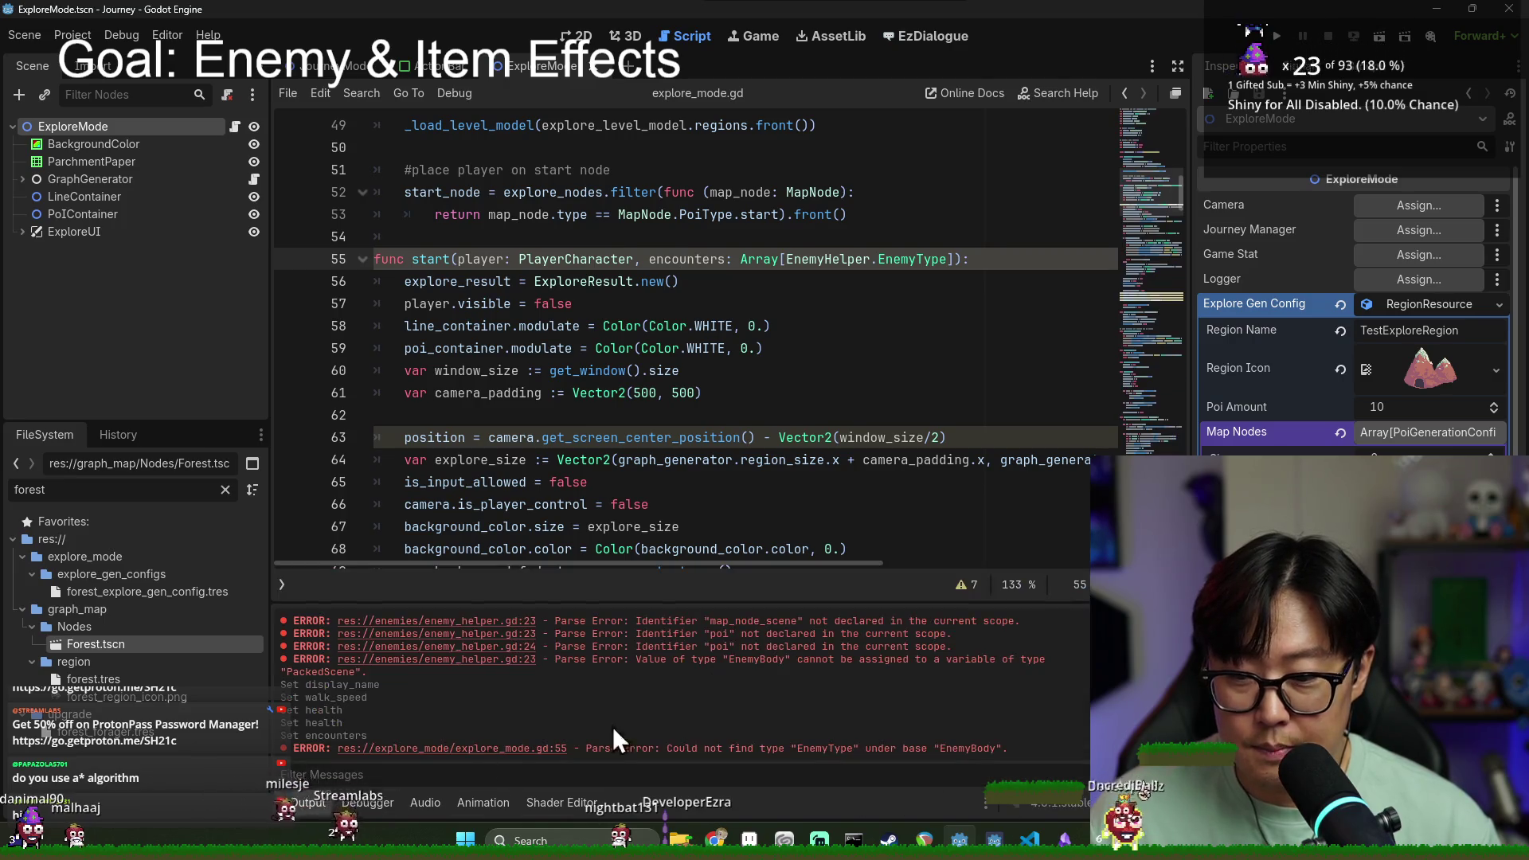
pyautogui.click(304, 802)
pyautogui.click(715, 349)
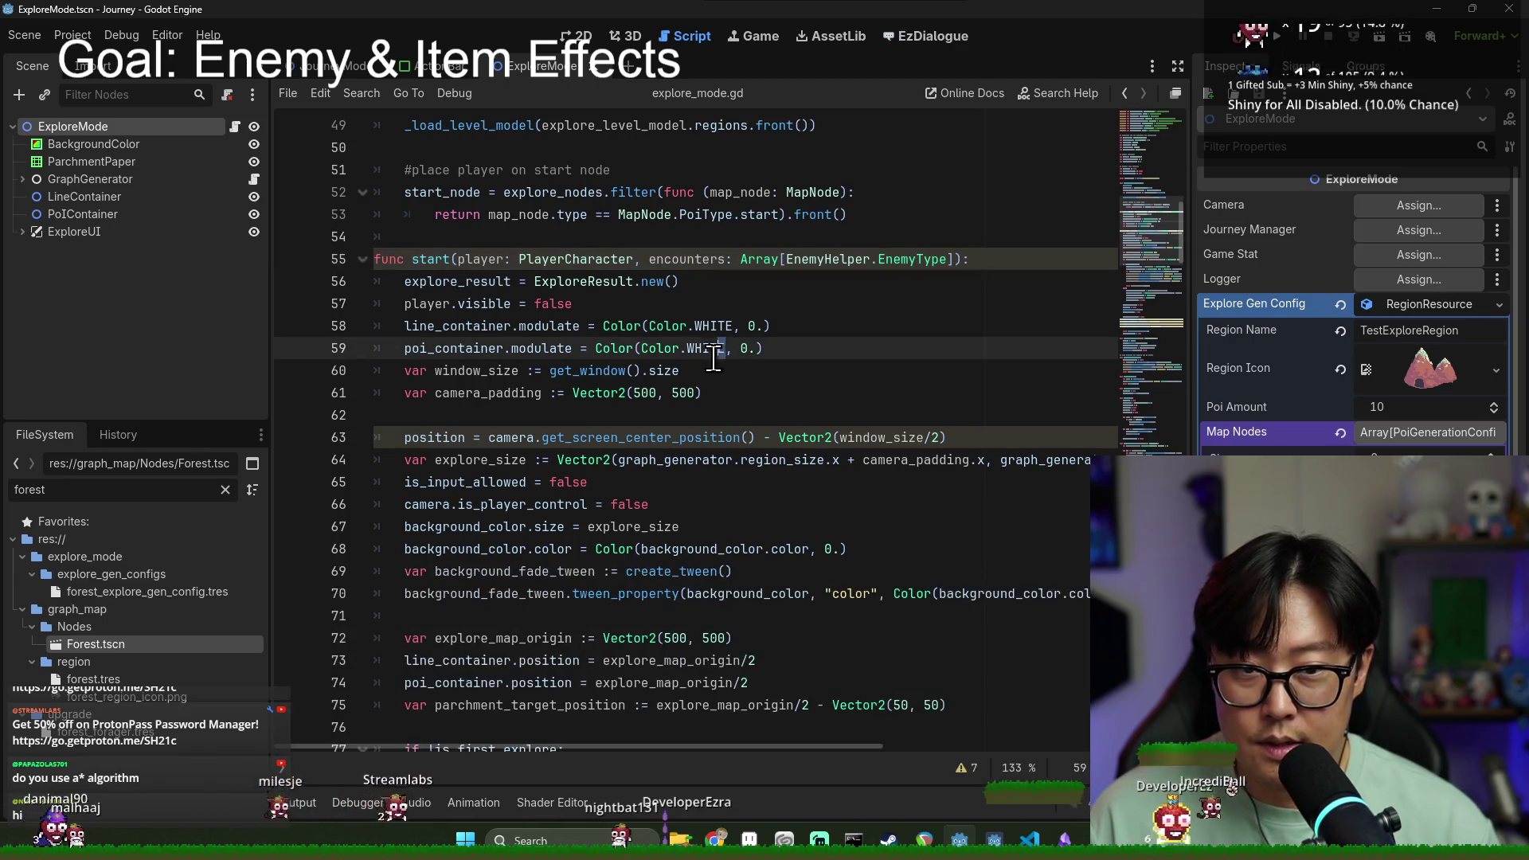
pyautogui.doubleClick(686, 259)
pyautogui.doubleClick(430, 259)
pyautogui.hotkey('ctrl', 's')
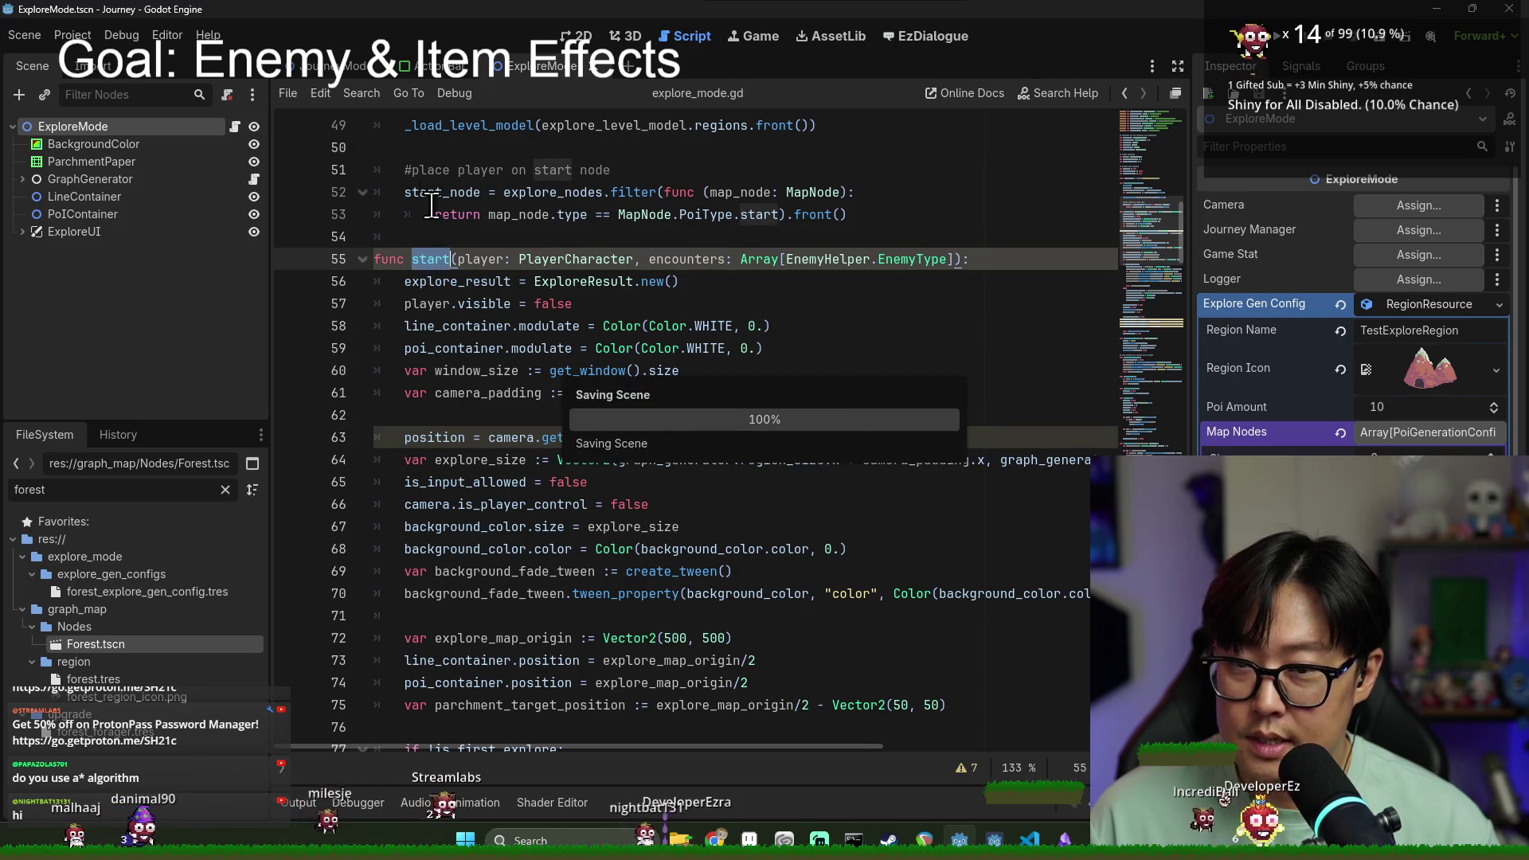
pyautogui.click(322, 66)
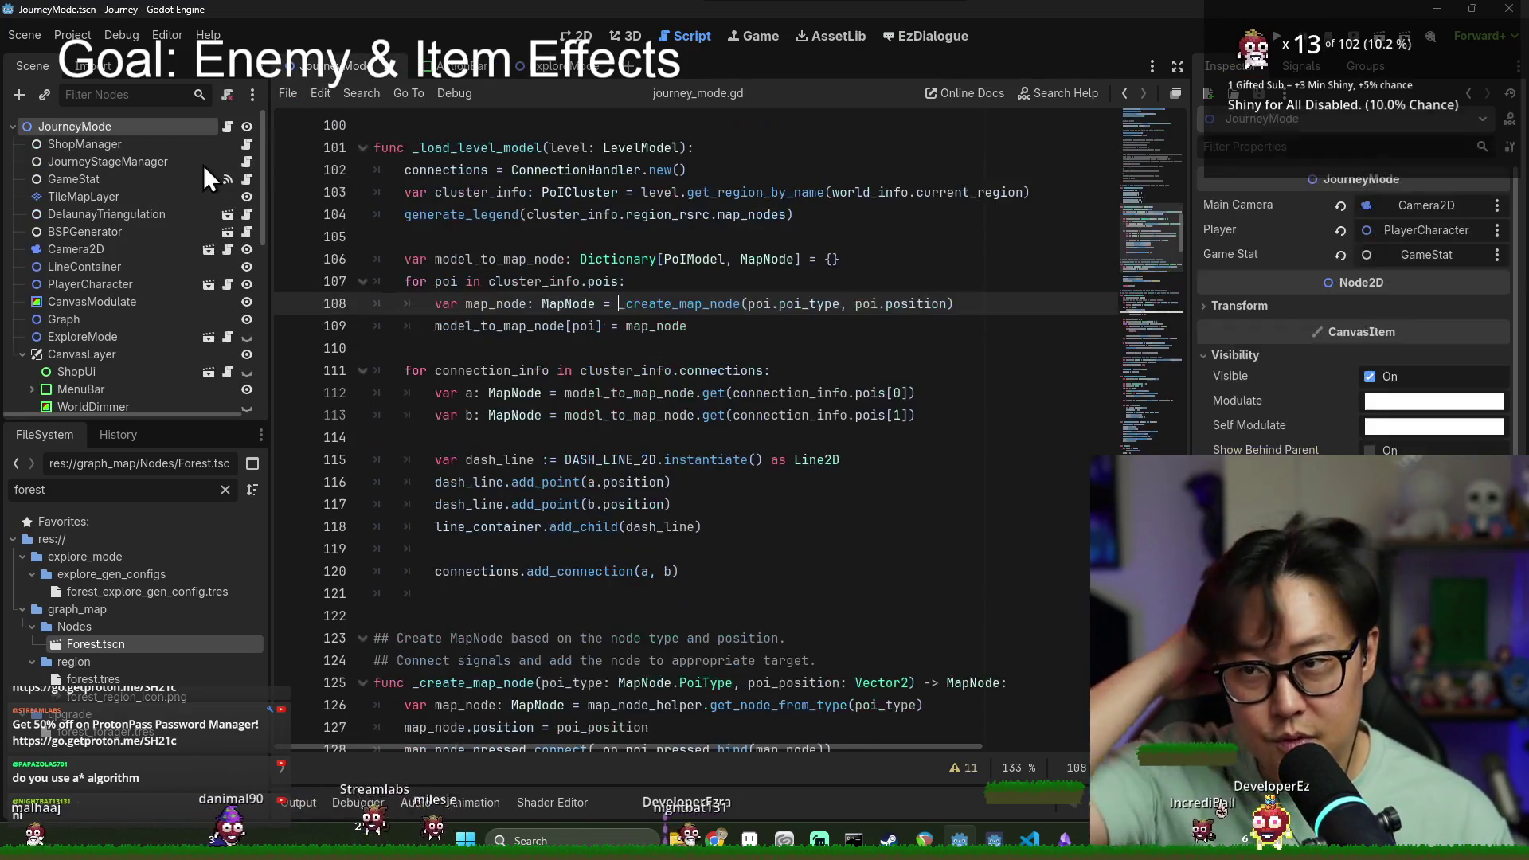
# Search journey_mode.gd for enter_explore to reach _enter_explore_mode
pyautogui.hotkey('ctrl', 'f')
pyautogui.write('start')
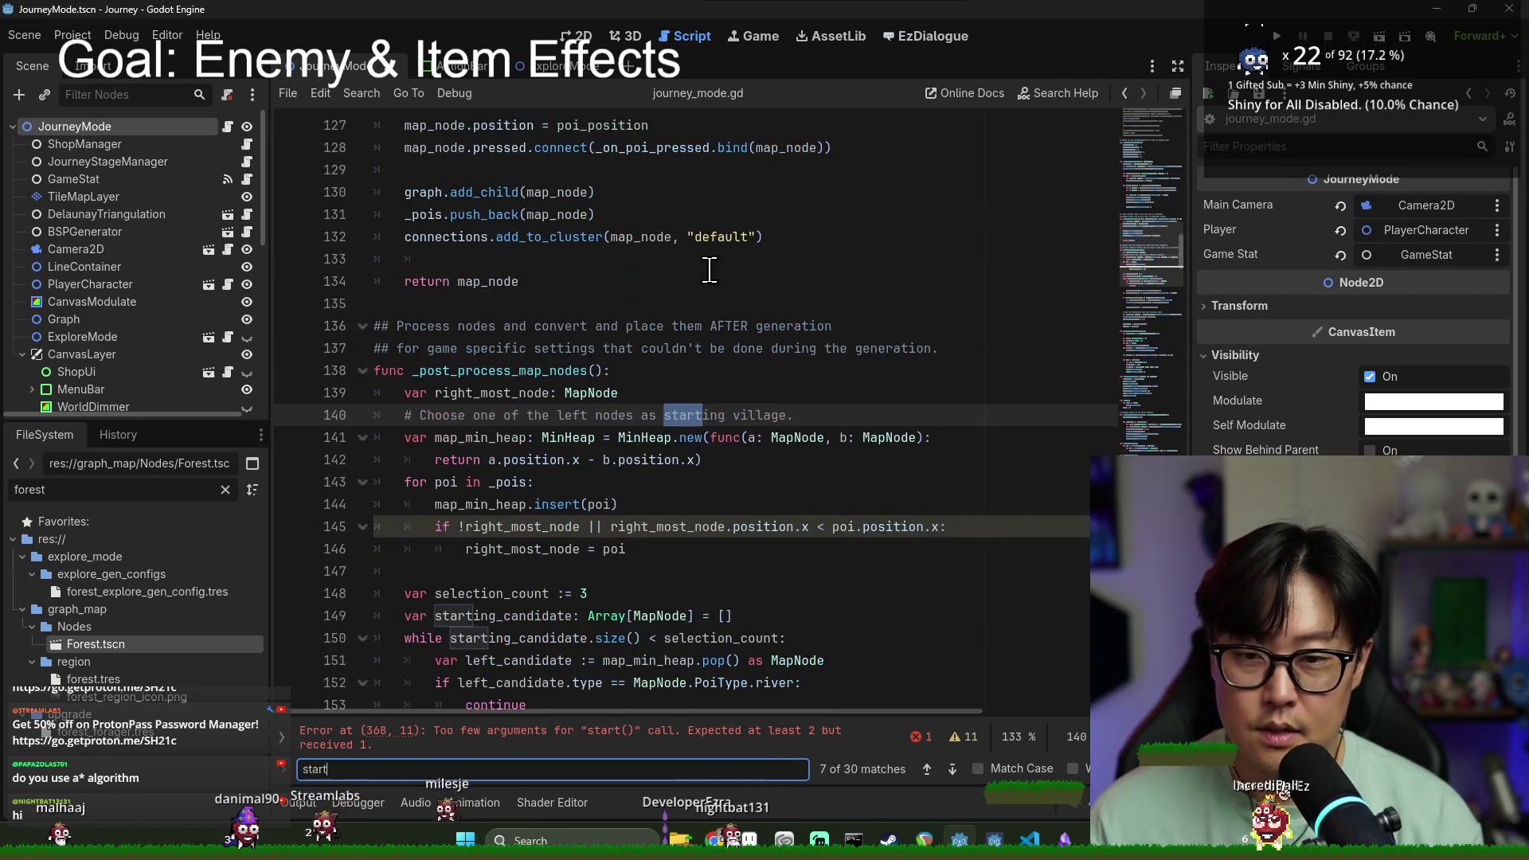
pyautogui.hotkey('ctrl', 'a')
pyautogui.write('enter_explore')
pyautogui.keyDown('ctrl'); pyautogui.click(526, 421); pyautogui.keyUp('ctrl')
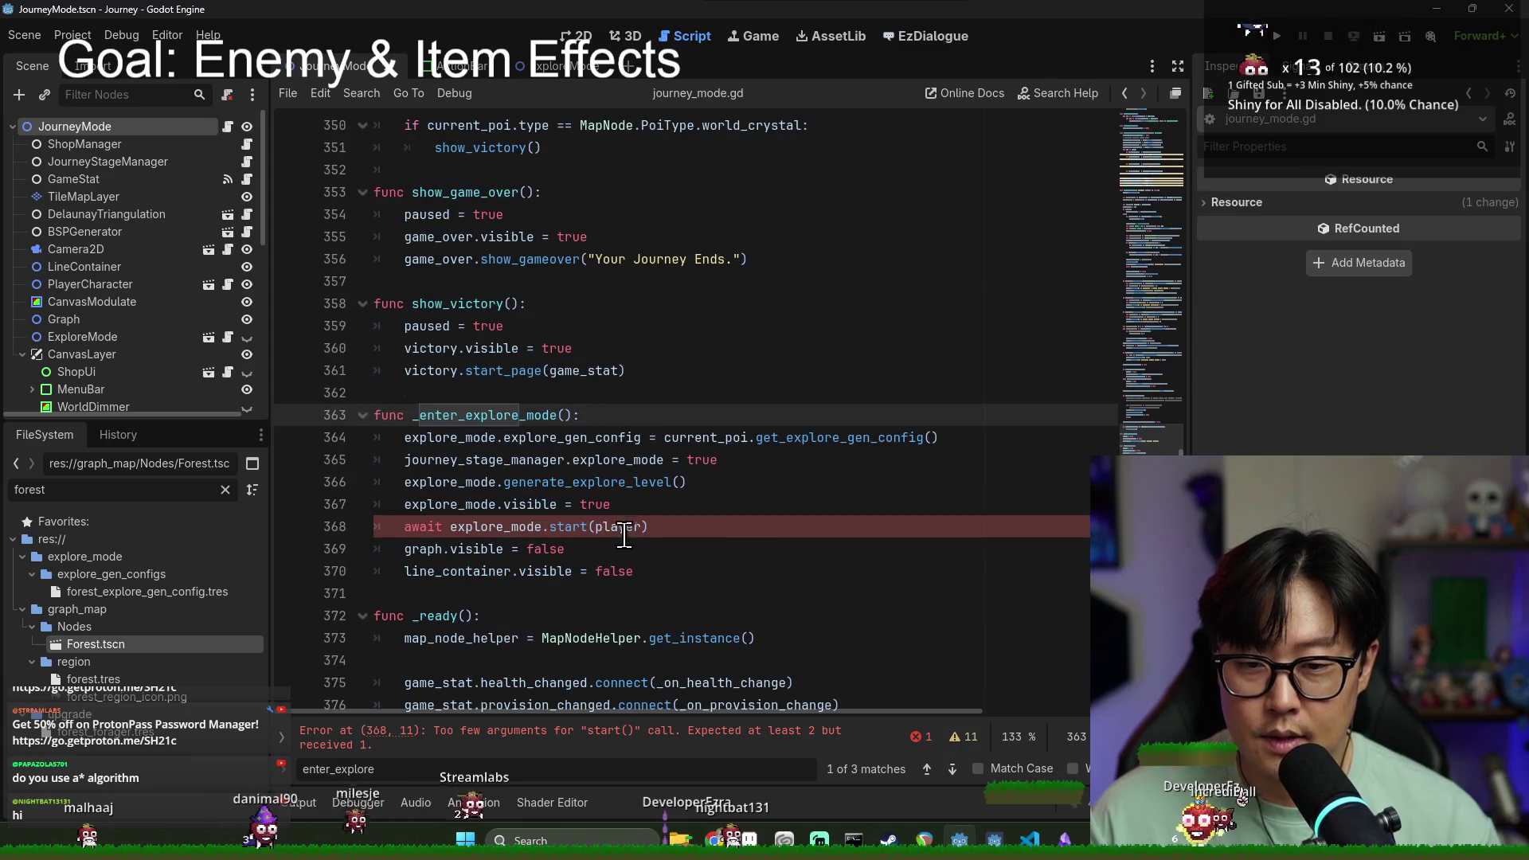
# Pass current_poi.encounters as the second argument to explore_mode.start() and save
pyautogui.click(645, 527)
pyautogui.write(', current_poi.')
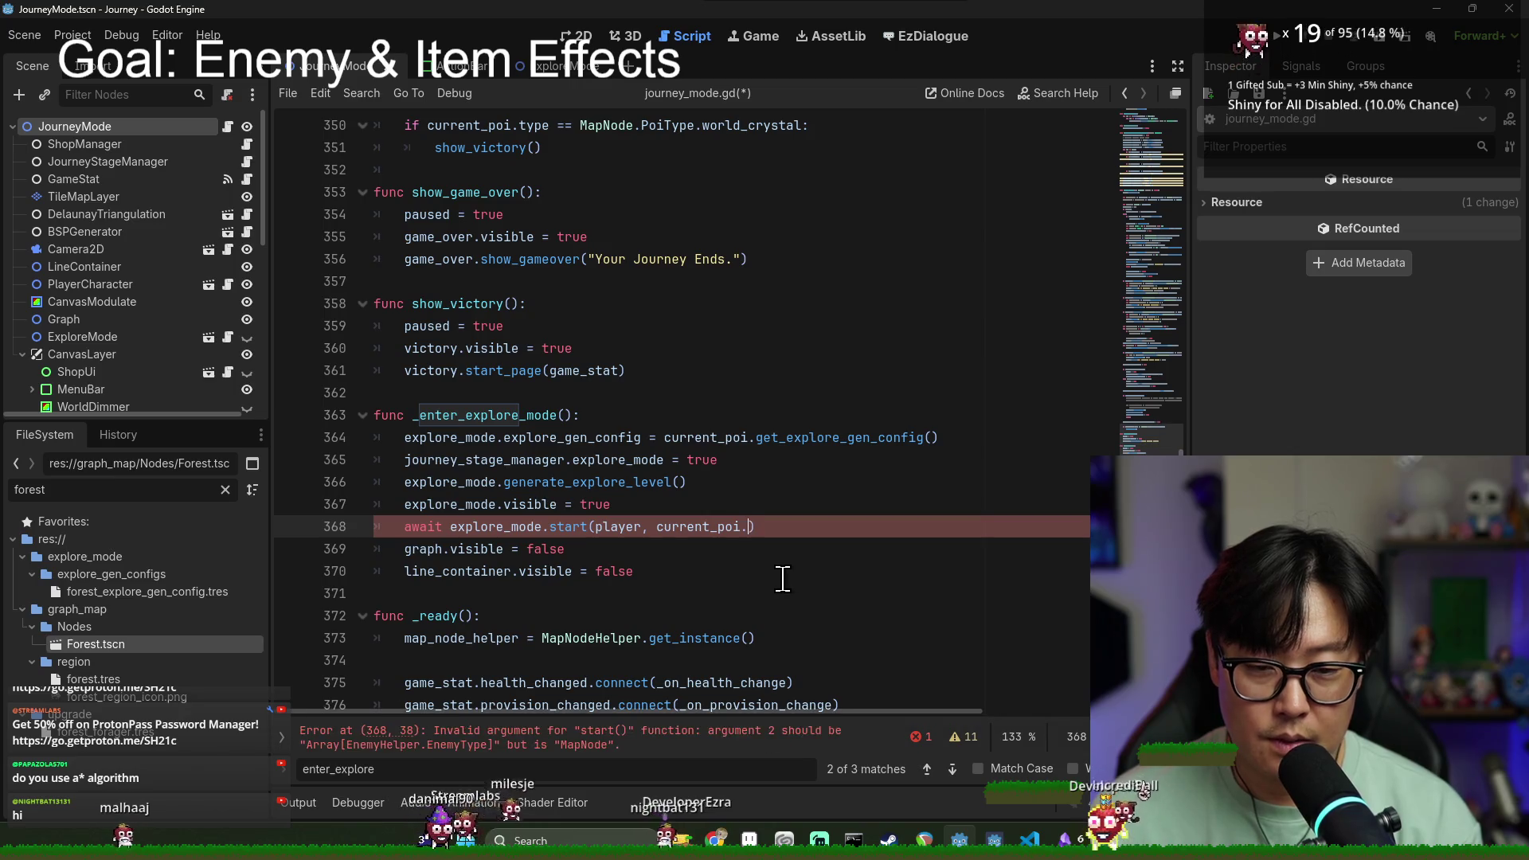
pyautogui.write('enc')
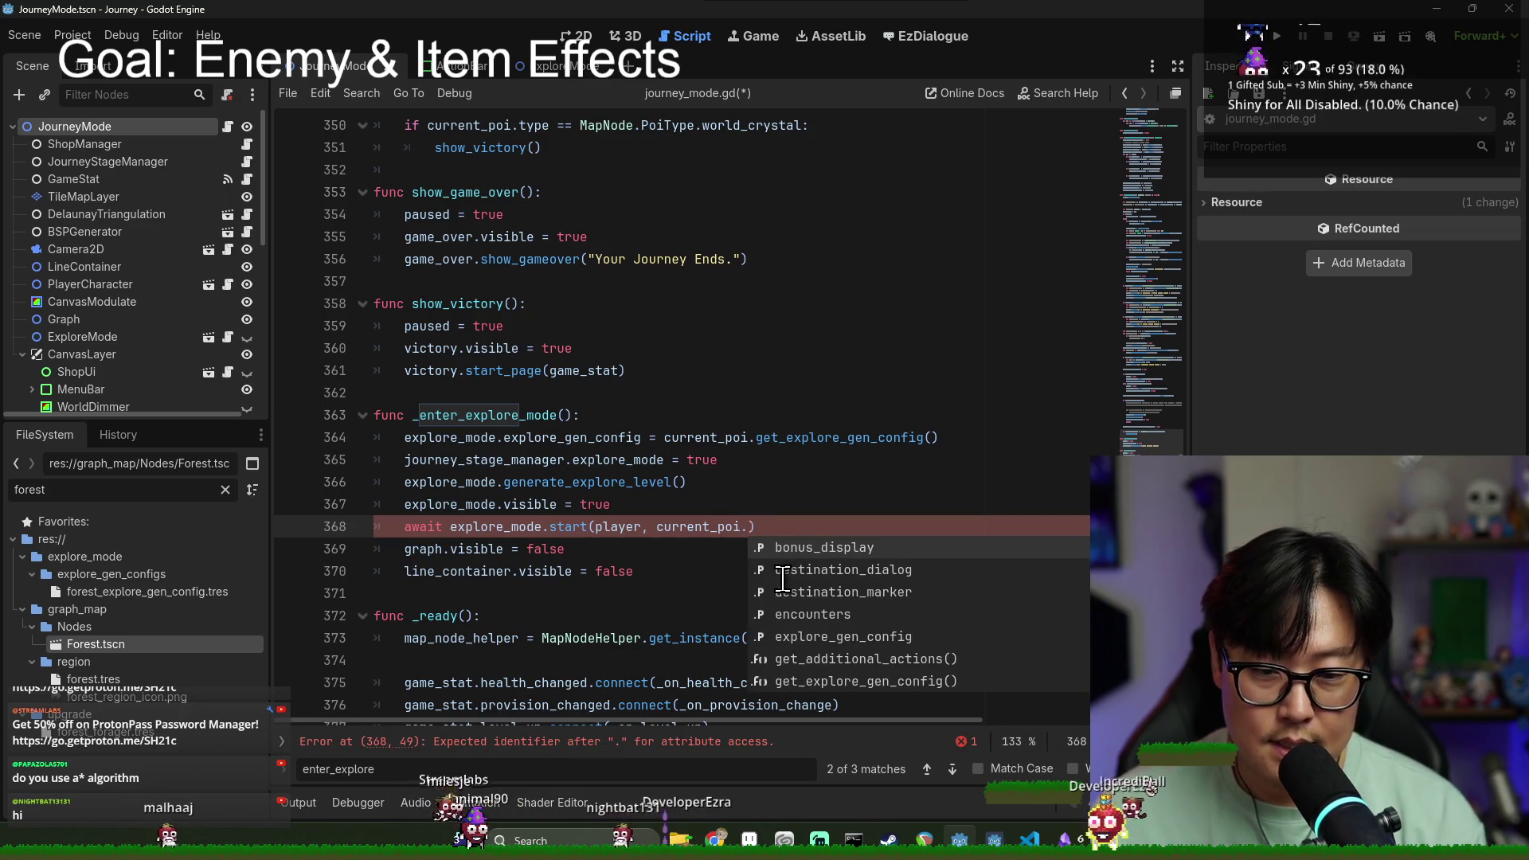
pyautogui.press('Return')
pyautogui.hotkey('ctrl', 's')
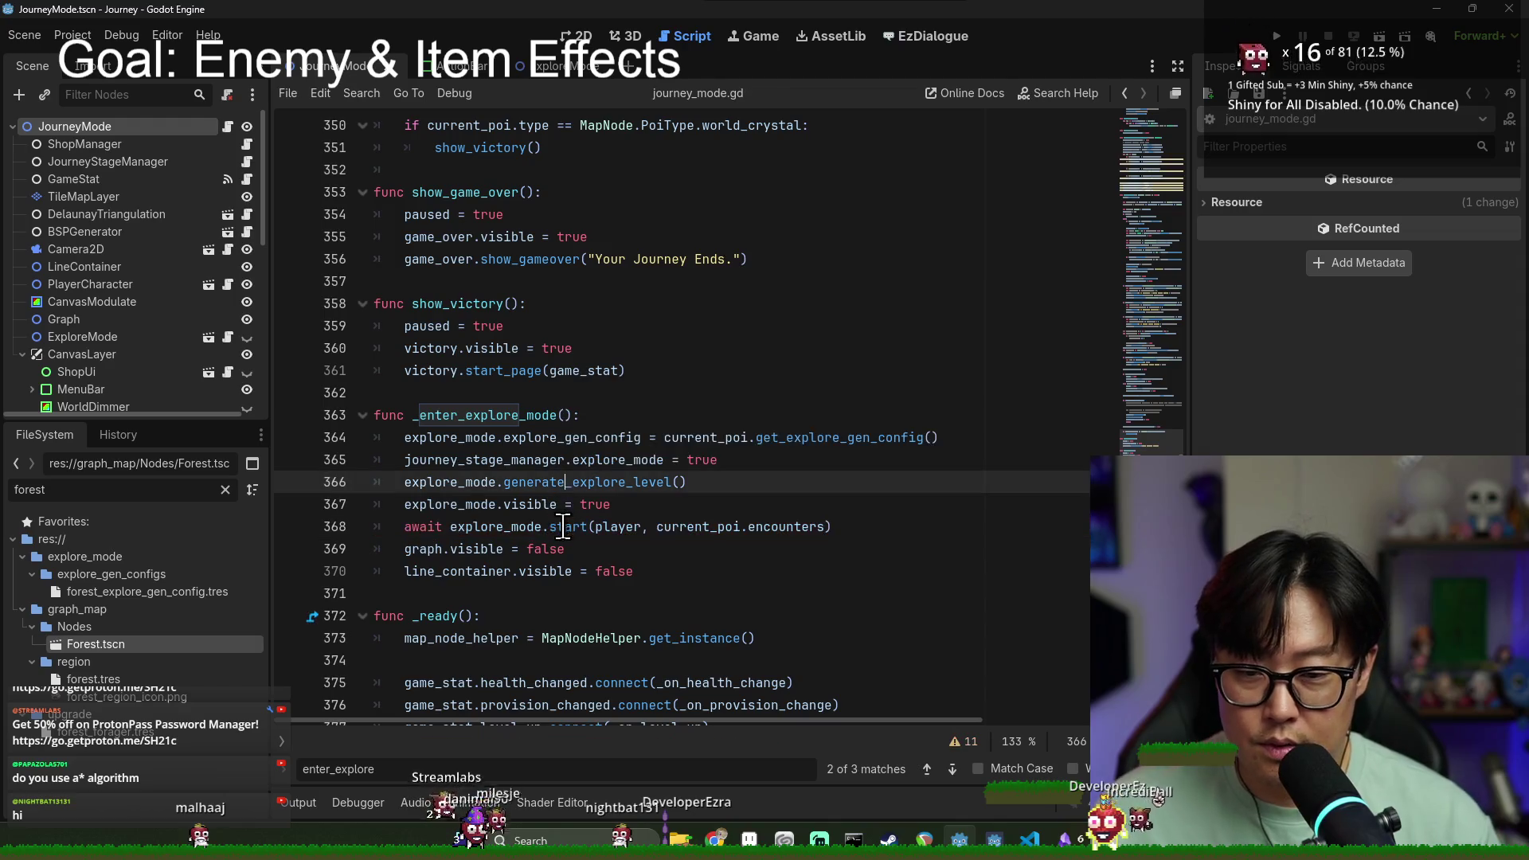
pyautogui.keyDown('ctrl'); pyautogui.click(566, 527); pyautogui.keyUp('ctrl')
pyautogui.hotkey('ctrl', 's')
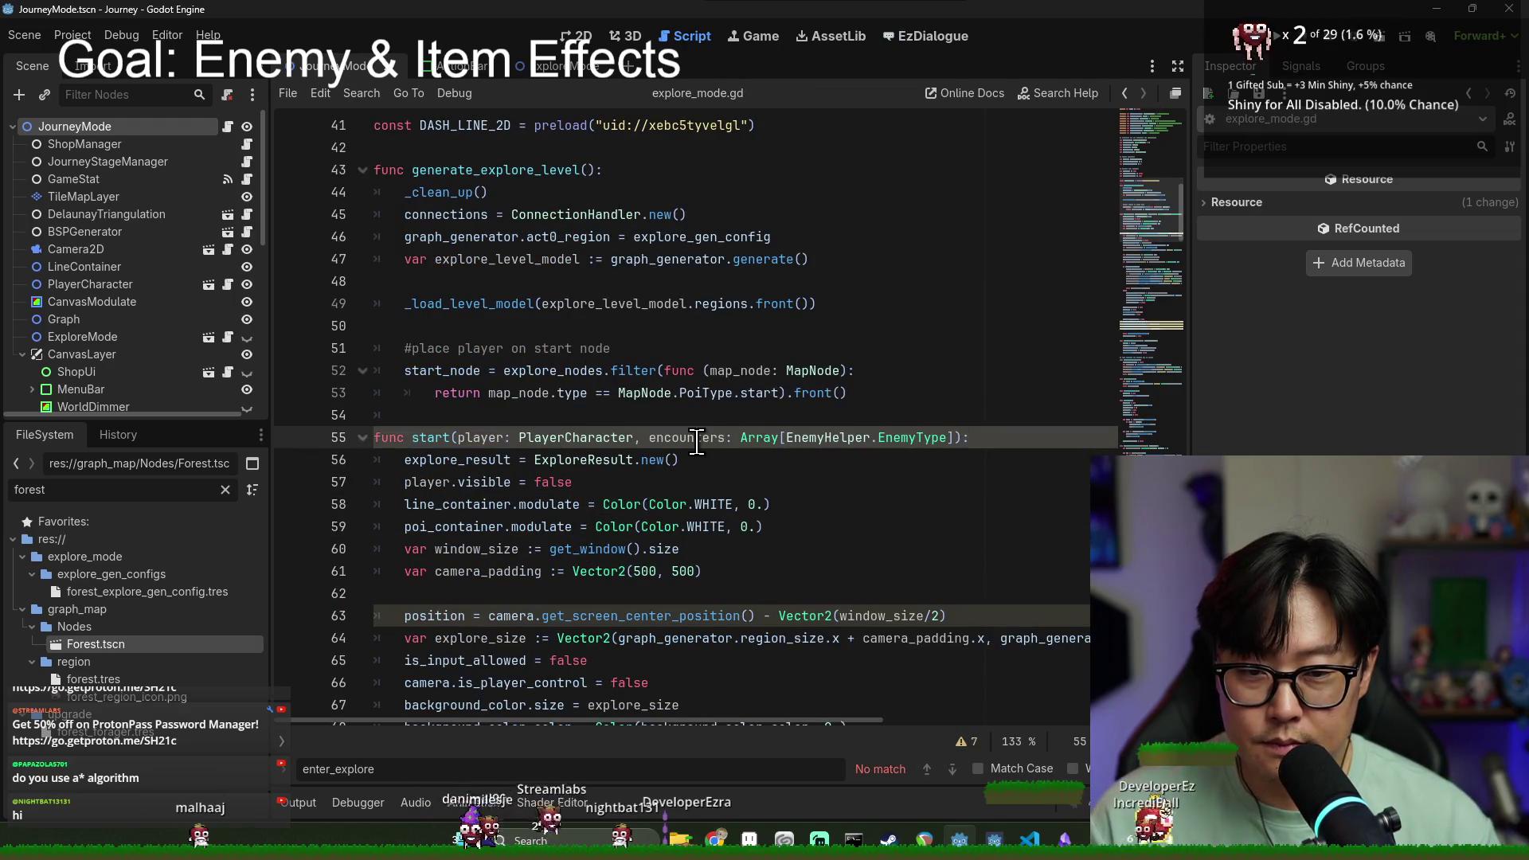
# Insert blank lines above start() and begin a func _populate_encounter declaration
pyautogui.scroll(-4, 694, 444)
pyautogui.hotkey('ctrl', 's')
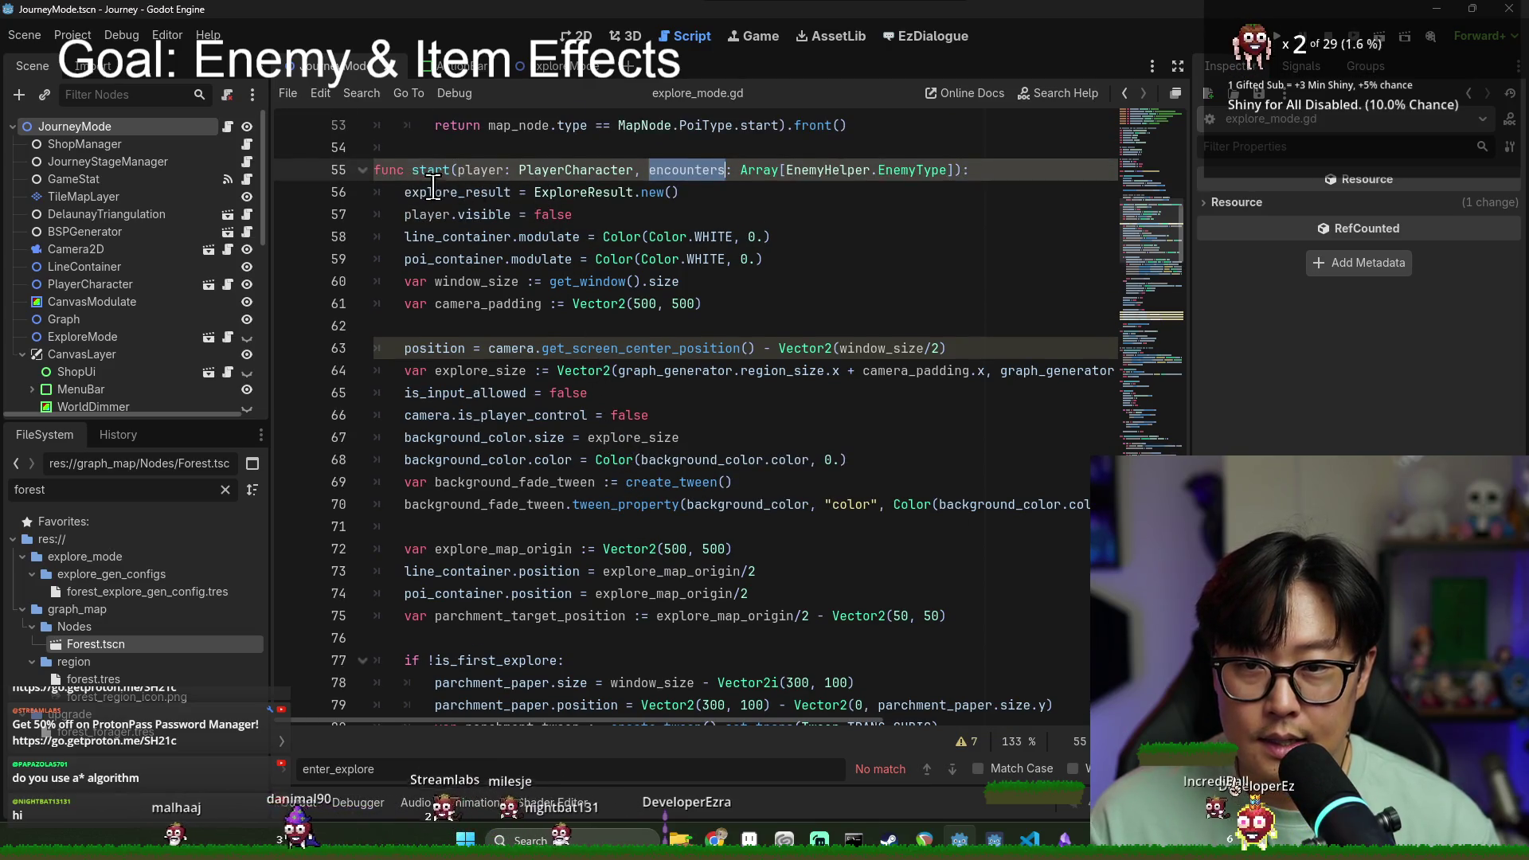
pyautogui.scroll(1, 473, 382)
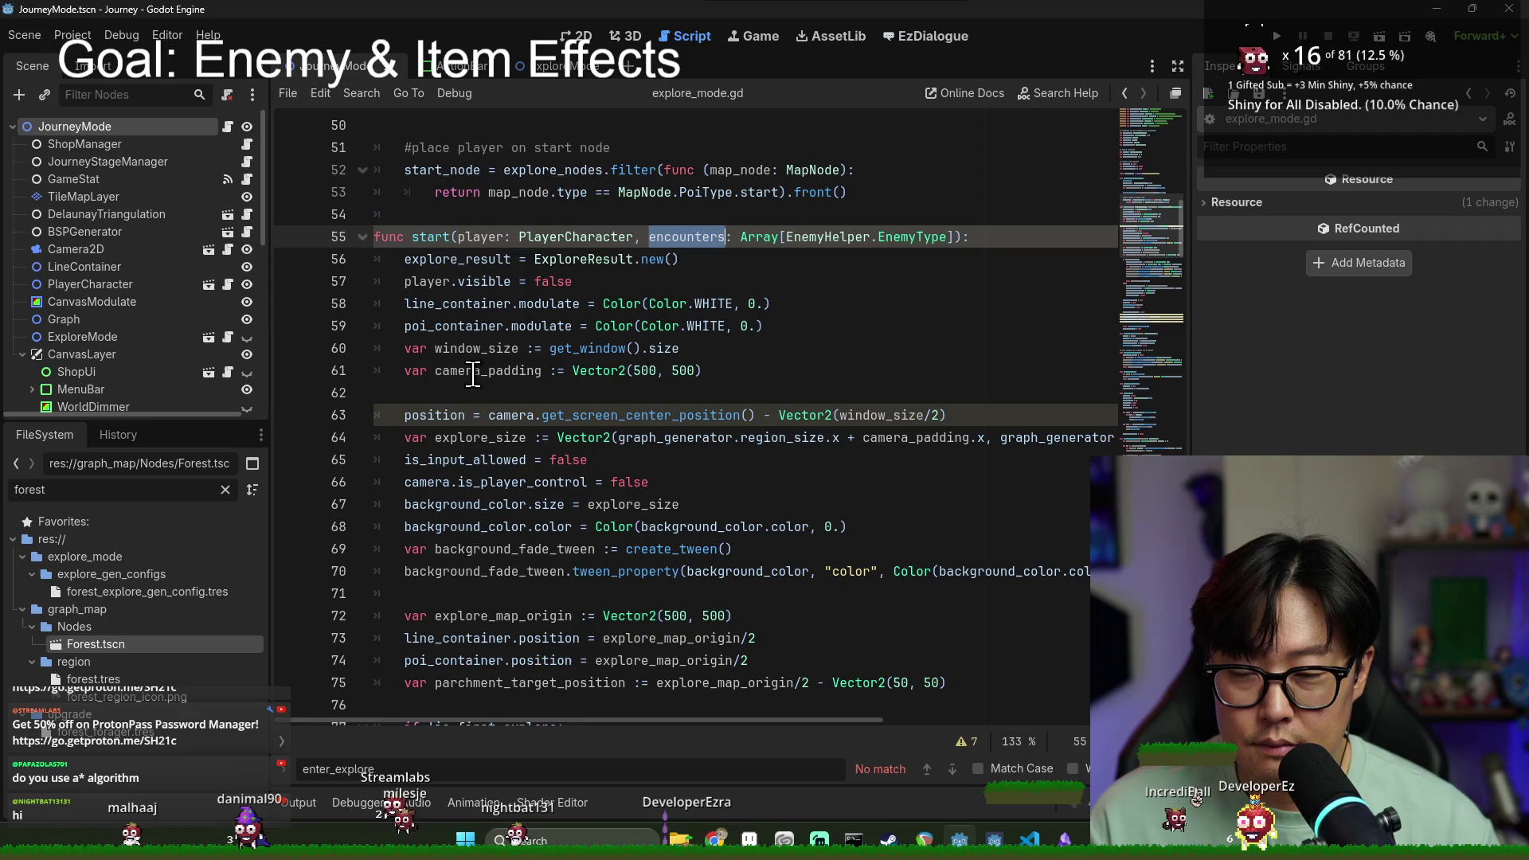
pyautogui.scroll(4, 493, 237)
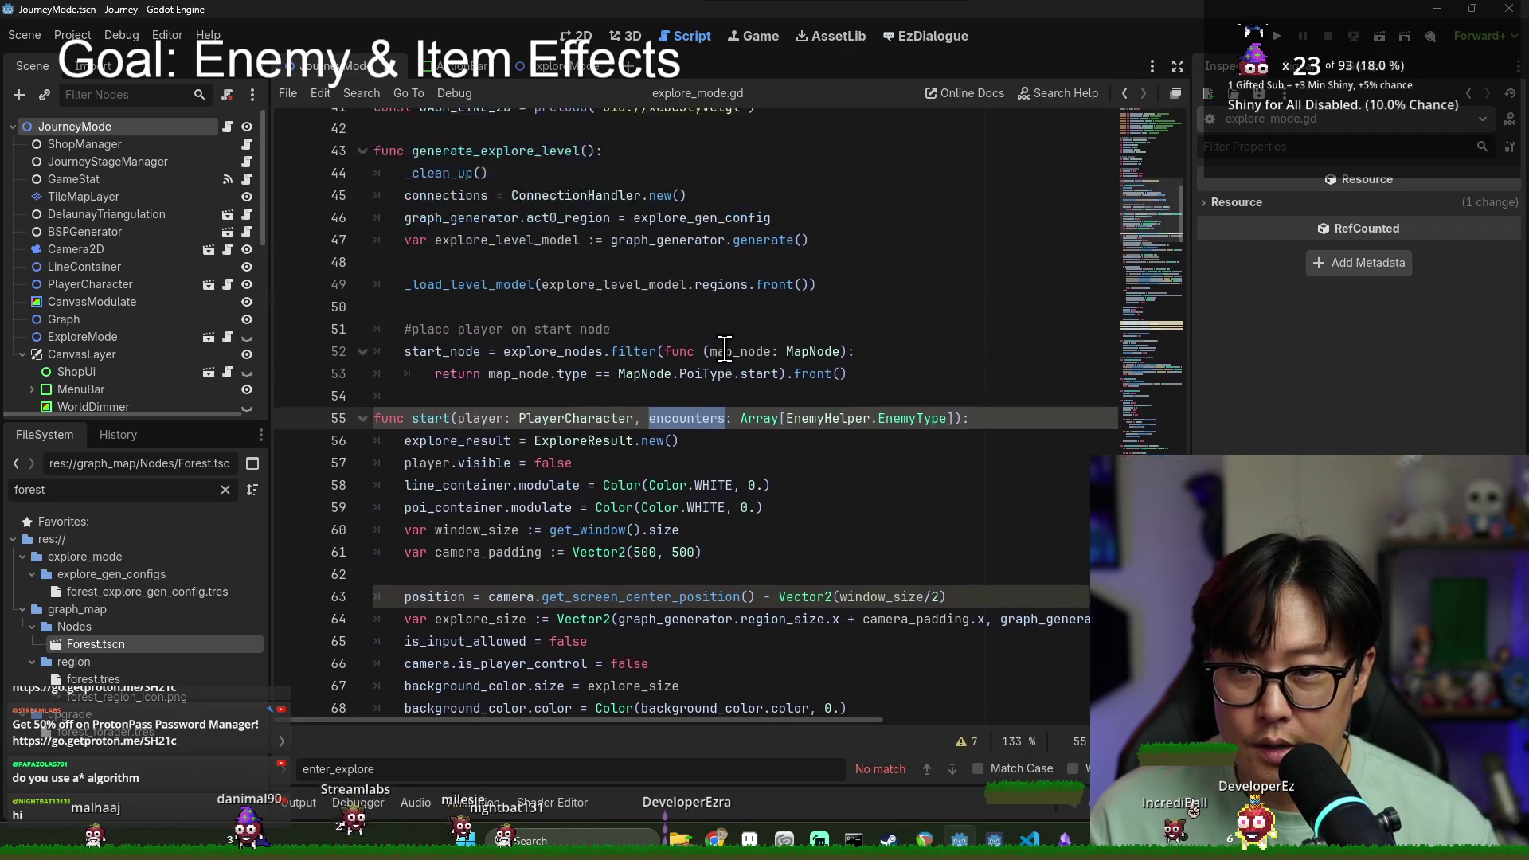
pyautogui.click(889, 459)
pyautogui.press('Return')
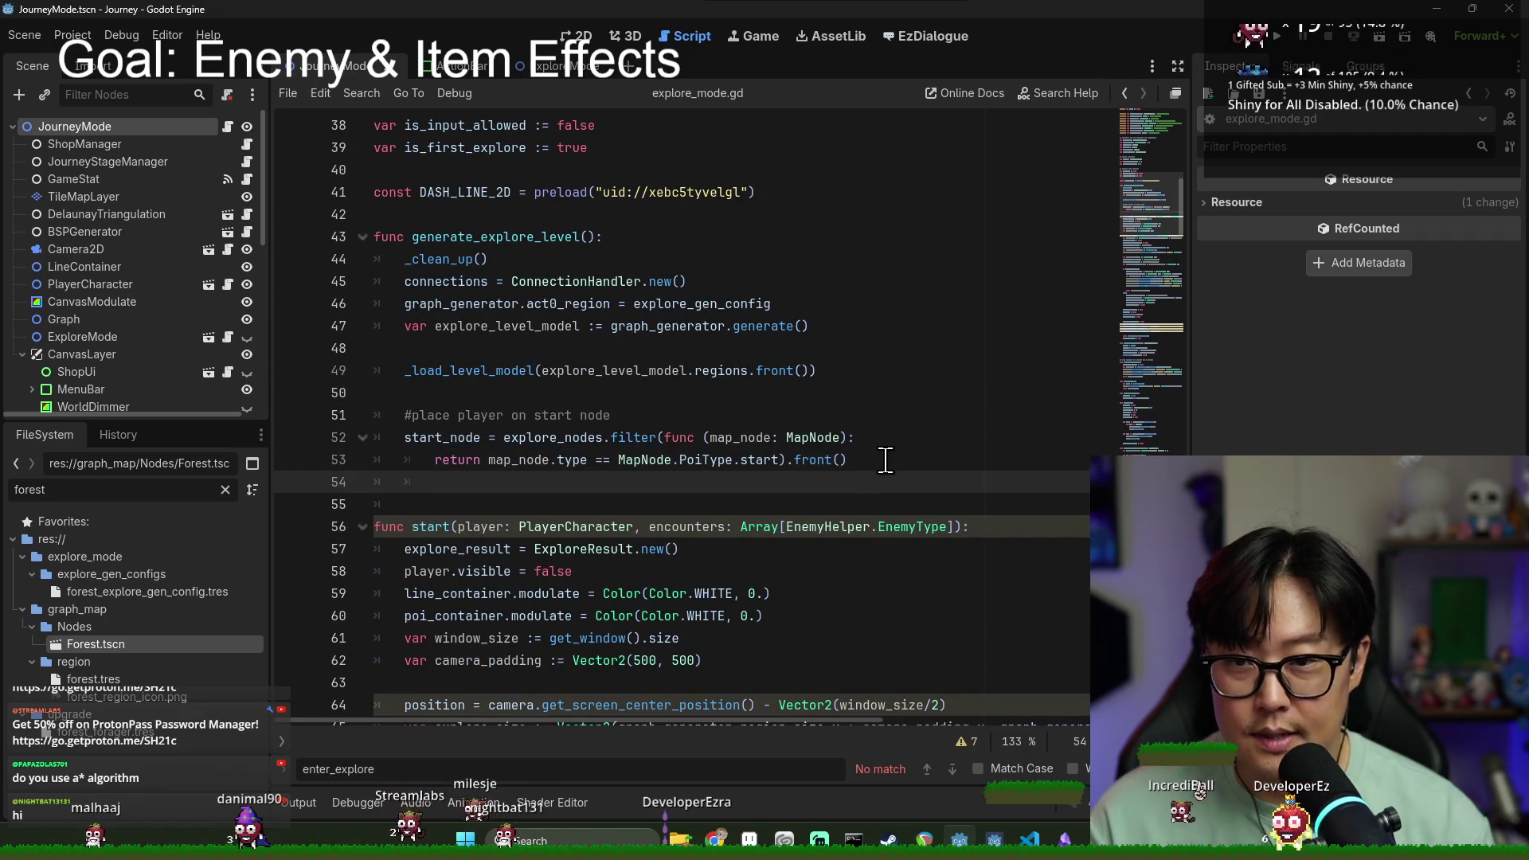
pyautogui.press('Return')
pyautogui.write('func _pop')
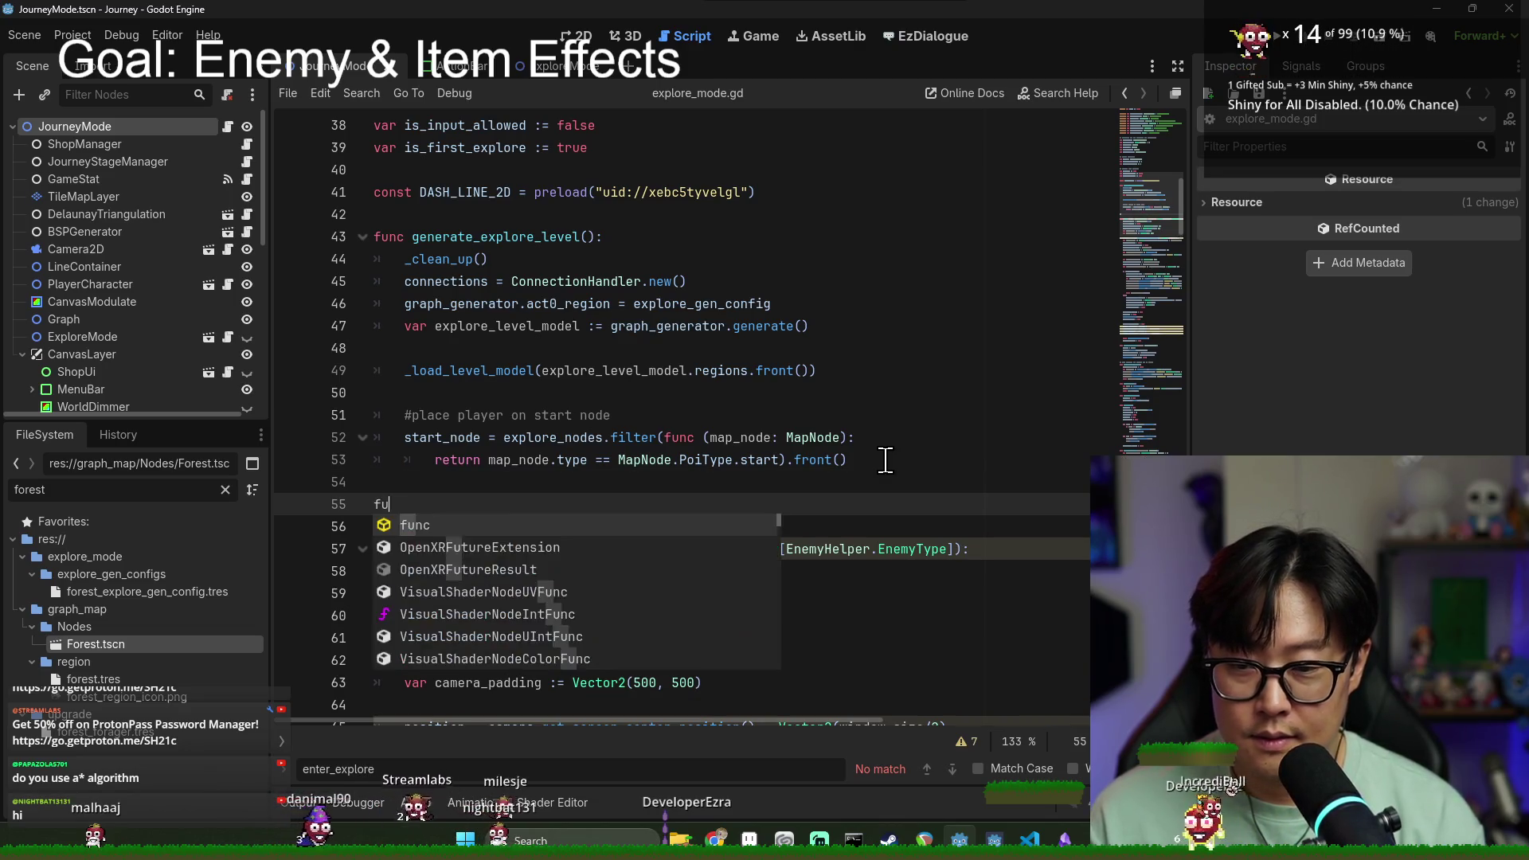
pyautogui.write('ulate_encounter(encounters')
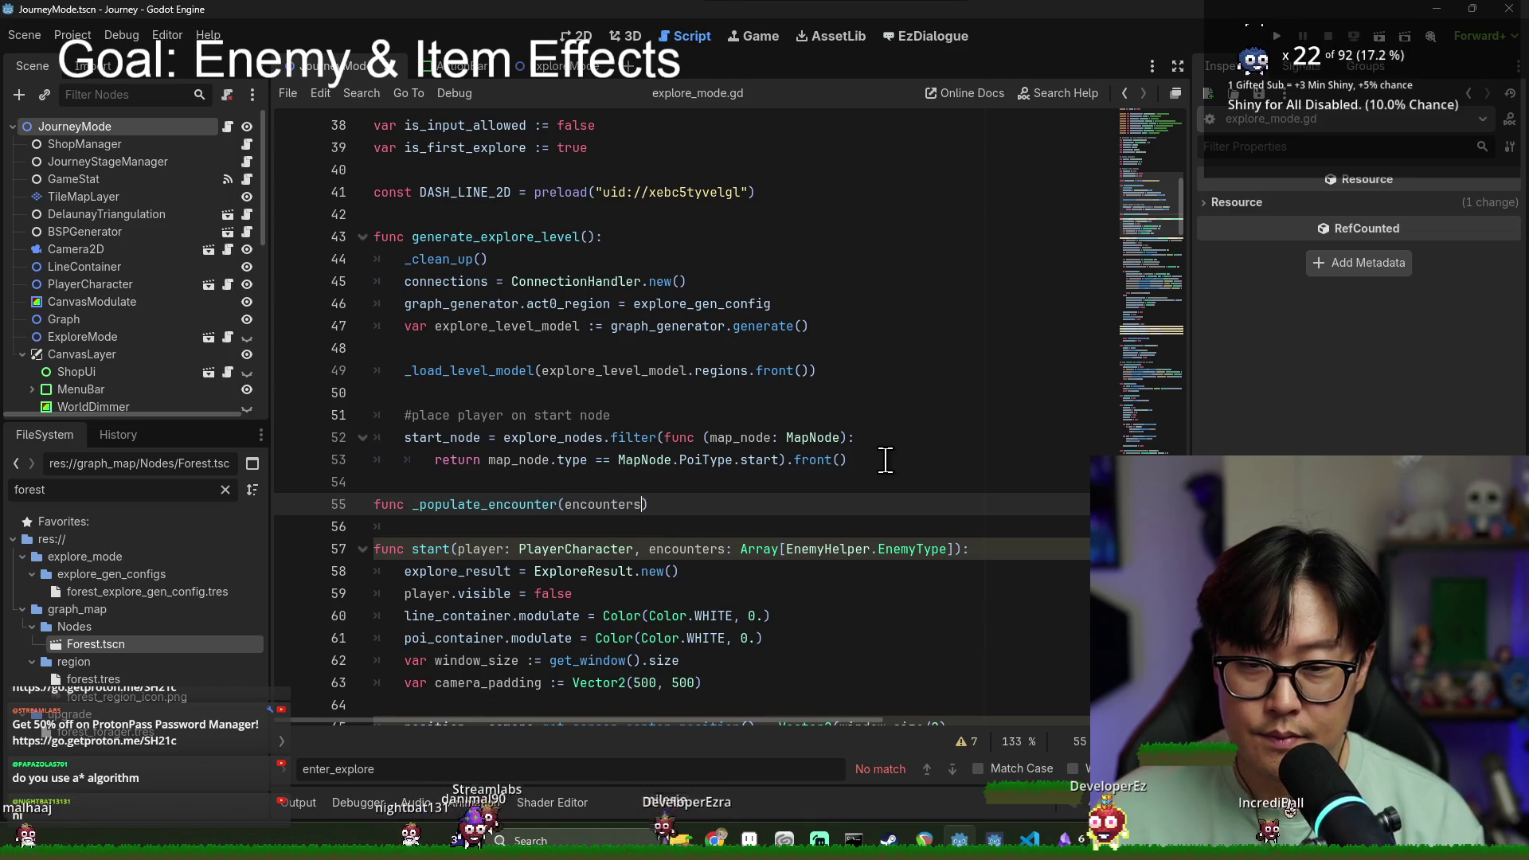
# Give its encounters parameter the copied Array[EnemyHelper.EnemyType] type and a pass body, then save
pyautogui.click(771, 555)
pyautogui.moveTo(959, 552); pyautogui.dragTo(741, 551)
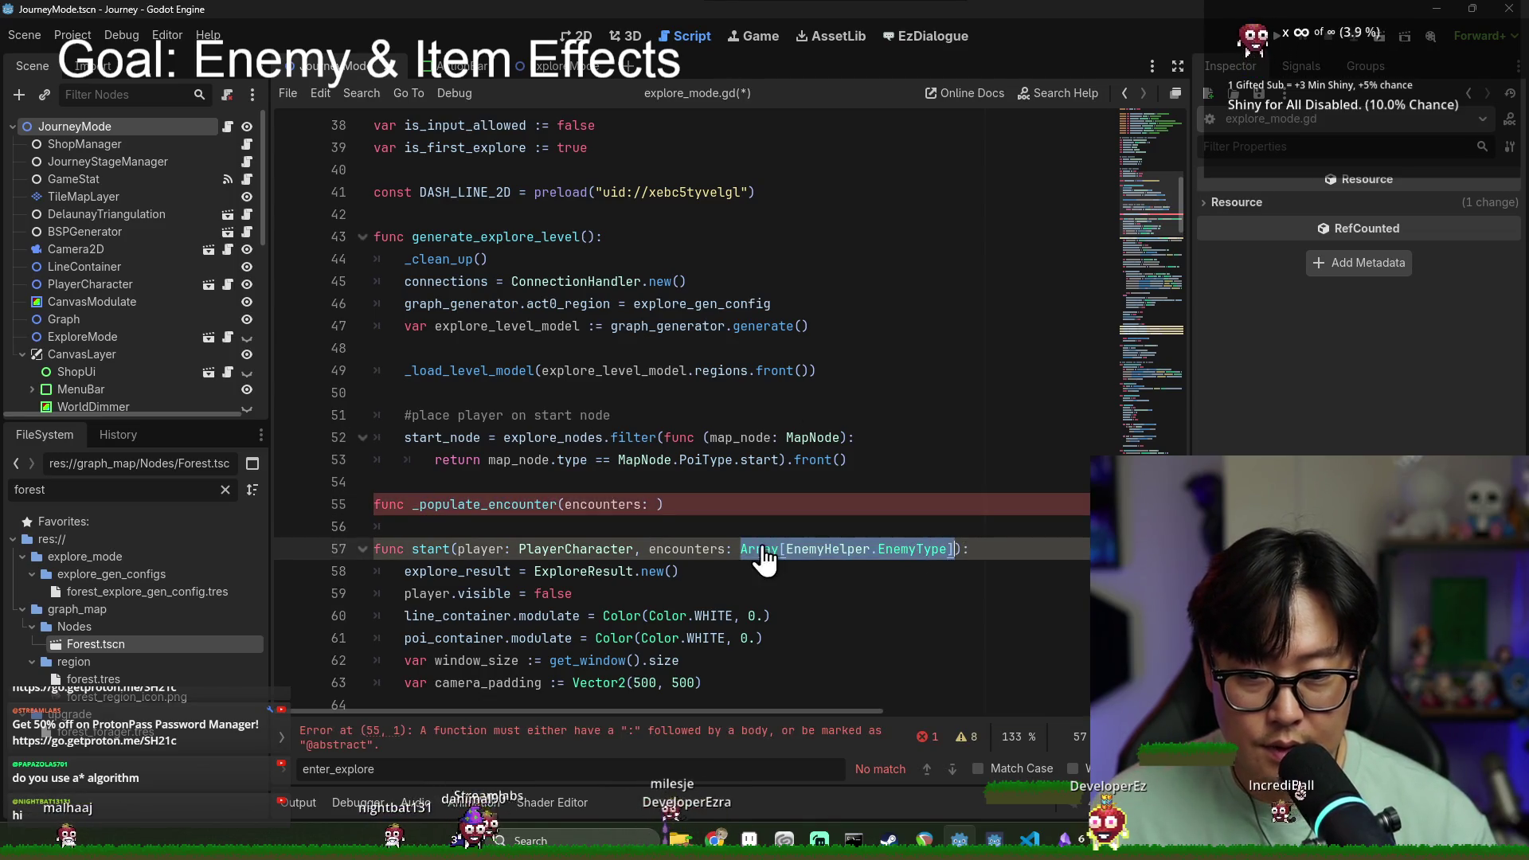
pyautogui.hotkey('ctrl', 'c')
pyautogui.click(655, 504)
pyautogui.hotkey('ctrl', 'v')
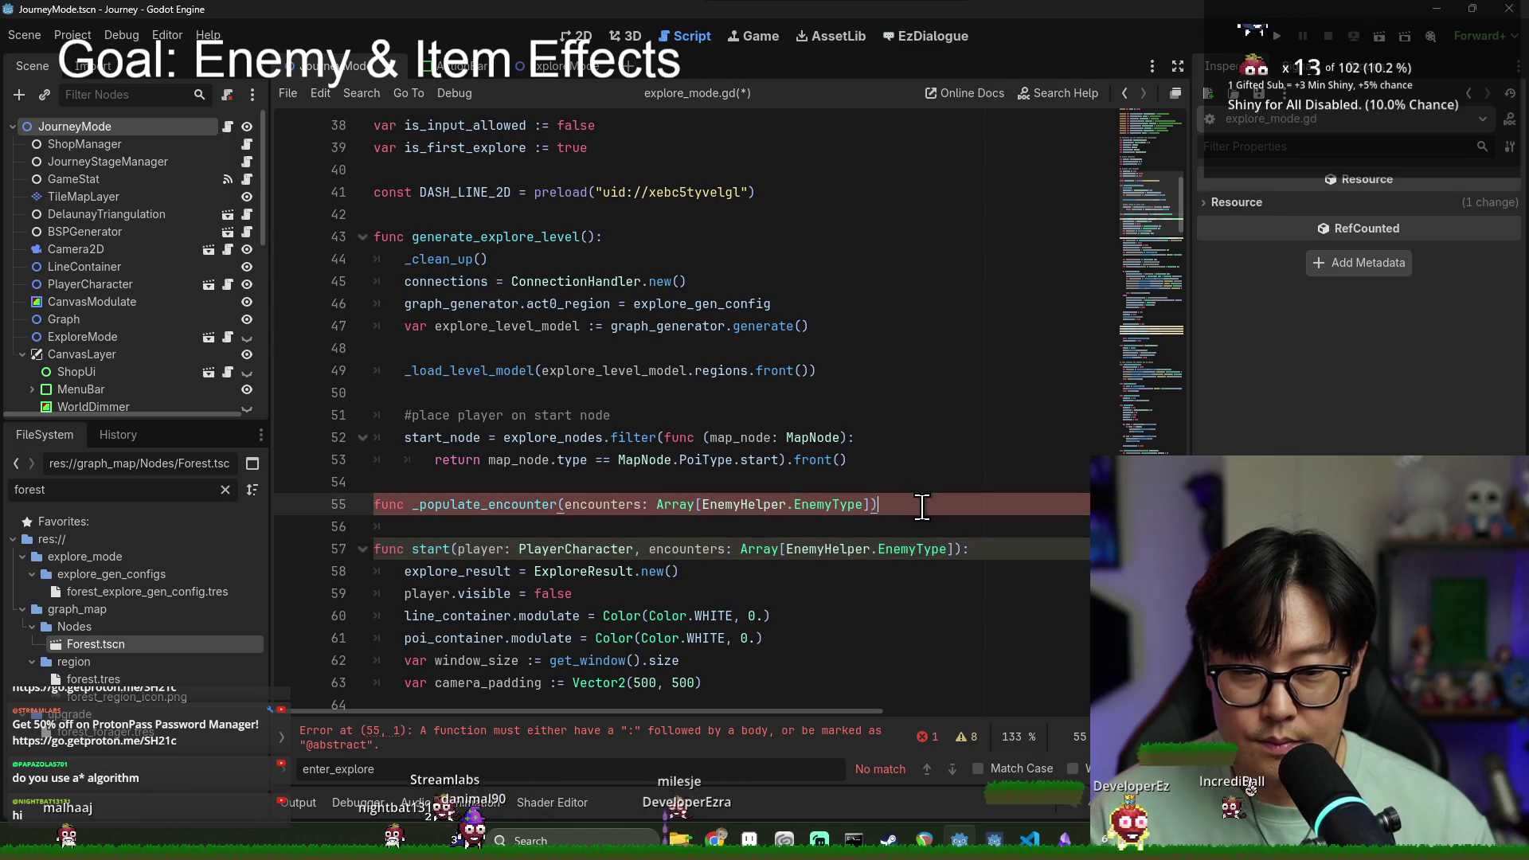
pyautogui.write(':')
pyautogui.press('Return')
pyautogui.write('pass')
pyautogui.hotkey('ctrl', 's')
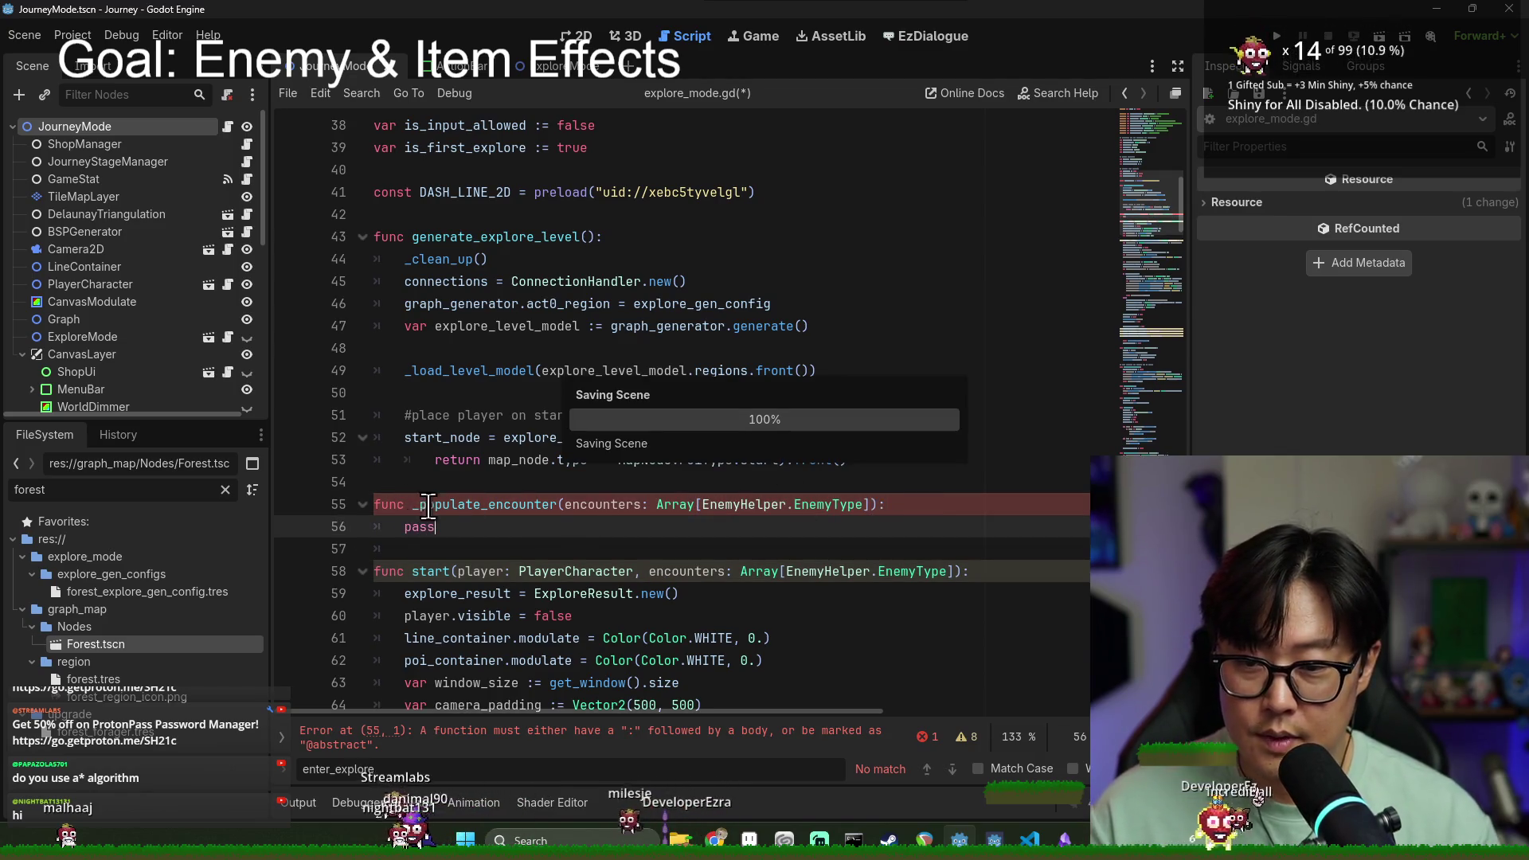
# Select and cut the stub function from above start(), saving the script
pyautogui.hotkey('ctrl', 'z')
pyautogui.press('BackSpace')
pyautogui.press('BackSpace')
pyautogui.hotkey('shift', 'Up')
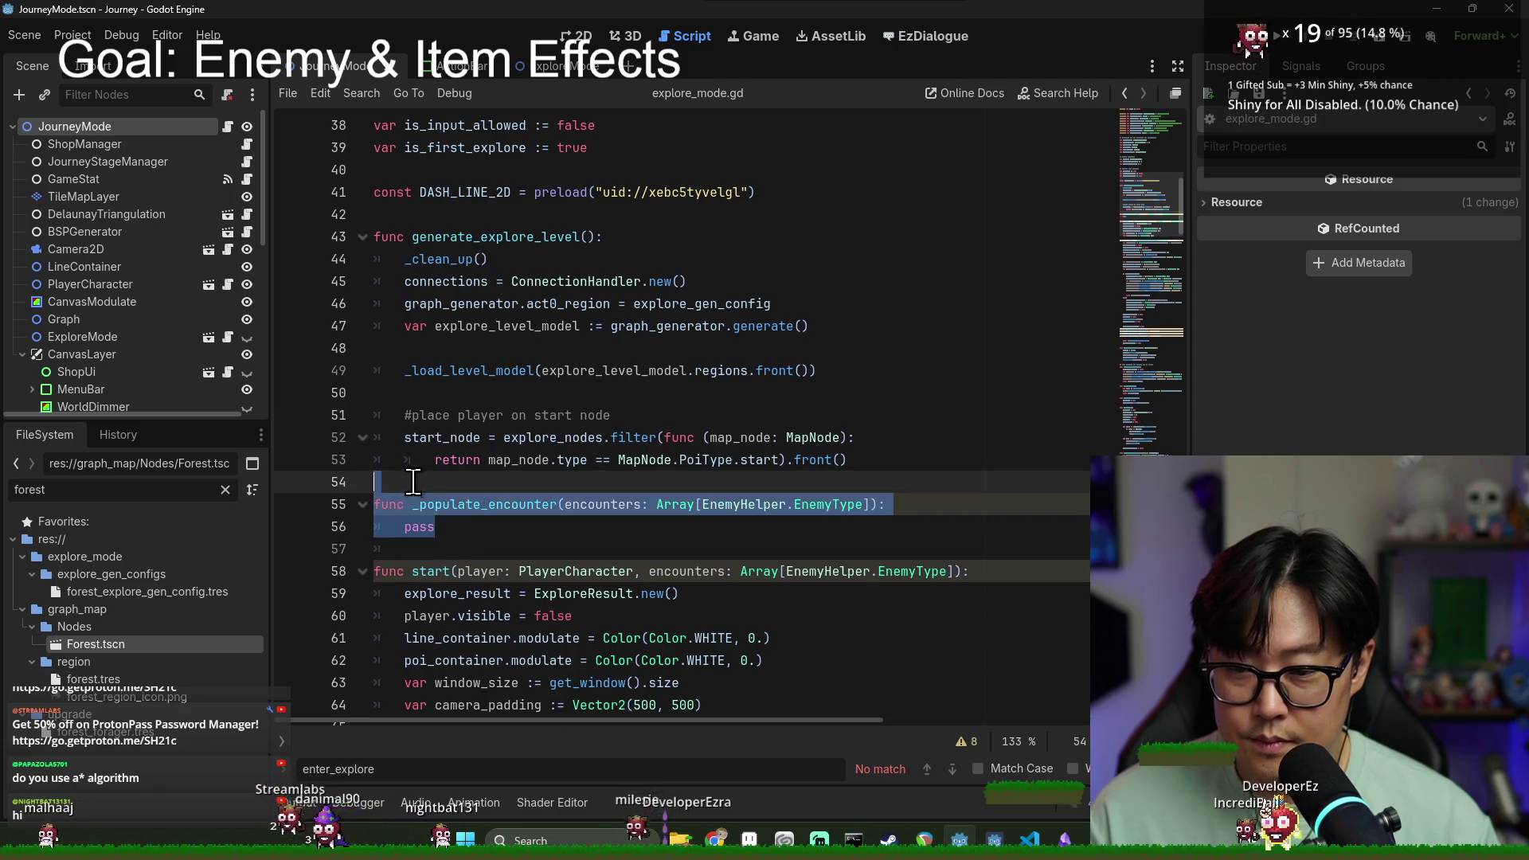
pyautogui.press('BackSpace')
pyautogui.hotkey('ctrl', 's')
pyautogui.press('Up')
pyautogui.hotkey('ctrl', 's')
pyautogui.scroll(-19, 469, 482)
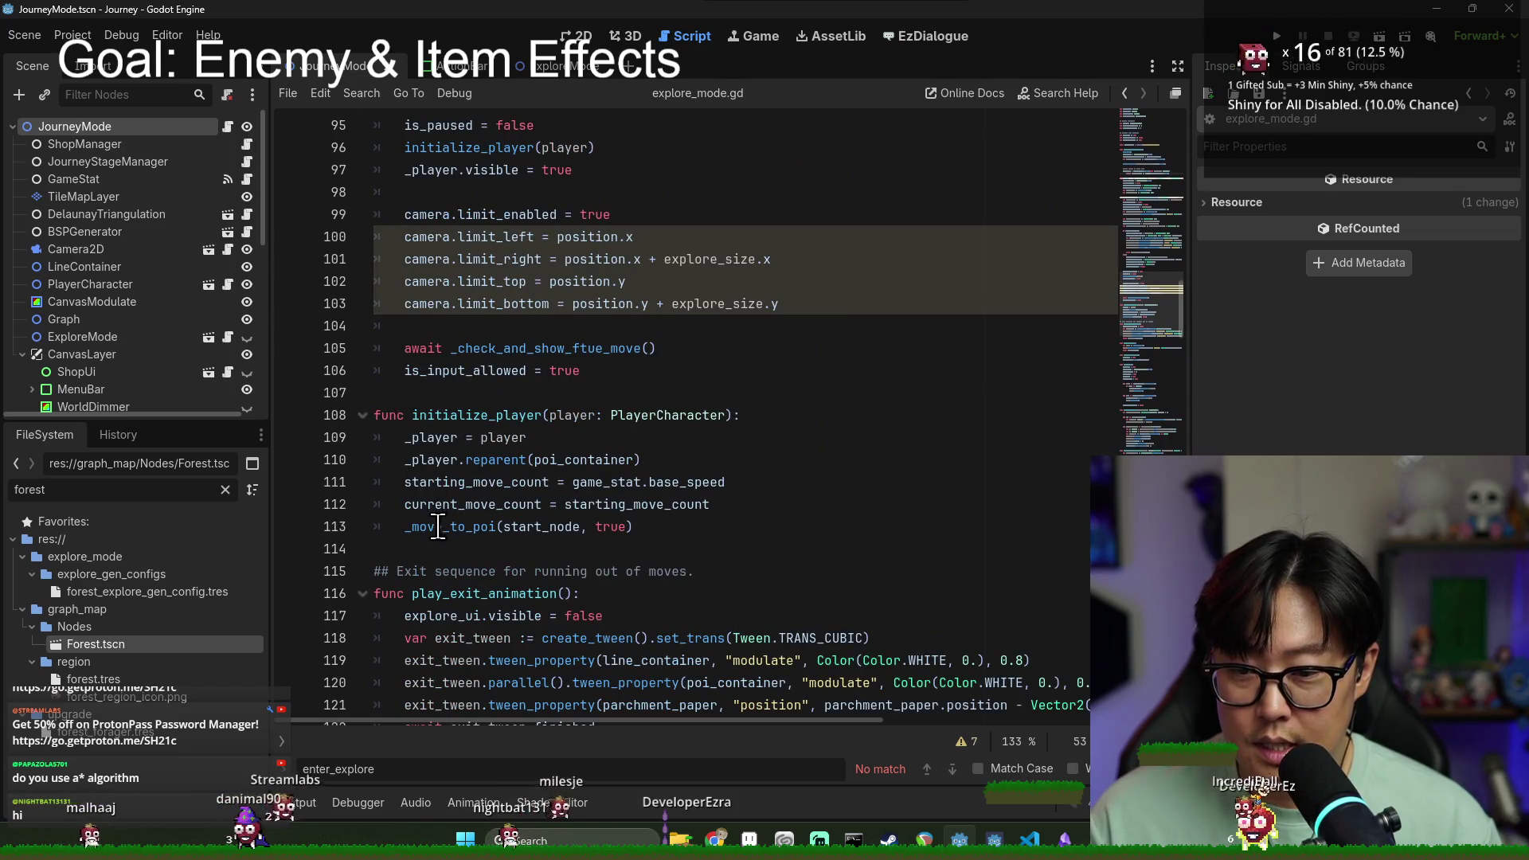
# Paste the _populate_encounter stub between _clean_up() and _load_level_model(), tidying blank lines
pyautogui.scroll(-5, 445, 516)
pyautogui.scroll(-11, 430, 478)
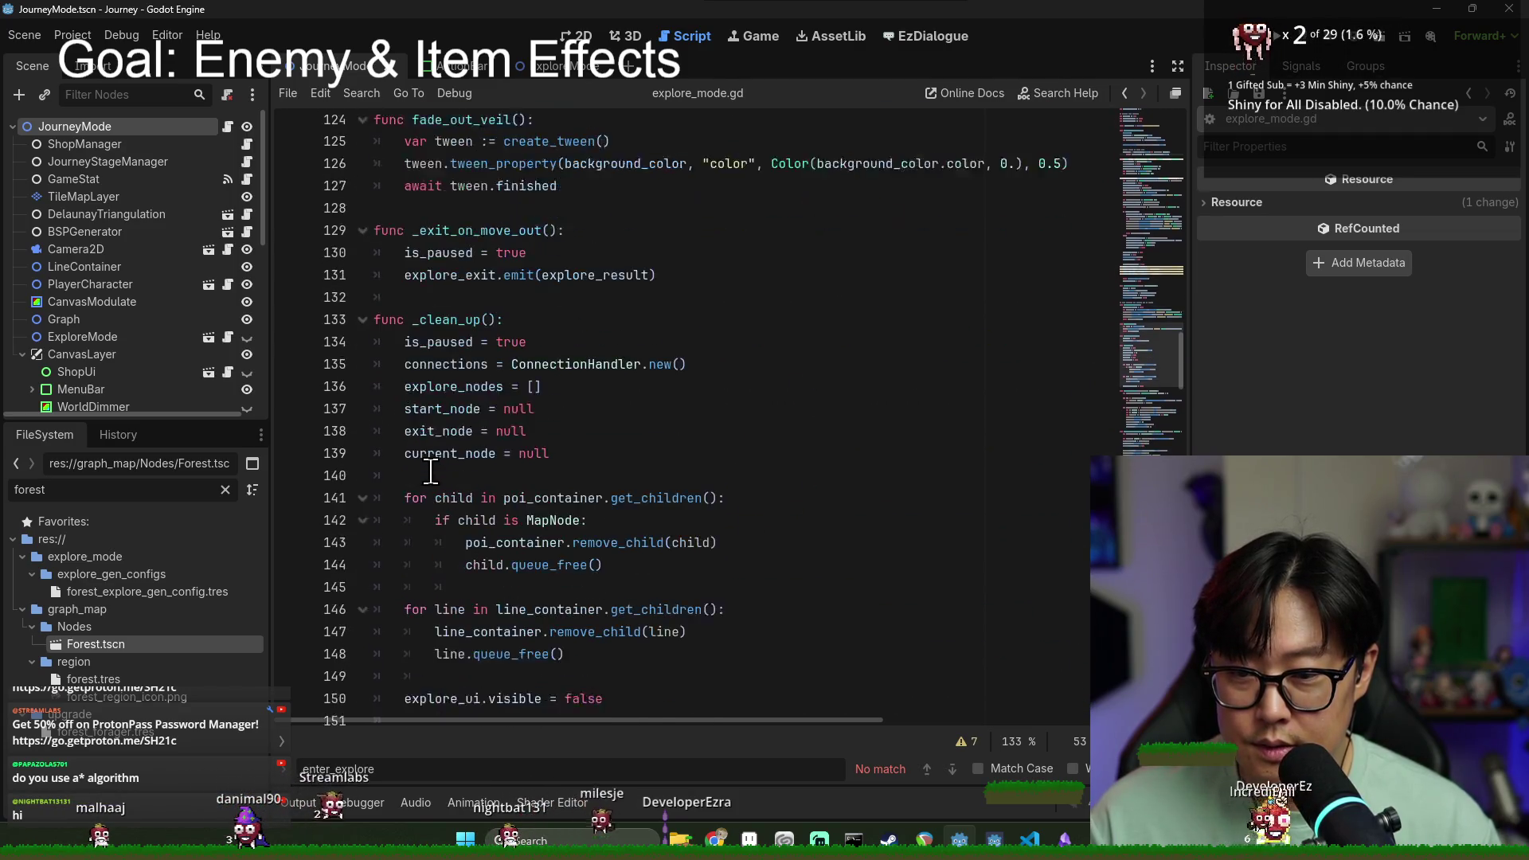
pyautogui.click(376, 305)
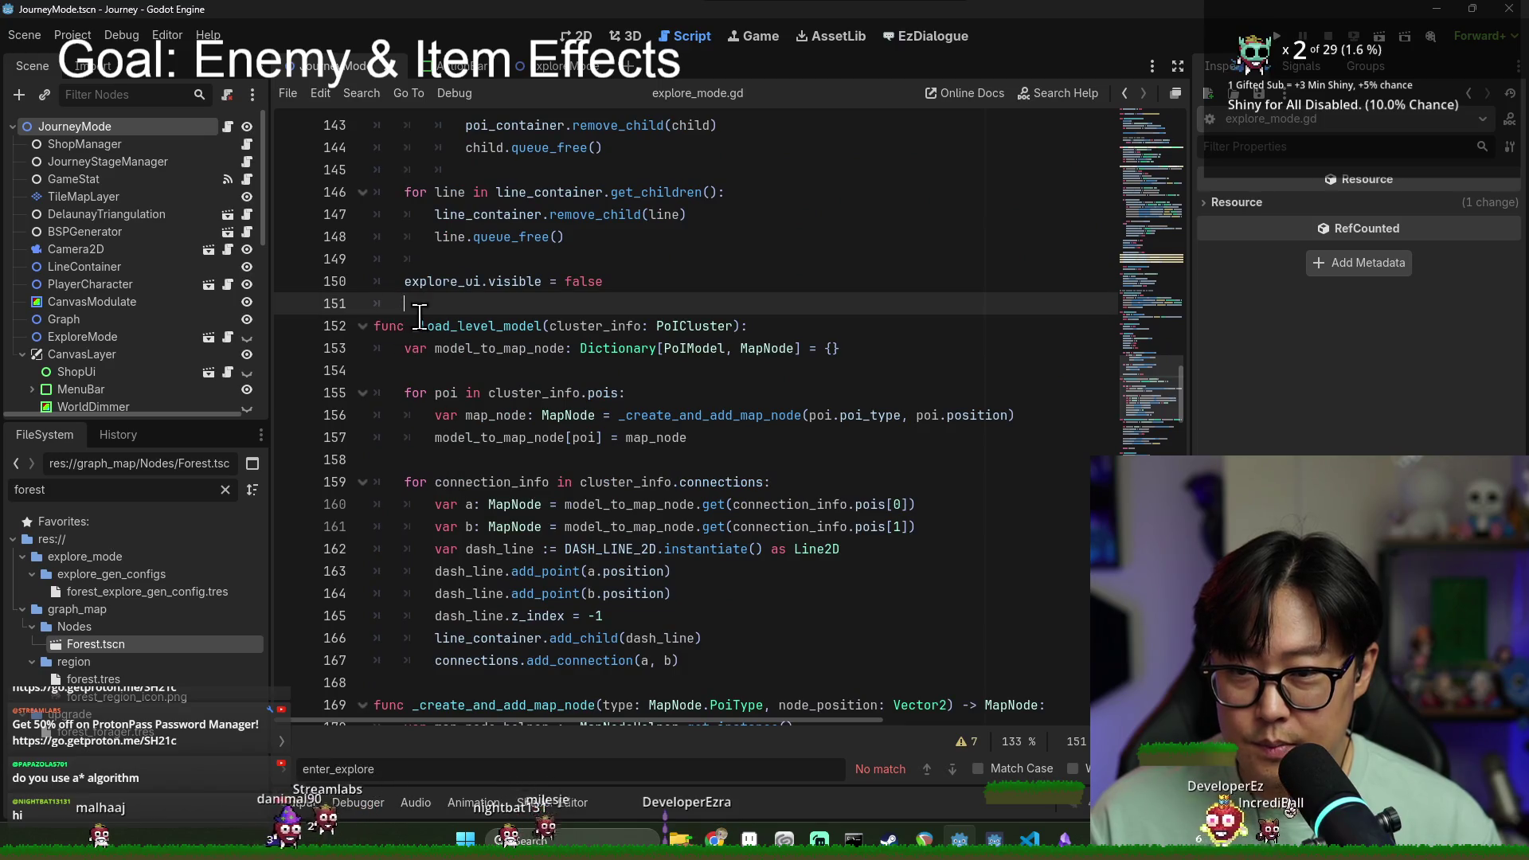
pyautogui.hotkey('ctrl', 'v')
pyautogui.press('Return')
pyautogui.click(434, 318)
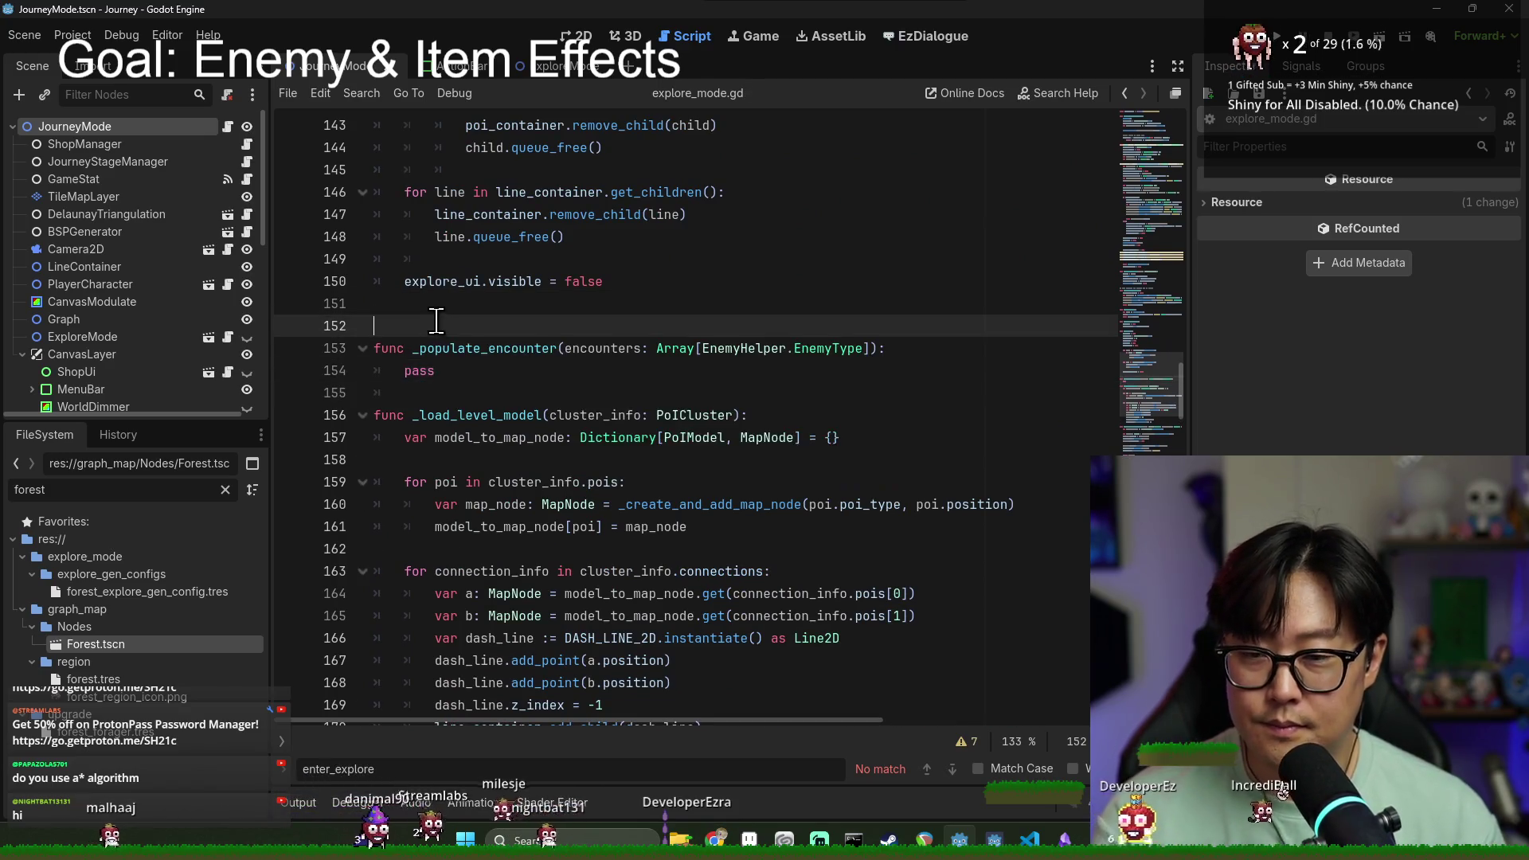
pyautogui.press('BackSpace')
pyautogui.doubleClick(507, 329)
pyautogui.scroll(20, 507, 333)
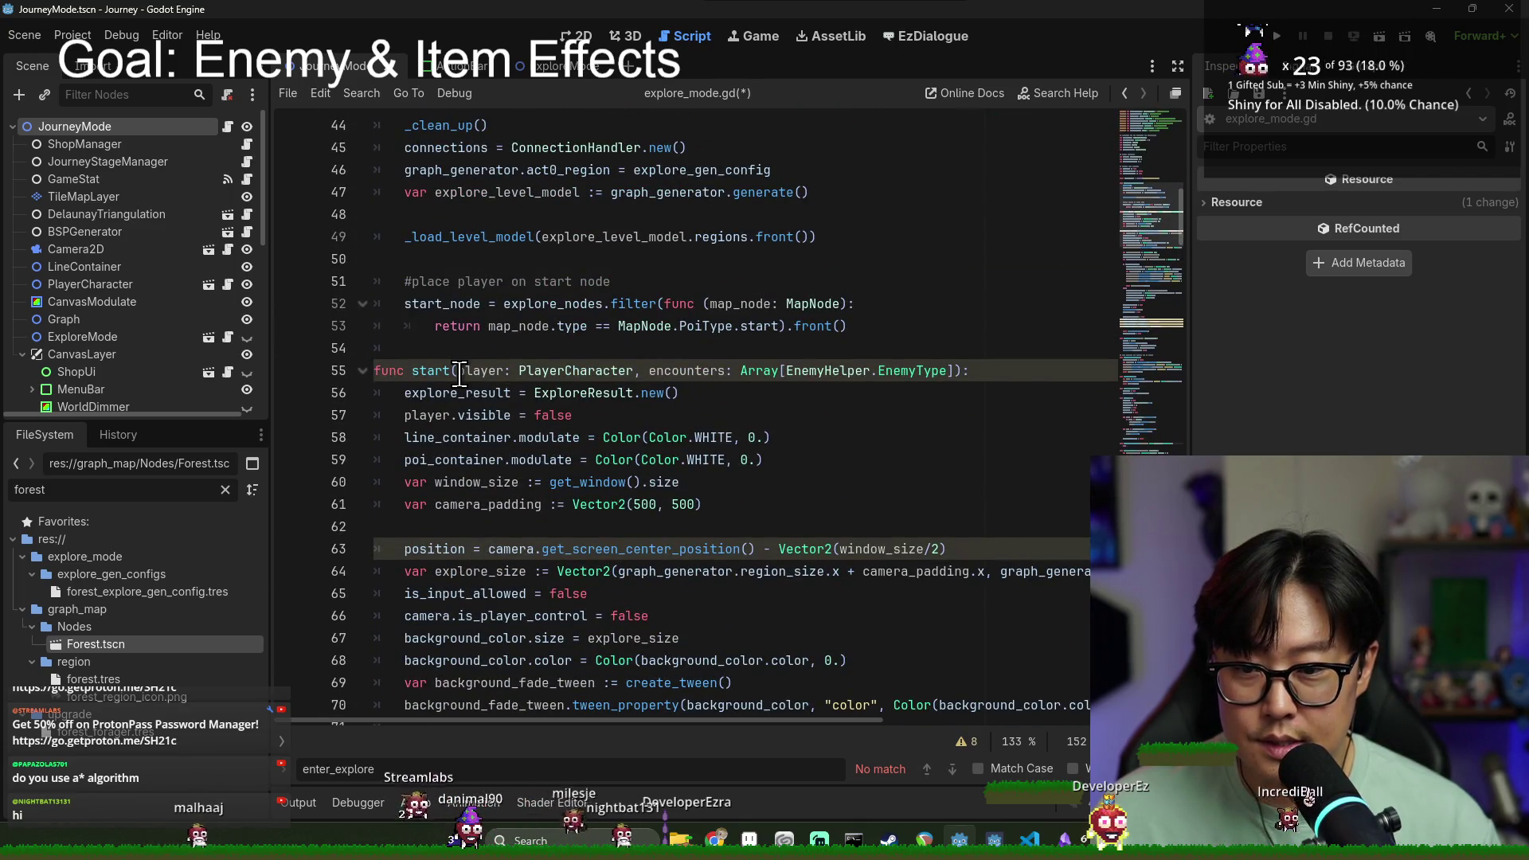
pyautogui.scroll(2, 462, 375)
pyautogui.scroll(-3, 446, 507)
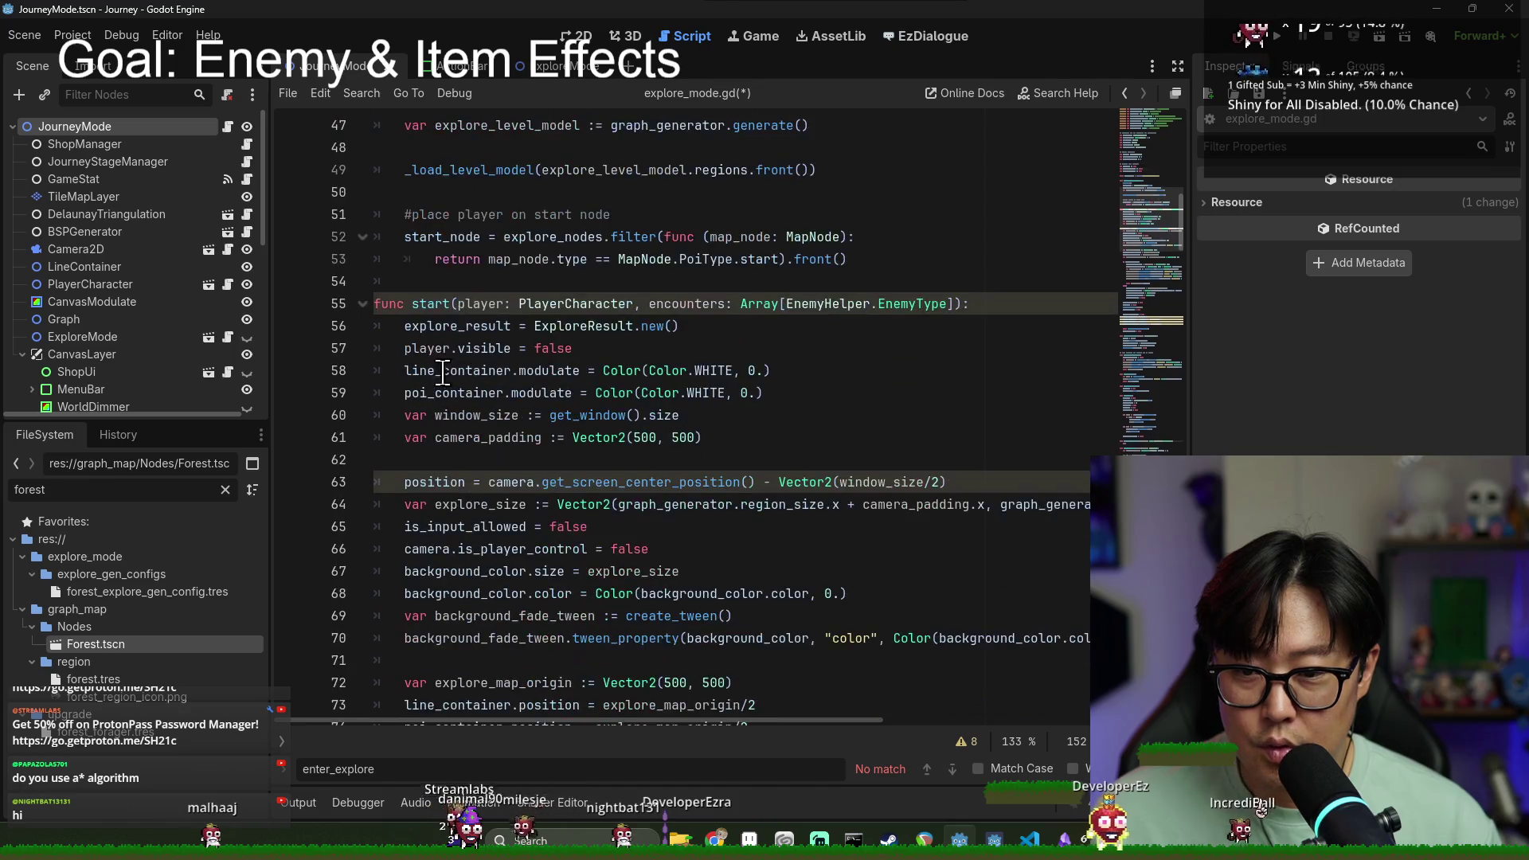
pyautogui.doubleClick(439, 396)
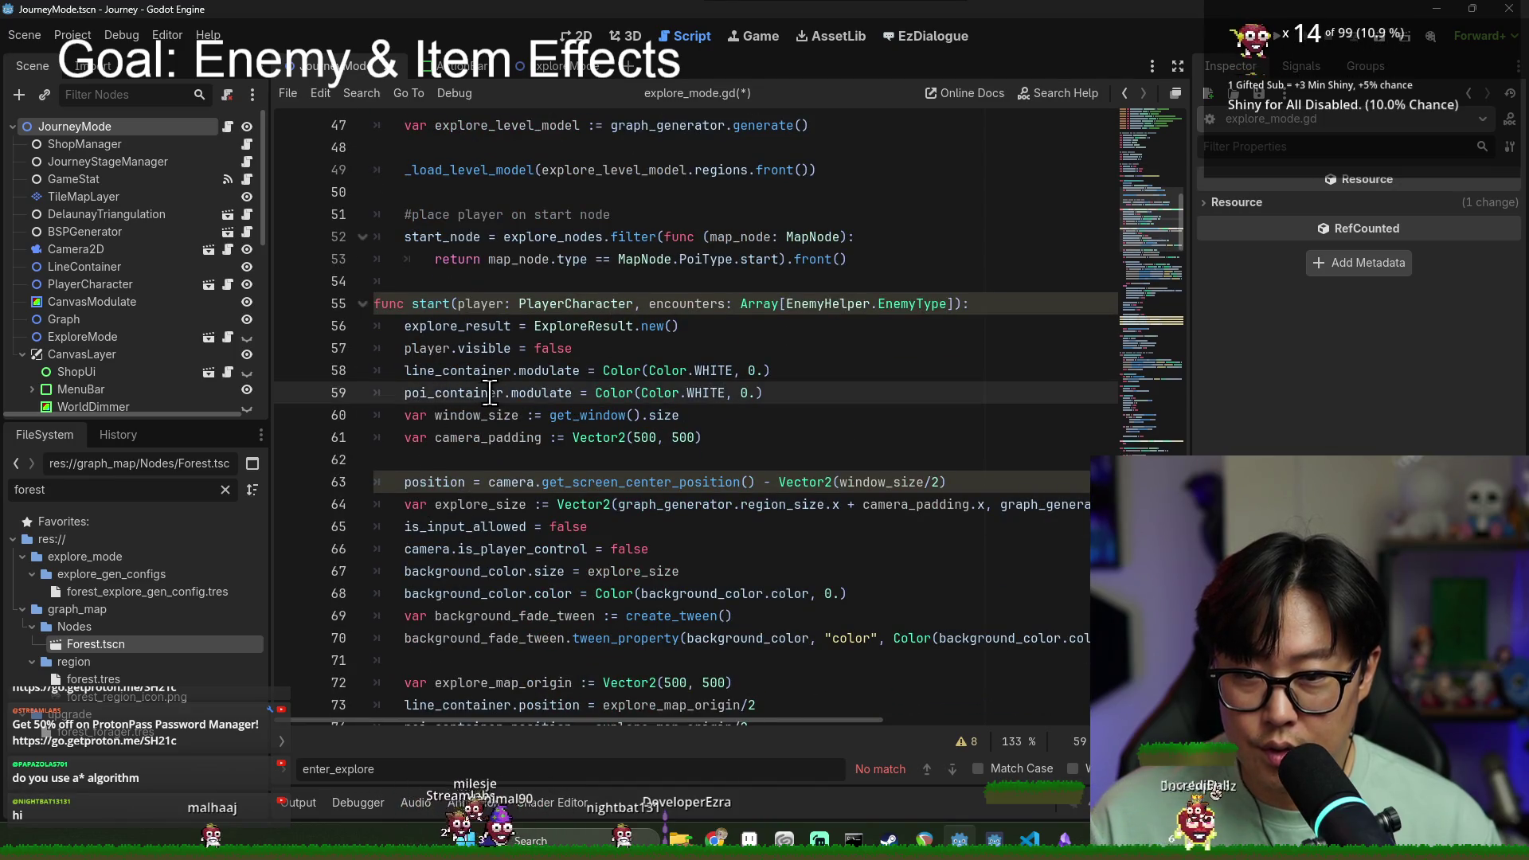
pyautogui.scroll(-3, 496, 487)
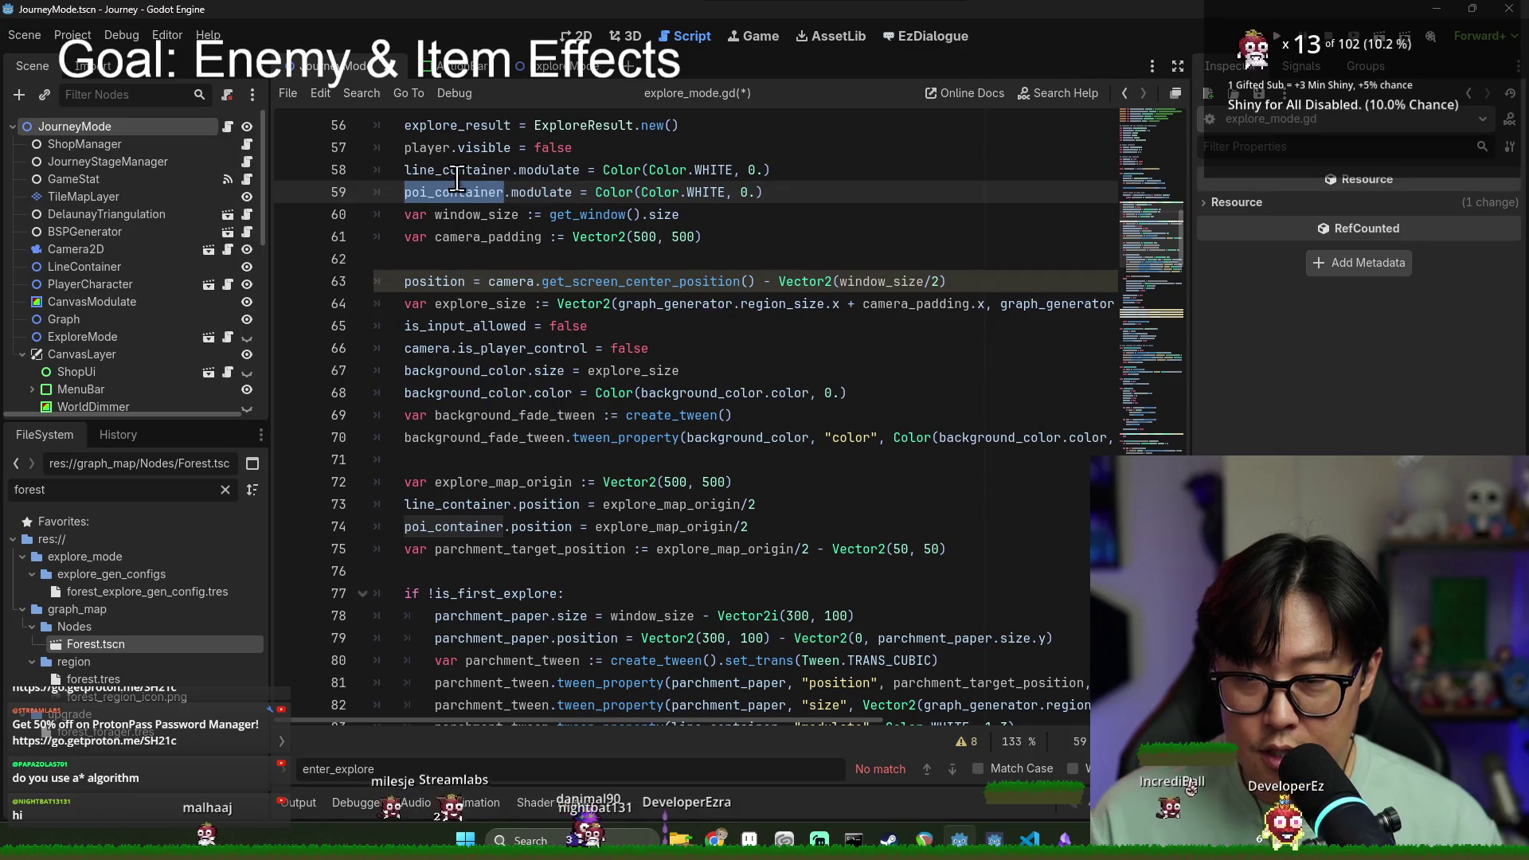
pyautogui.doubleClick(436, 237)
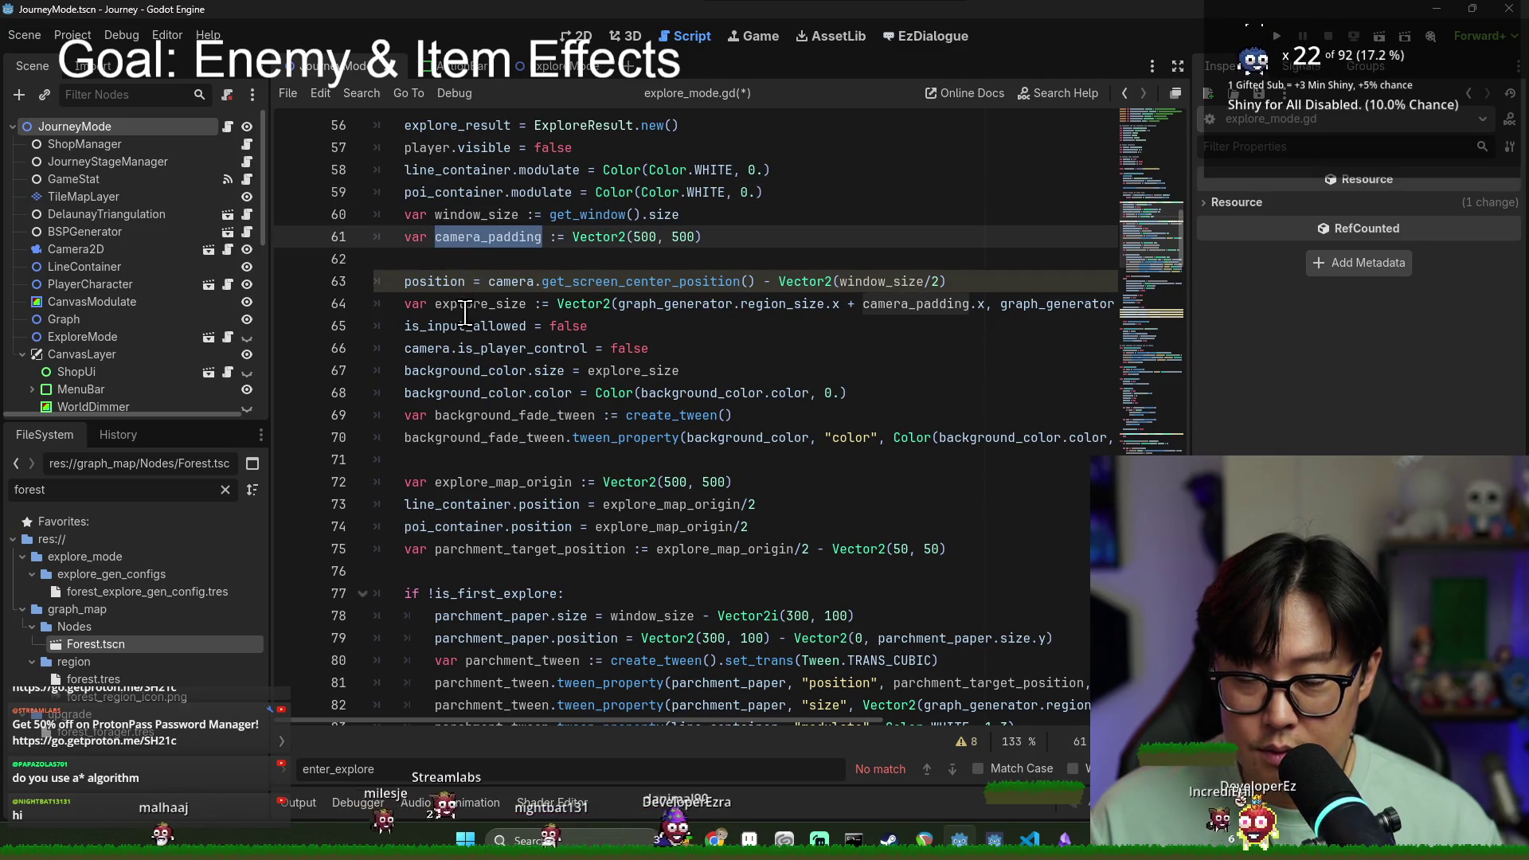
pyautogui.doubleClick(452, 281)
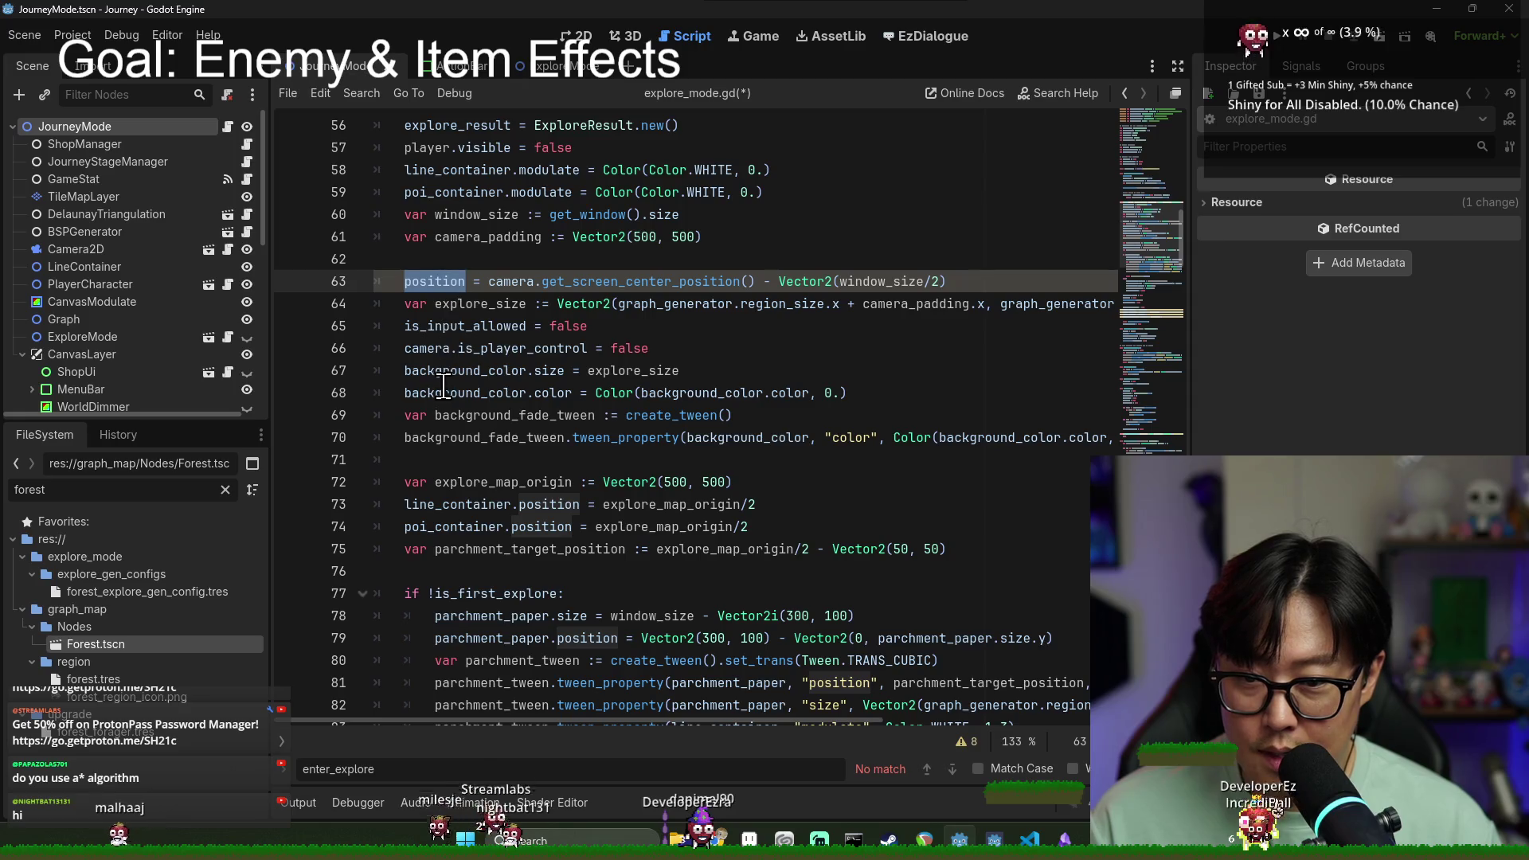
pyautogui.doubleClick(478, 237)
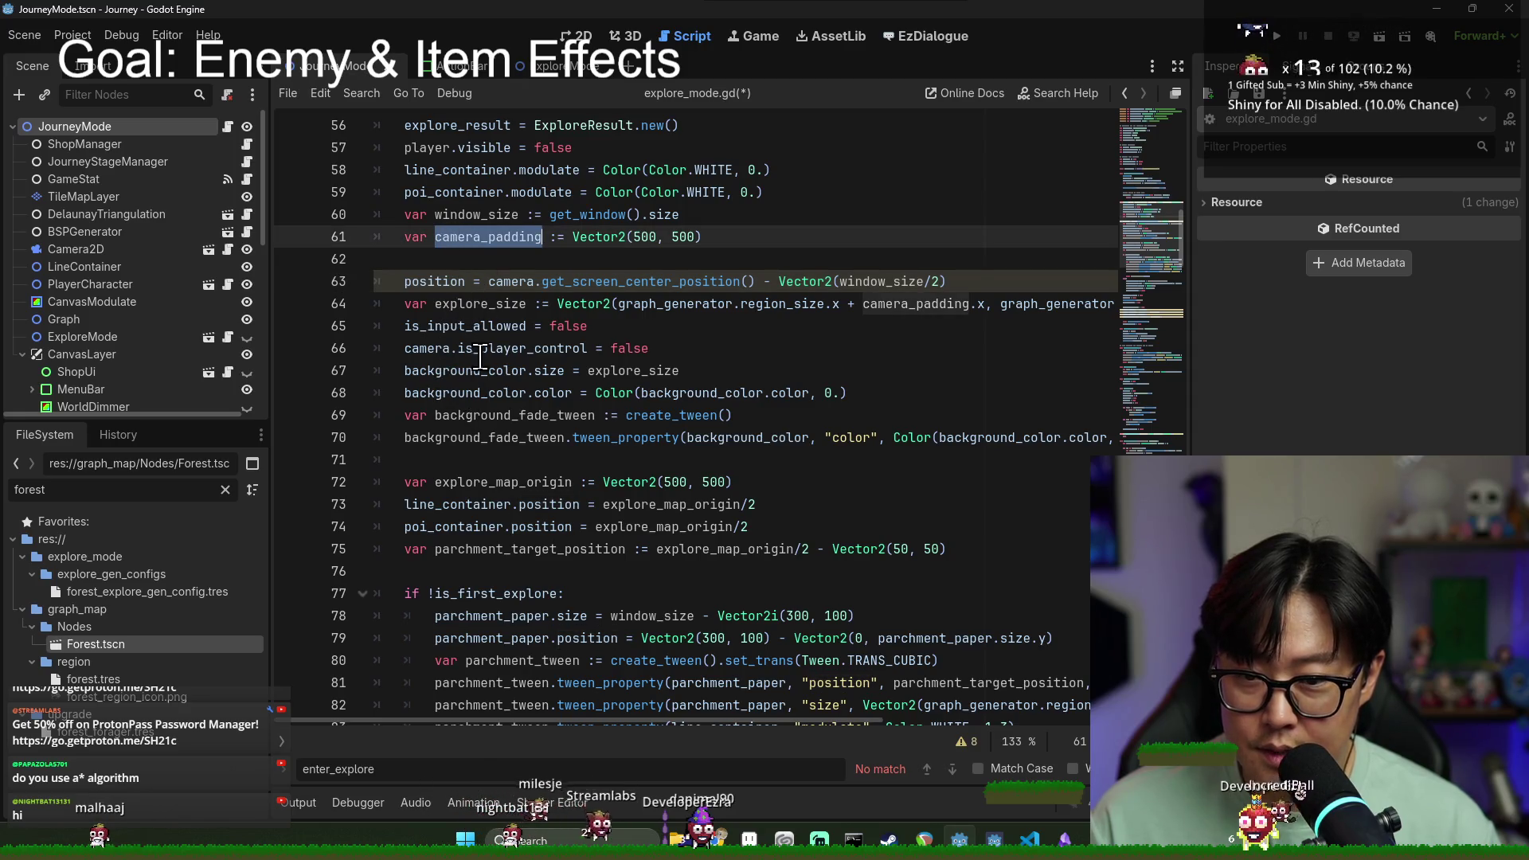
pyautogui.scroll(-4, 614, 404)
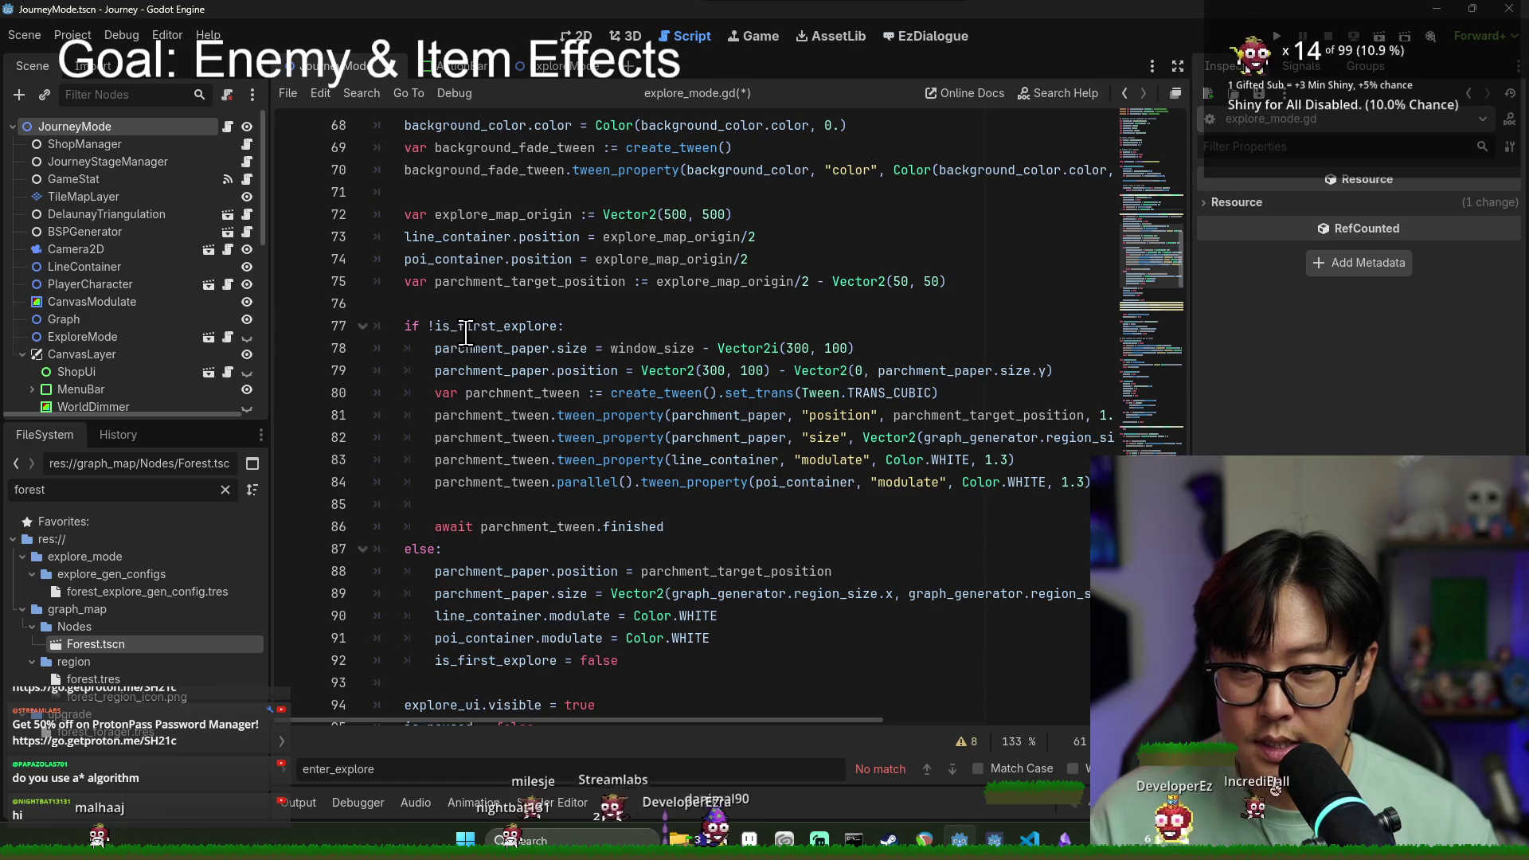
pyautogui.click(466, 325)
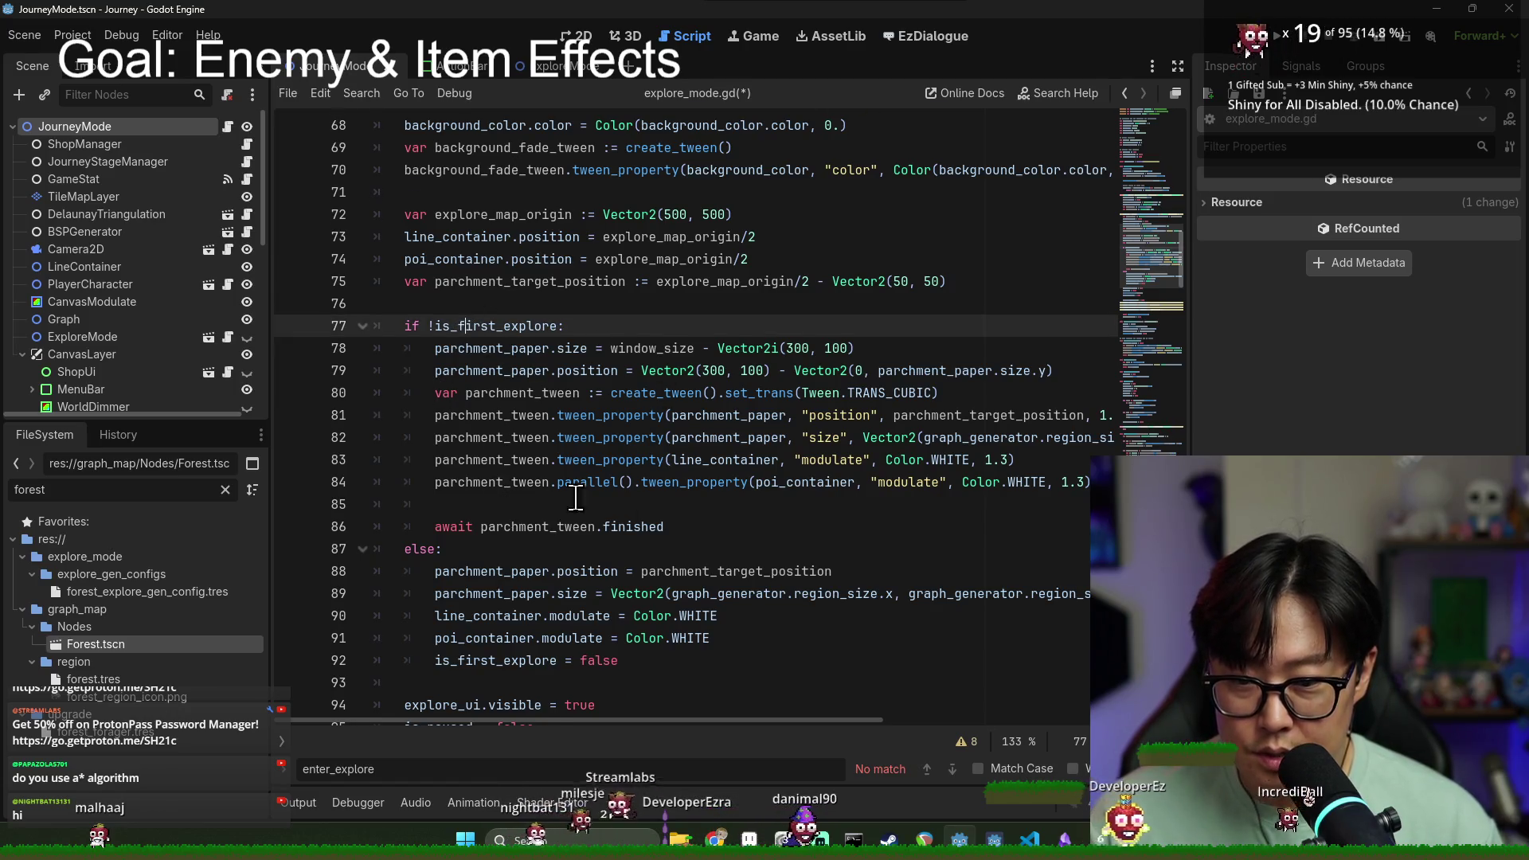
pyautogui.scroll(-1, 560, 503)
pyautogui.scroll(-2, 518, 478)
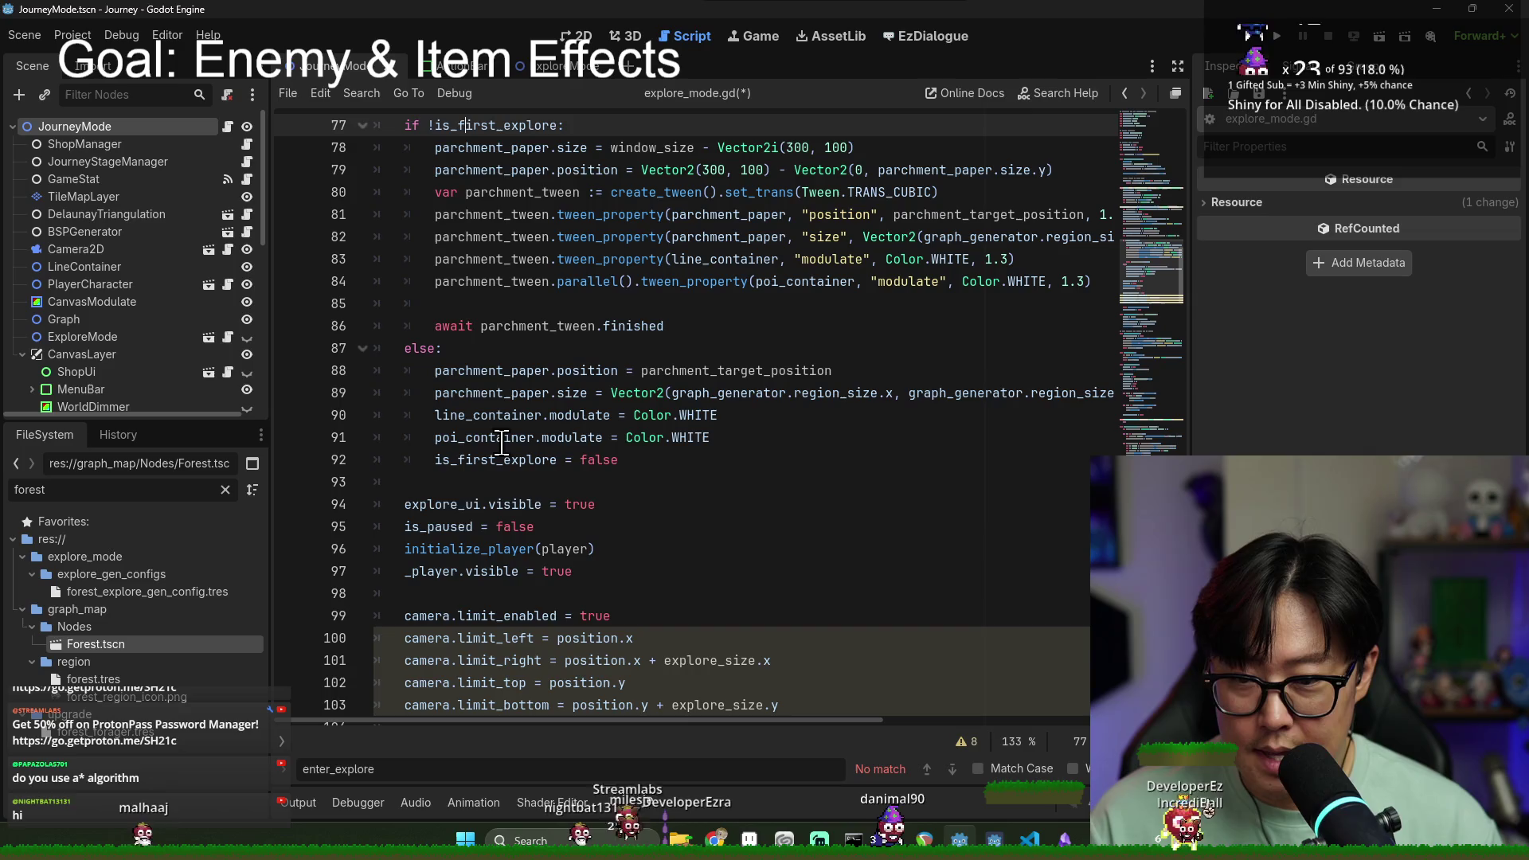
pyautogui.click(420, 481)
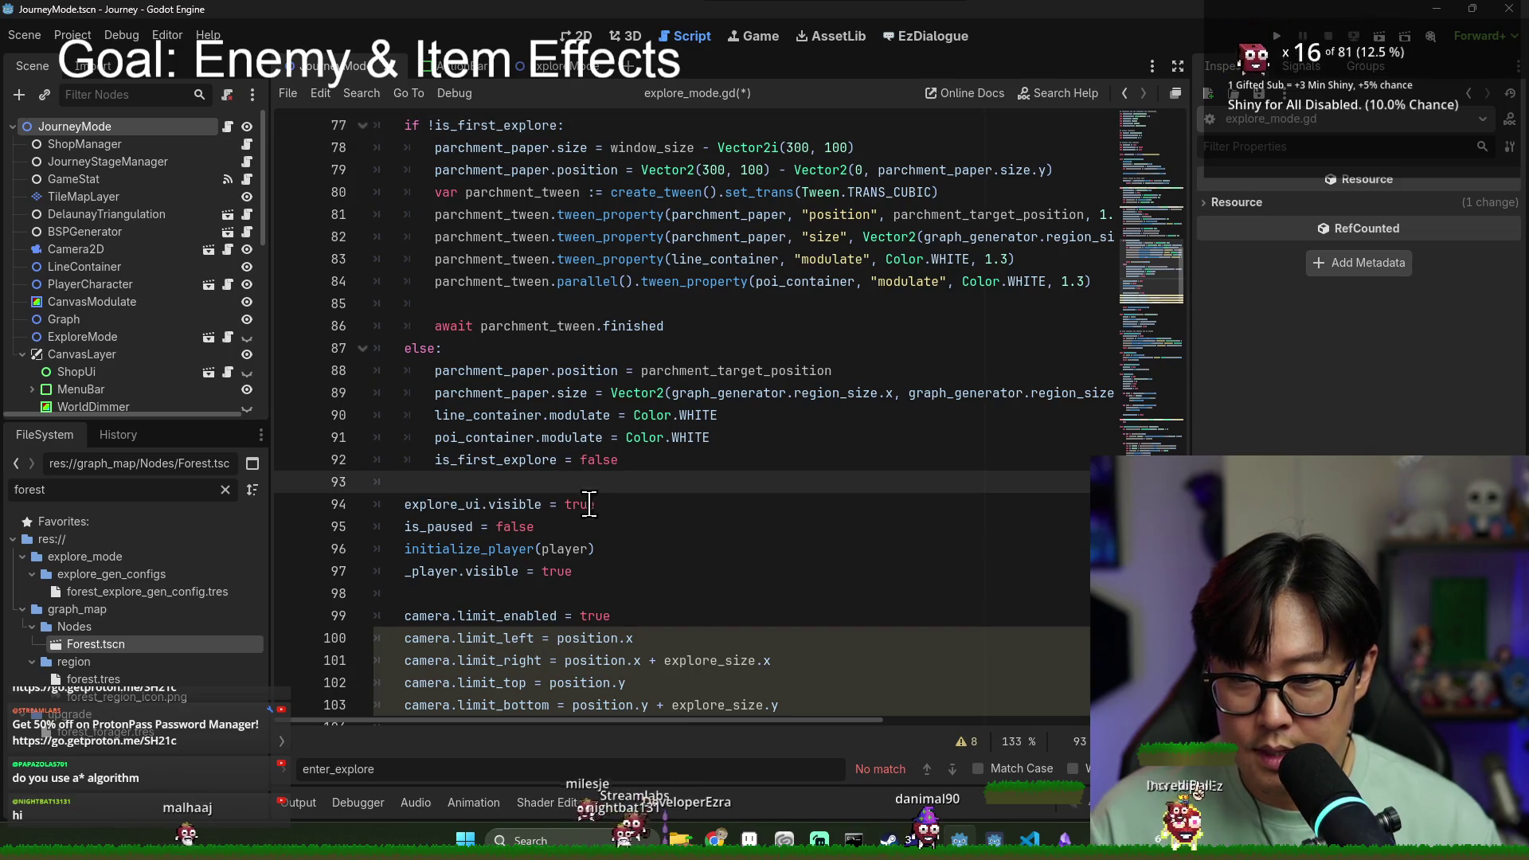
# Add a _populate_encounter(encounters) call on line 94 of start() and save
pyautogui.press('Return')
pyautogui.write('_populate_encounter(')
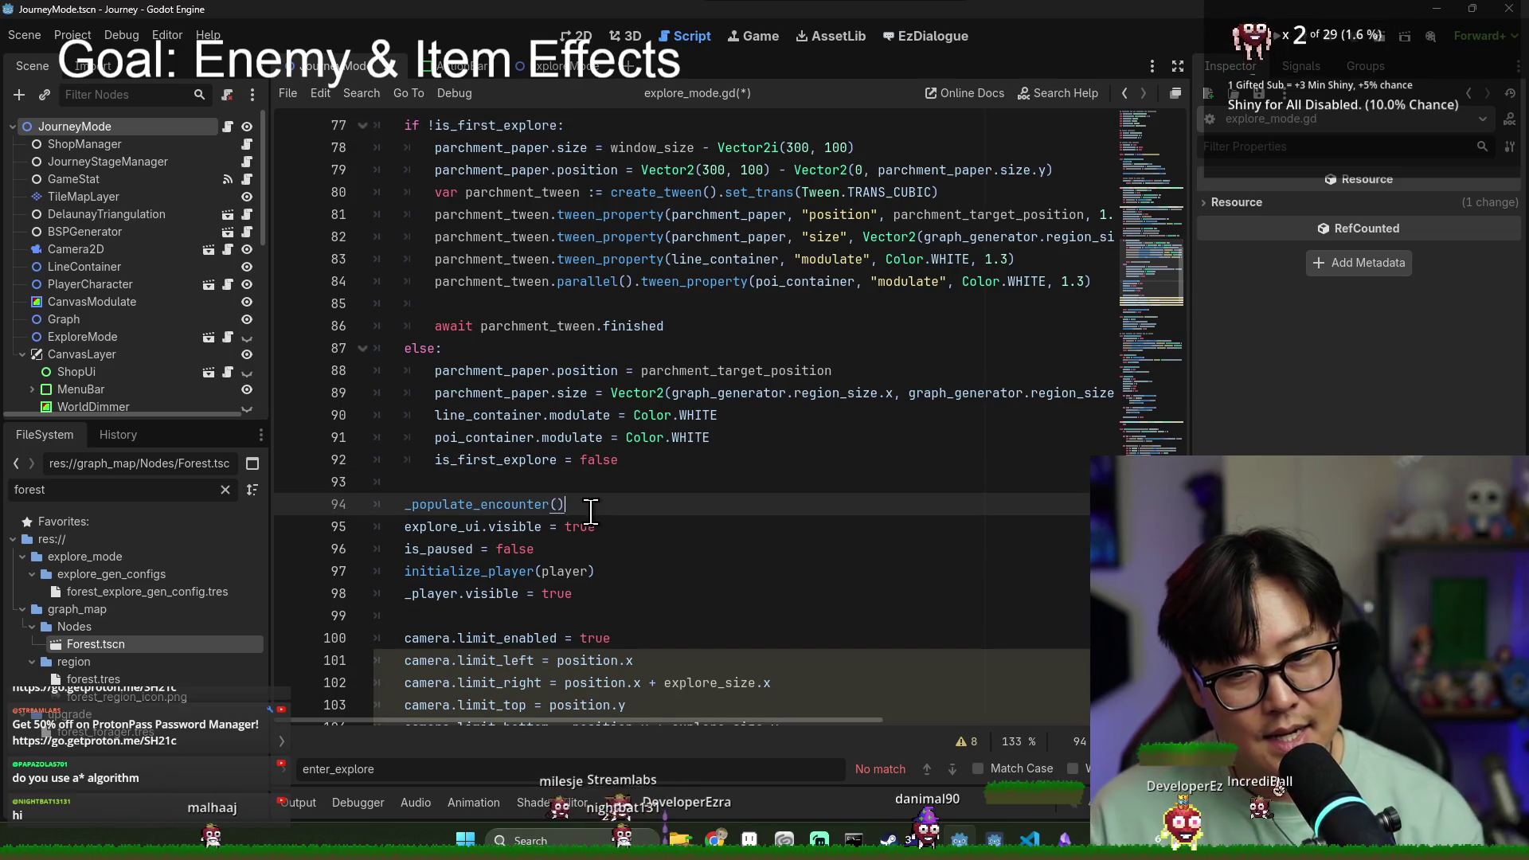
pyautogui.press('Return')
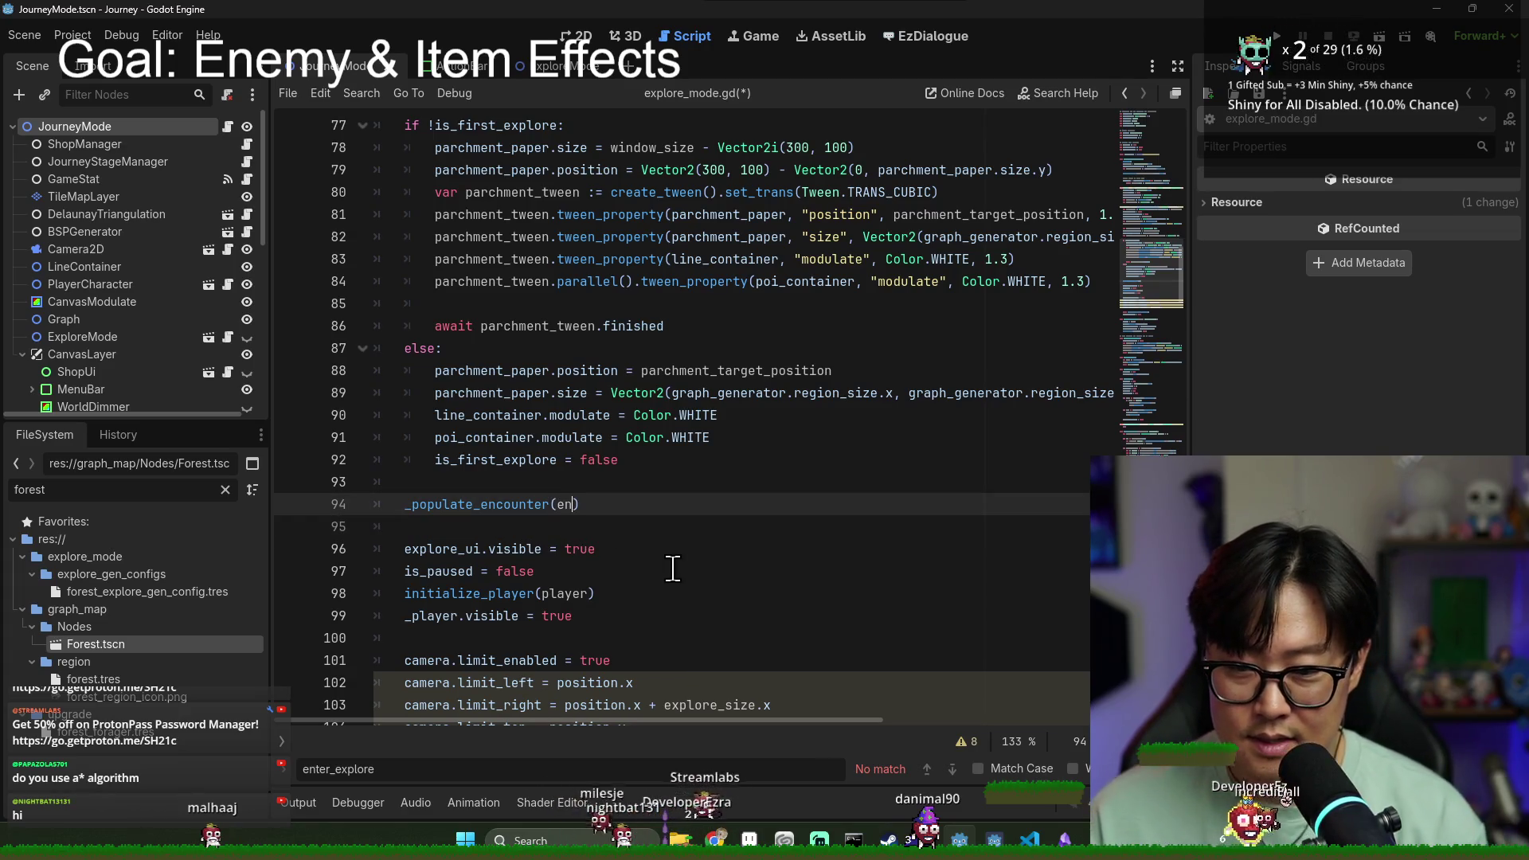
pyautogui.press('Return')
pyautogui.hotkey('ctrl', 's')
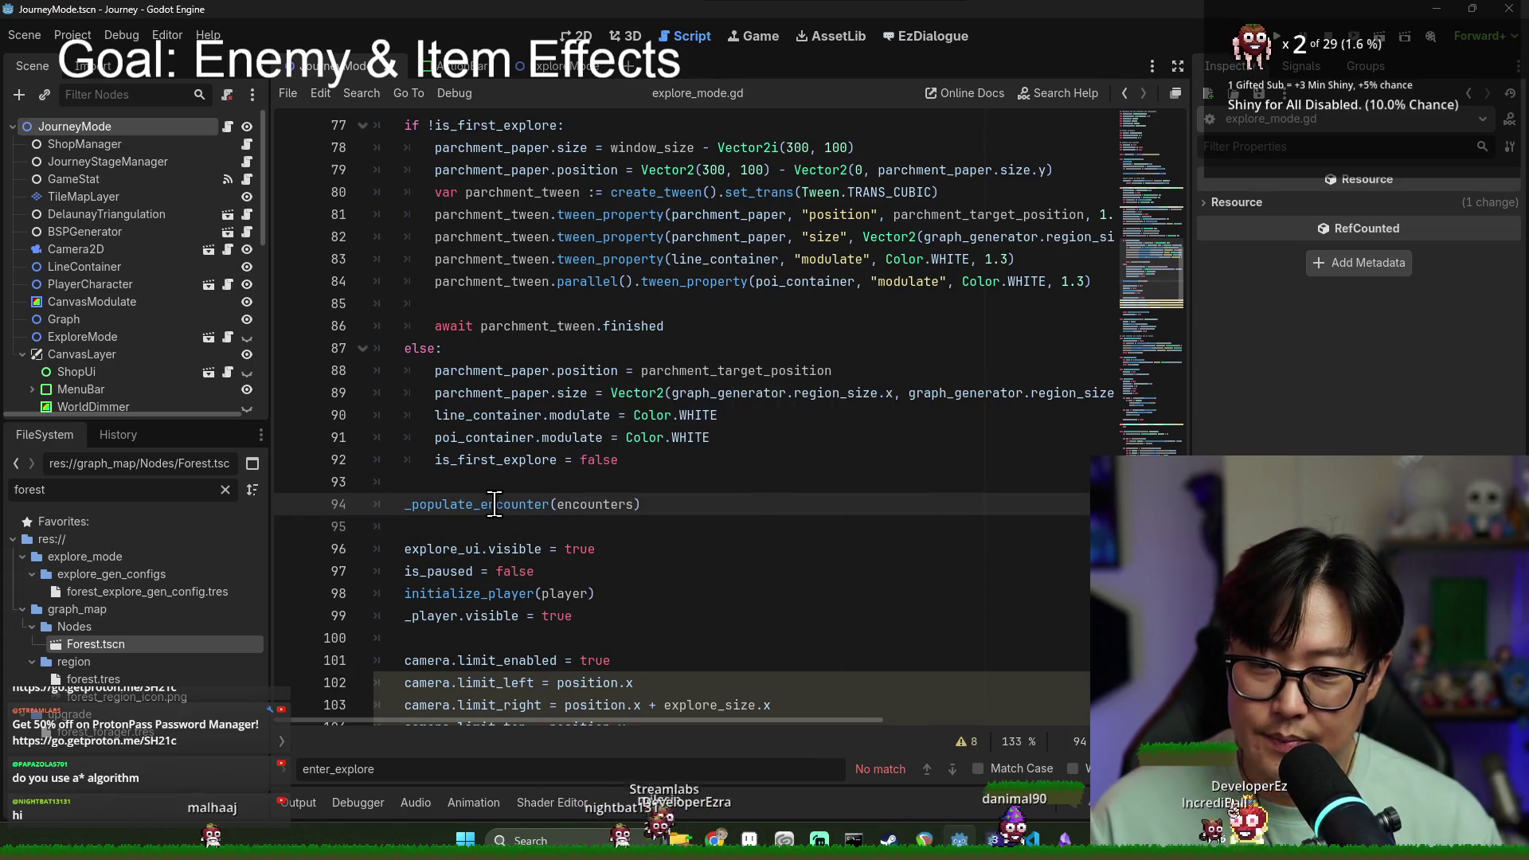
# Jump to the _populate_encounter stub definition and place the caret after its func line
pyautogui.keyDown('ctrl'); pyautogui.click(494, 504); pyautogui.keyUp('ctrl')
pyautogui.hotkey('ctrl', 's')
pyautogui.click(894, 430)
pyautogui.click(949, 415)
pyautogui.hotkey('ctrl', 's')
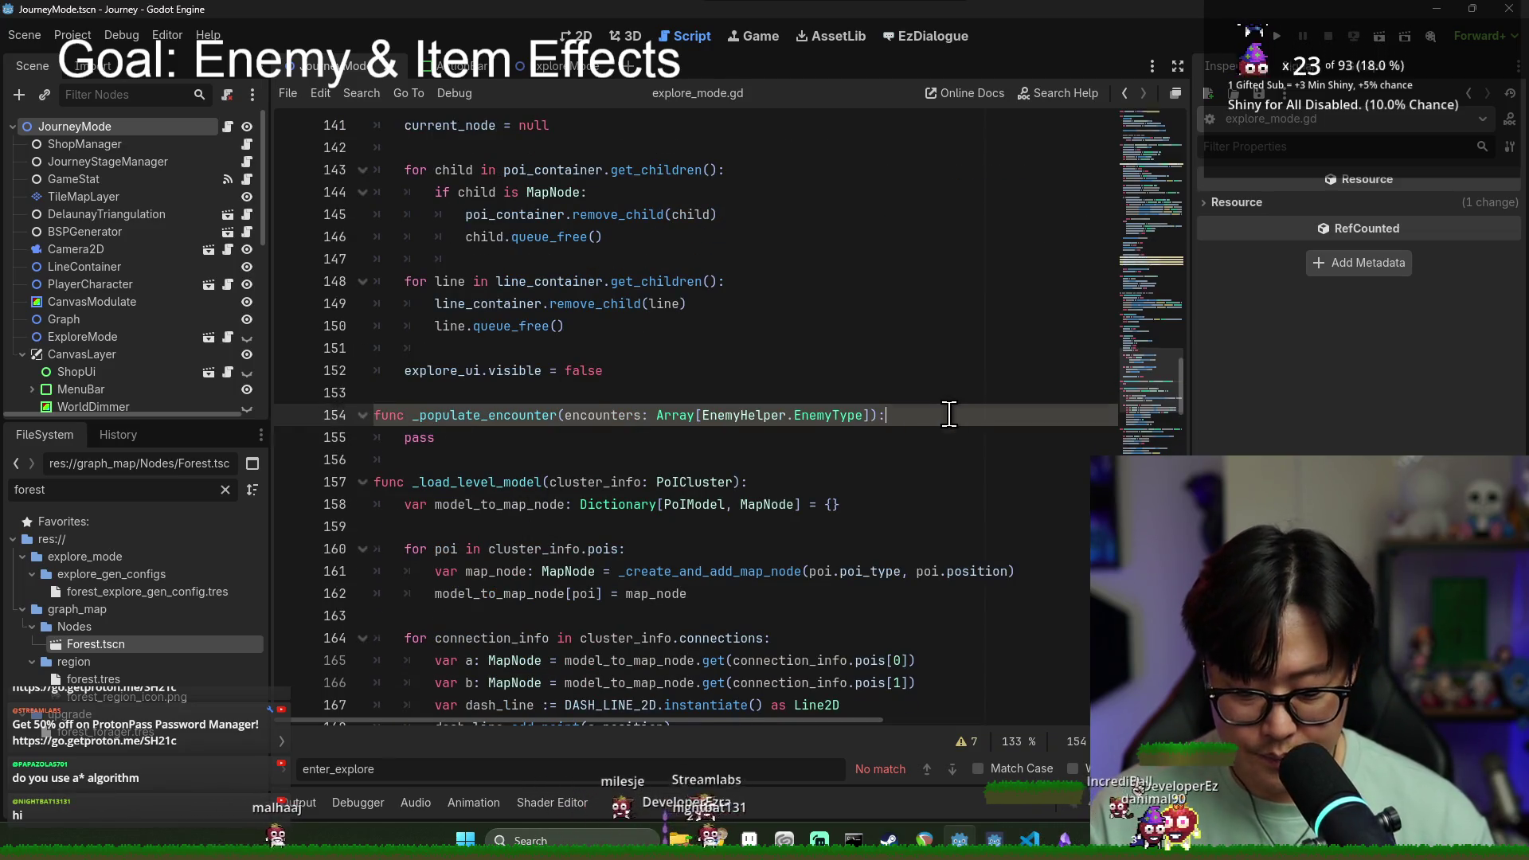
# Save the explore_mode.gd script and the scene
pyautogui.press('Return')
pyautogui.hotkey('ctrl', 's')
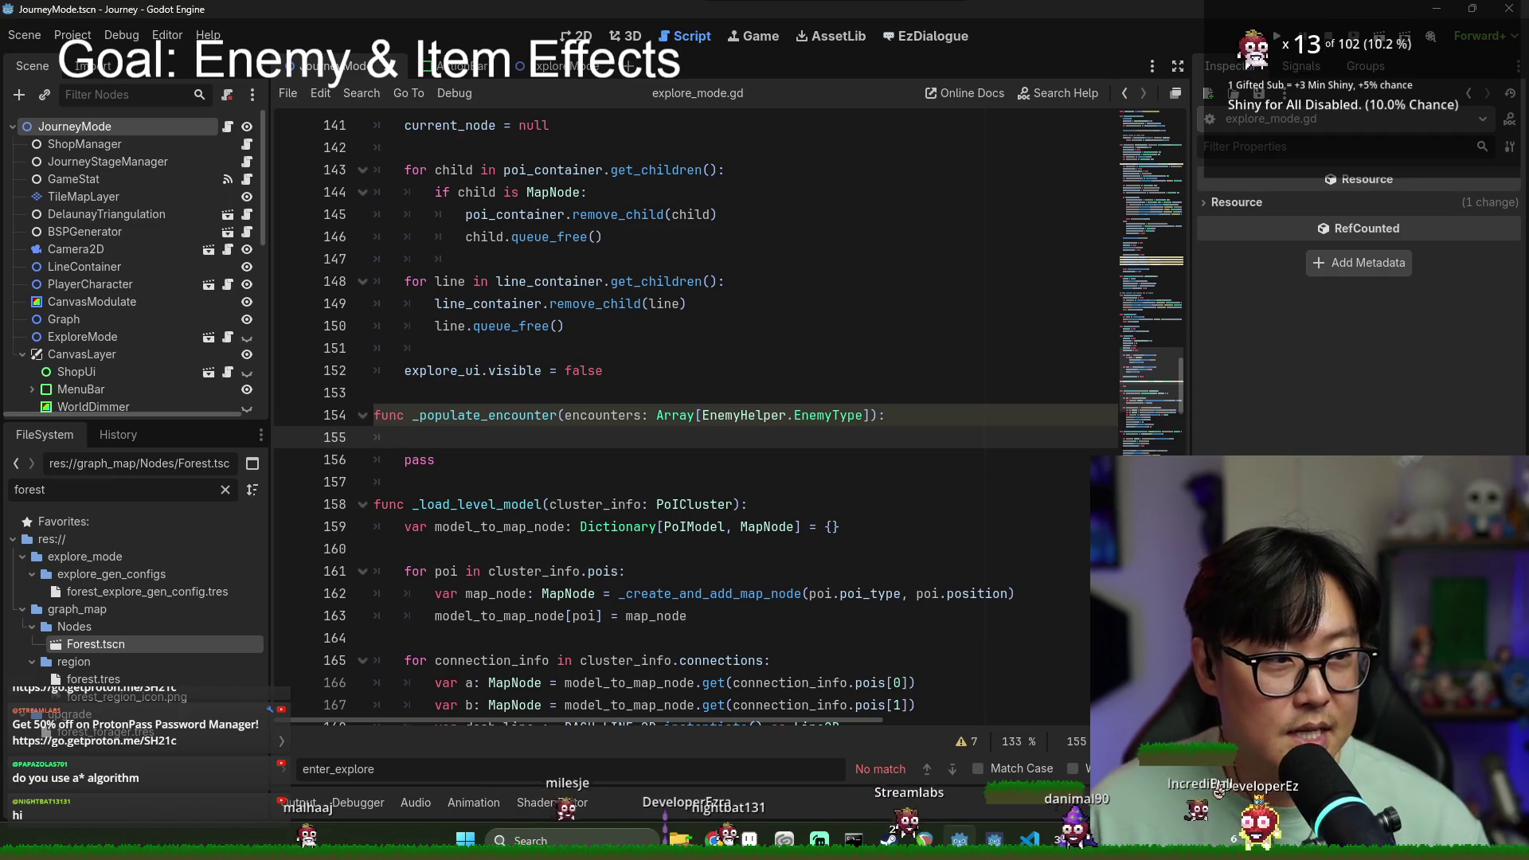
pyautogui.hotkey('ctrl', 's')
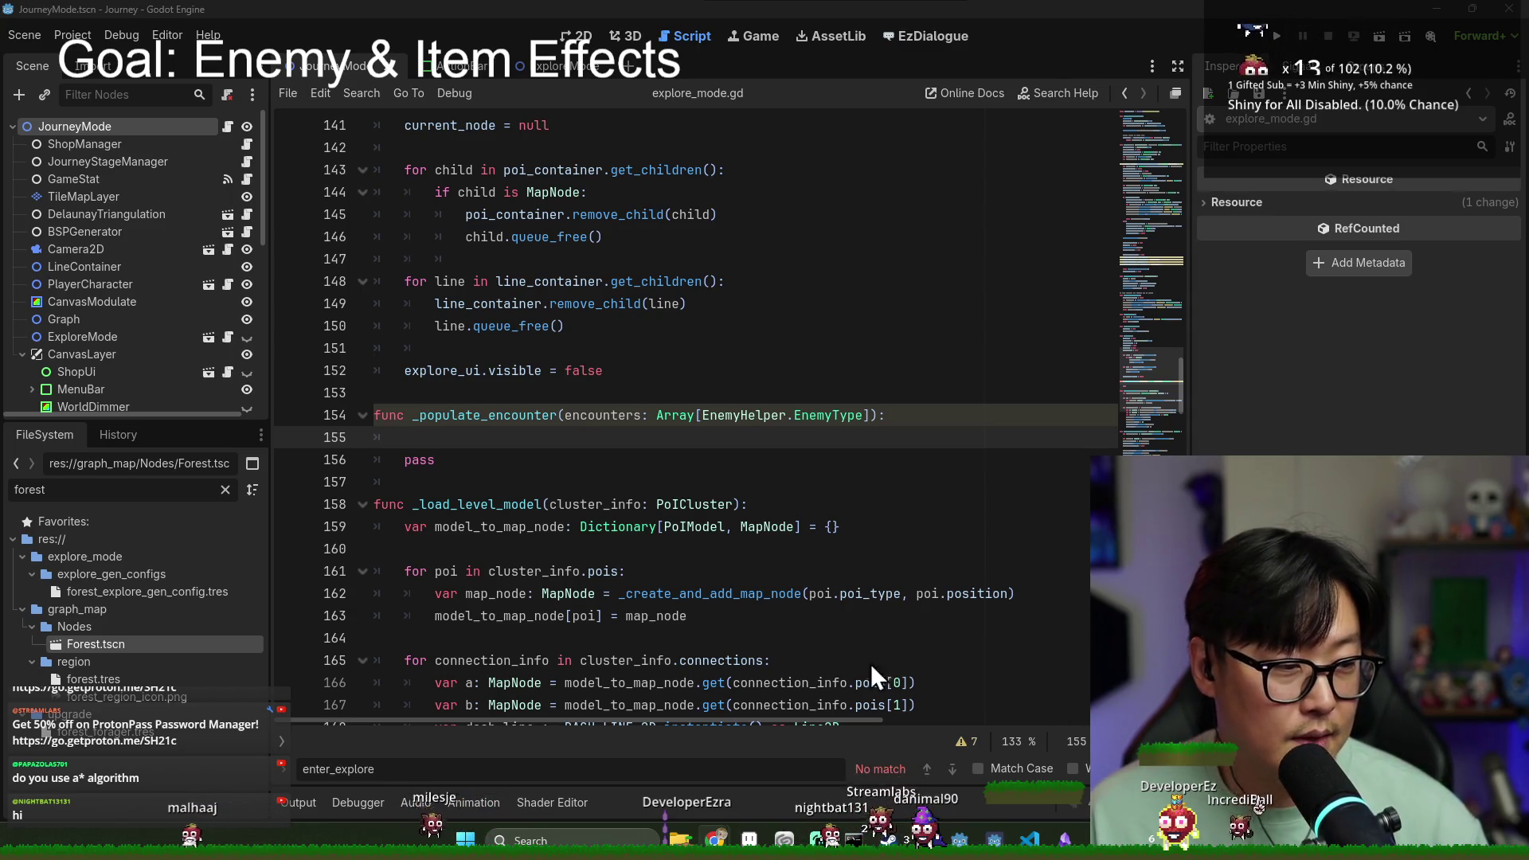
pyautogui.scroll(-2, 777, 577)
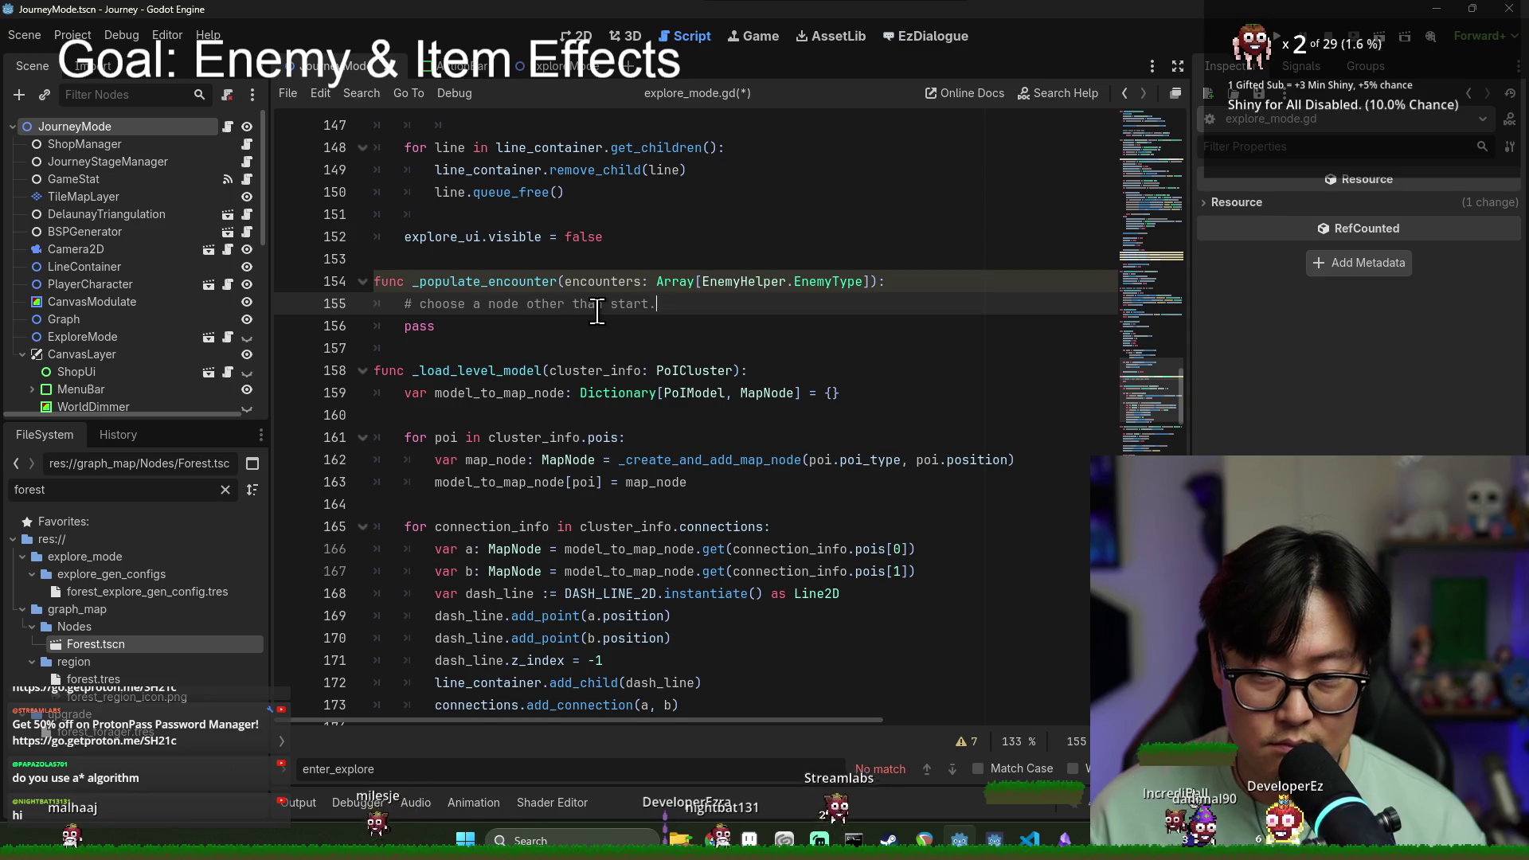
# Tidy the explanatory comments and add a comment about the candidate nodes
pyautogui.press('Return')
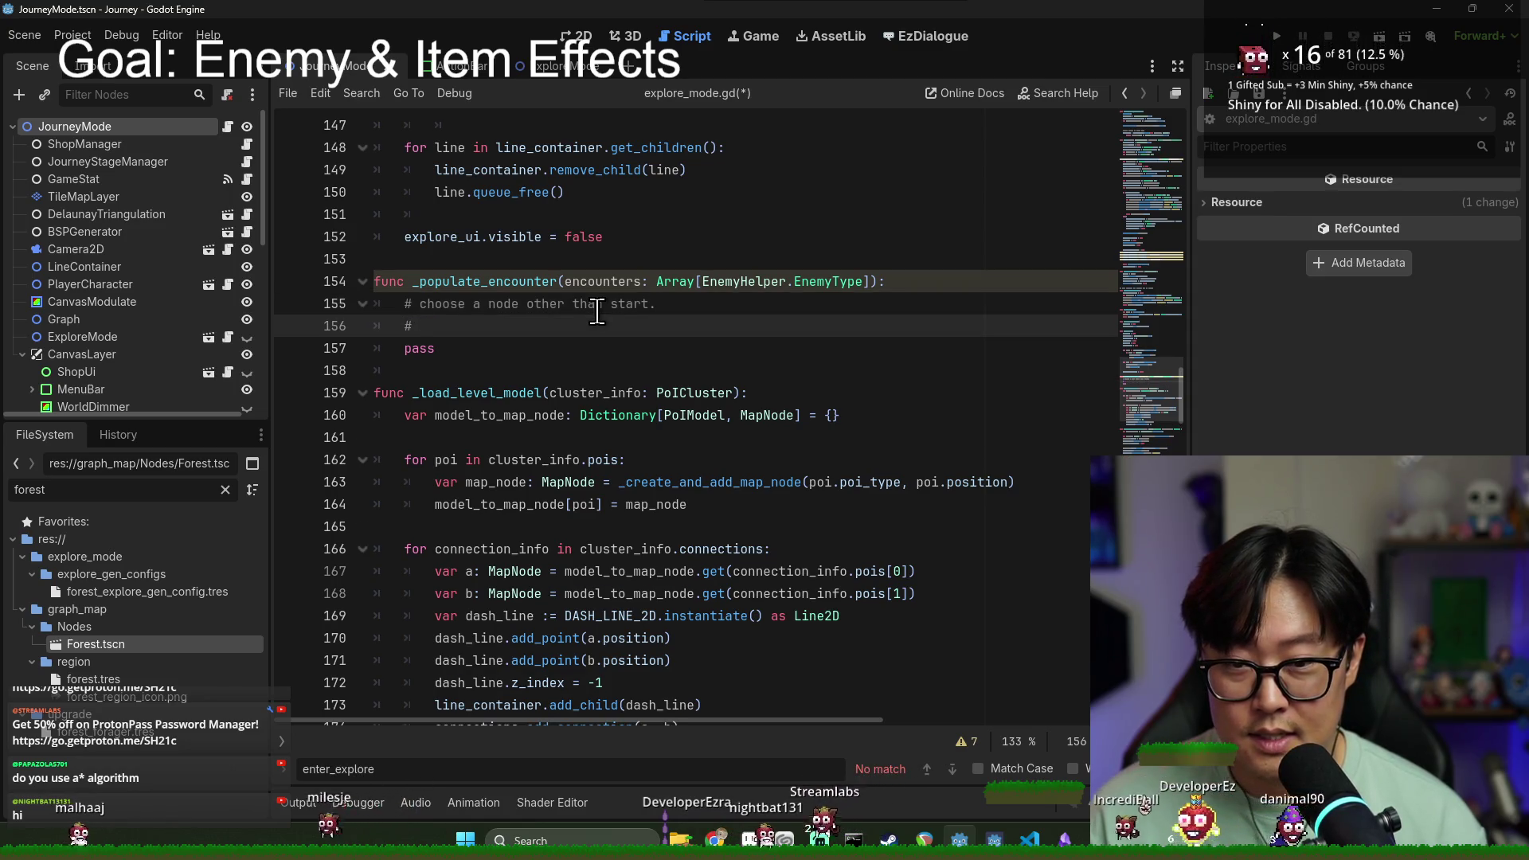
pyautogui.press('BackSpace')
pyautogui.press('BackSpace')
pyautogui.press('BackSpace')
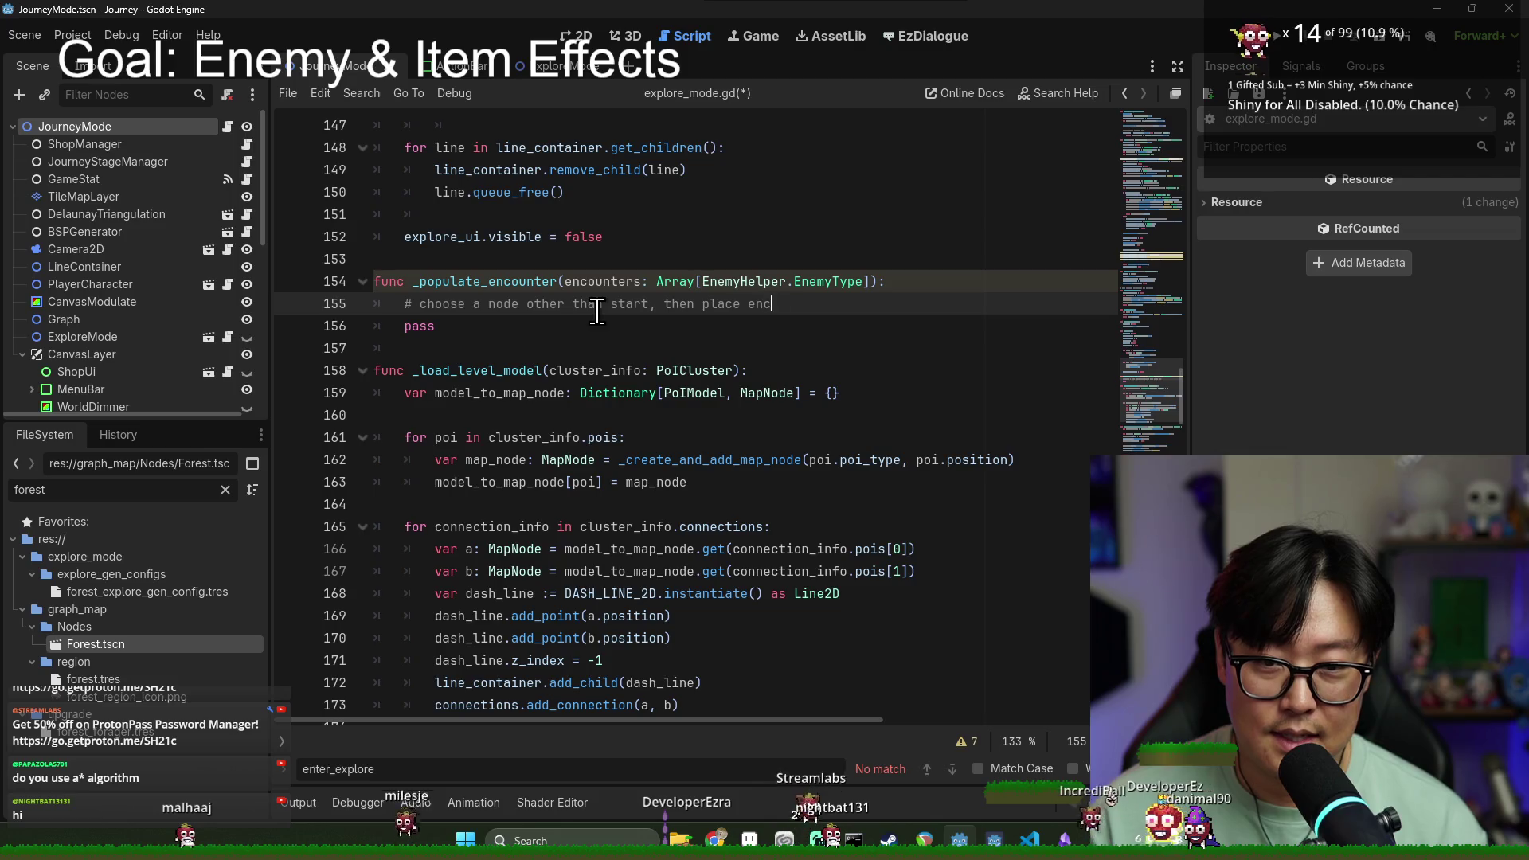
pyautogui.write('.')
pyautogui.press('Return')
pyautogui.press('Return')
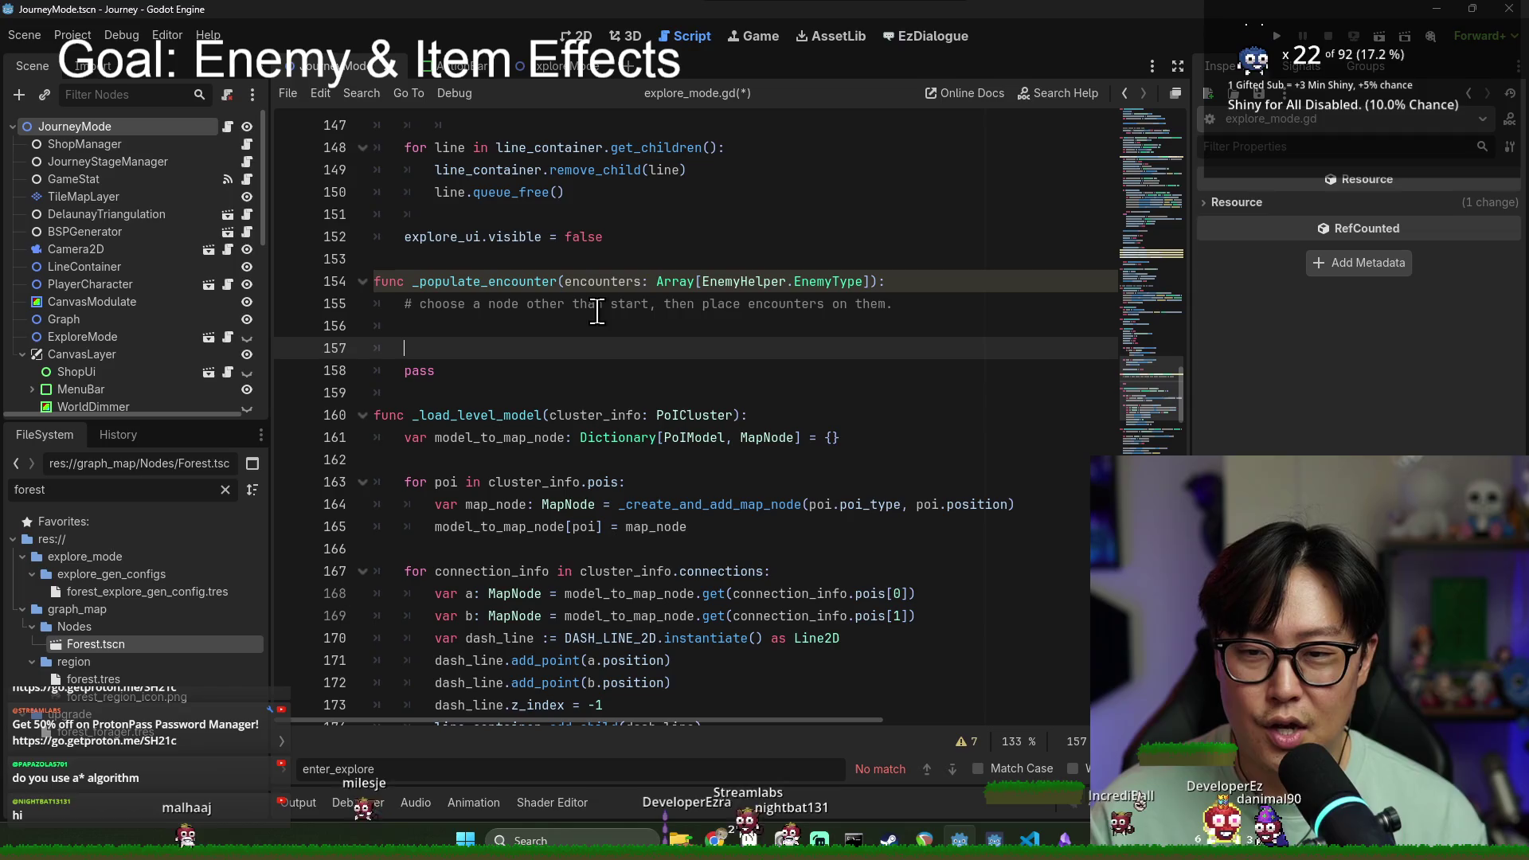
pyautogui.press('BackSpace')
pyautogui.press('Return')
pyautogui.press('Return')
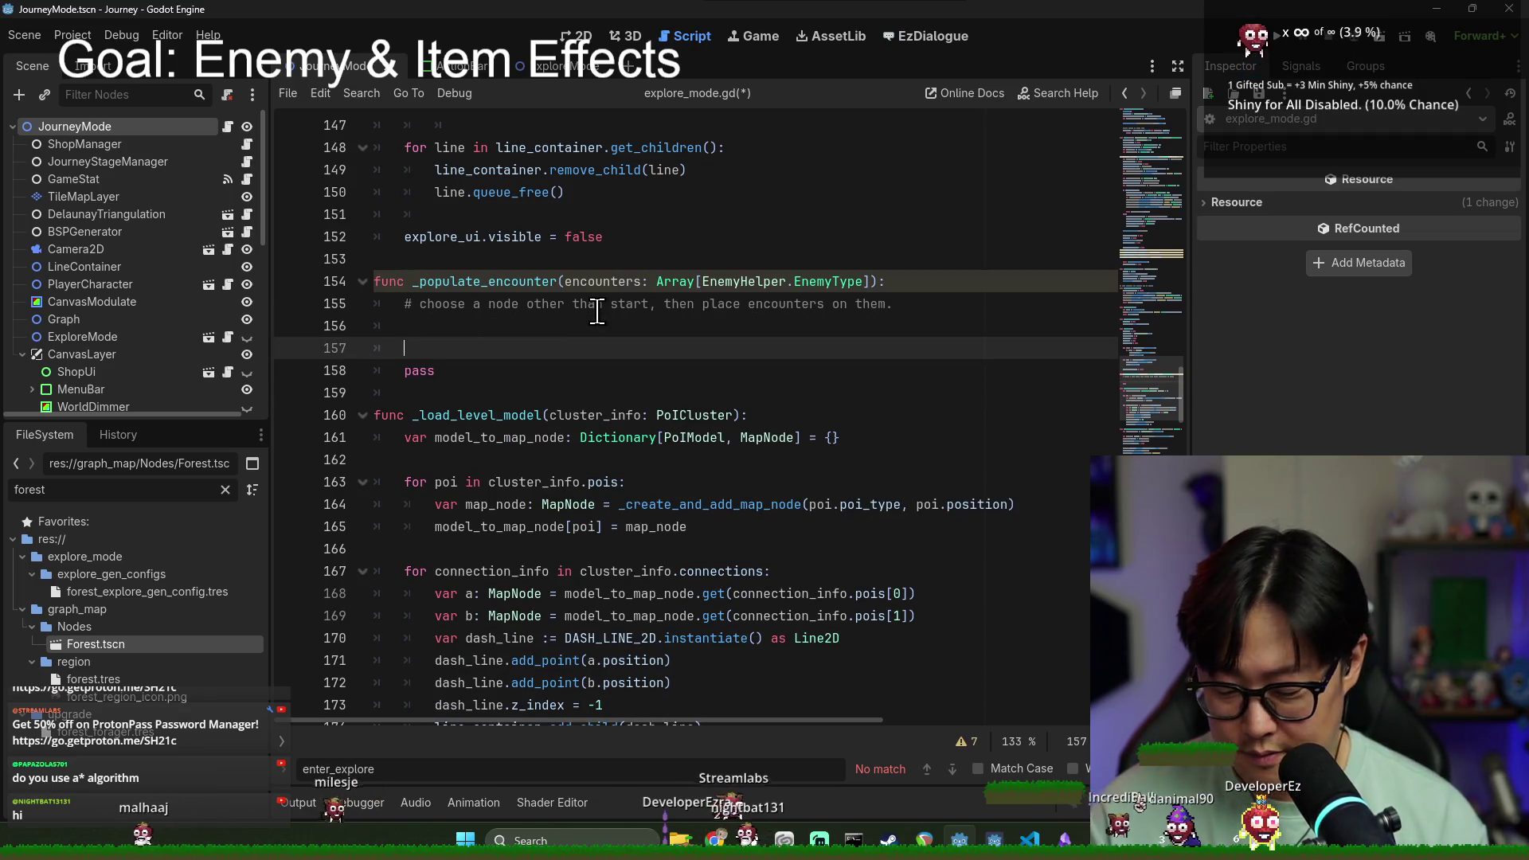
pyautogui.write('# collect encounter can')
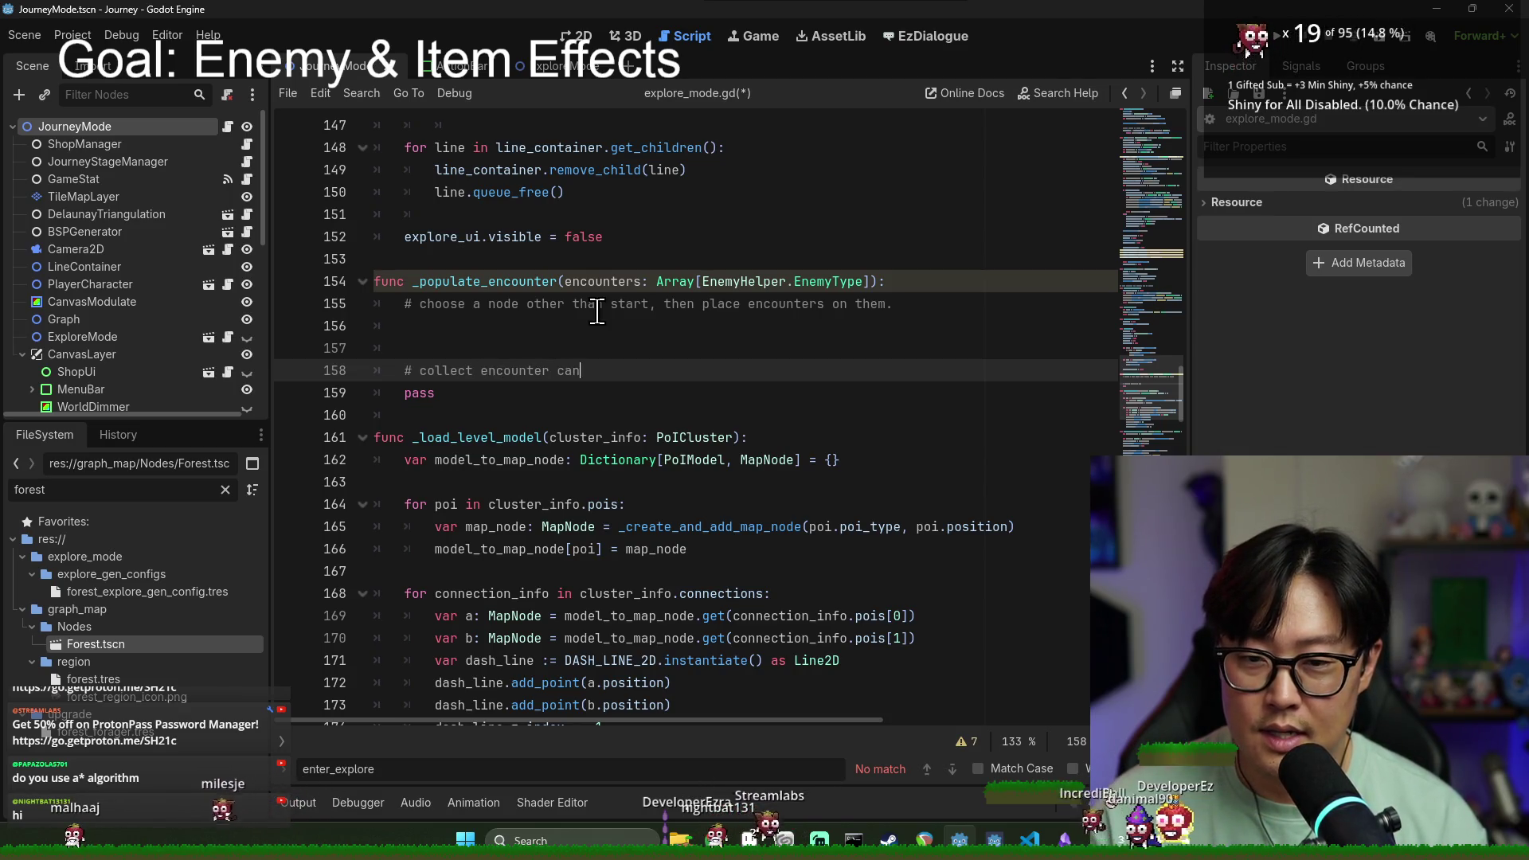
pyautogui.write('s:')
pyautogui.press('Return')
pyautogui.press('BackSpace')
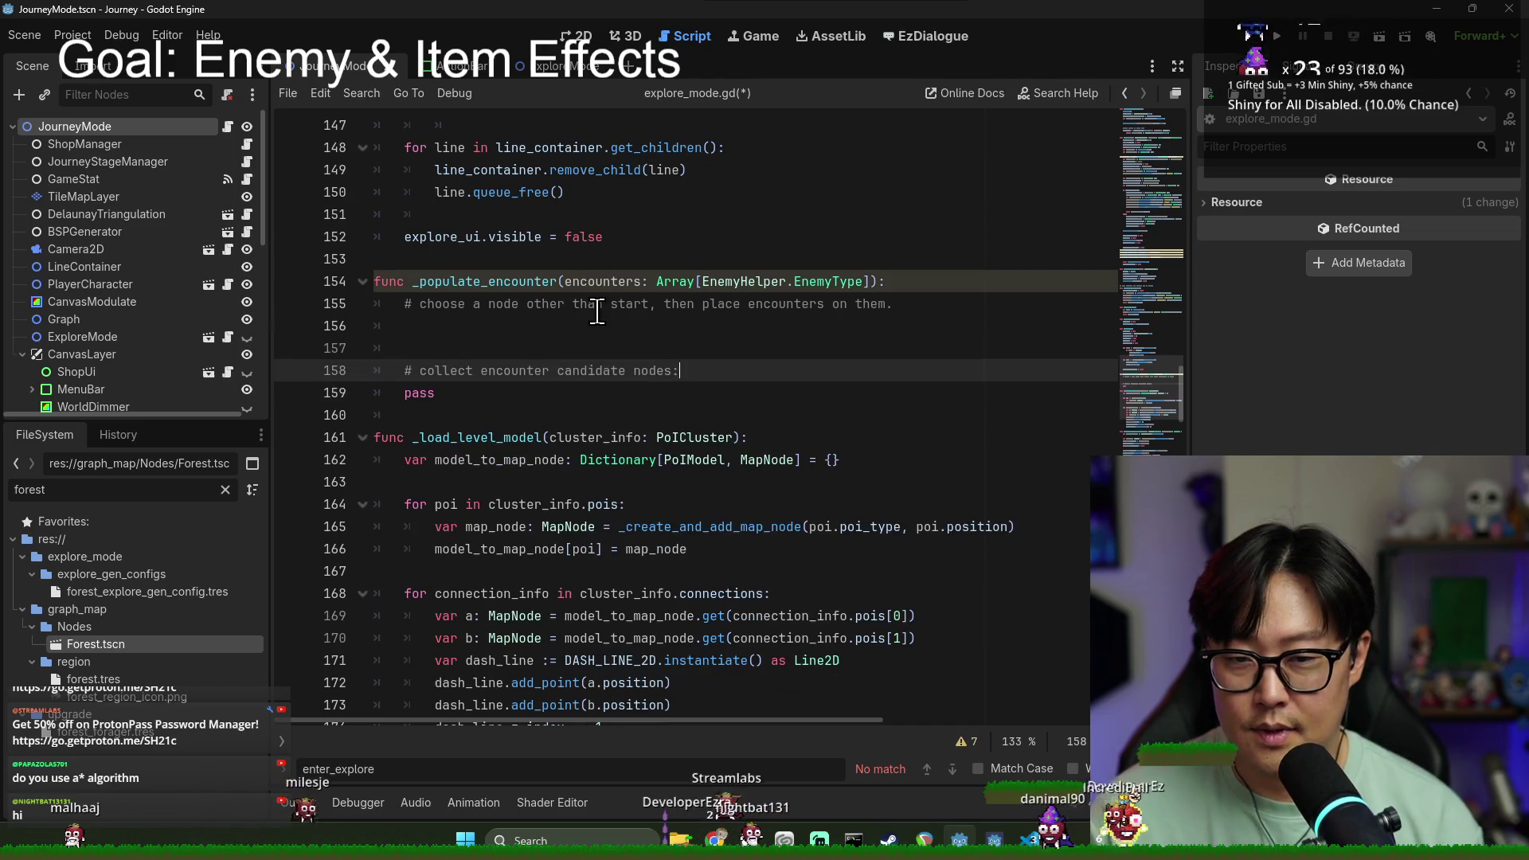
# Declare encounter_candidates: Array[MapNode] initialised from explore_nodes
pyautogui.press('Return')
pyautogui.write('for')
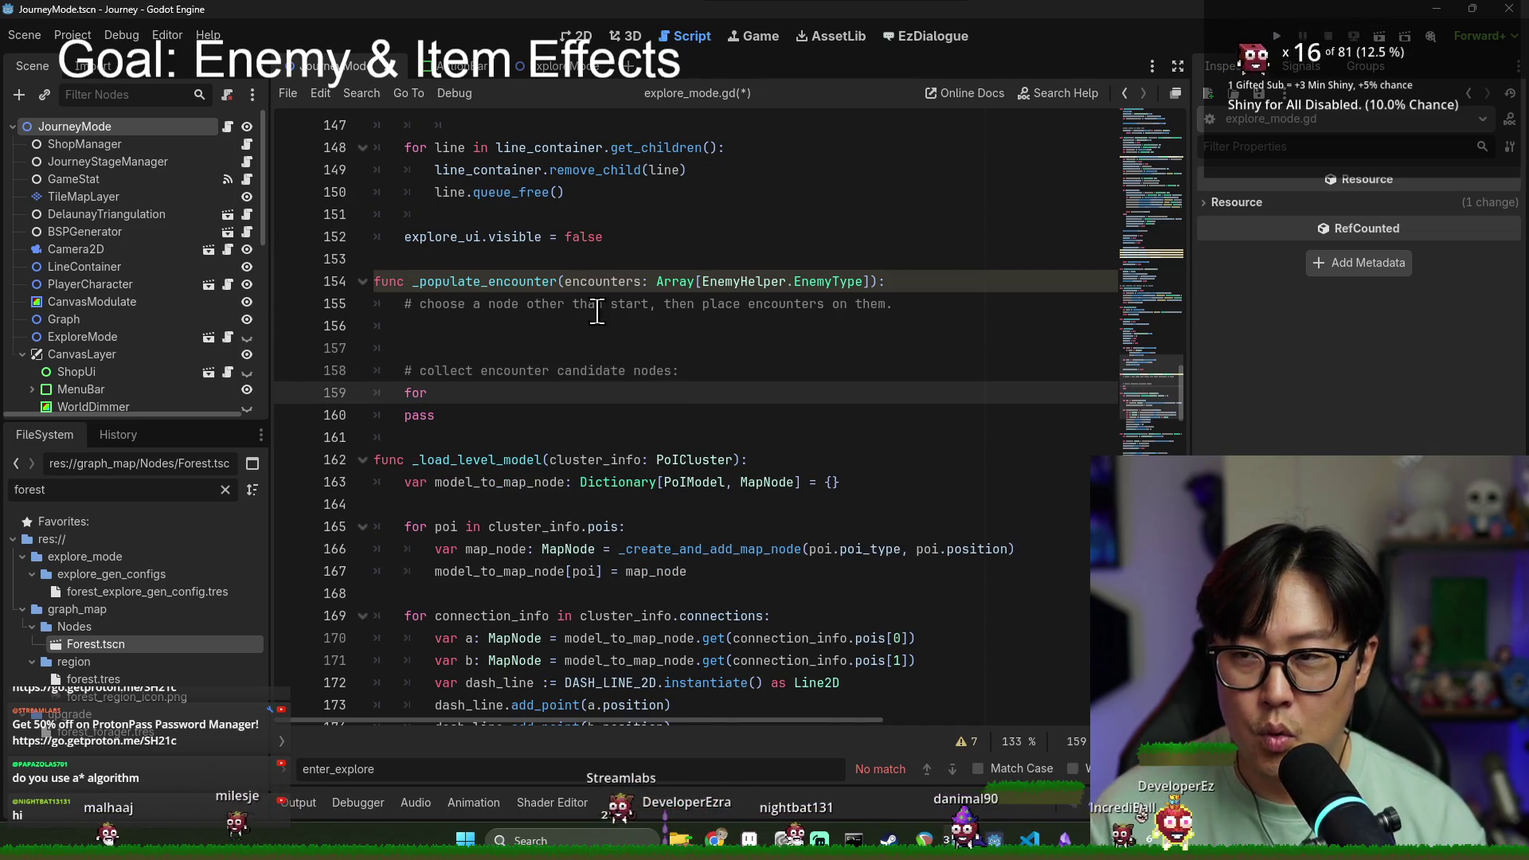
pyautogui.press('BackSpace')
pyautogui.press('BackSpace')
pyautogui.press('BackSpace')
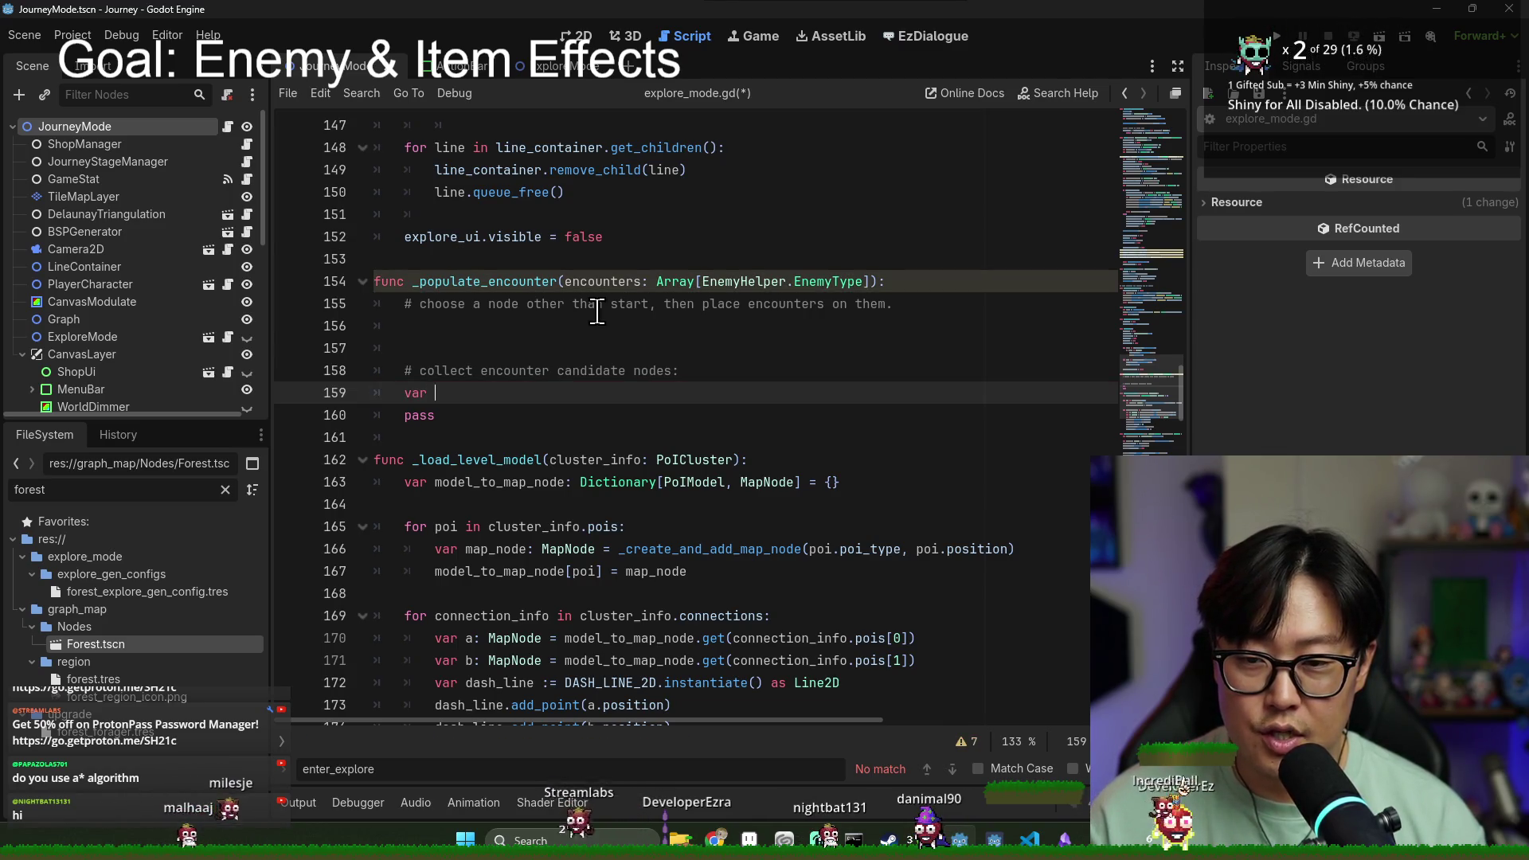
pyautogui.write('ccounter_ca')
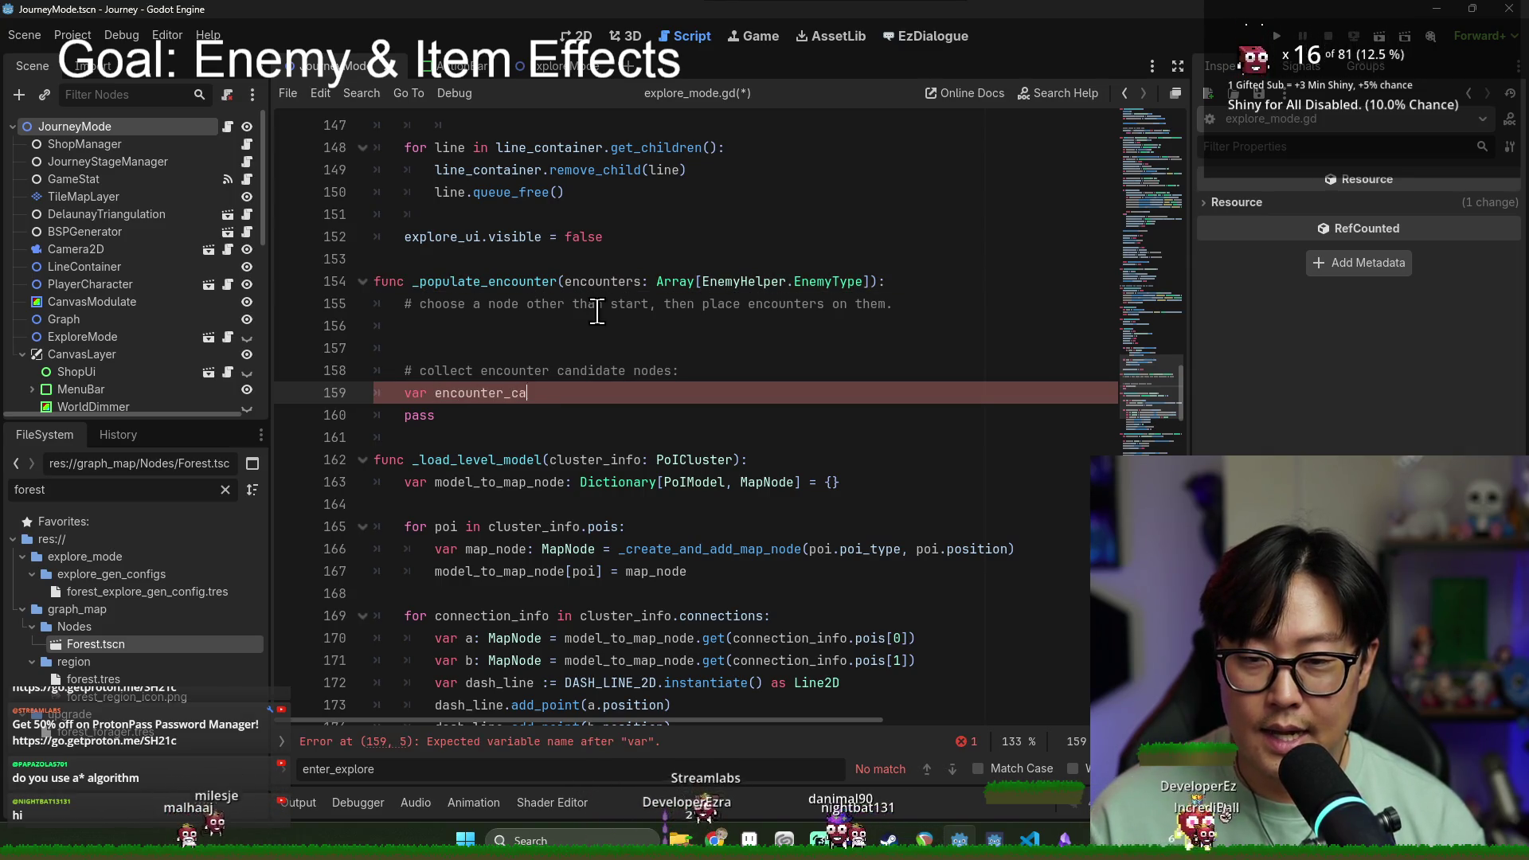
pyautogui.write('es: Array[')
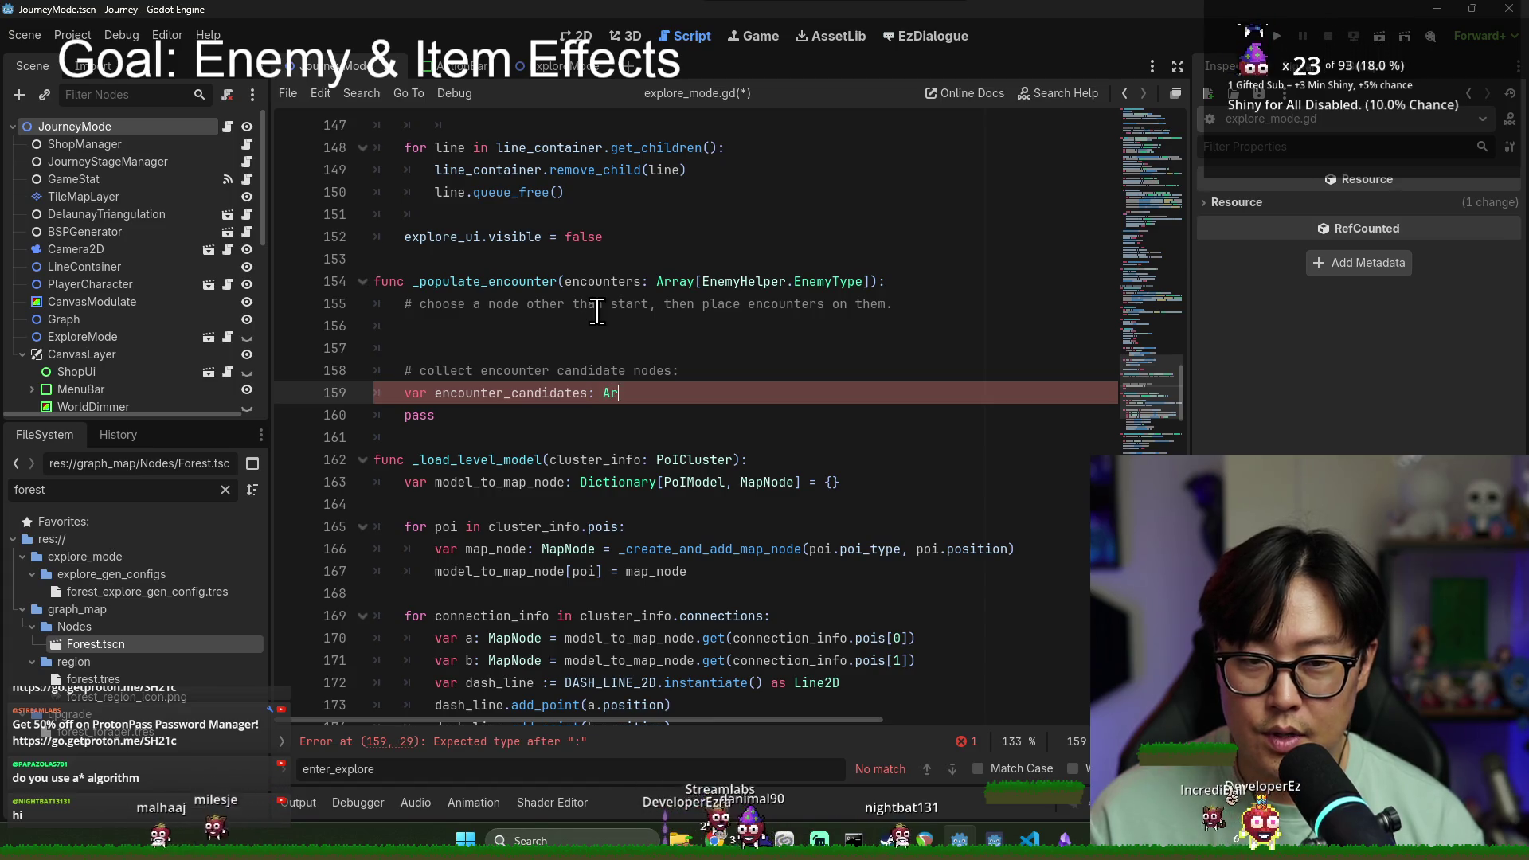
pyautogui.write('MapNode] = [')
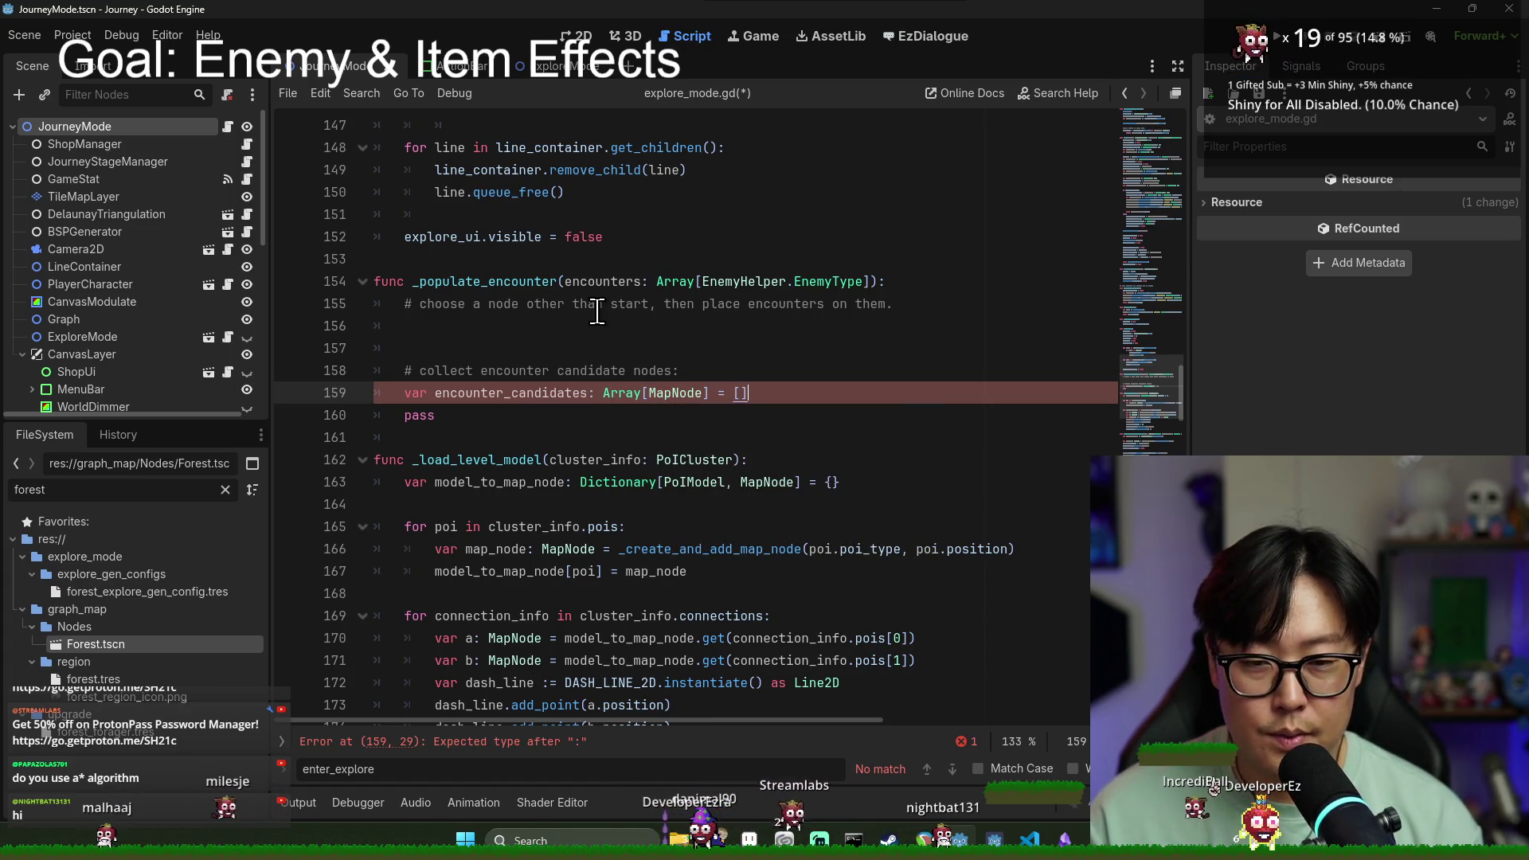
pyautogui.press('BackSpace')
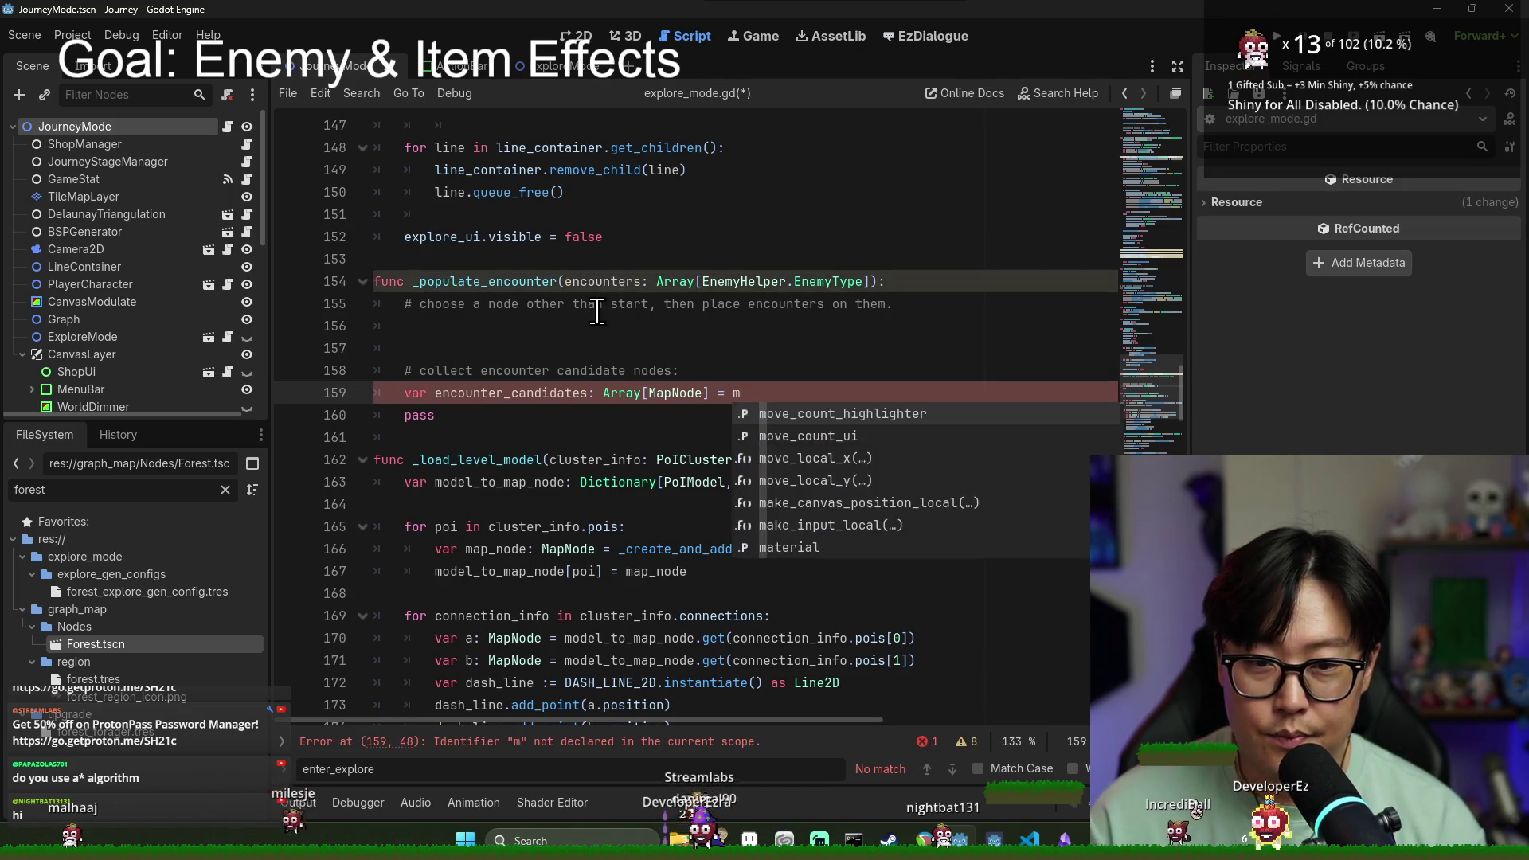
pyautogui.press('BackSpace')
pyautogui.write('nodes')
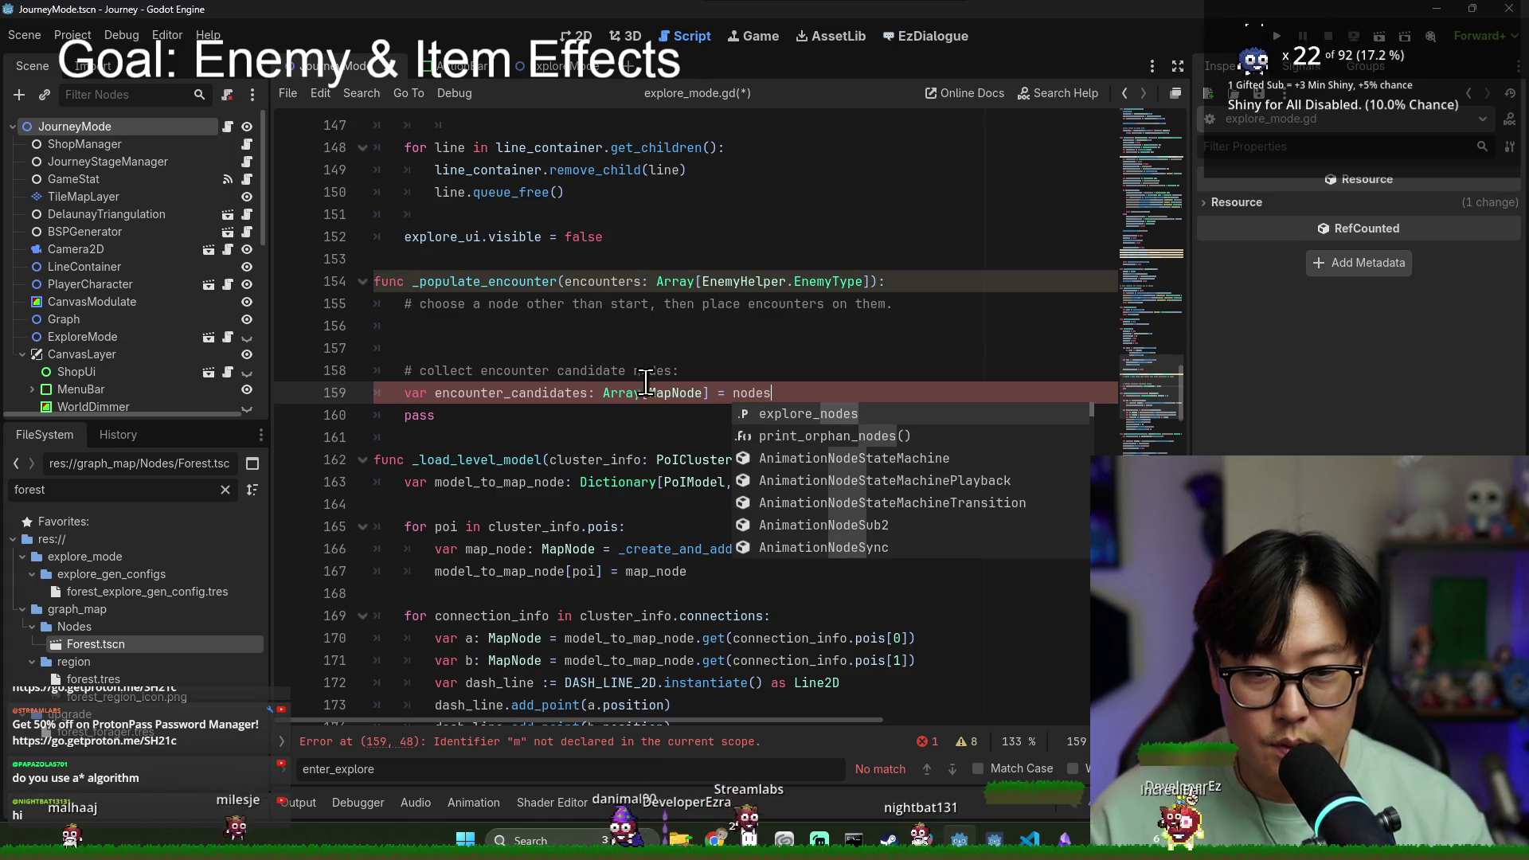
pyautogui.press('Return')
# Call .filter on explore_nodes with a lambda taking map_node
pyautogui.write('.fil')
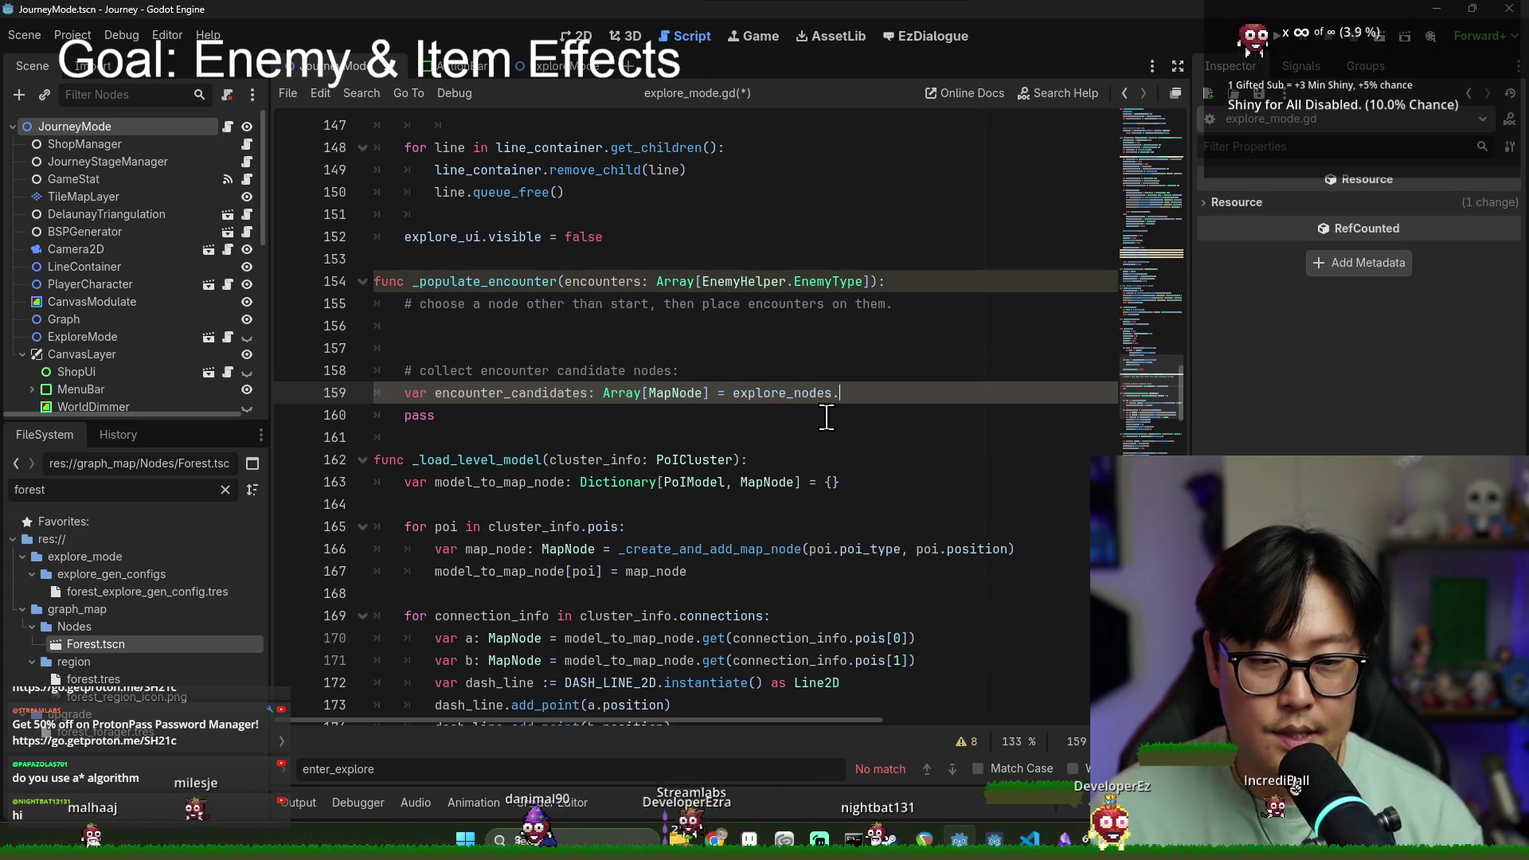
pyautogui.write('ter')
pyautogui.press('Return')
pyautogui.write('func ()')
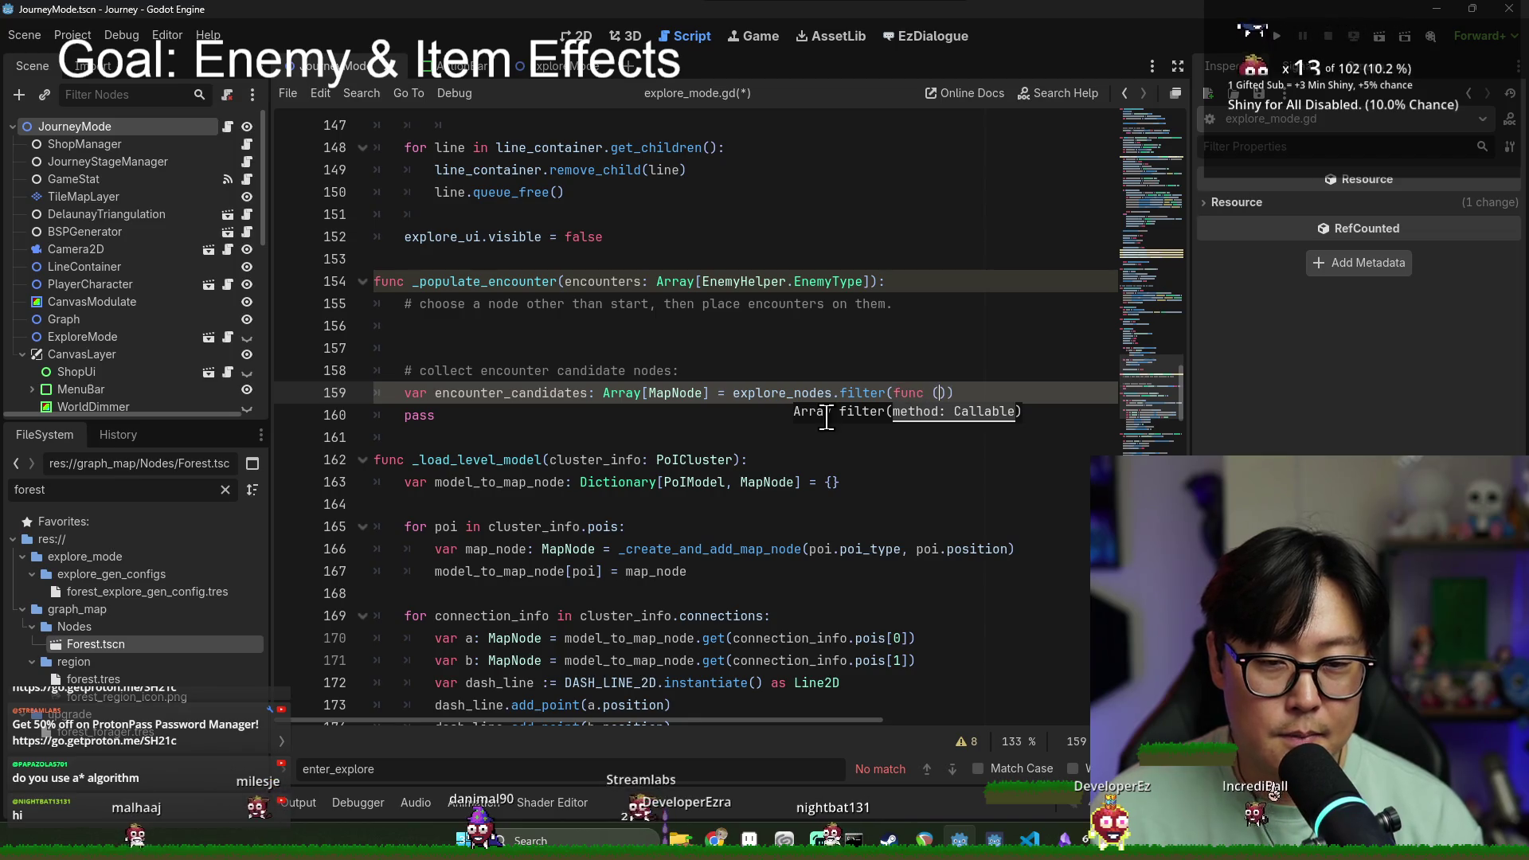
pyautogui.press('BackSpace')
pyautogui.write('map_node:')
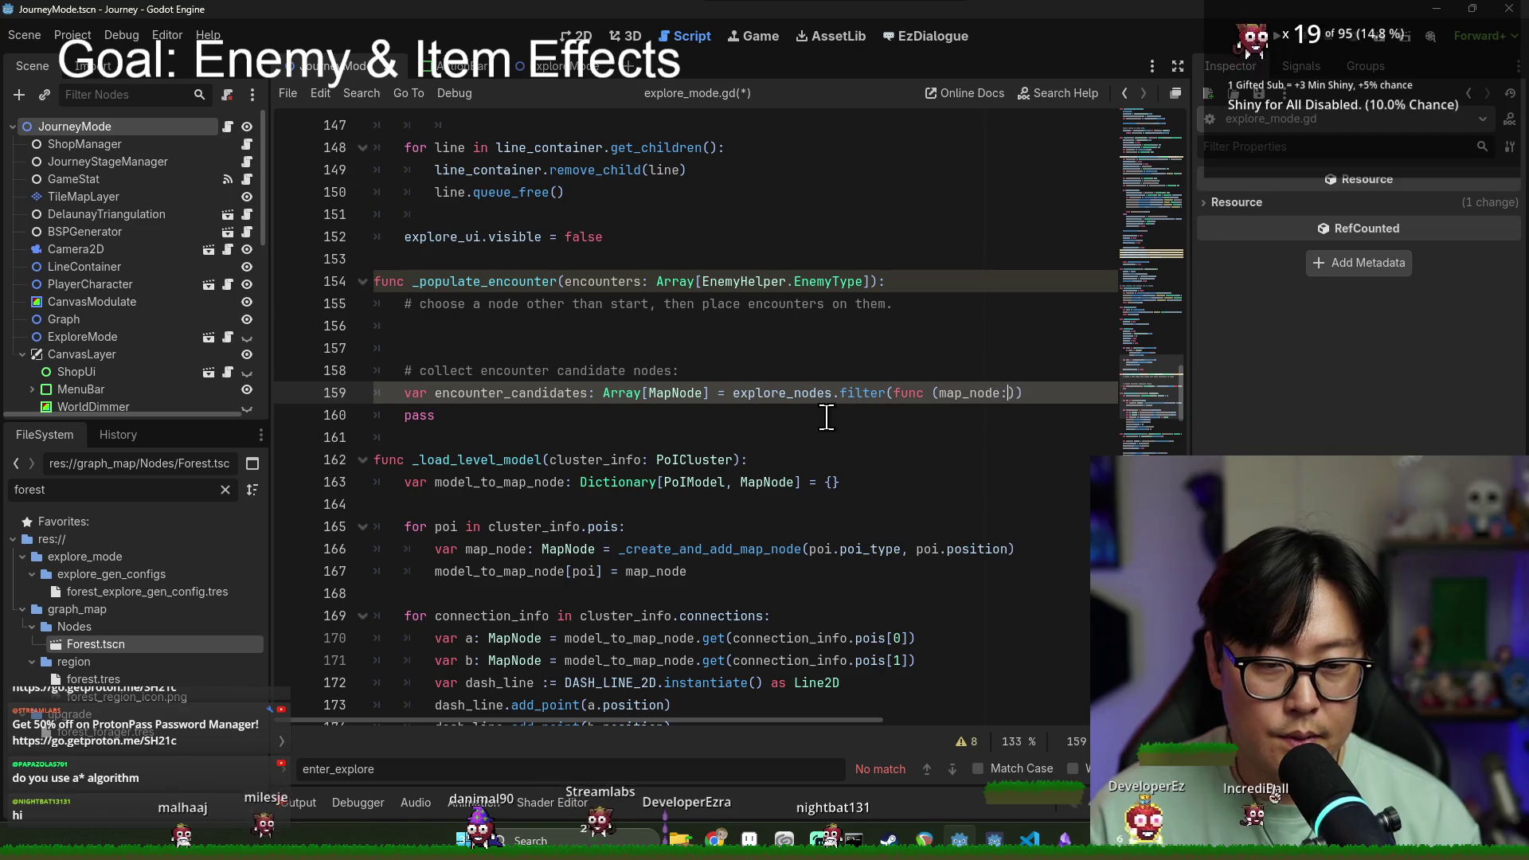
pyautogui.write('pNode):')
pyautogui.press('Return')
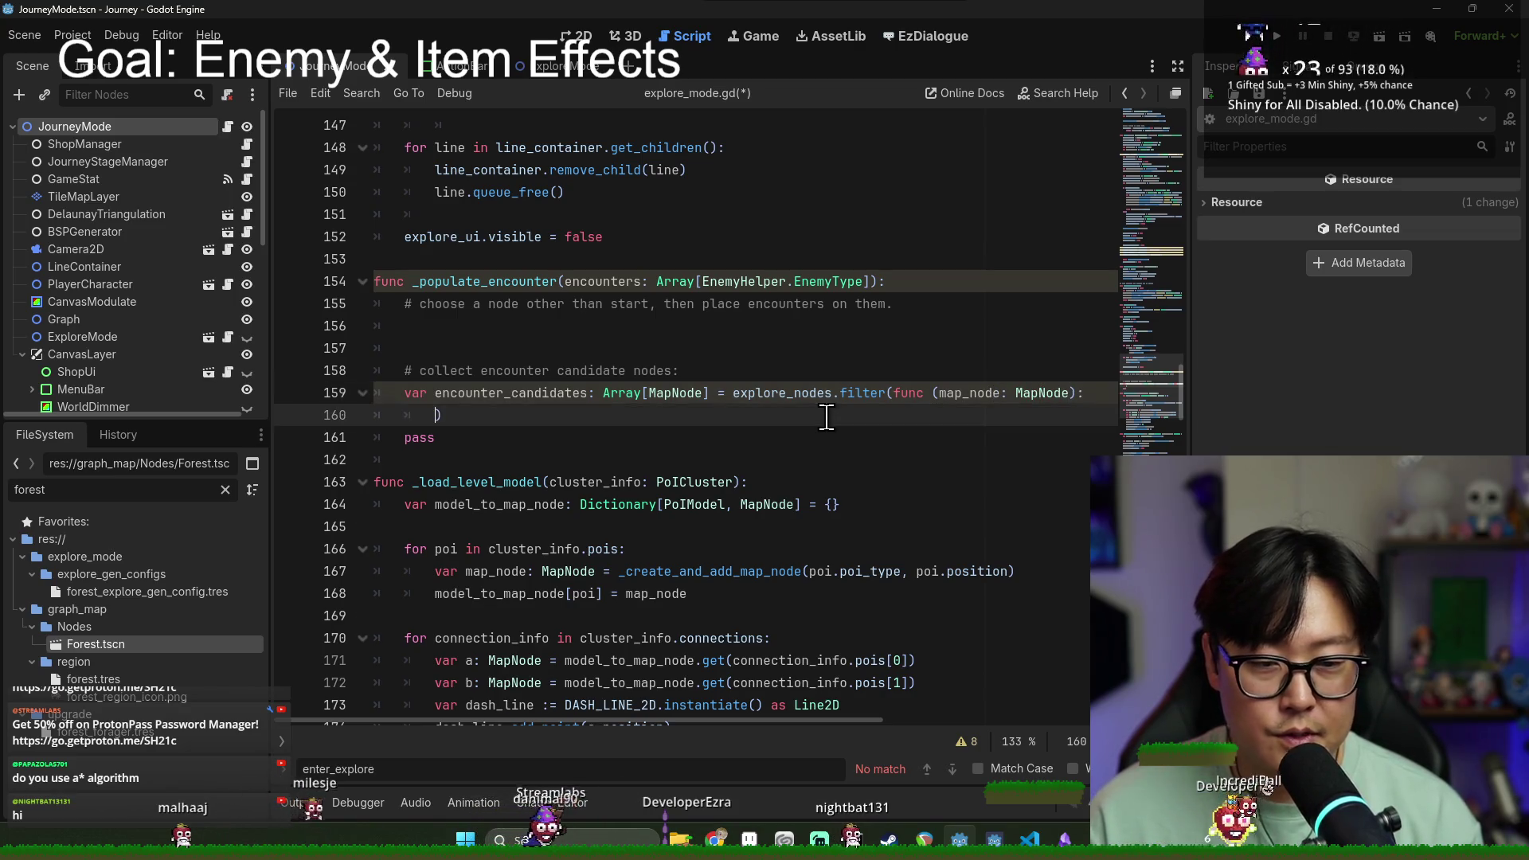
pyautogui.write('return map')
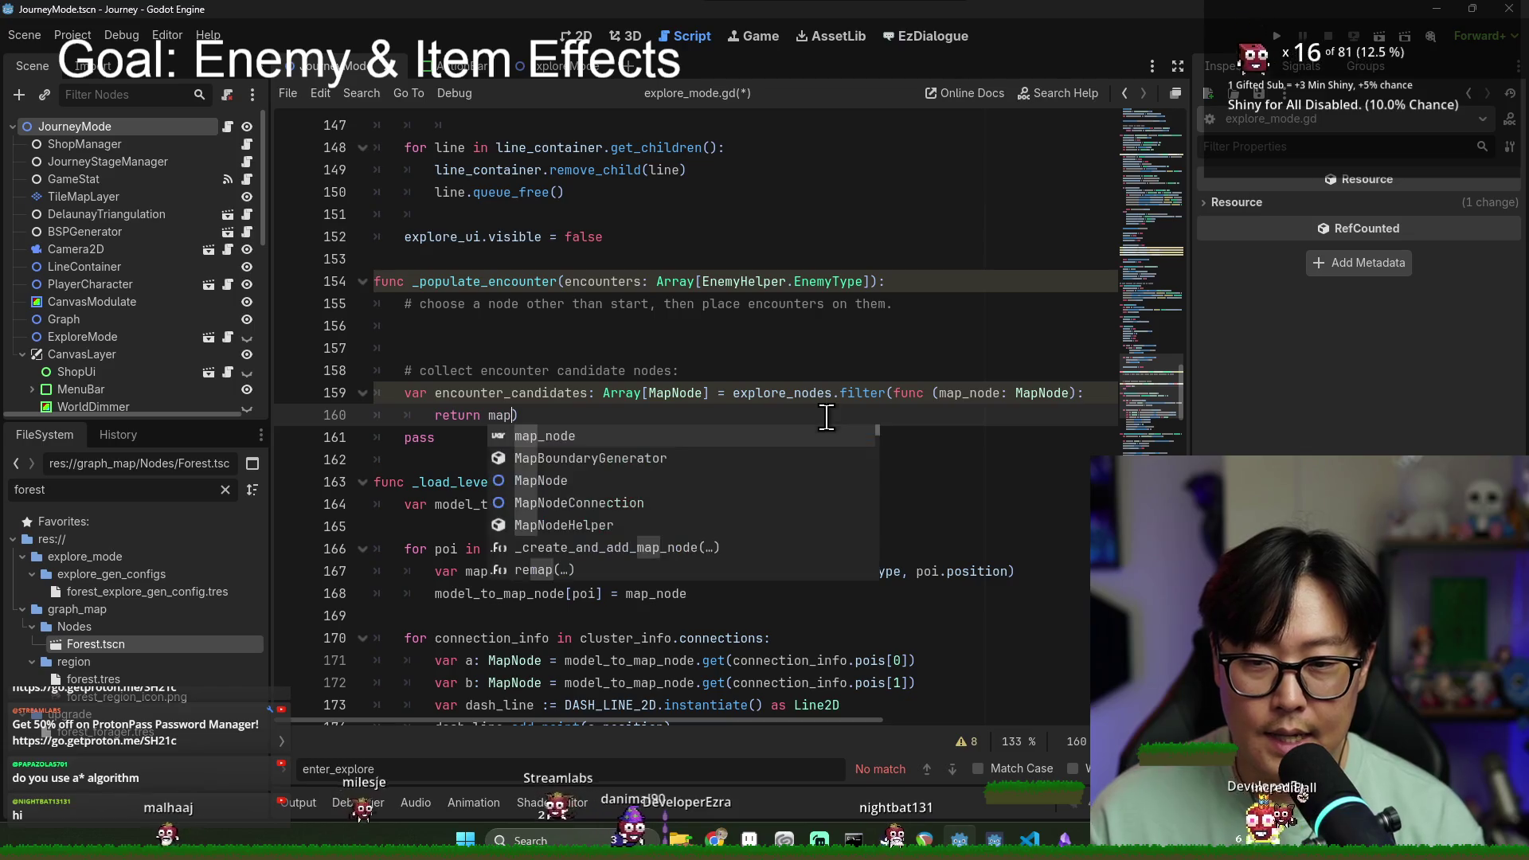
pyautogui.press('Return')
# Make the lambda return map_node.type != MapNode.PoiType.start and save the script
pyautogui.write('.')
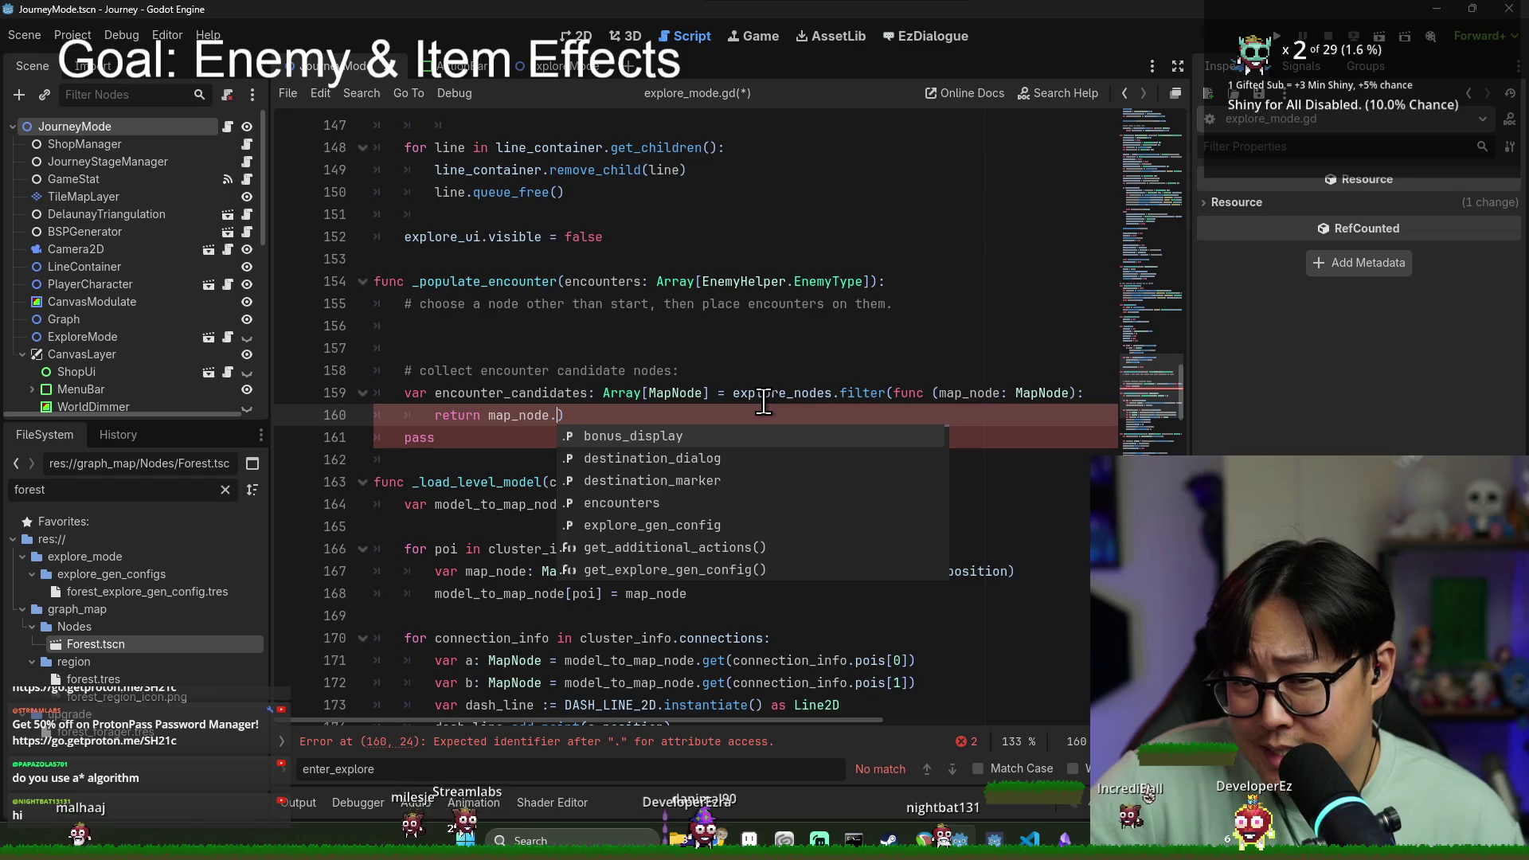
pyautogui.moveTo(763, 402)
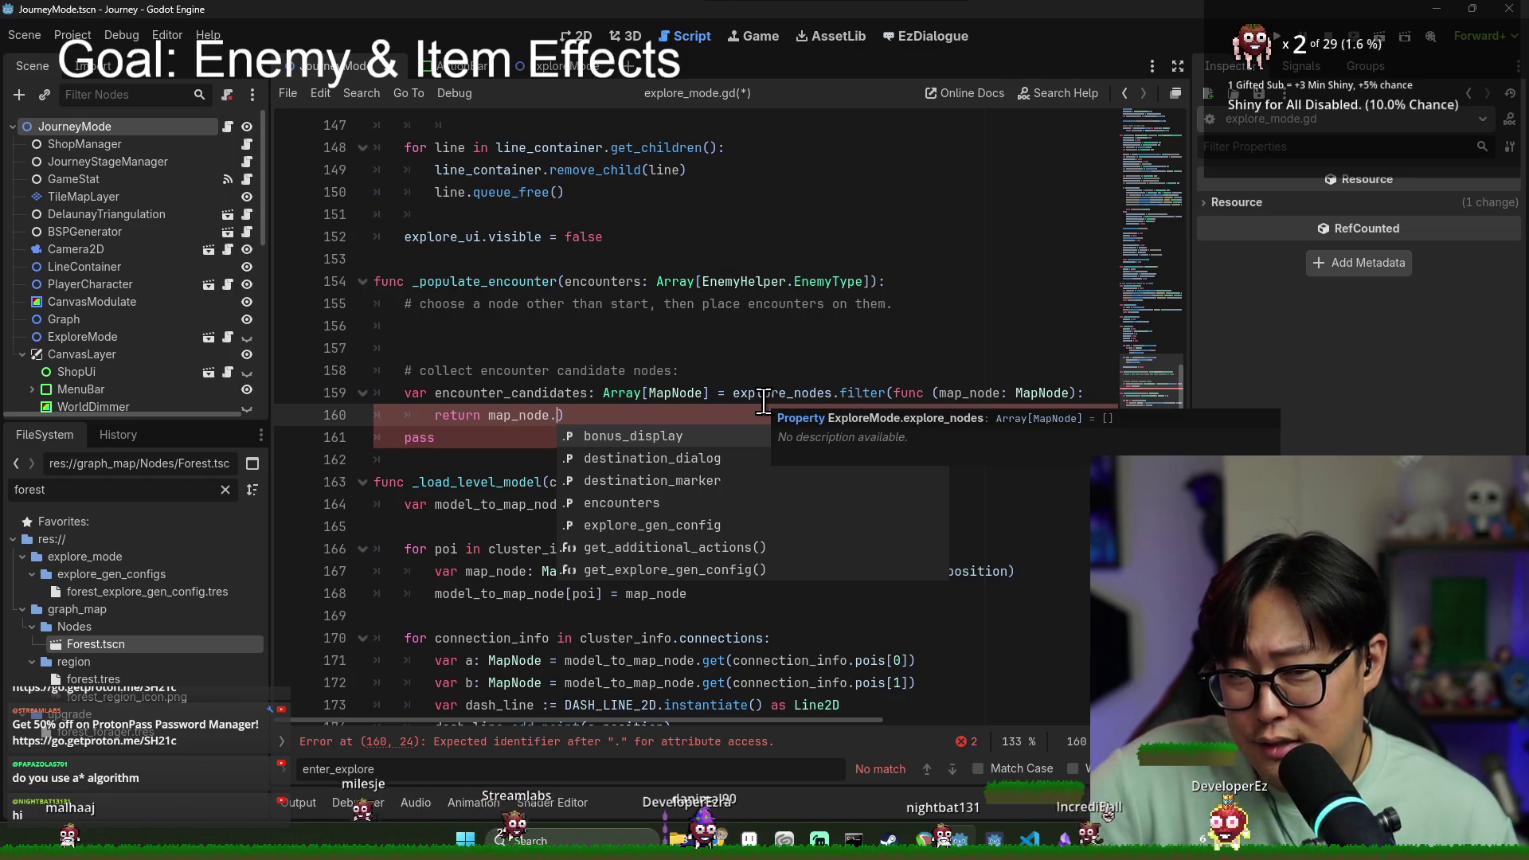
pyautogui.write('type')
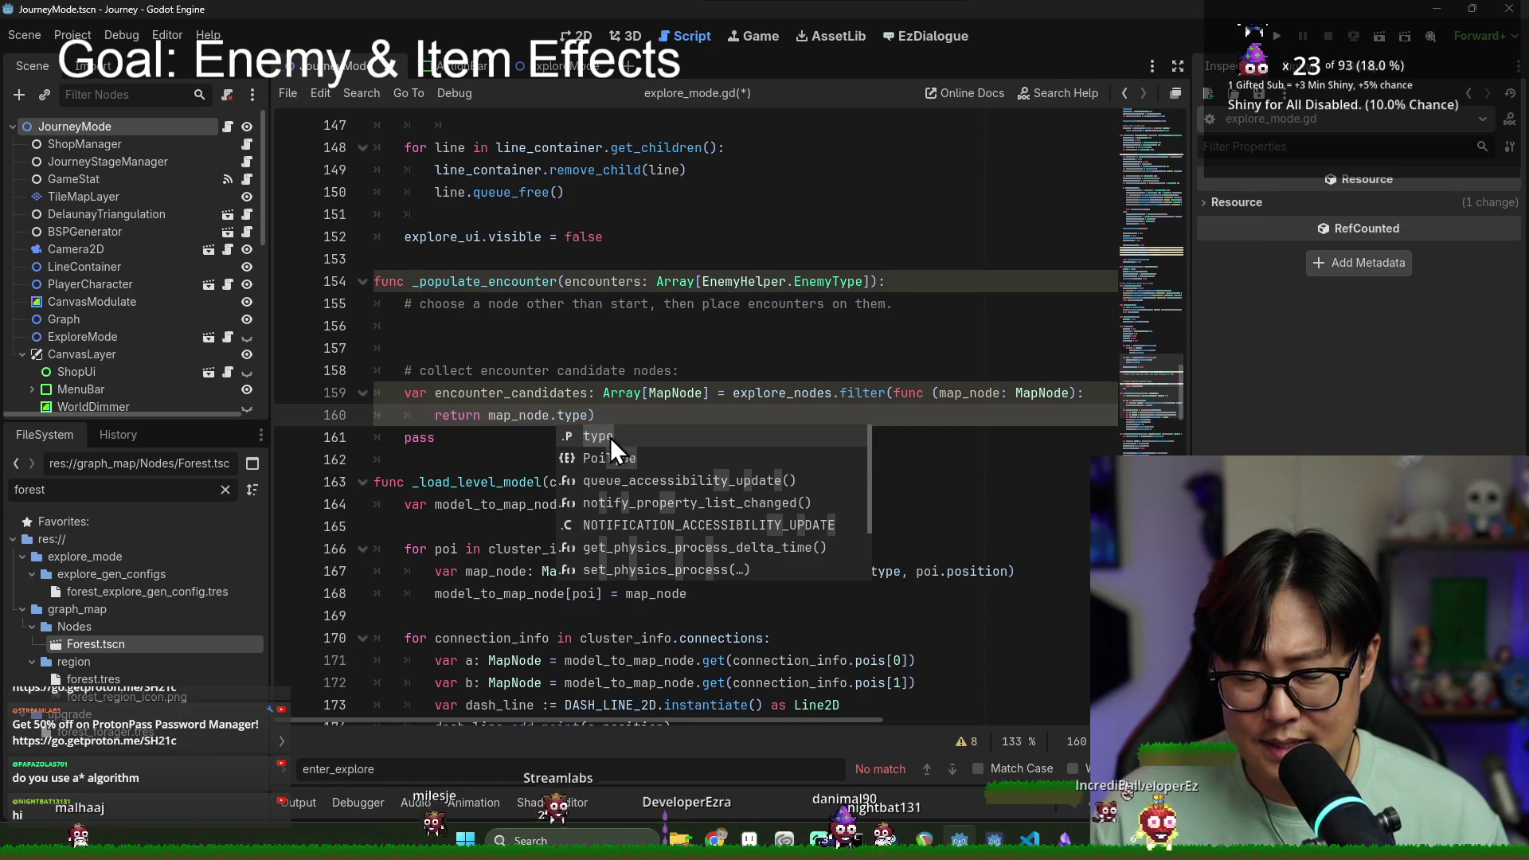
pyautogui.press('Escape')
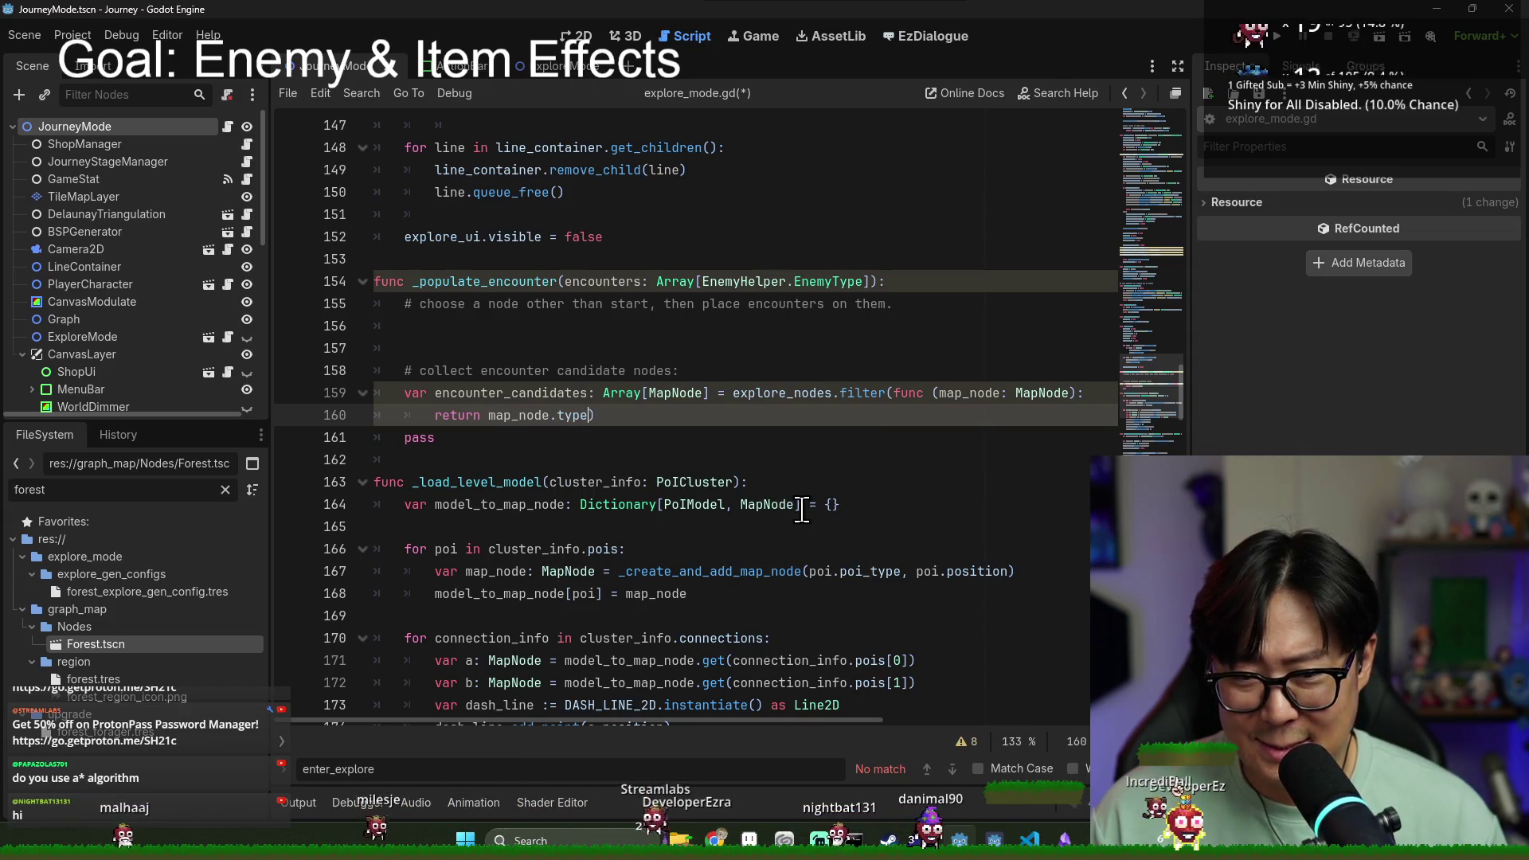
pyautogui.write('== ')
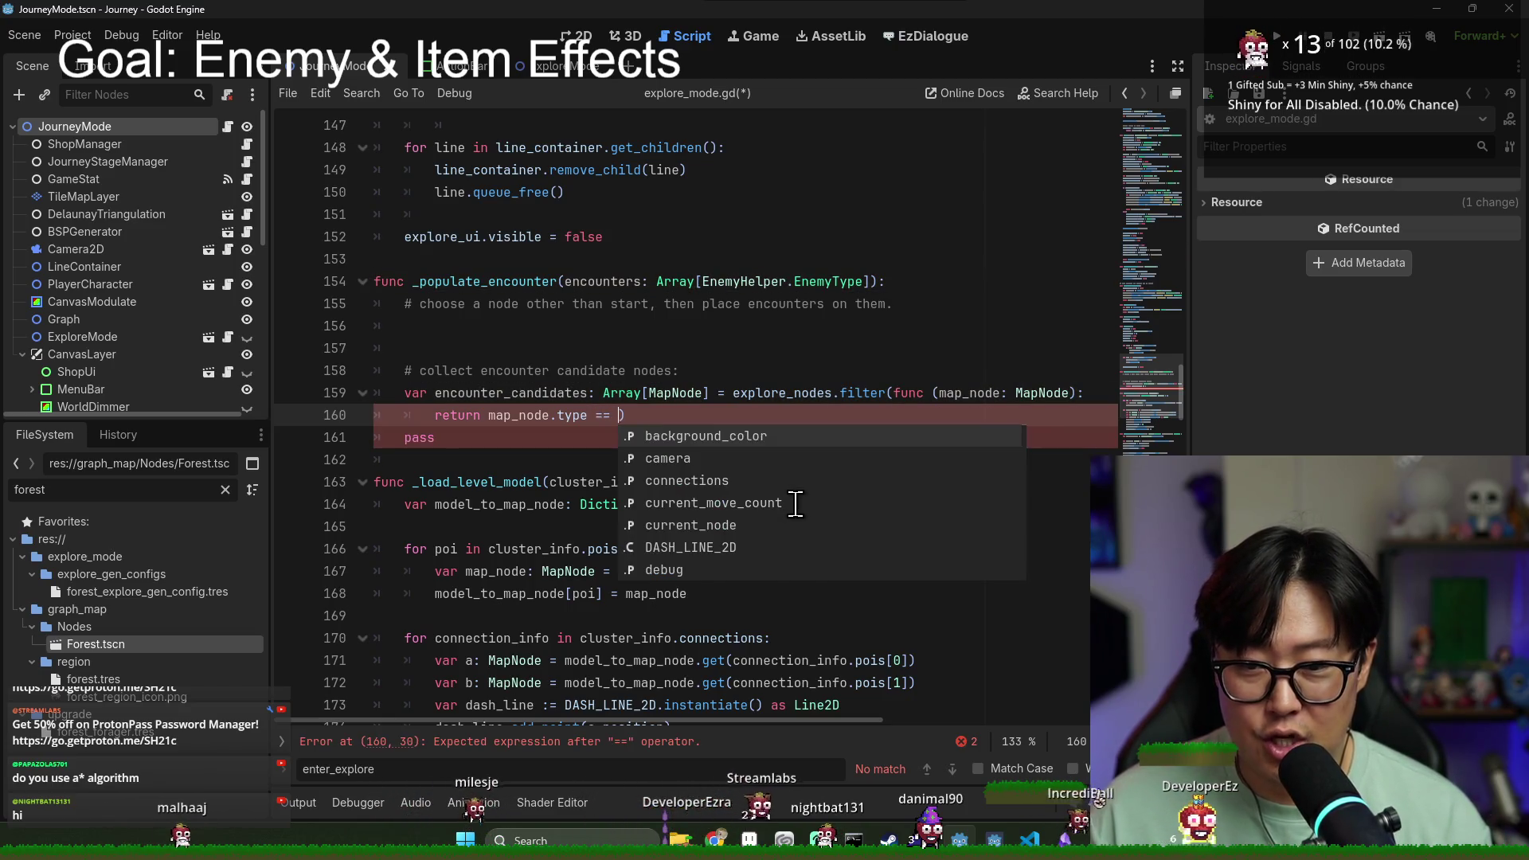
pyautogui.write('<a[')
pyautogui.press('BackSpace')
pyautogui.write('Ma')
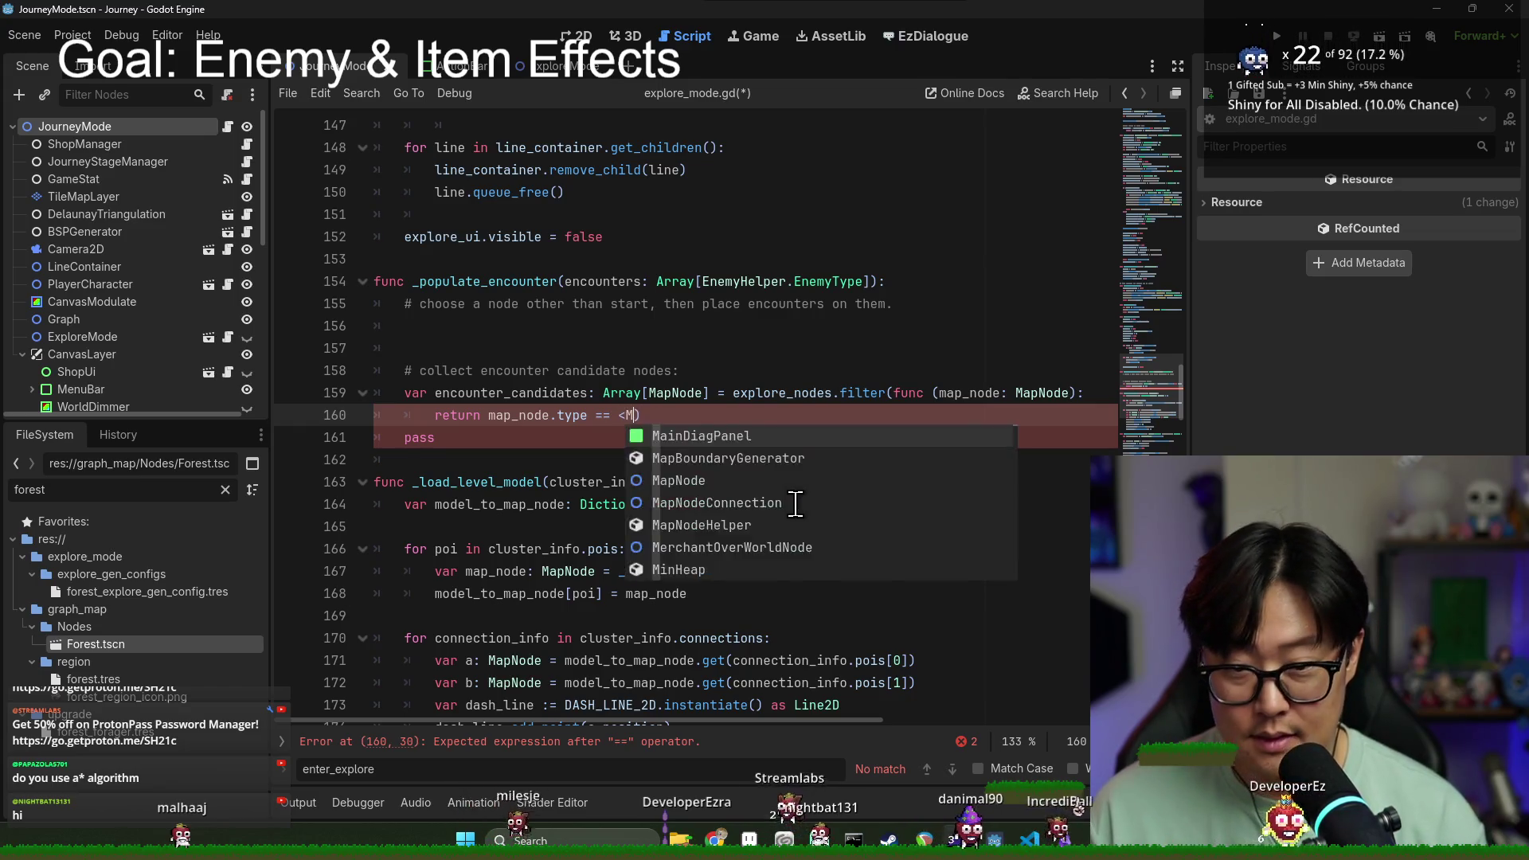
pyautogui.write('pNode.')
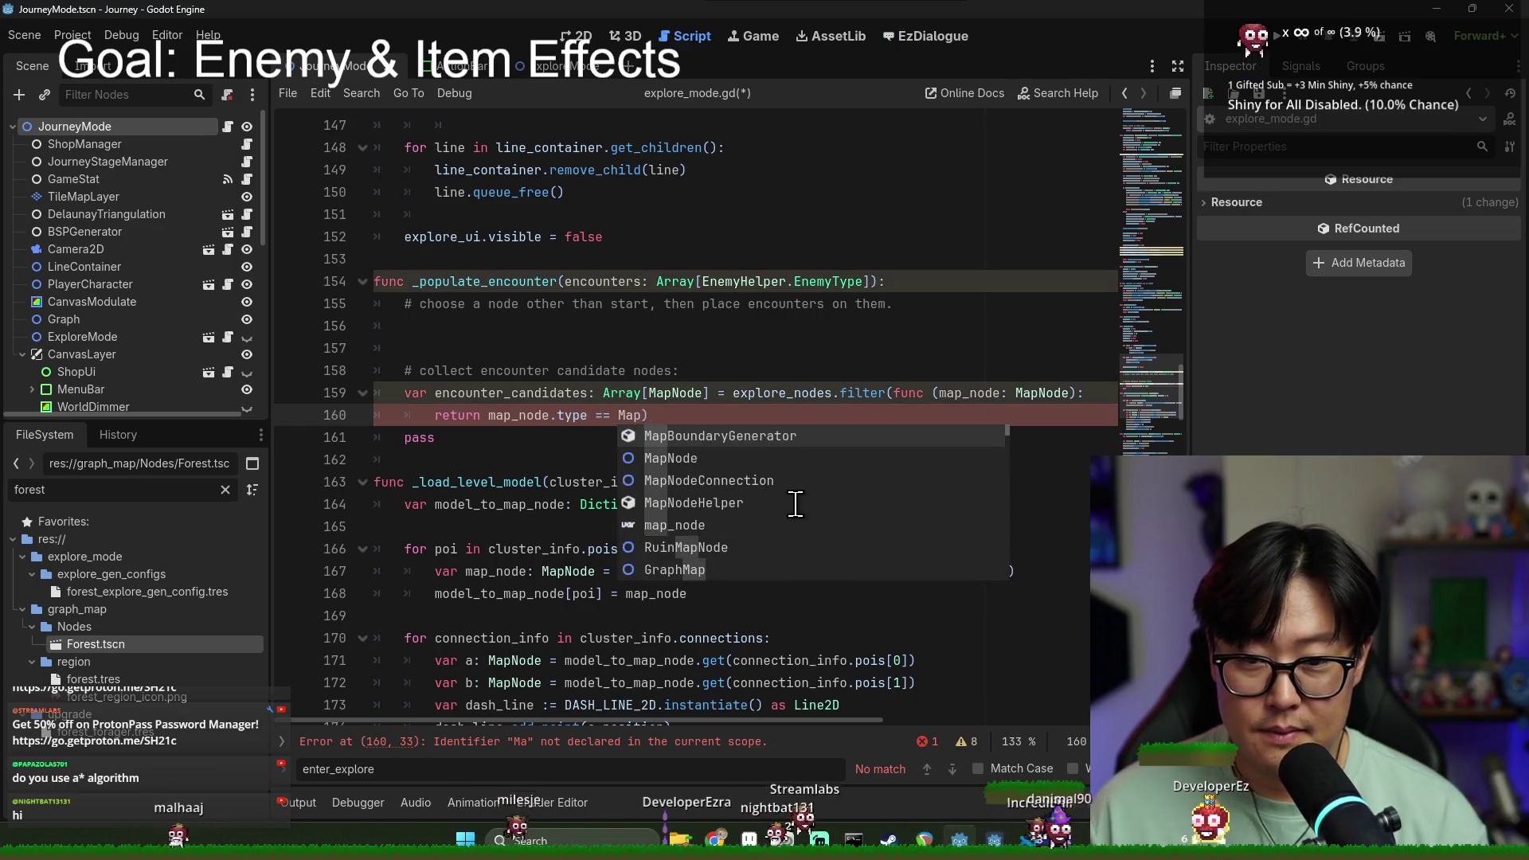
pyautogui.write('PoiType.sta')
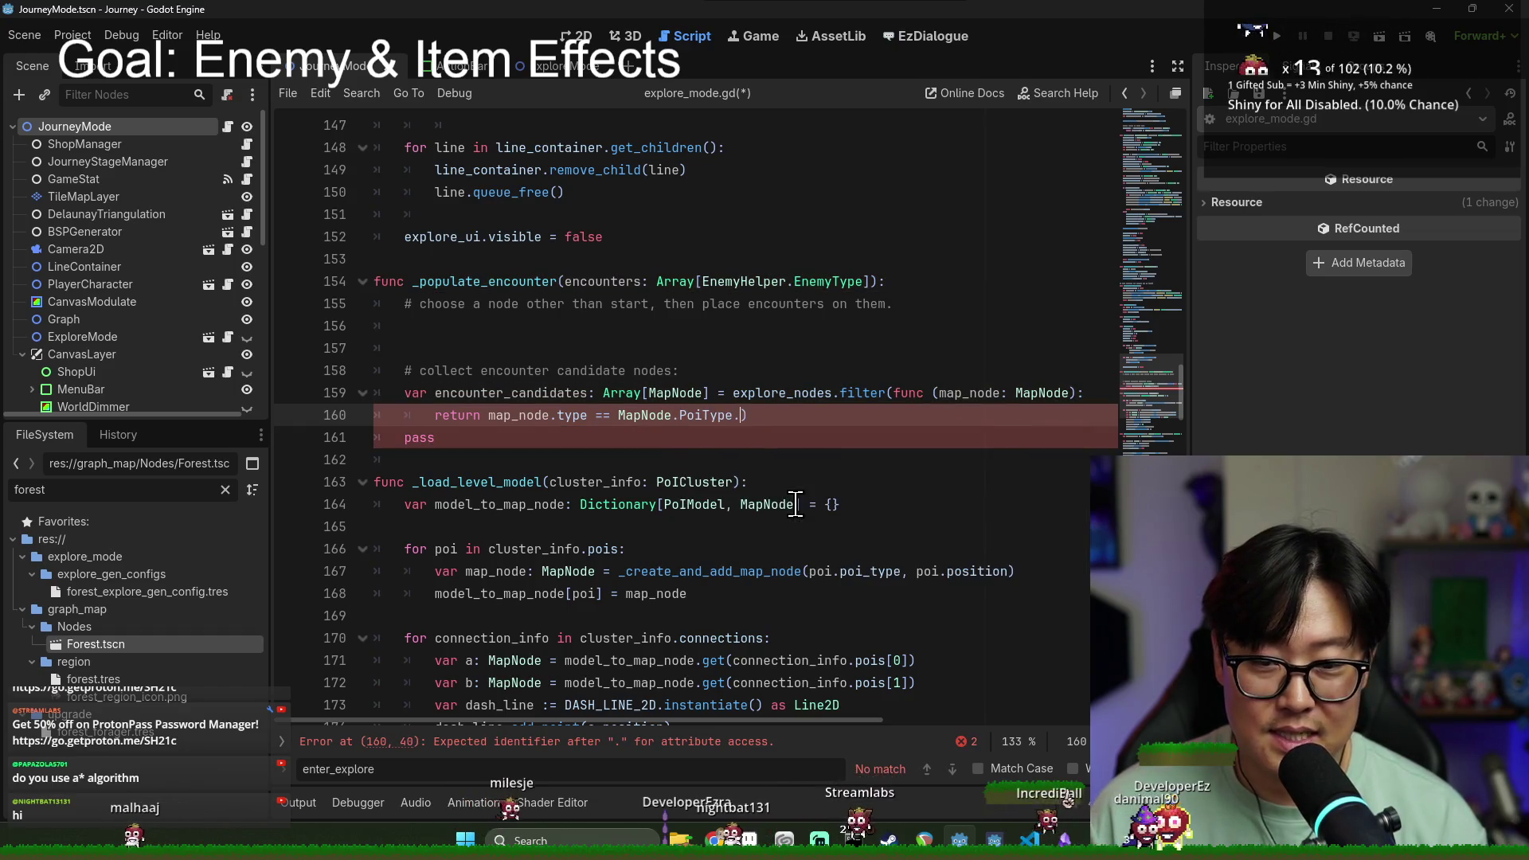
pyautogui.press('Return')
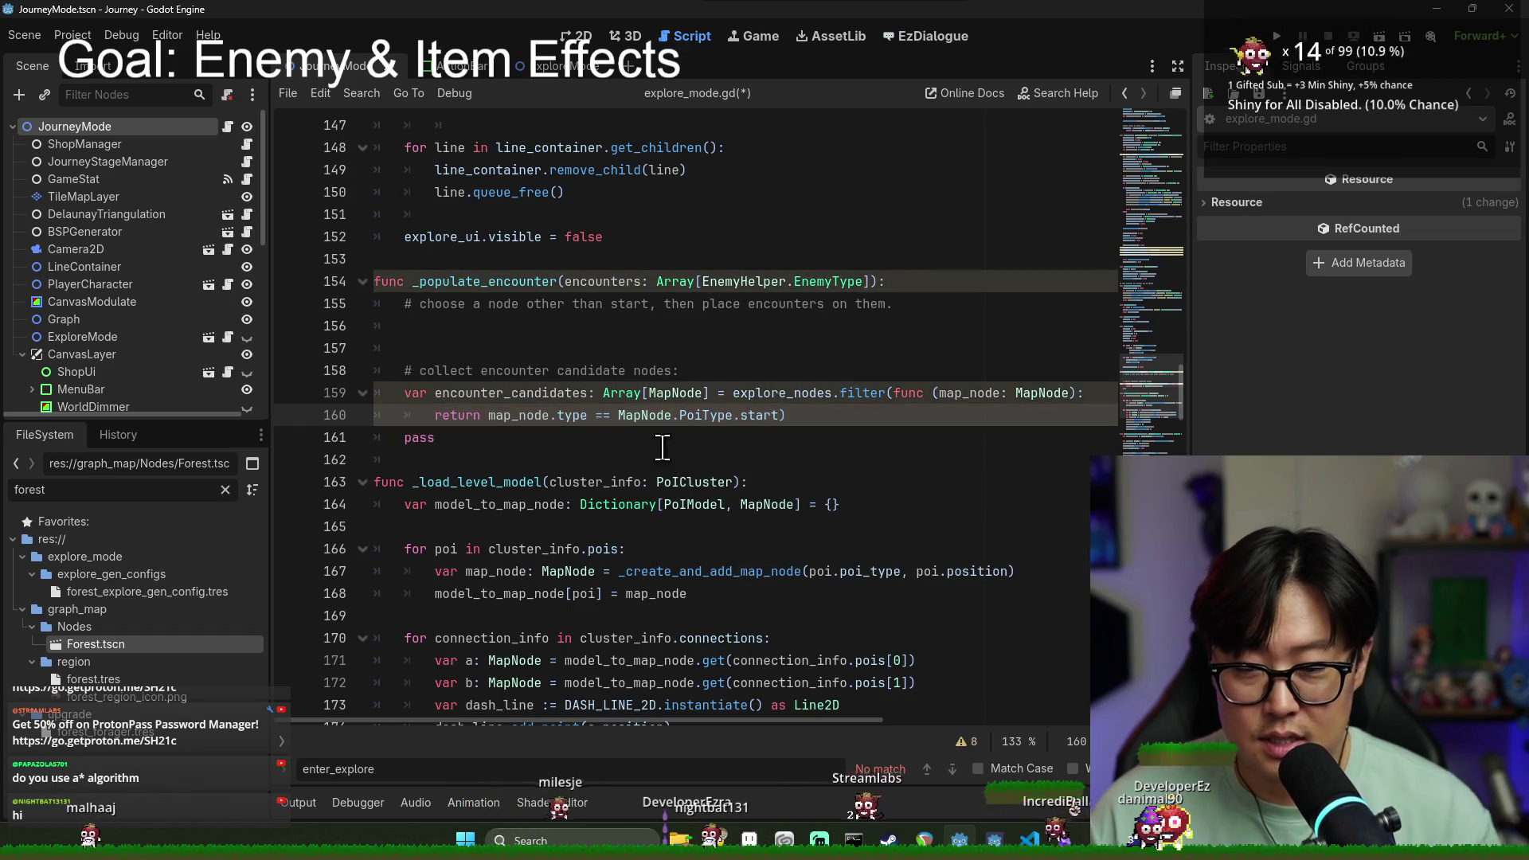
pyautogui.press('BackSpace')
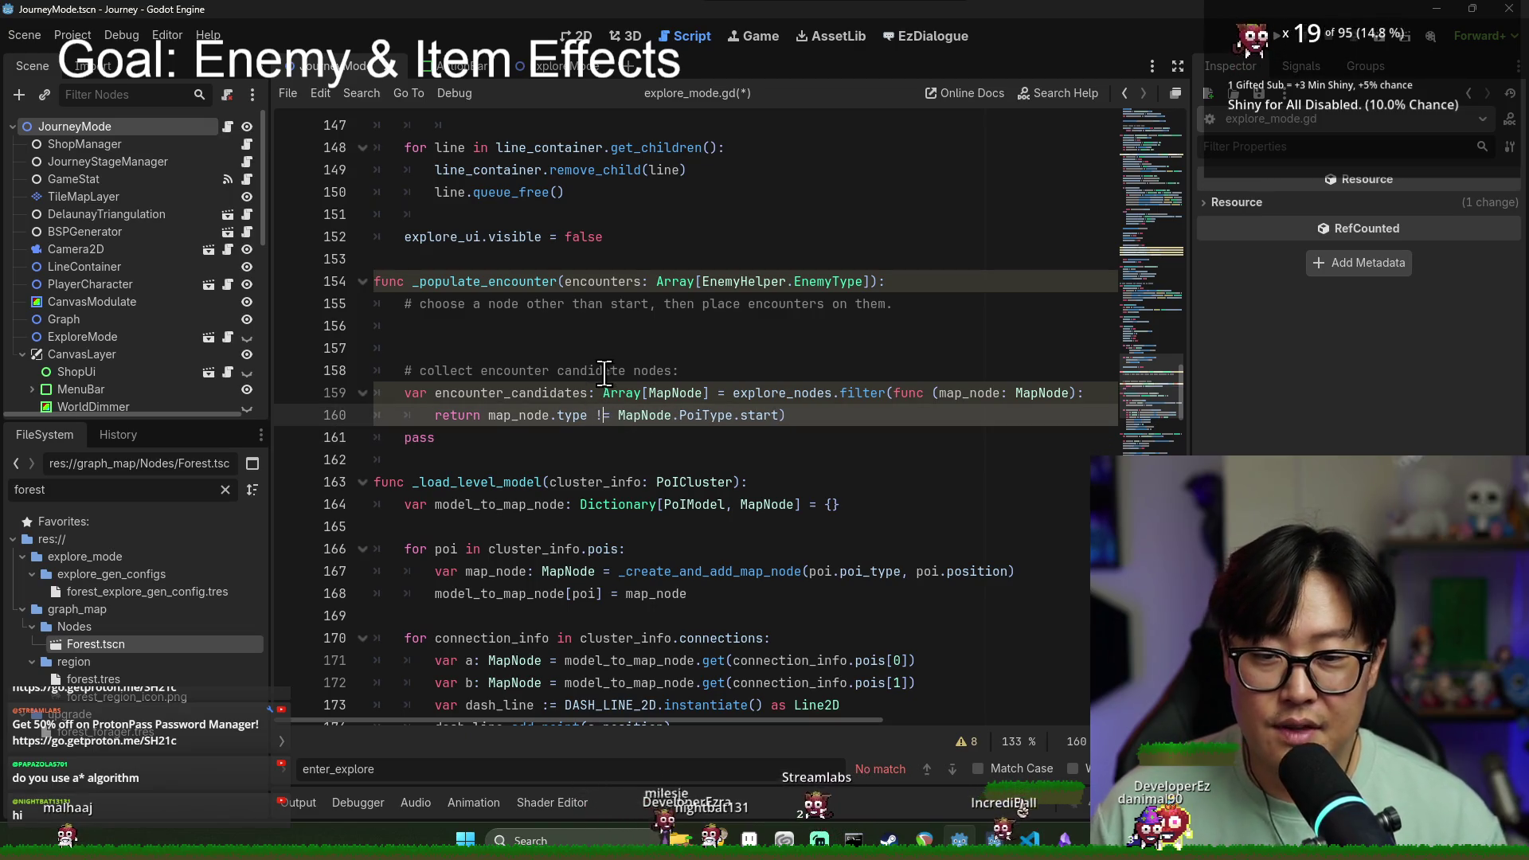
pyautogui.press('End')
pyautogui.hotkey('ctrl', 's')
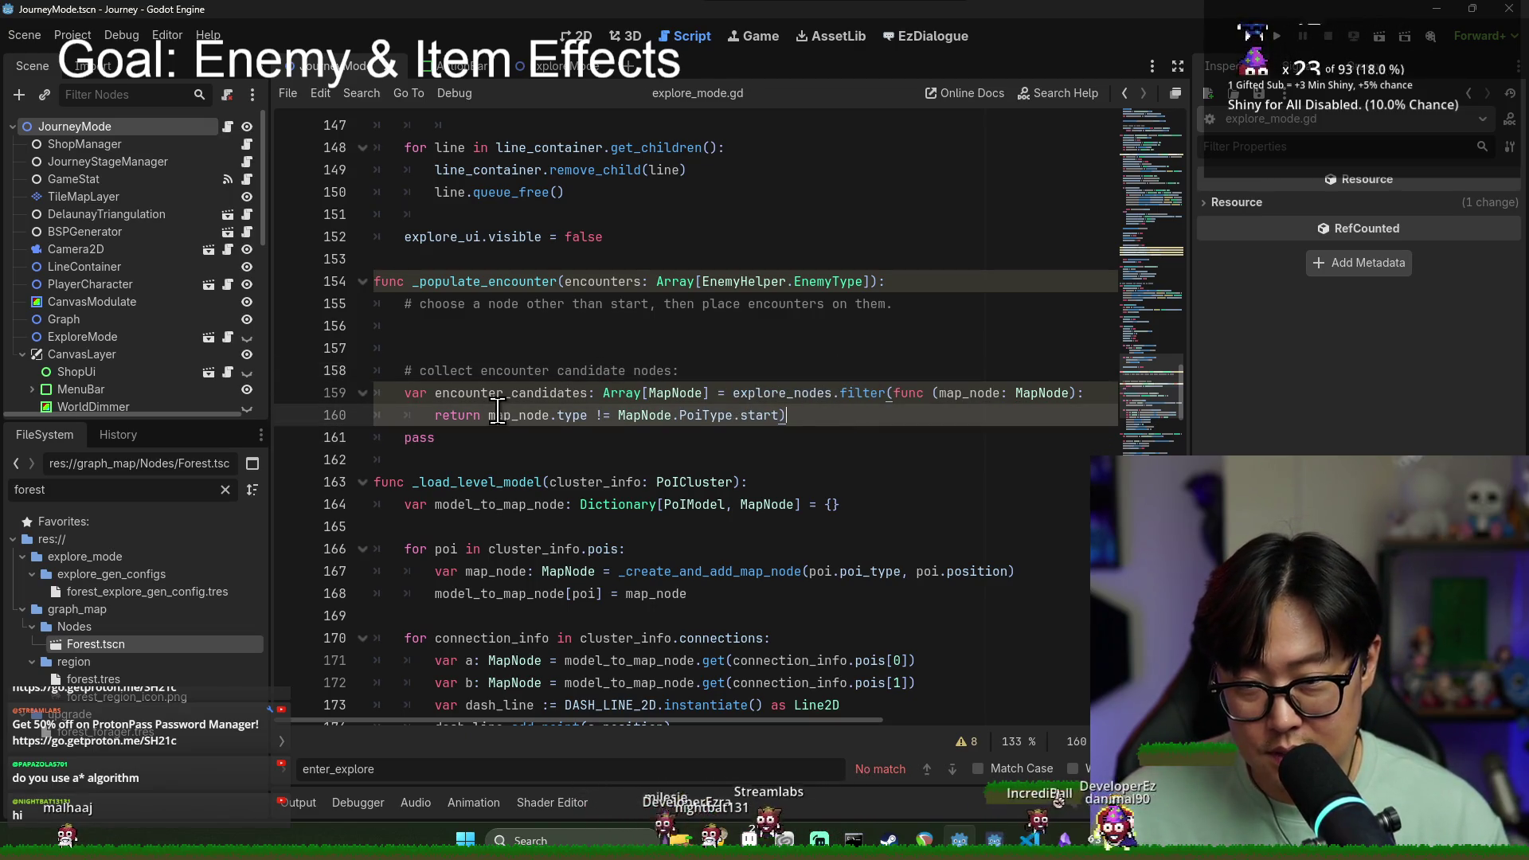
# Add a for-loop over encounters that pops a candidate_node from encounter_candidates with pop_back()
pyautogui.press('Return')
pyautogui.press('Return')
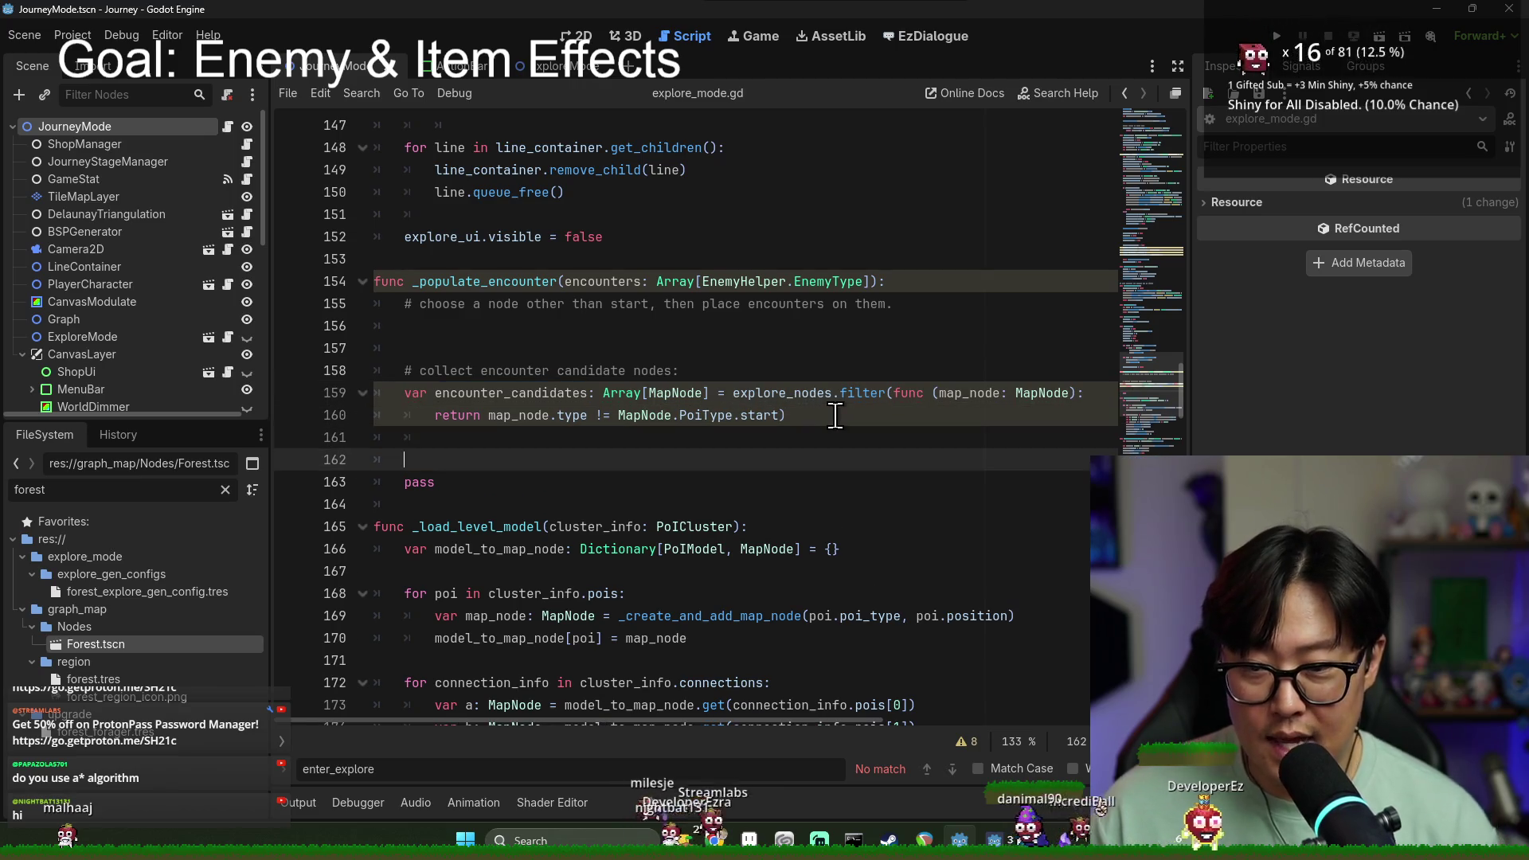
pyautogui.write('for en')
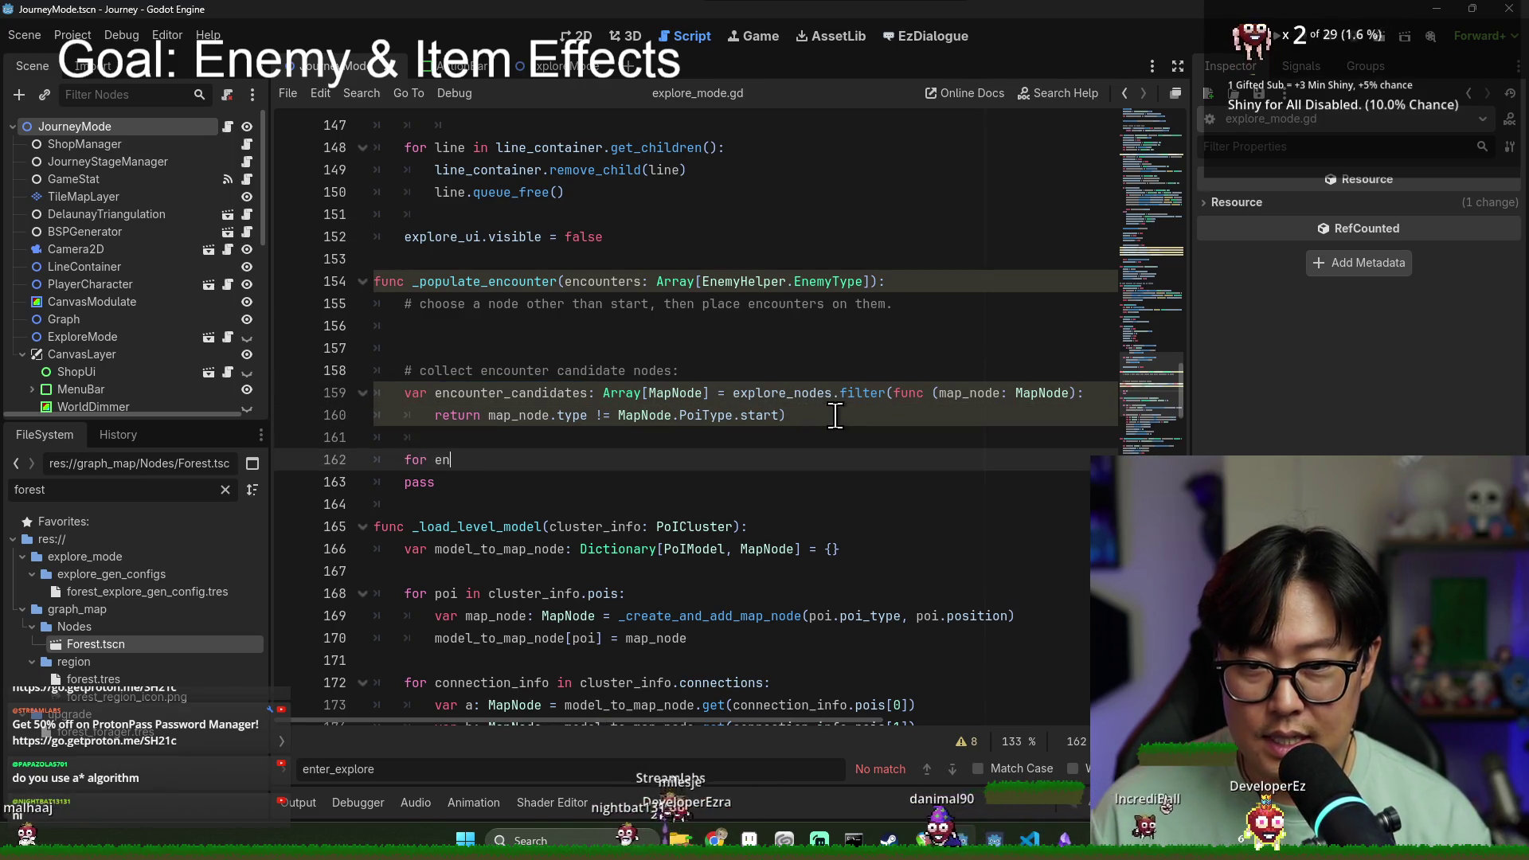
pyautogui.write('counter in encoun')
pyautogui.press('Return')
pyautogui.write(':')
pyautogui.press('Return')
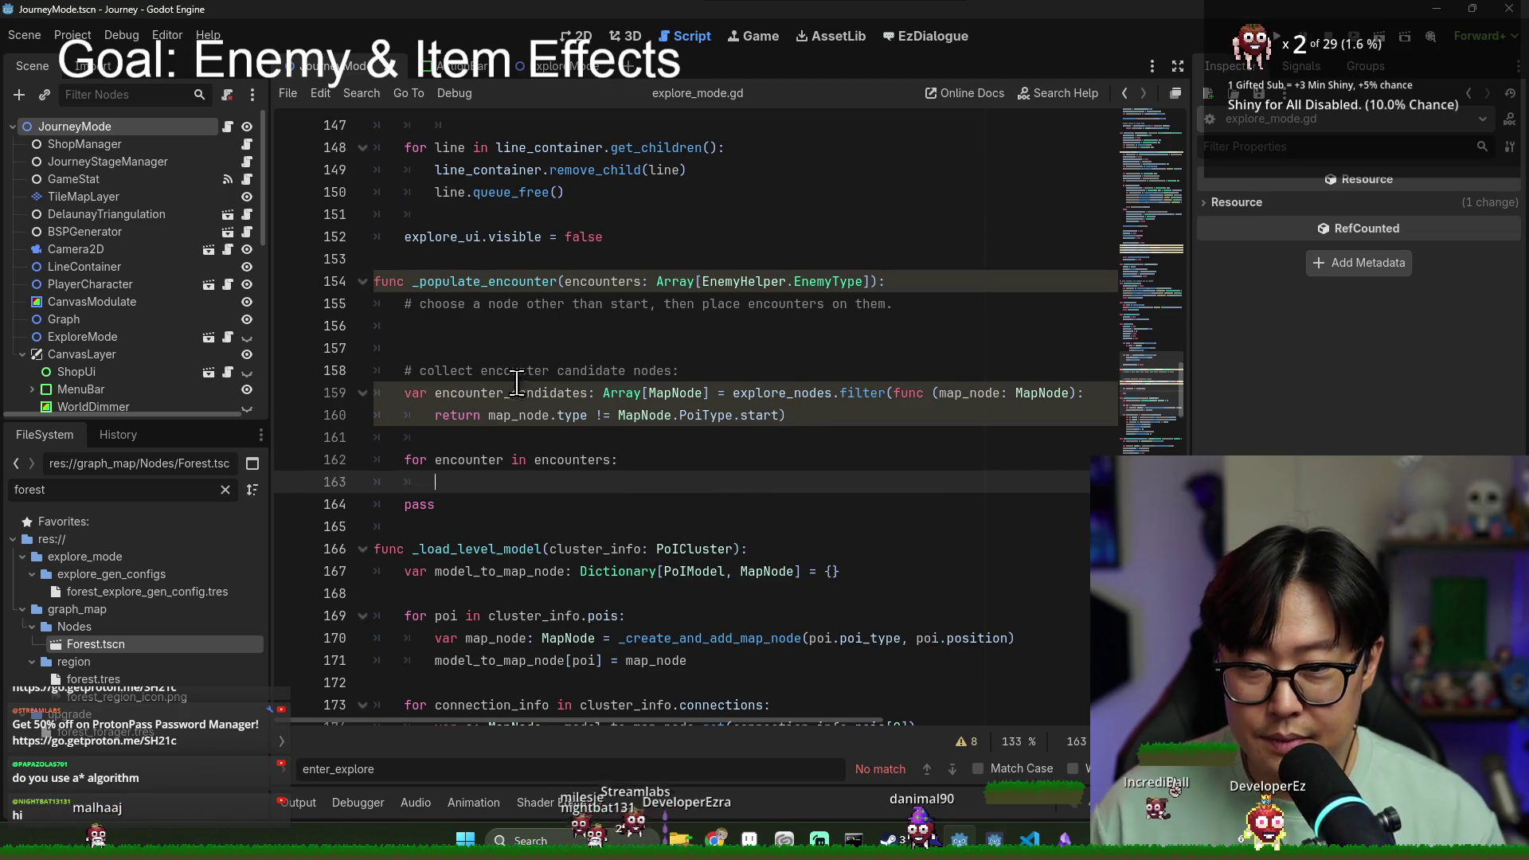
pyautogui.doubleClick(500, 395)
pyautogui.click(639, 483)
pyautogui.write('ar candi')
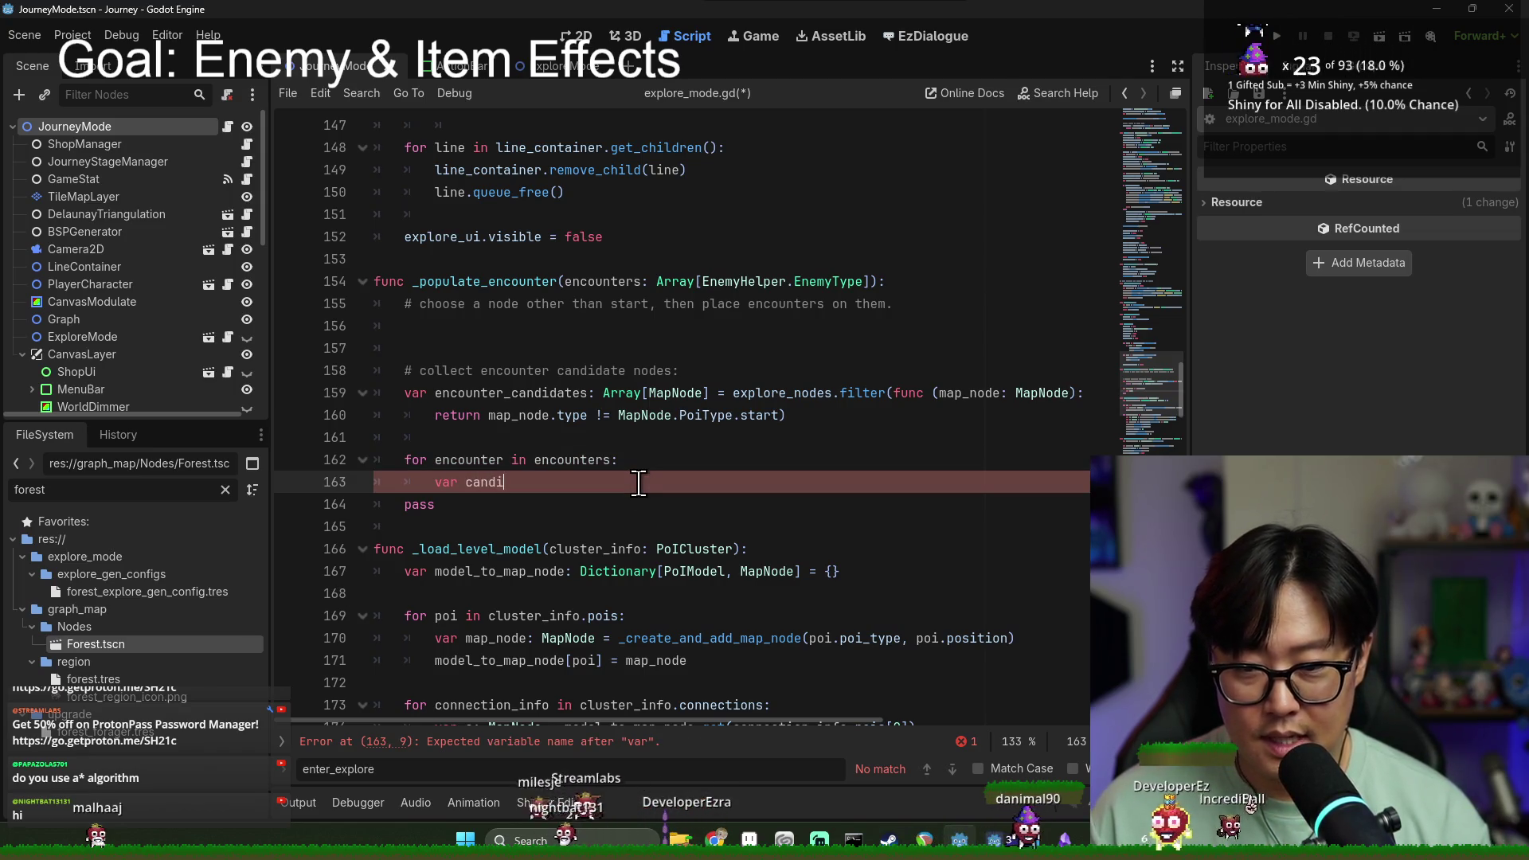
pyautogui.write('_')
pyautogui.press('BackSpace')
pyautogui.write(':= encounter_candidates.pop')
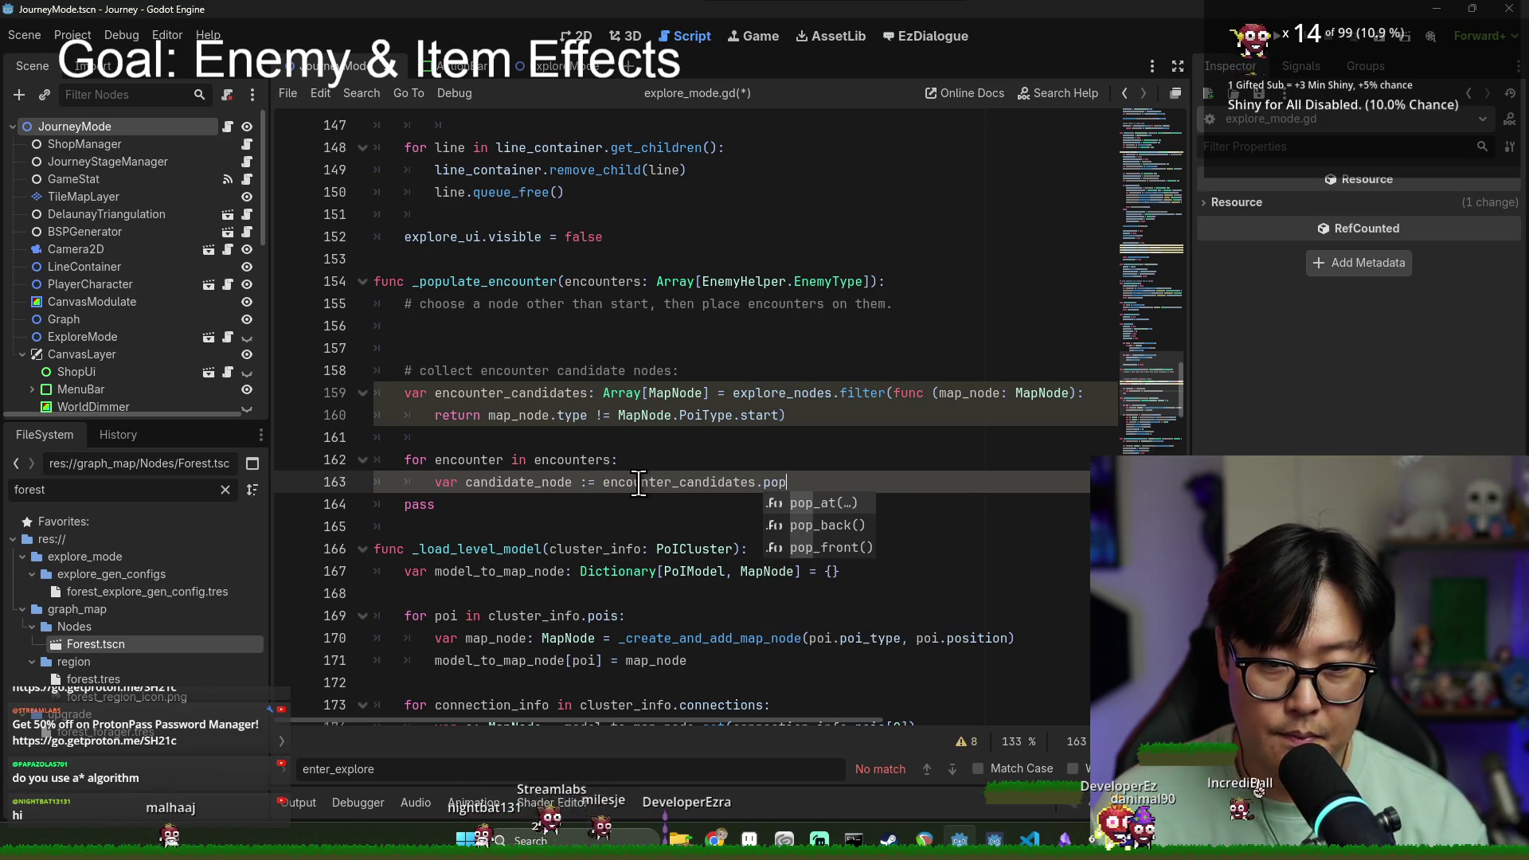
pyautogui.press('Down')
pyautogui.press('Return')
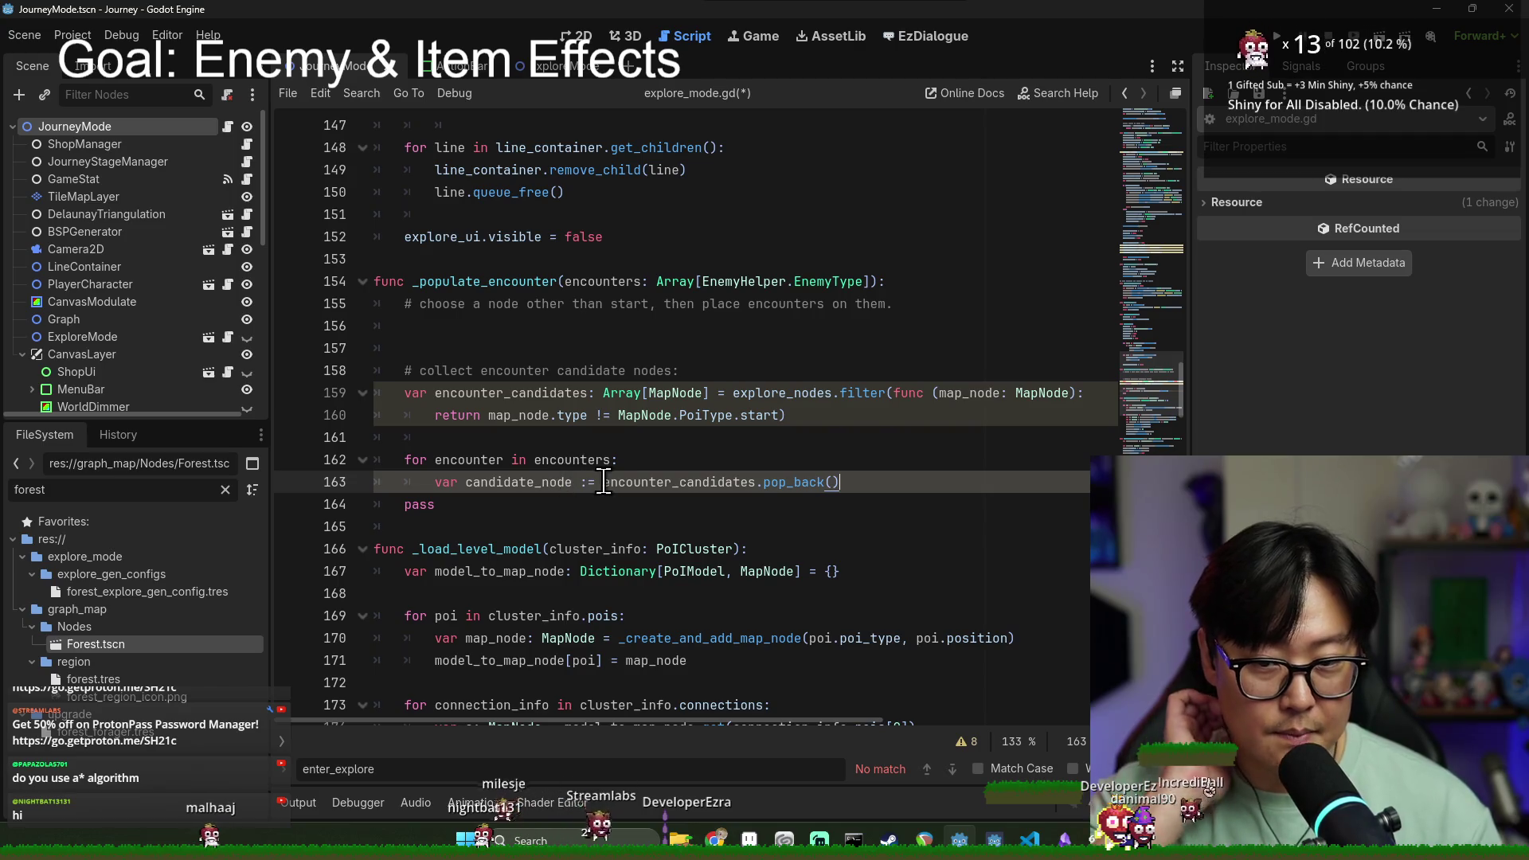
# Shuffle encounter_candidates before the loop and save
pyautogui.doubleClick(628, 482)
pyautogui.click(577, 446)
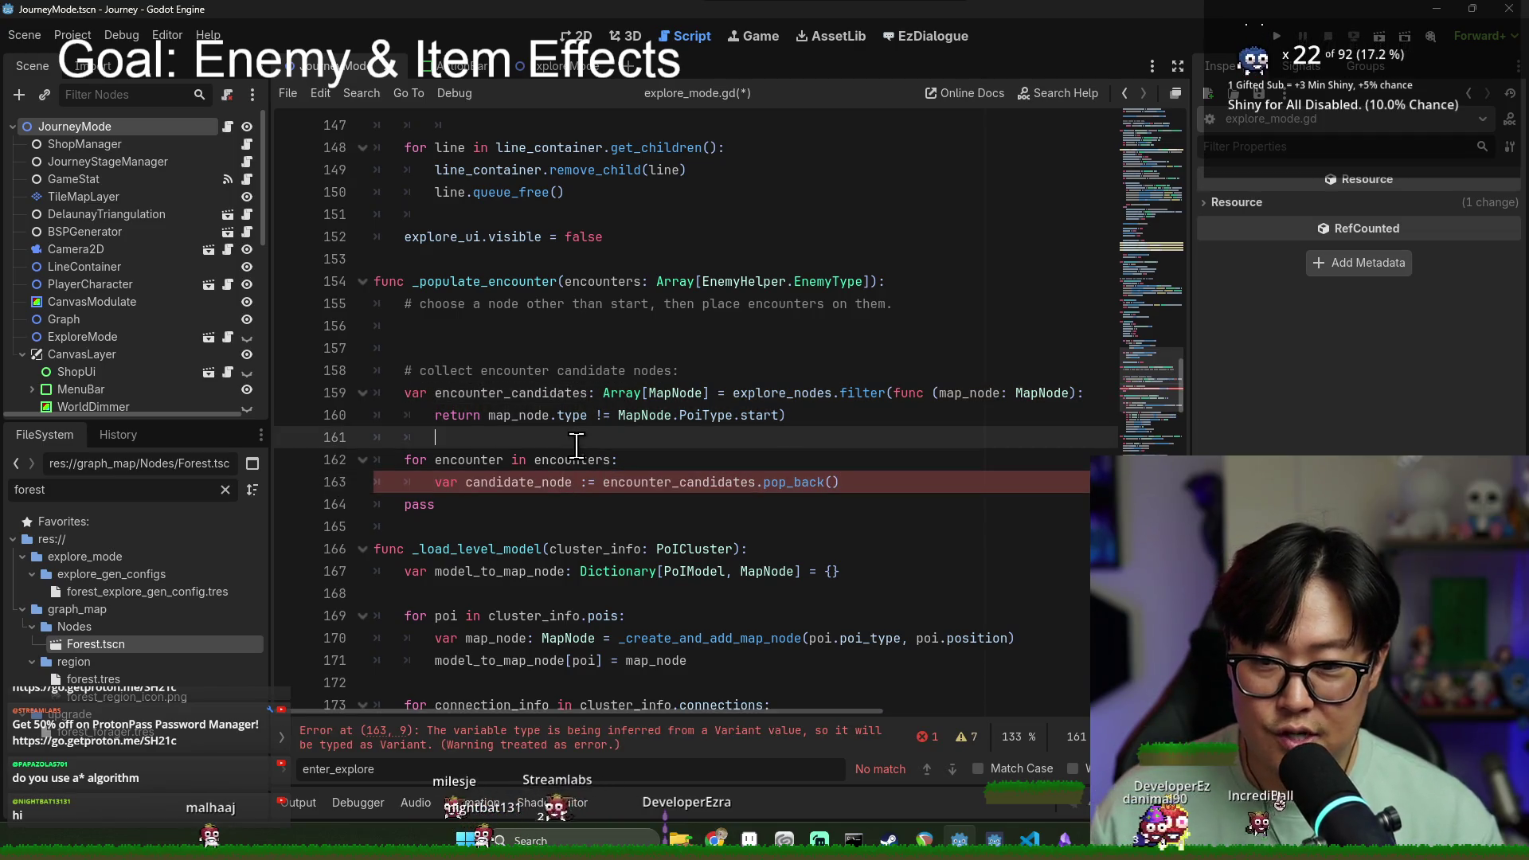
pyautogui.press('Return')
pyautogui.write('shu')
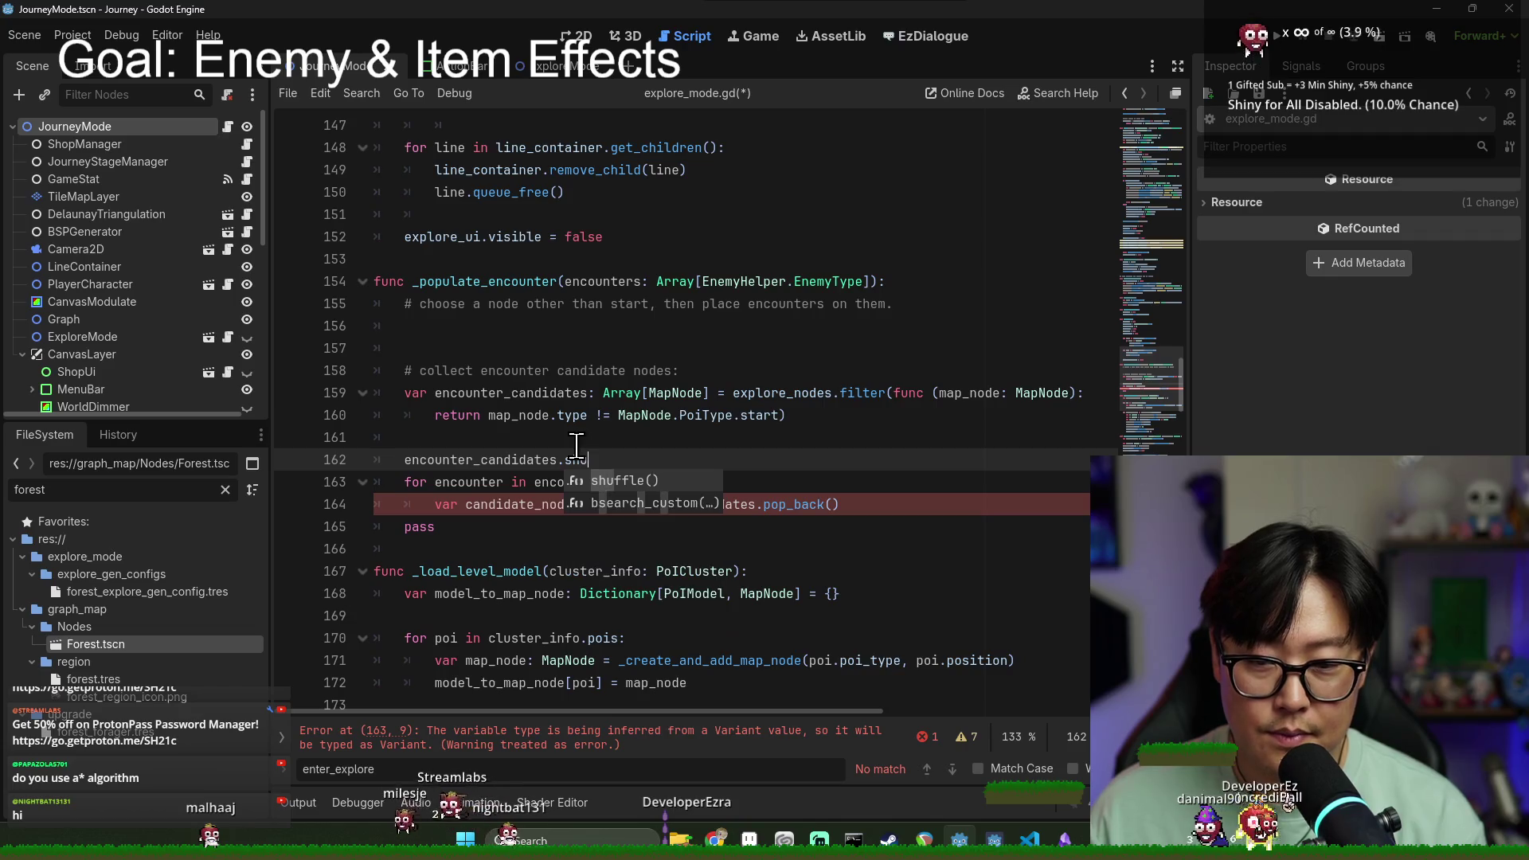
pyautogui.press('Return')
pyautogui.hotkey('ctrl', 's')
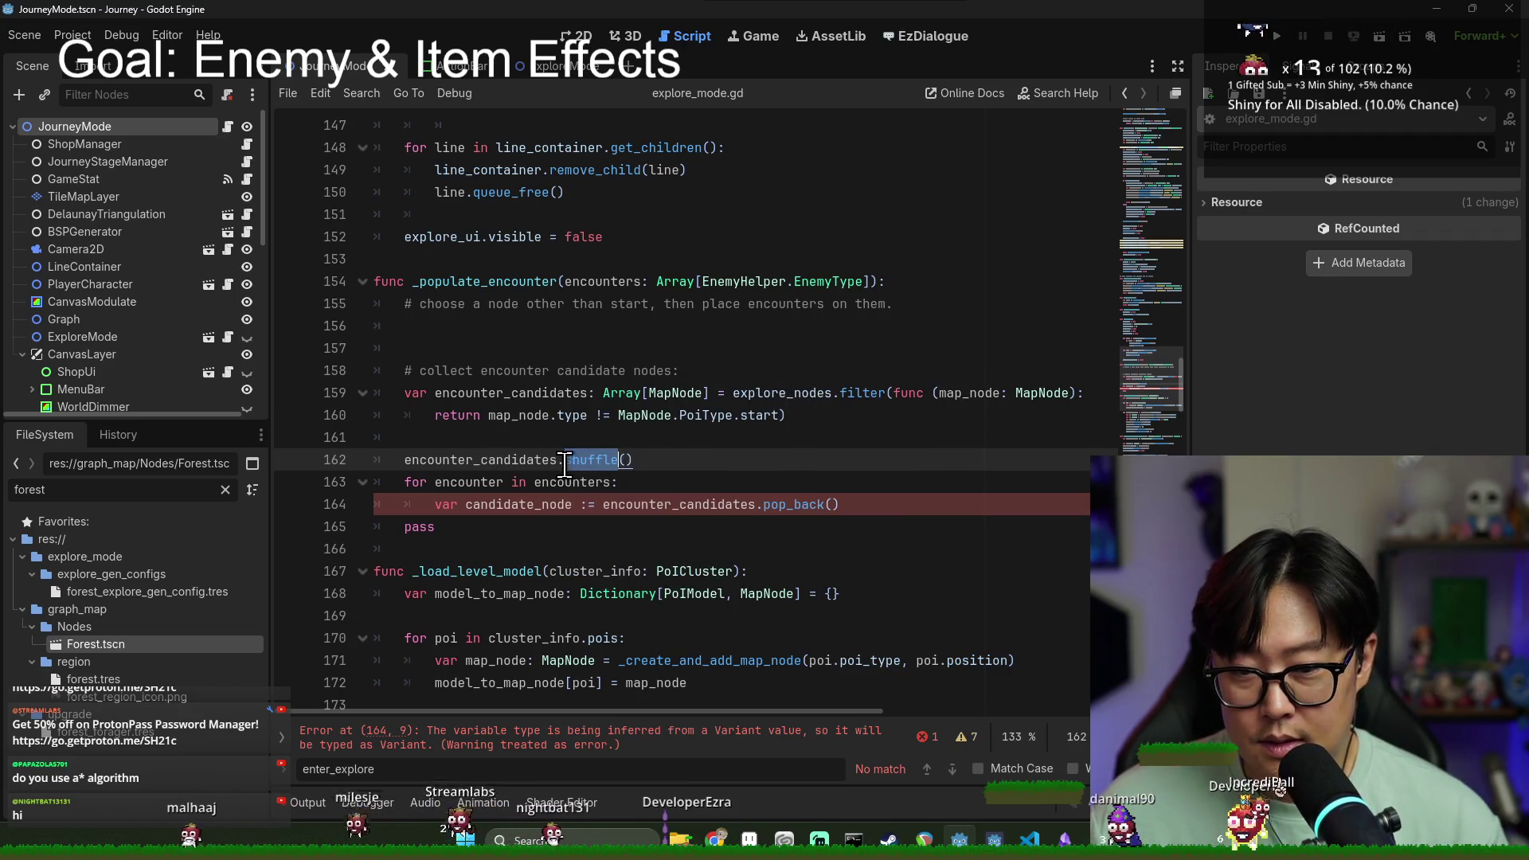
pyautogui.hotkey('ctrl', 'c')
pyautogui.hotkey('ctrl', 'v')
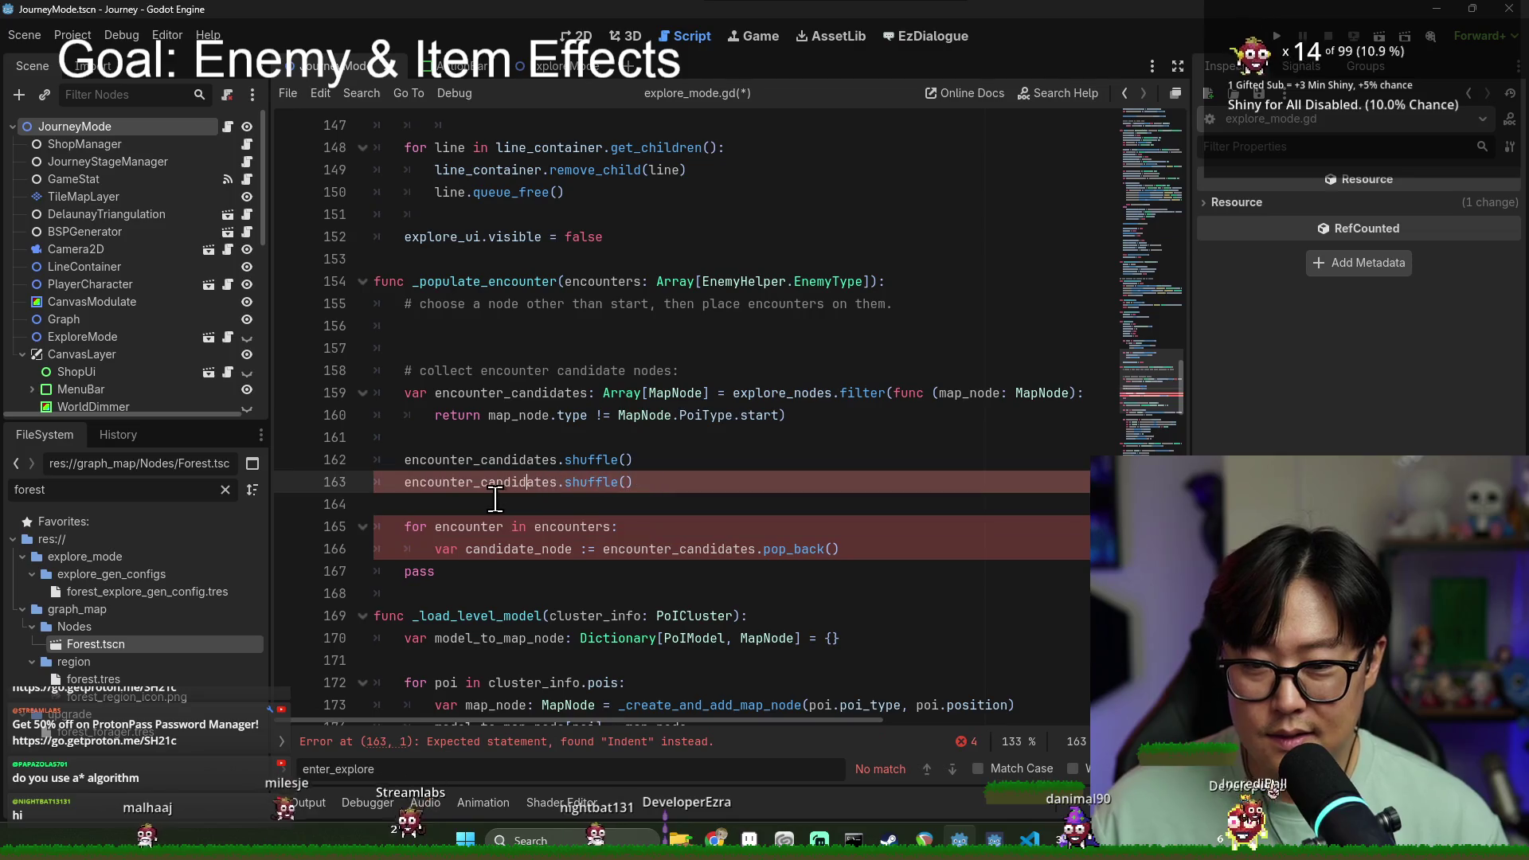
# Break out of the loop when encounter_candidates.is_empty(), then save
pyautogui.scroll(-2, 498, 499)
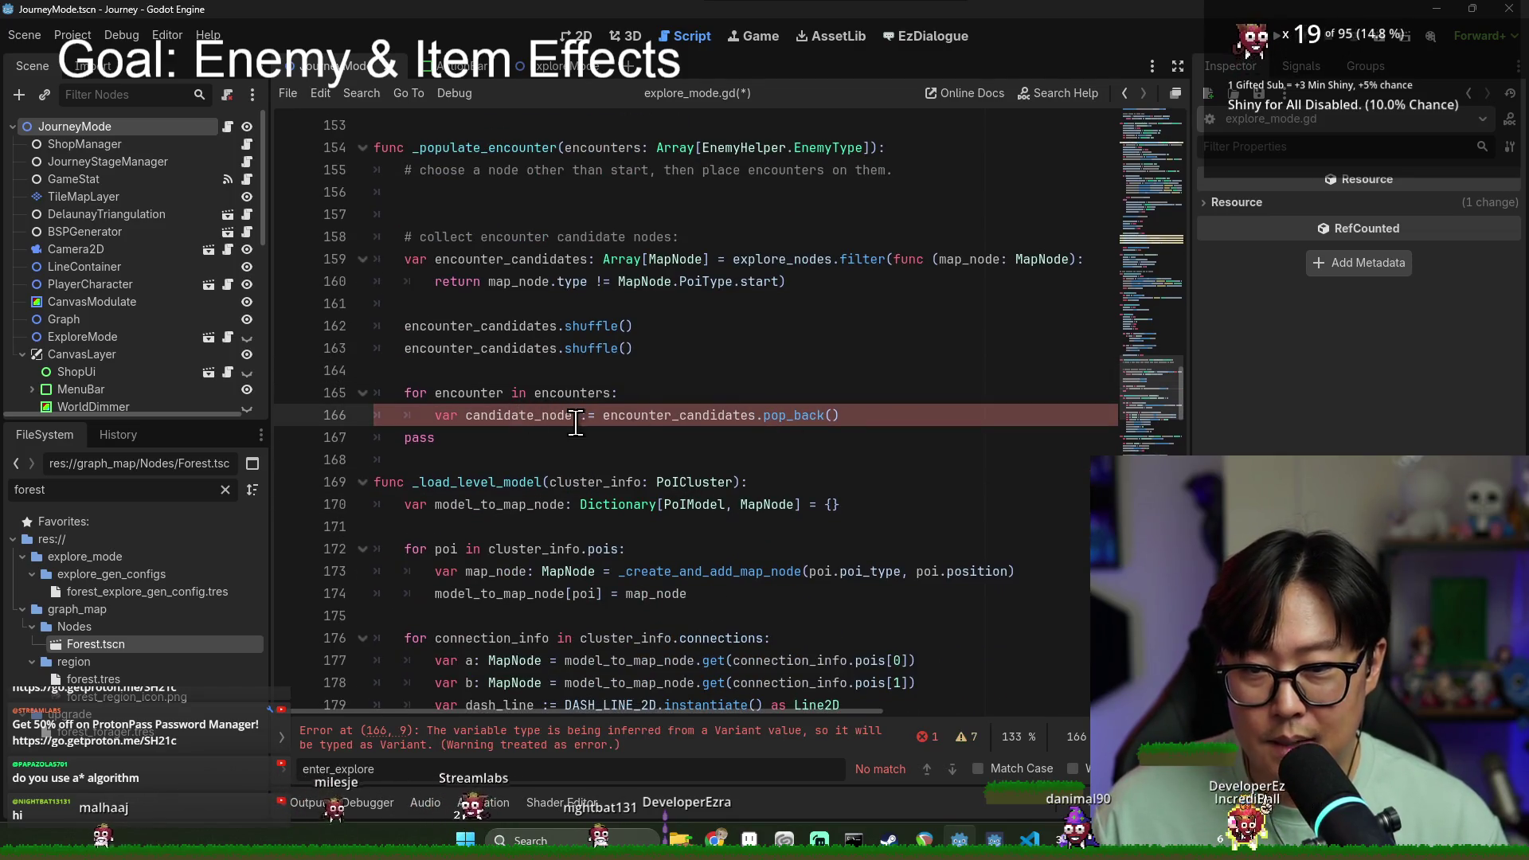
pyautogui.click(683, 398)
pyautogui.press('Return')
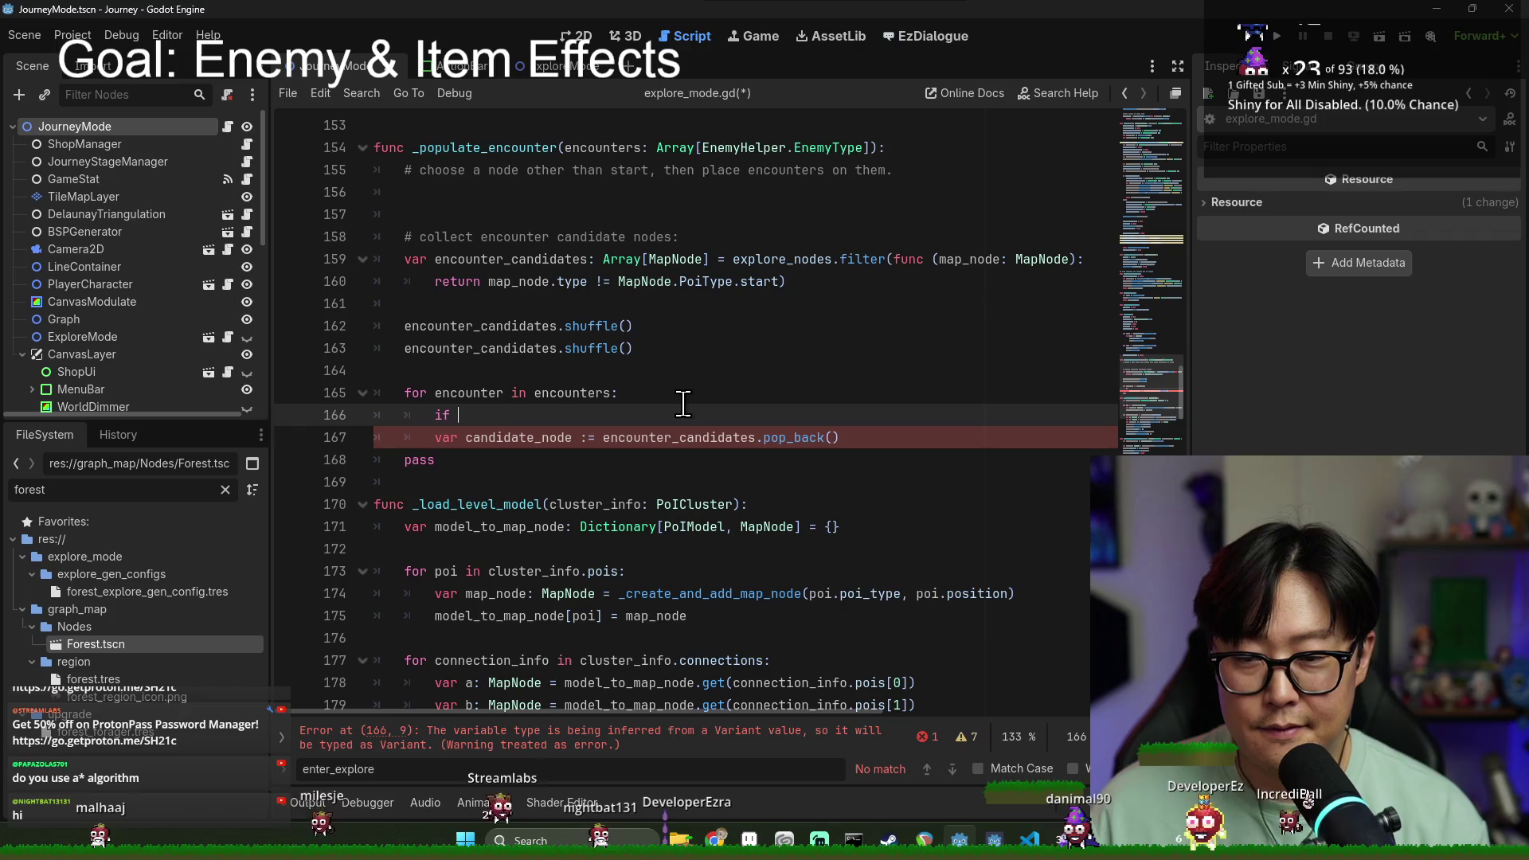
pyautogui.press('BackSpace')
pyautogui.press('BackSpace')
pyautogui.press('BackSpace')
pyautogui.write('is_')
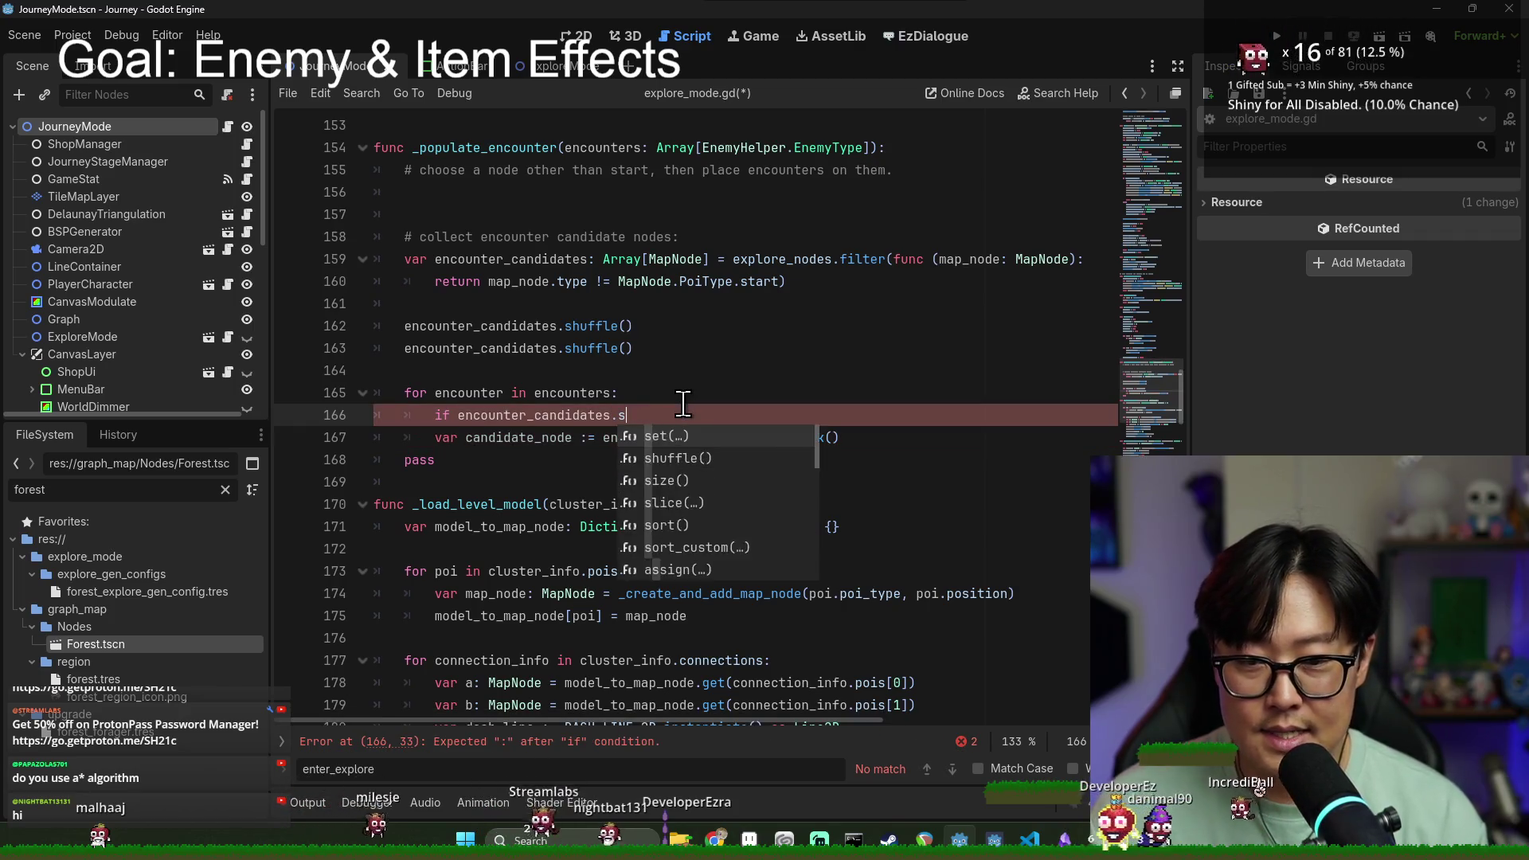
pyautogui.write('empty():')
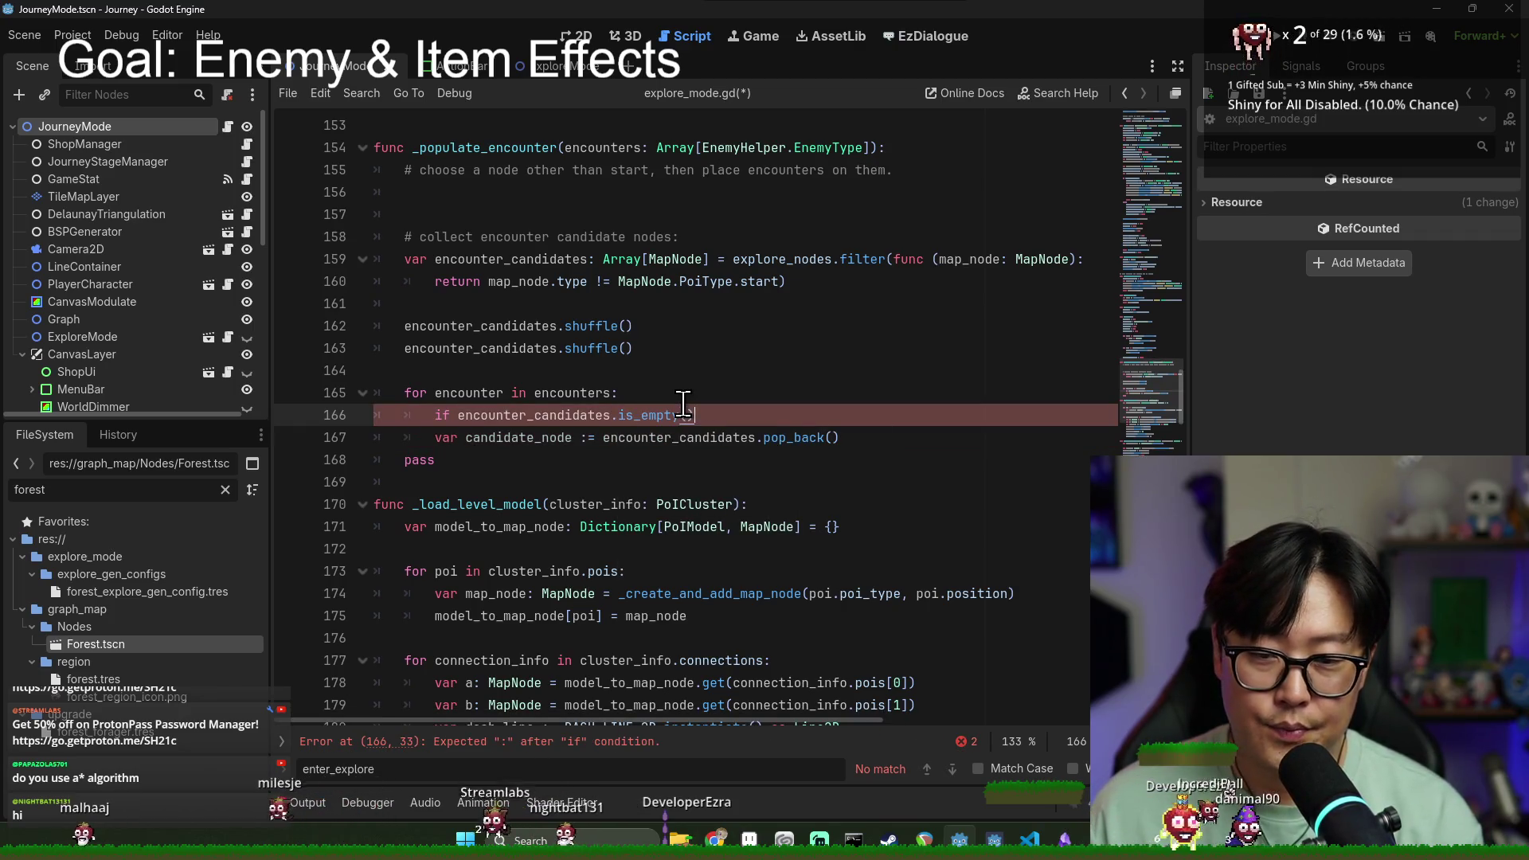
pyautogui.press('Return')
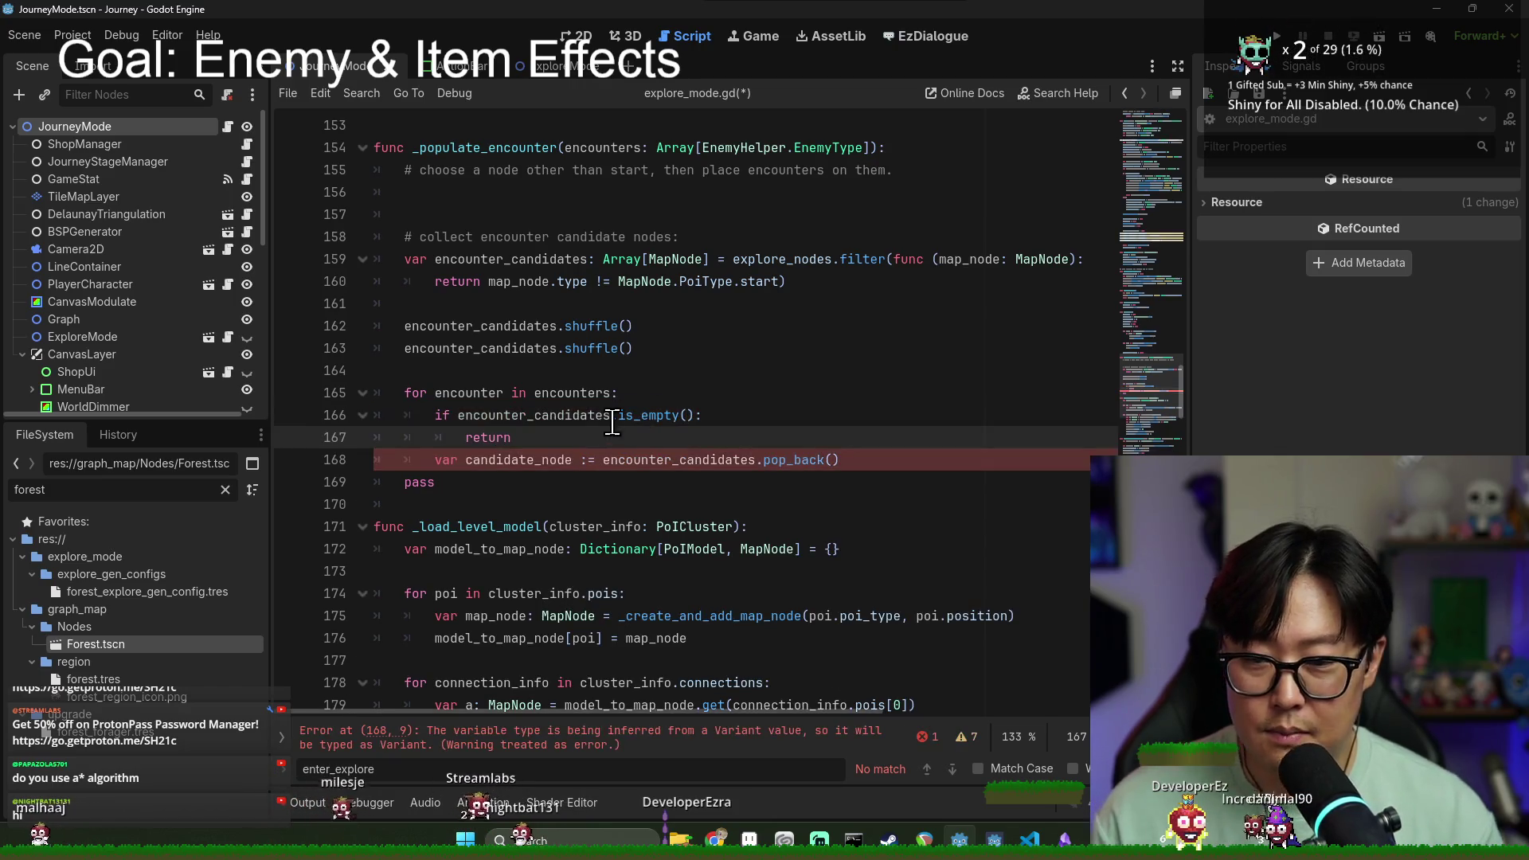
pyautogui.press('Return')
pyautogui.doubleClick(484, 438)
pyautogui.hotkey('ctrl', 's')
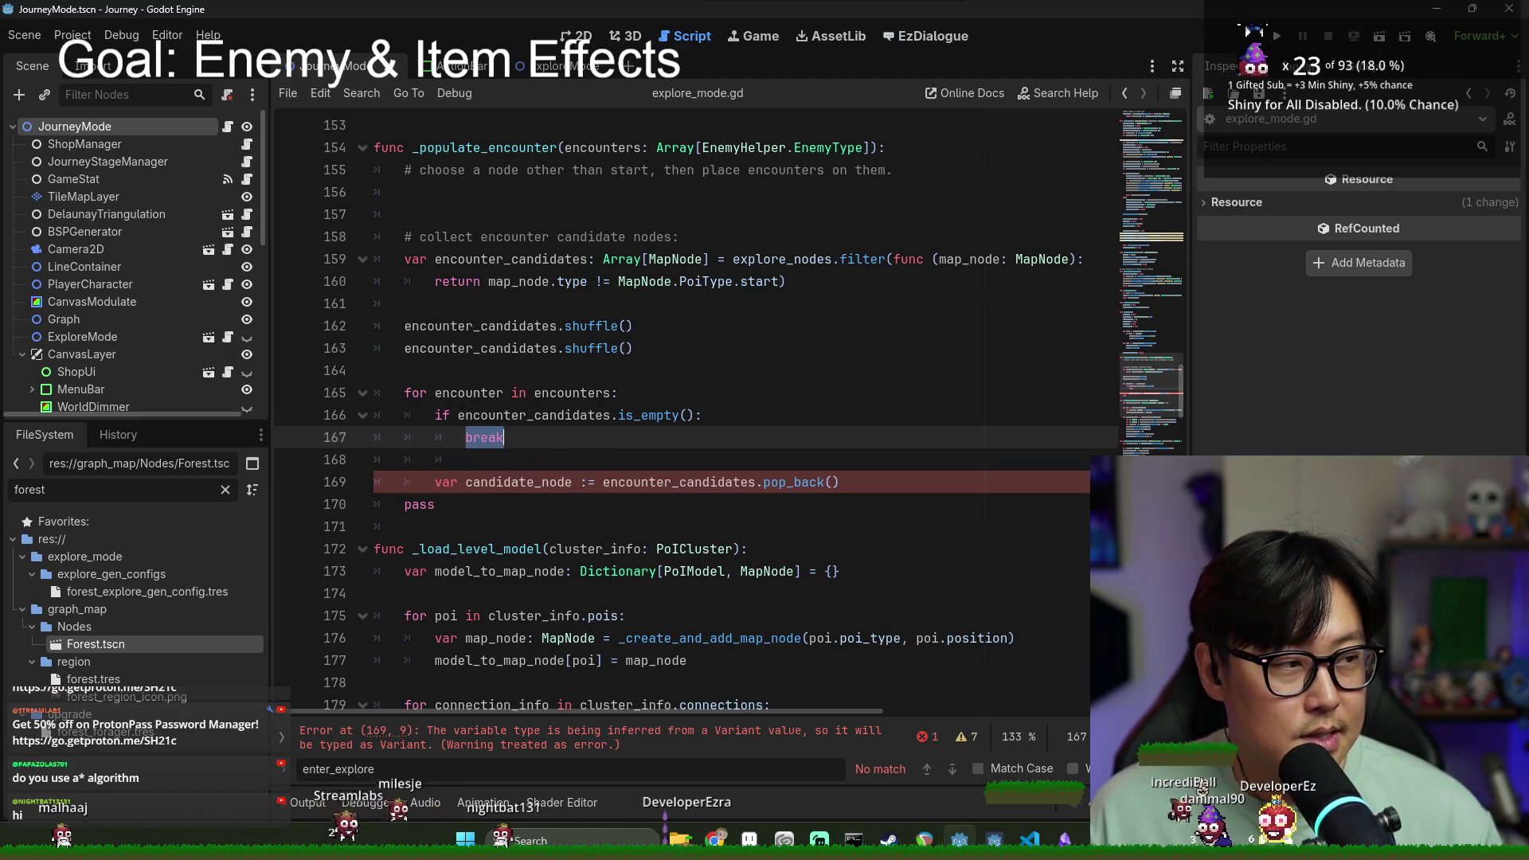
# Append 'as MapNode' after pop_back() on line 169 and save the script
pyautogui.doubleClick(521, 483)
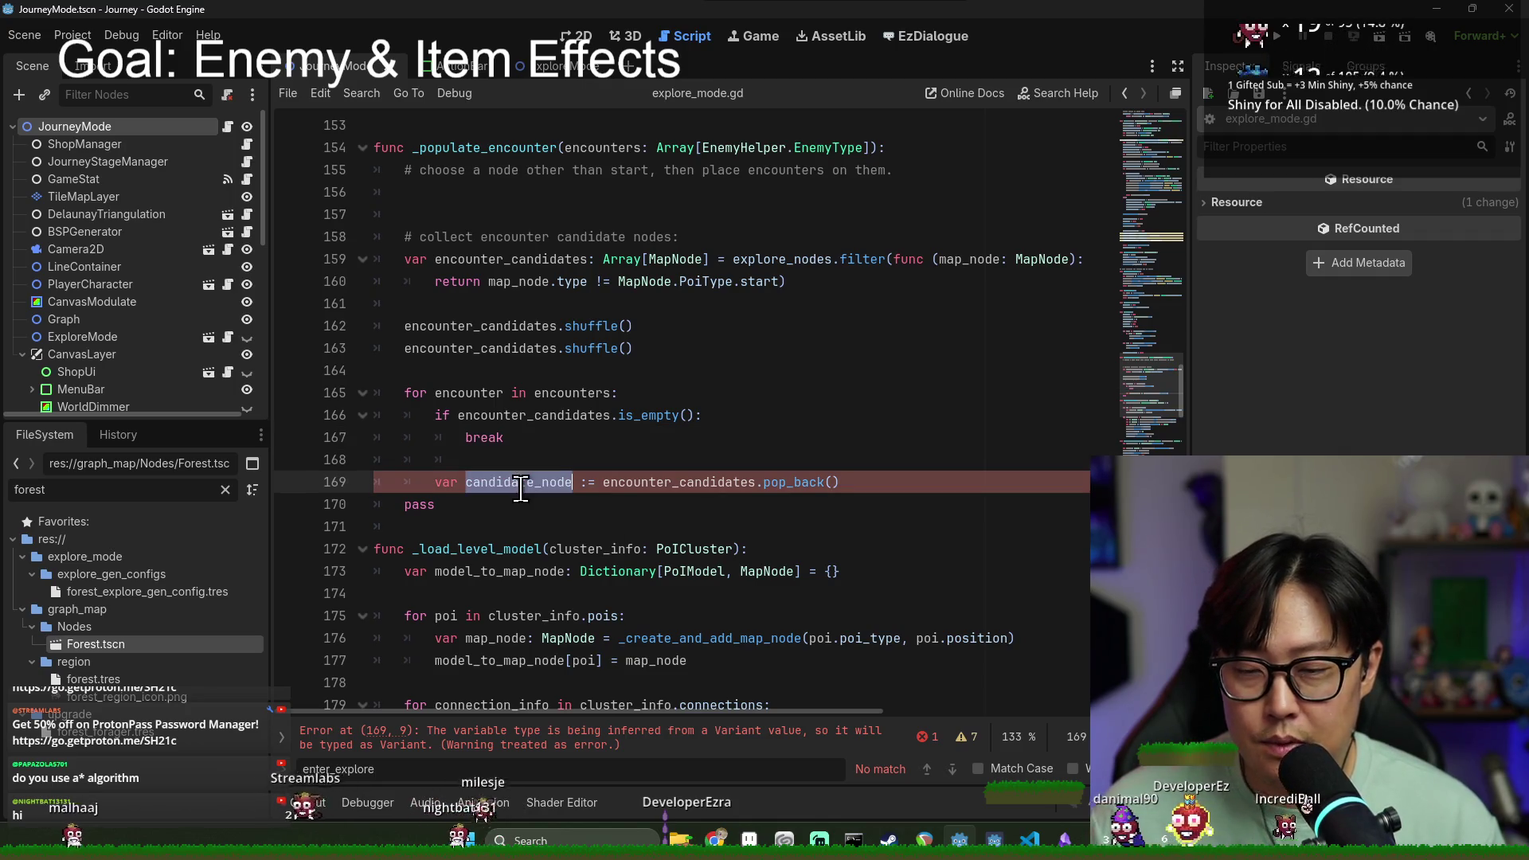
pyautogui.click(881, 483)
pyautogui.write('as Map')
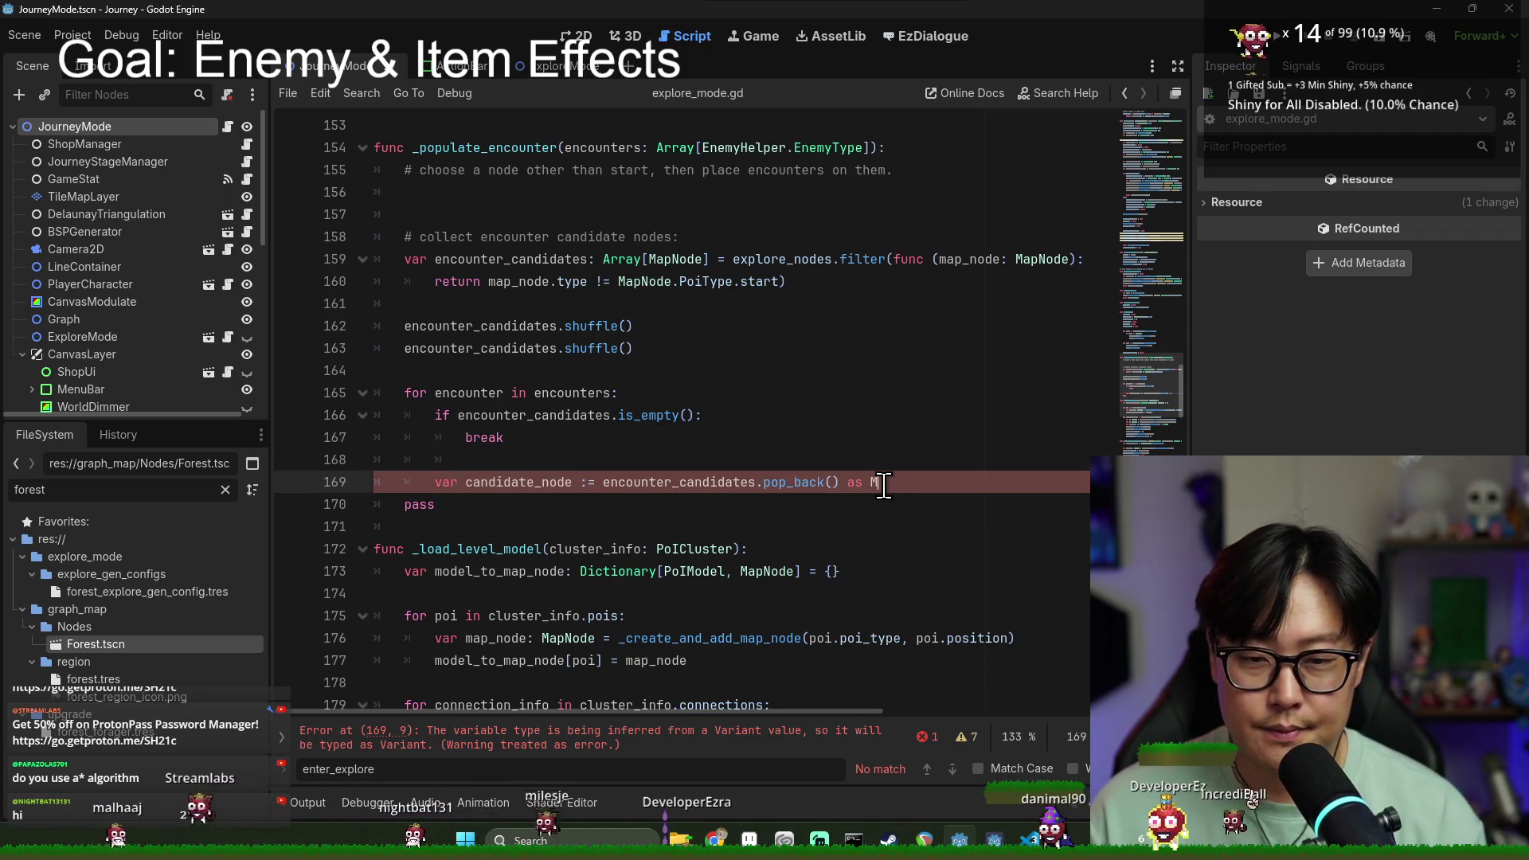
pyautogui.write('Node')
pyautogui.press('Return')
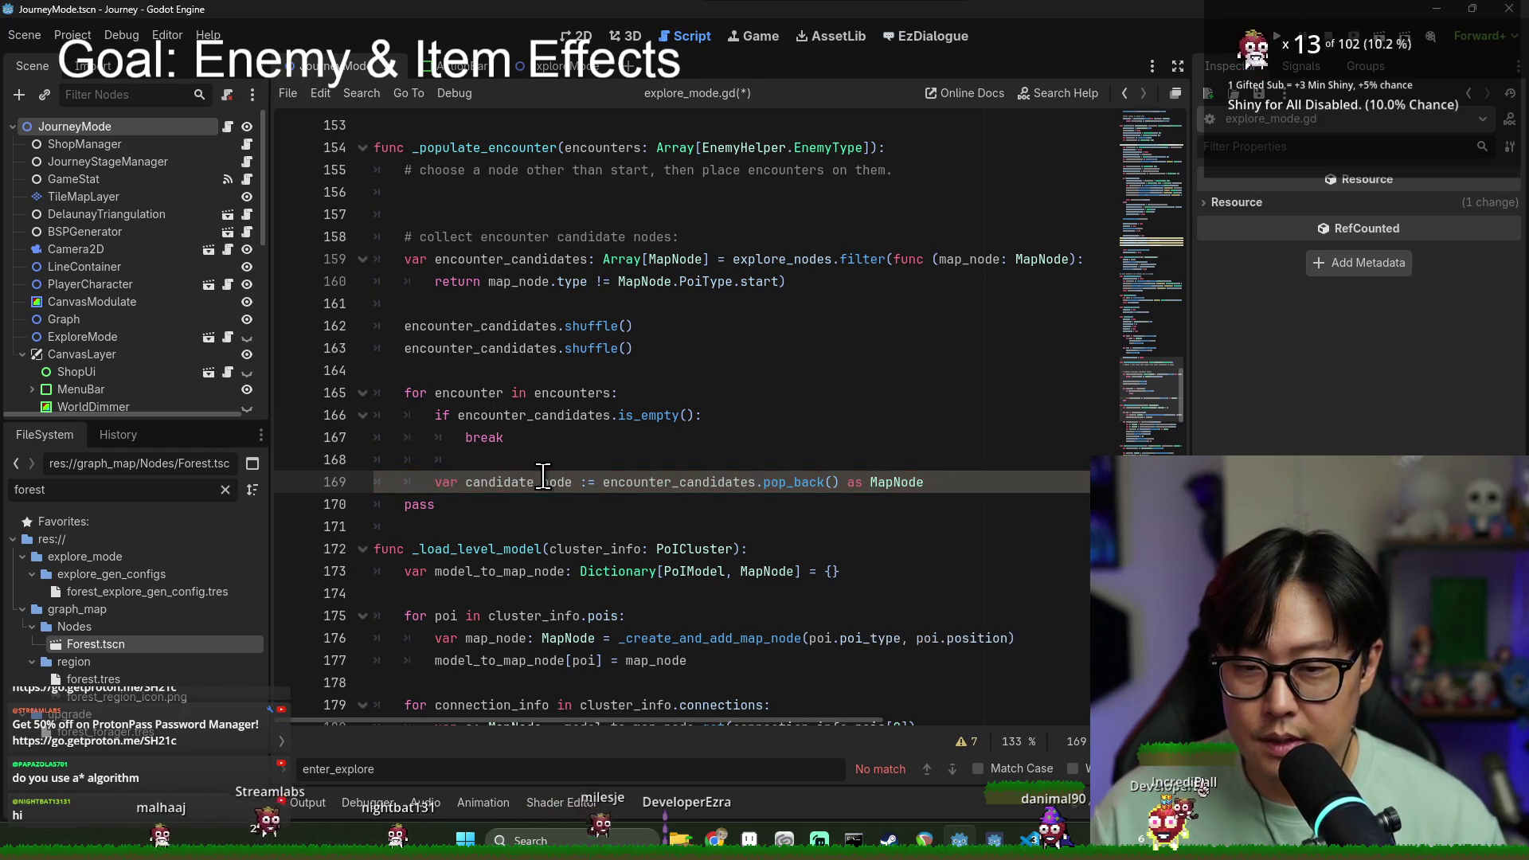
pyautogui.scroll(-2, 797, 474)
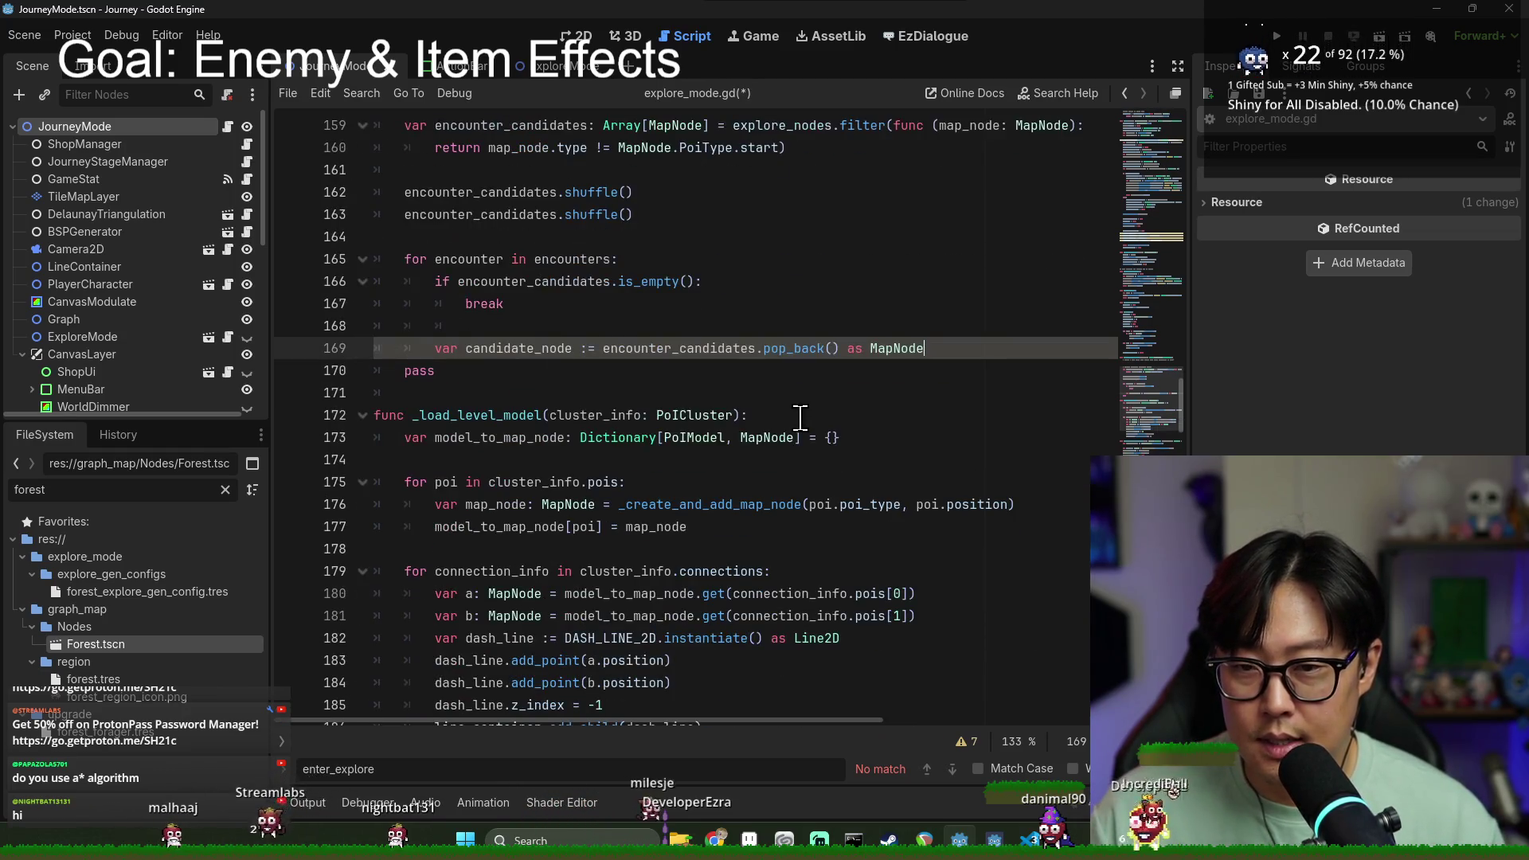
pyautogui.hotkey('ctrl', 's')
pyautogui.press('Return')
pyautogui.hotkey('ctrl', 's')
# Clear the old 'forest' text from the FileSystem filter
pyautogui.scroll(2, 717, 398)
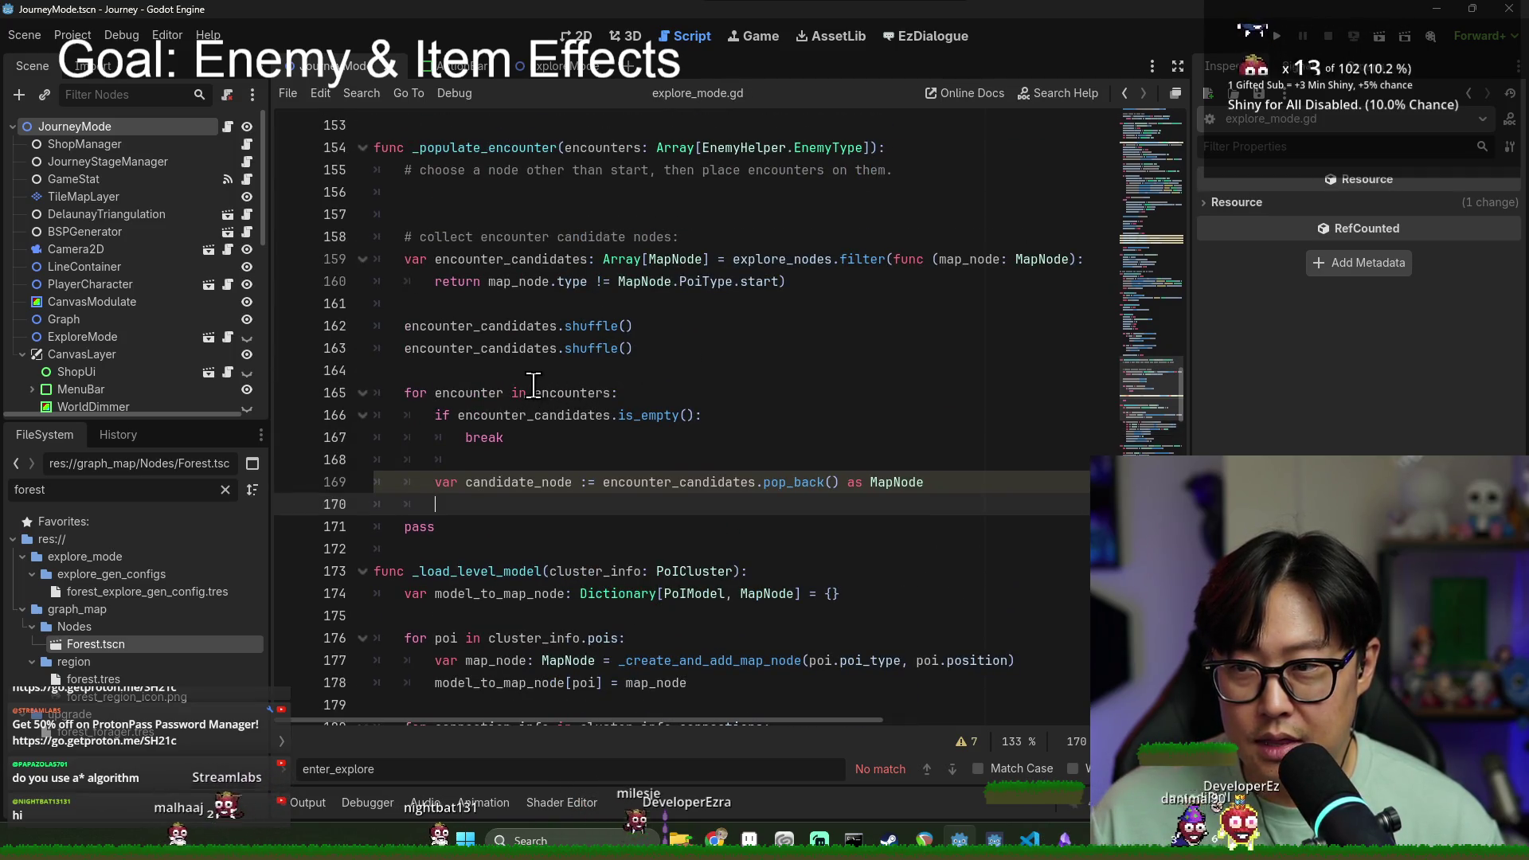
pyautogui.click(168, 518)
pyautogui.click(160, 494)
pyautogui.hotkey('ctrl', 'a')
# Filter the FileSystem for 'body' and open enemy_body.gd to review the EnemyBody class
pyautogui.write('body')
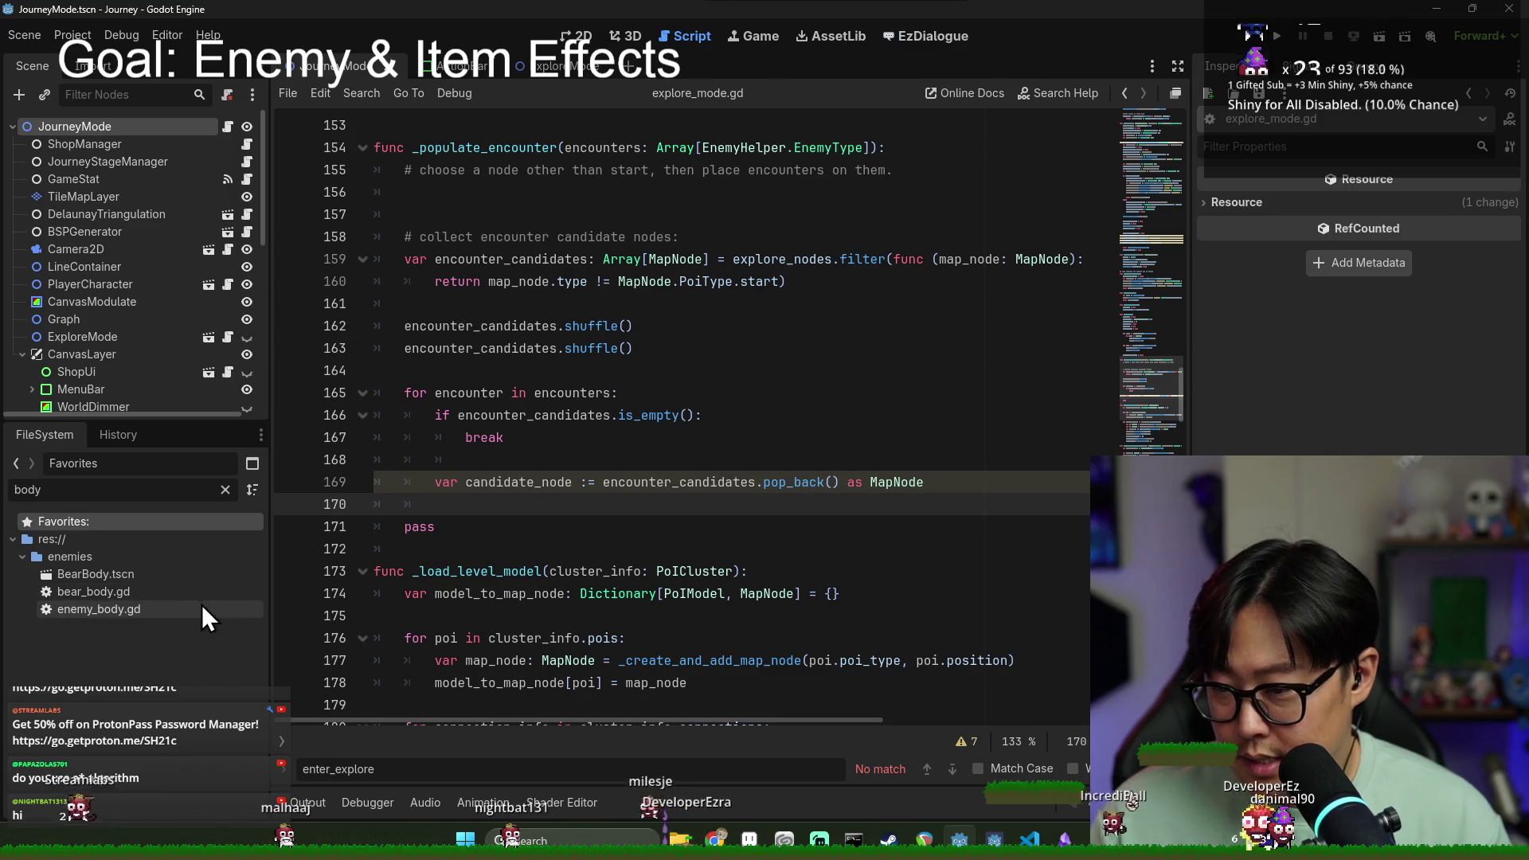
pyautogui.click(128, 611)
pyautogui.doubleClick(126, 609)
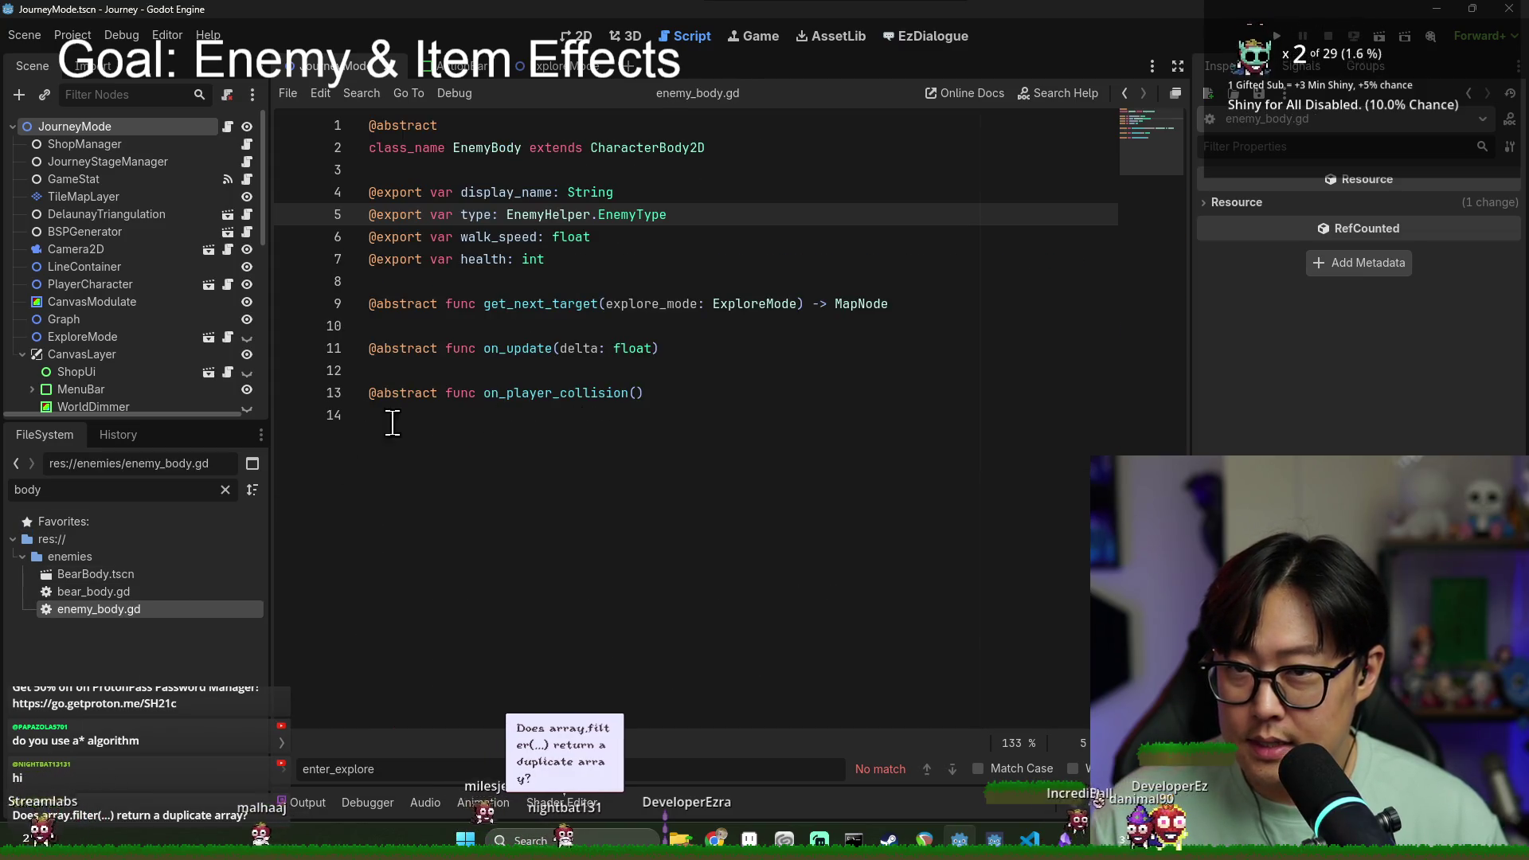
pyautogui.click(519, 179)
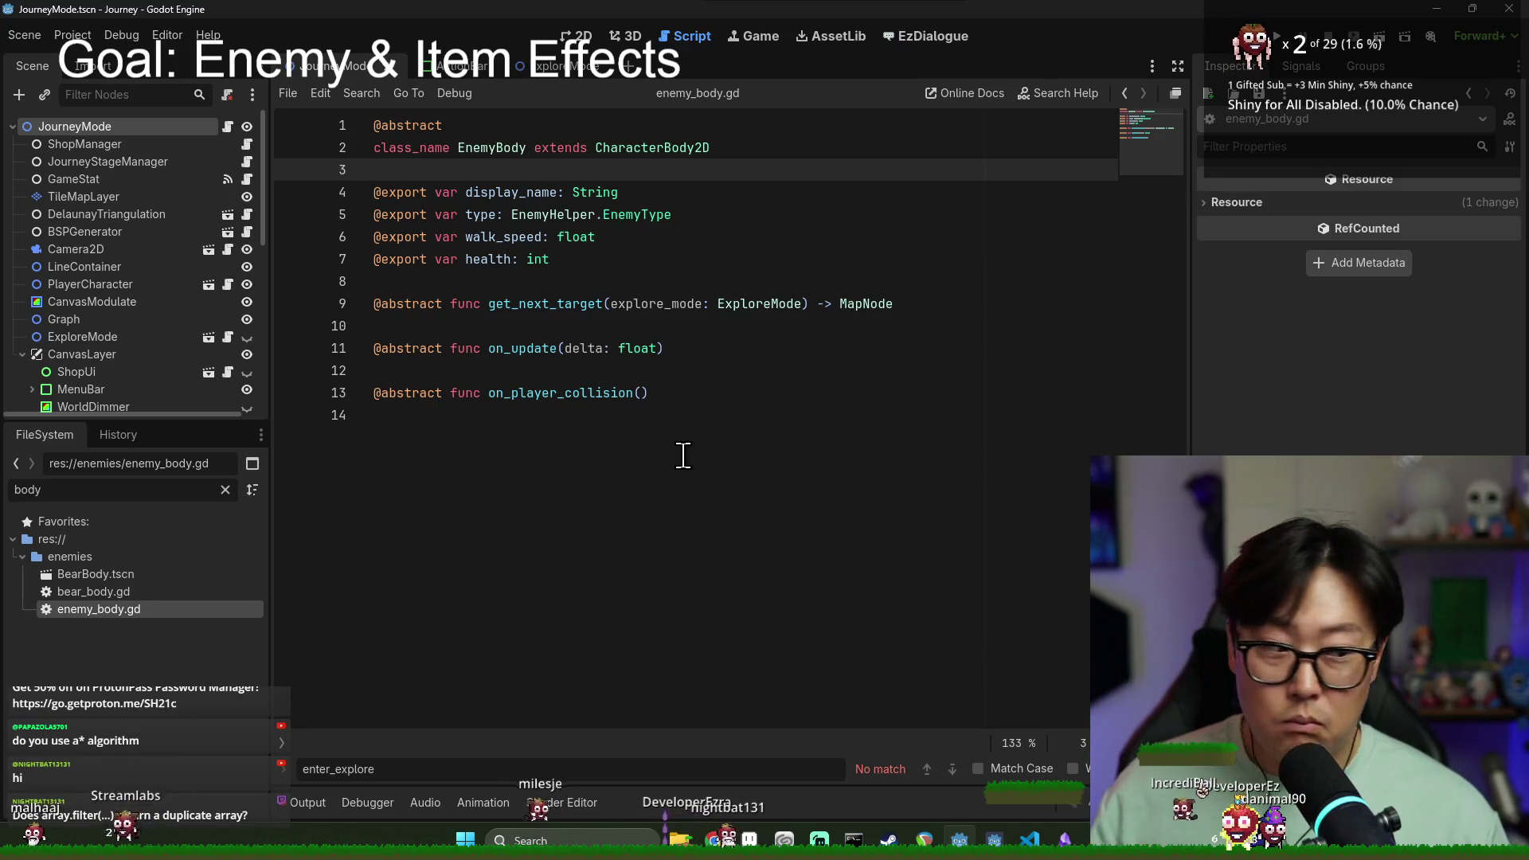
pyautogui.click(560, 66)
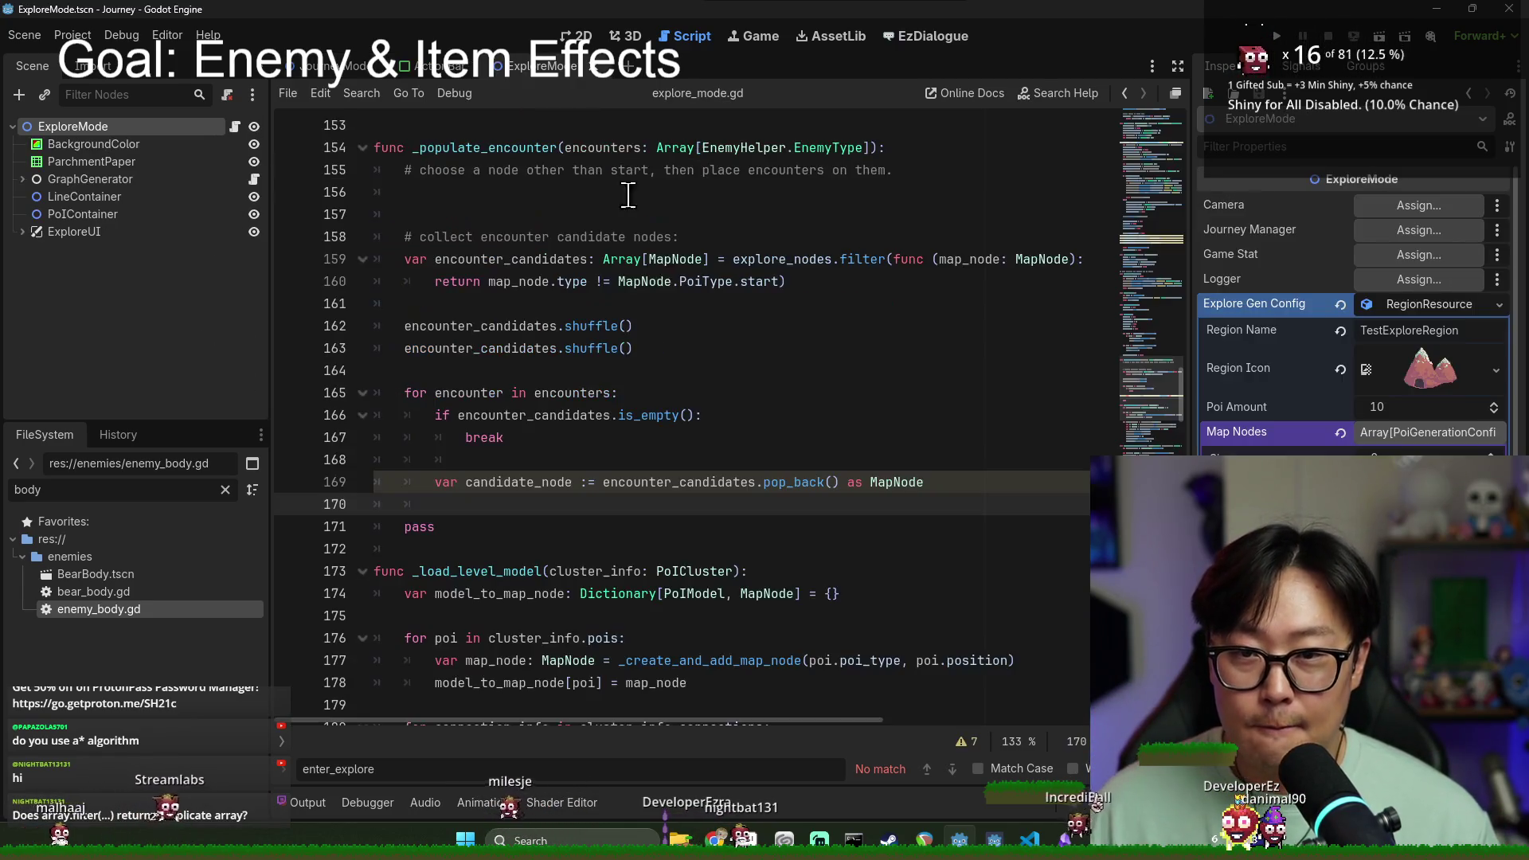
# Open the Array documentation for filter from explore_mode.gd
pyautogui.keyDown('ctrl'); pyautogui.click(858, 259); pyautogui.keyUp('ctrl')
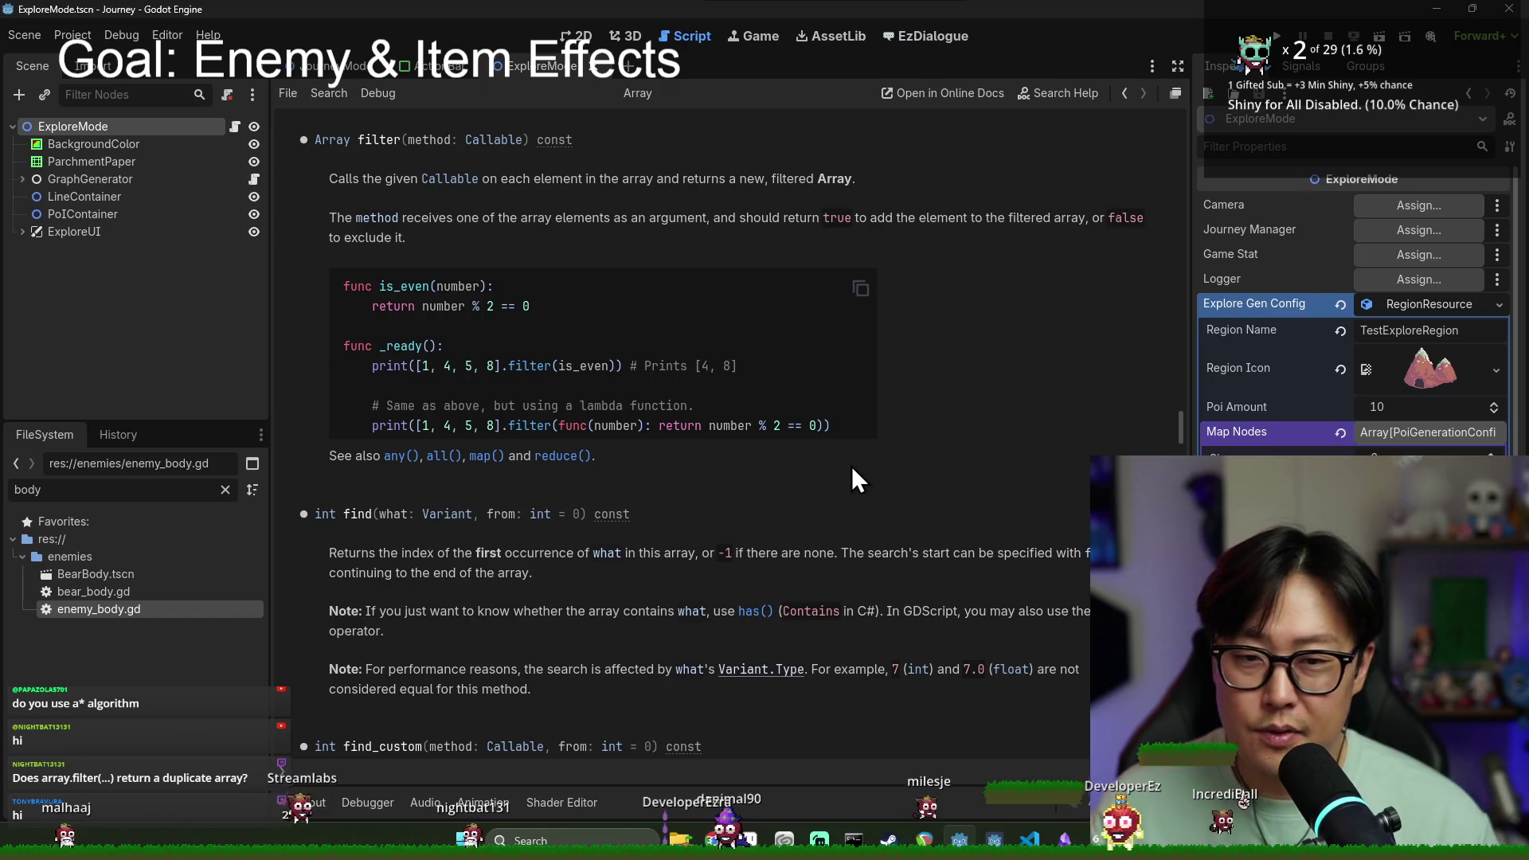
# Go back from the Array docs page to explore_mode.gd with Alt+Left
pyautogui.hotkey('alt', 'Left')
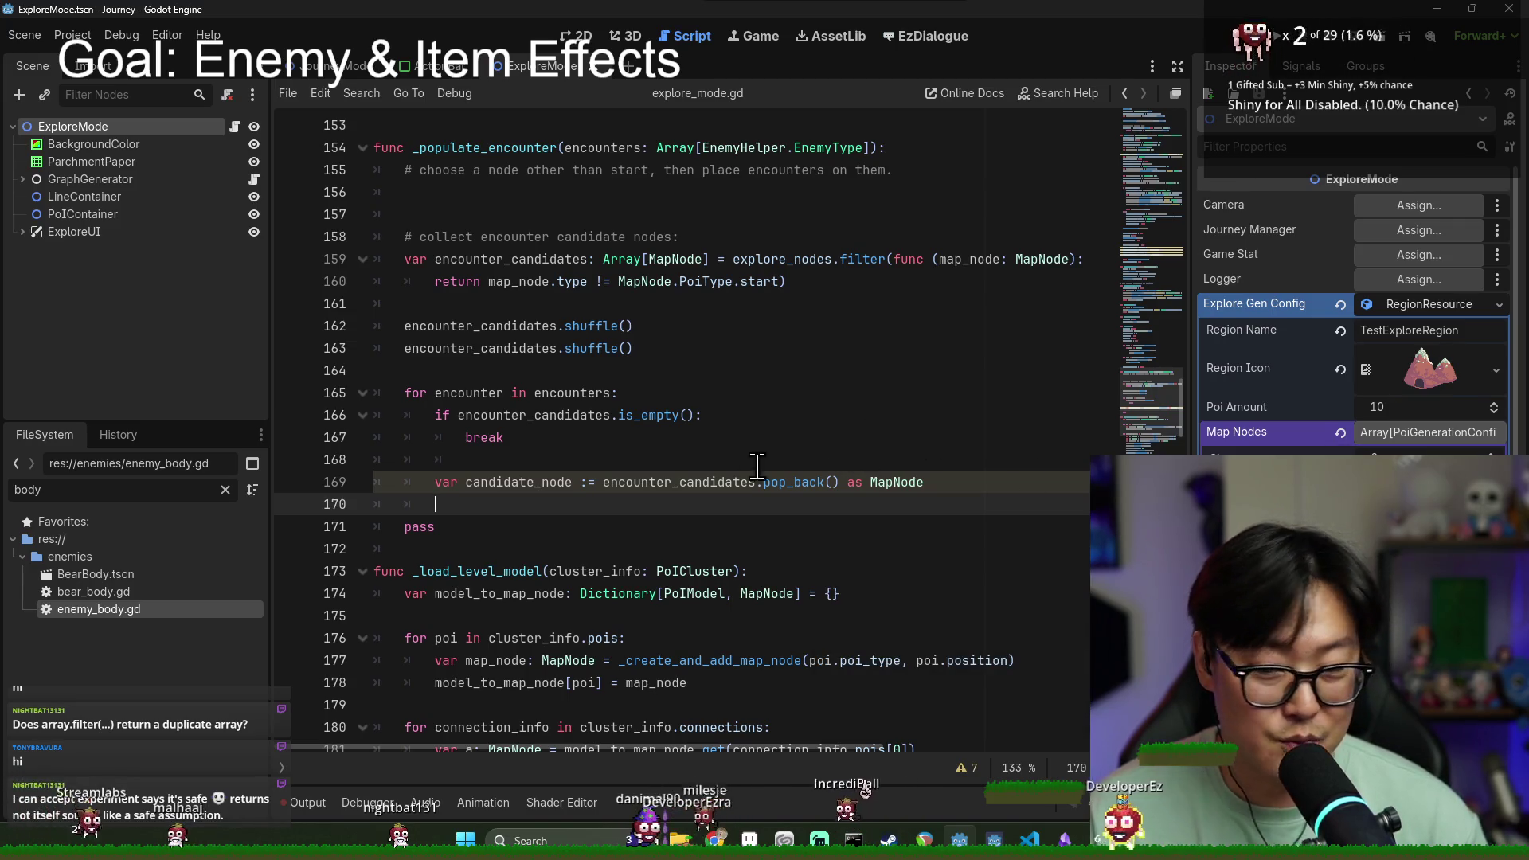
# Save the scene and filter the FileSystem by 'minh'
pyautogui.hotkey('ctrl', 's')
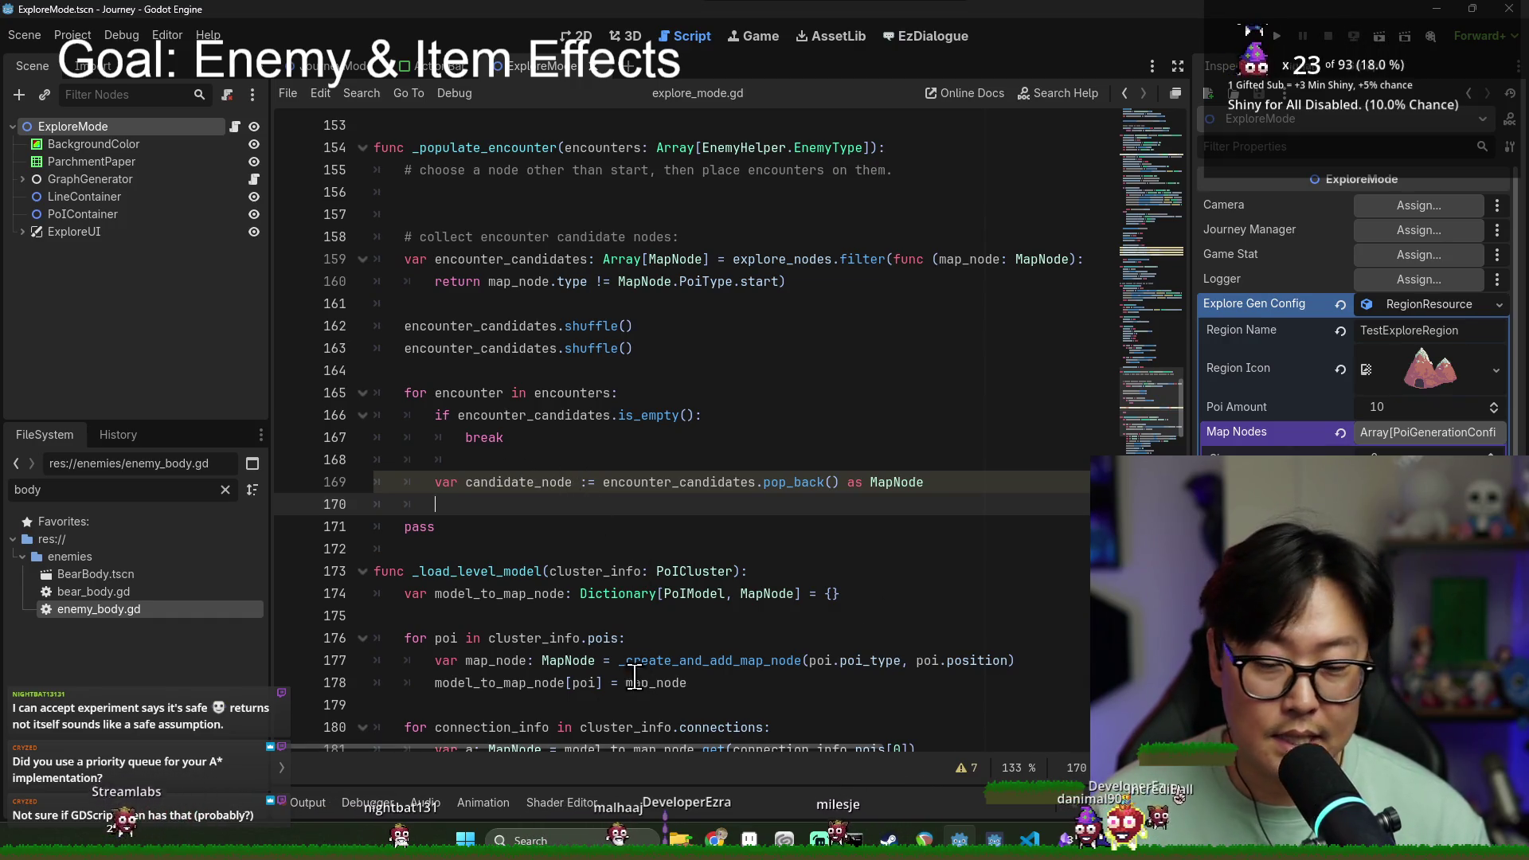
pyautogui.write('minh')
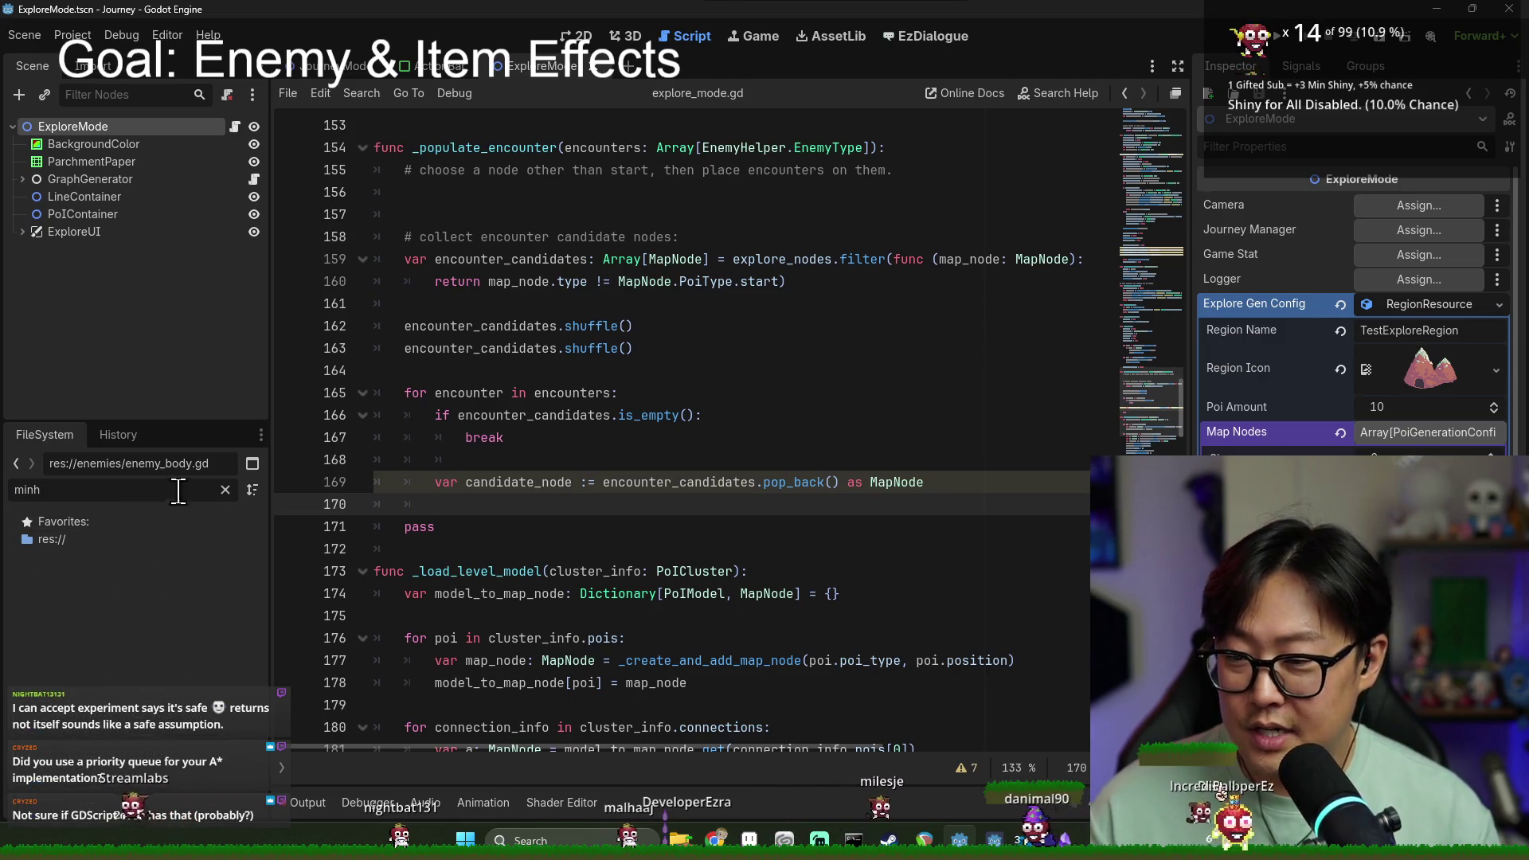
# Open min_heap.gd via the 'min' filter and inspect the _comparator setup in _init
pyautogui.press('BackSpace')
pyautogui.doubleClick(137, 576)
pyautogui.scroll(-2, 476, 260)
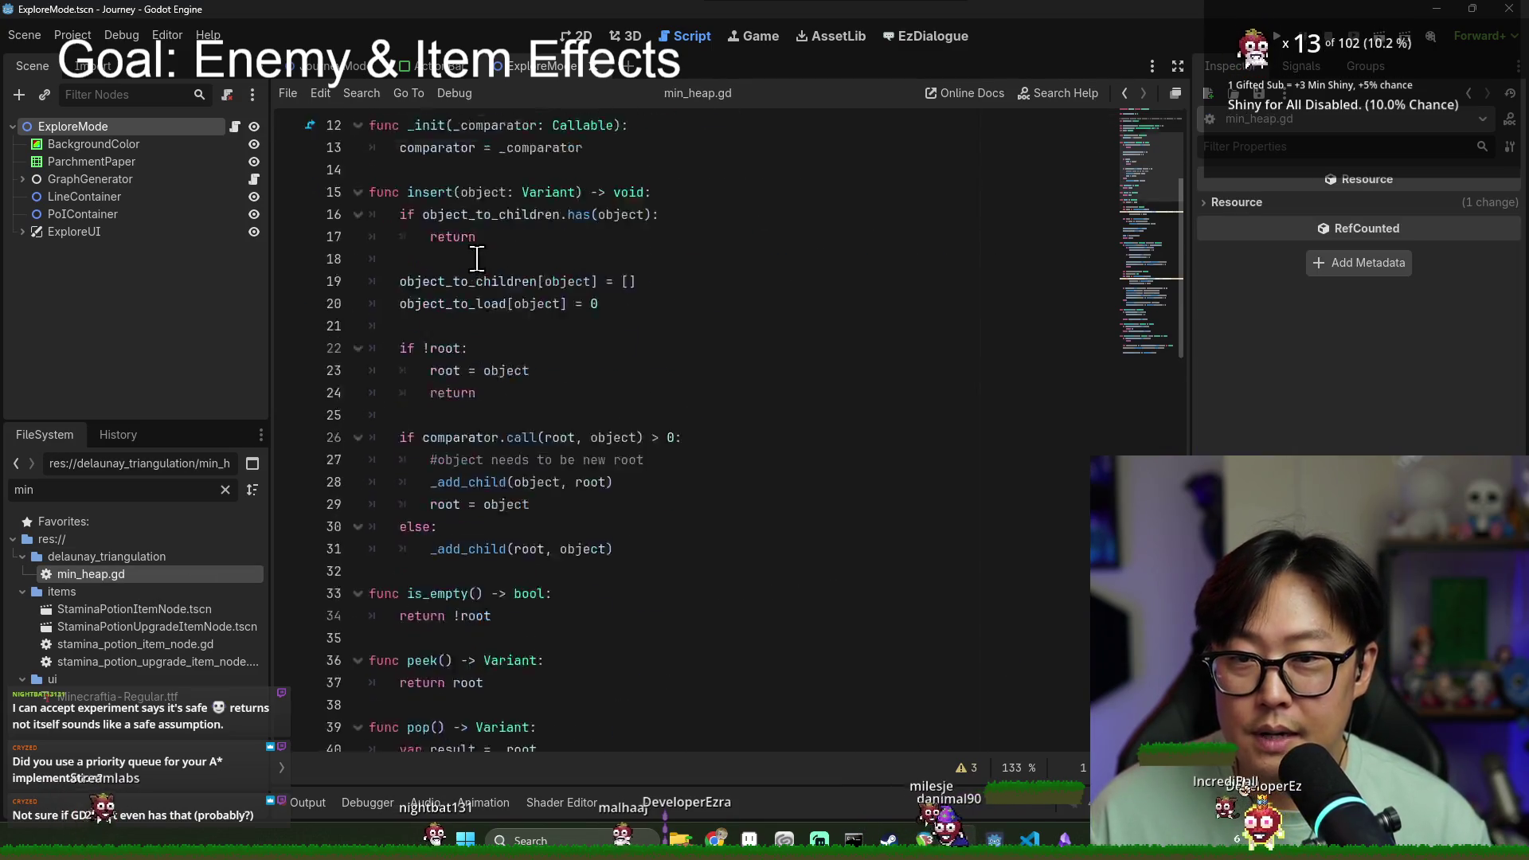
pyautogui.scroll(-15, 482, 278)
pyautogui.moveTo(760, 717)
pyautogui.mouseDown()
pyautogui.moveTo(478, 247)
pyautogui.moveTo(478, 116)
pyautogui.moveTo(480, 270)
pyautogui.mouseUp()
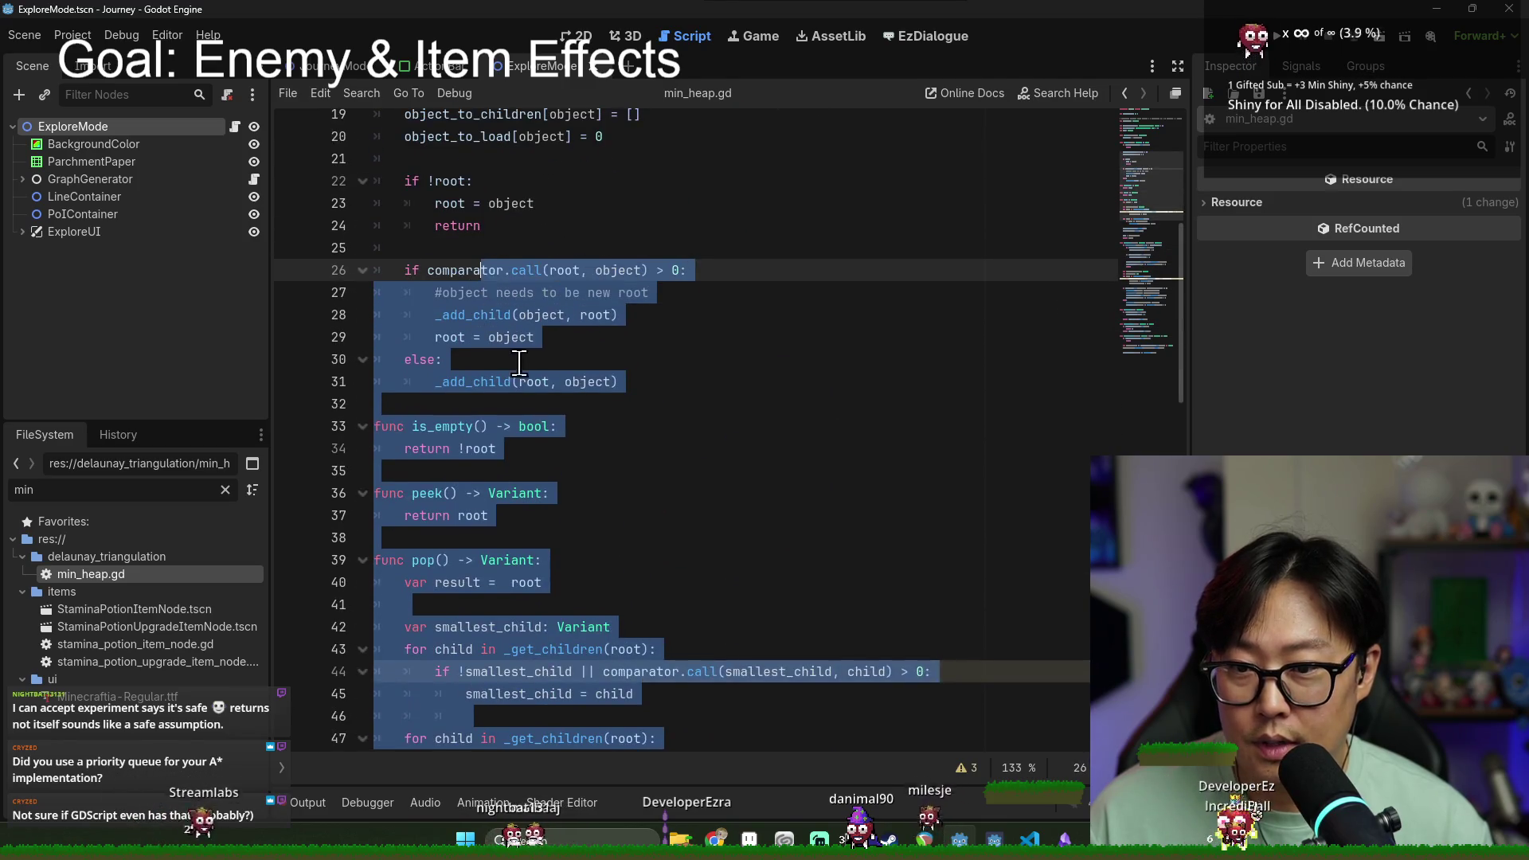
pyautogui.click(534, 426)
pyautogui.scroll(5, 526, 422)
pyautogui.moveTo(458, 370); pyautogui.dragTo(607, 372)
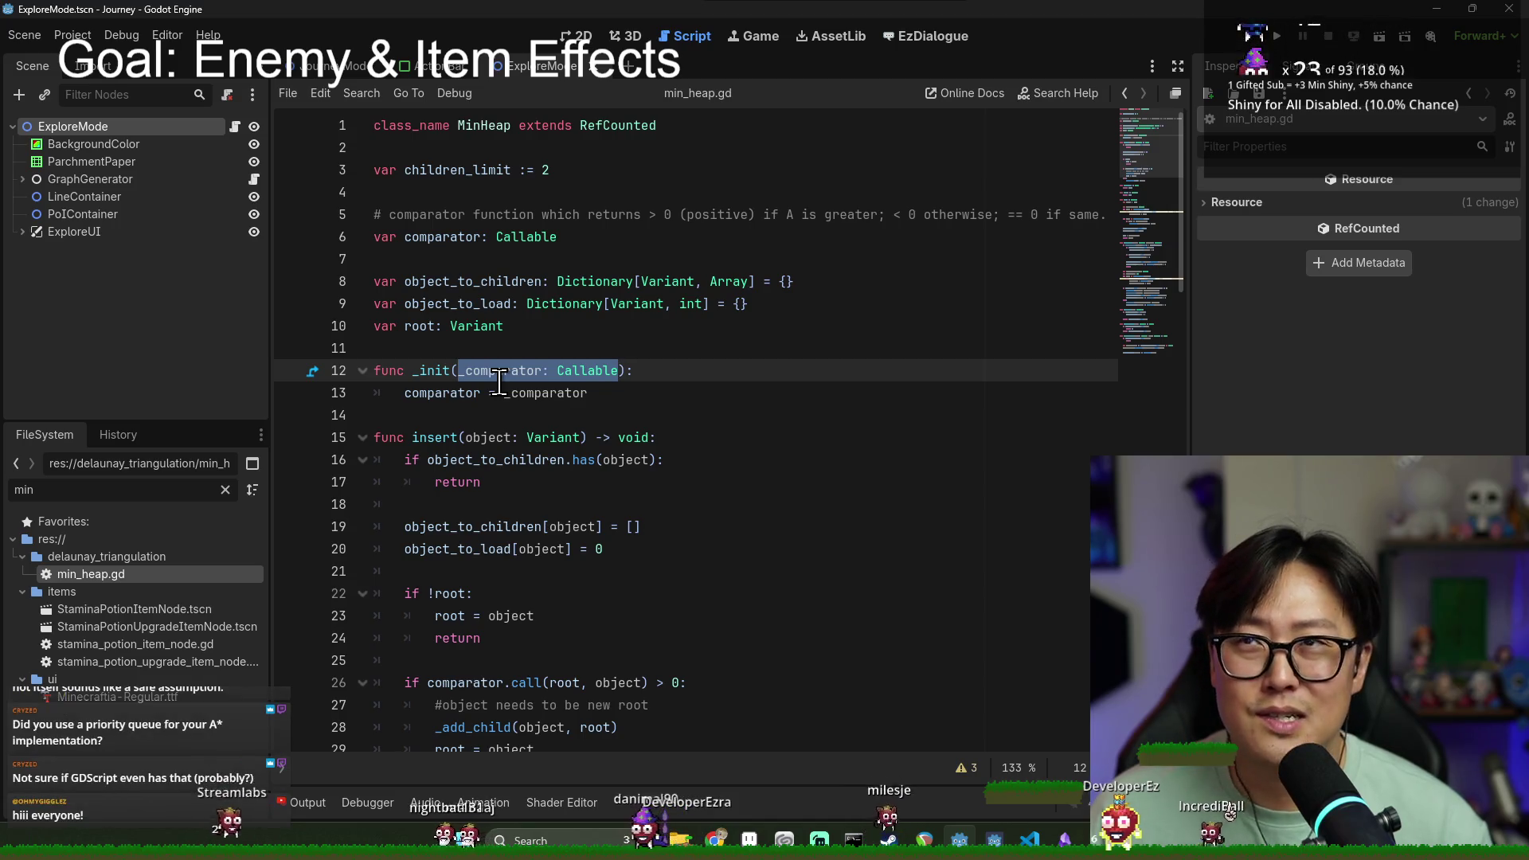
pyautogui.doubleClick(475, 370)
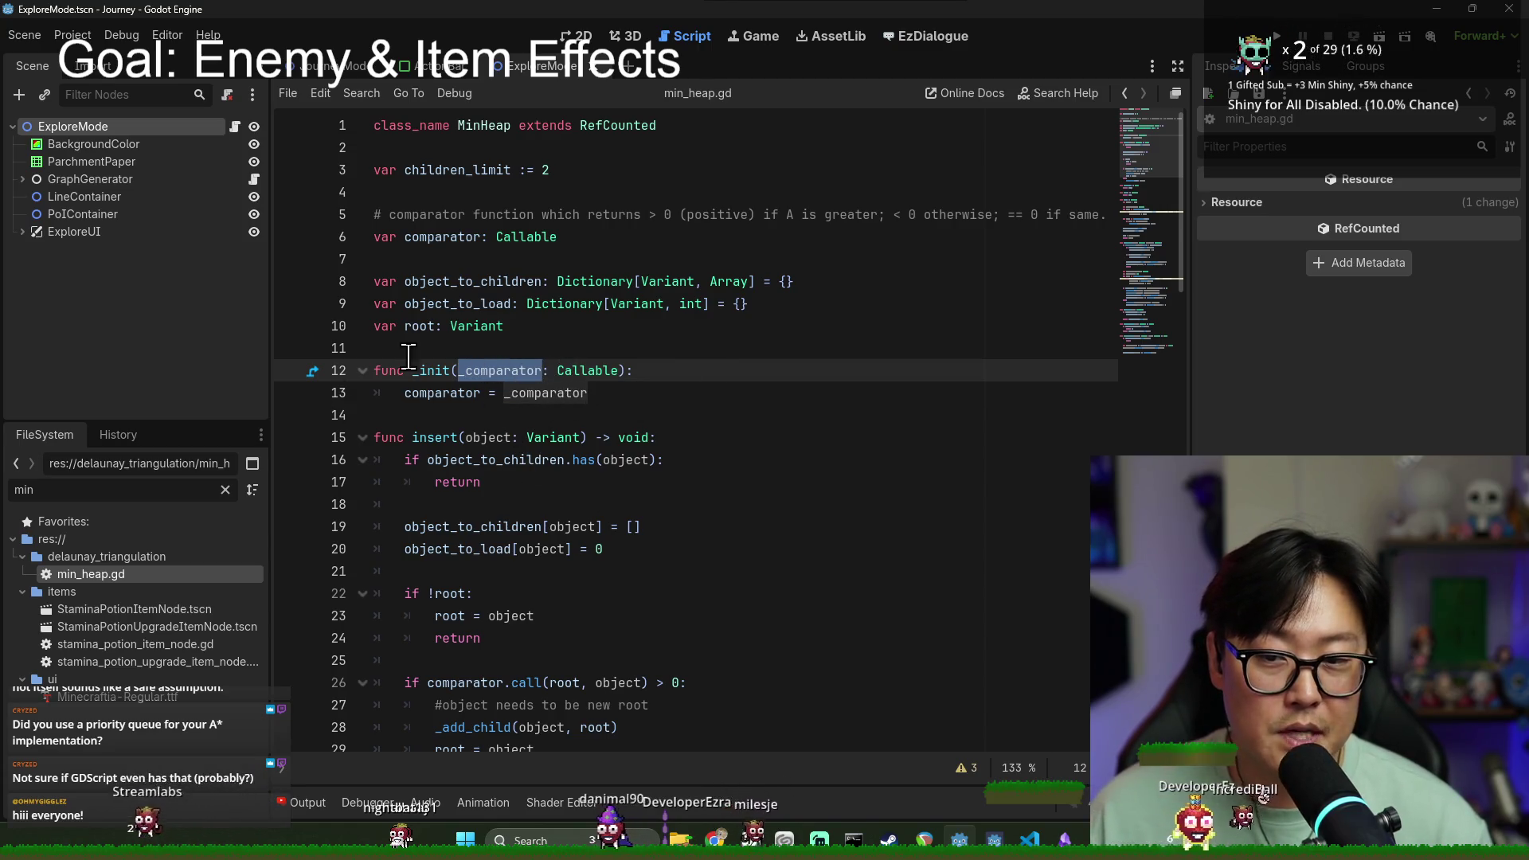
pyautogui.scroll(-8, 525, 430)
pyautogui.scroll(6, 531, 448)
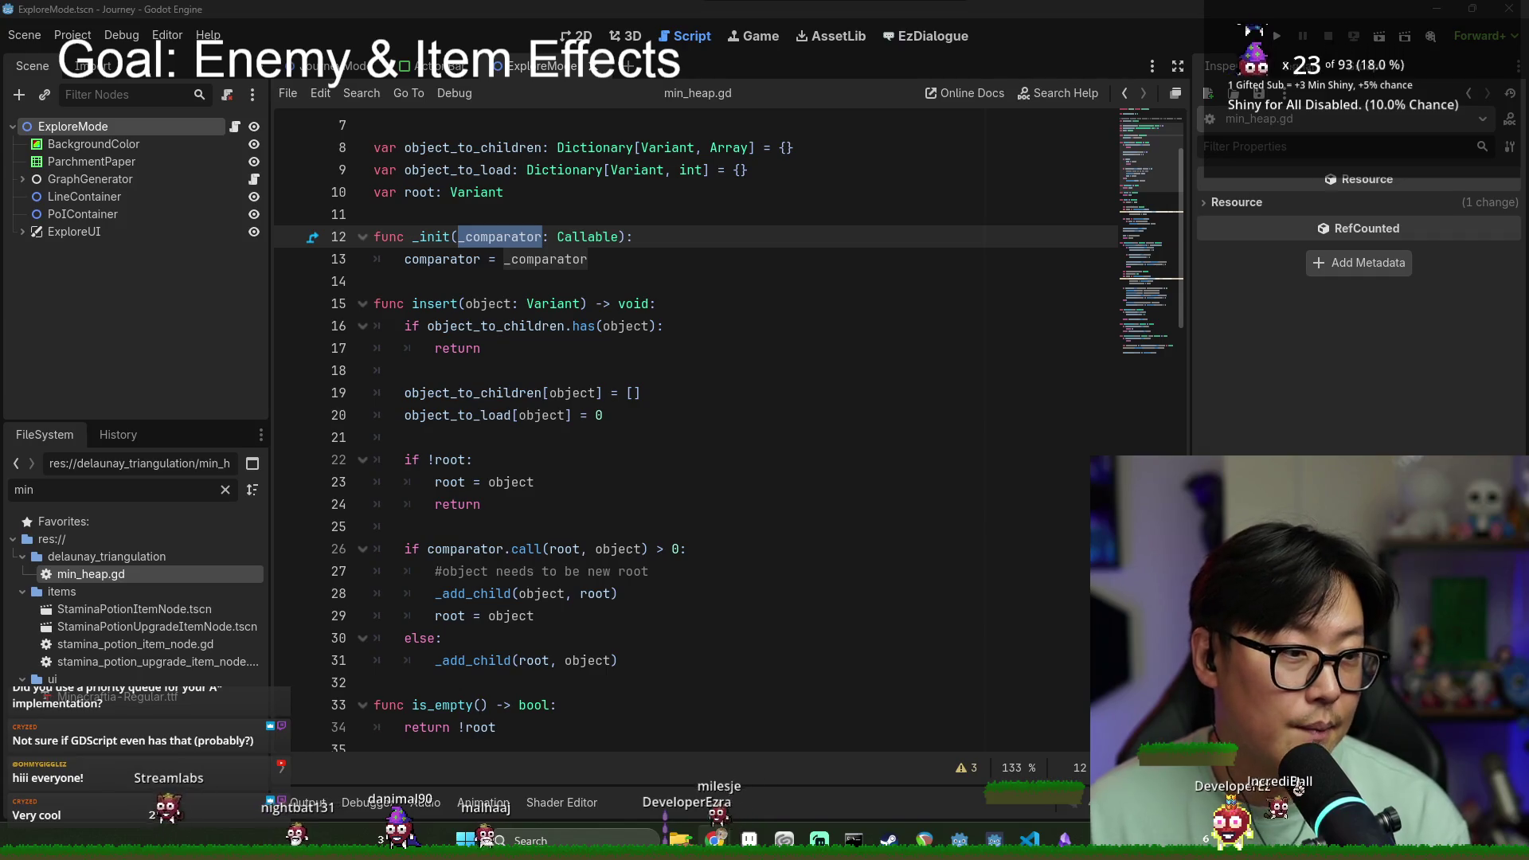
pyautogui.hotkey('alt', 'Tab')
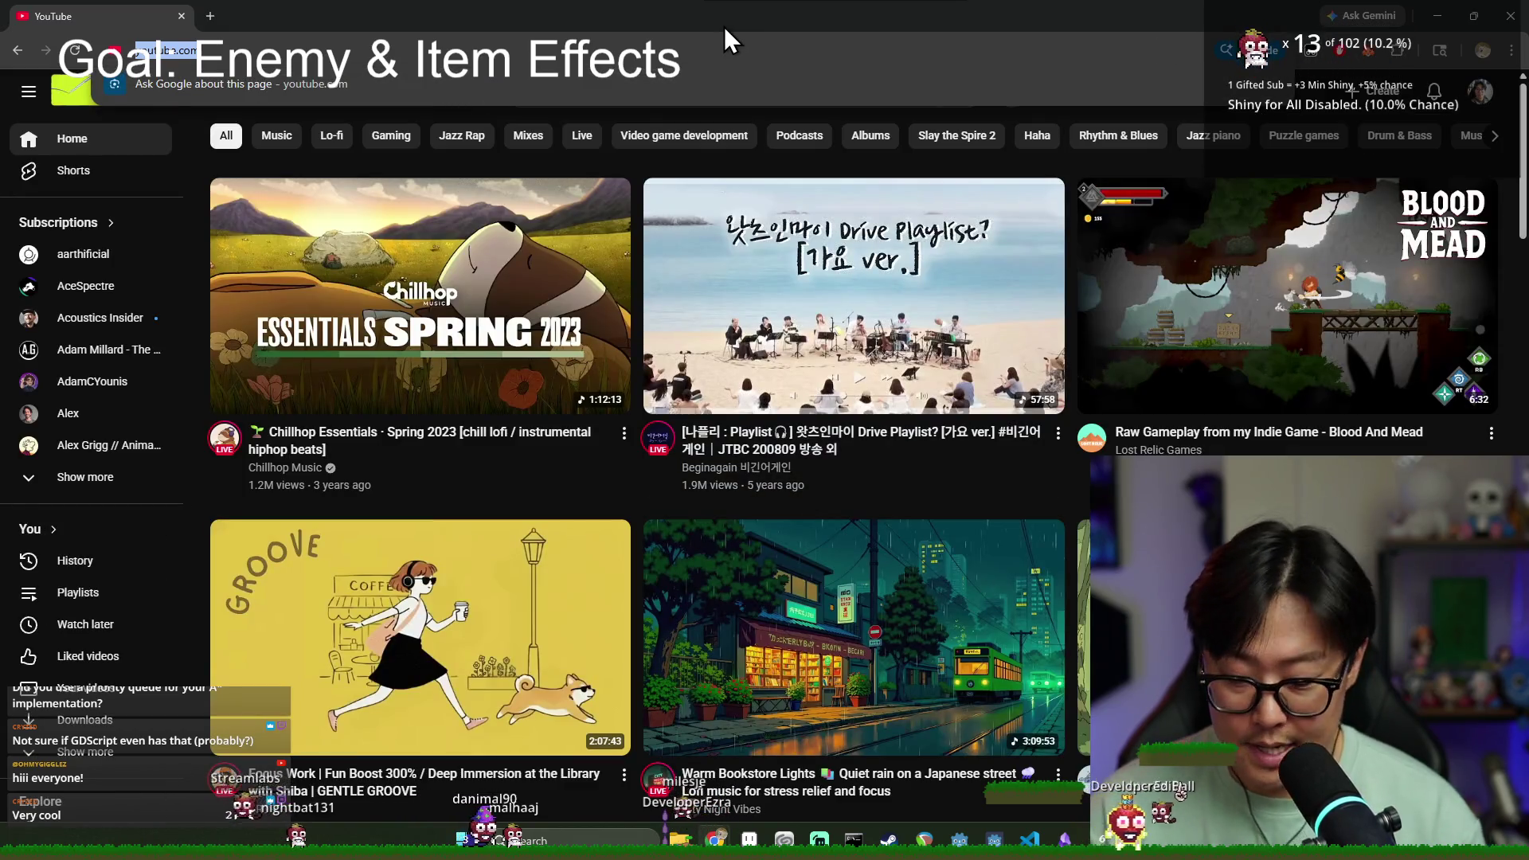
# Go to github.com and open the EzDungeonGenerator repository
pyautogui.write('gith')
pyautogui.press('Return')
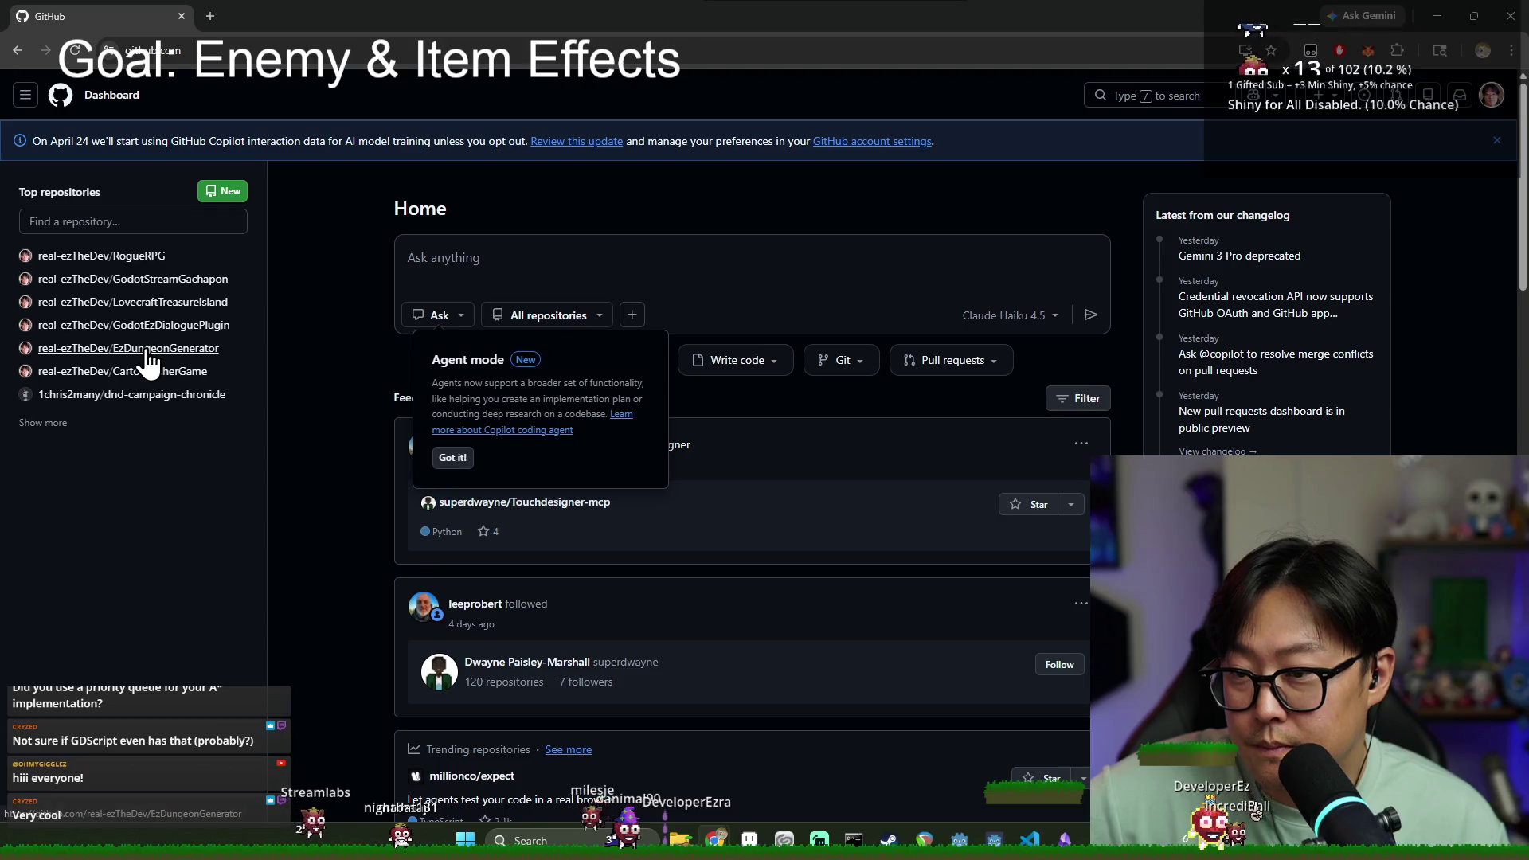
pyautogui.click(212, 360)
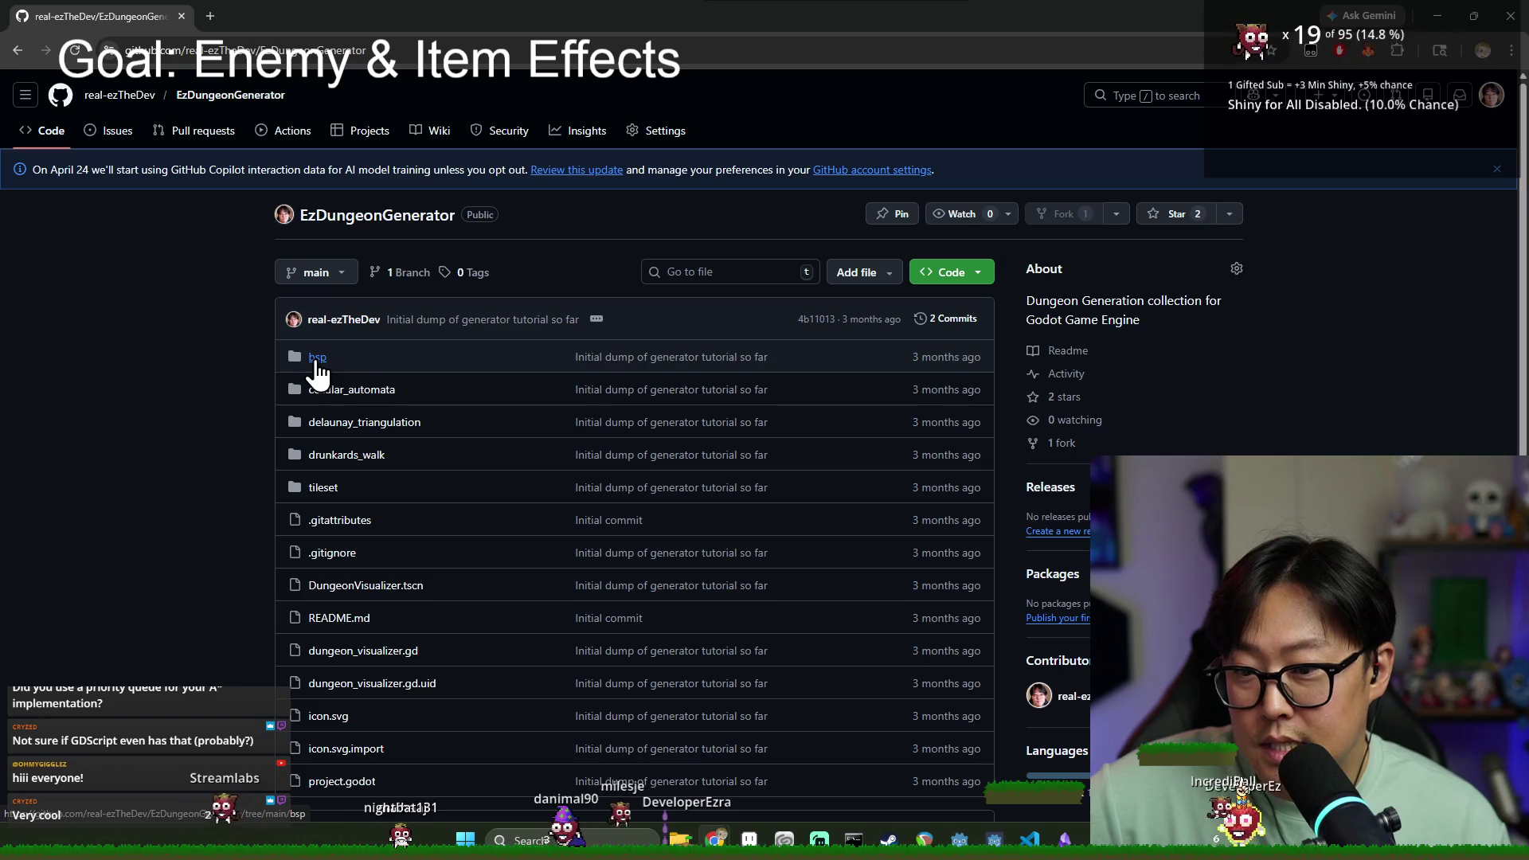
pyautogui.click(344, 372)
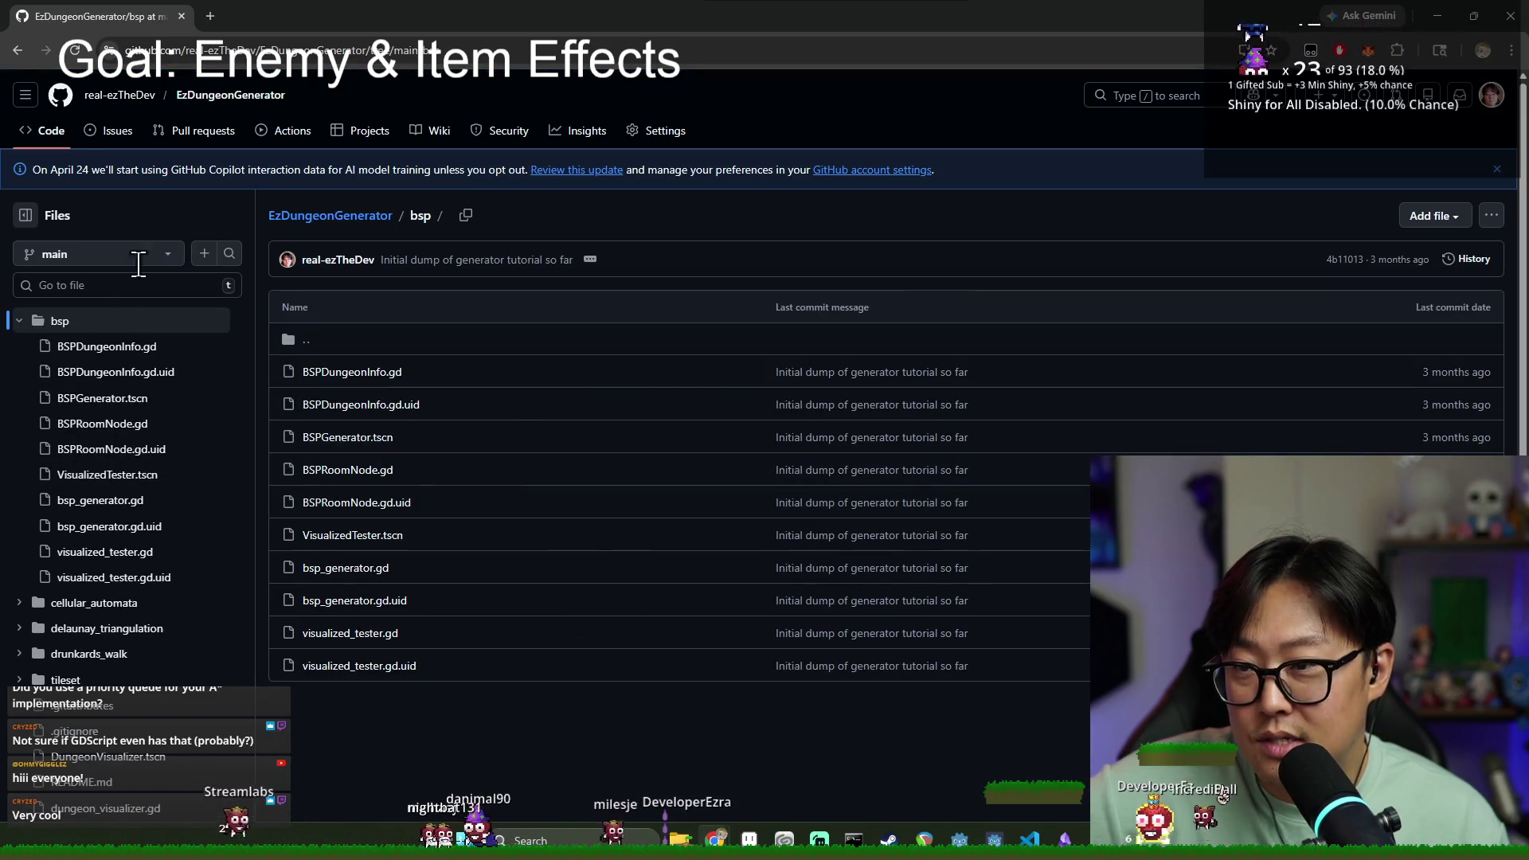
pyautogui.click(22, 52)
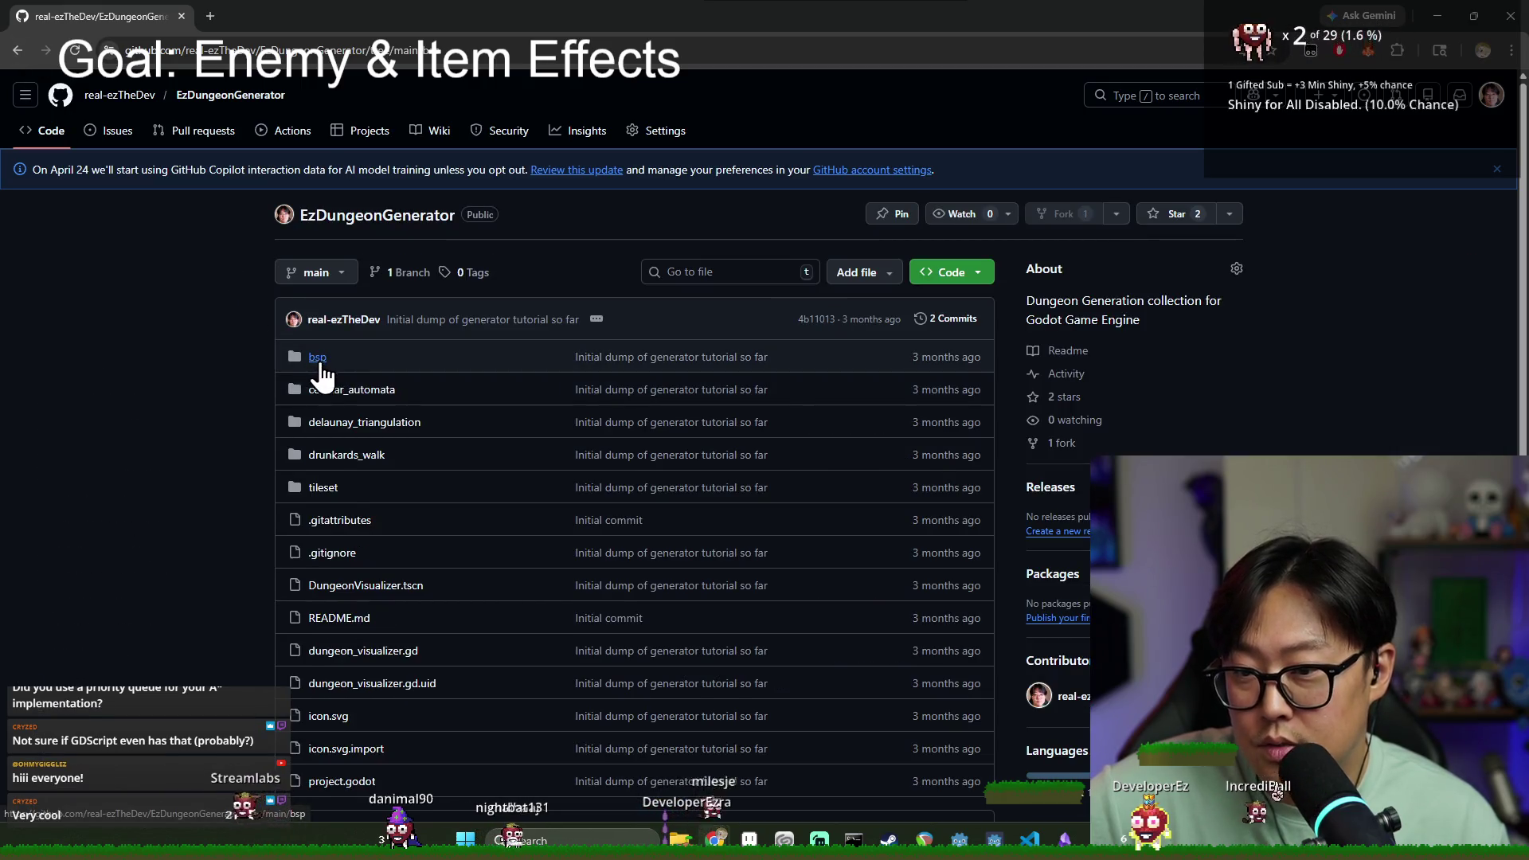
pyautogui.click(317, 358)
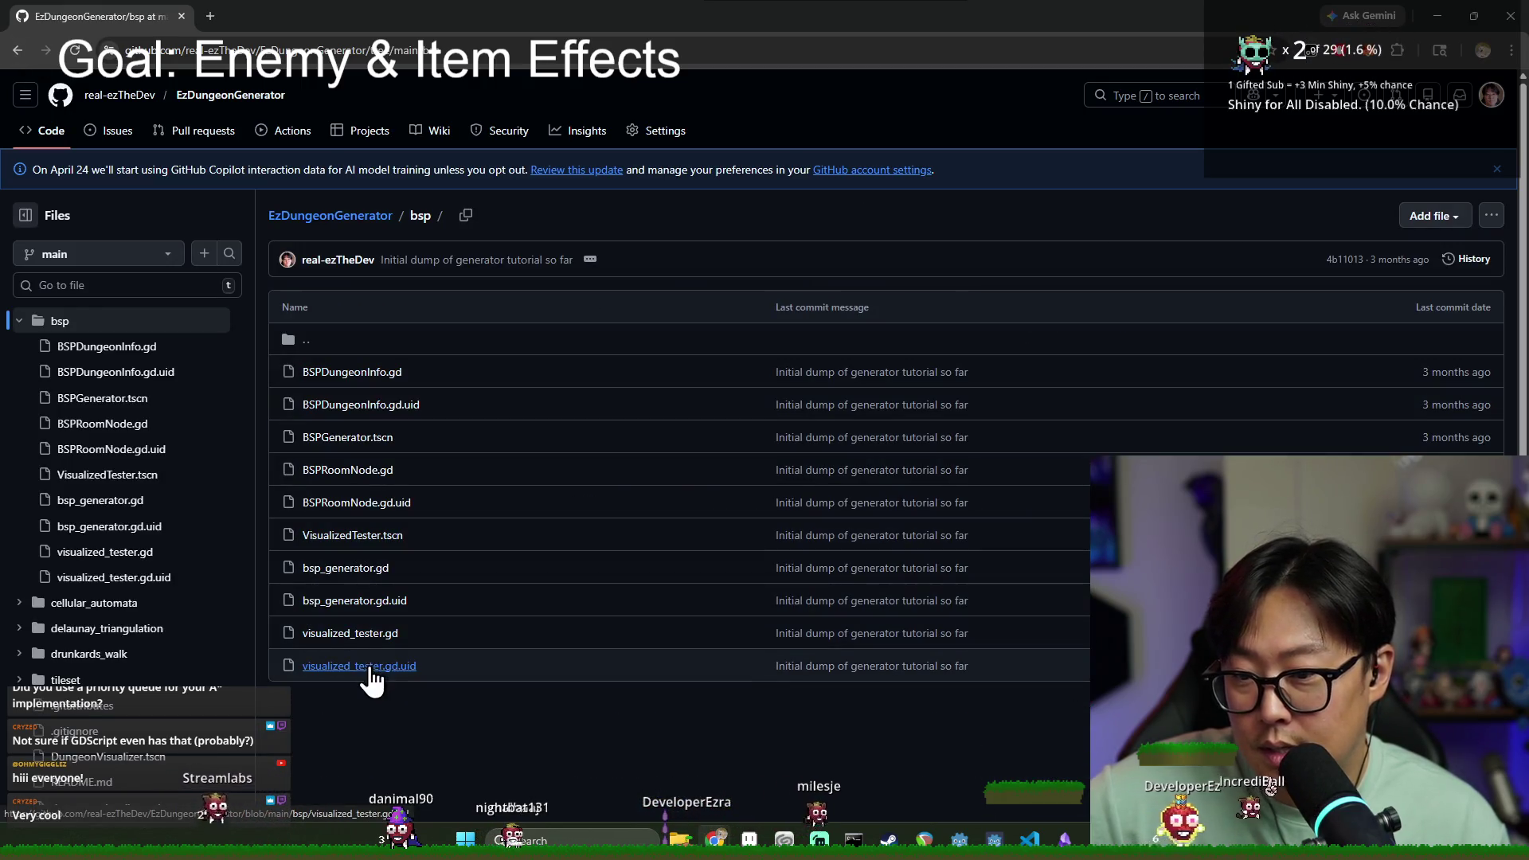
# Open delaunay_triangulation/min_heap.gd from the file tree and copy its URL
pyautogui.scroll(-2, 103, 526)
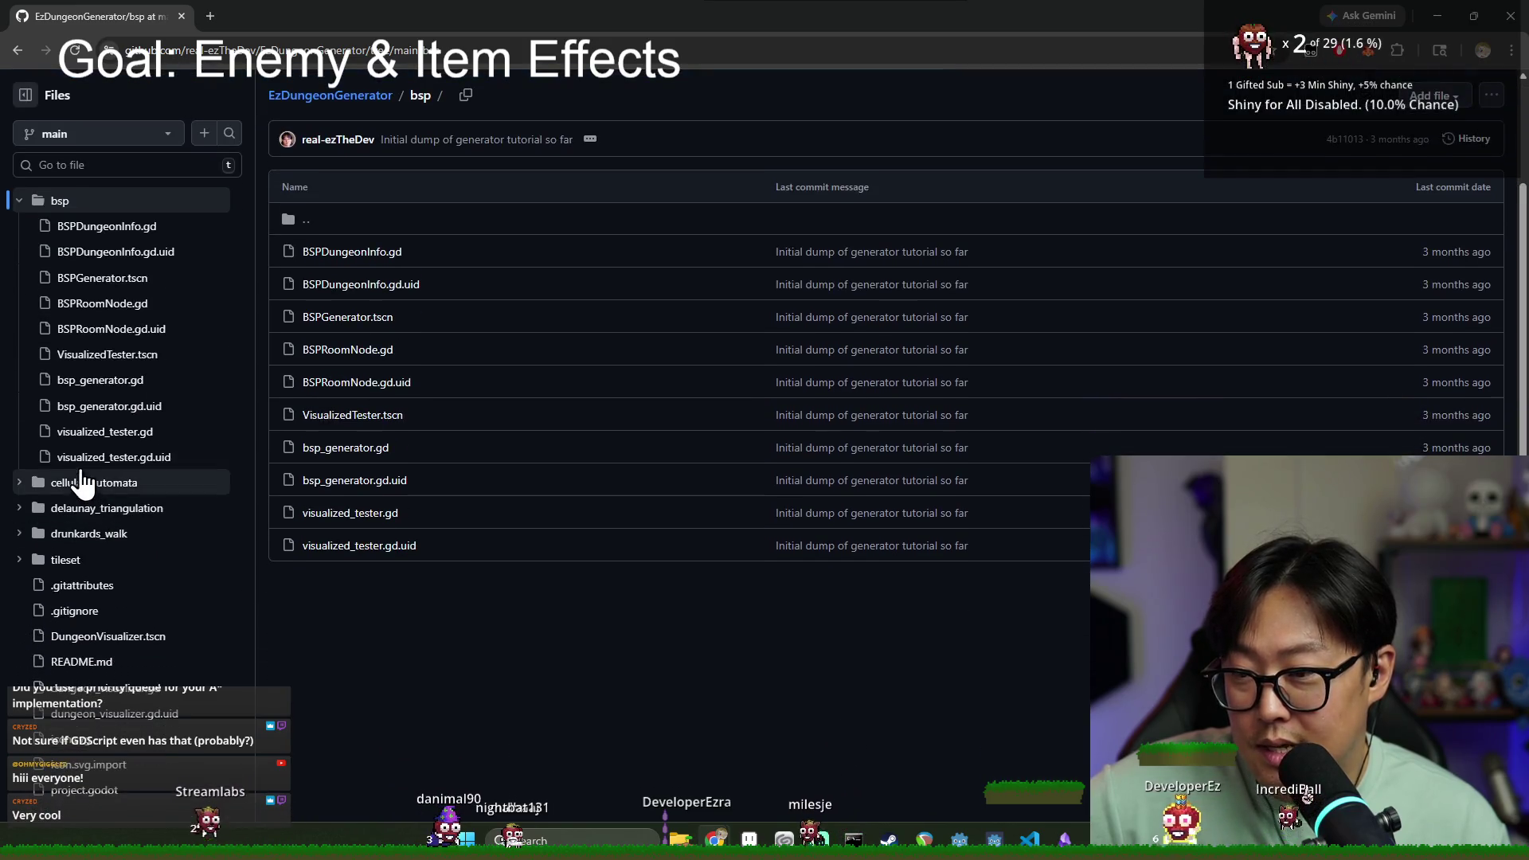
pyautogui.click(50, 488)
pyautogui.scroll(-1, 40, 510)
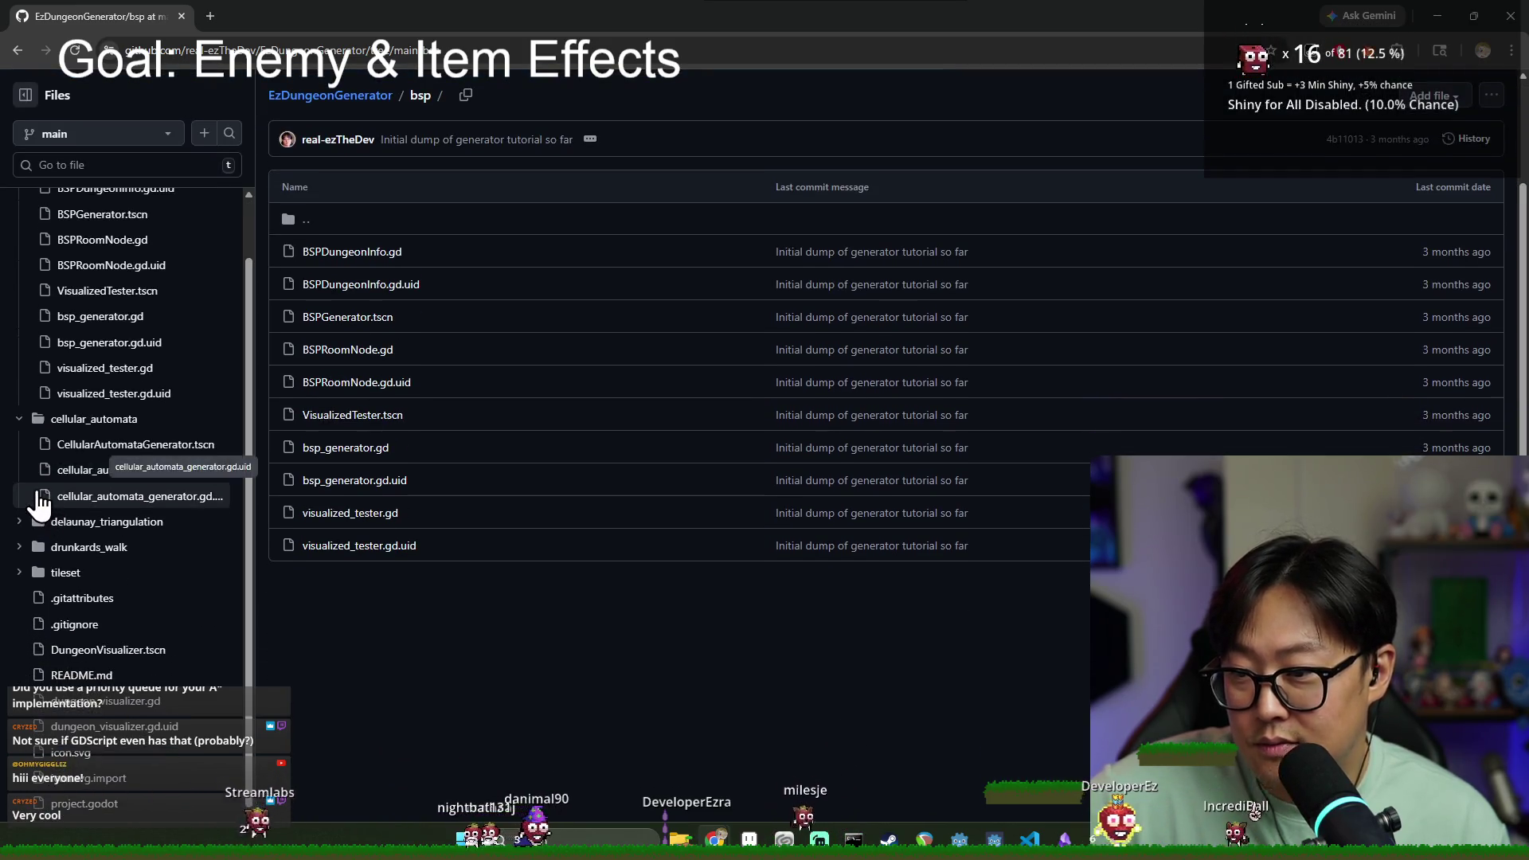
pyautogui.click(22, 524)
pyautogui.scroll(-4, 35, 547)
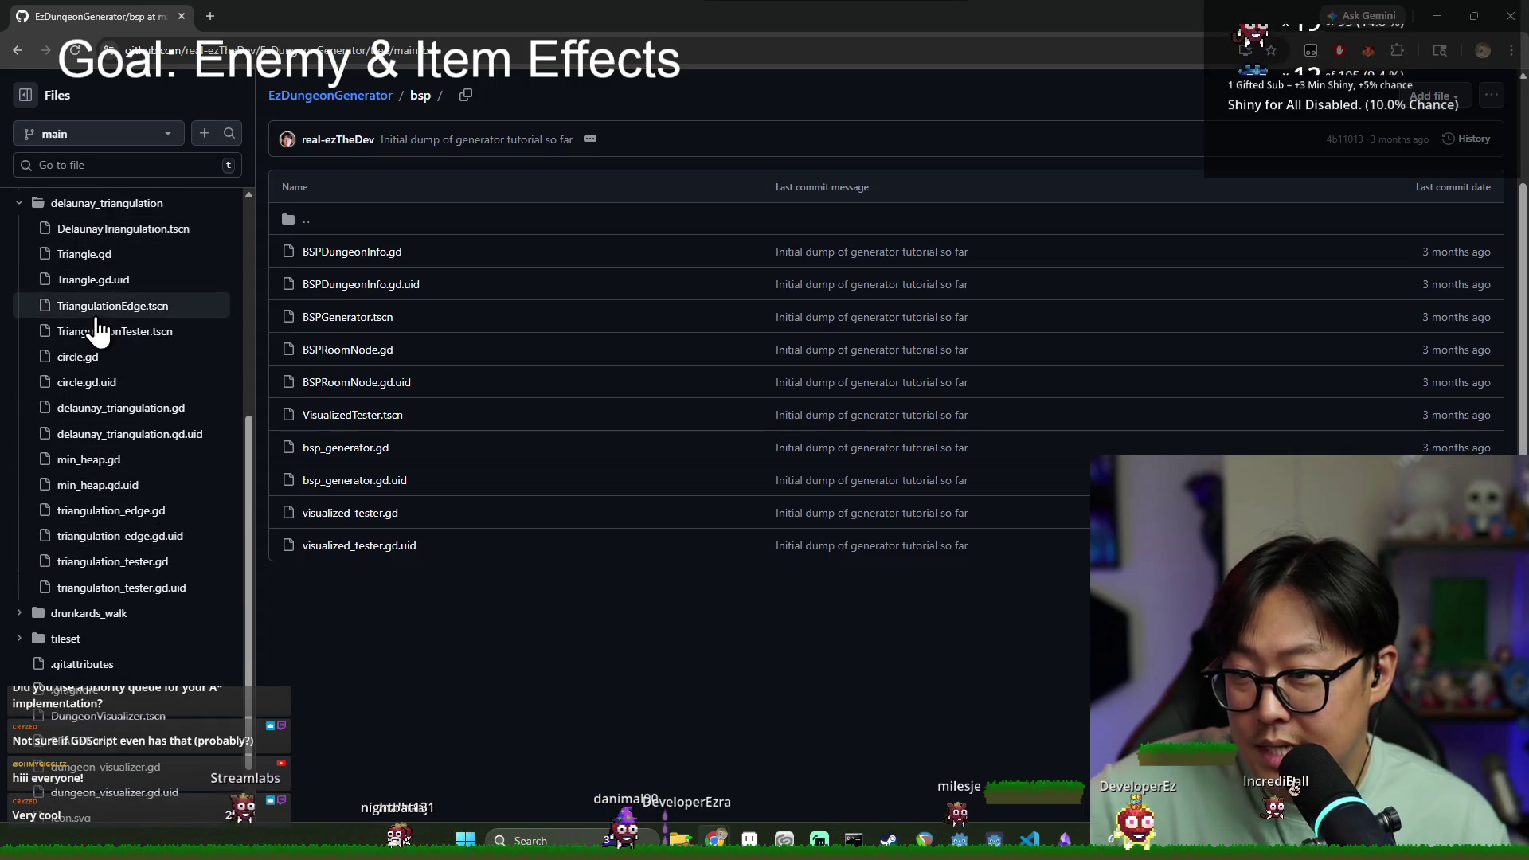
pyautogui.click(112, 470)
pyautogui.click(381, 52)
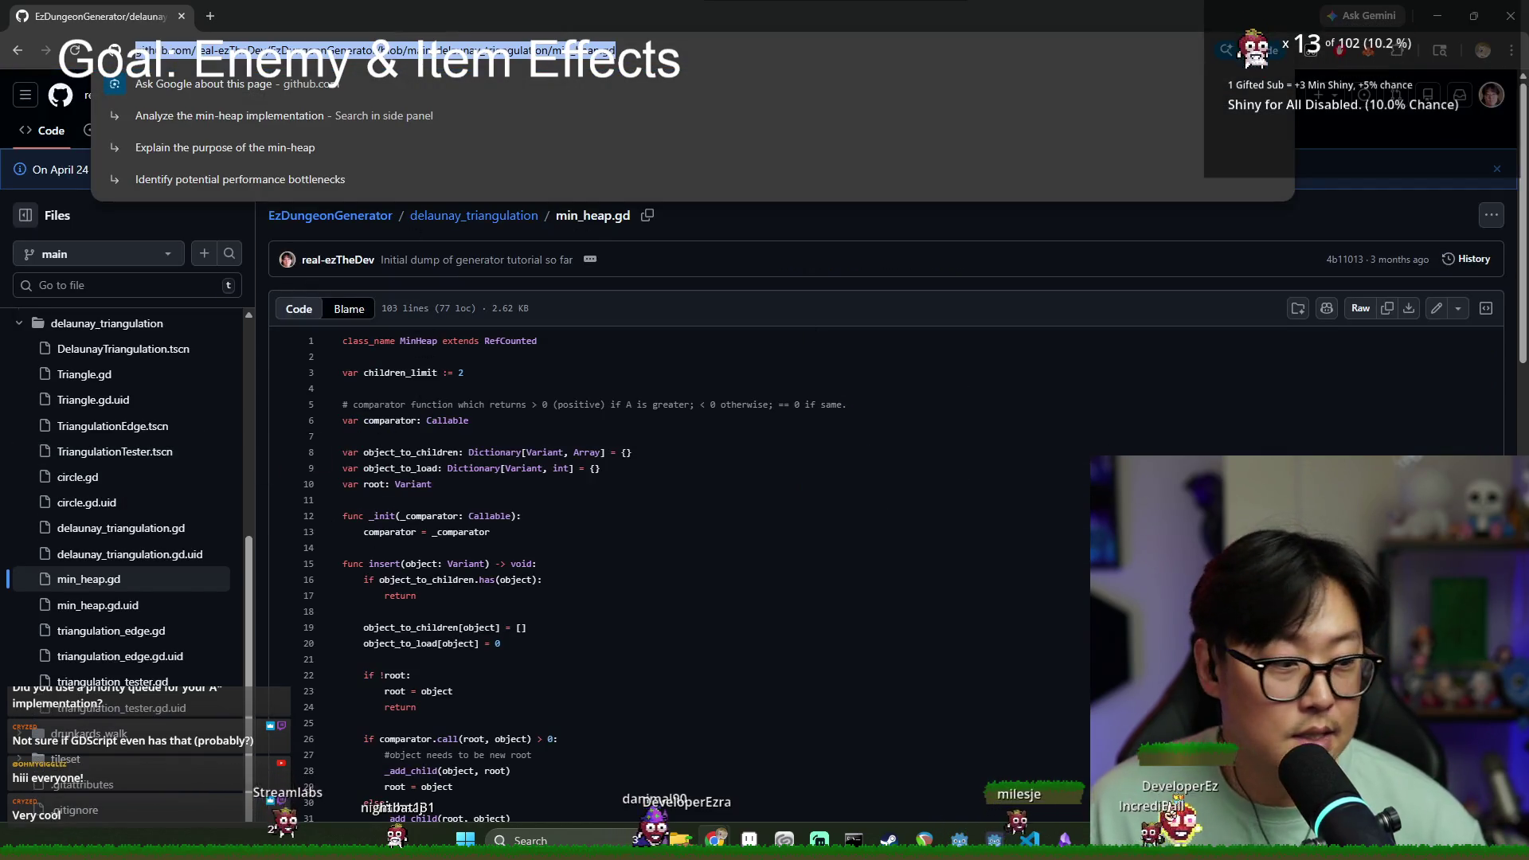
pyautogui.hotkey('ctrl', 'c')
pyautogui.scroll(-1, 876, 478)
pyautogui.scroll(-12, 876, 605)
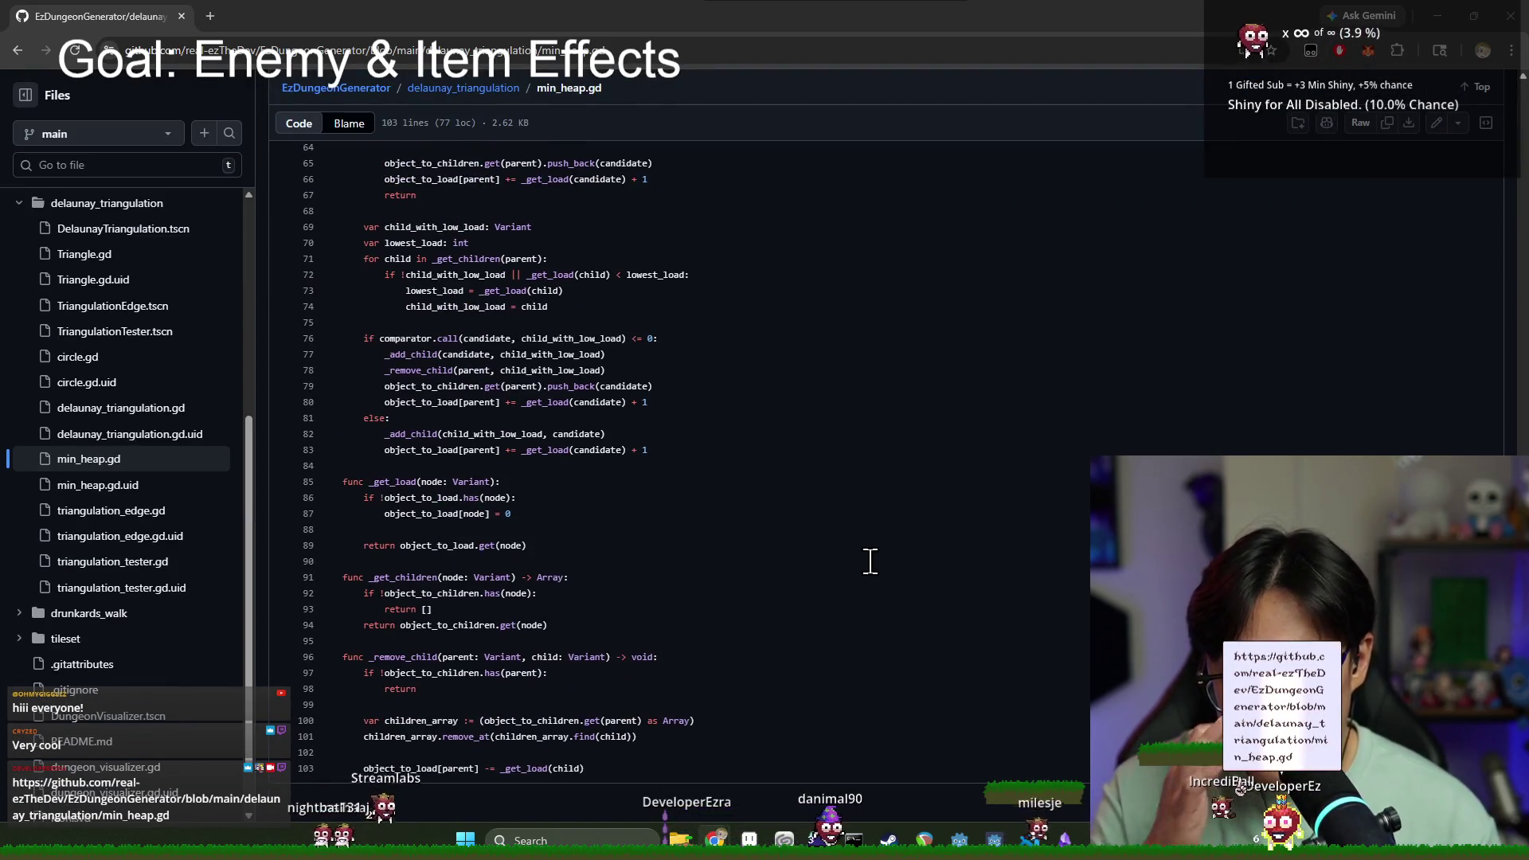
pyautogui.scroll(12, 876, 573)
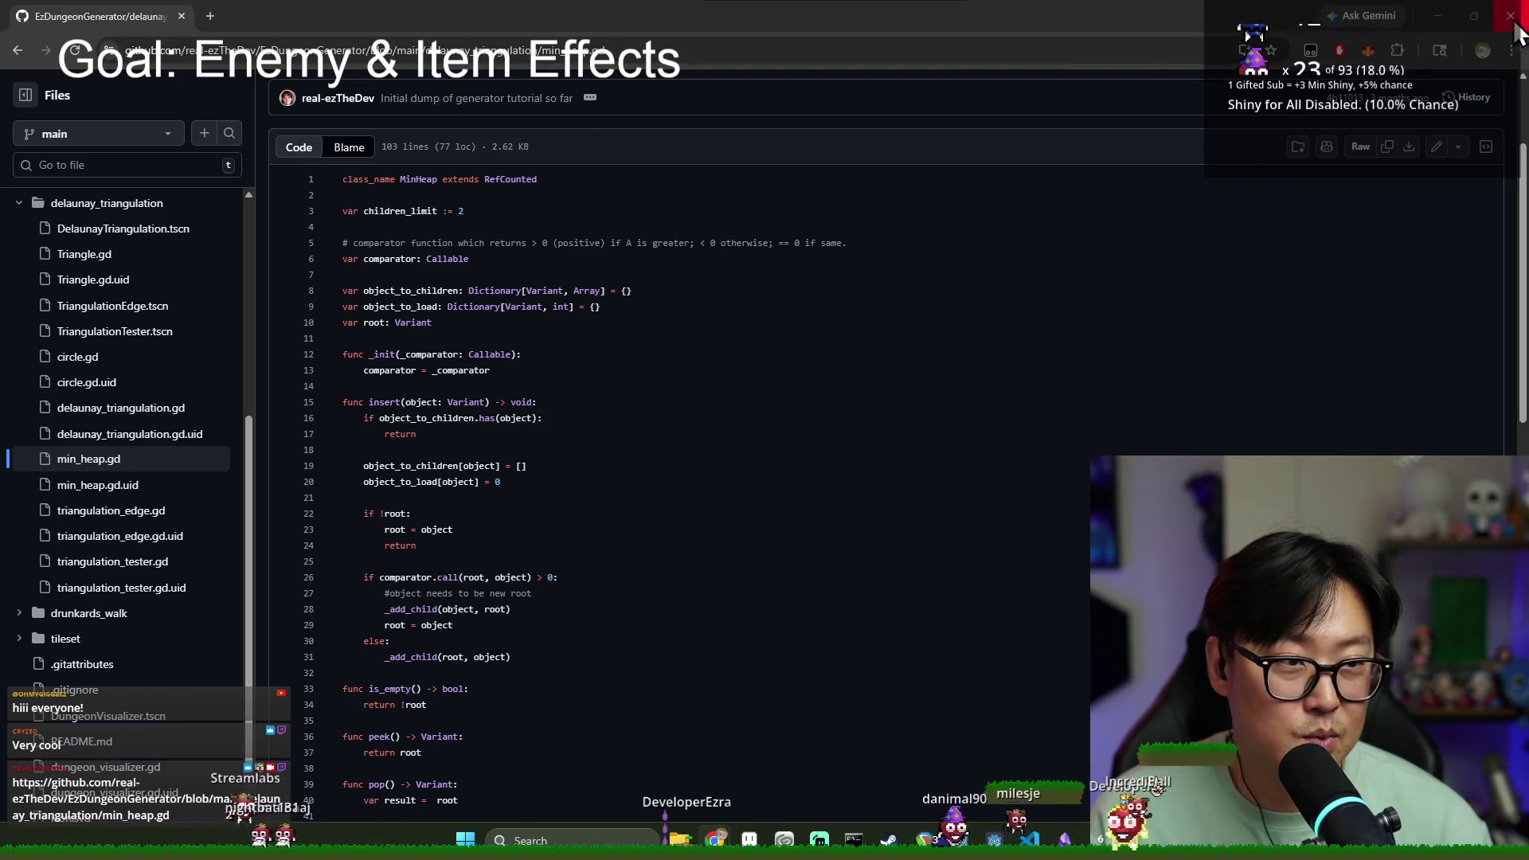
# Back in Godot, review the _populate_encounter loop in explore_mode.gd around lines 166–171
pyautogui.hotkey('alt', 'Tab')
pyautogui.press('Down')
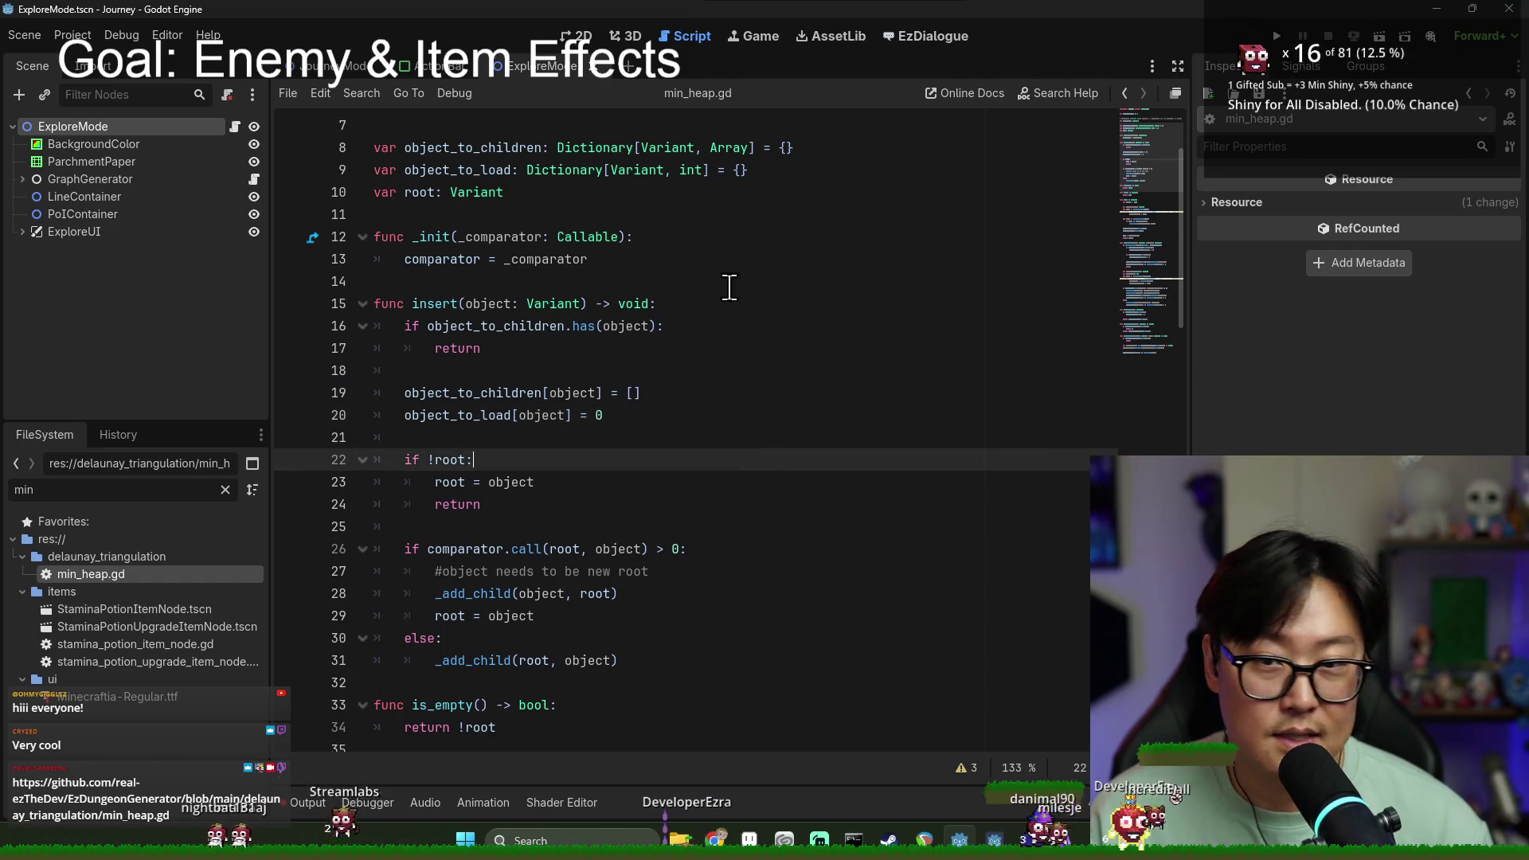
pyautogui.hotkey('alt', 'Left')
pyautogui.press('Up')
pyautogui.press('Up')
pyautogui.press('Up')
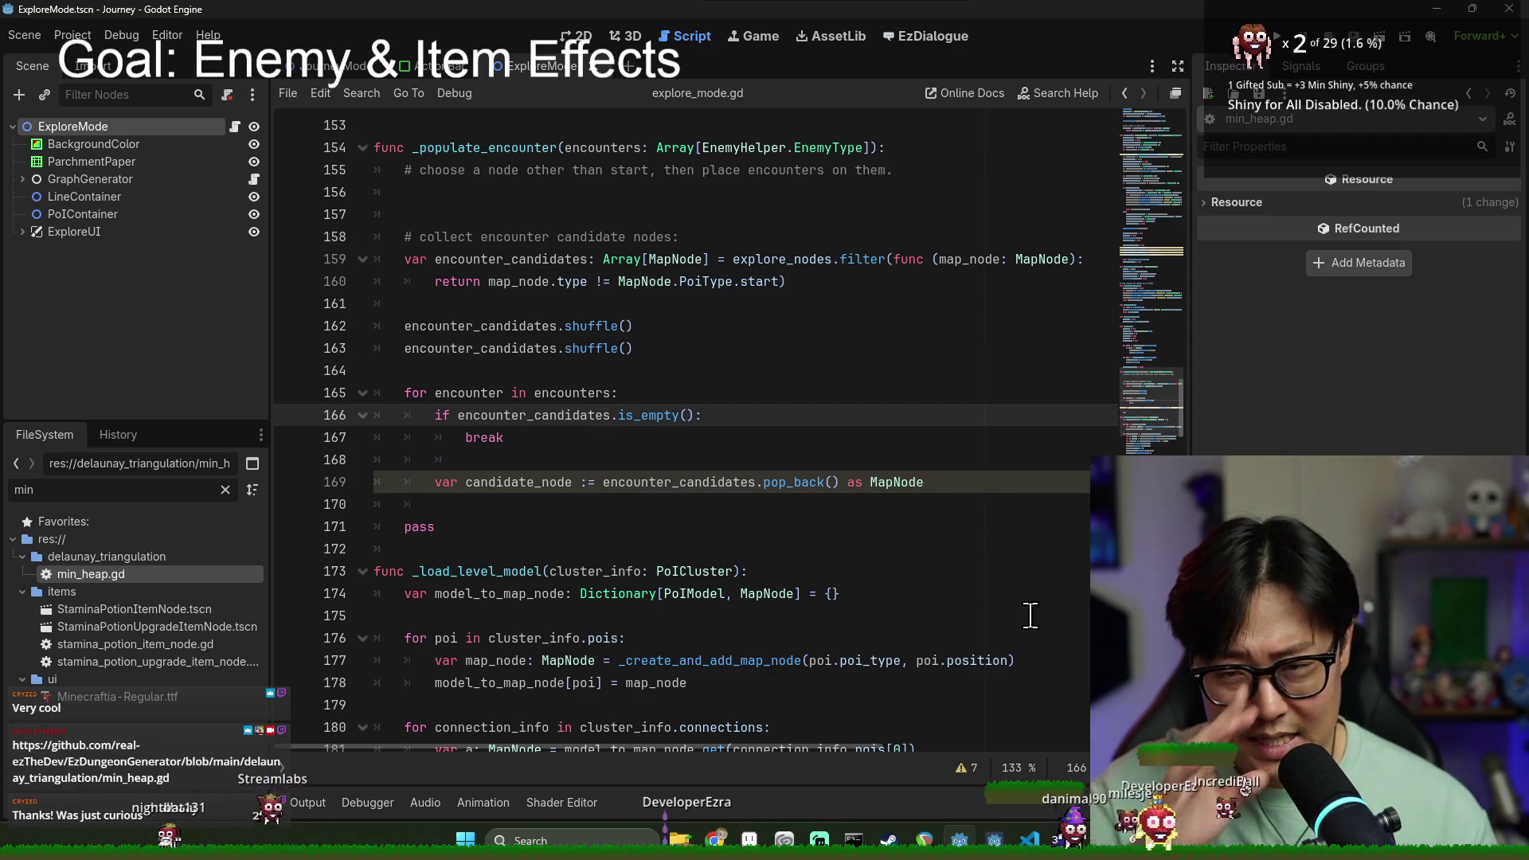
pyautogui.click(809, 526)
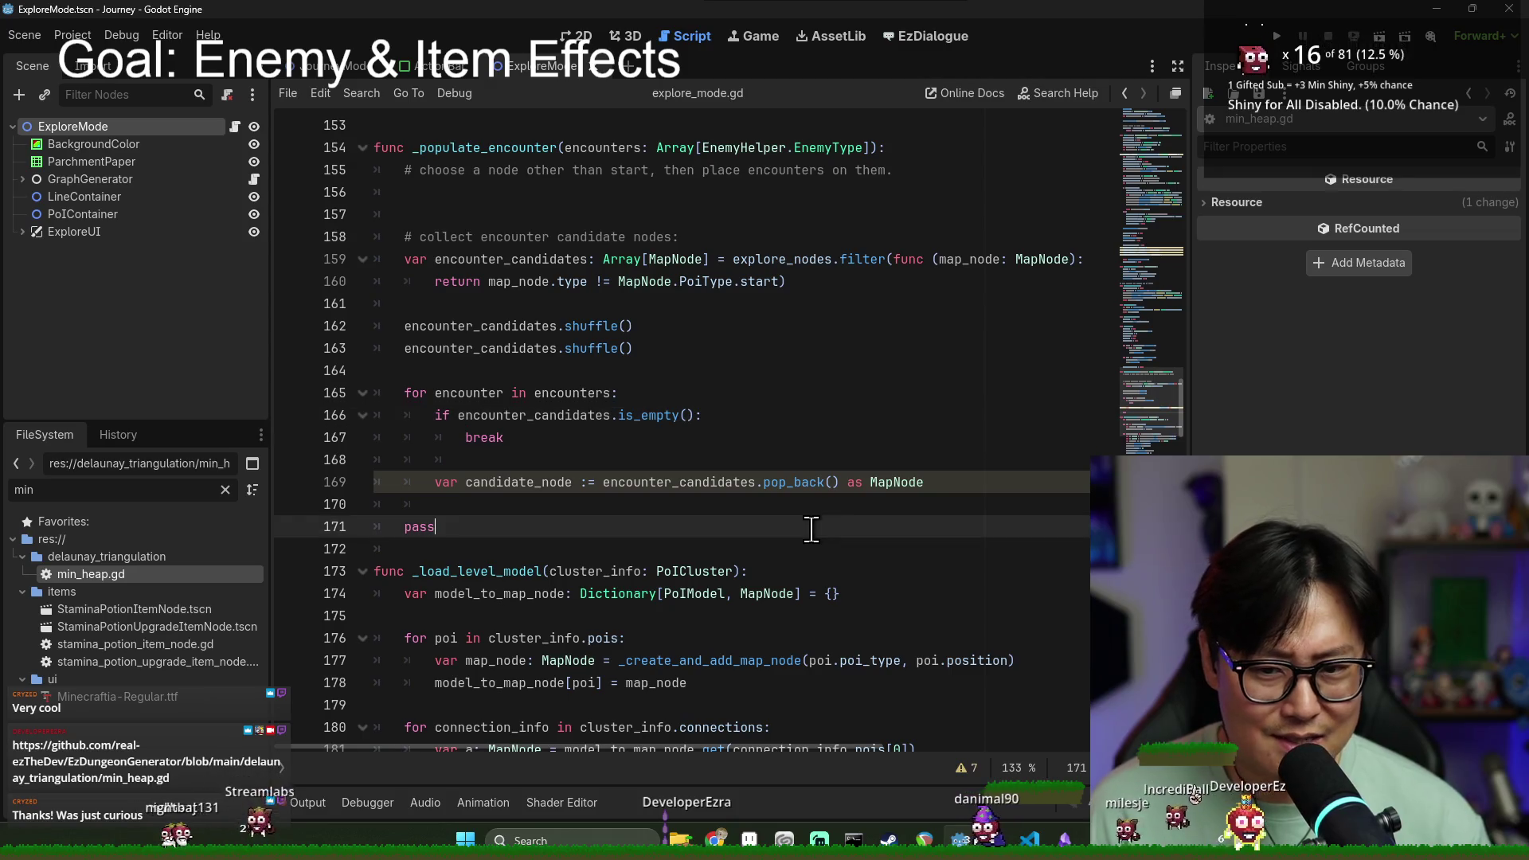
pyautogui.click(795, 511)
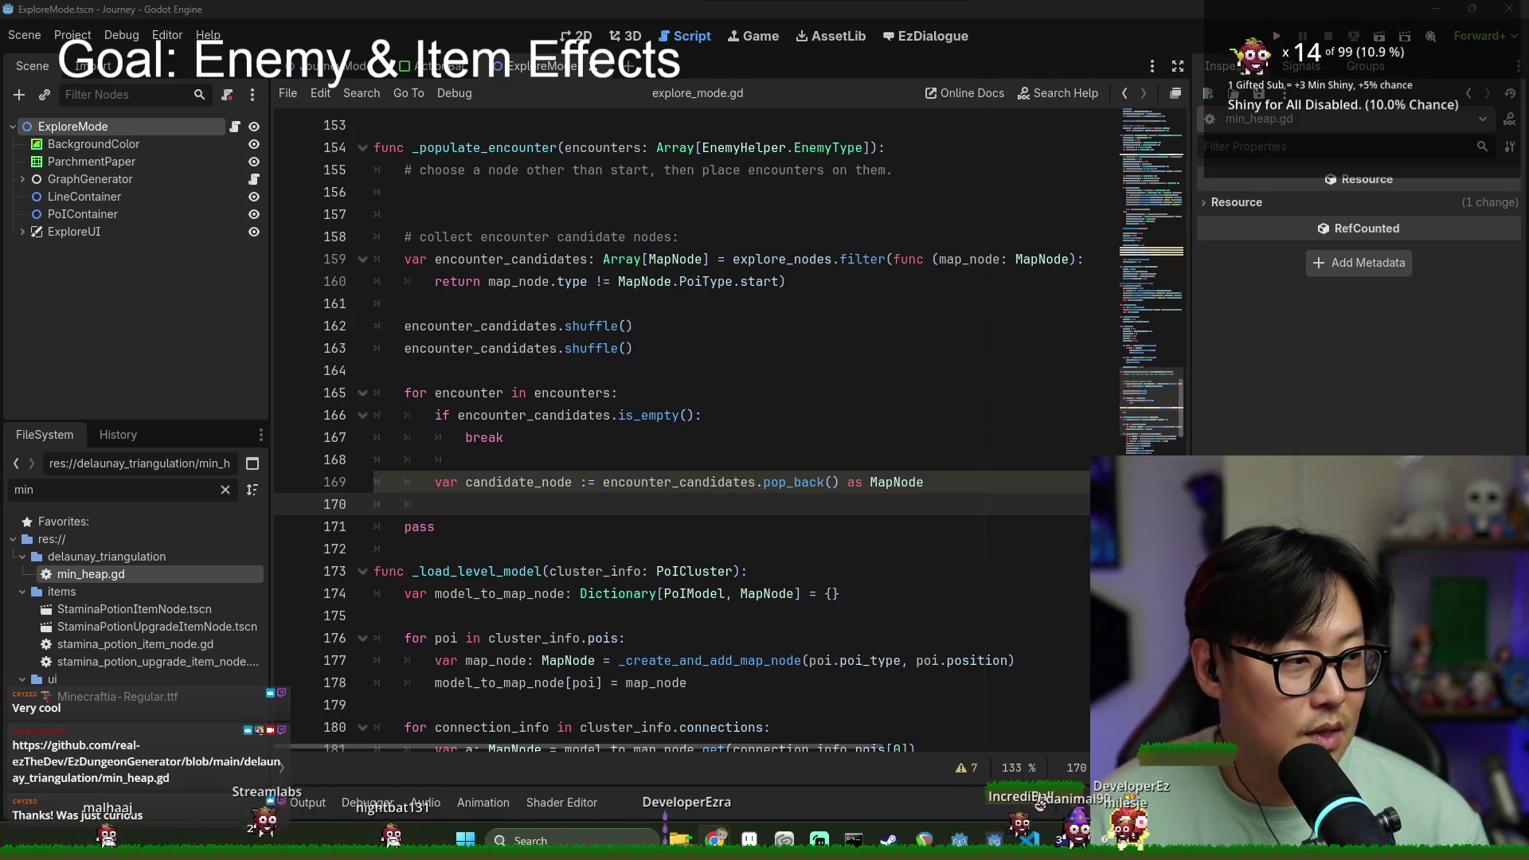
pyautogui.click(603, 482)
pyautogui.doubleClick(500, 483)
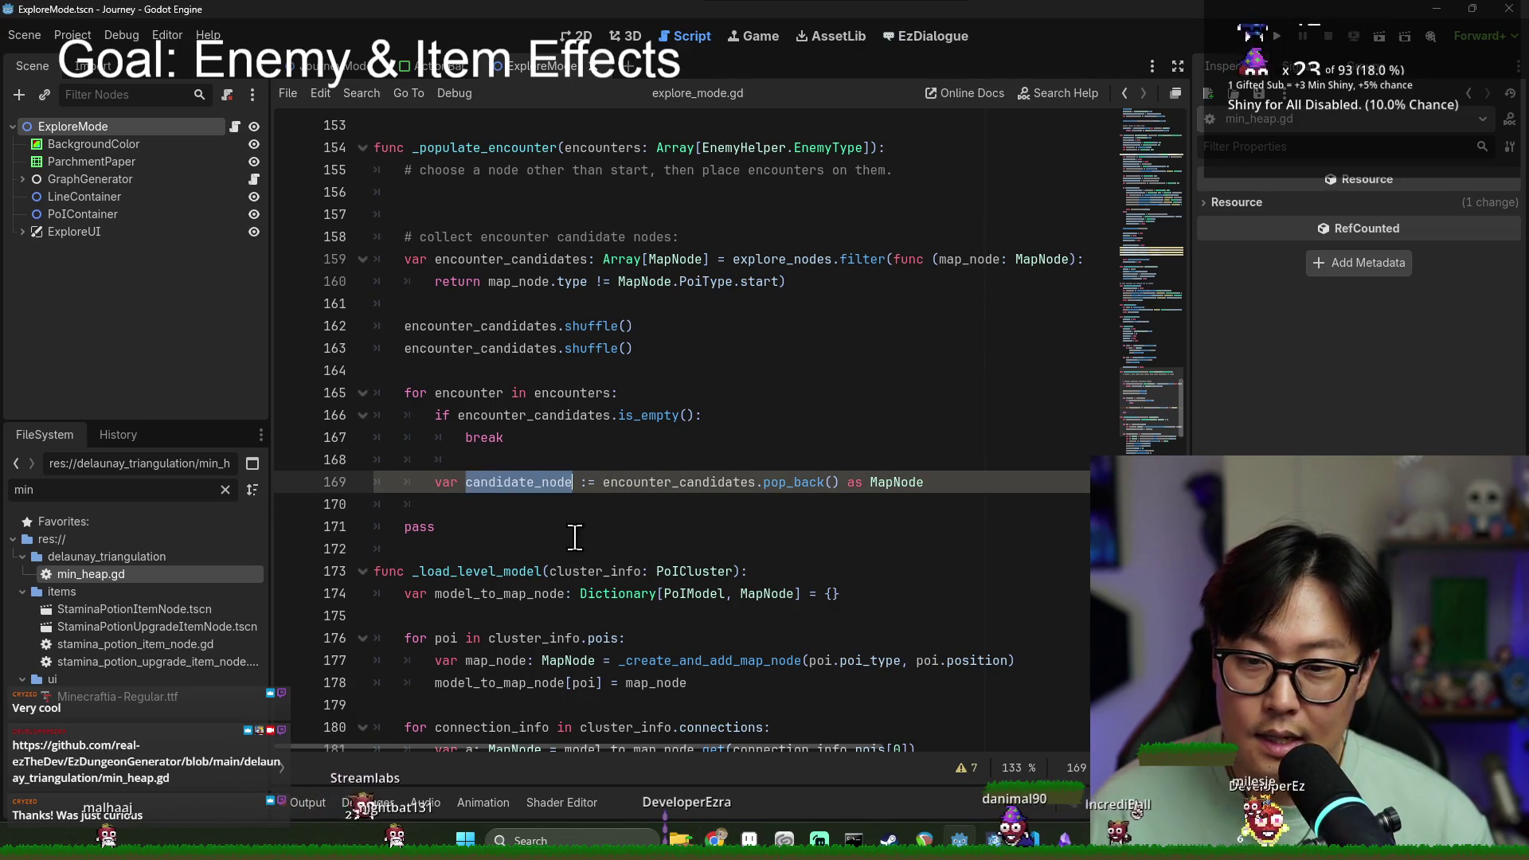
pyautogui.click(599, 512)
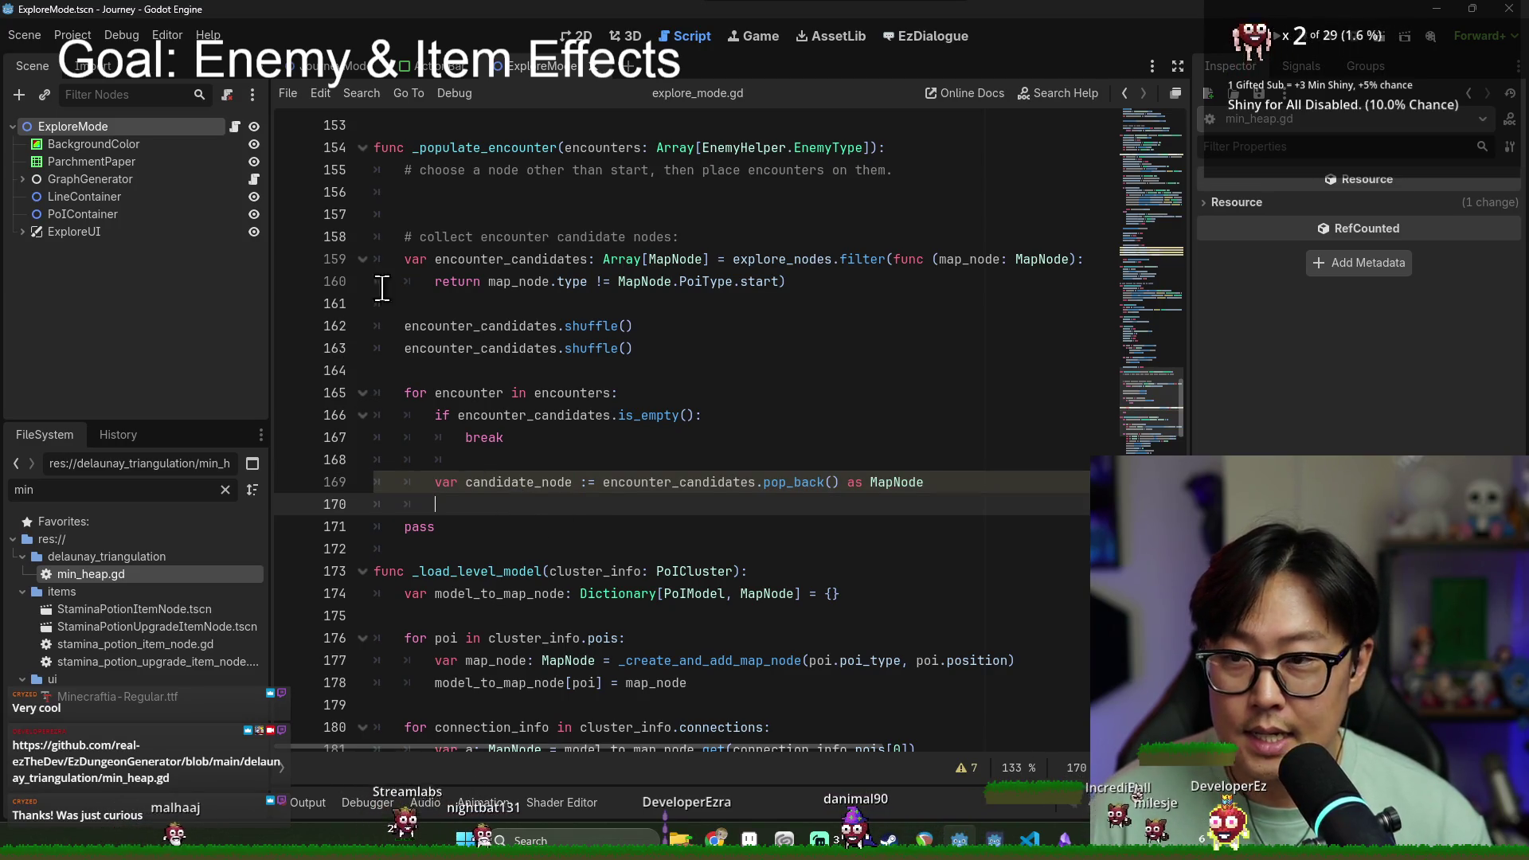
pyautogui.click(105, 492)
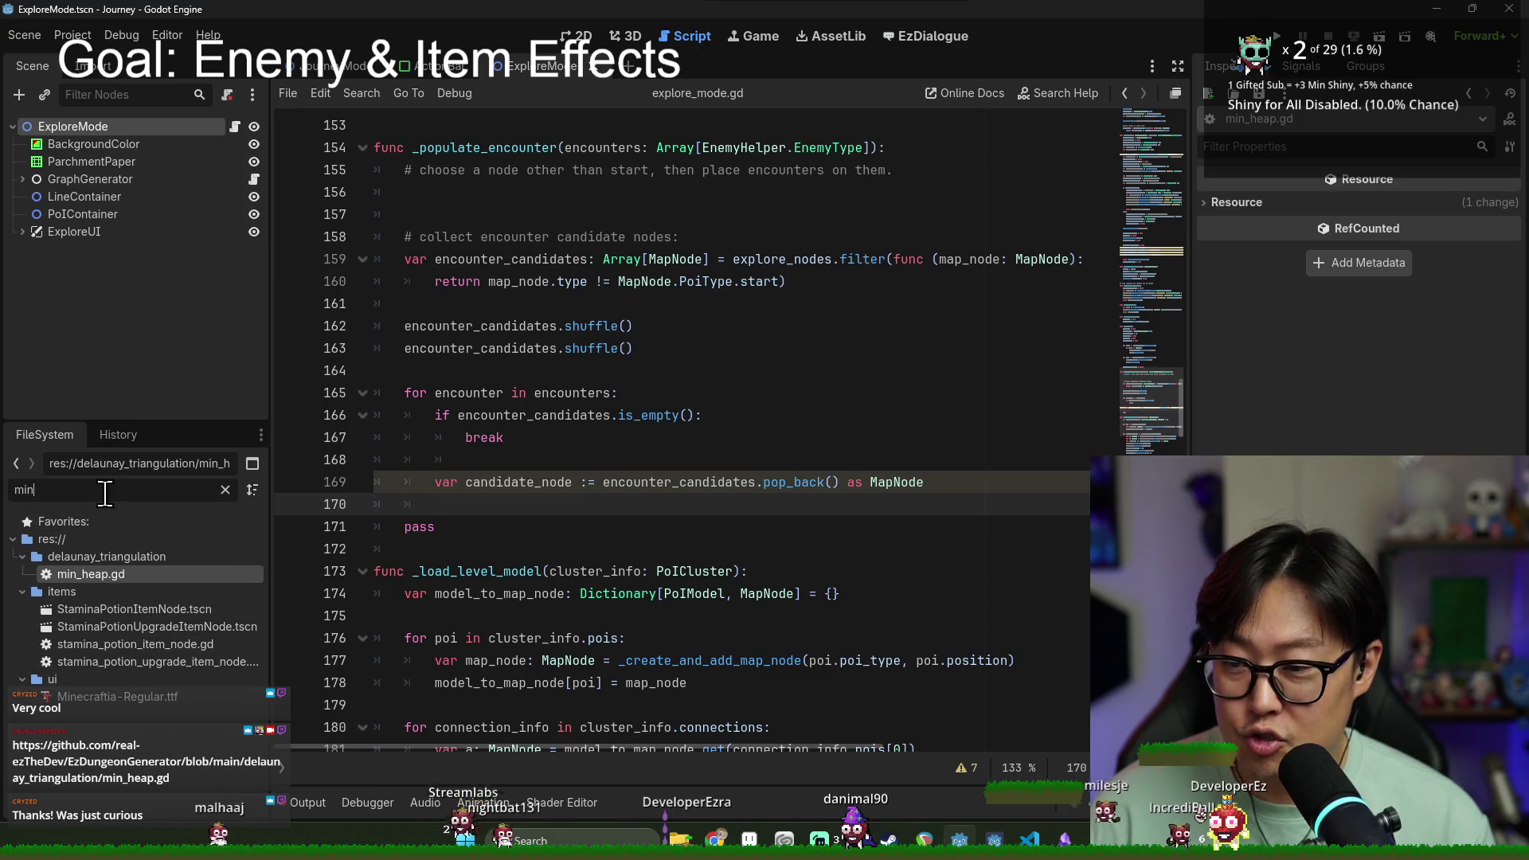
# Open enemy_body.gd and add 'var current_location: MapNode' below the exported variables, then save
pyautogui.write('enemy')
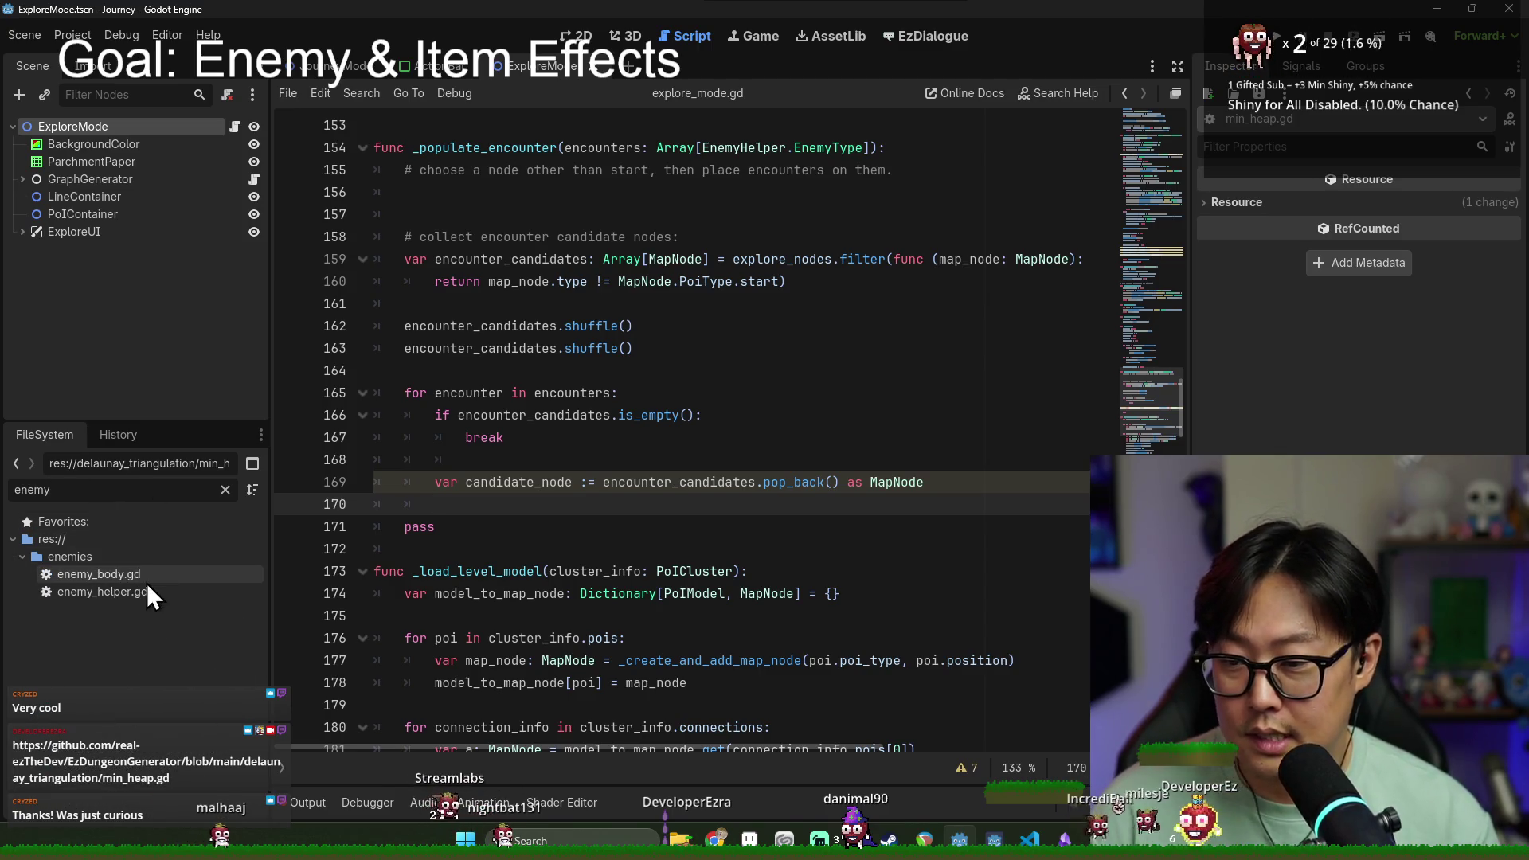
pyautogui.doubleClick(146, 578)
pyautogui.click(605, 281)
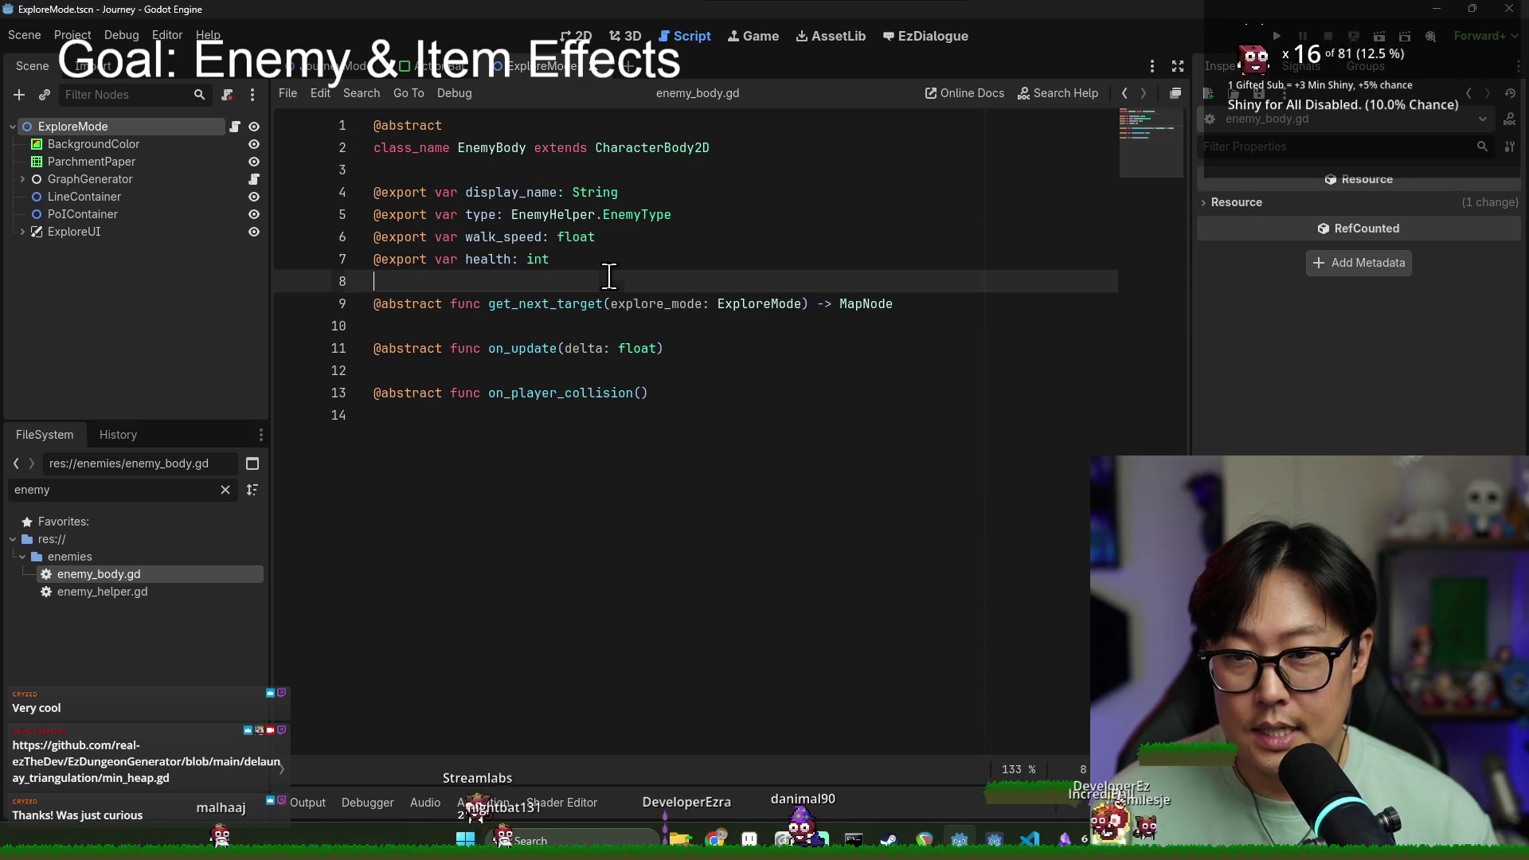
pyautogui.press('Return')
pyautogui.press('Return')
pyautogui.press('Up')
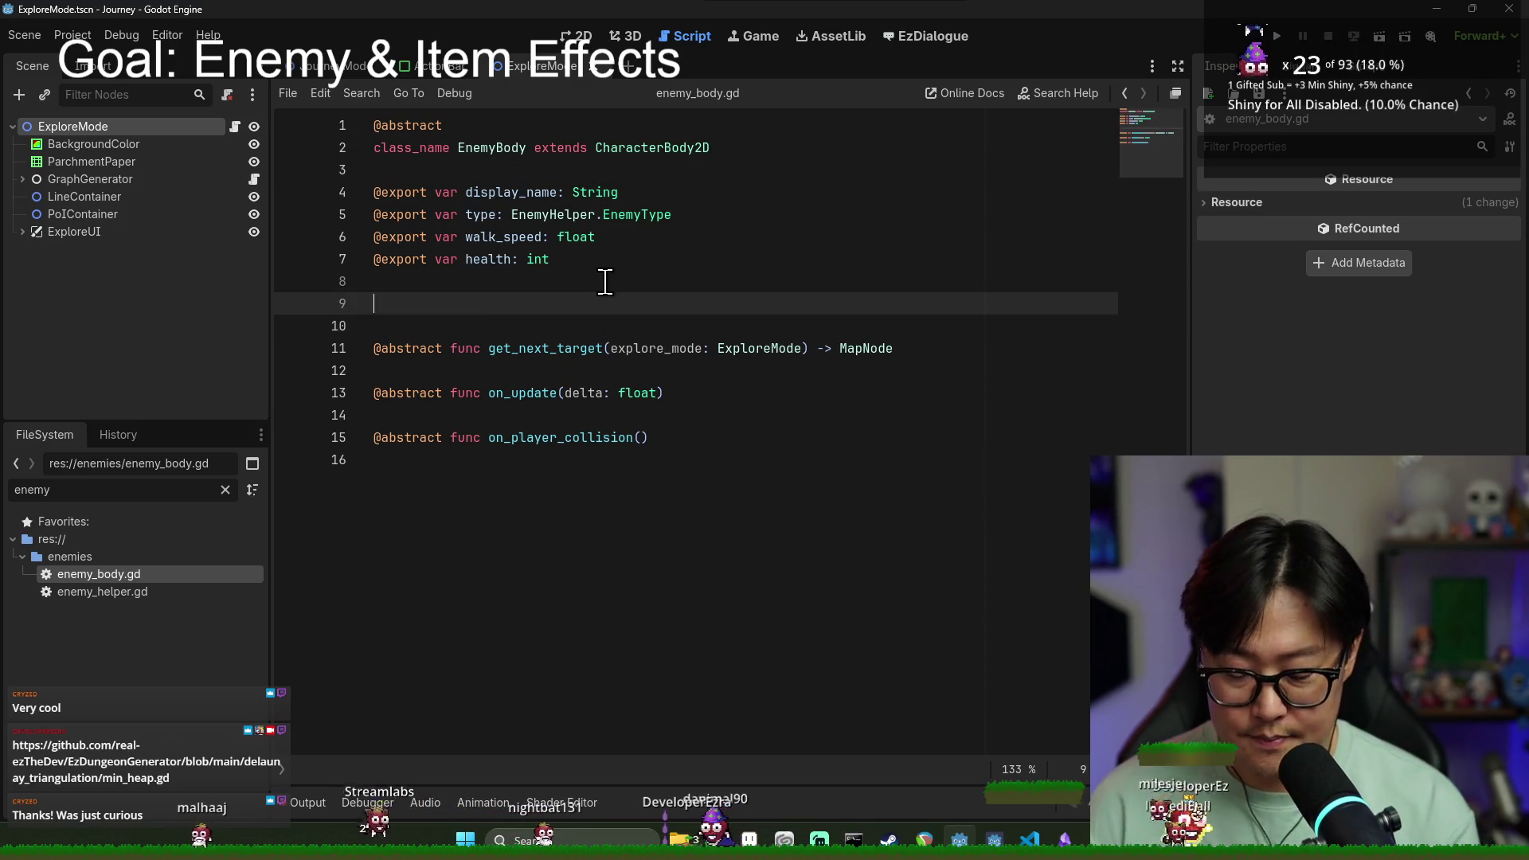
pyautogui.write('var current_locatio')
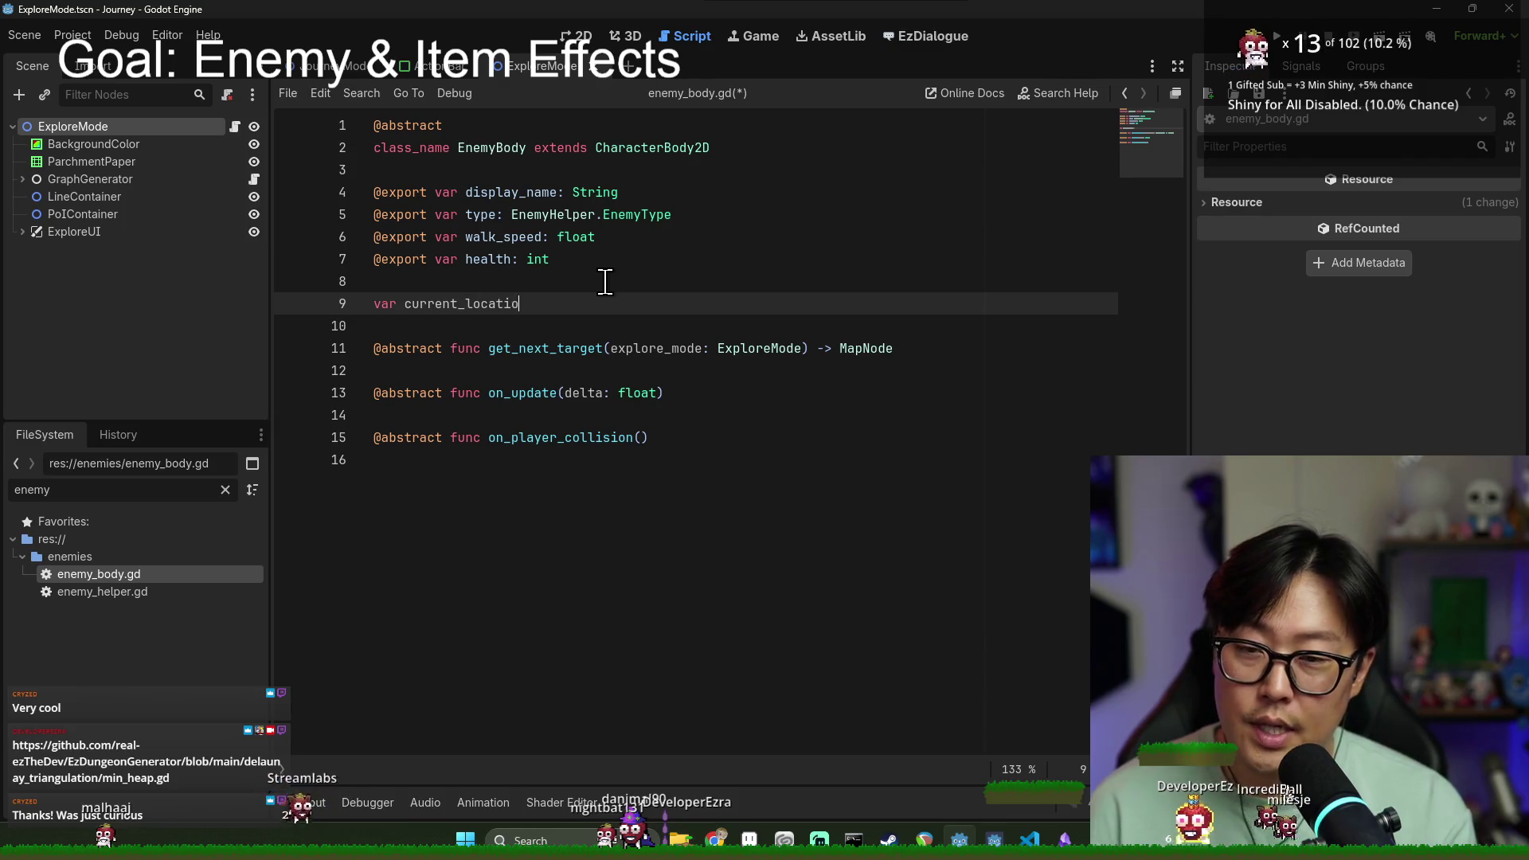
pyautogui.write(':')
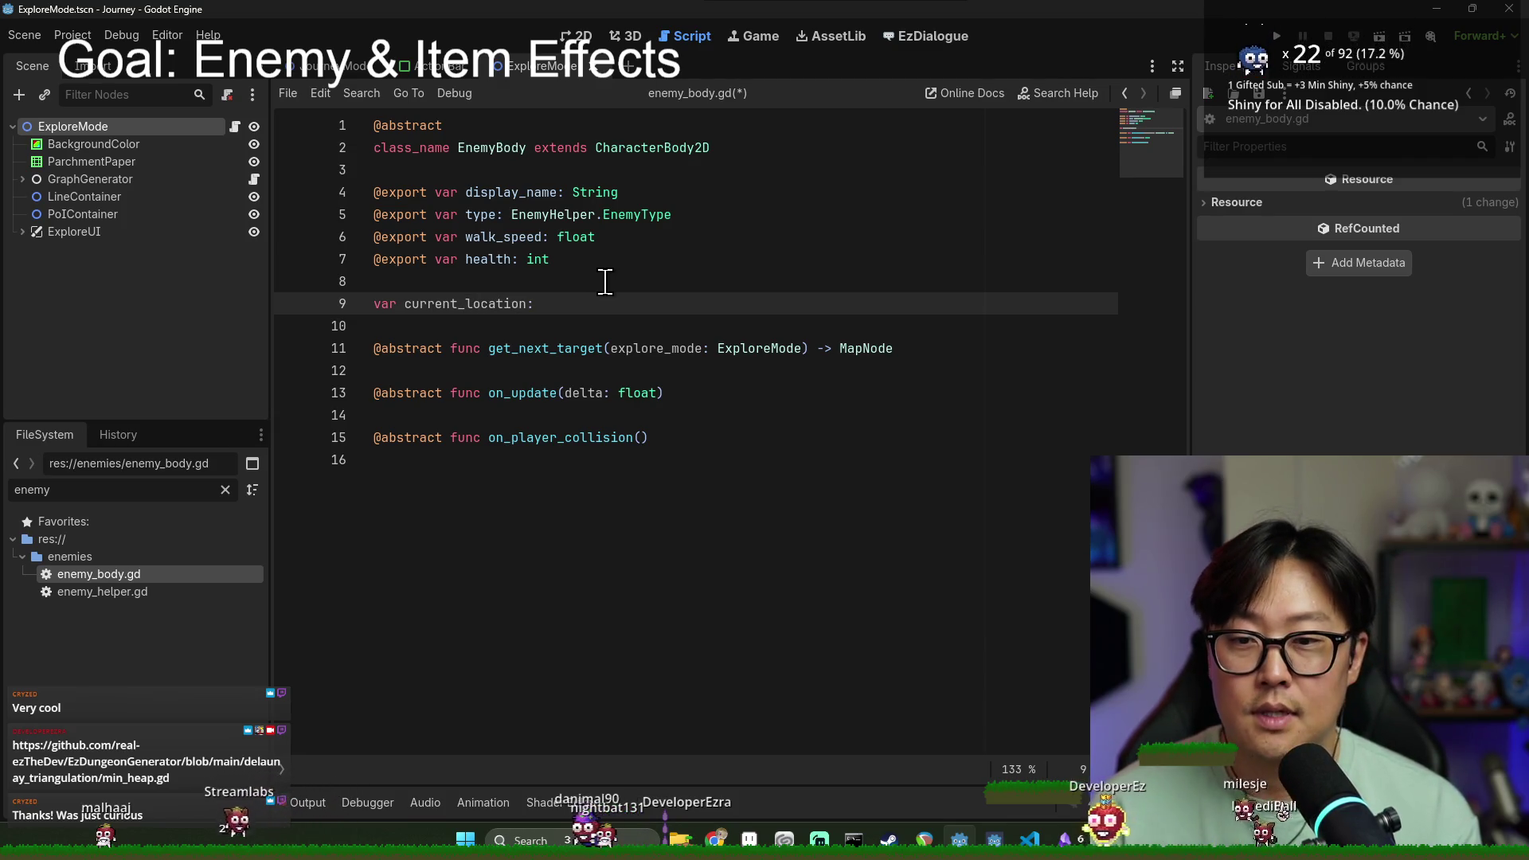
pyautogui.press('BackSpace')
pyautogui.press('BackSpace')
pyautogui.write(': Map')
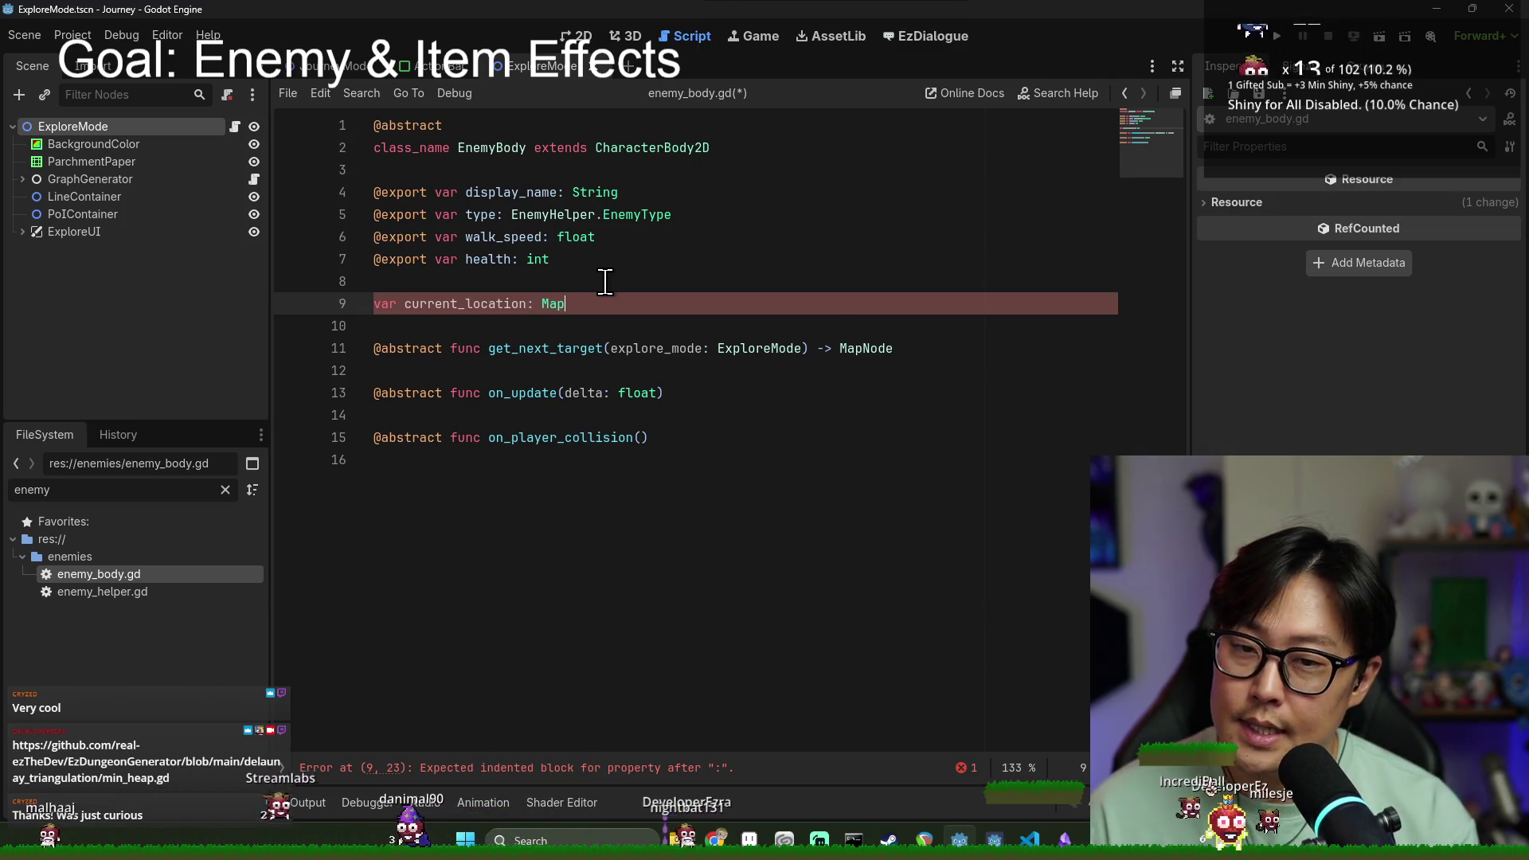
pyautogui.write('Node')
pyautogui.hotkey('ctrl', 's')
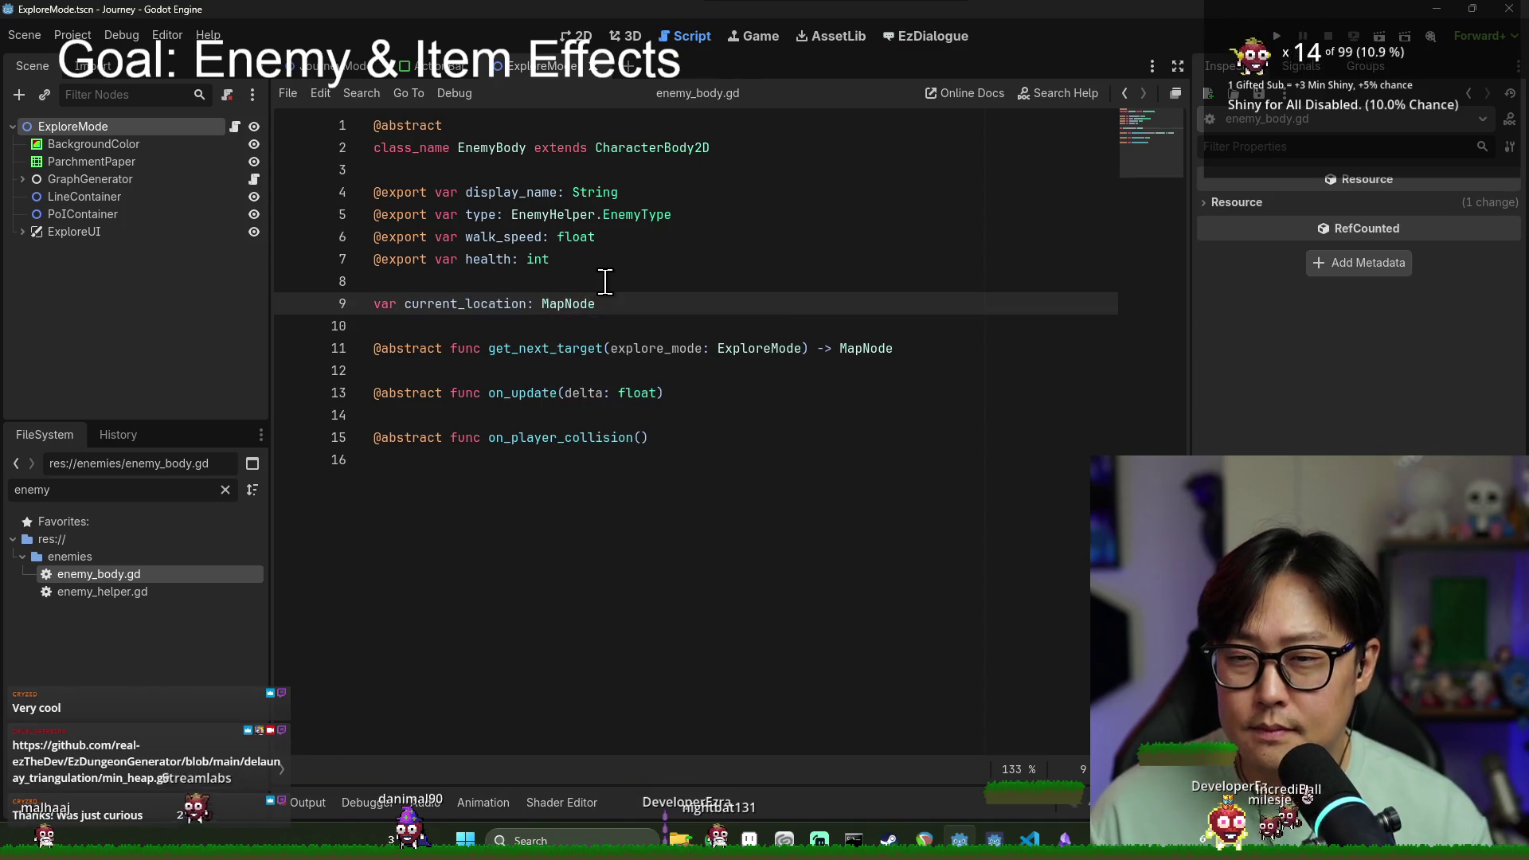
# Add 'var current_path: ConnectionHandler' and inspect connection_handler.gd's node_to_cluster_index and cluster variables
pyautogui.press('Return')
pyautogui.write('var')
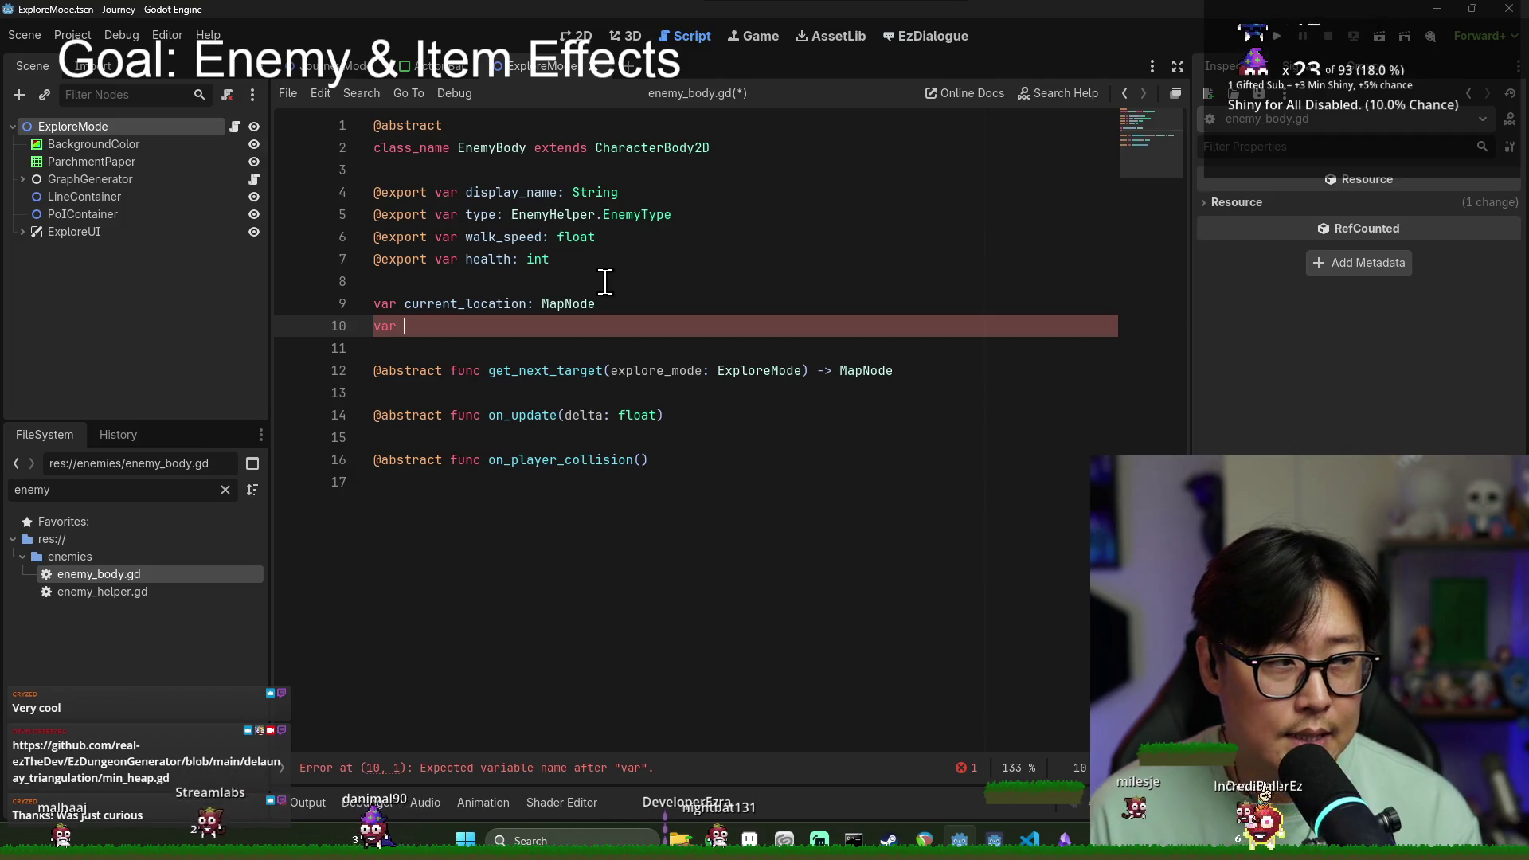
pyautogui.write(' current_path: C')
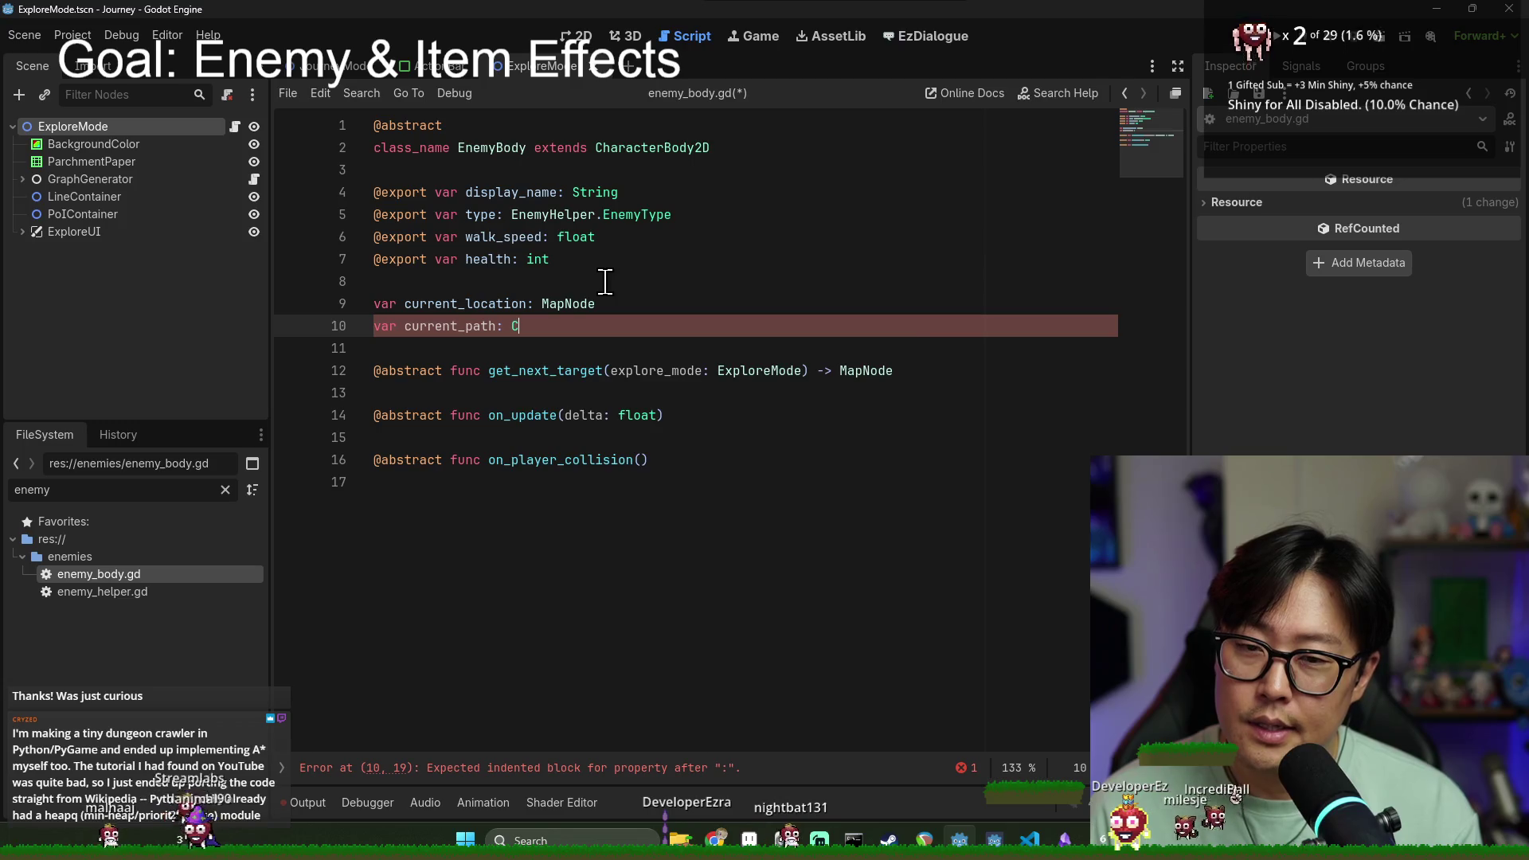
pyautogui.write('onn')
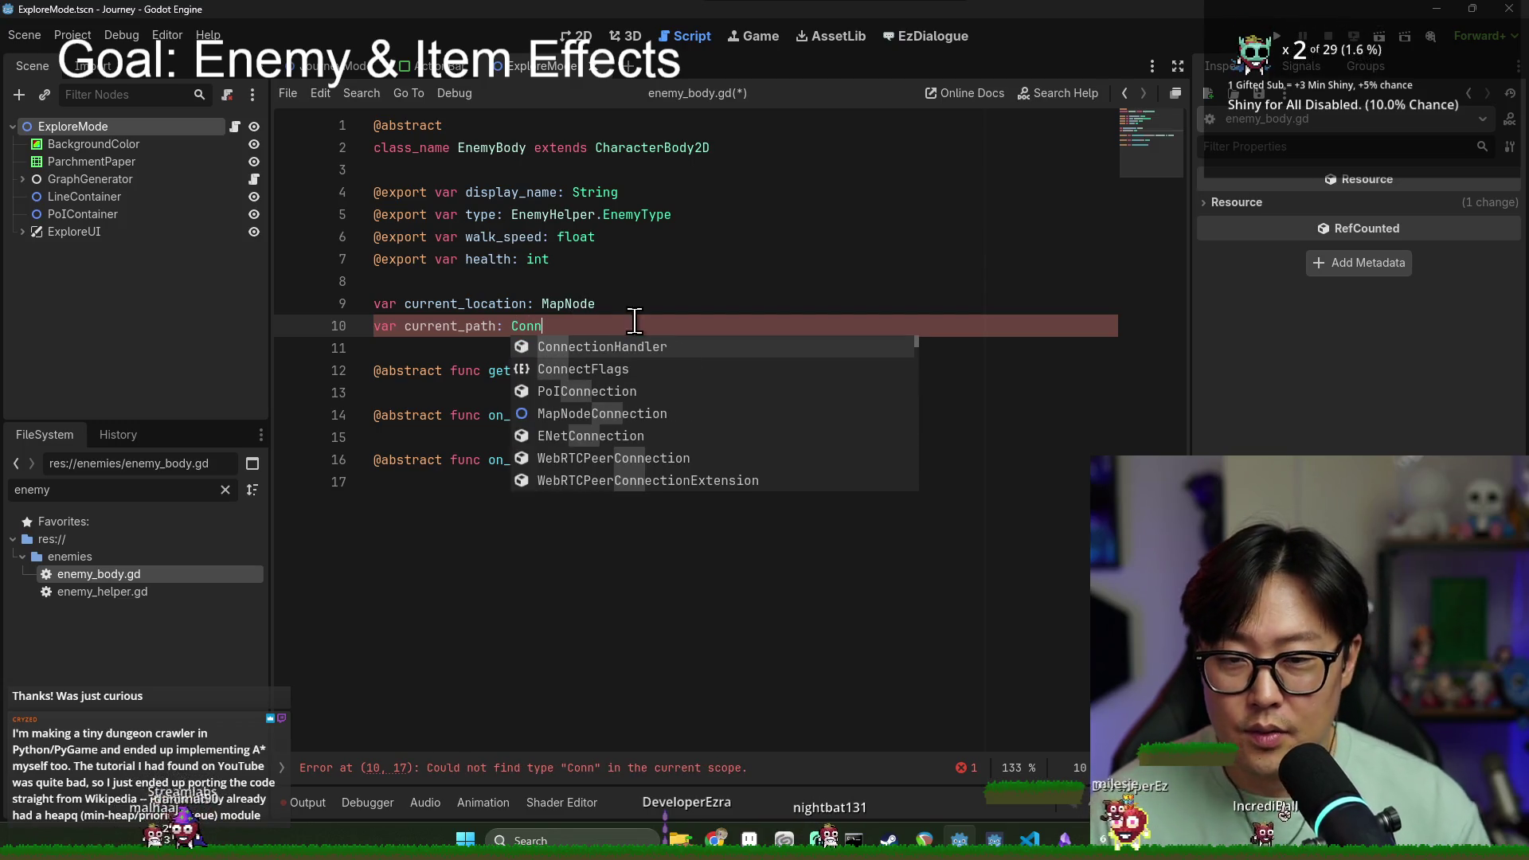
pyautogui.press('Return')
pyautogui.keyDown('ctrl'); pyautogui.click(557, 326); pyautogui.keyUp('ctrl')
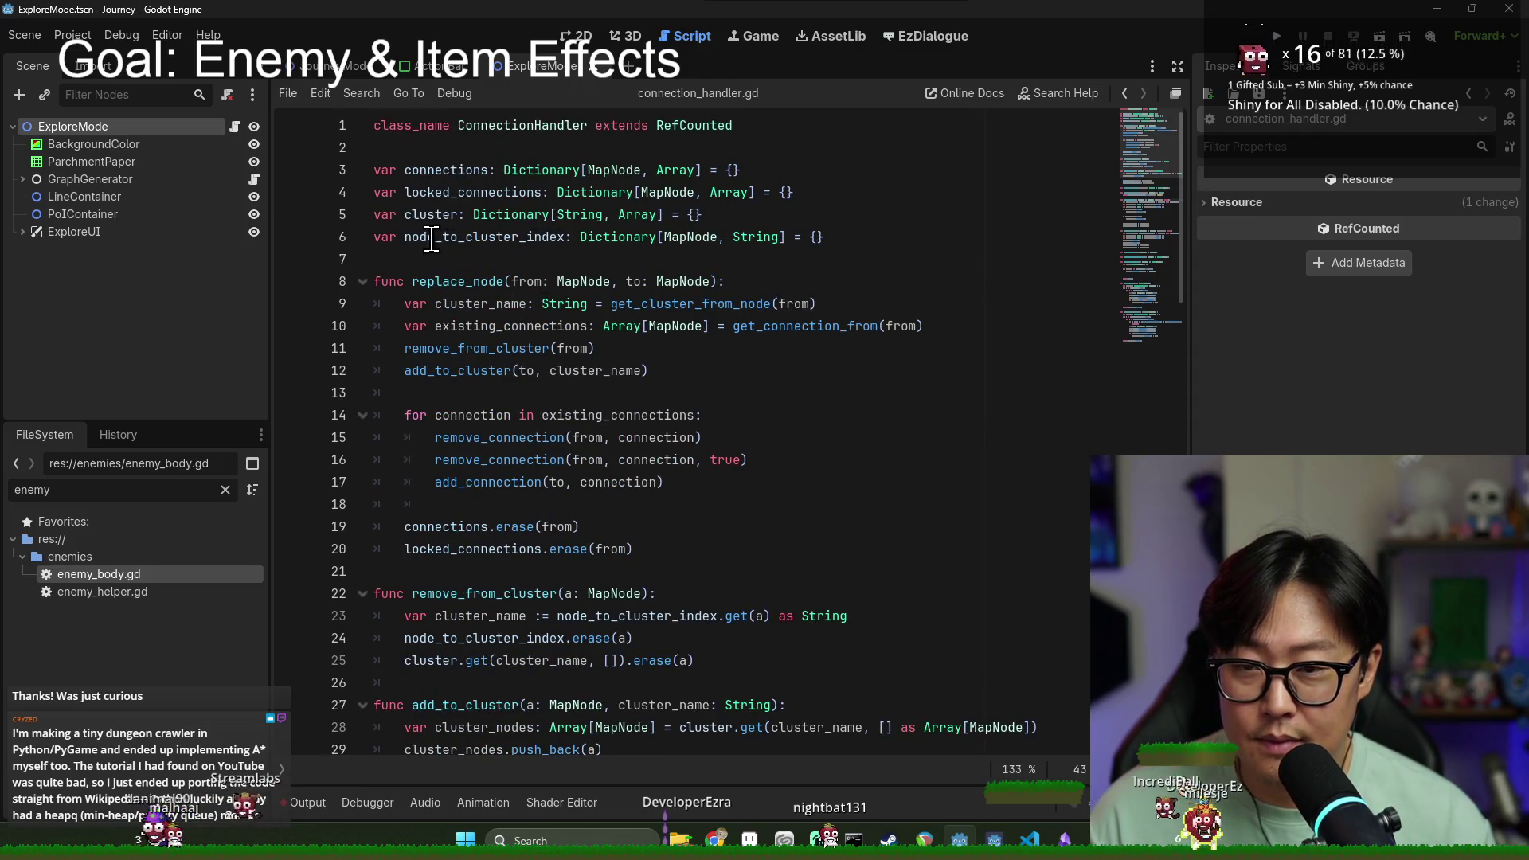
pyautogui.doubleClick(431, 238)
pyautogui.doubleClick(430, 215)
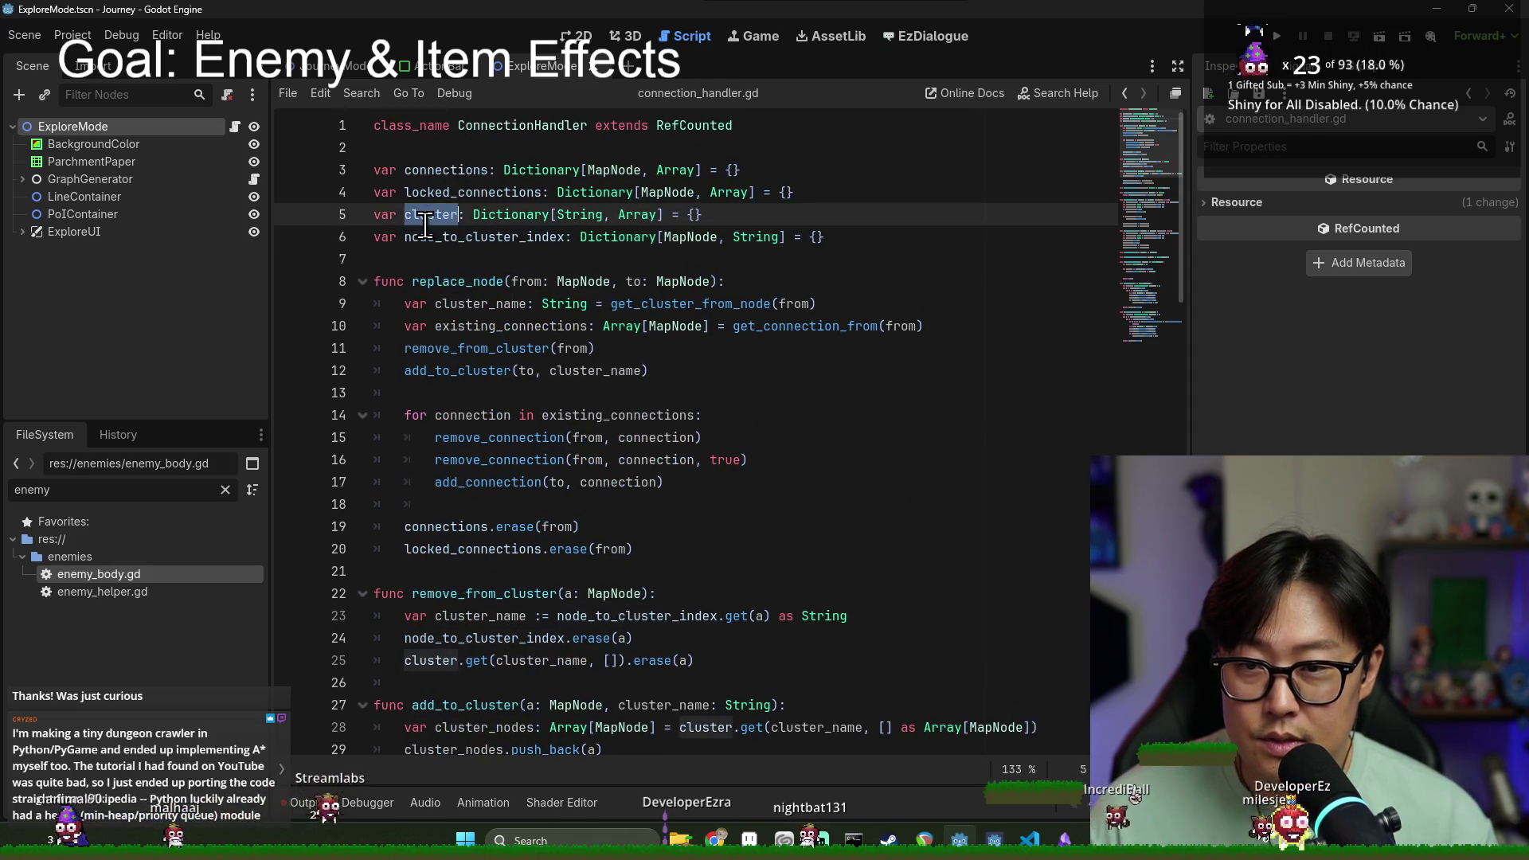
pyautogui.click(442, 194)
pyautogui.doubleClick(446, 170)
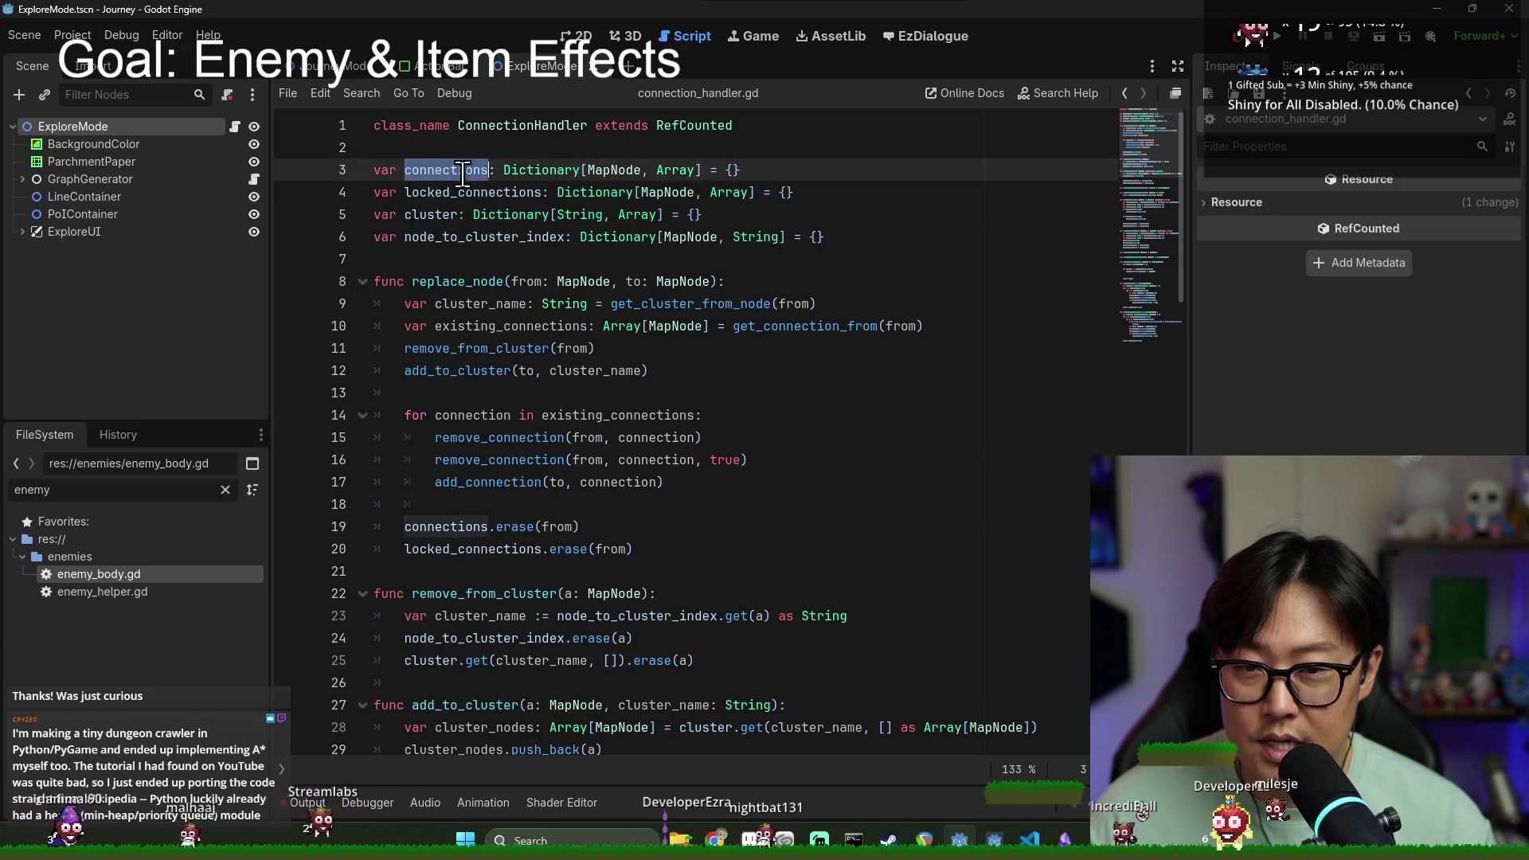
pyautogui.doubleClick(675, 170)
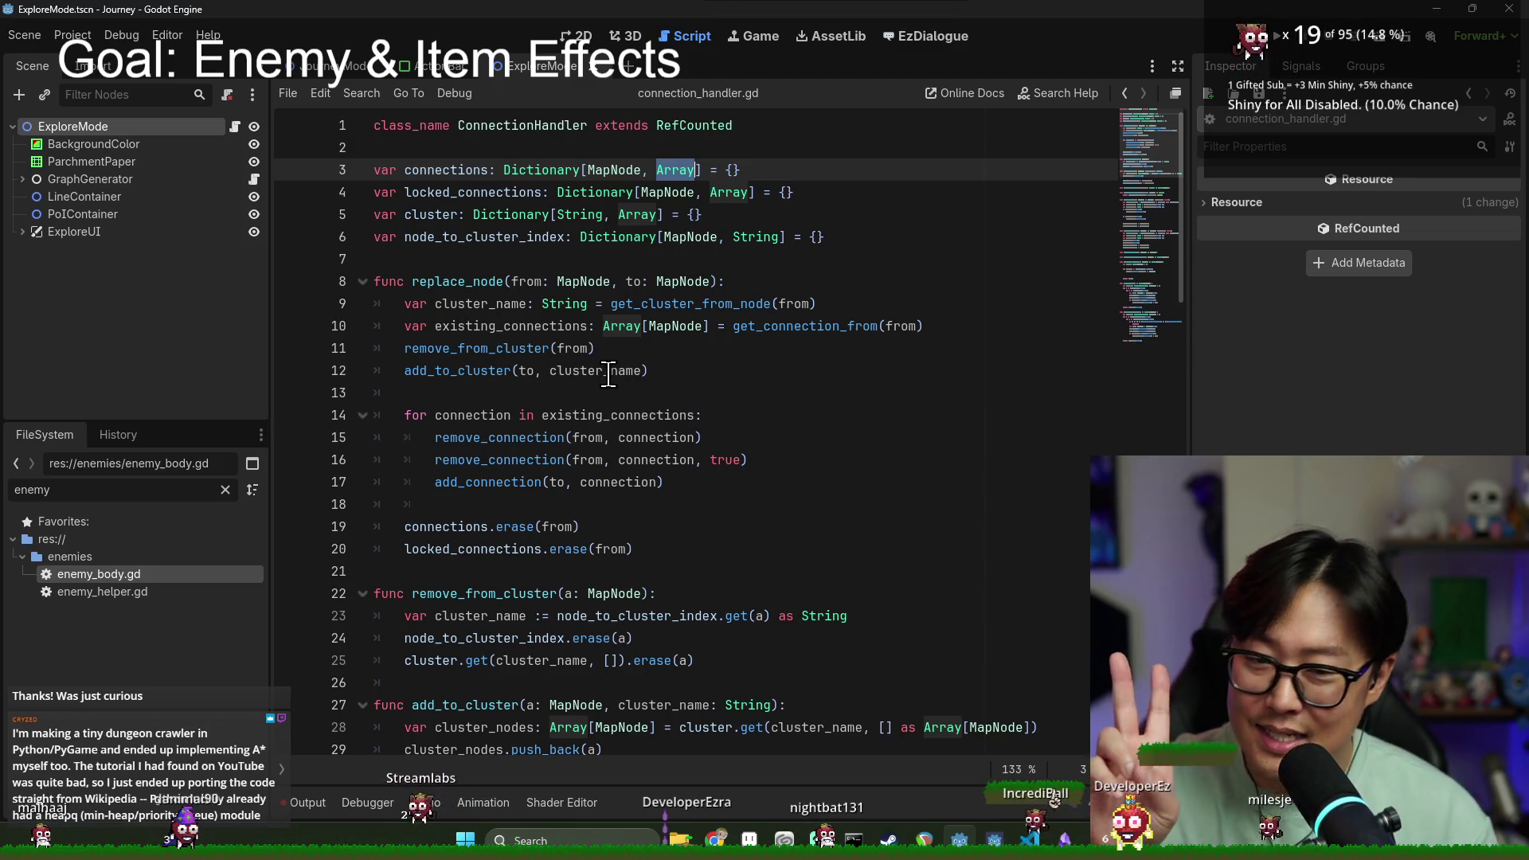
pyautogui.write('triang')
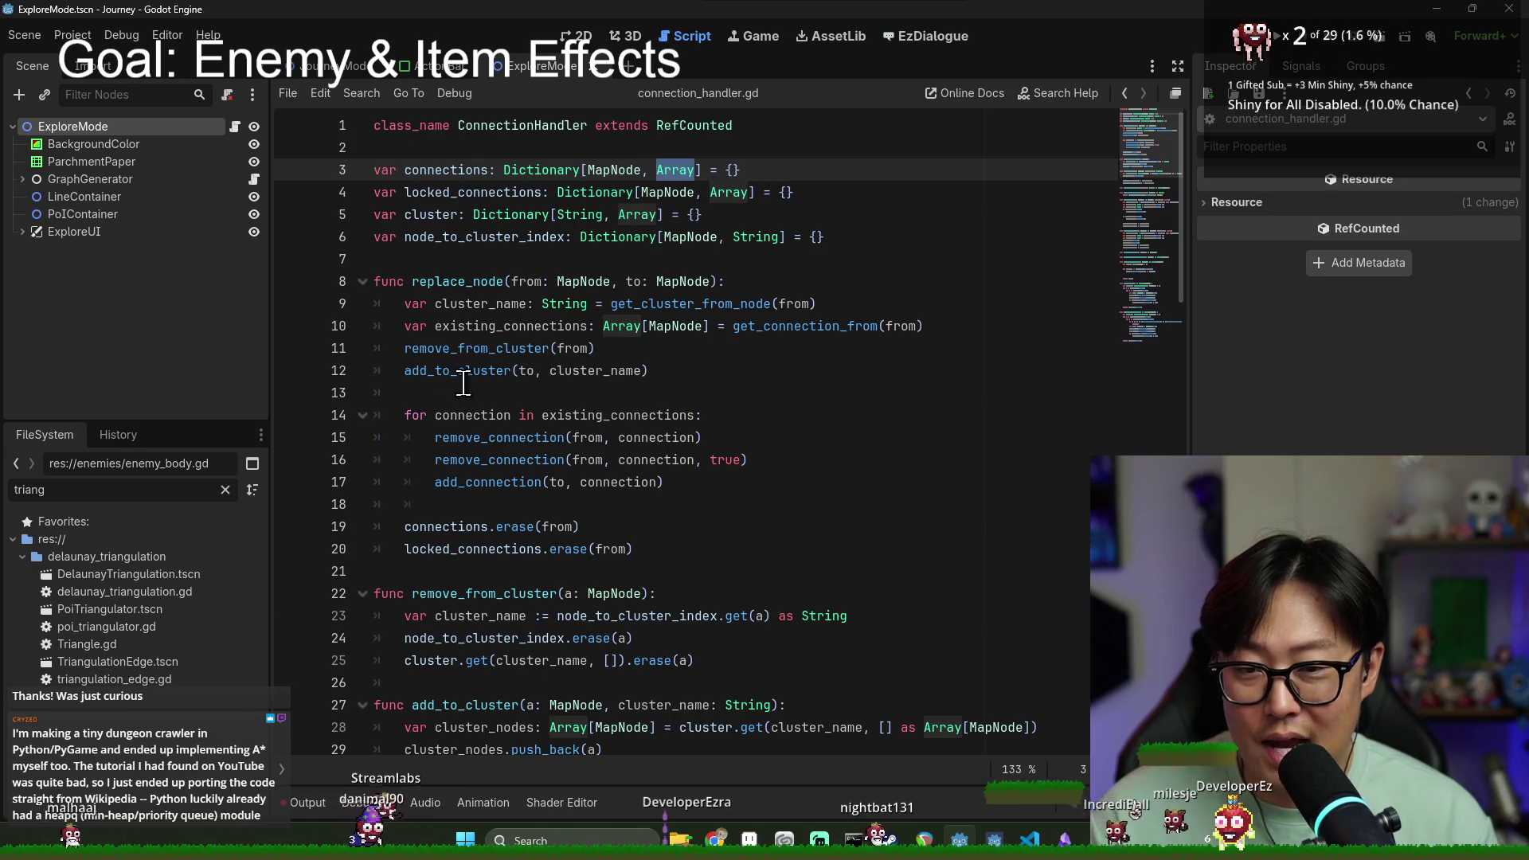
pyautogui.doubleClick(446, 170)
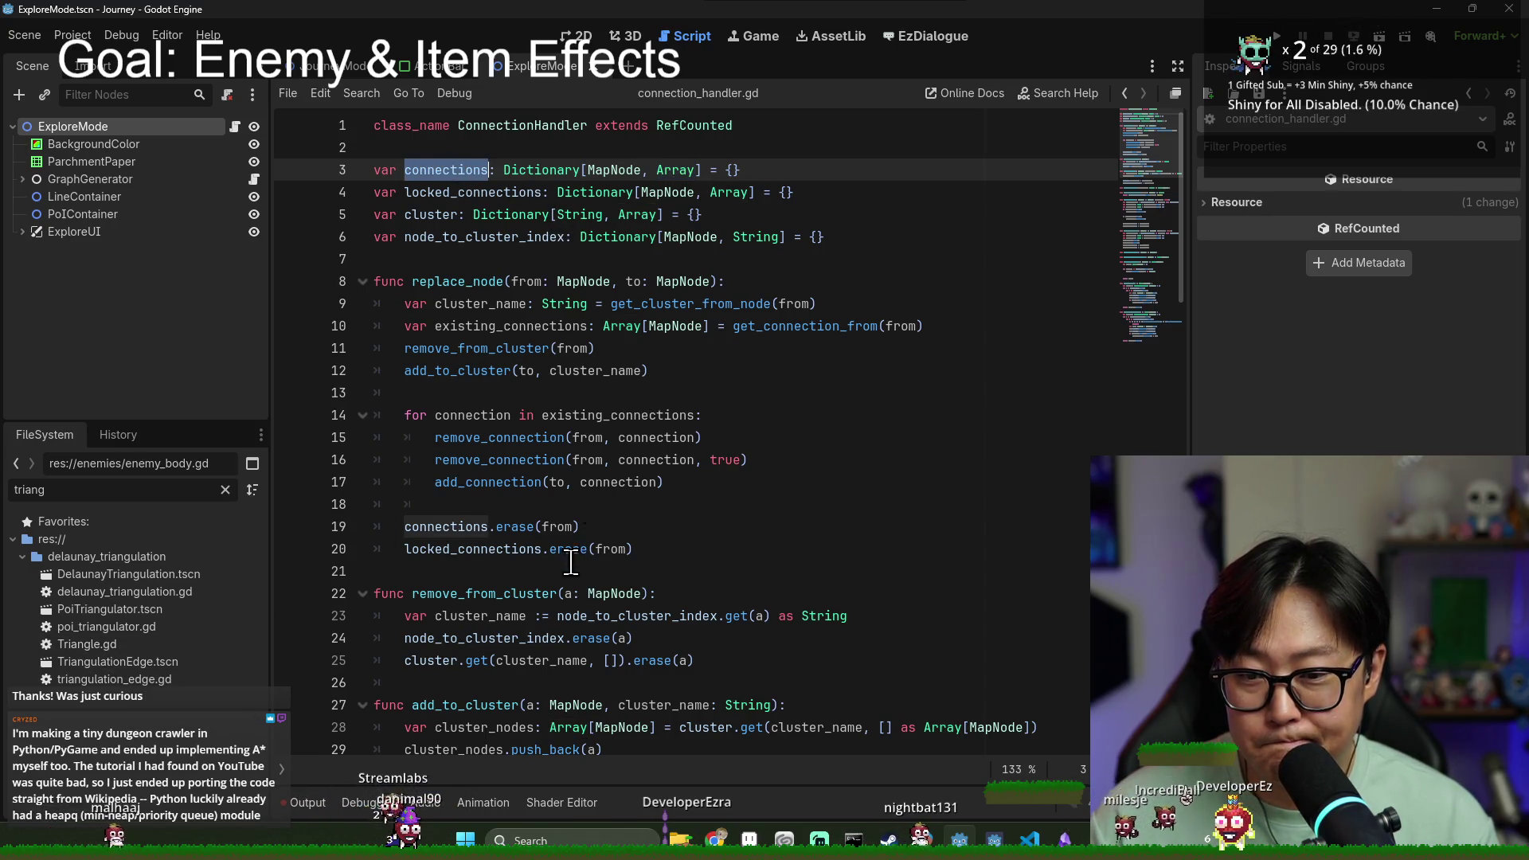
pyautogui.doubleClick(557, 526)
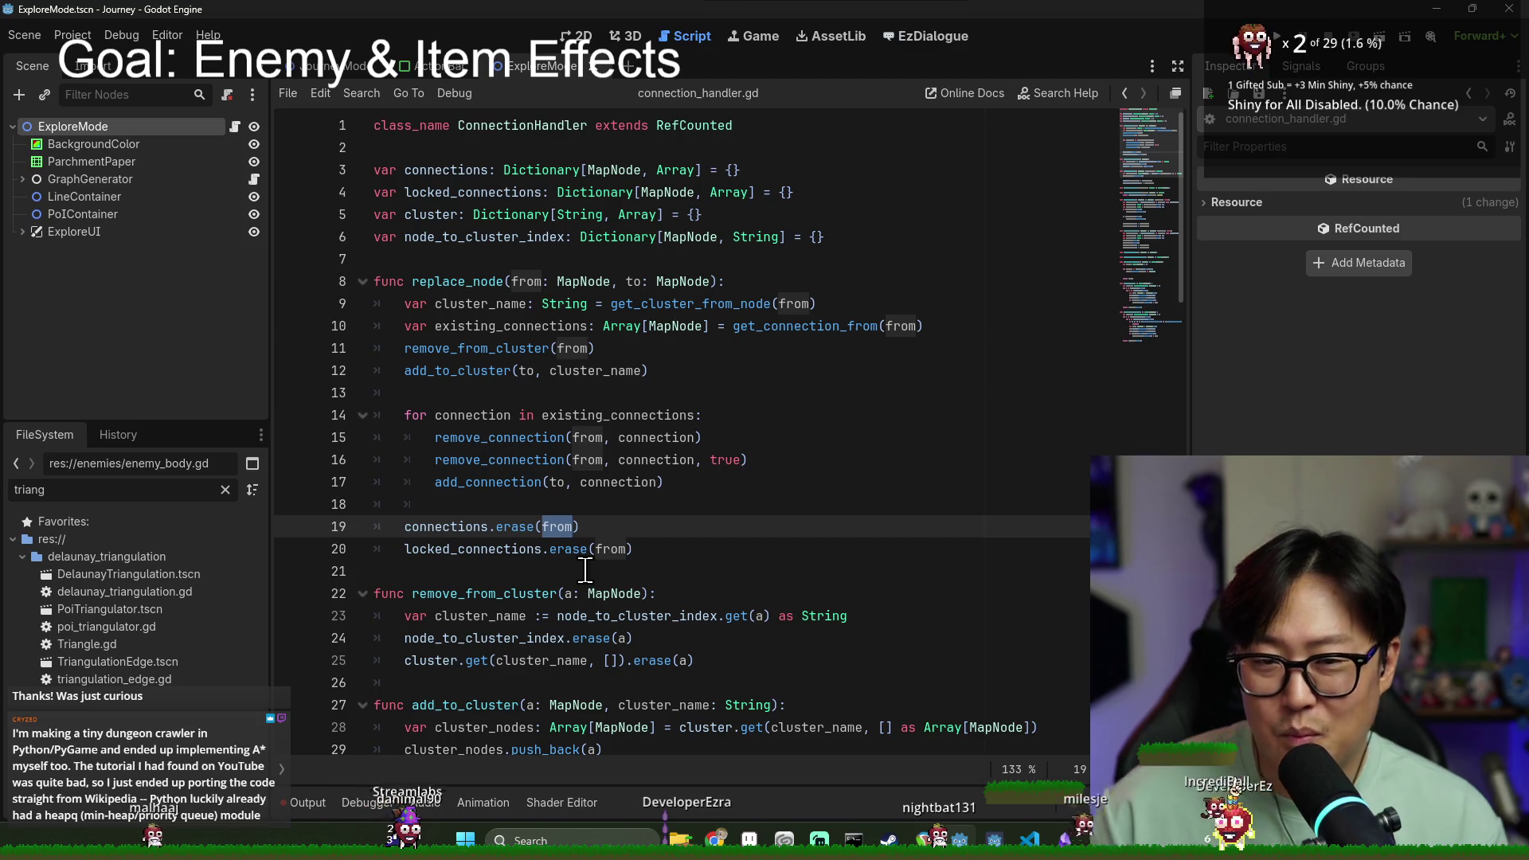
pyautogui.doubleClick(654, 437)
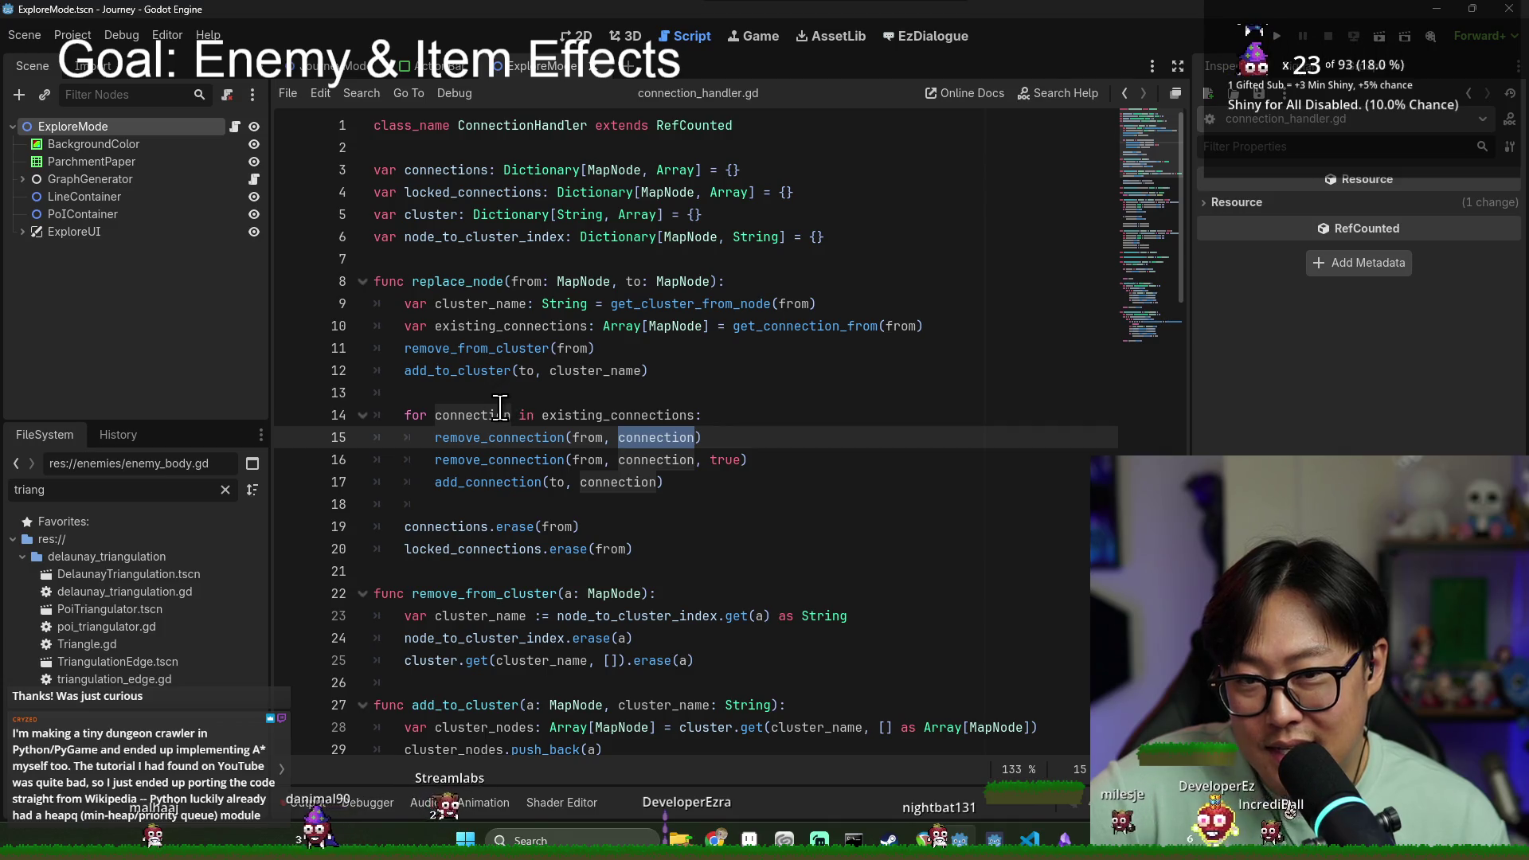
pyautogui.doubleClick(562, 415)
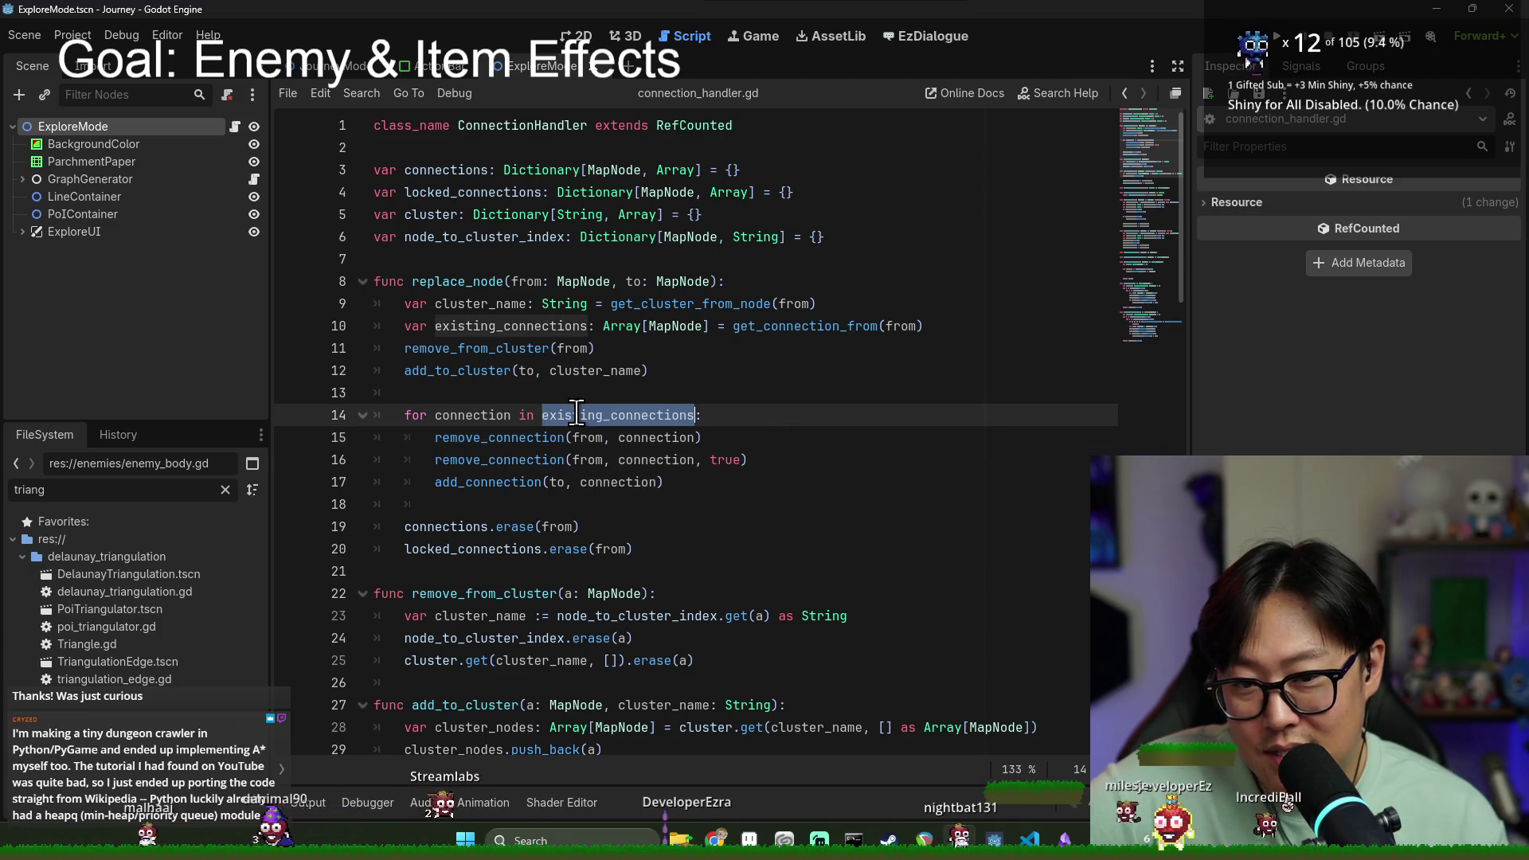
pyautogui.moveTo(812, 320)
pyautogui.click(612, 325)
pyautogui.doubleClick(675, 326)
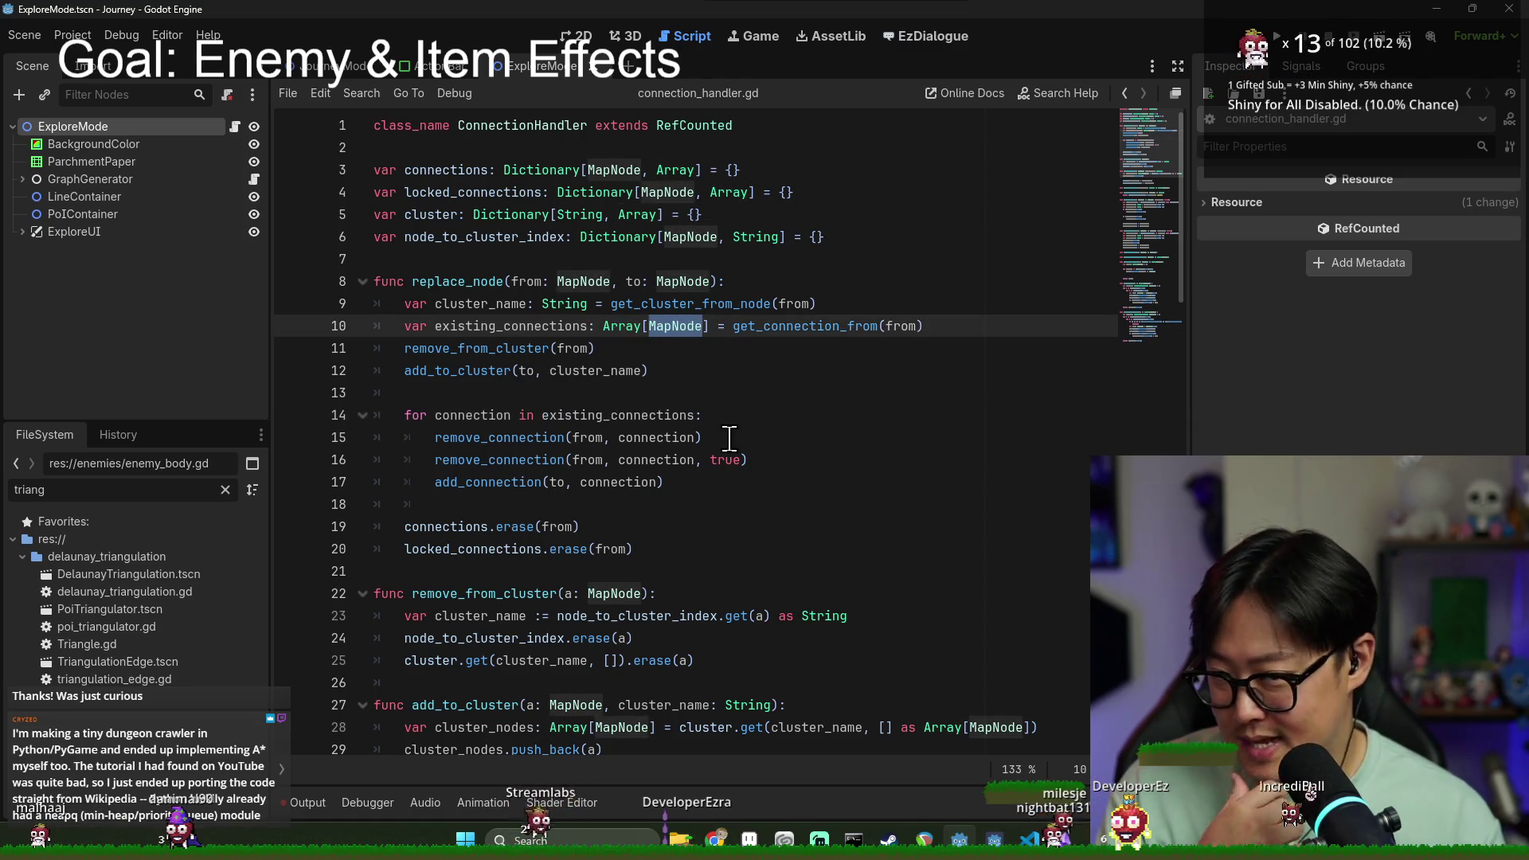
pyautogui.click(714, 460)
# Back in enemy_body.gd, change current_path's type from ConnectionHandler to Array[]
pyautogui.hotkey('alt', 'Left')
pyautogui.click(654, 437)
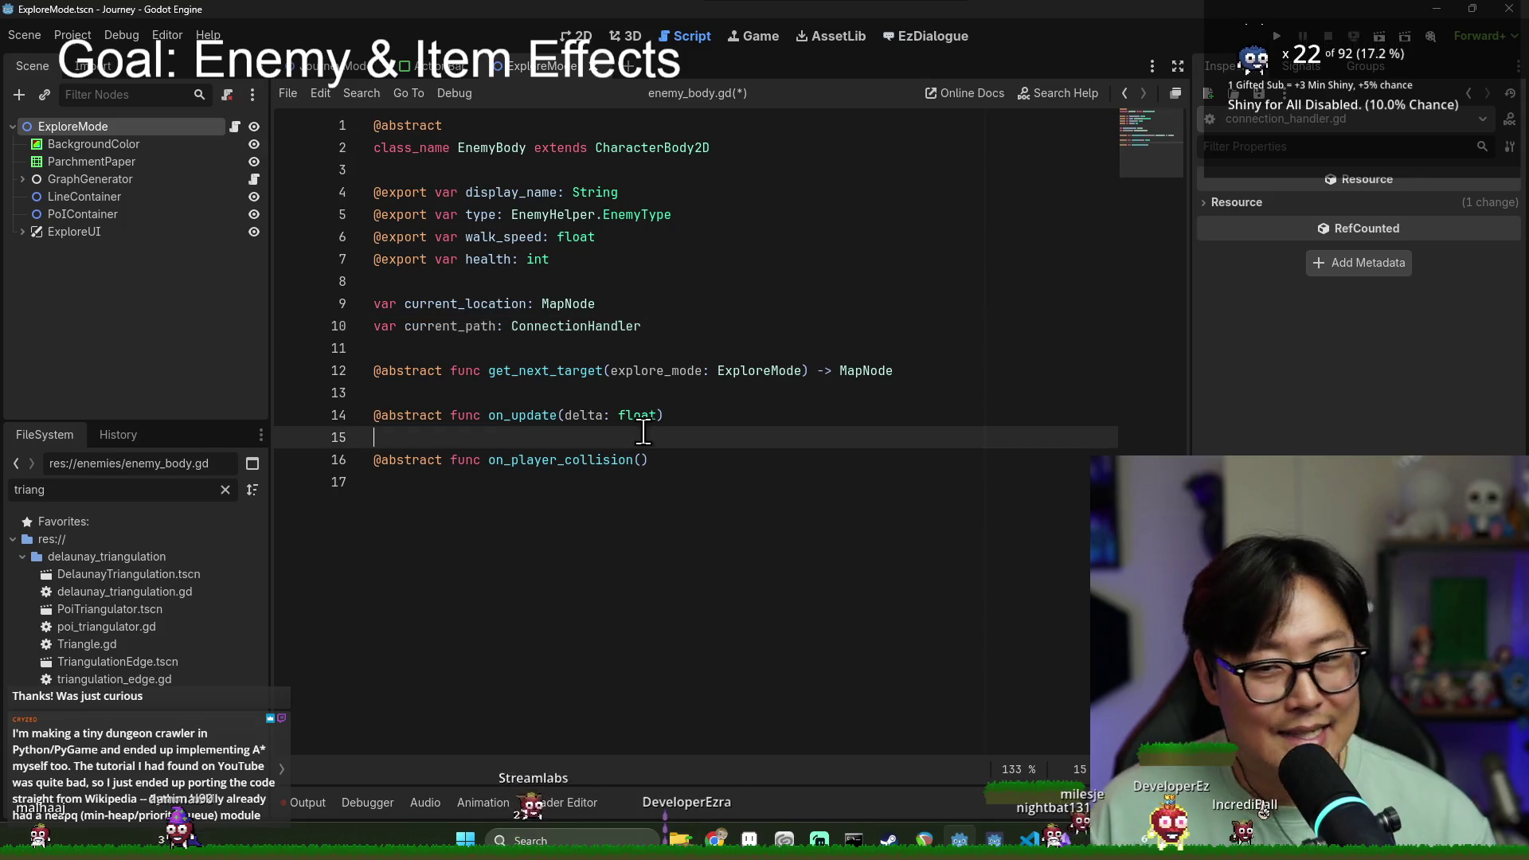
pyautogui.doubleClick(598, 330)
pyautogui.doubleClick(478, 326)
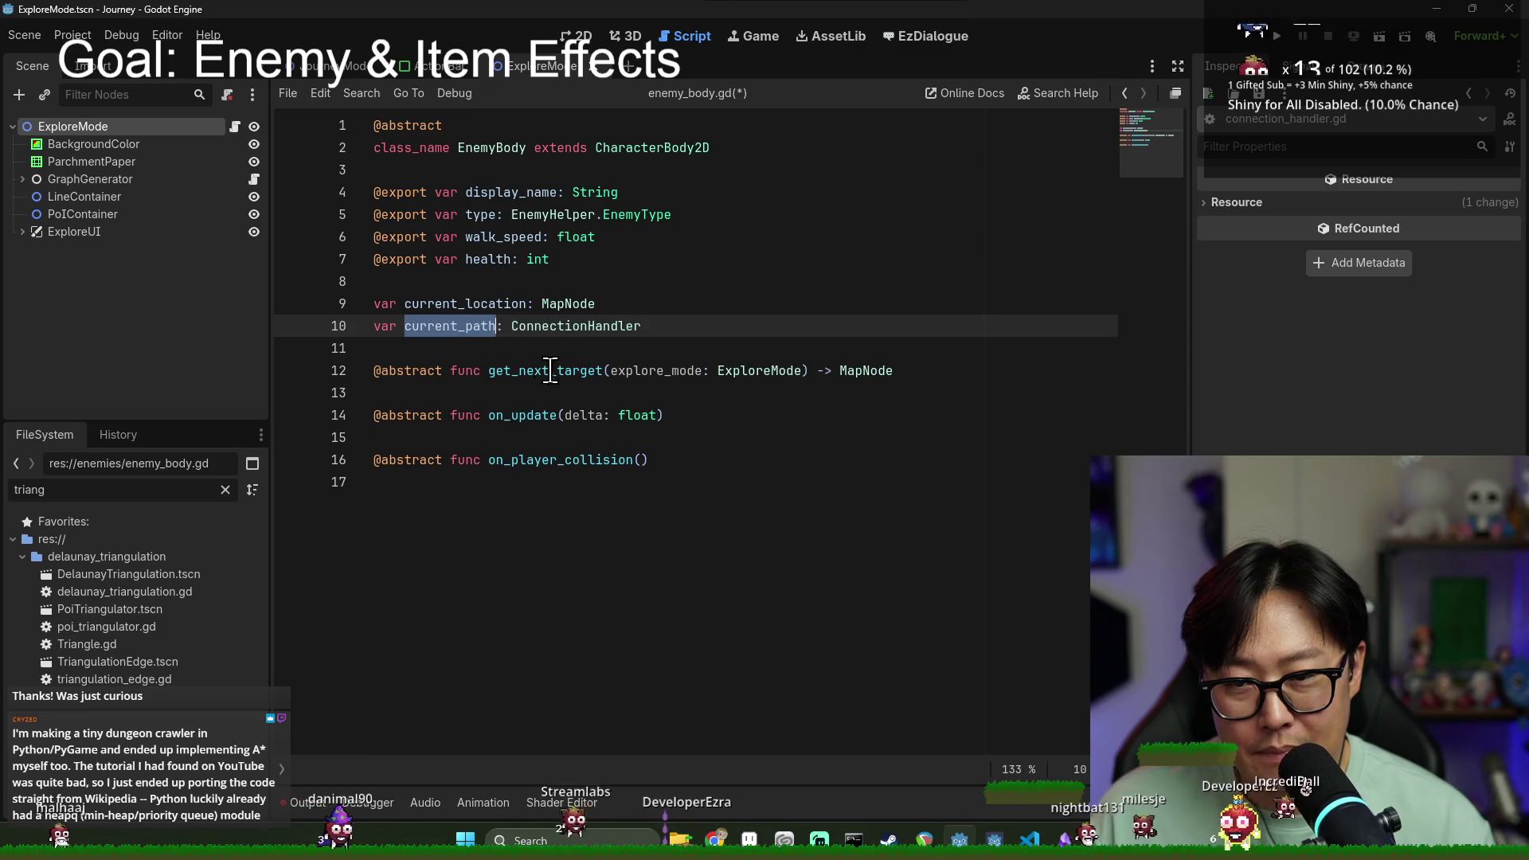
pyautogui.doubleClick(582, 327)
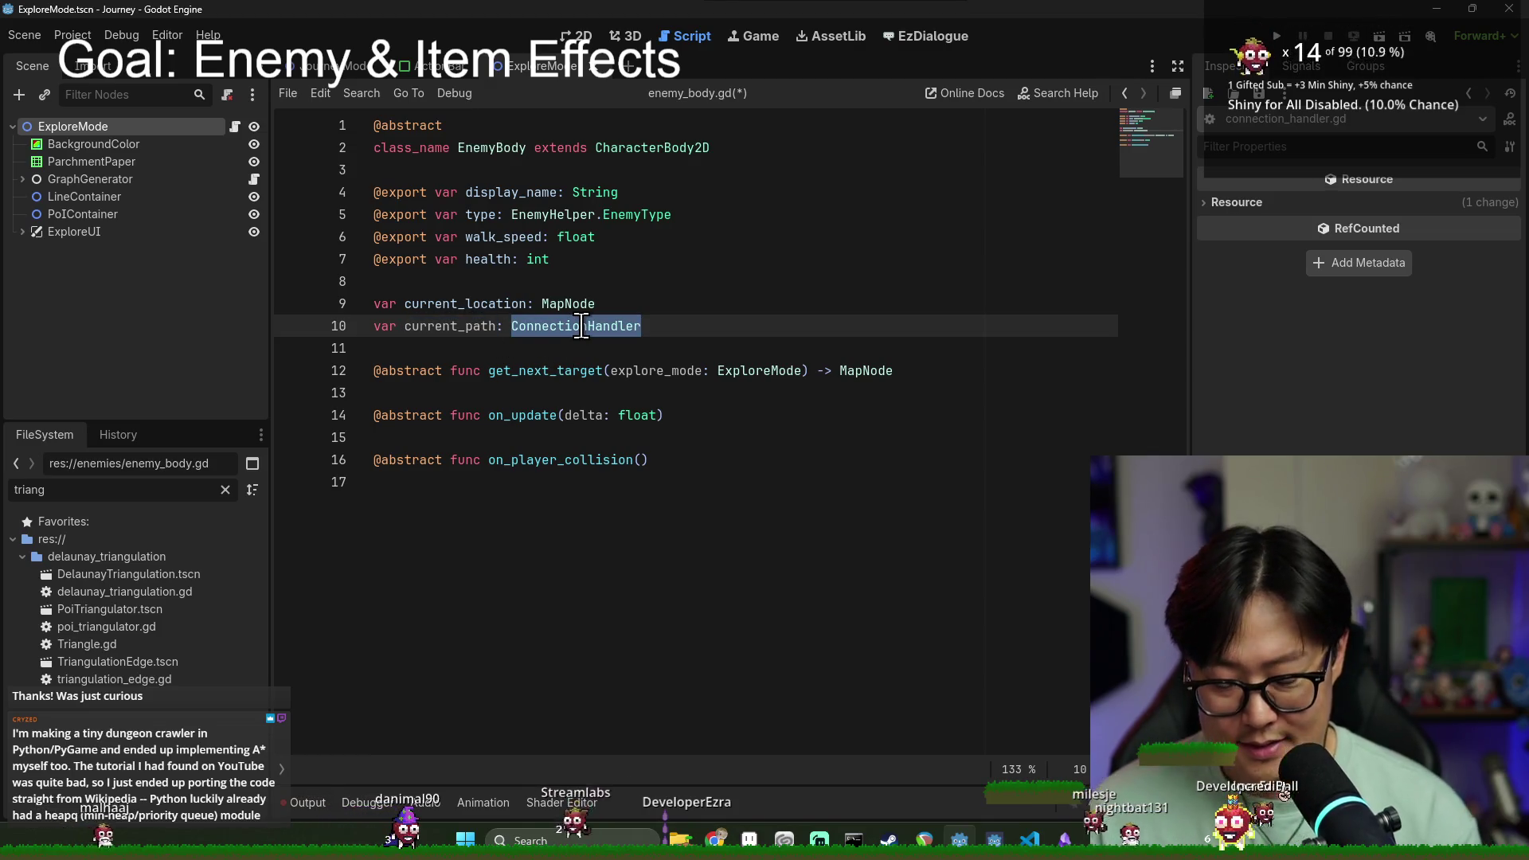
pyautogui.write('Array[]')
# Add doc comments: empty means not on a path, otherwise an array of MapNodes; save
pyautogui.click(652, 303)
pyautogui.press('Return')
pyautogui.press('Return')
pyautogui.write('##')
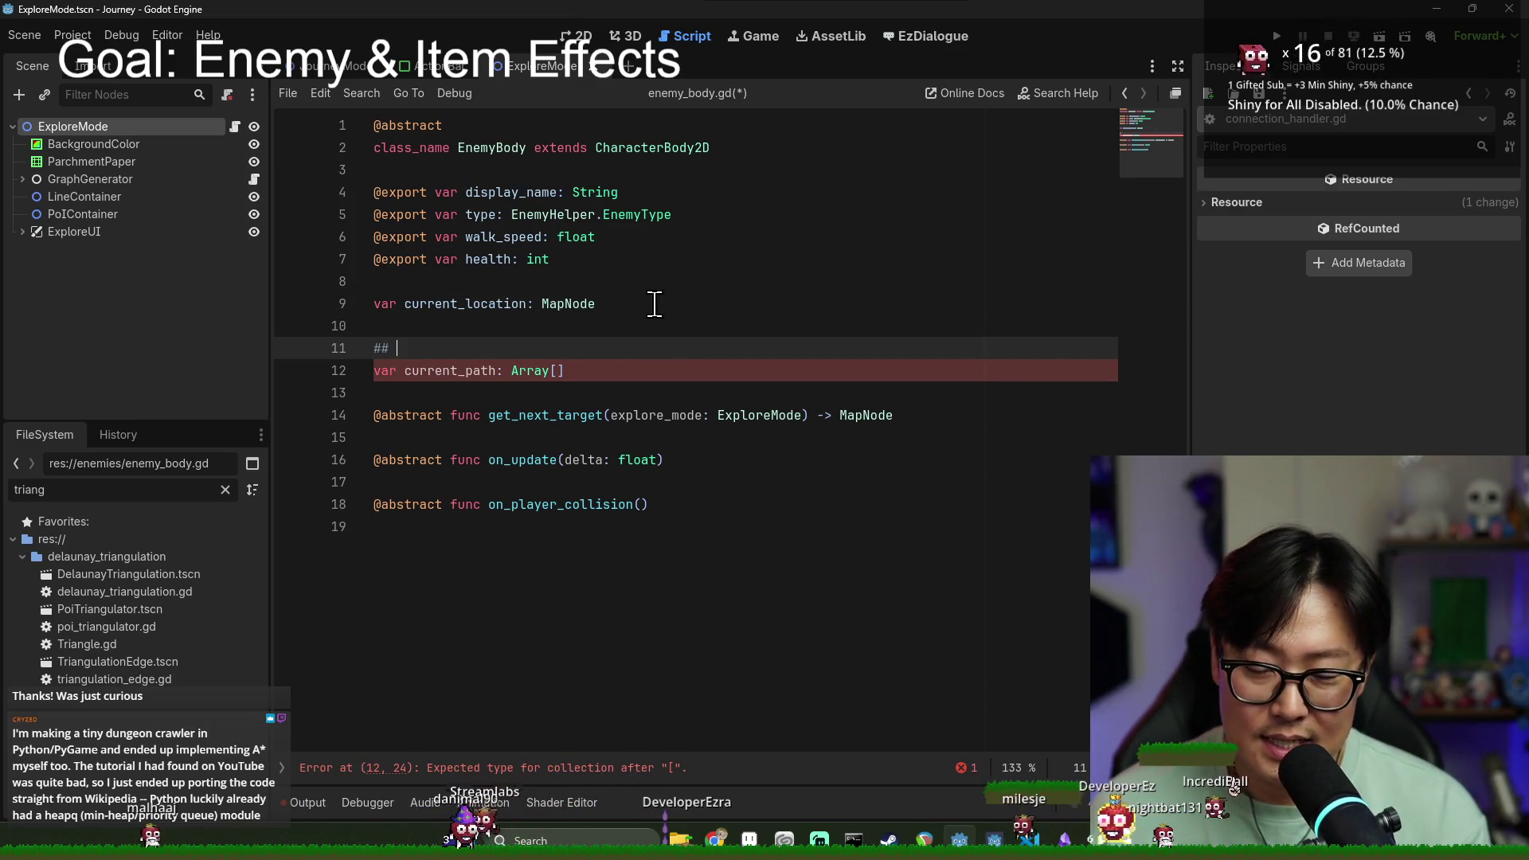
pyautogui.write(' If empty, ')
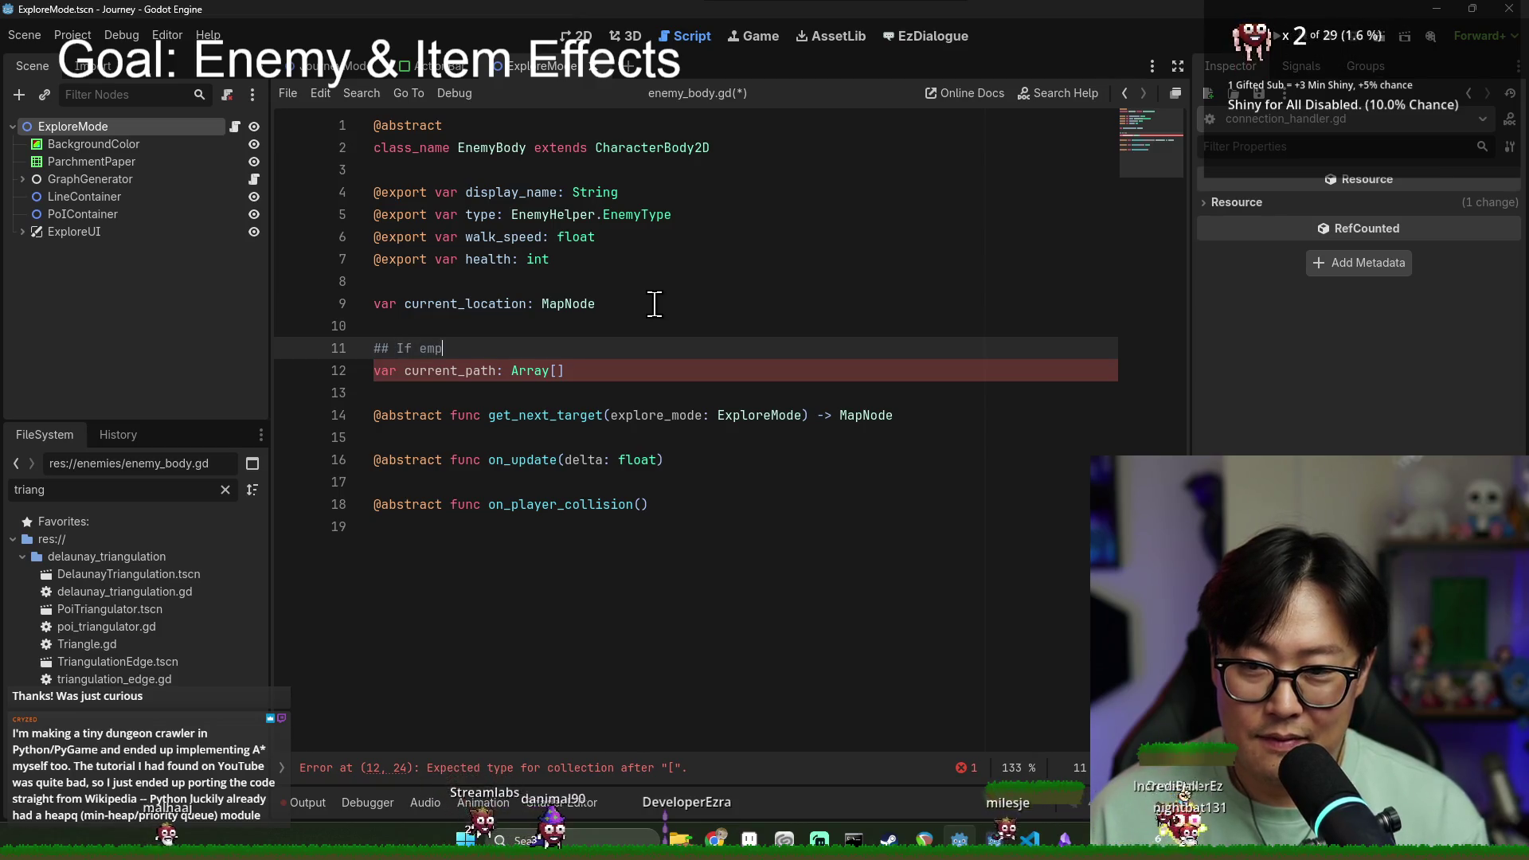
pyautogui.write('the body ')
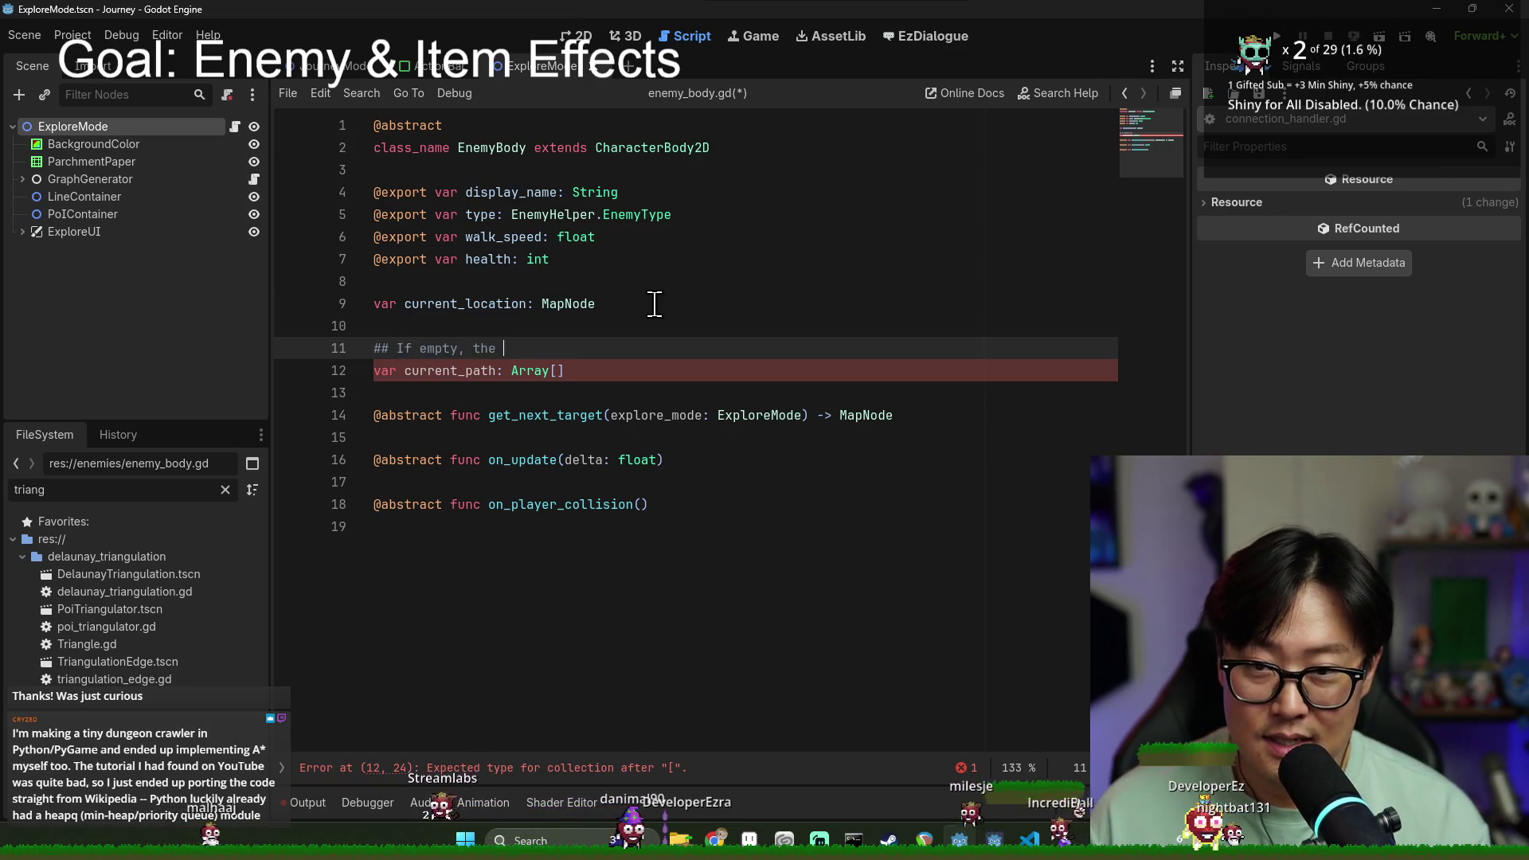
pyautogui.write('is not in transit (ther')
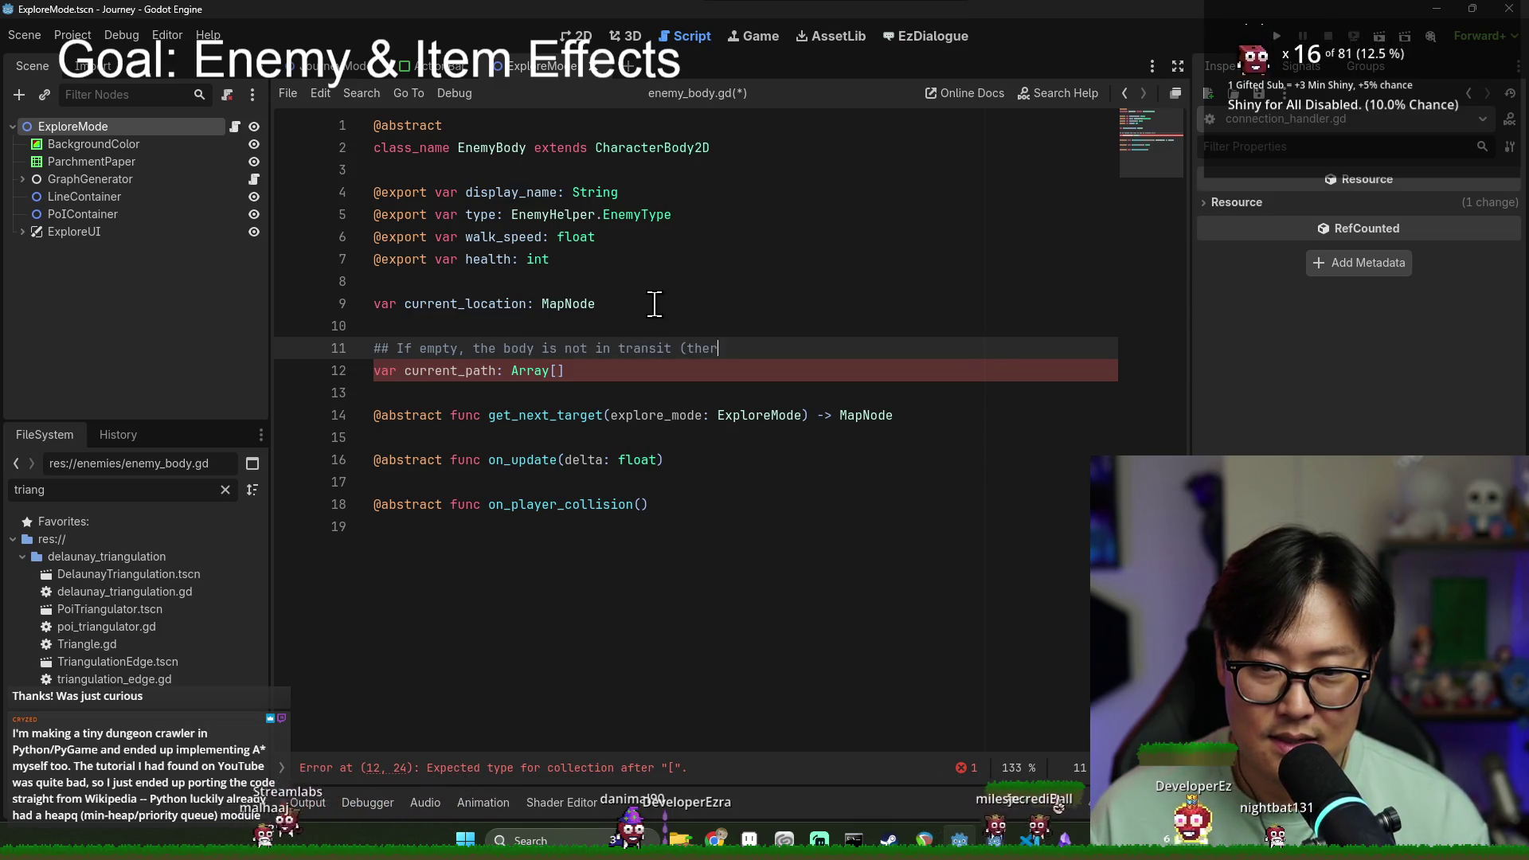
pyautogui.press('BackSpace')
pyautogui.press('BackSpace')
pyautogui.write('t on a path.')
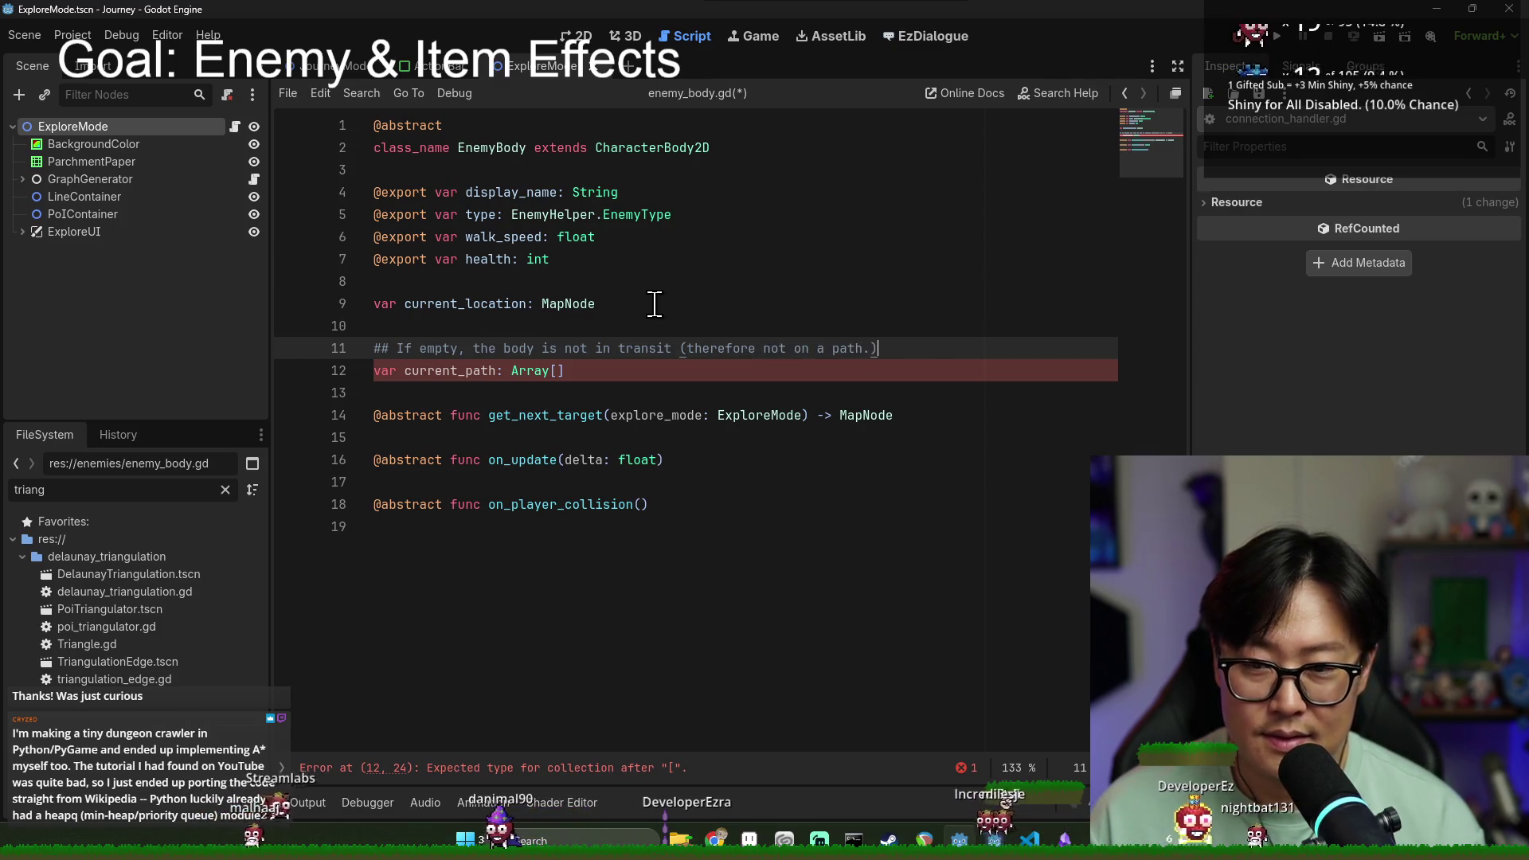
pyautogui.write(')')
pyautogui.press('Return')
pyautogui.write('## If not,')
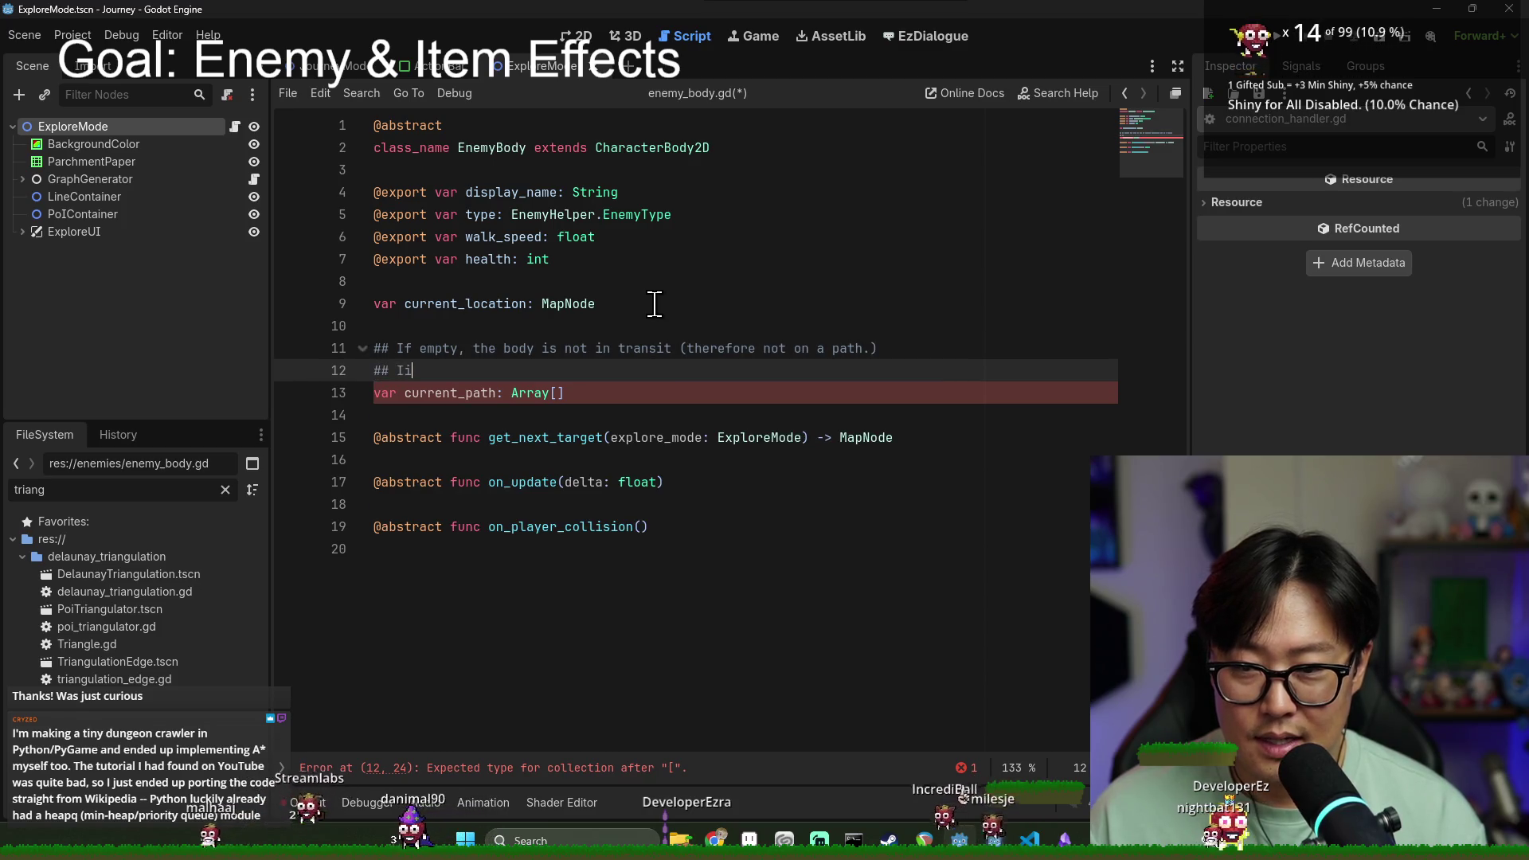
pyautogui.press('BackSpace')
pyautogui.write('empty,')
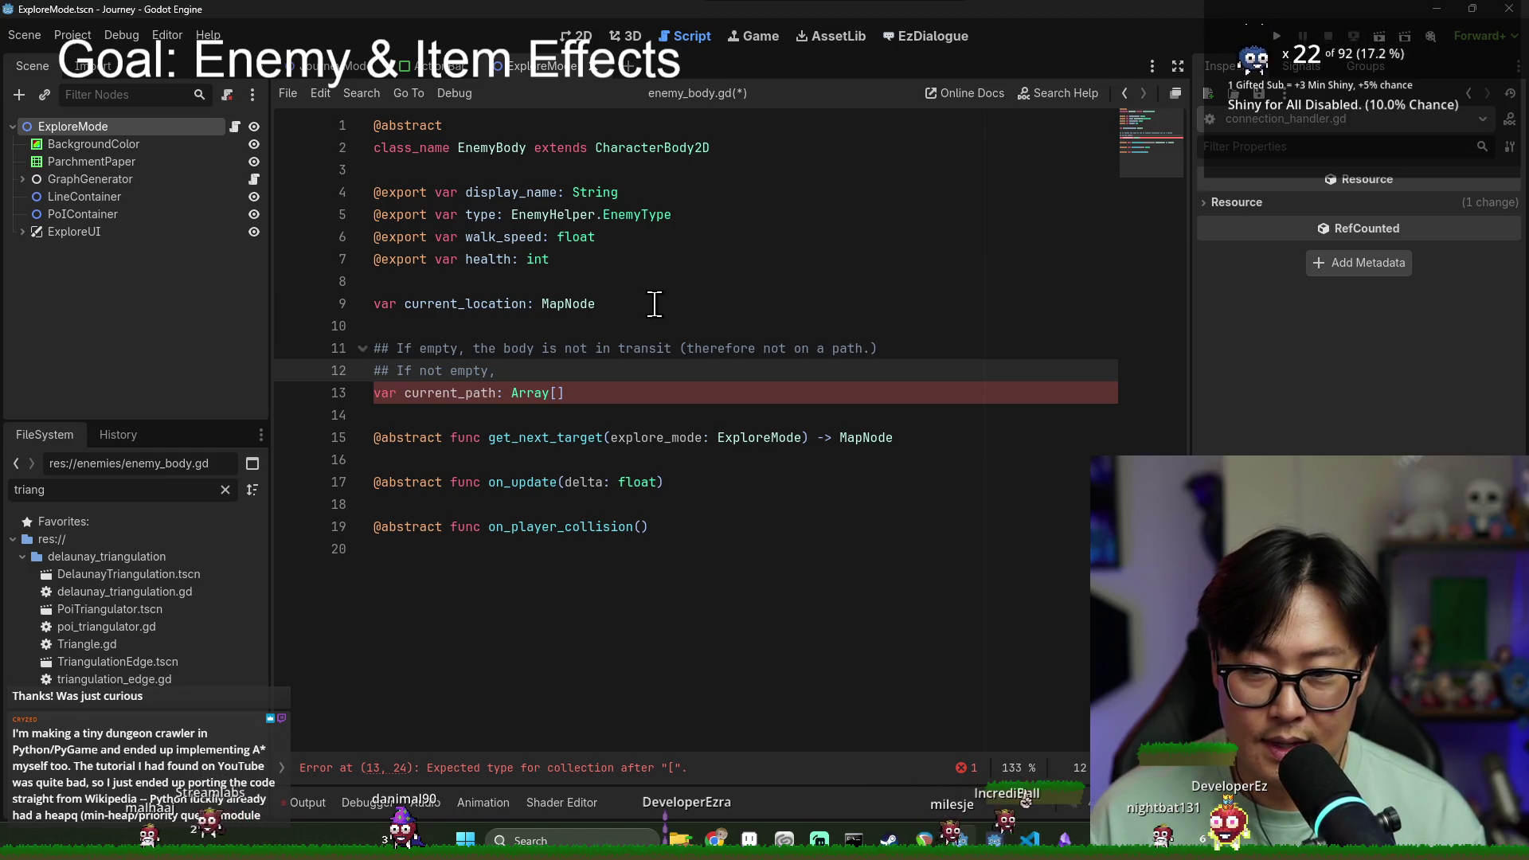
pyautogui.write(' current path')
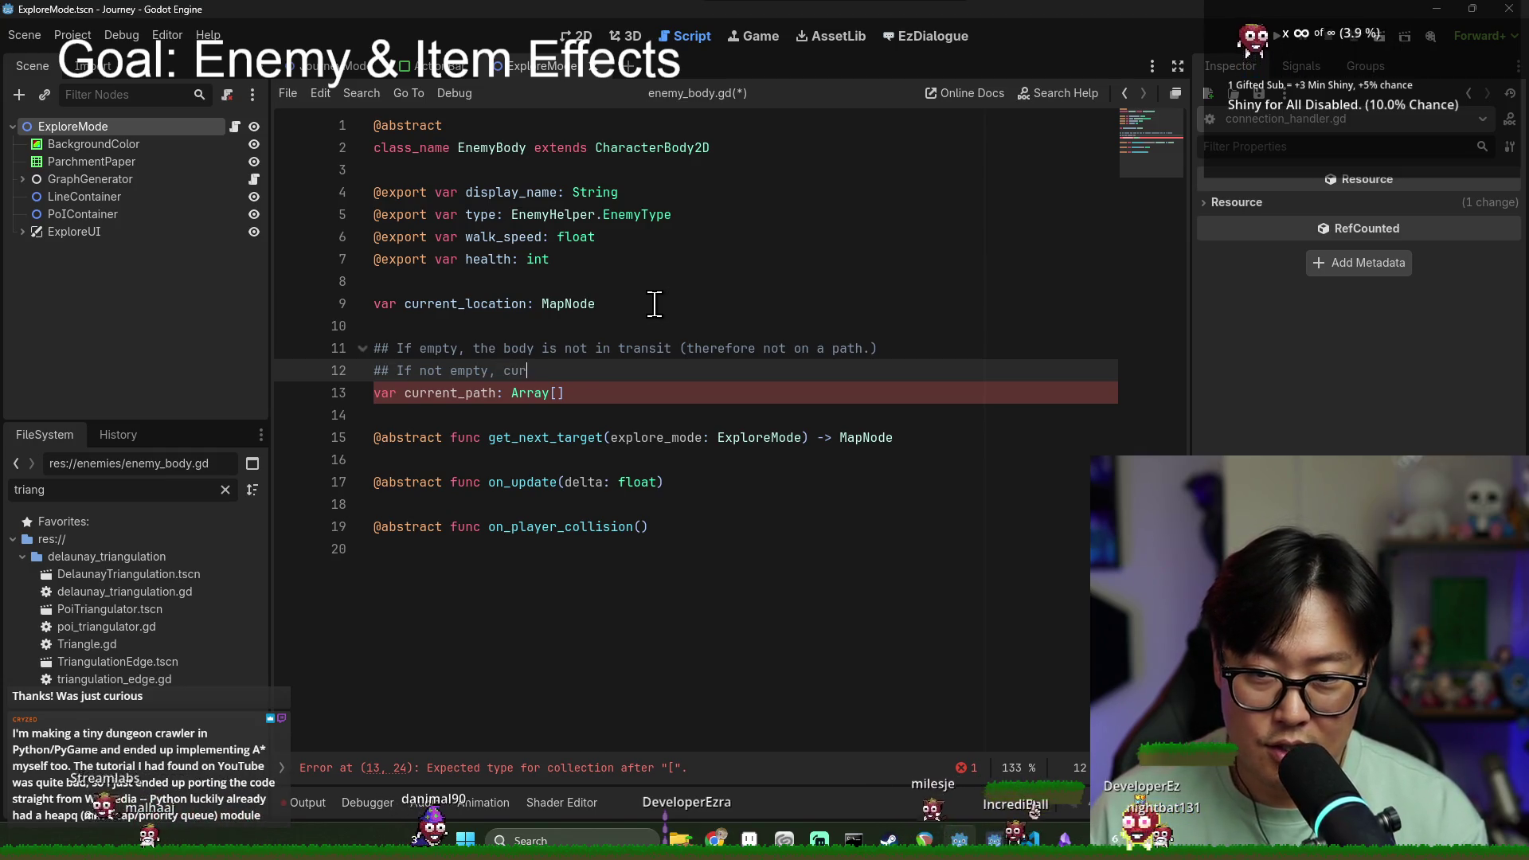
pyautogui.write(' is')
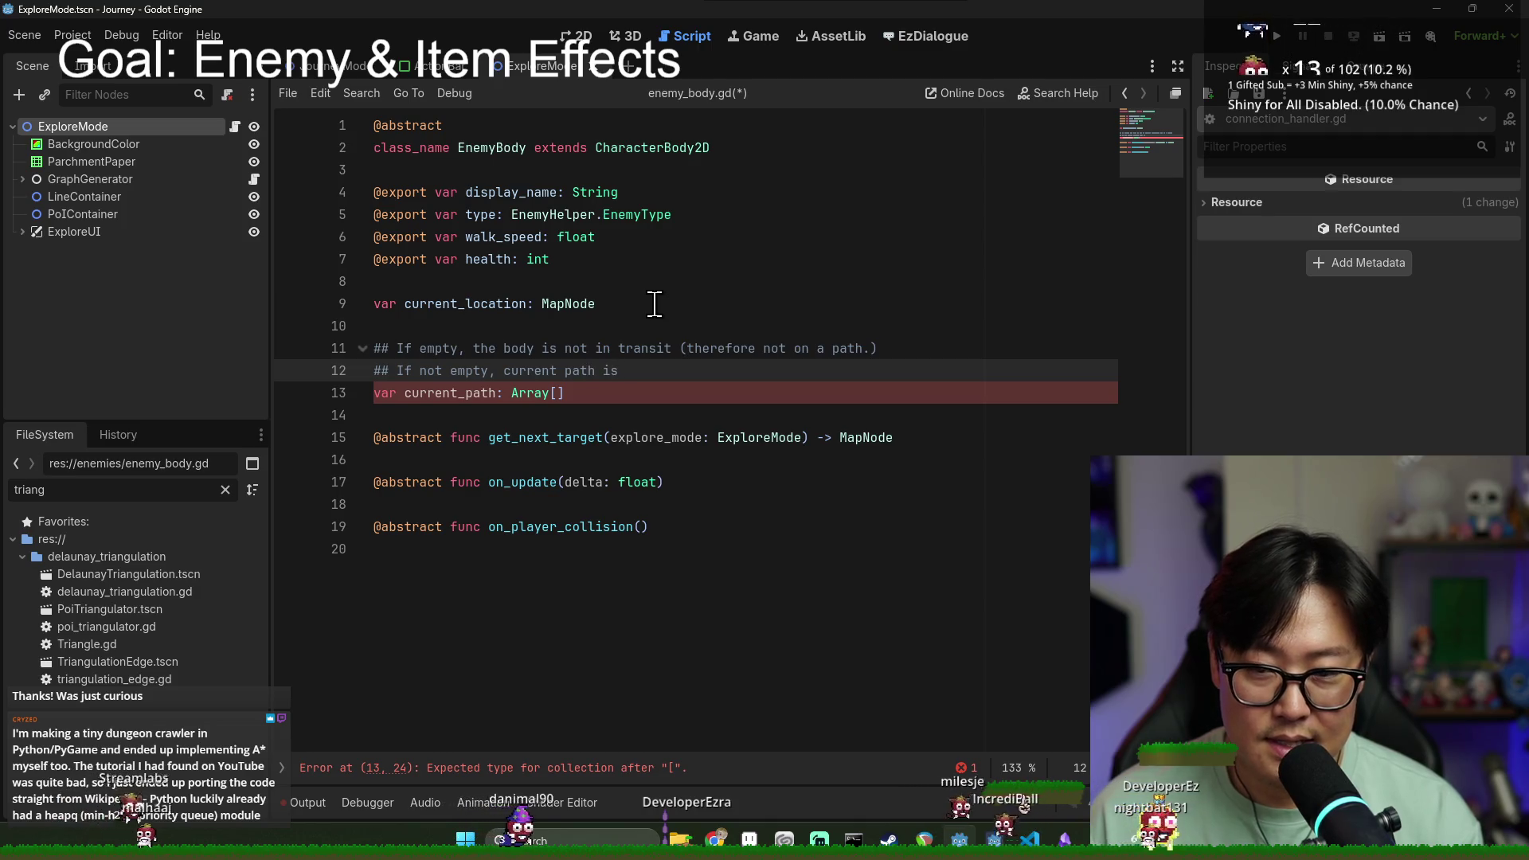
pyautogui.write(' array of two nod')
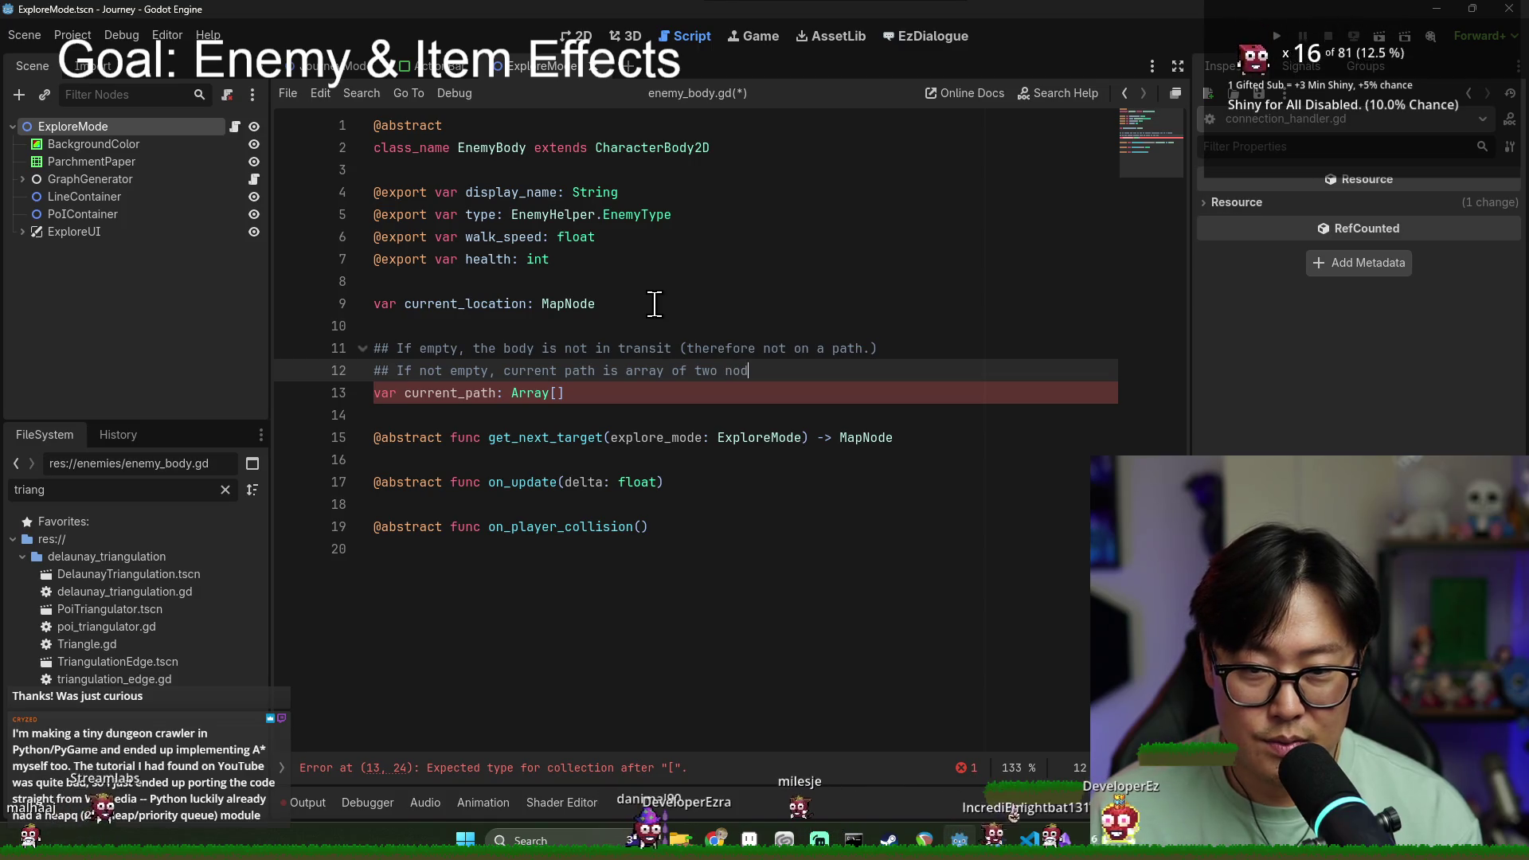
pyautogui.press('BackSpace')
pyautogui.press('BackSpace')
pyautogui.write('[[MapNode]]s representing a con')
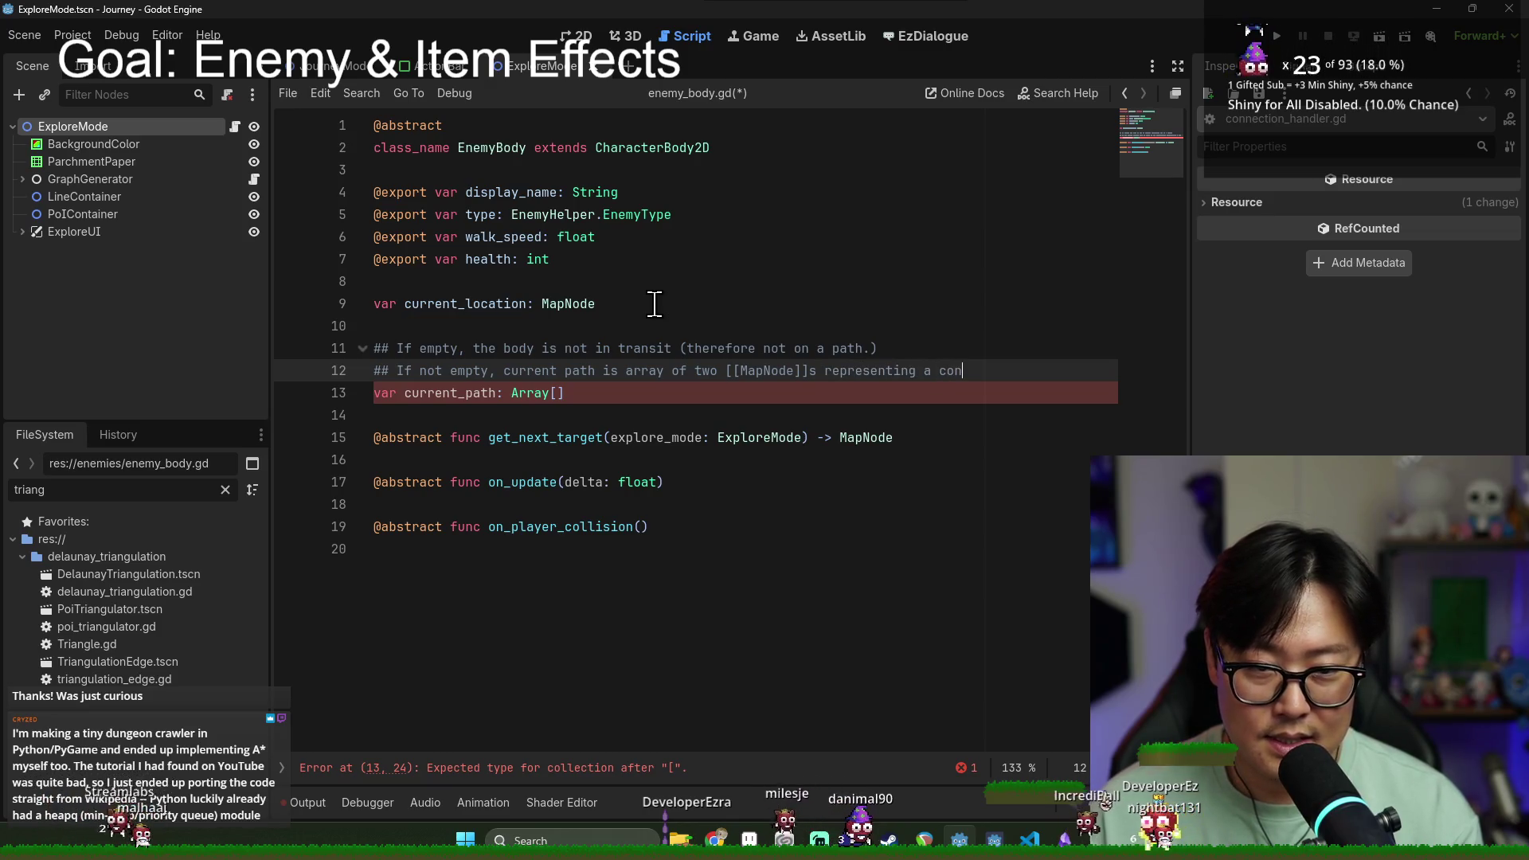
pyautogui.hotkey('ctrl', 's')
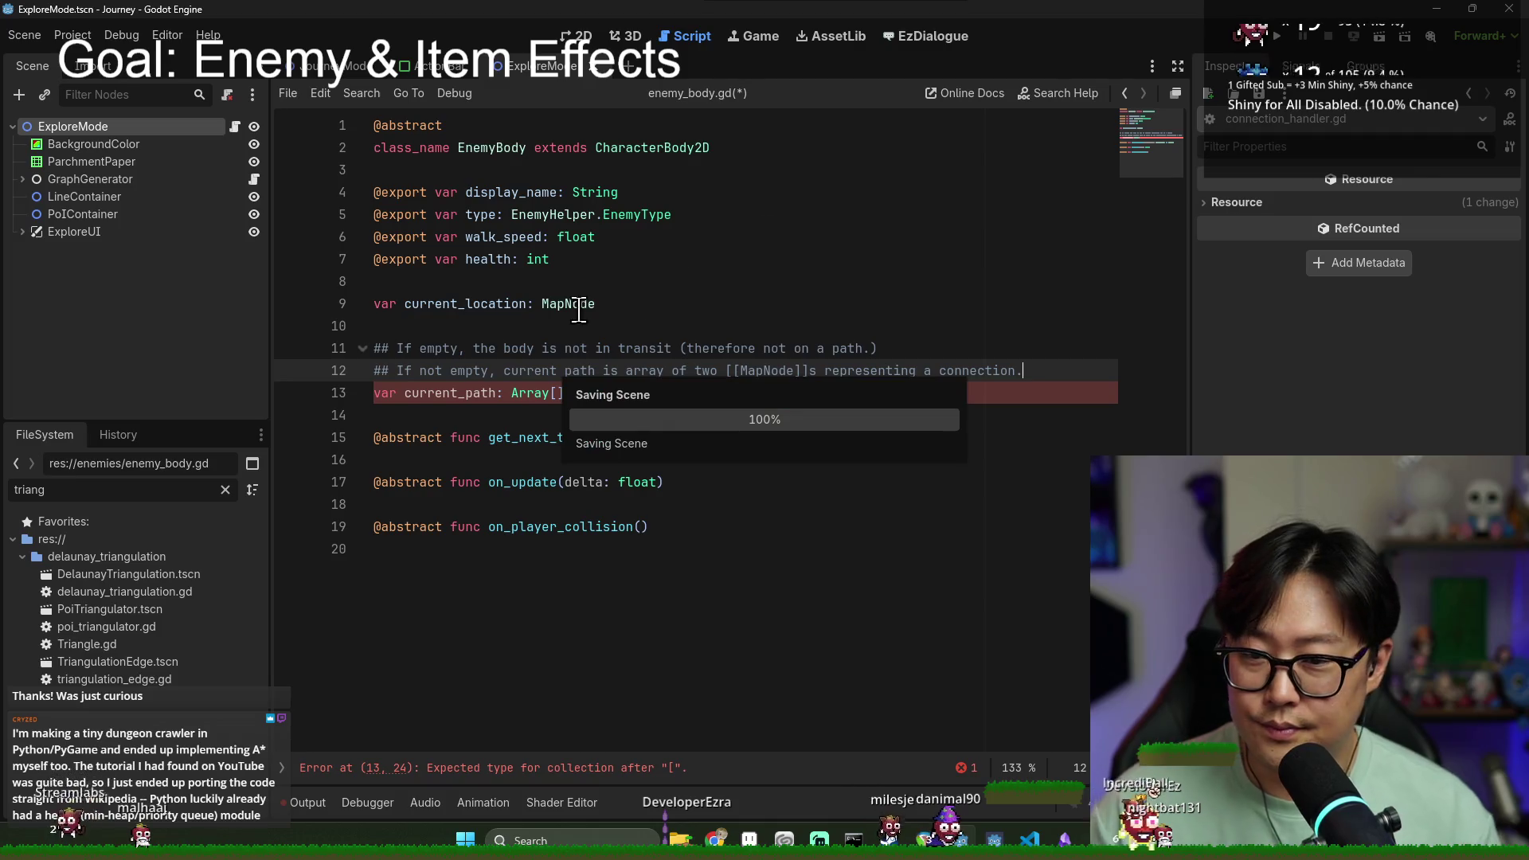
# Declare current_path as Array[MapNode] with an empty [] default
pyautogui.click(403, 393)
pyautogui.hotkey('ctrl', 's')
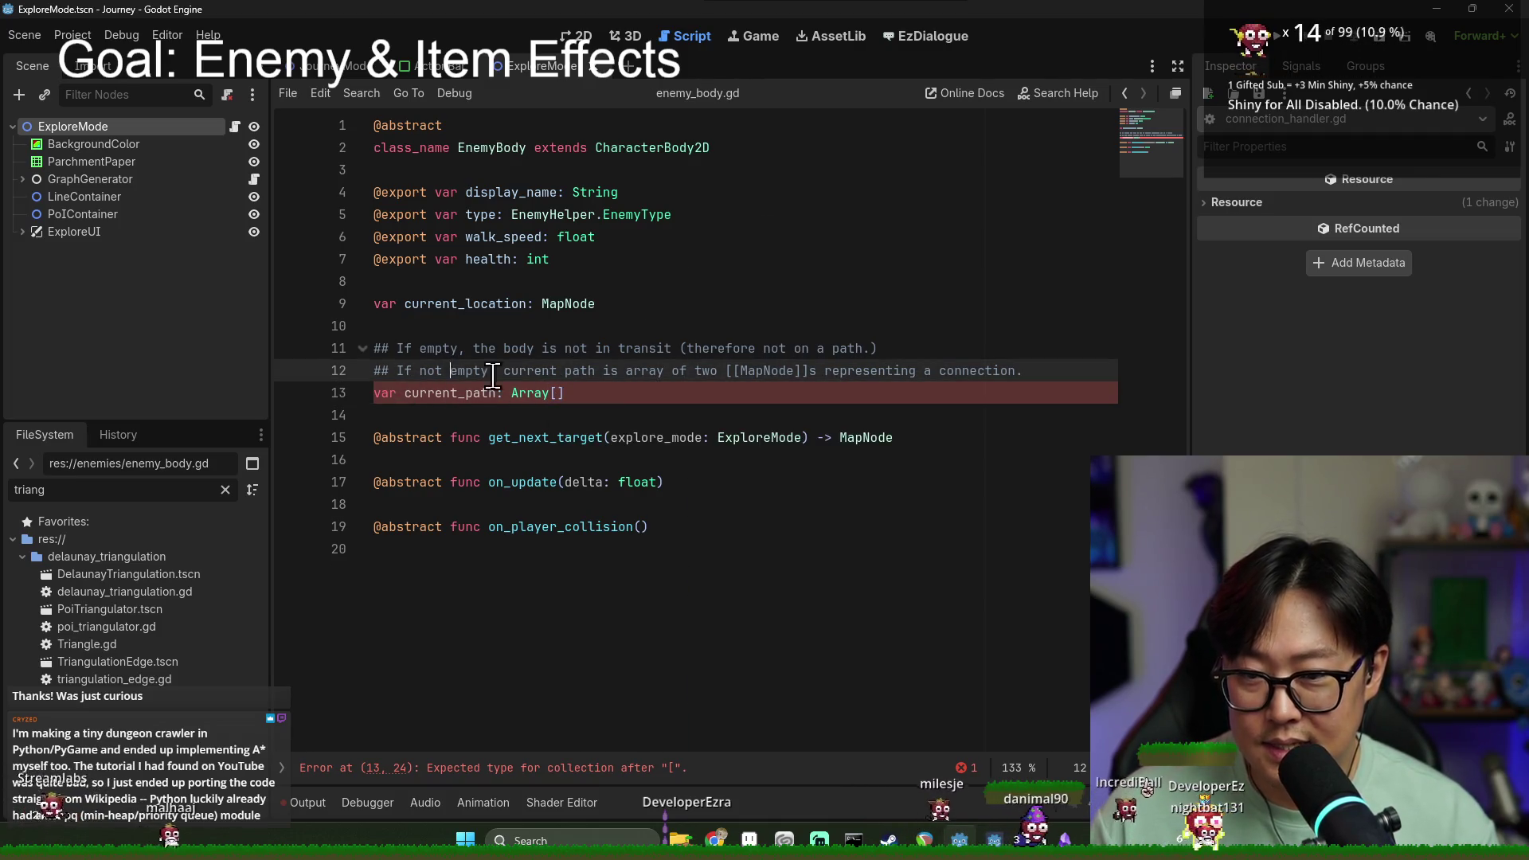
pyautogui.click(621, 393)
pyautogui.write('= ')
pyautogui.write('[')
pyautogui.hotkey('ctrl', 's')
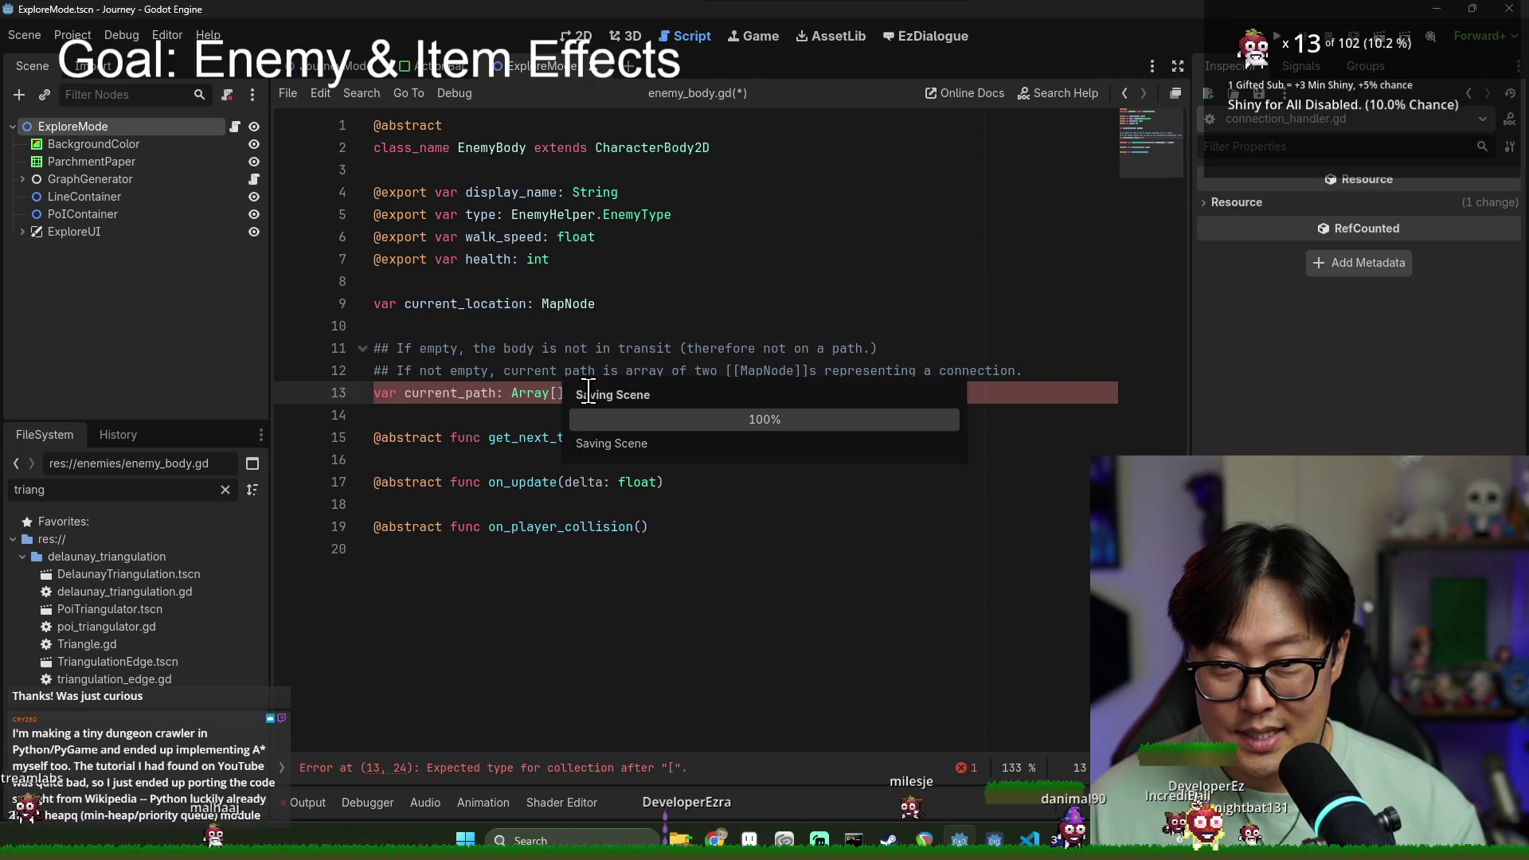
pyautogui.doubleClick(466, 393)
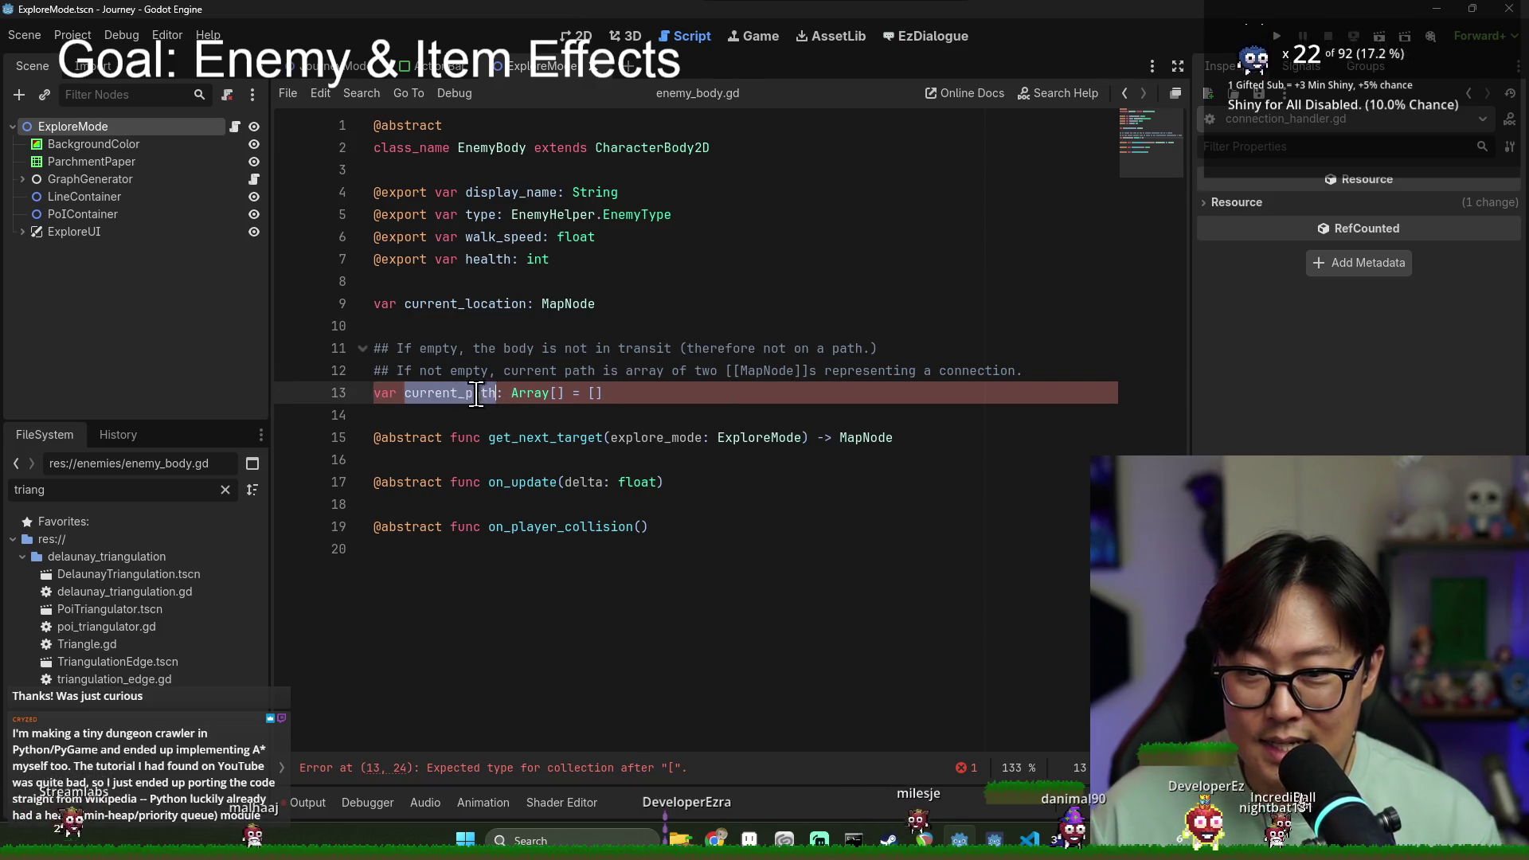
pyautogui.click(526, 398)
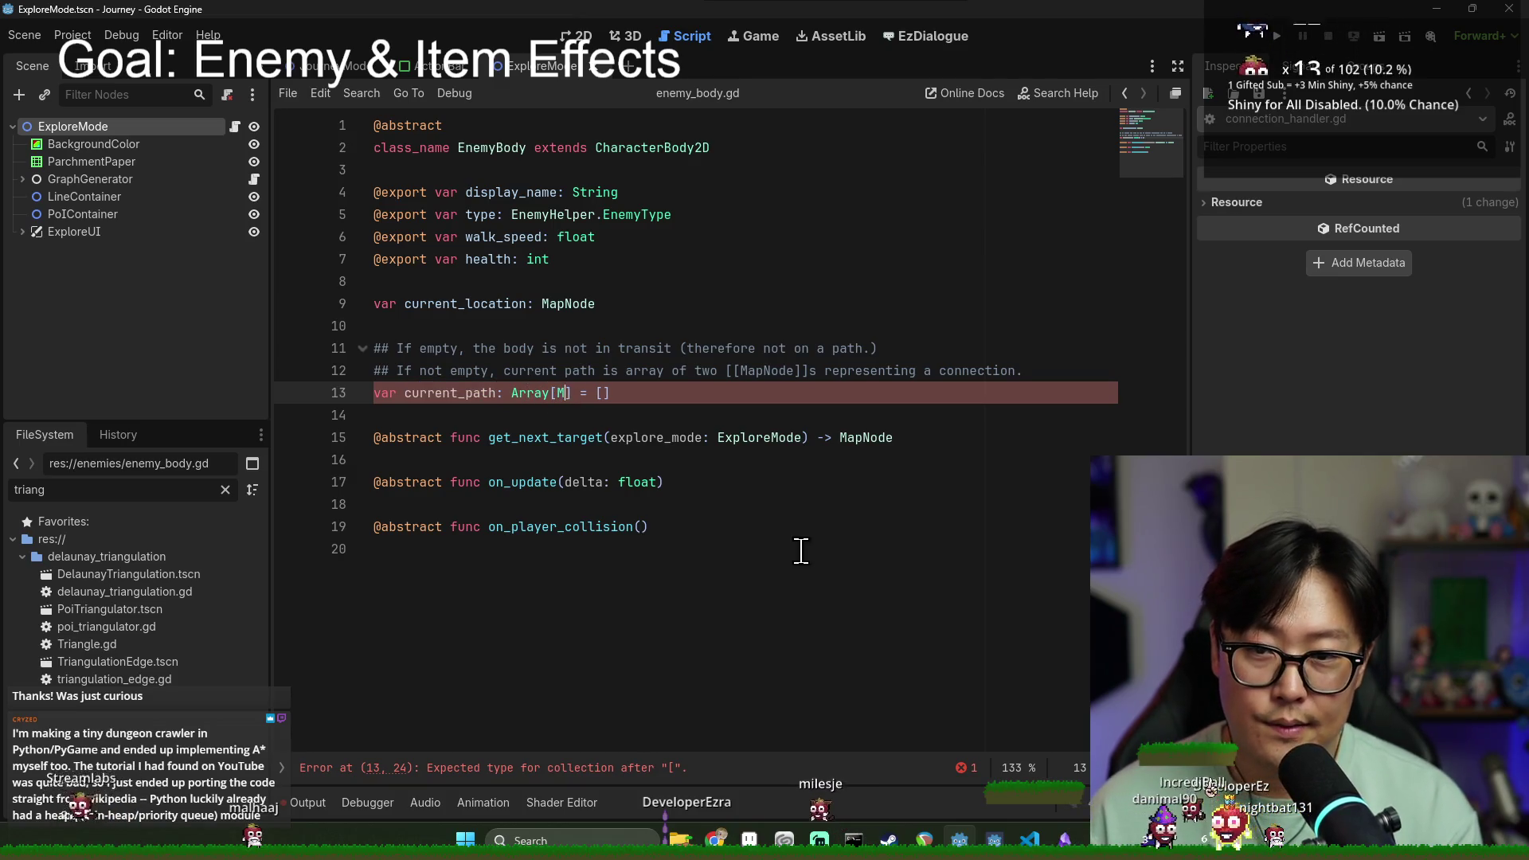
pyautogui.write('ode')
pyautogui.hotkey('ctrl', 's')
# Remove stray blank lines around the comments and functions in enemy_body.gd and save
pyautogui.click(589, 326)
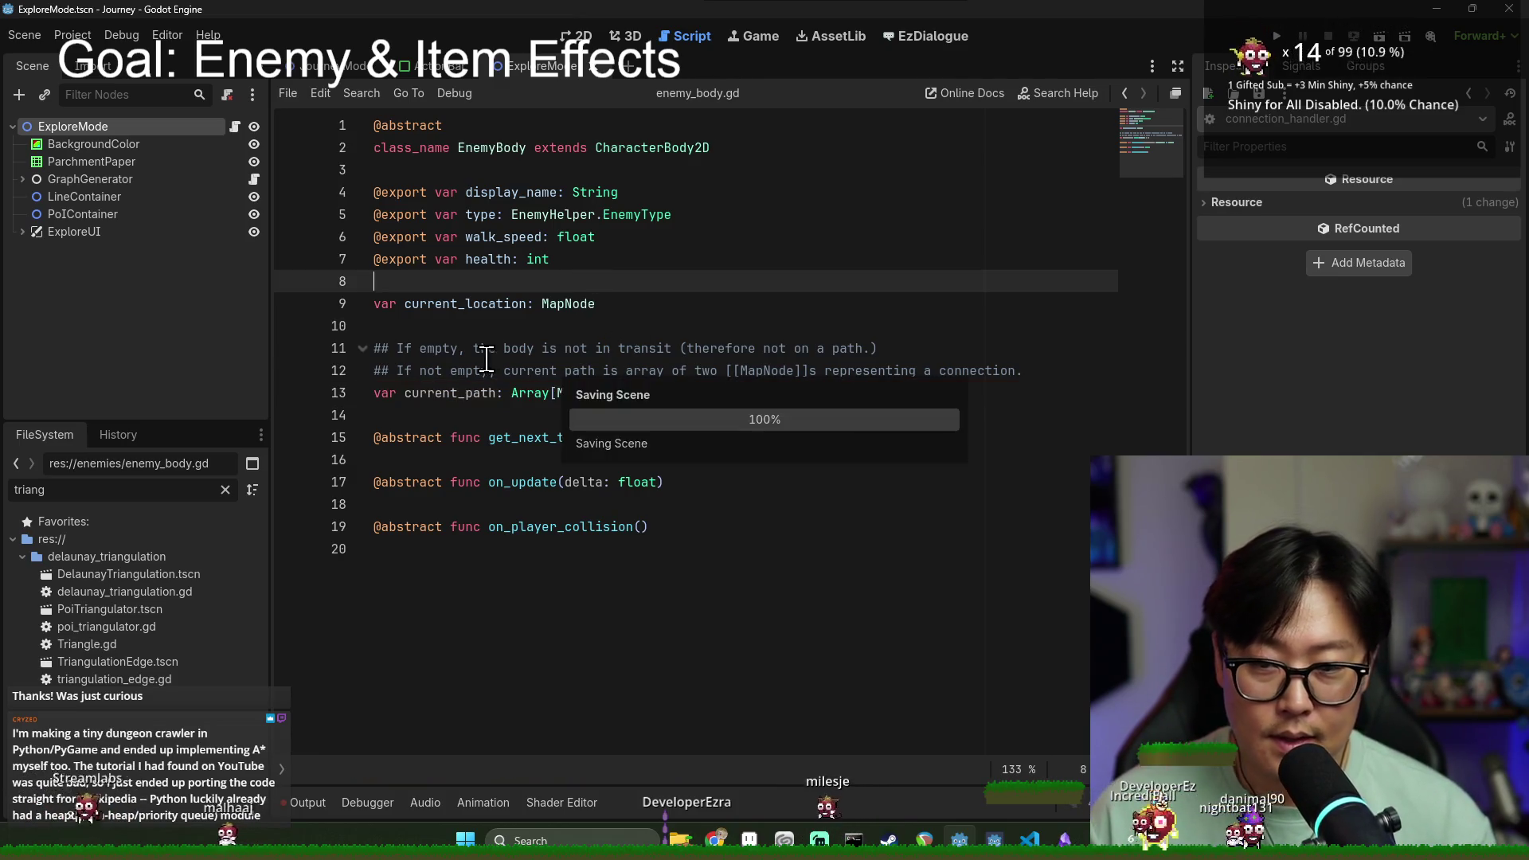
pyautogui.press('BackSpace')
pyautogui.hotkey('ctrl', 's')
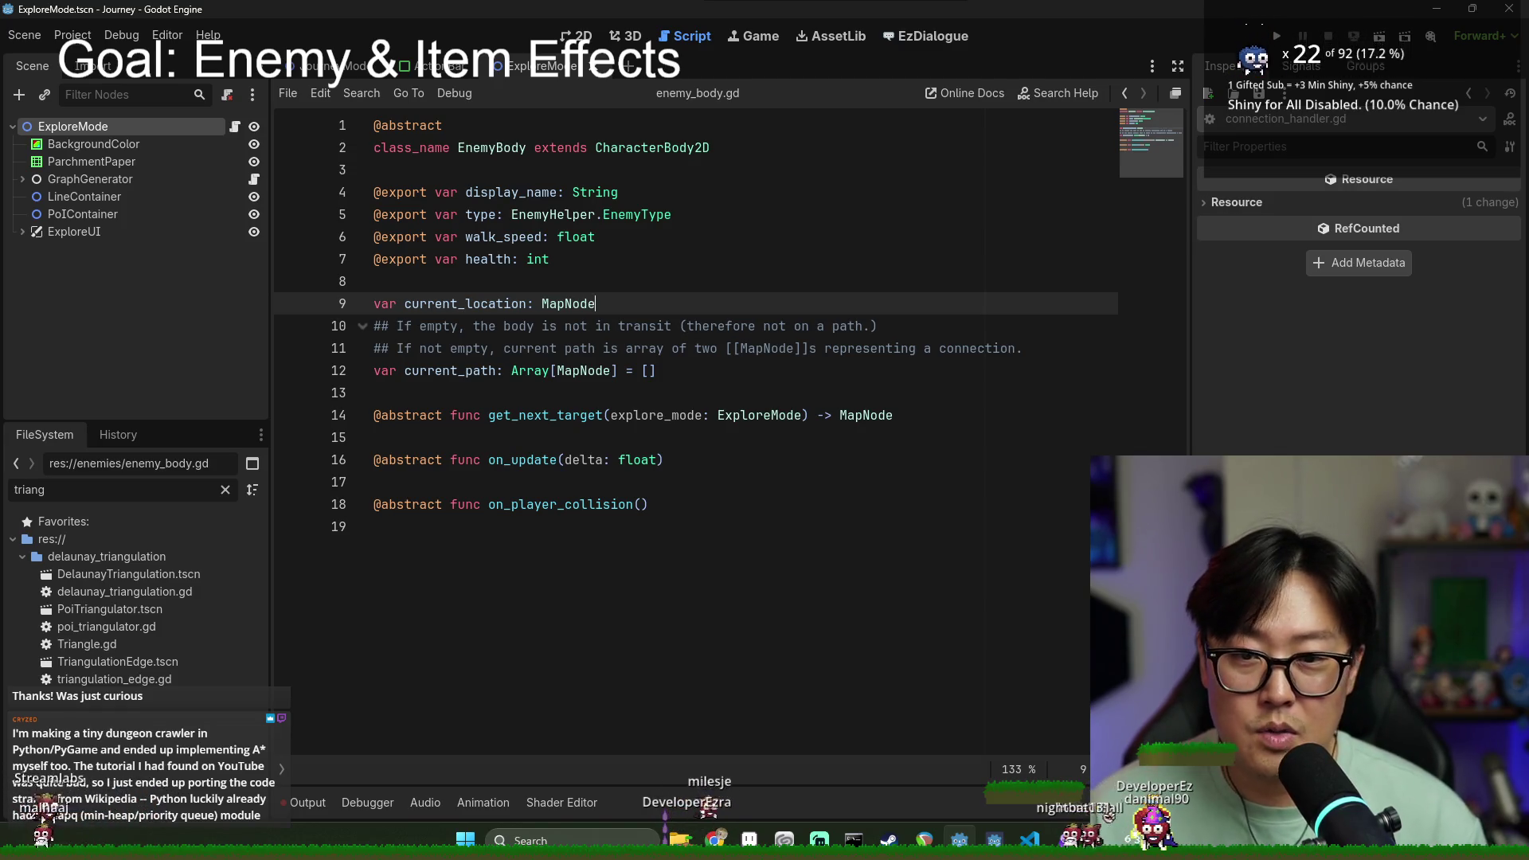
pyautogui.hotkey('ctrl', 's')
pyautogui.click(562, 285)
pyautogui.hotkey('ctrl', 's')
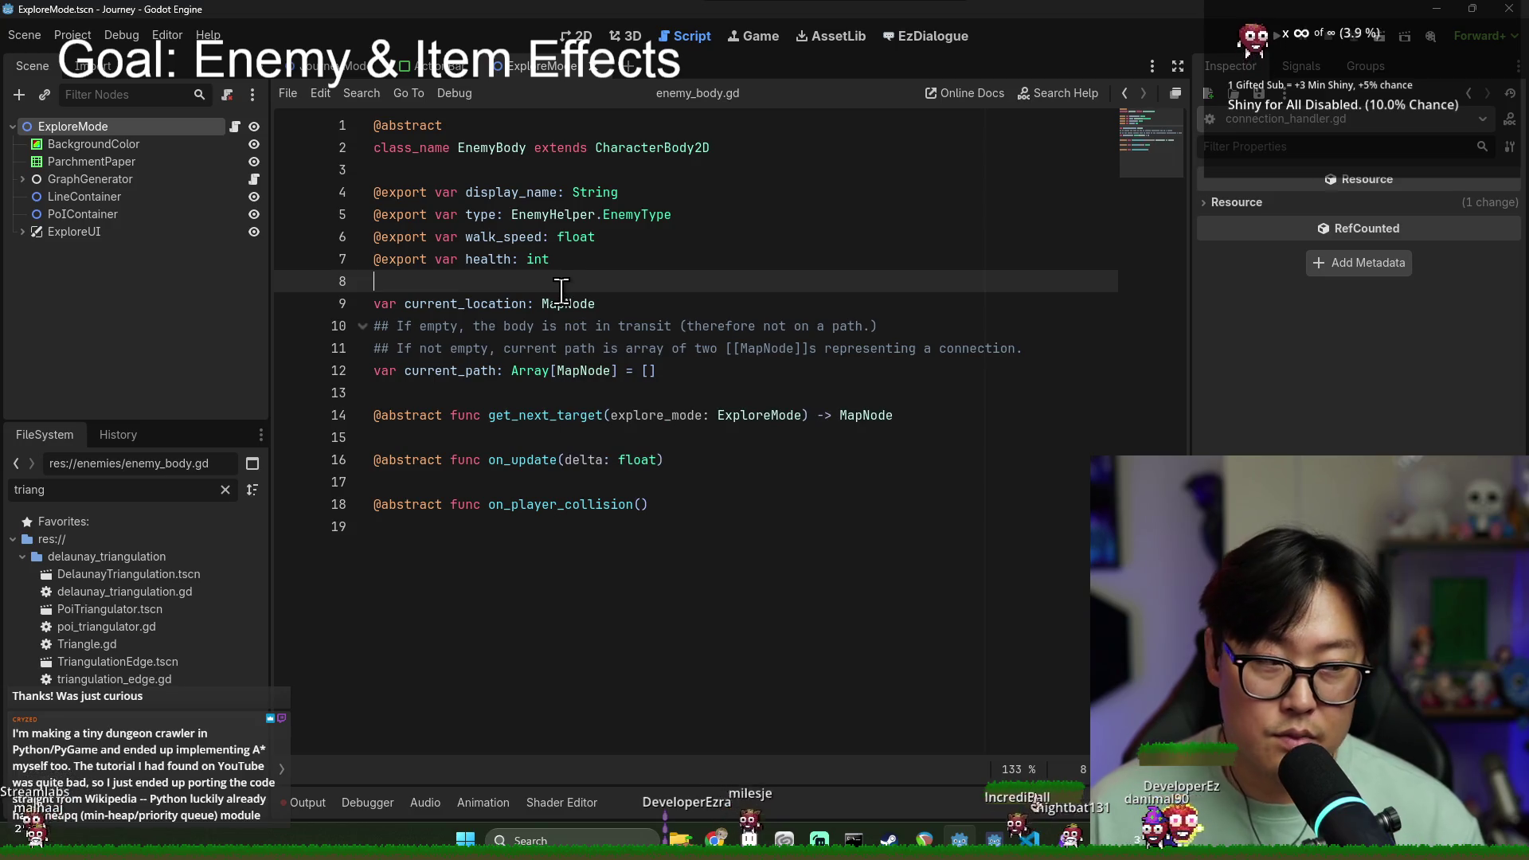
pyautogui.hotkey('ctrl', 's')
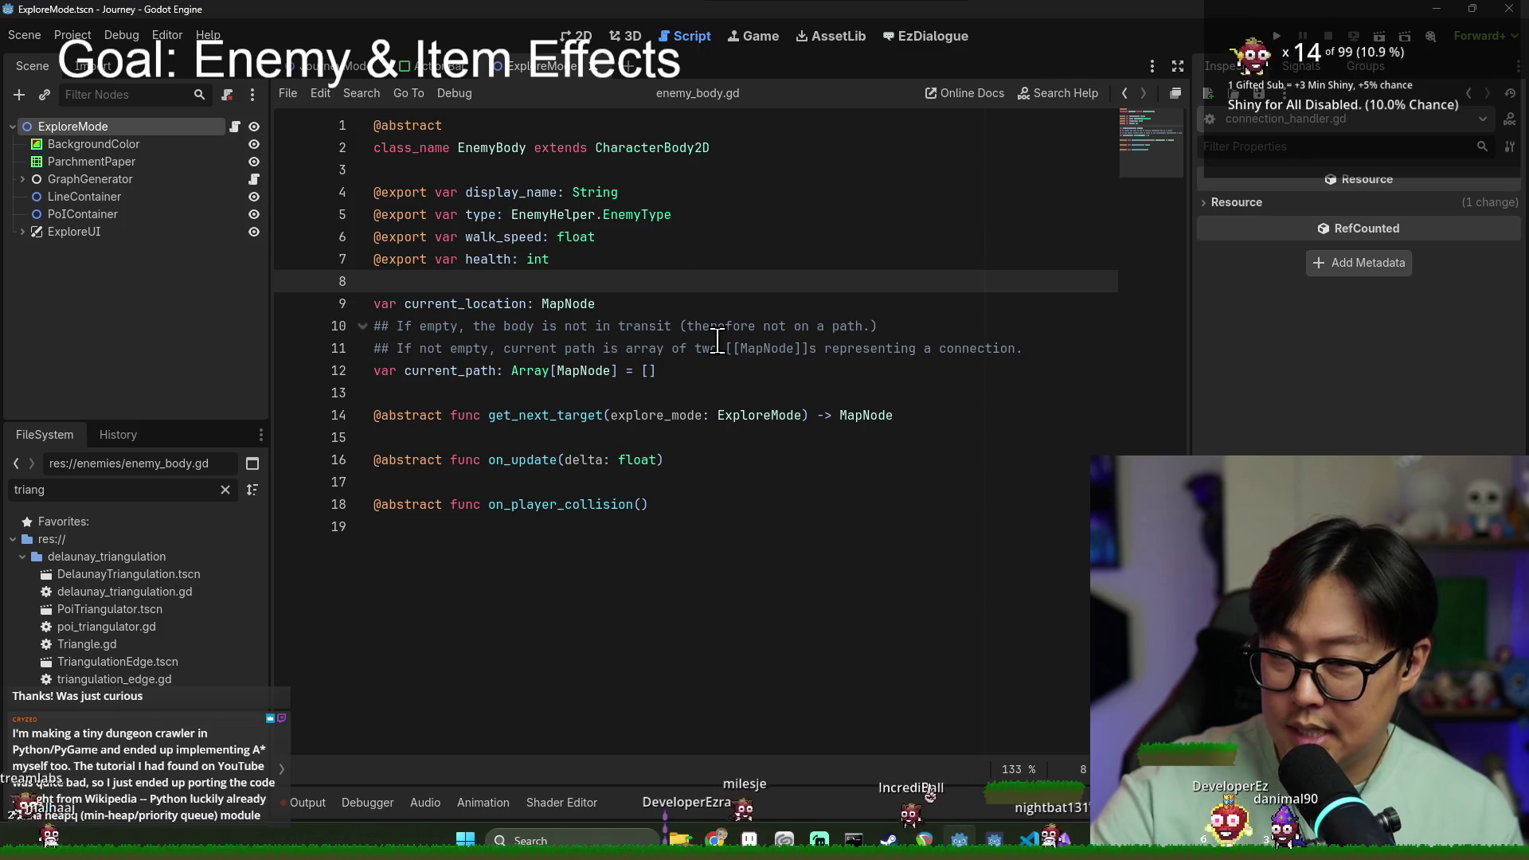
pyautogui.click(790, 348)
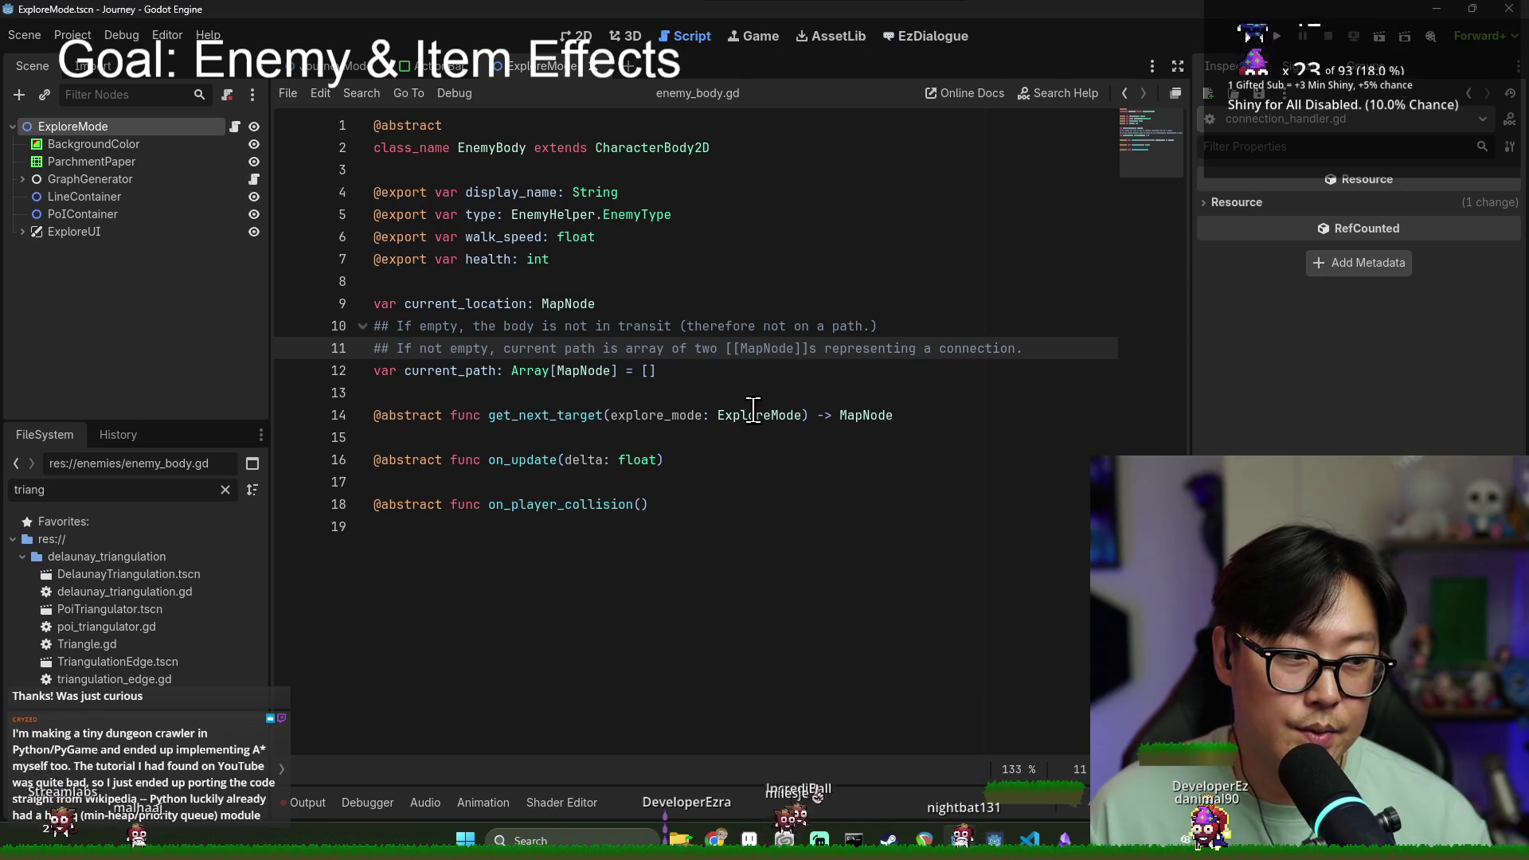
pyautogui.click(569, 434)
pyautogui.hotkey('ctrl', 's')
pyautogui.click(446, 484)
pyautogui.hotkey('ctrl', 's')
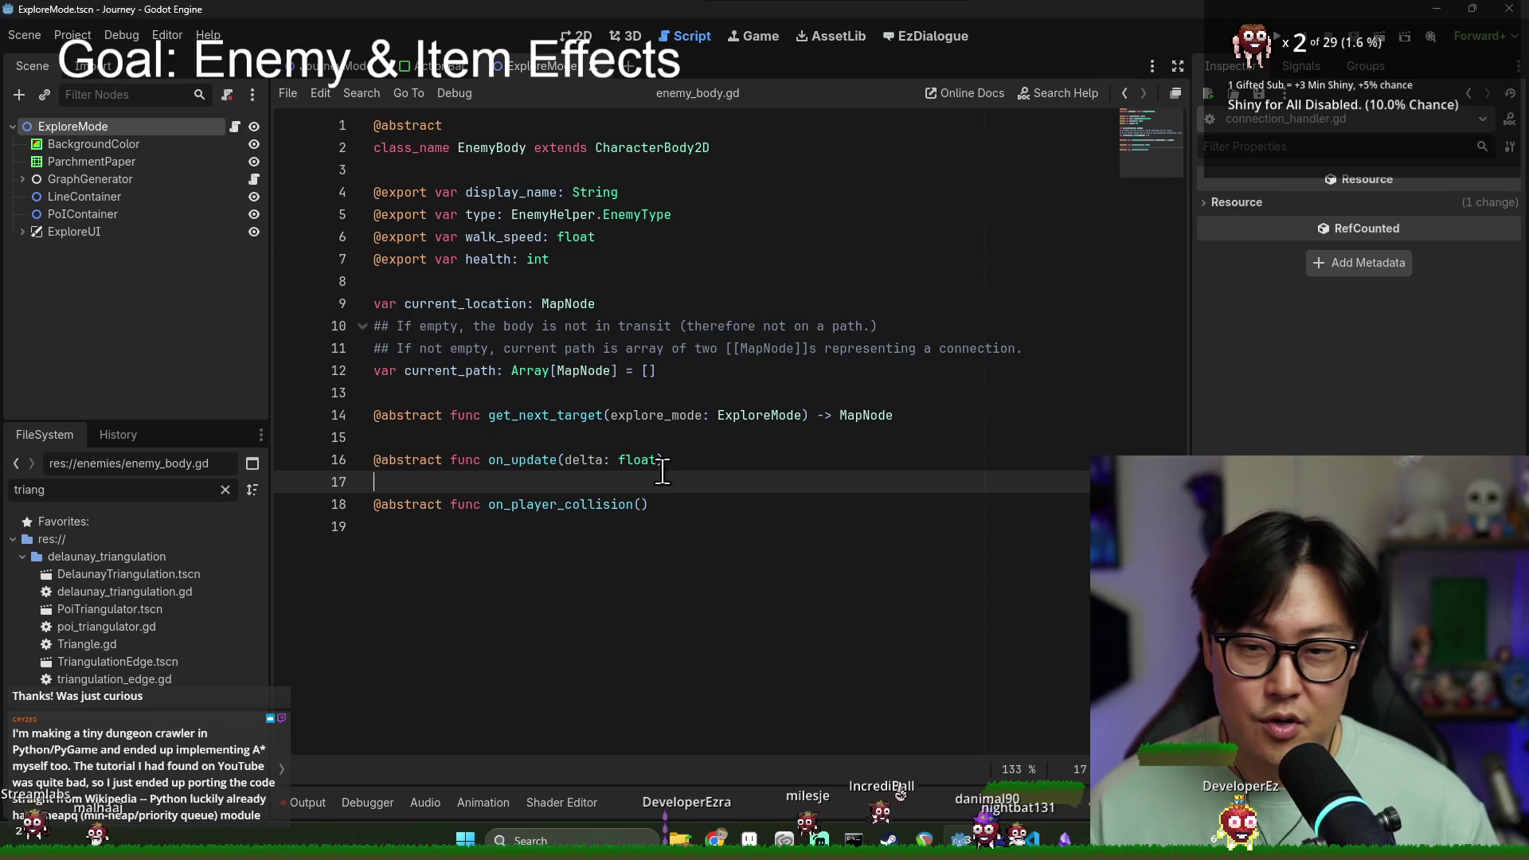
pyautogui.click(568, 436)
pyautogui.hotkey('ctrl', 's')
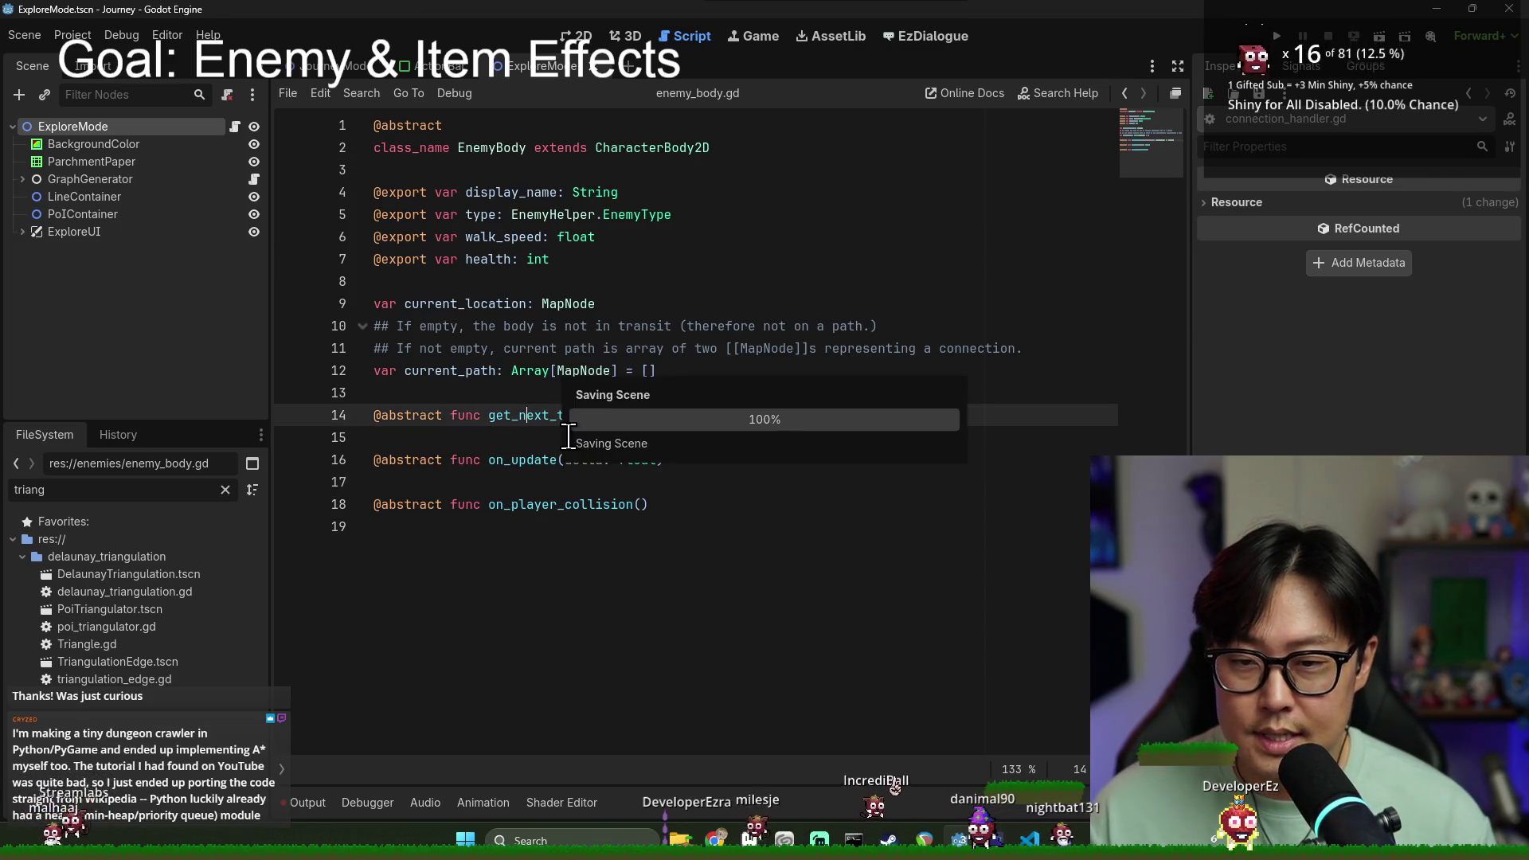
pyautogui.hotkey('ctrl', 's')
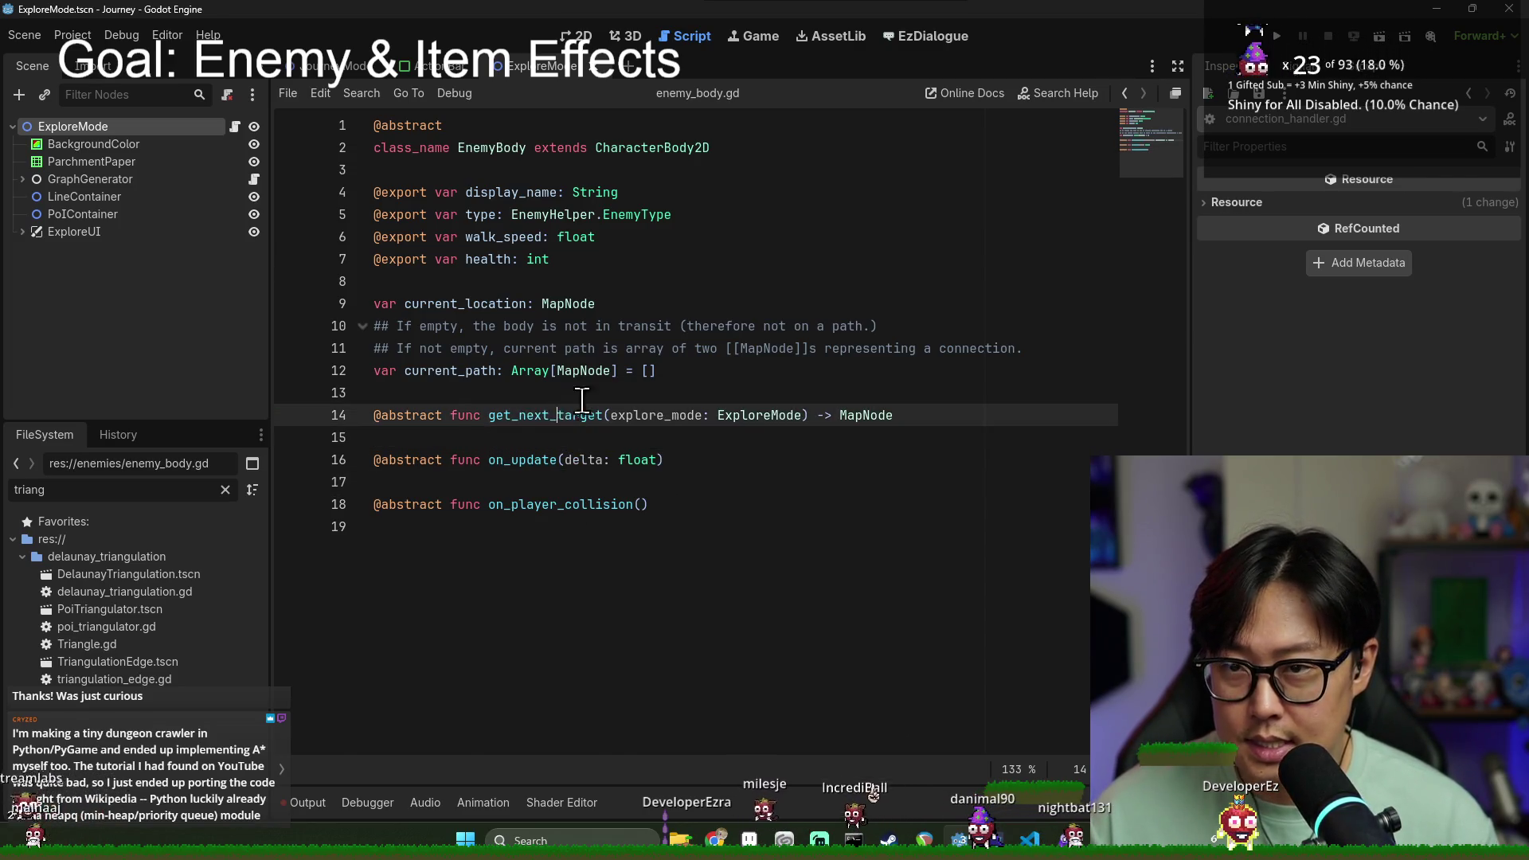
# Return to explore_mode.gd and review candidate_node in _populate_encounter near line 170
pyautogui.hotkey('alt', 'Left')
pyautogui.hotkey('ctrl', 's')
pyautogui.click(625, 504)
pyautogui.doubleClick(570, 480)
pyautogui.click(597, 507)
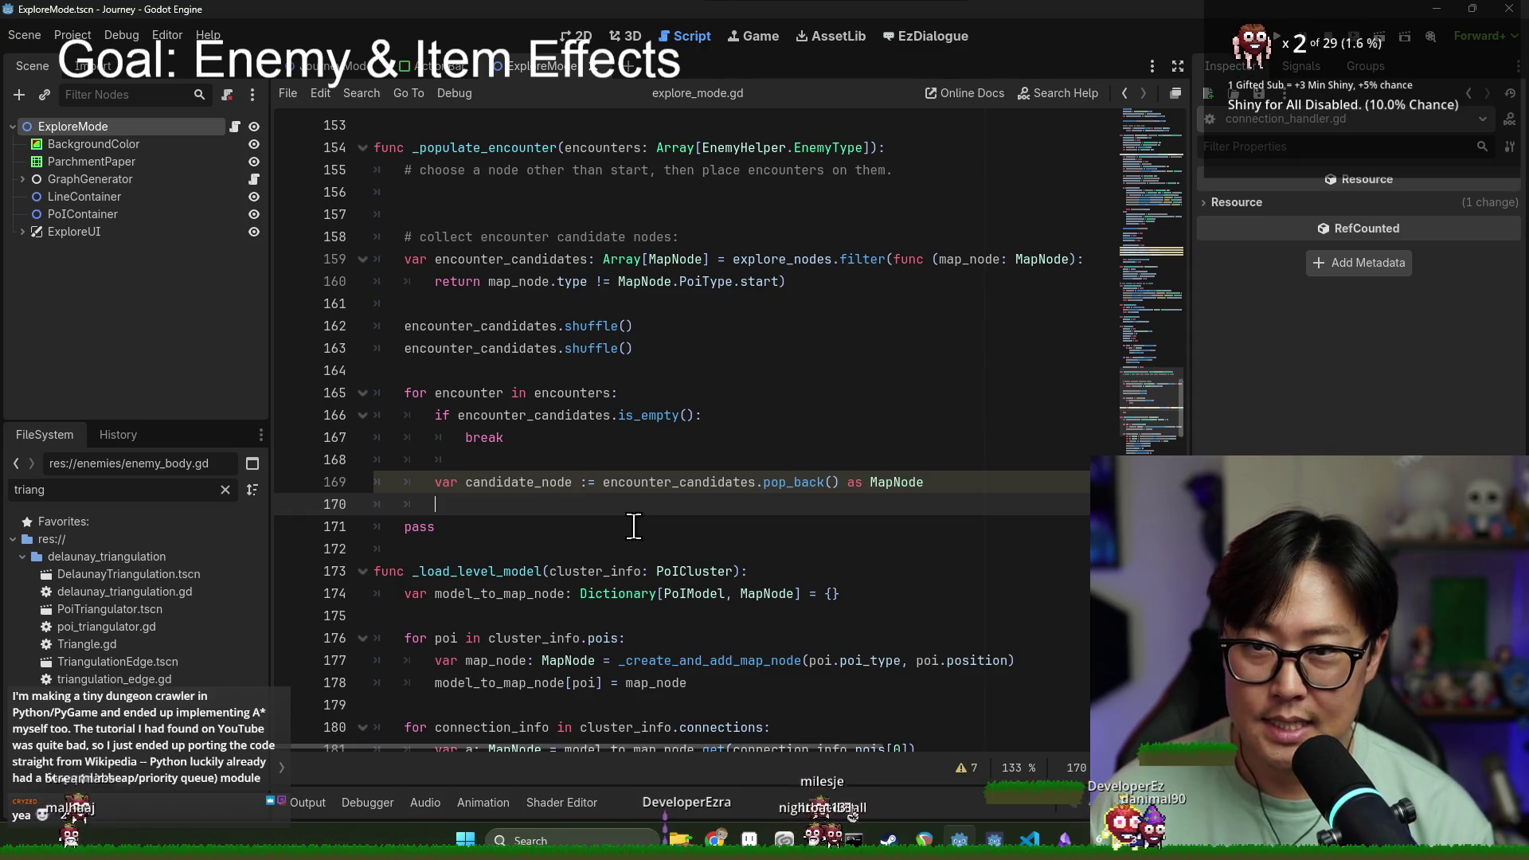
# Delete the stray 's' on line 170 and search for the _move_to_poi function
pyautogui.press('BackSpace')
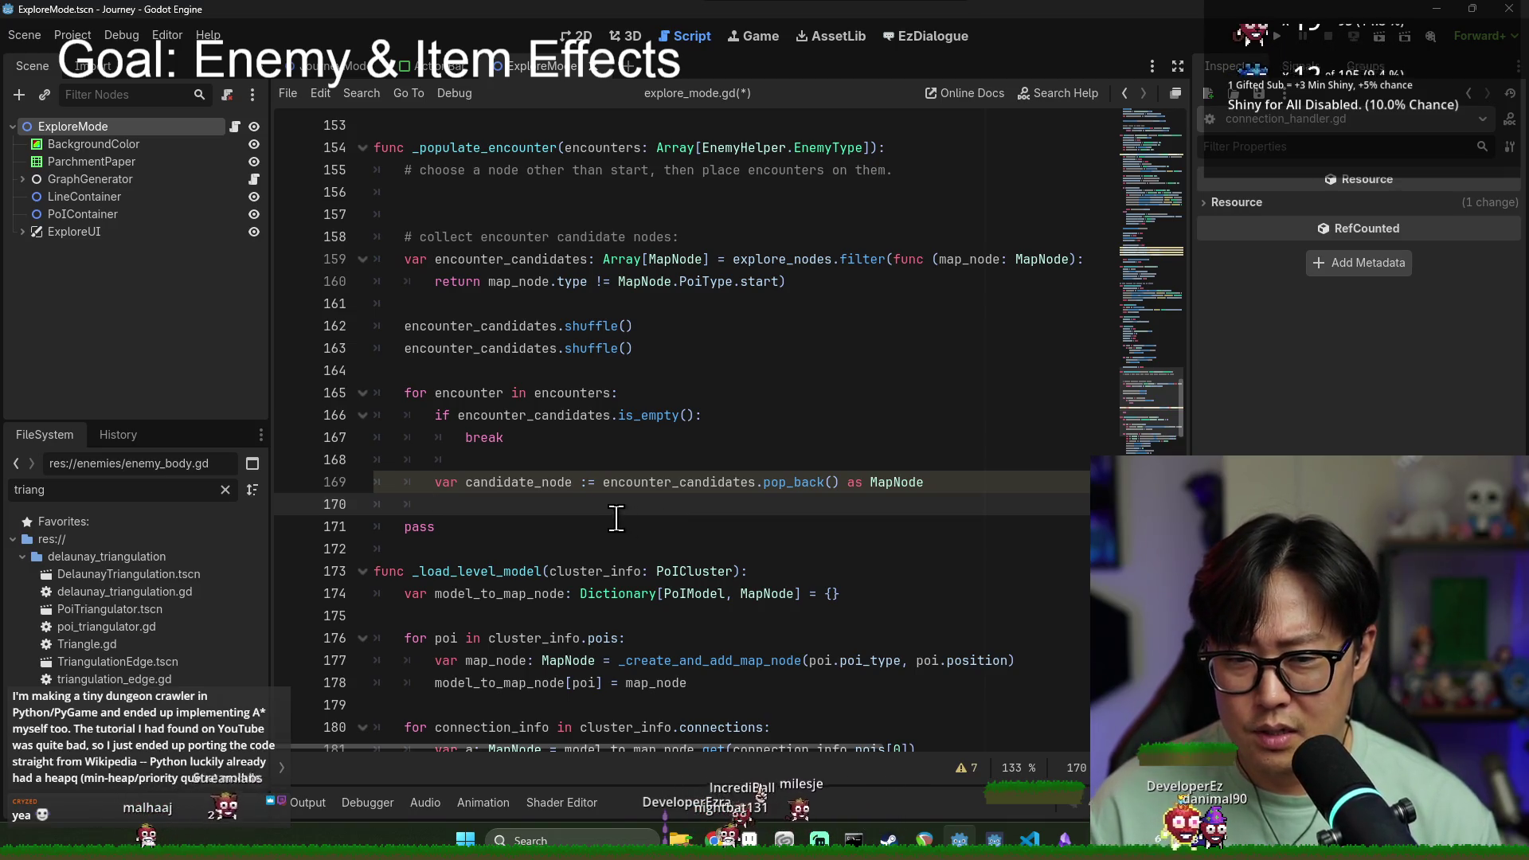
pyautogui.hotkey('ctrl', 'f')
pyautogui.write('_move_t')
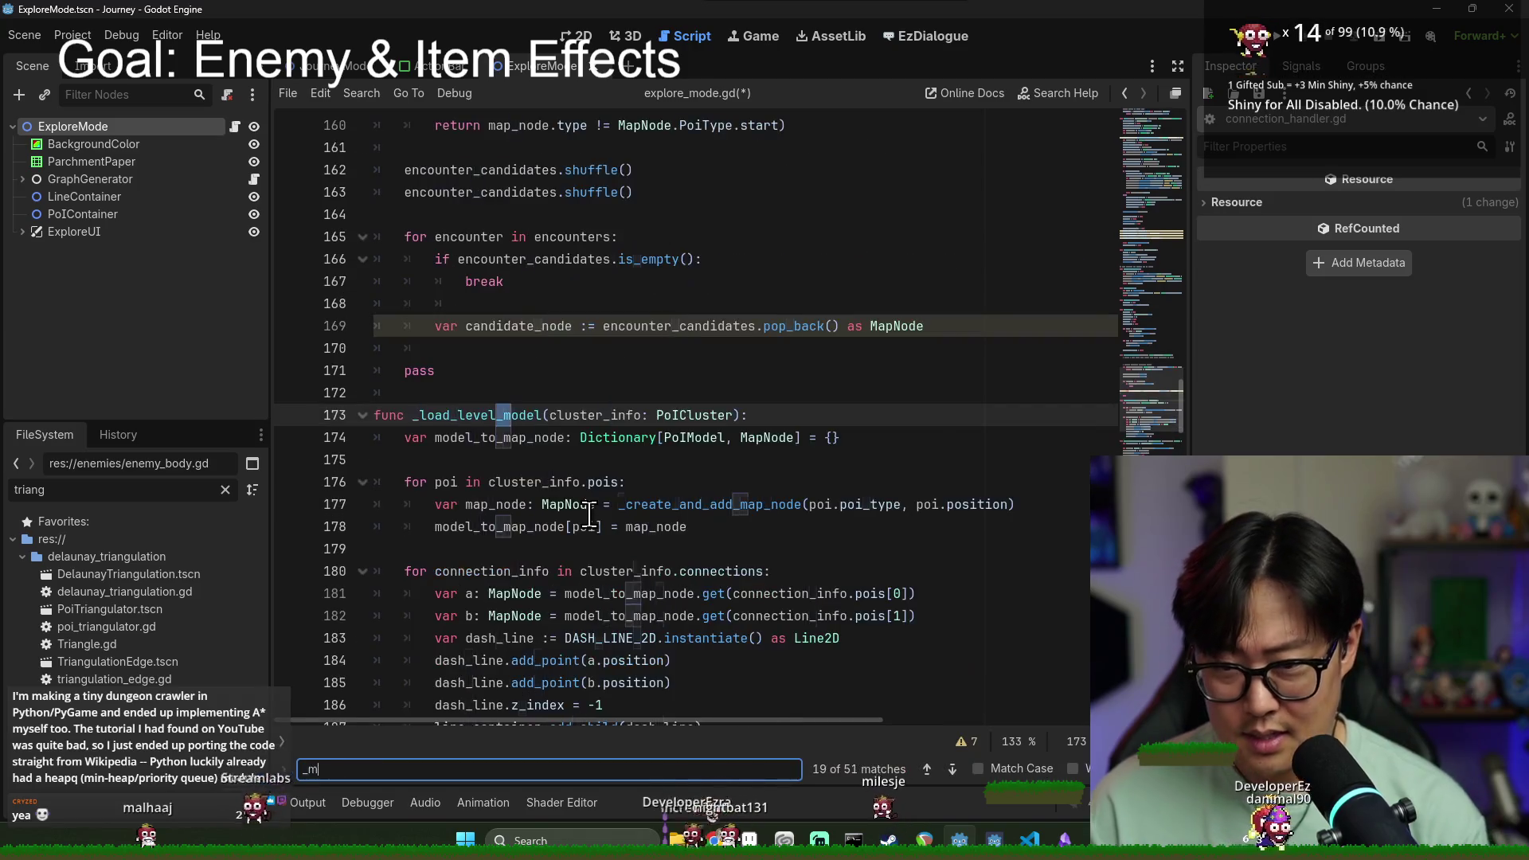
pyautogui.moveTo(411, 414); pyautogui.dragTo(503, 415)
pyautogui.press('Right')
pyautogui.press('Right')
pyautogui.write('s')
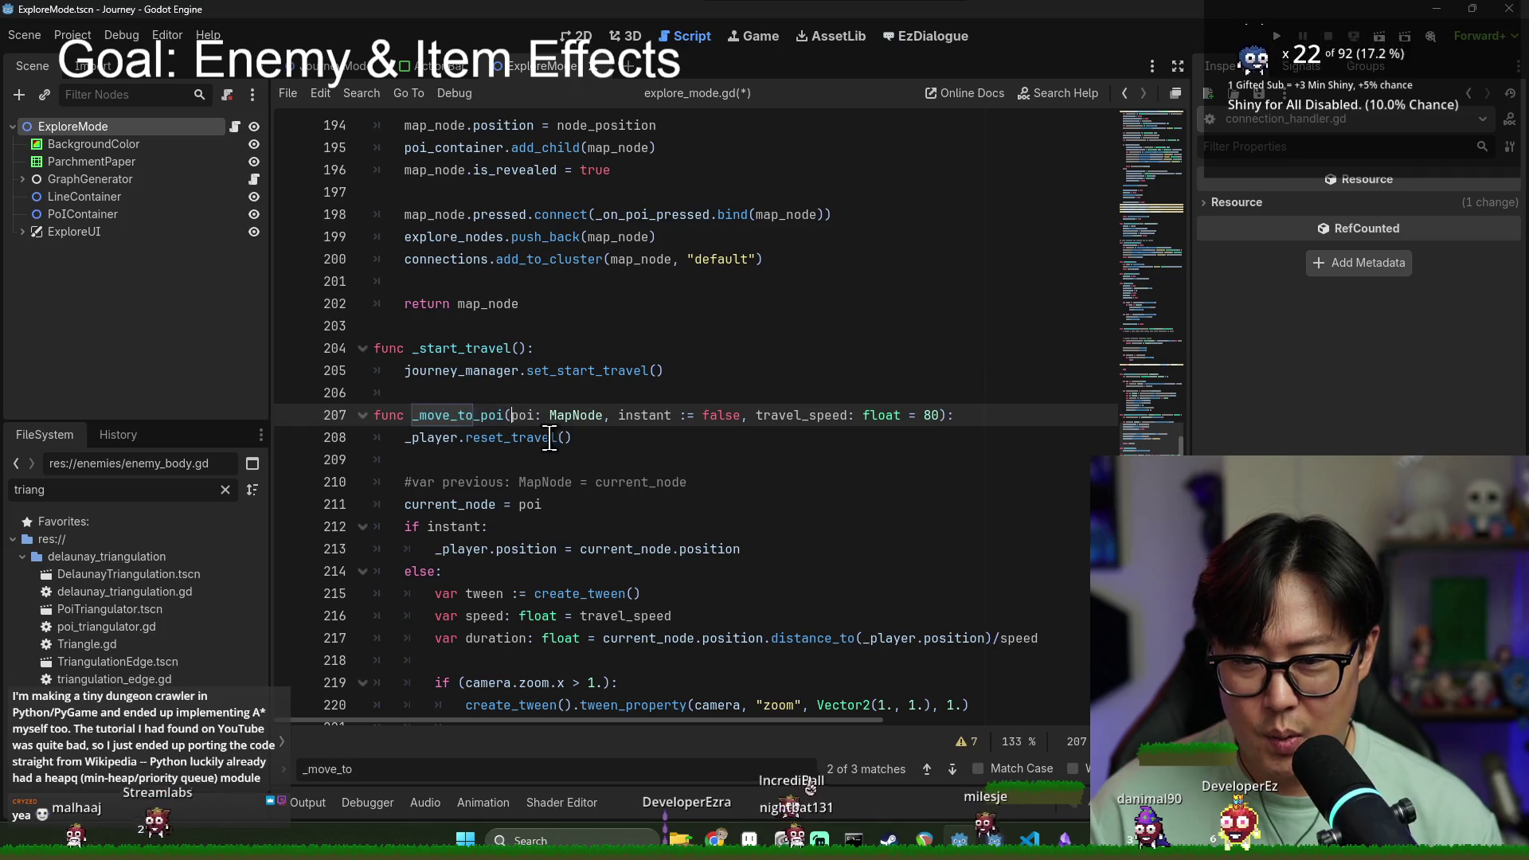
pyautogui.write('ubject: ')
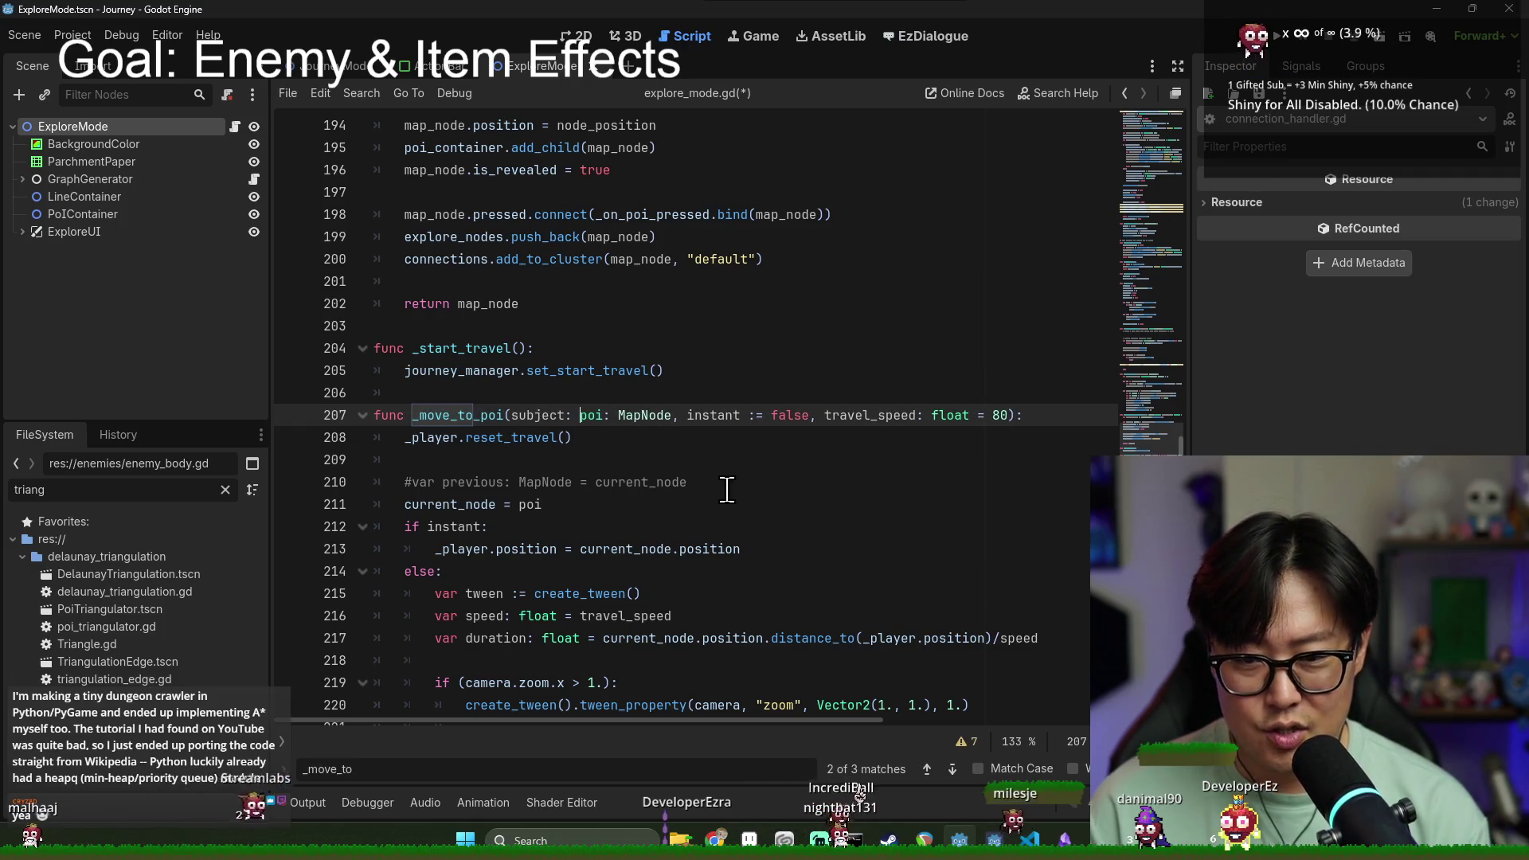
pyautogui.write('Node2D,')
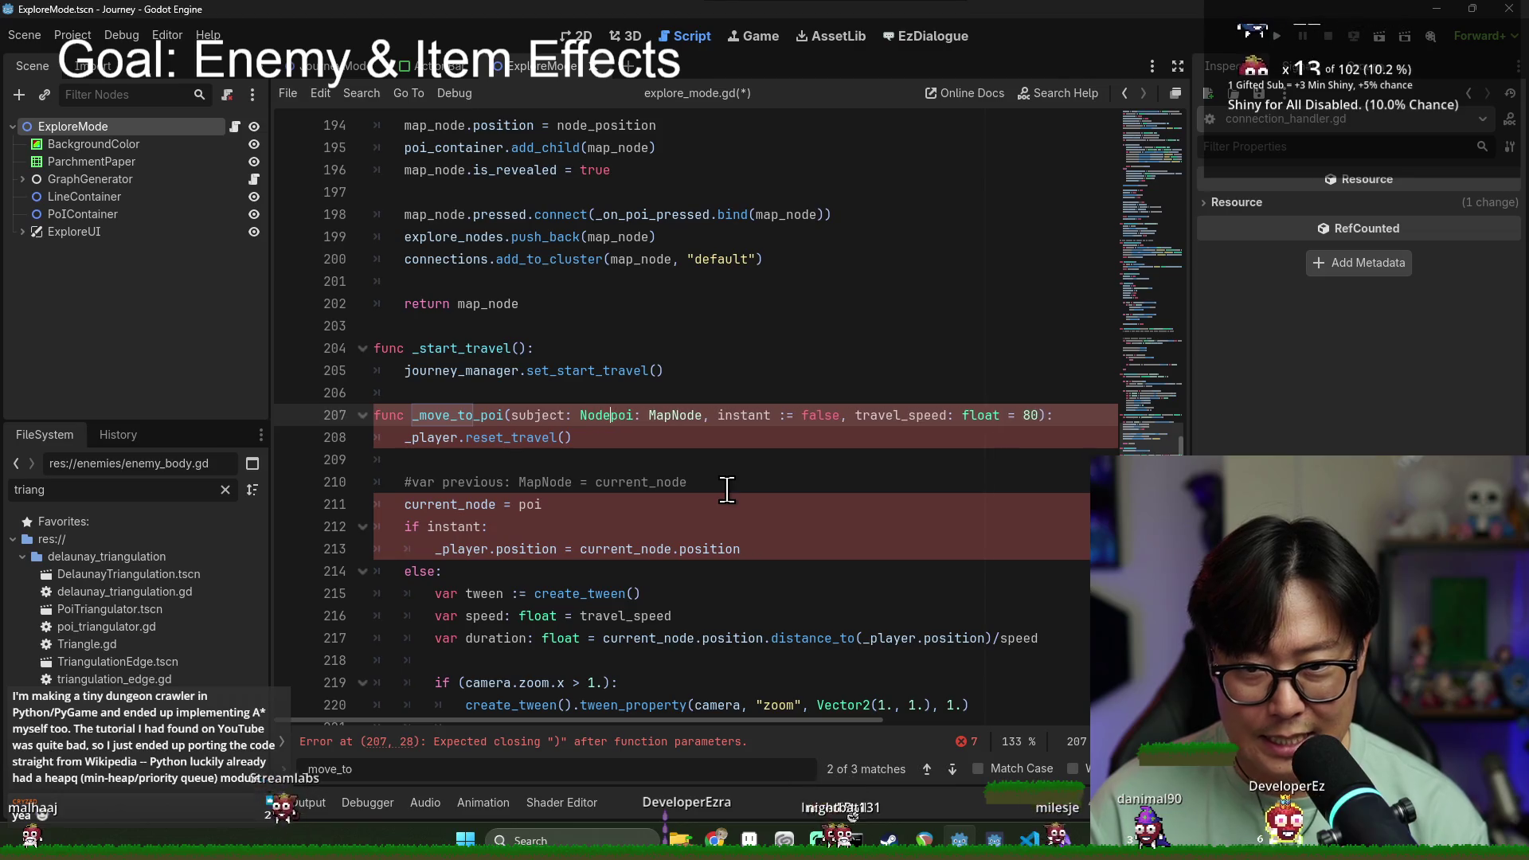
pyautogui.press('Escape')
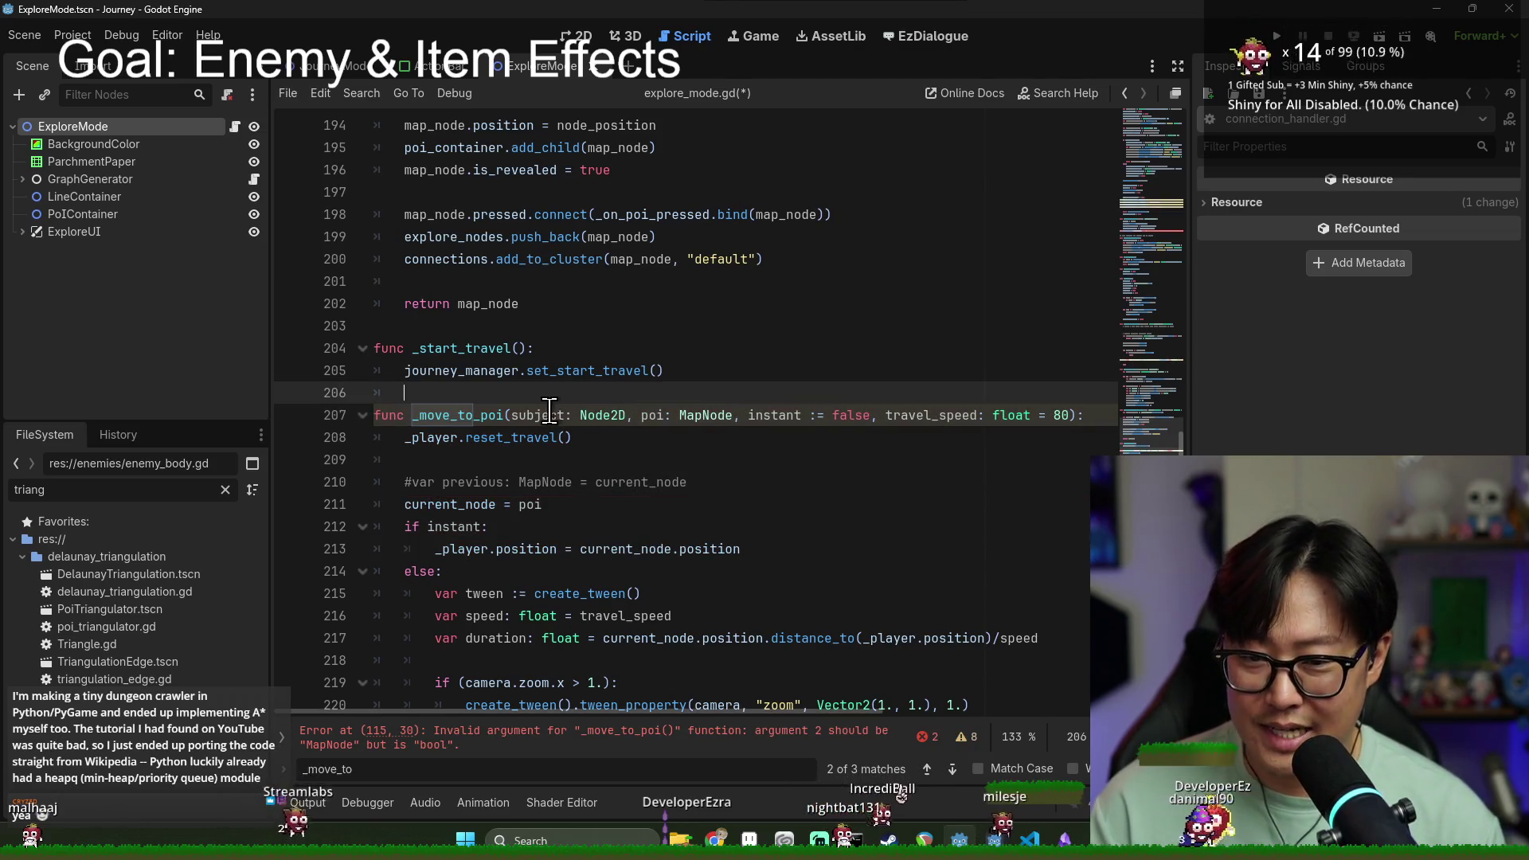
pyautogui.doubleClick(538, 415)
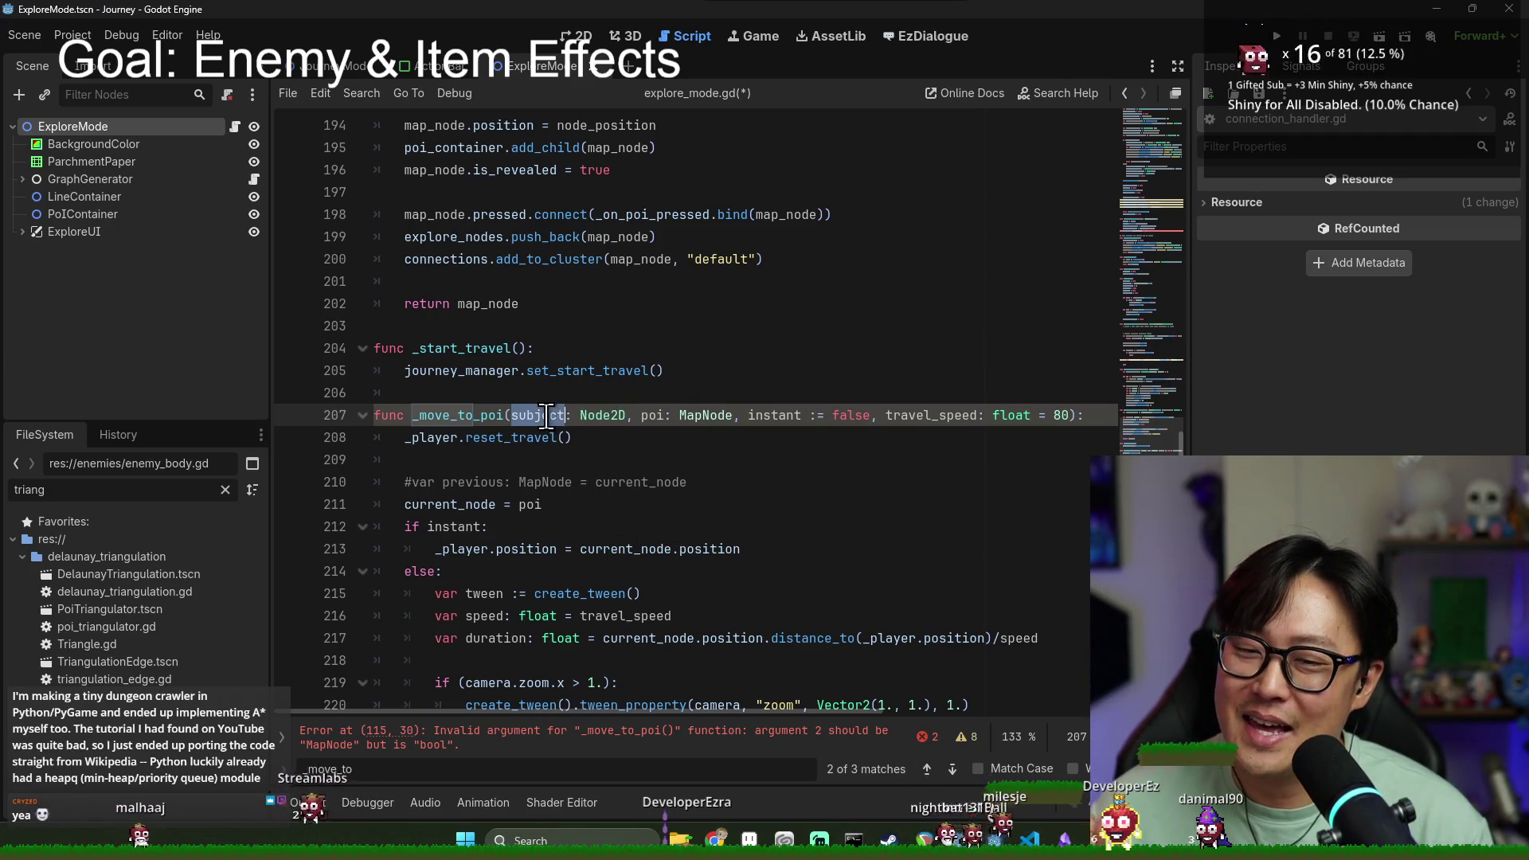
# Delete the 'subject: Node2D' parameter from the _move_to_poi signature
pyautogui.doubleClick(424, 441)
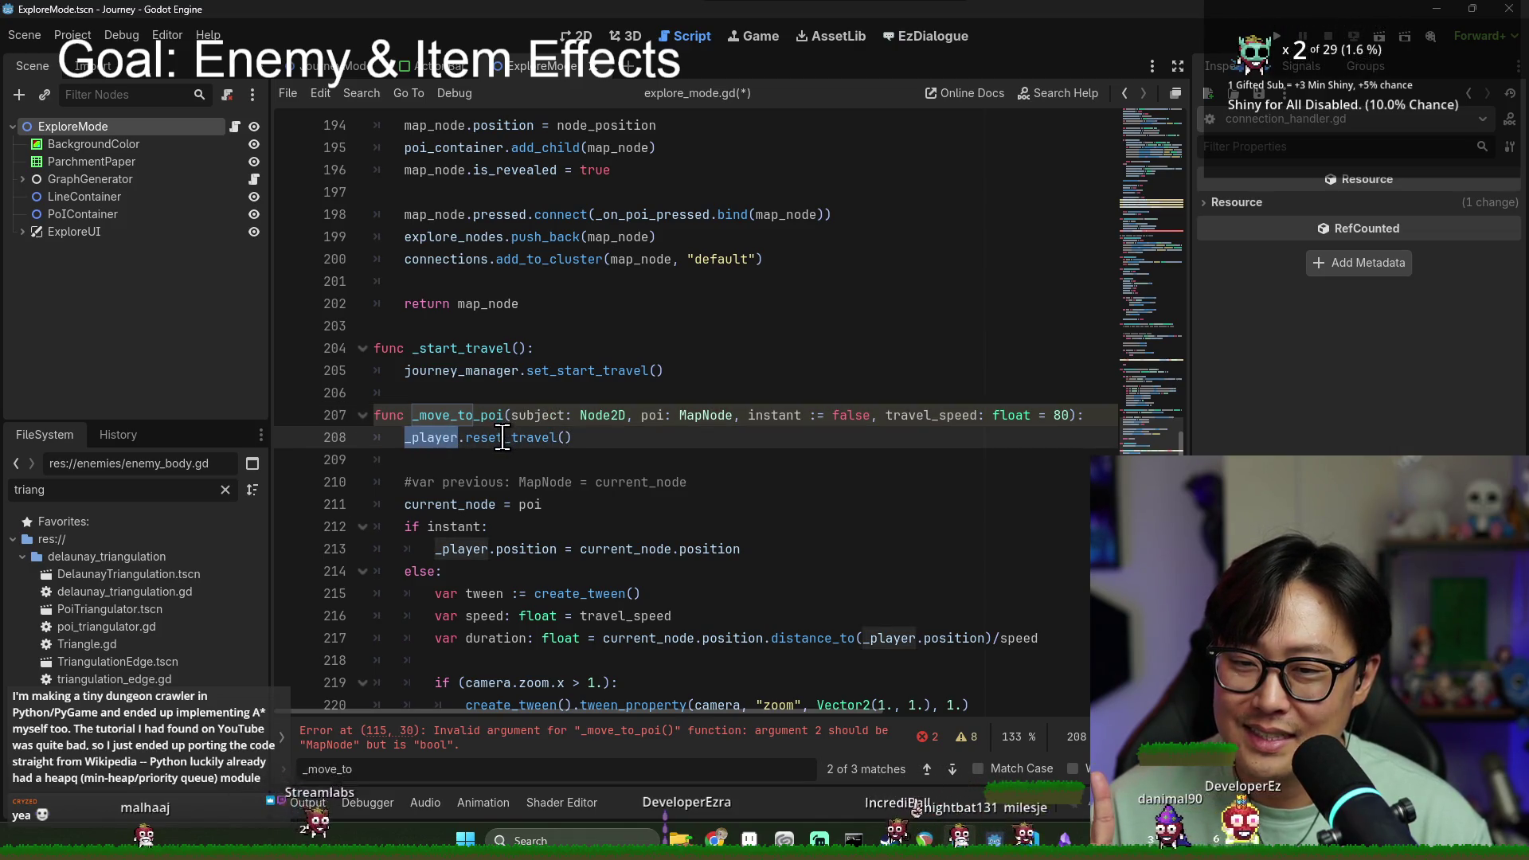
pyautogui.click(461, 419)
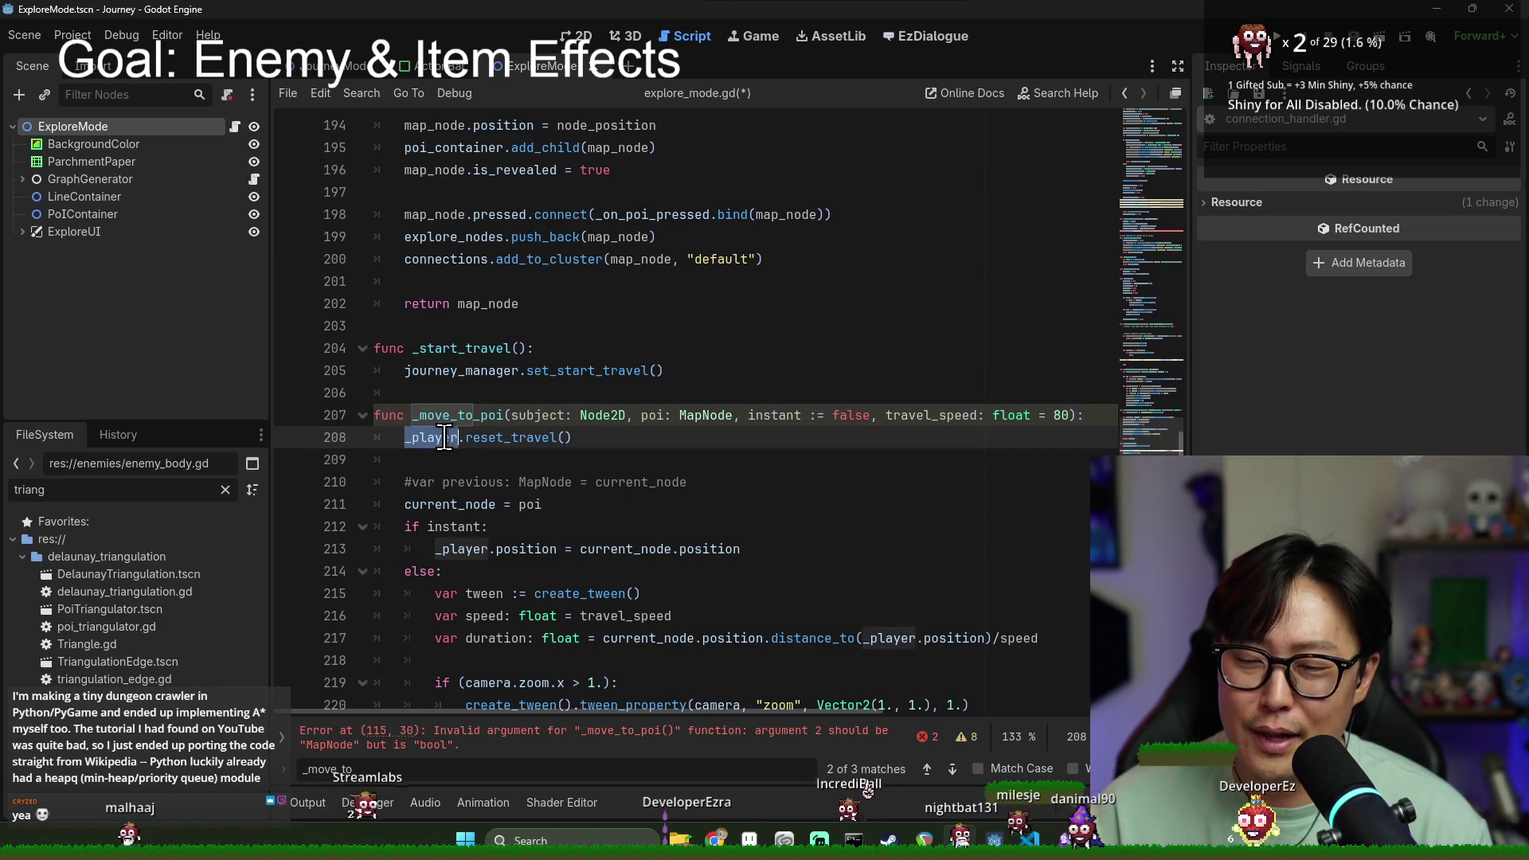
pyautogui.doubleClick(522, 415)
pyautogui.keyDown('shift'); pyautogui.click(642, 415); pyautogui.keyUp('shift')
pyautogui.press('BackSpace')
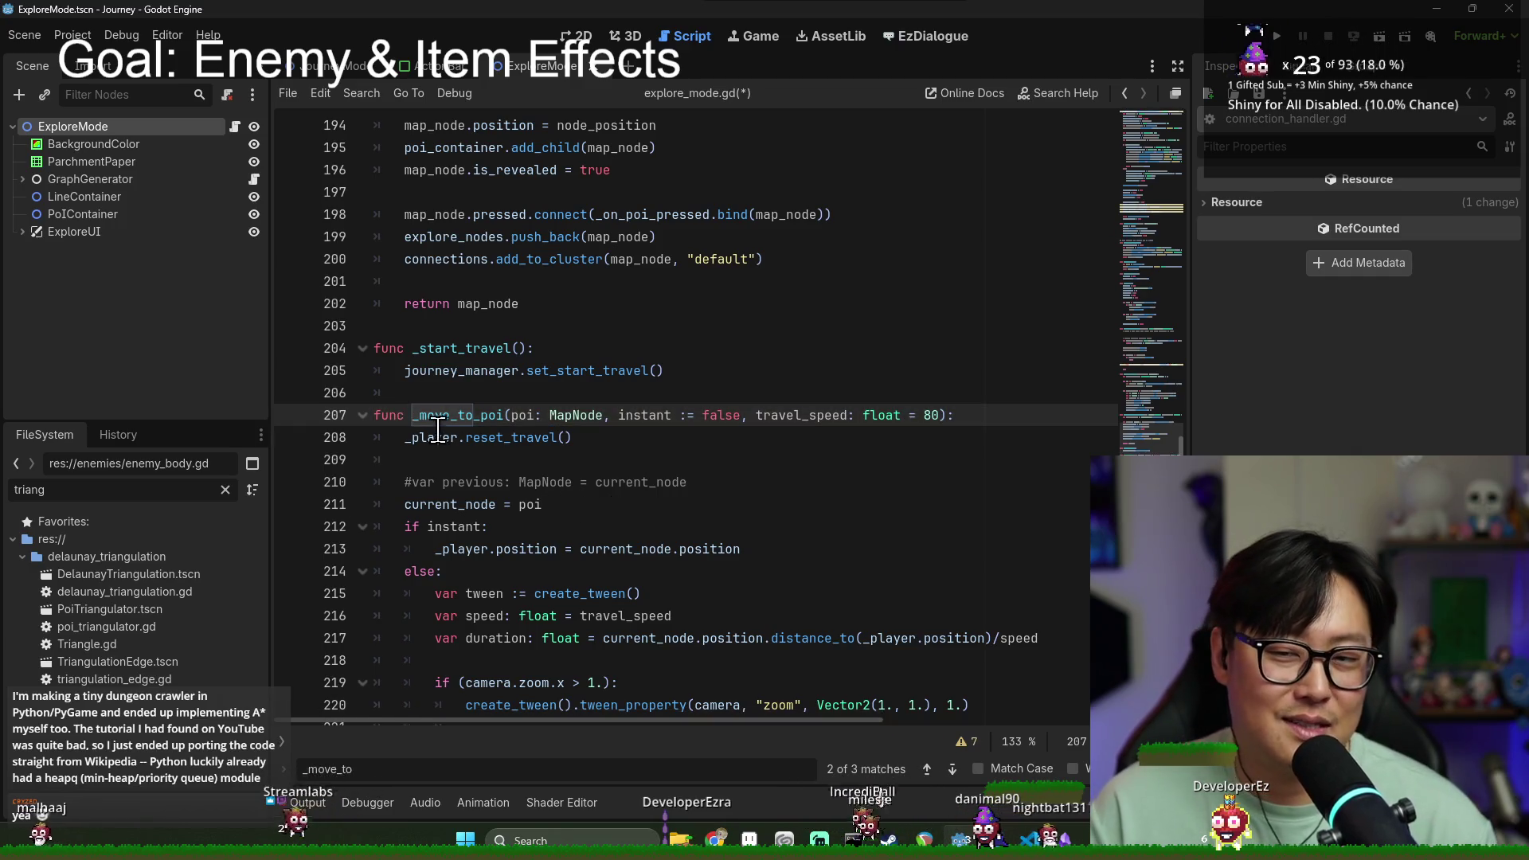
# Begin a new _move_object_to_poi(object: Node2D, poi: MapNode) function above _move_to_poi
pyautogui.click(707, 372)
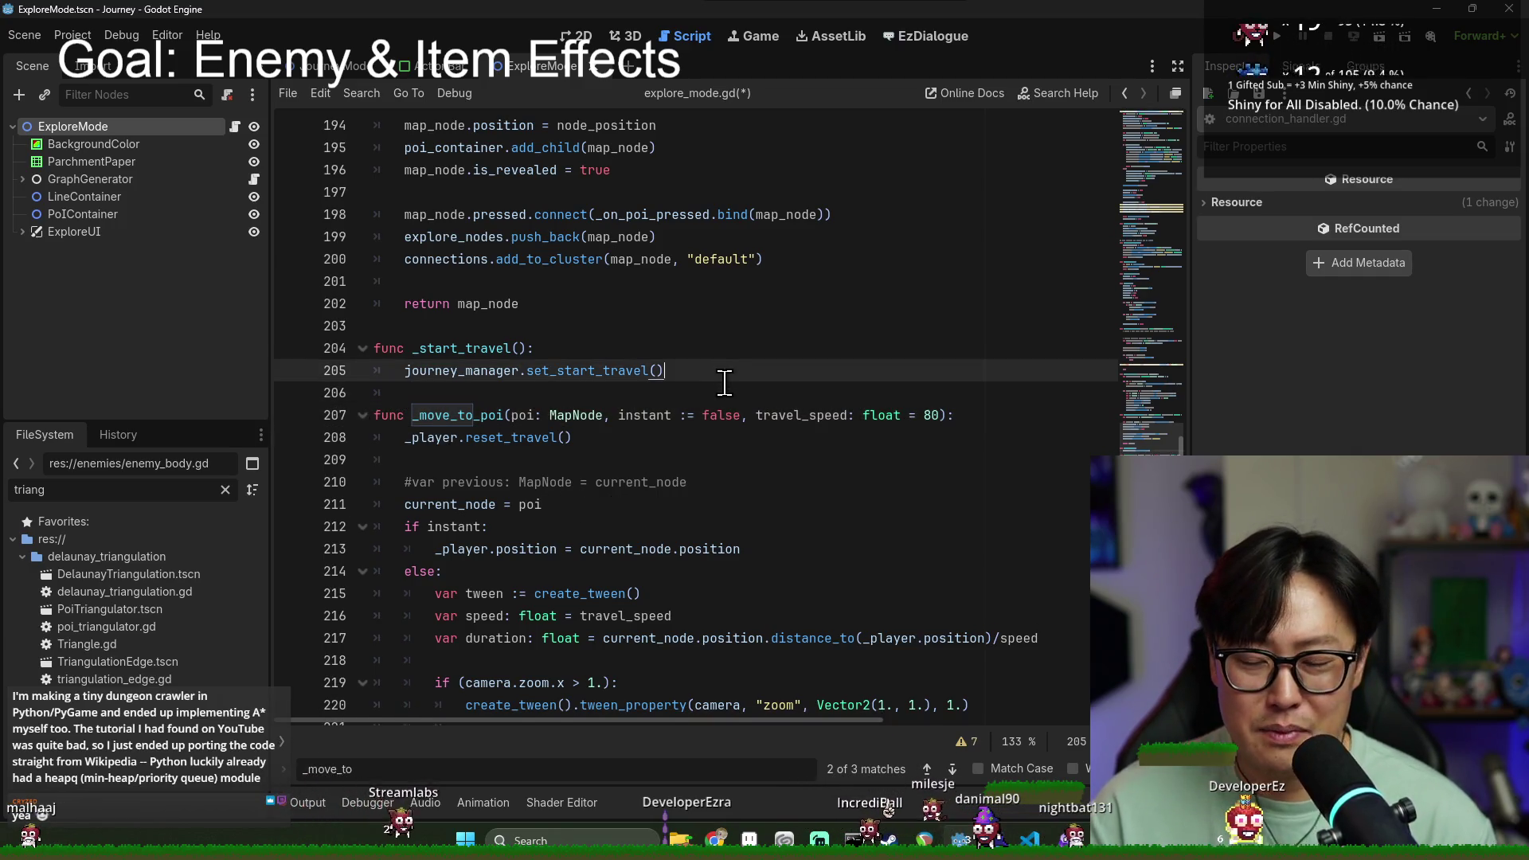
pyautogui.press('Return')
pyautogui.press('Return')
pyautogui.write('fu')
pyautogui.write('move_')
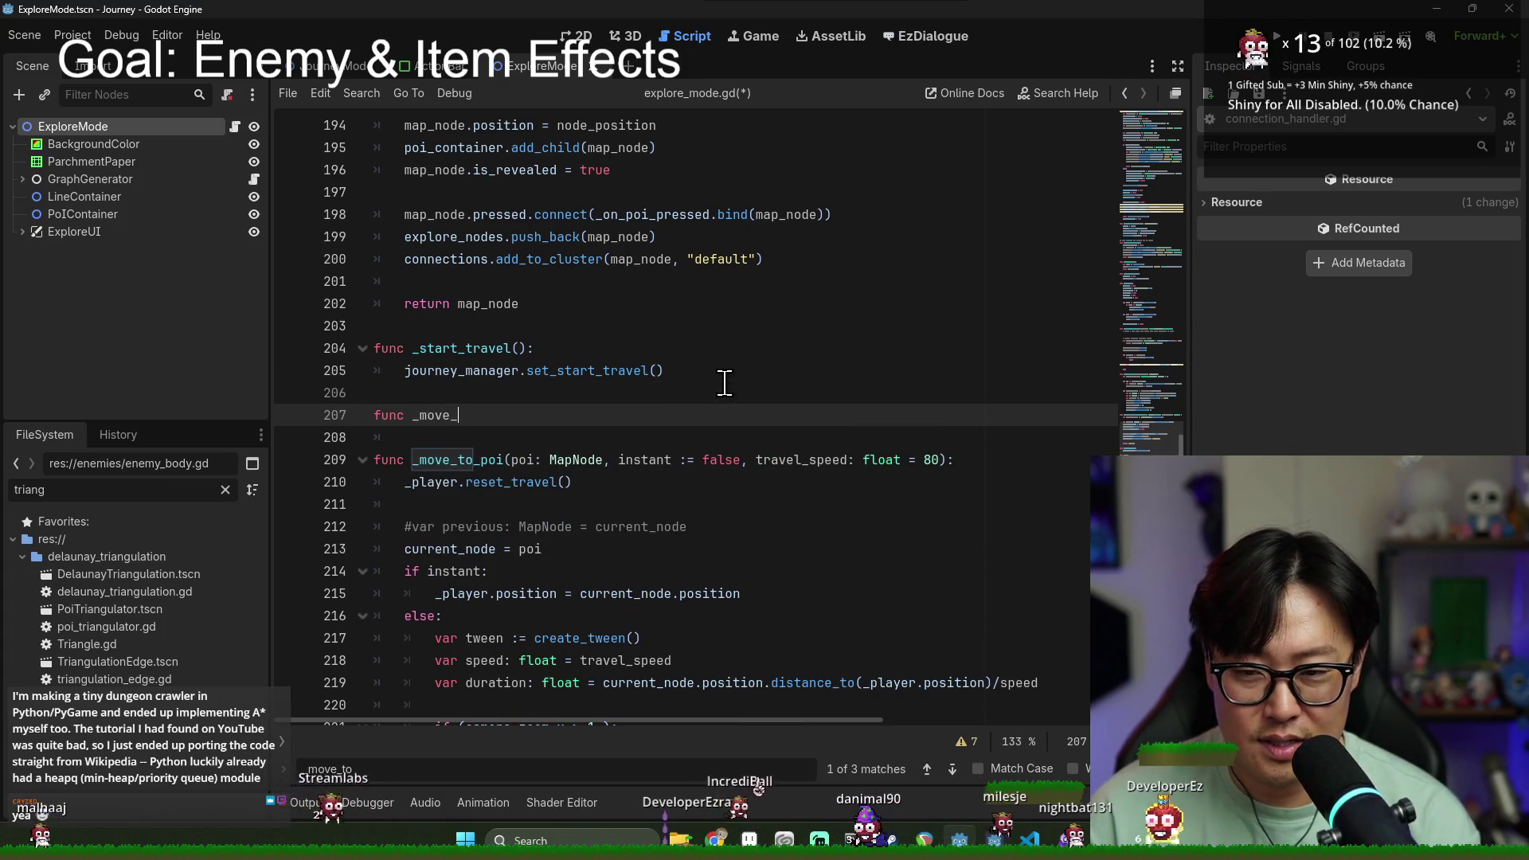
pyautogui.write('object_to_poi()')
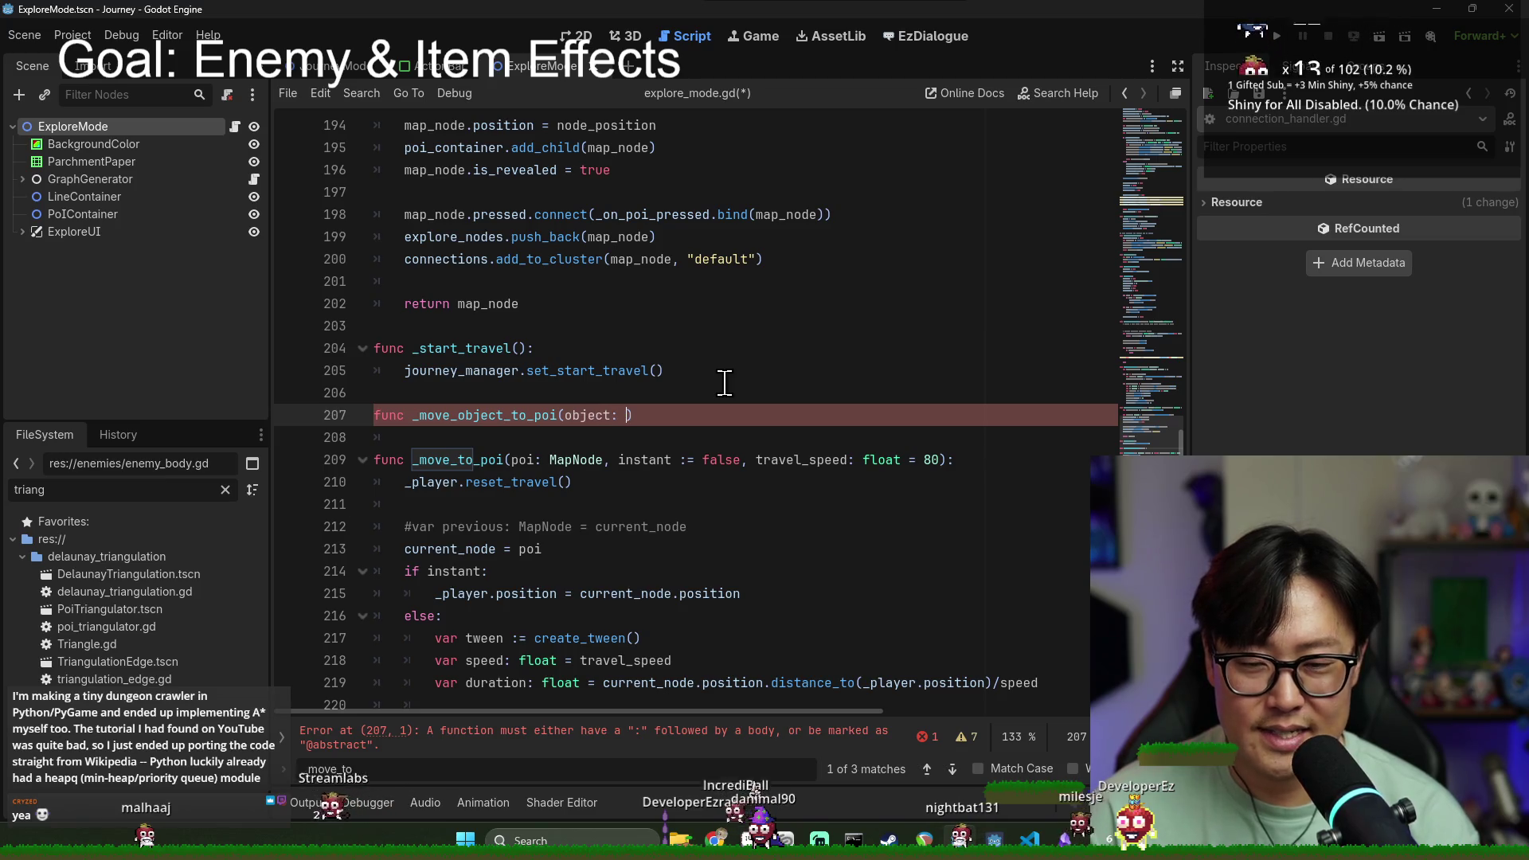
pyautogui.write('2D, ')
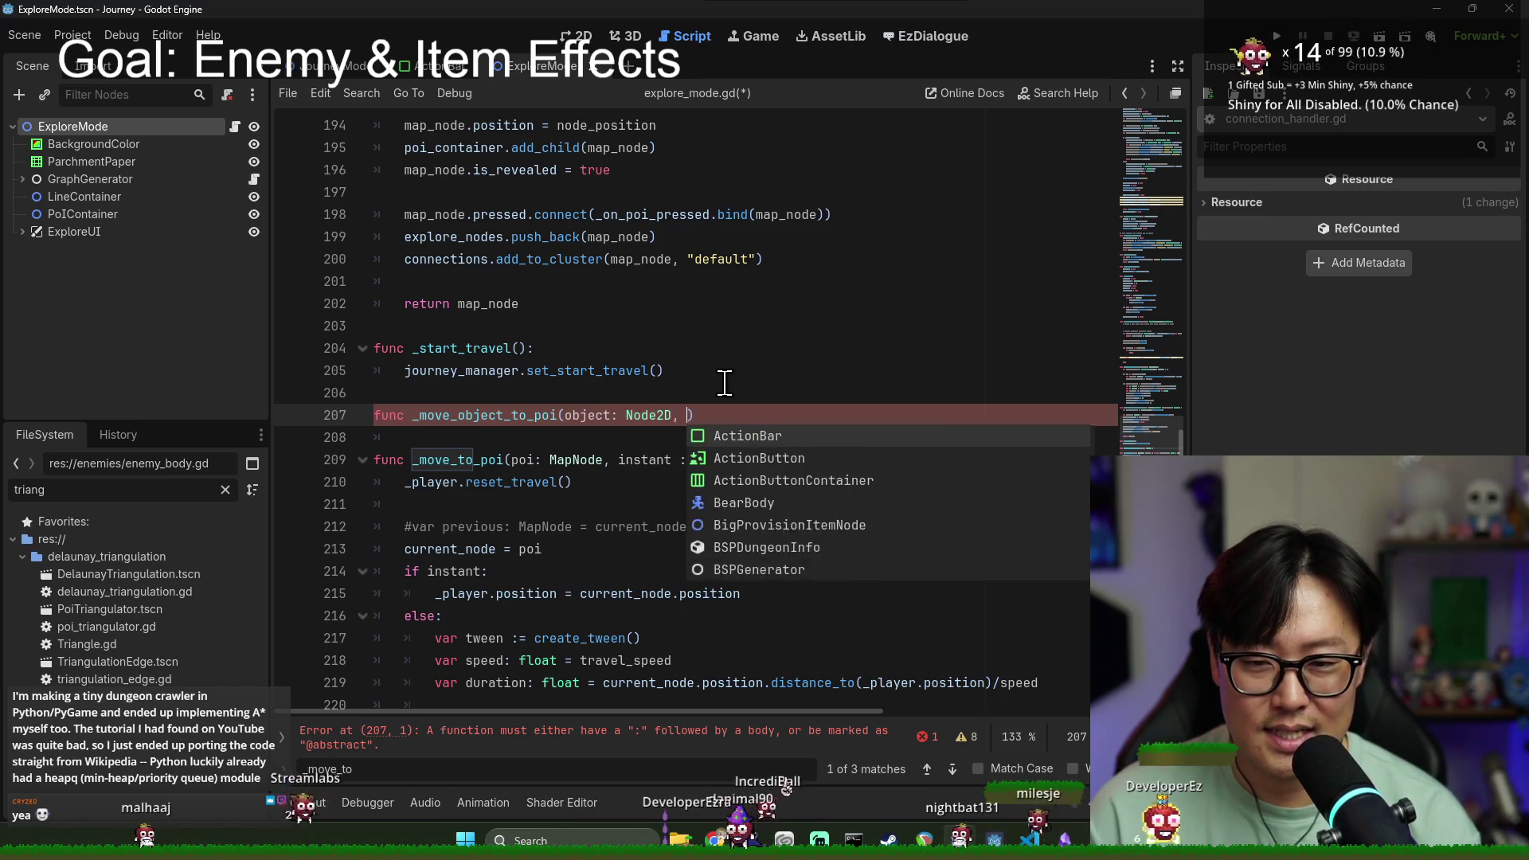
pyautogui.write('apNode,')
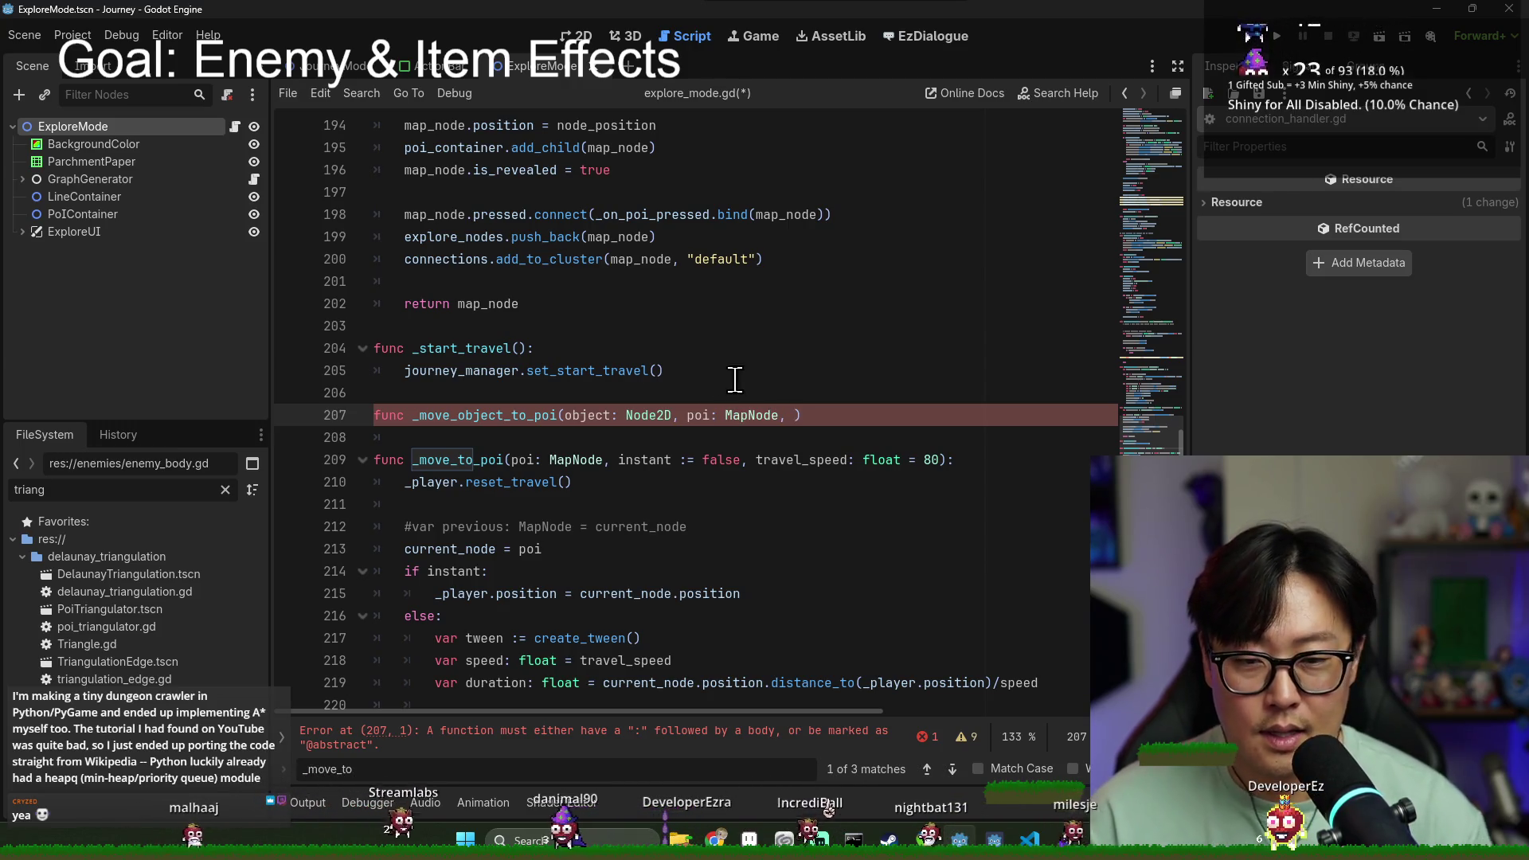
# Copy the instant and travel_speed parameters into _move_object_to_poi's signature and finish it
pyautogui.click(942, 460)
pyautogui.moveTo(941, 460); pyautogui.dragTo(618, 461)
pyautogui.hotkey('ctrl', 'c')
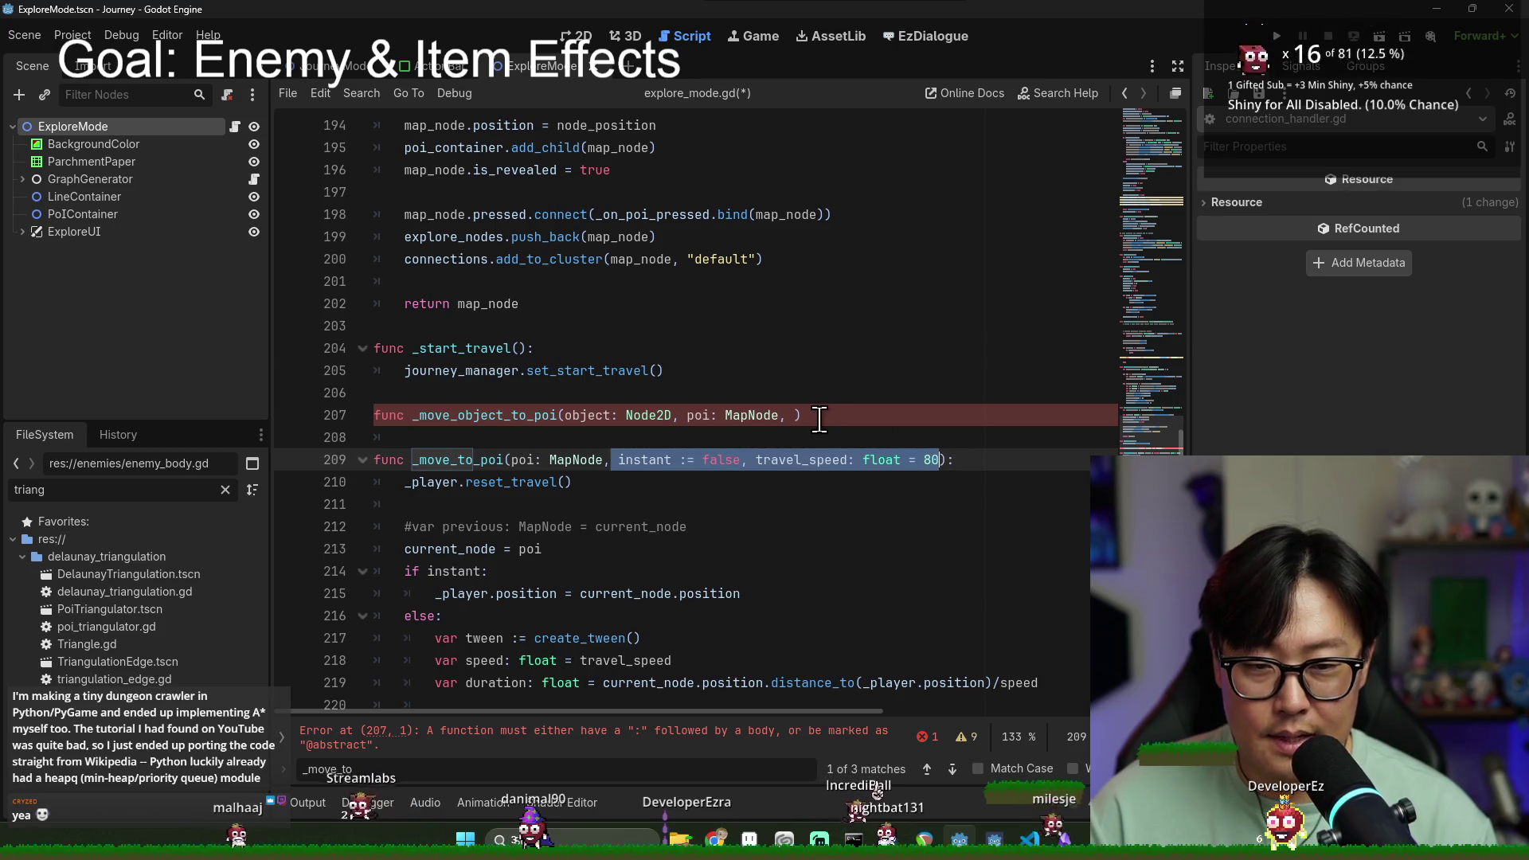
pyautogui.click(796, 415)
pyautogui.hotkey('ctrl', 'v')
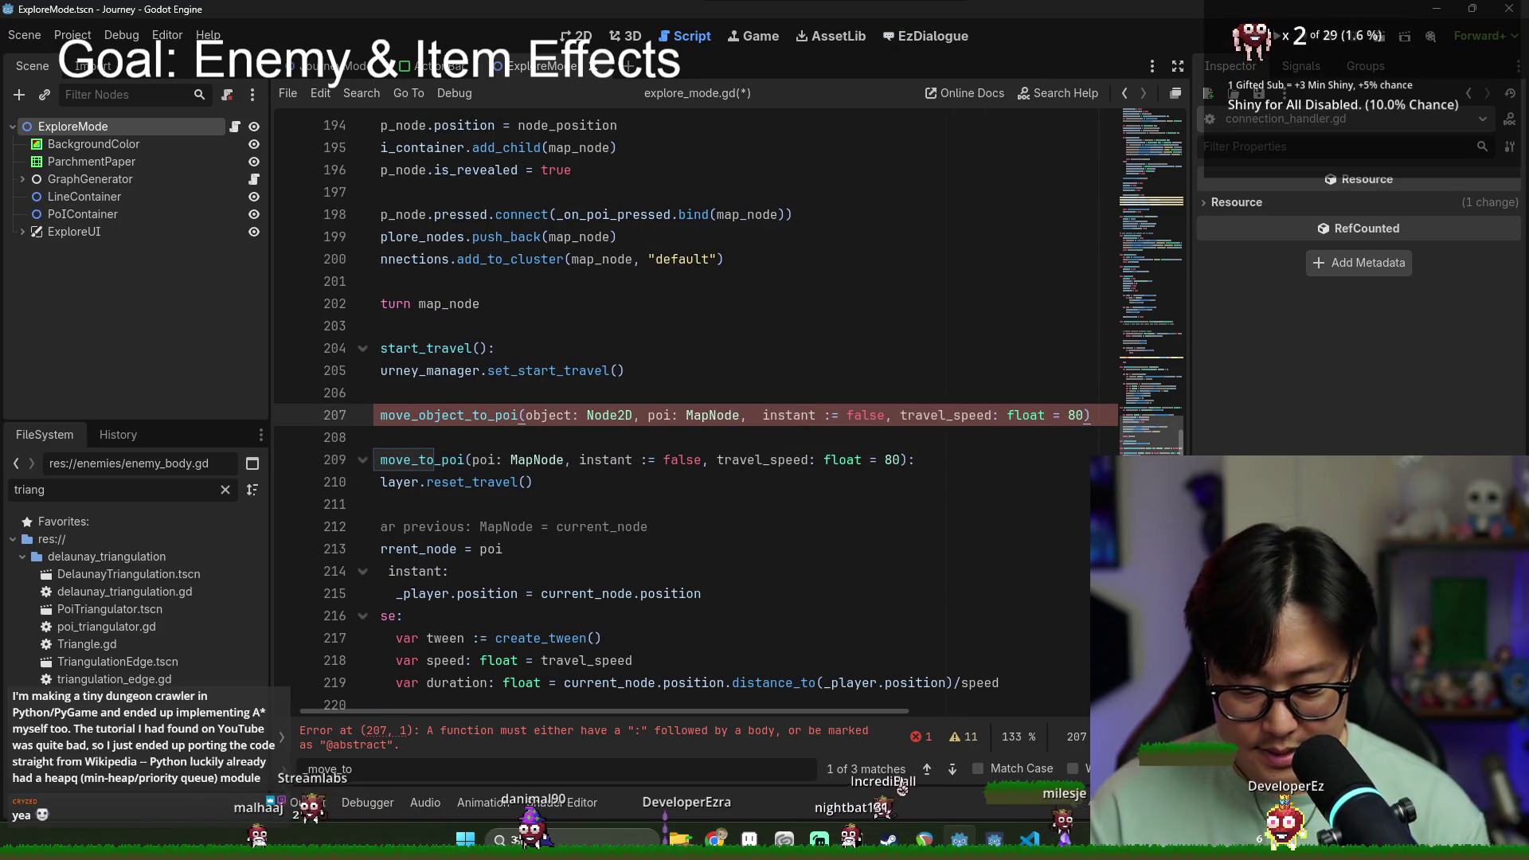
pyautogui.write(':')
pyautogui.press('Return')
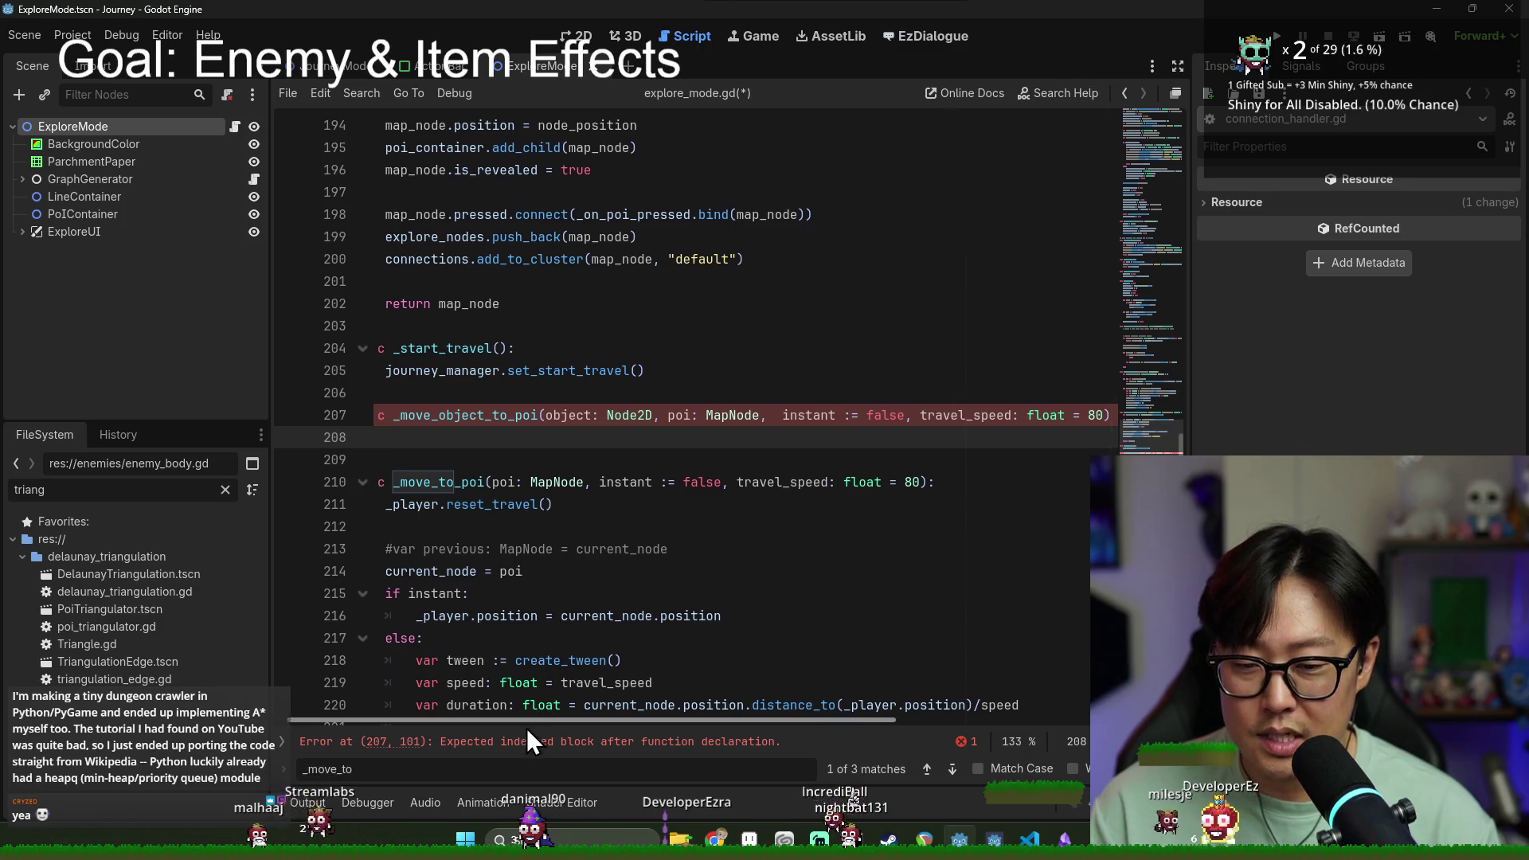
# Move the old travel logic body under the new _move_object_to_poi declaration
pyautogui.press('Escape')
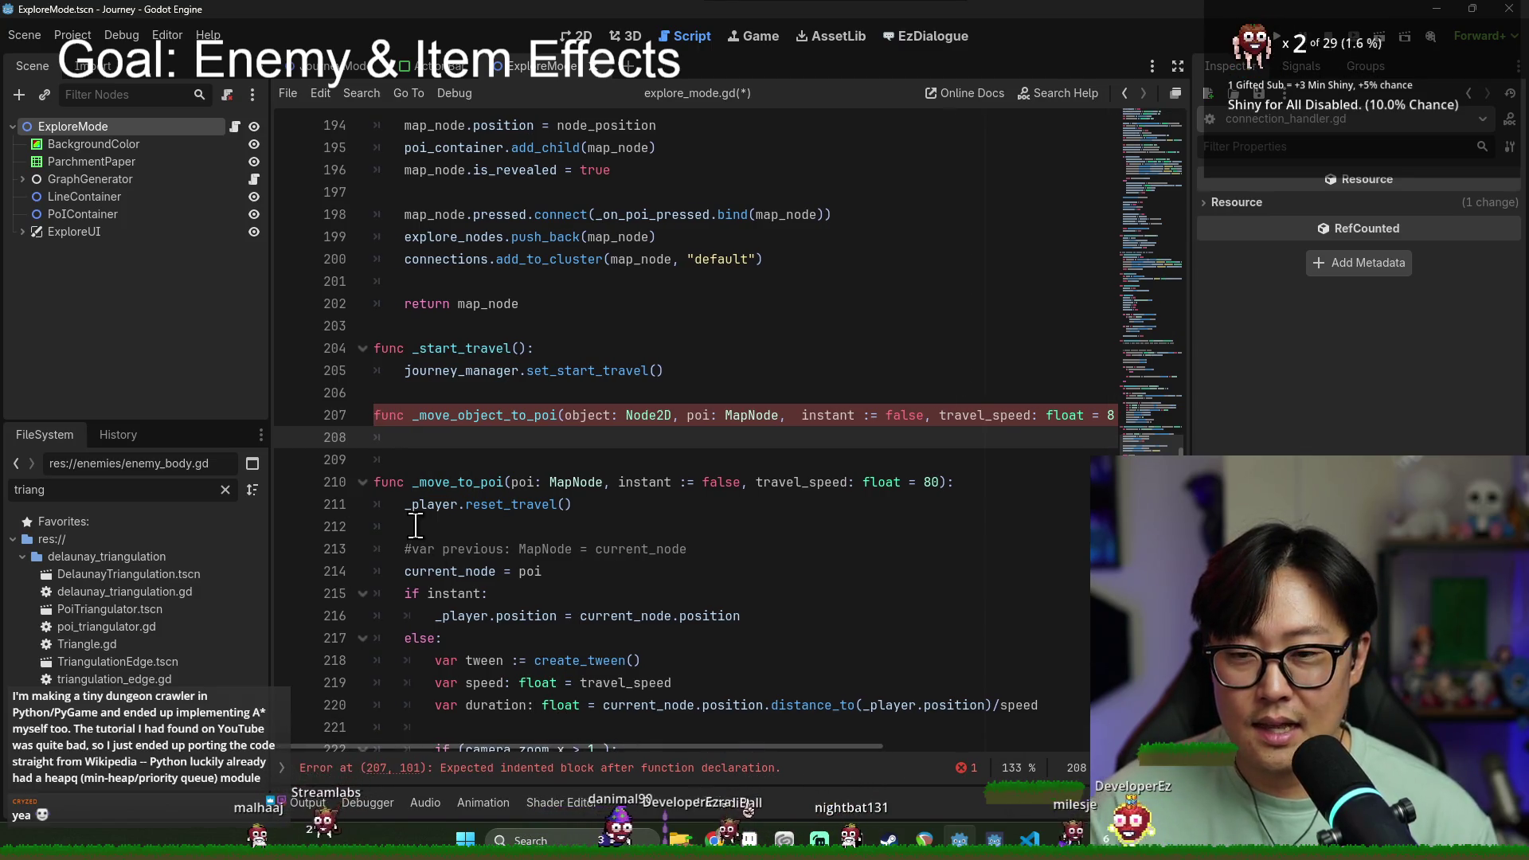
pyautogui.click(462, 504)
pyautogui.scroll(-5, 486, 542)
pyautogui.scroll(-4, 493, 559)
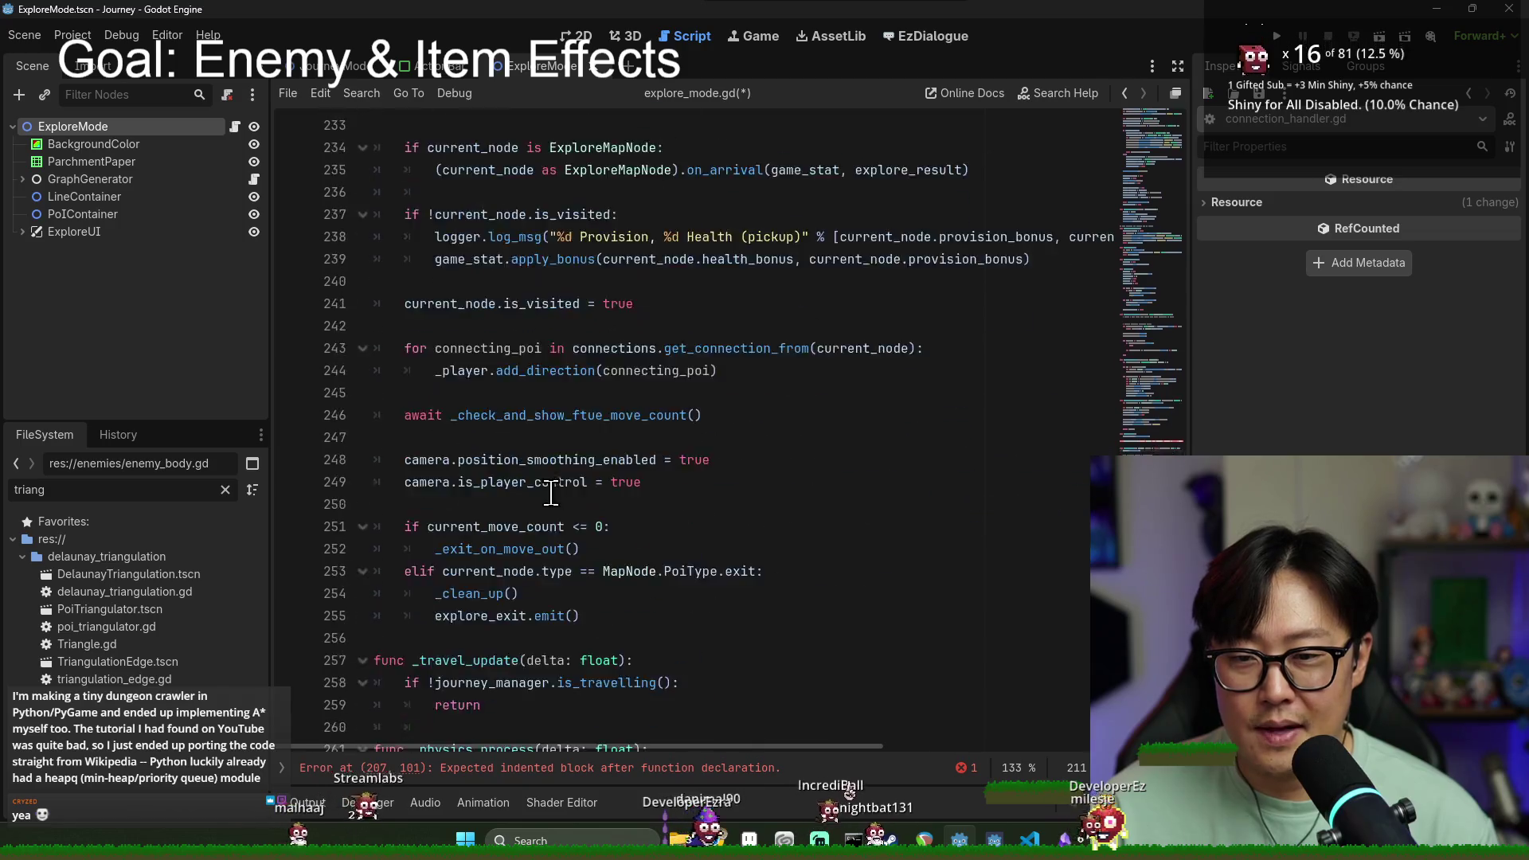
pyautogui.keyDown('shift'); pyautogui.click(614, 424); pyautogui.keyUp('shift')
pyautogui.scroll(9, 614, 423)
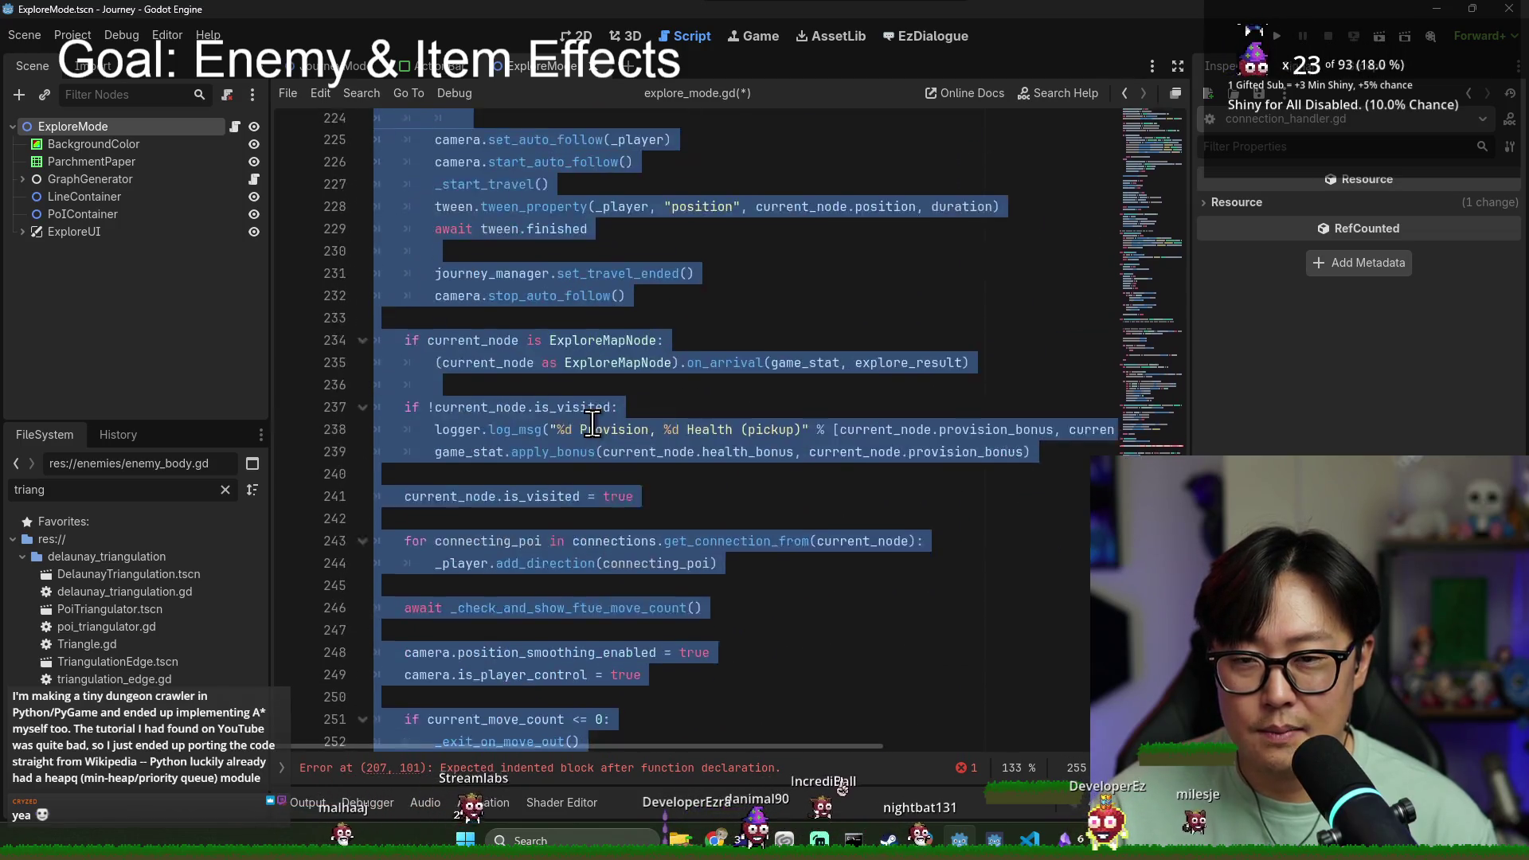
pyautogui.hotkey('ctrl', 'z')
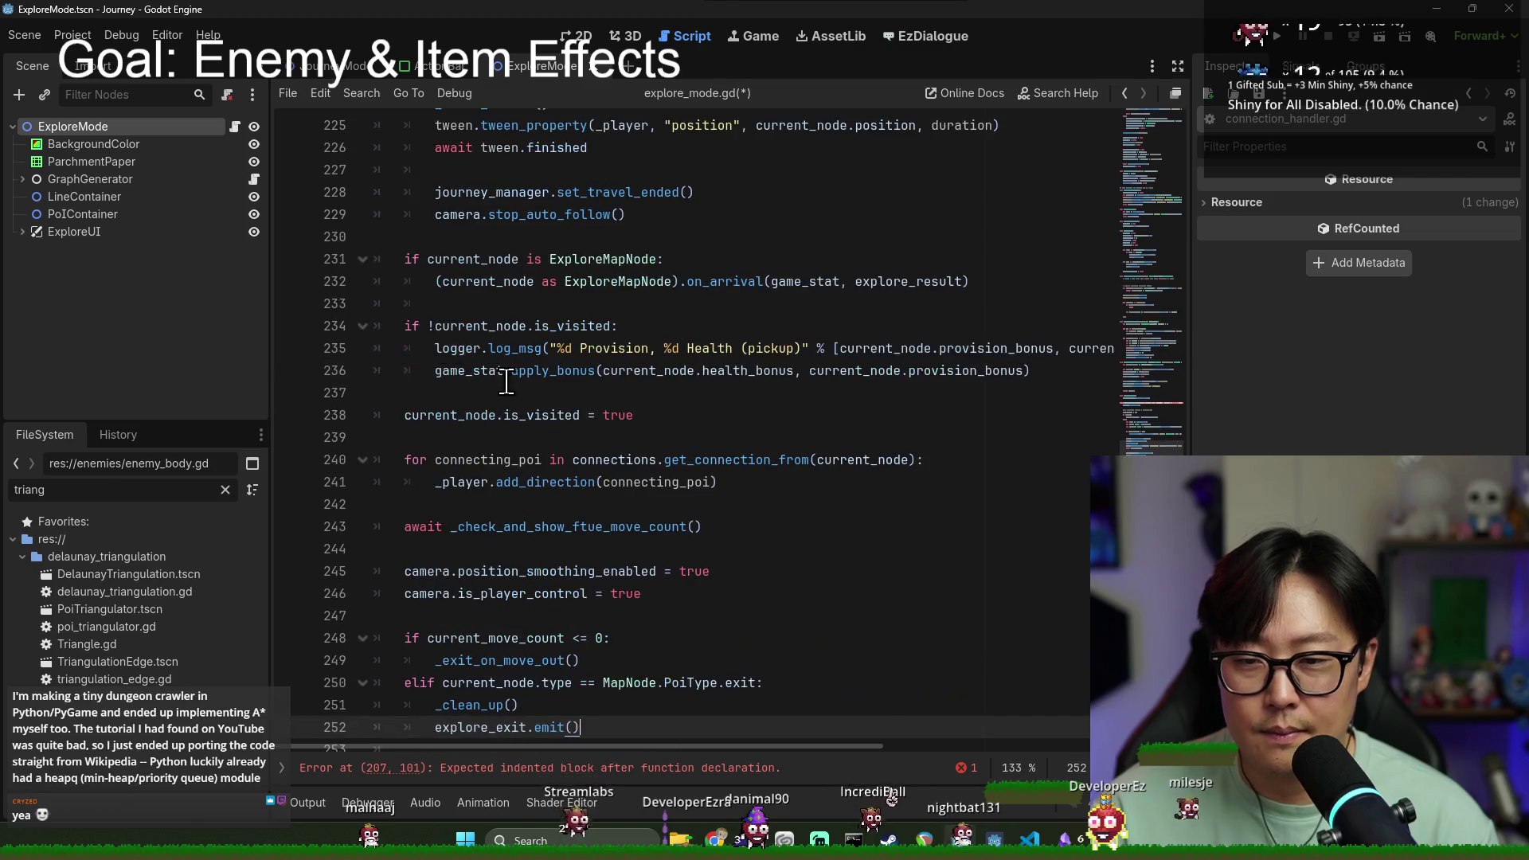
pyautogui.scroll(-8, 494, 444)
pyautogui.scroll(4, 567, 485)
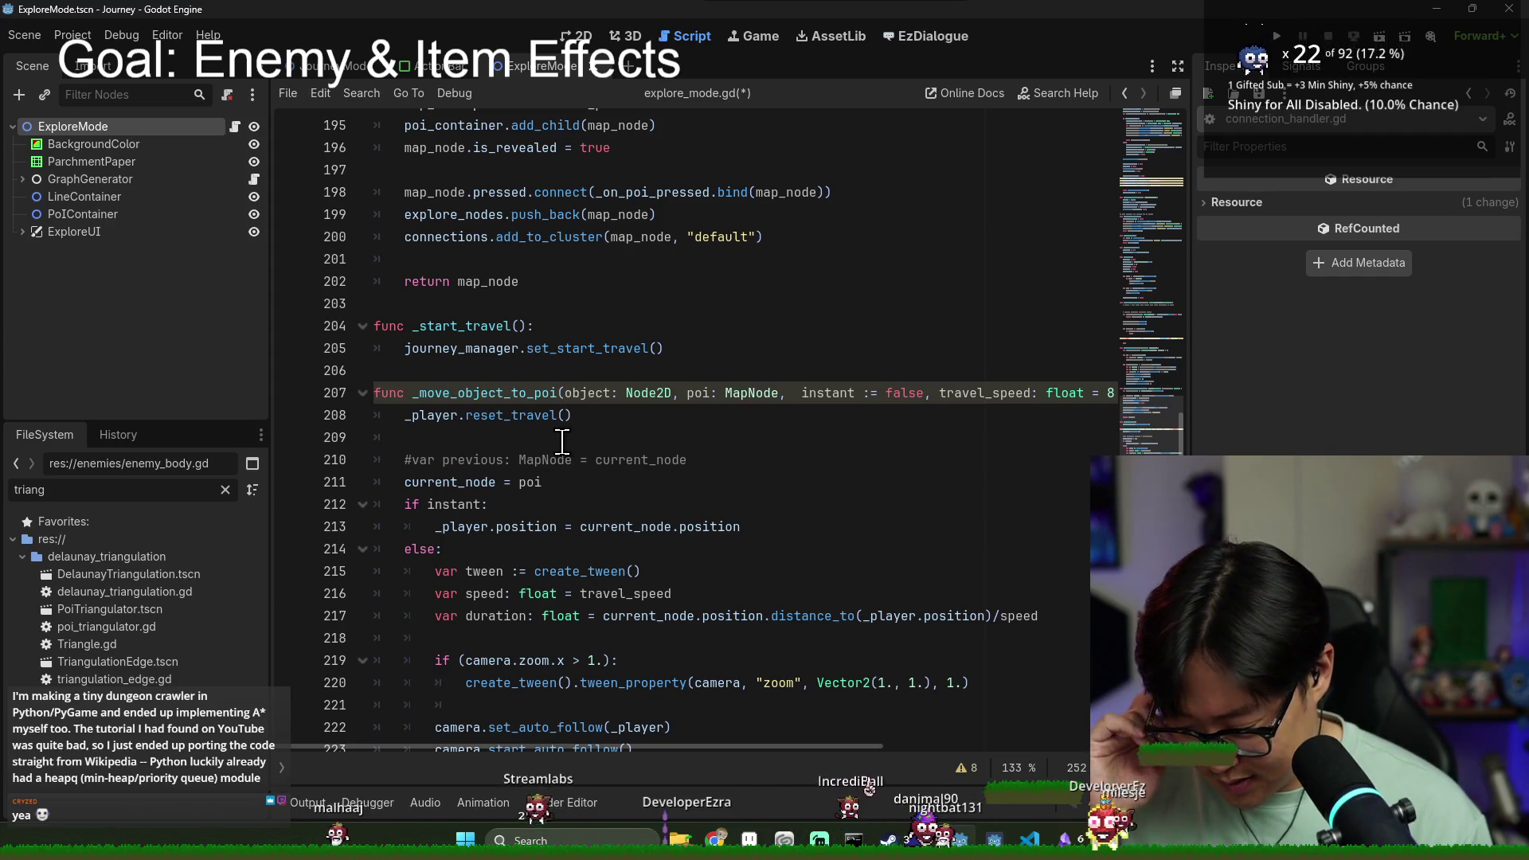
# Check reset_travel in player_character.gd, then delete the _player.reset_travel() line and save
pyautogui.doubleClick(584, 393)
pyautogui.click(472, 415)
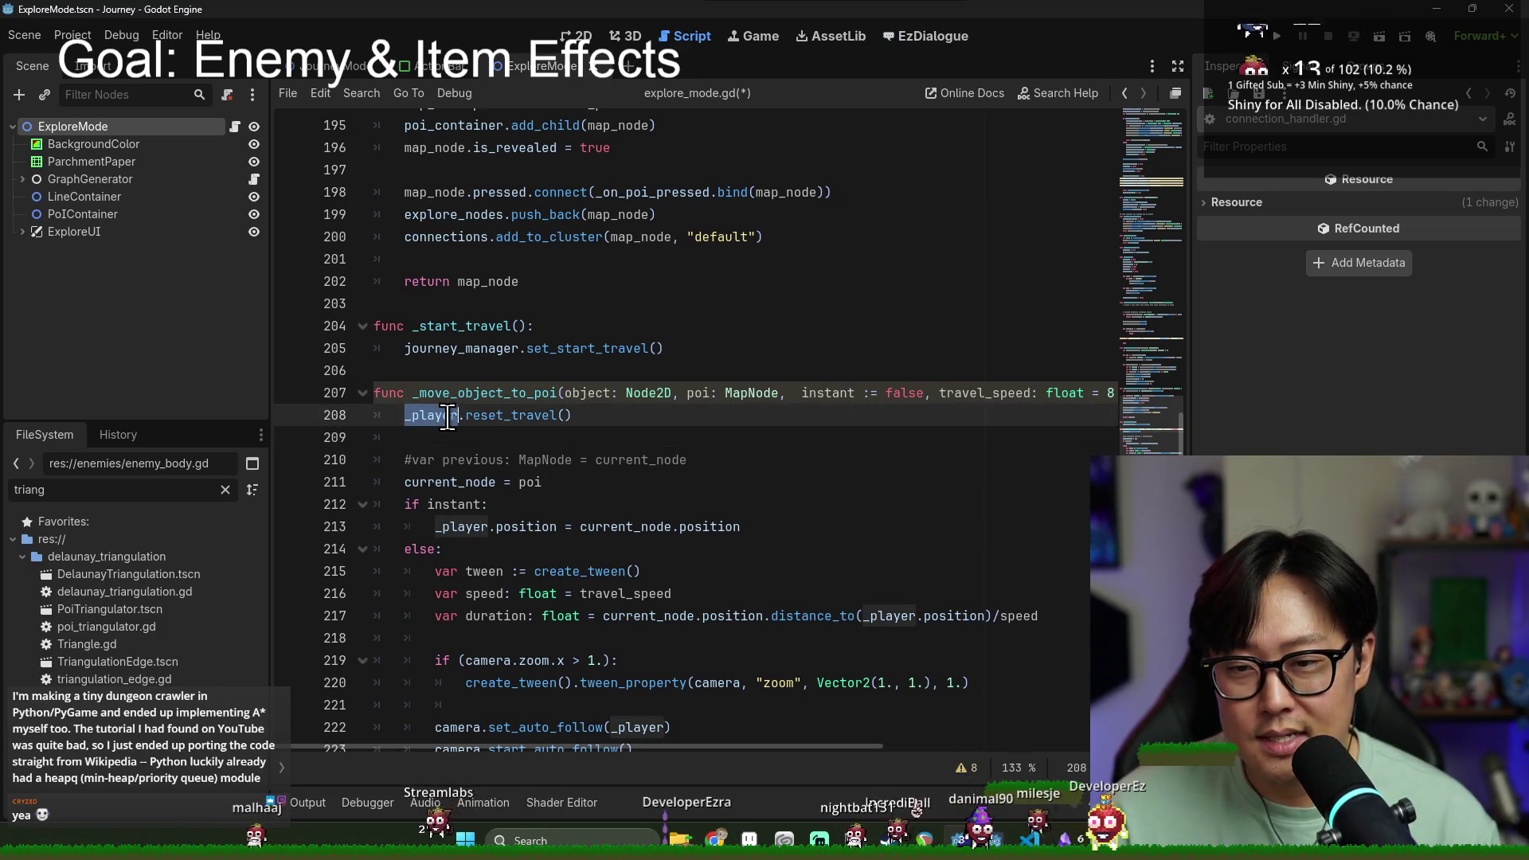
pyautogui.keyDown('ctrl'); pyautogui.click(472, 415); pyautogui.keyUp('ctrl')
pyautogui.scroll(3, 490, 381)
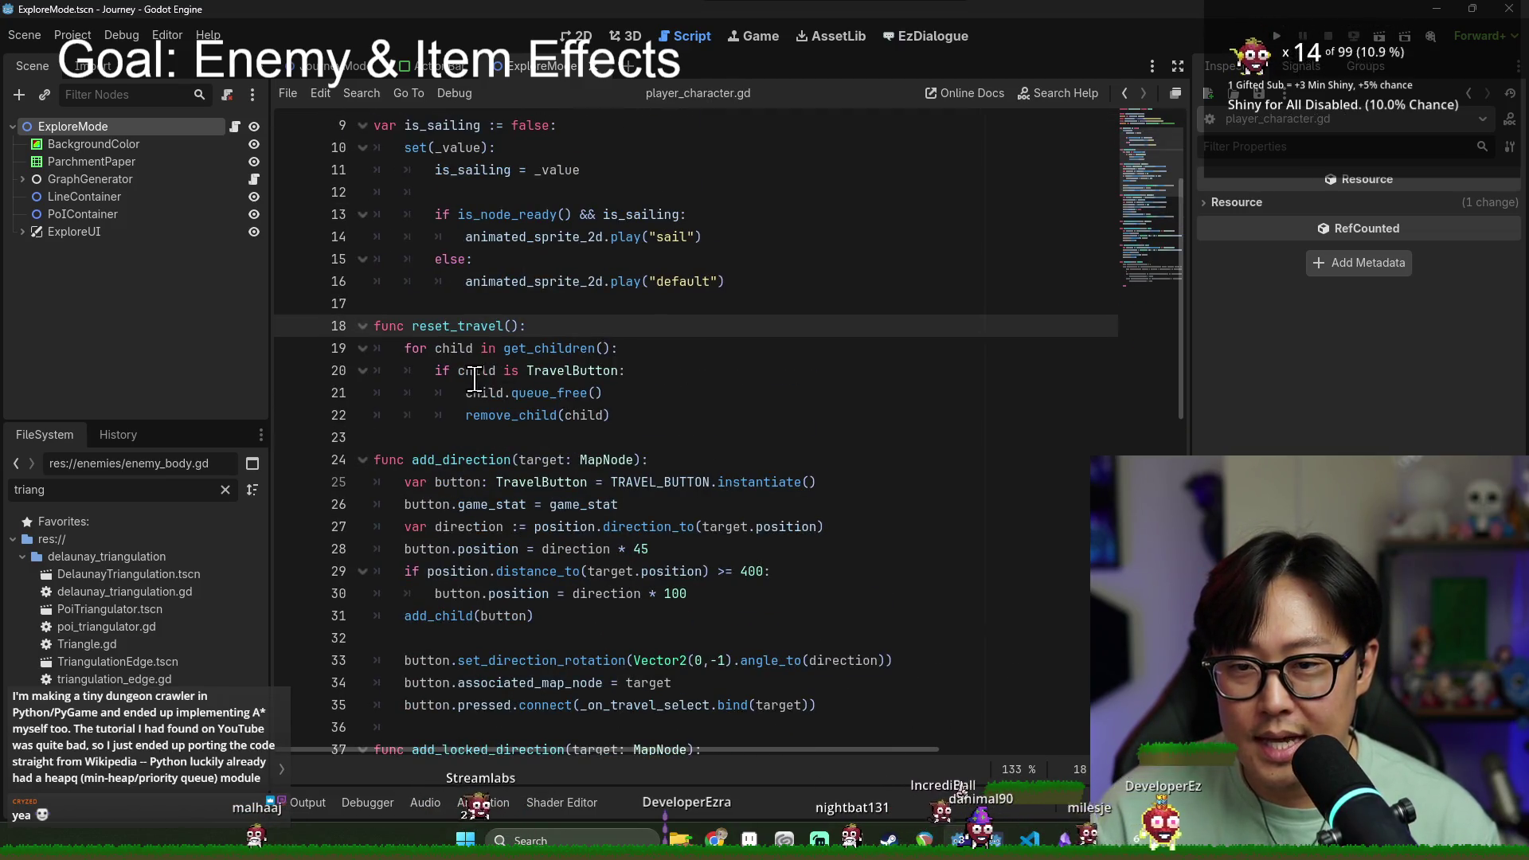
pyautogui.click(553, 423)
pyautogui.hotkey('alt', 'Left')
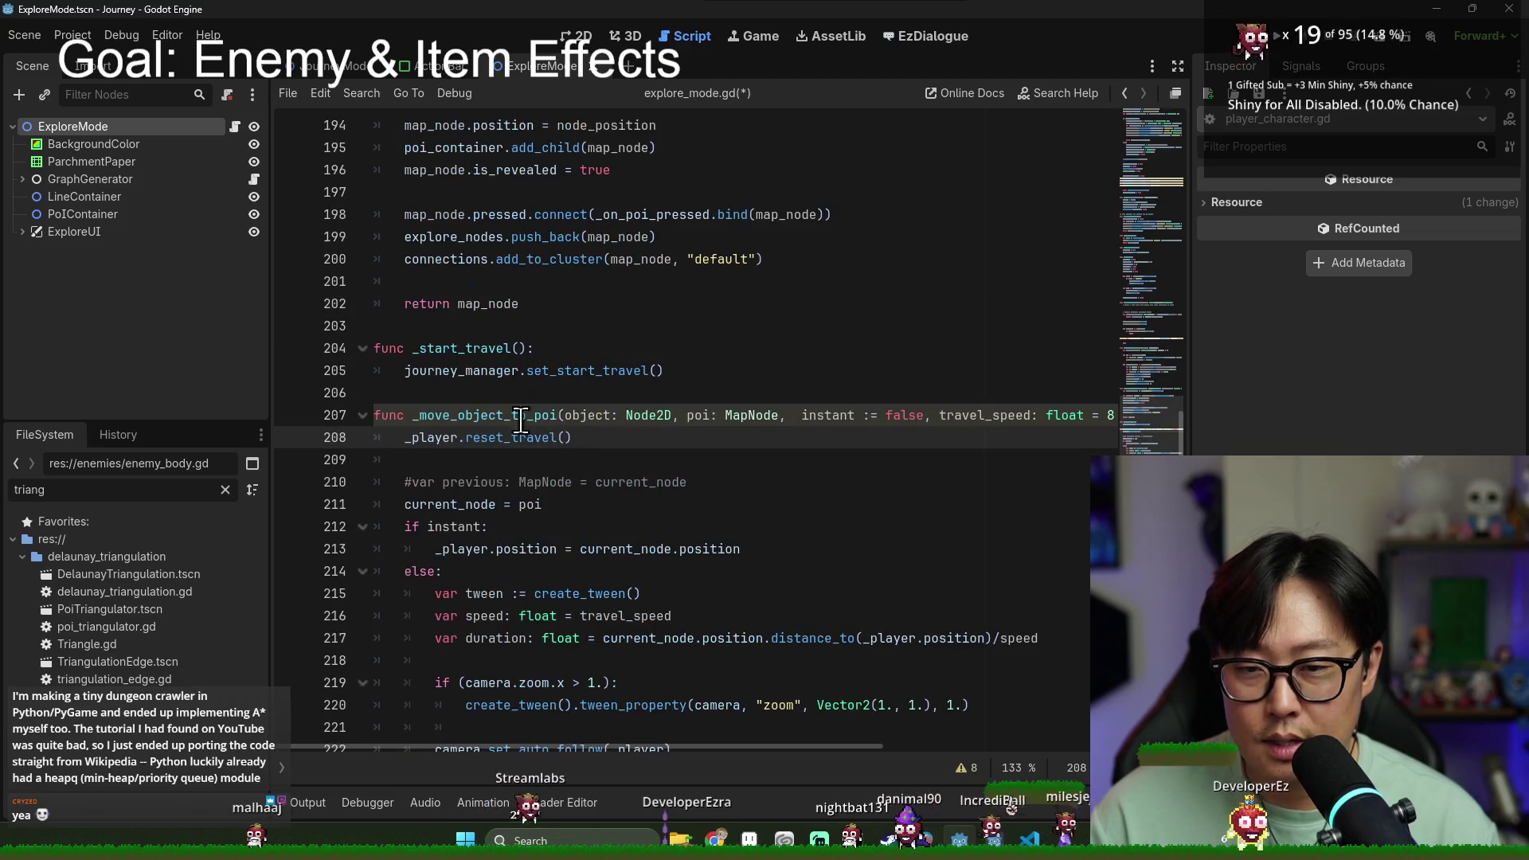
pyautogui.hotkey('ctrl', 'shift', 'k')
pyautogui.press('BackSpace')
pyautogui.hotkey('ctrl', 's')
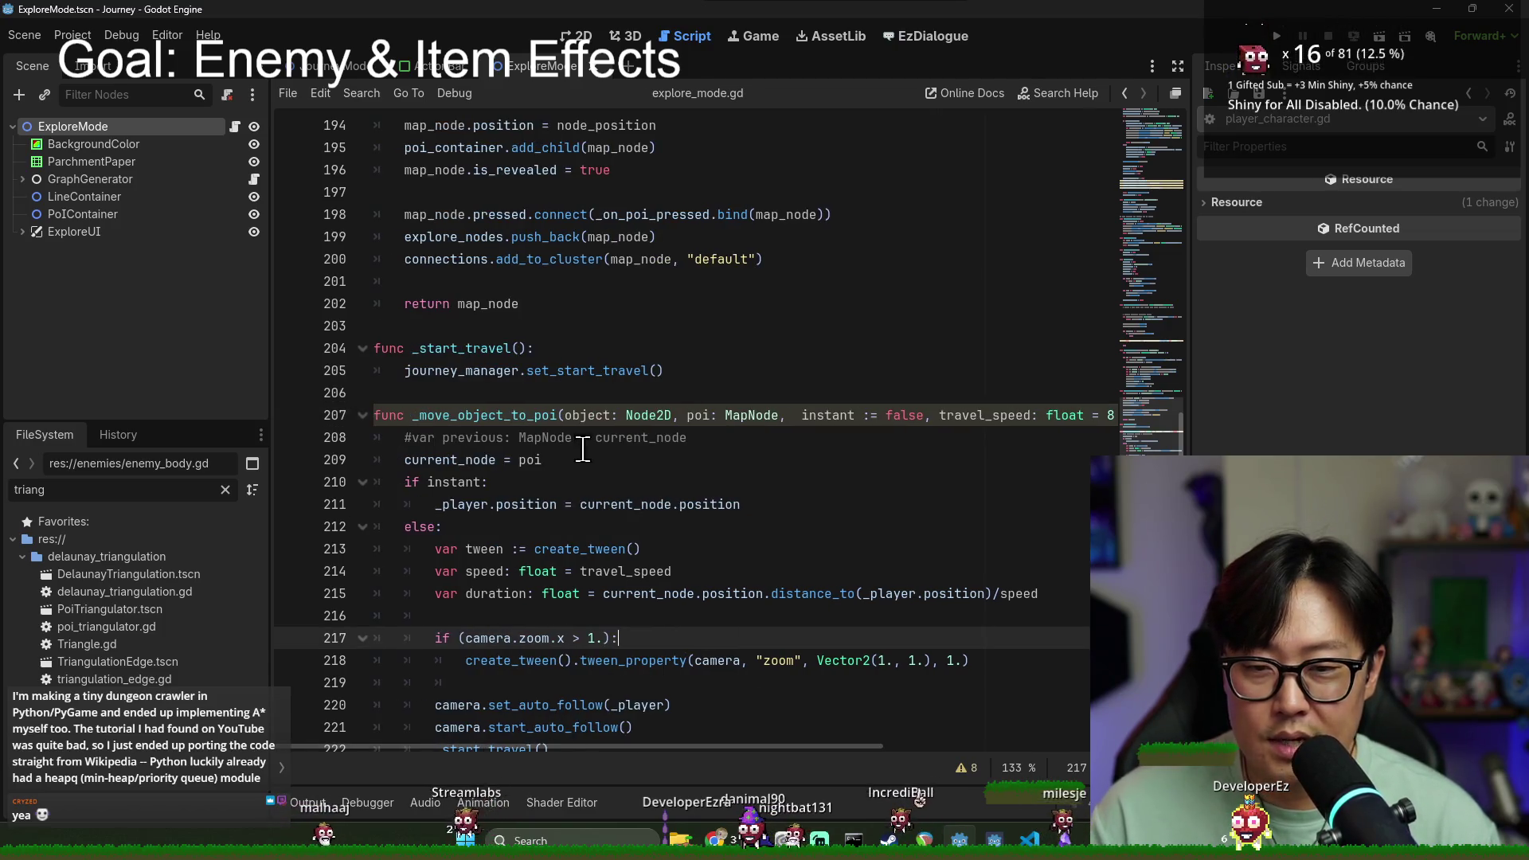
# Delete the commented-out previous-node line from _move_object_to_poi
pyautogui.doubleClick(590, 412)
pyautogui.tripleClick(478, 437)
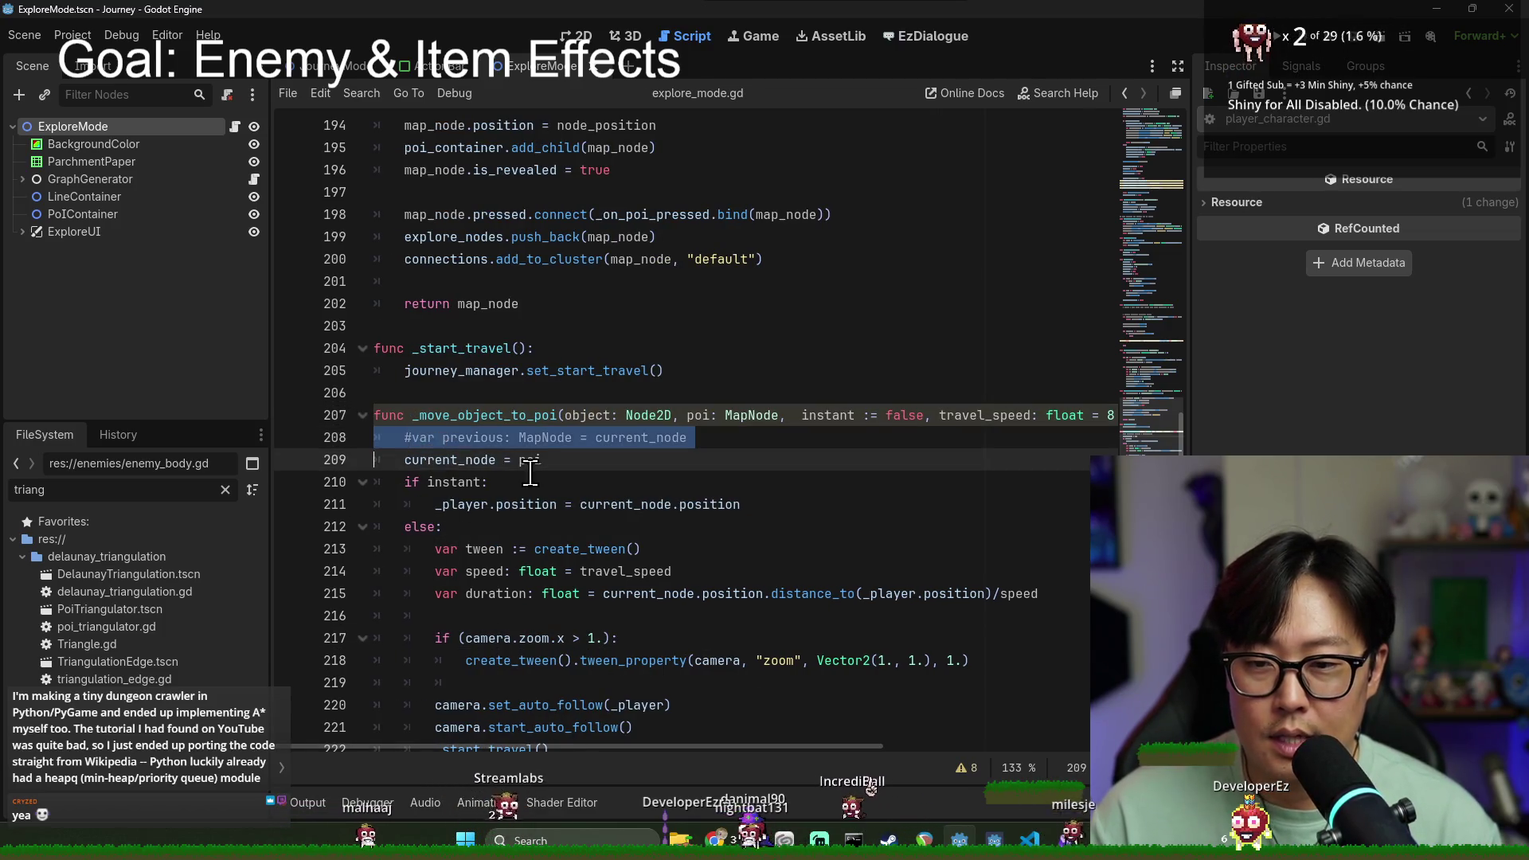
pyautogui.scroll(-5, 564, 487)
pyautogui.scroll(-15, 564, 487)
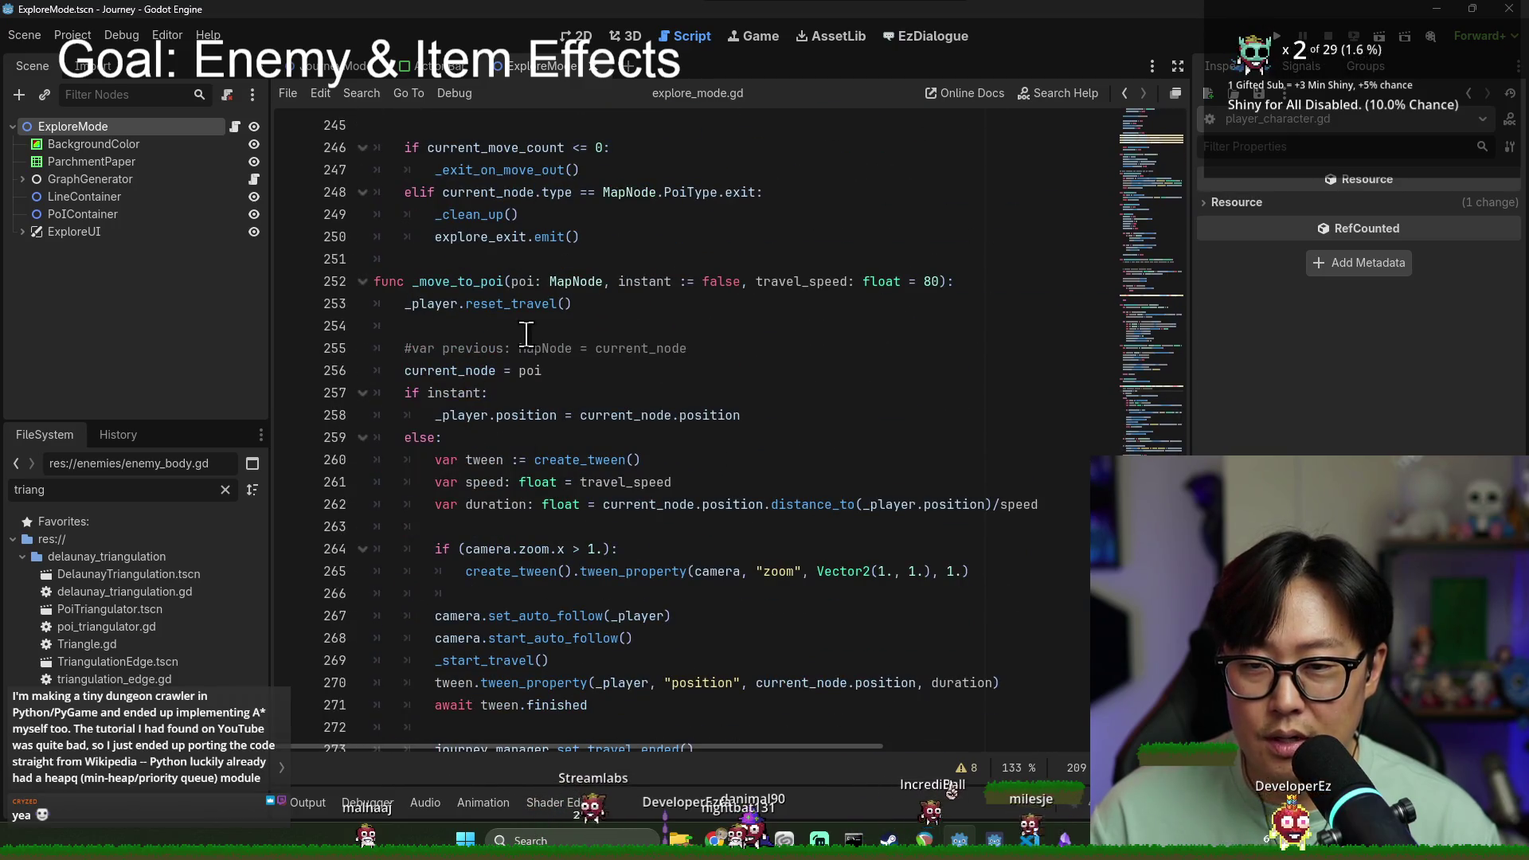
pyautogui.scroll(19, 547, 370)
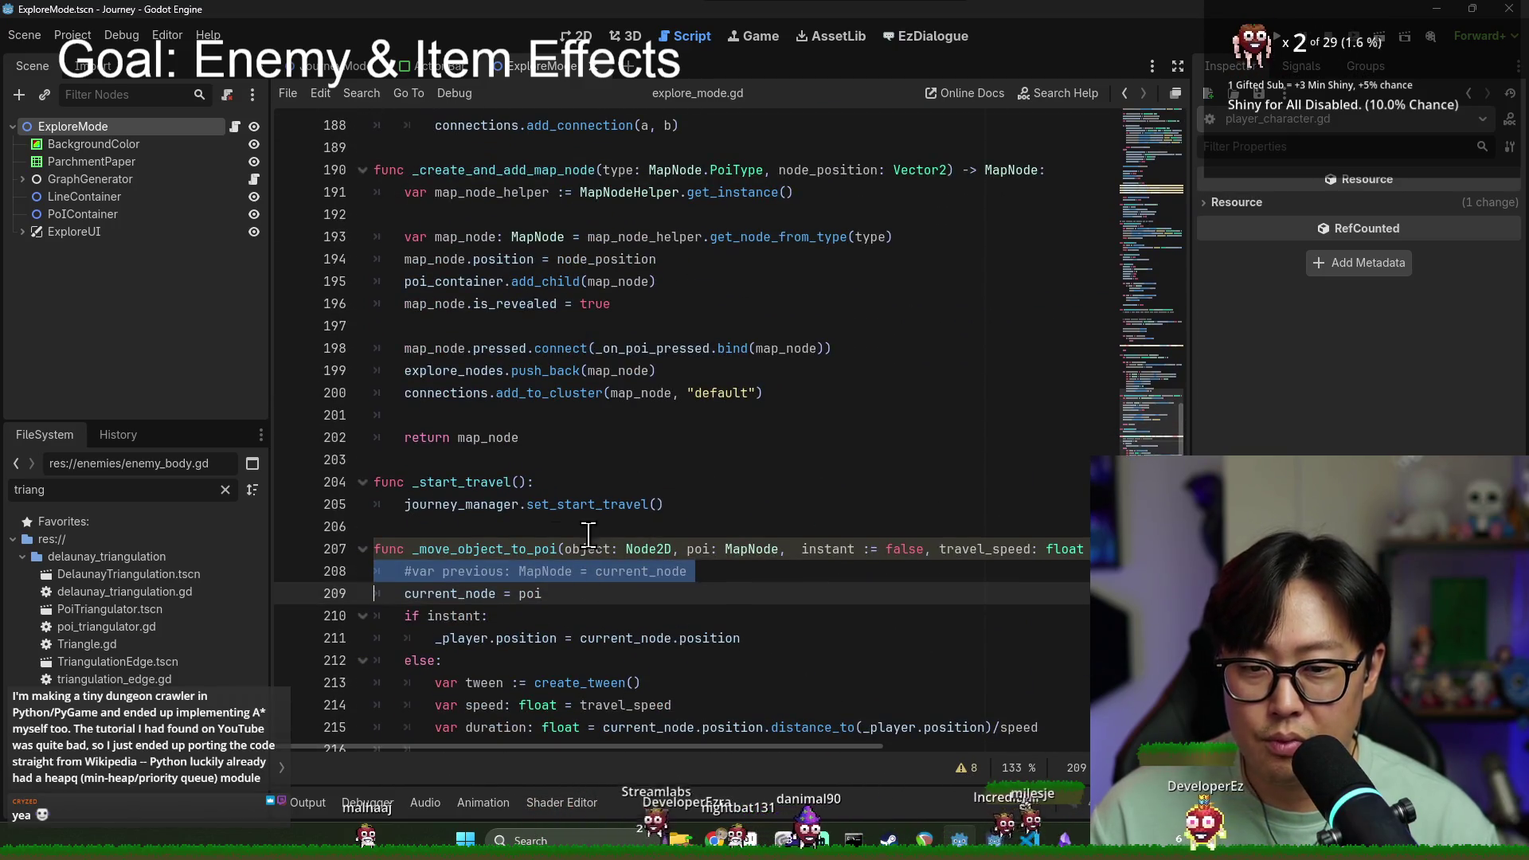
pyautogui.scroll(-2, 573, 553)
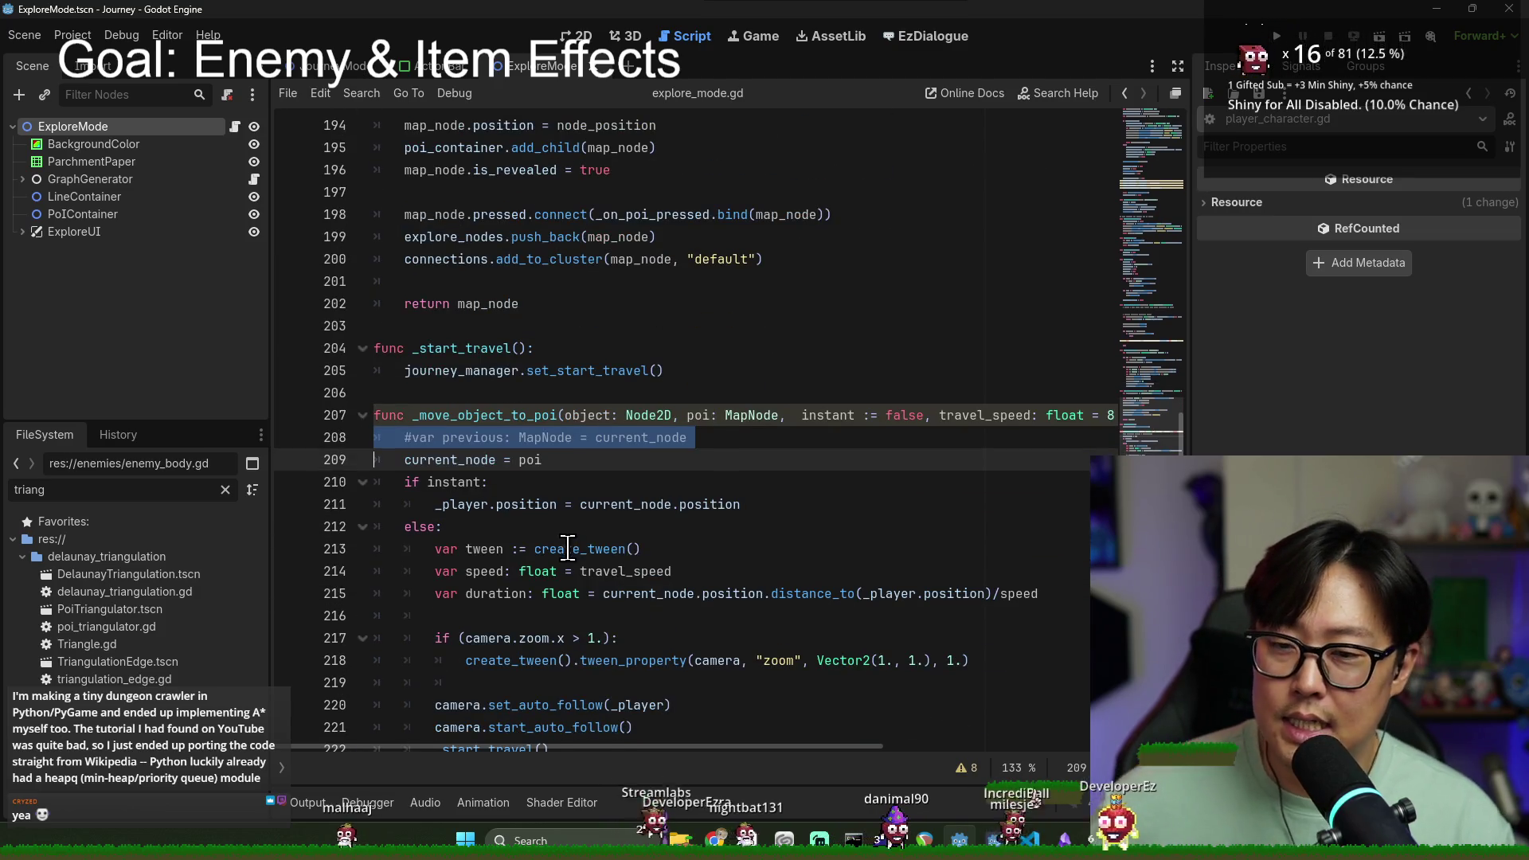
pyautogui.doubleClick(473, 434)
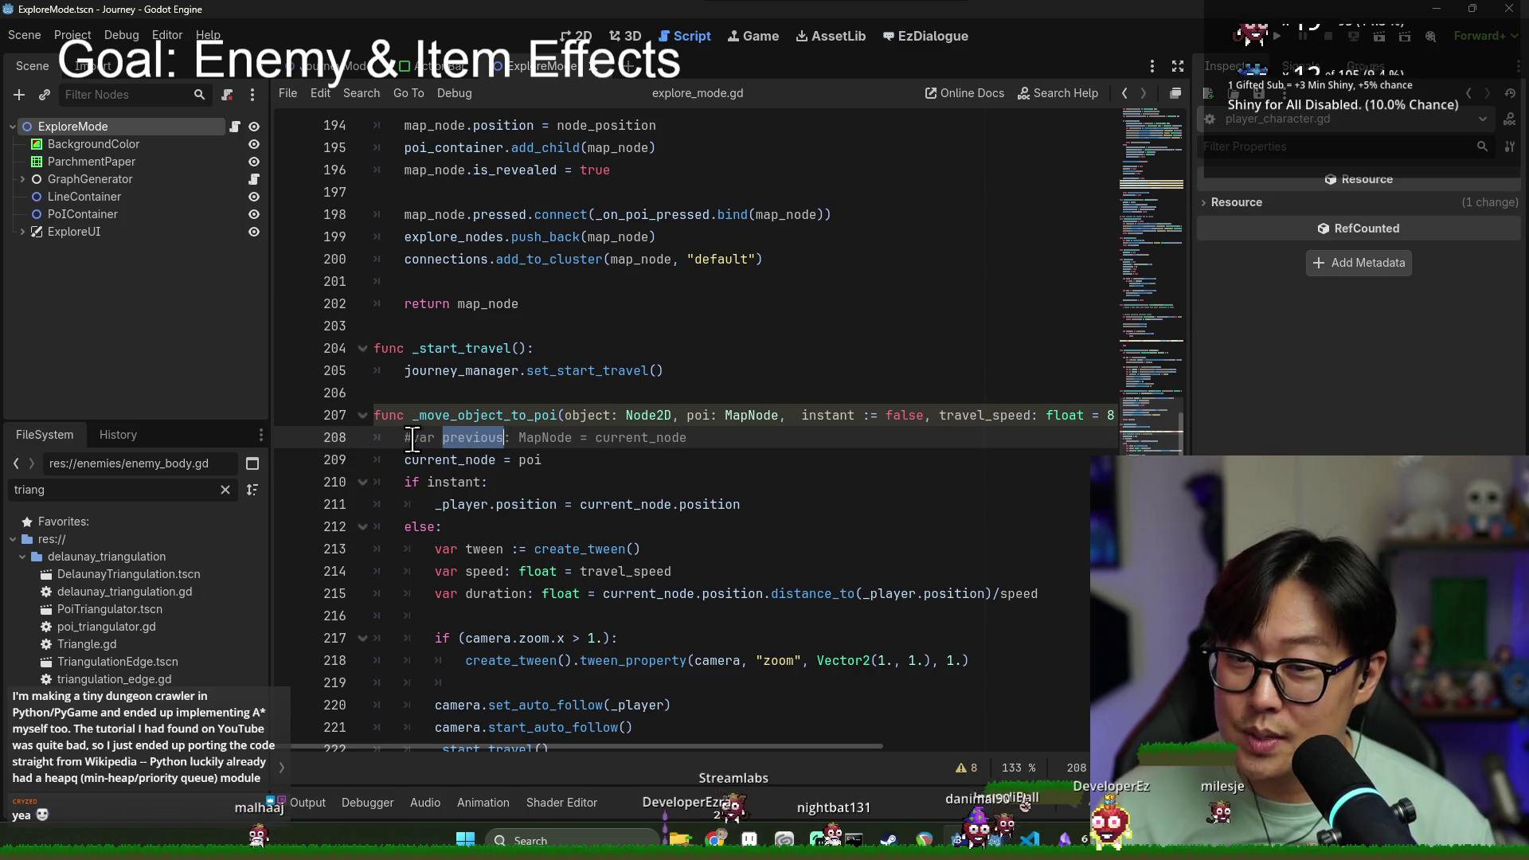
pyautogui.tripleClick(547, 437)
pyautogui.press('BackSpace')
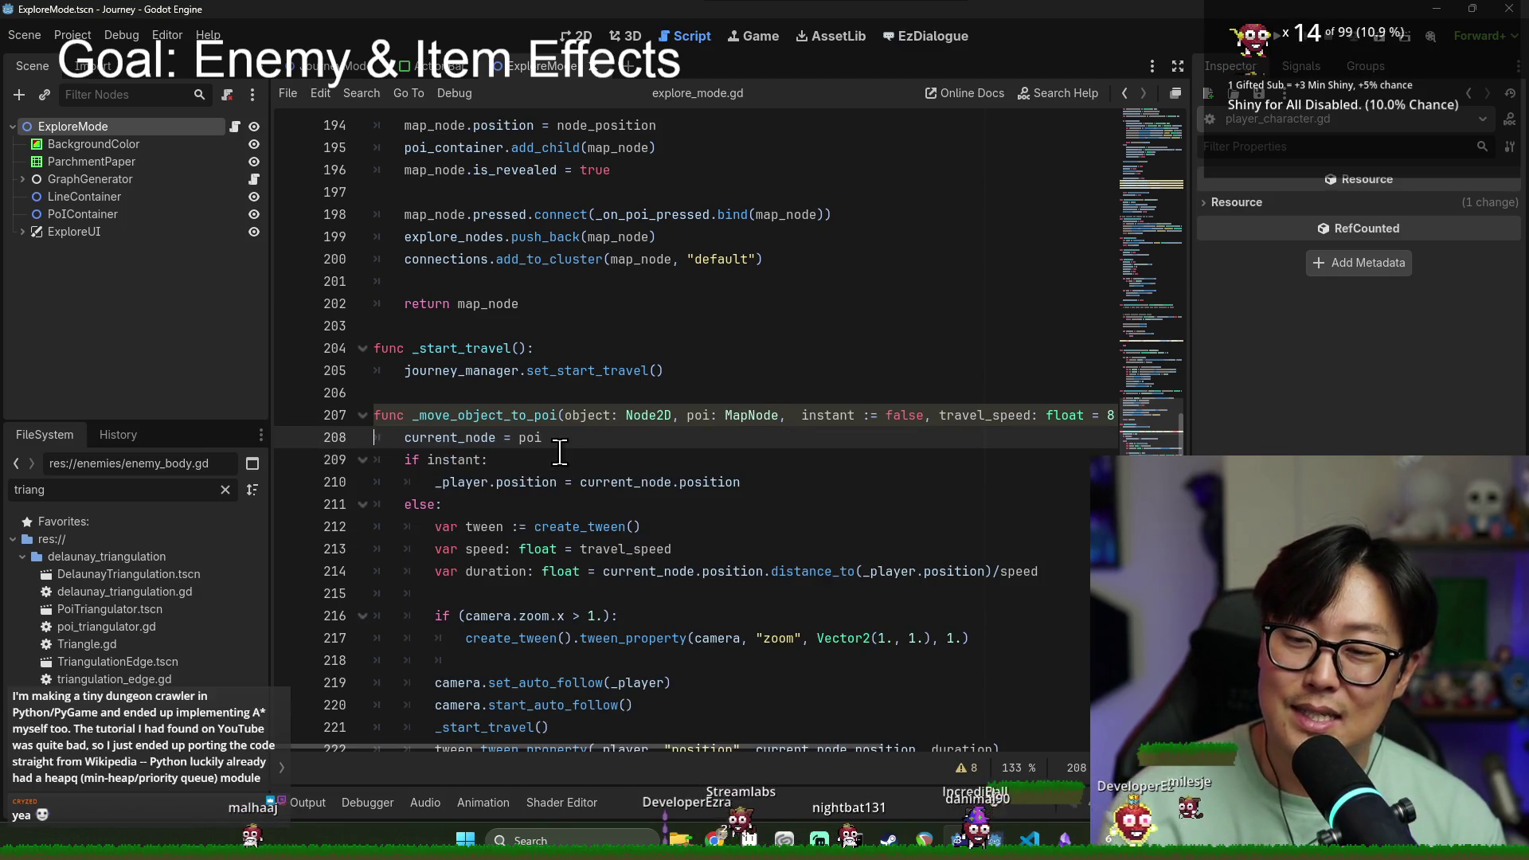
# Change line 208 to 'object.current_node = poi'
pyautogui.doubleClick(449, 436)
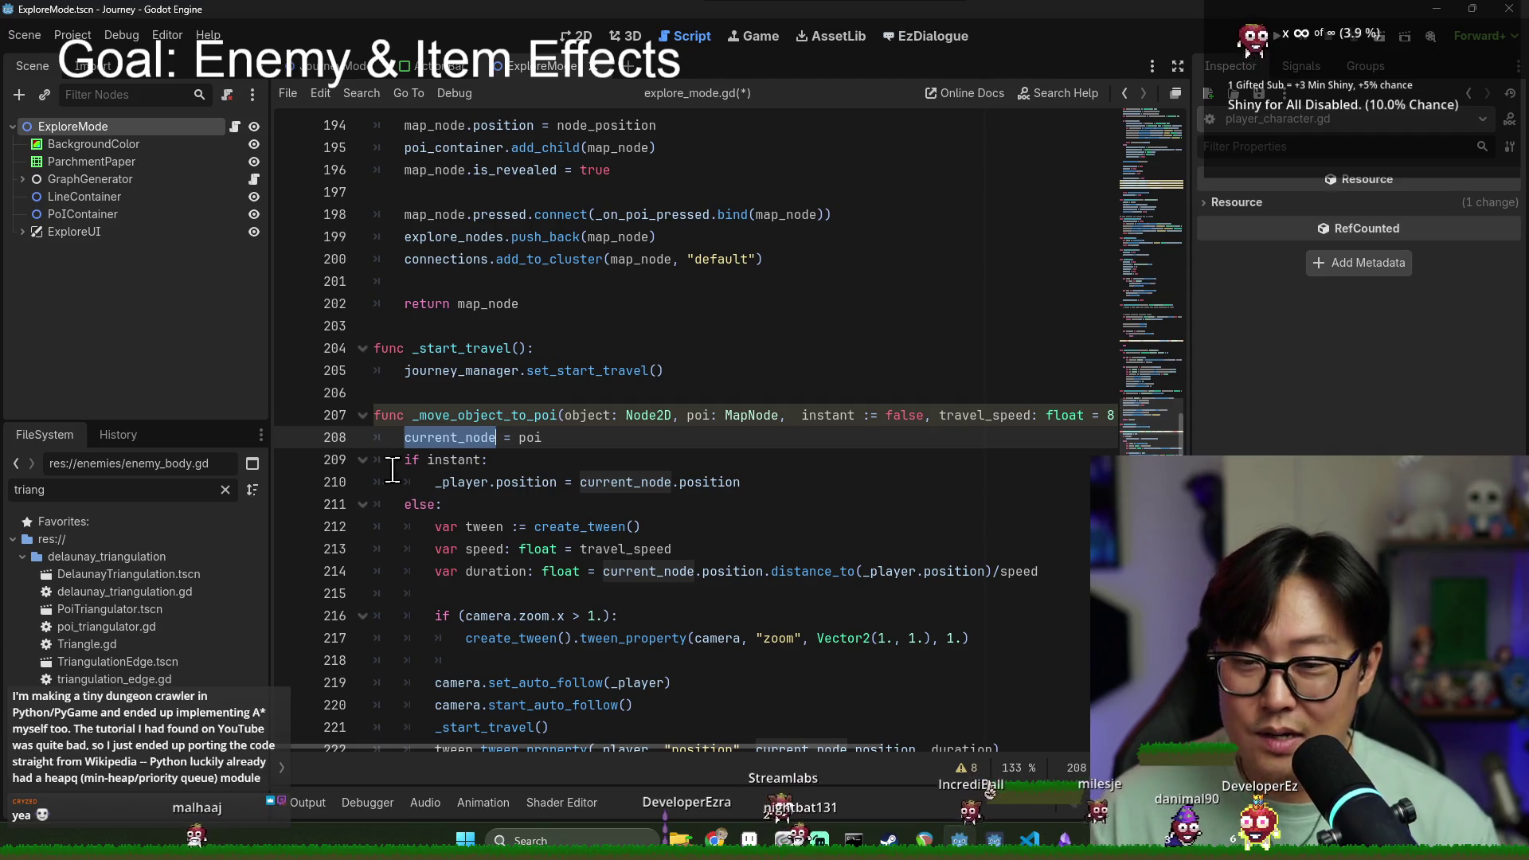
pyautogui.click(549, 437)
pyautogui.press('Return')
pyautogui.scroll(-2, 535, 456)
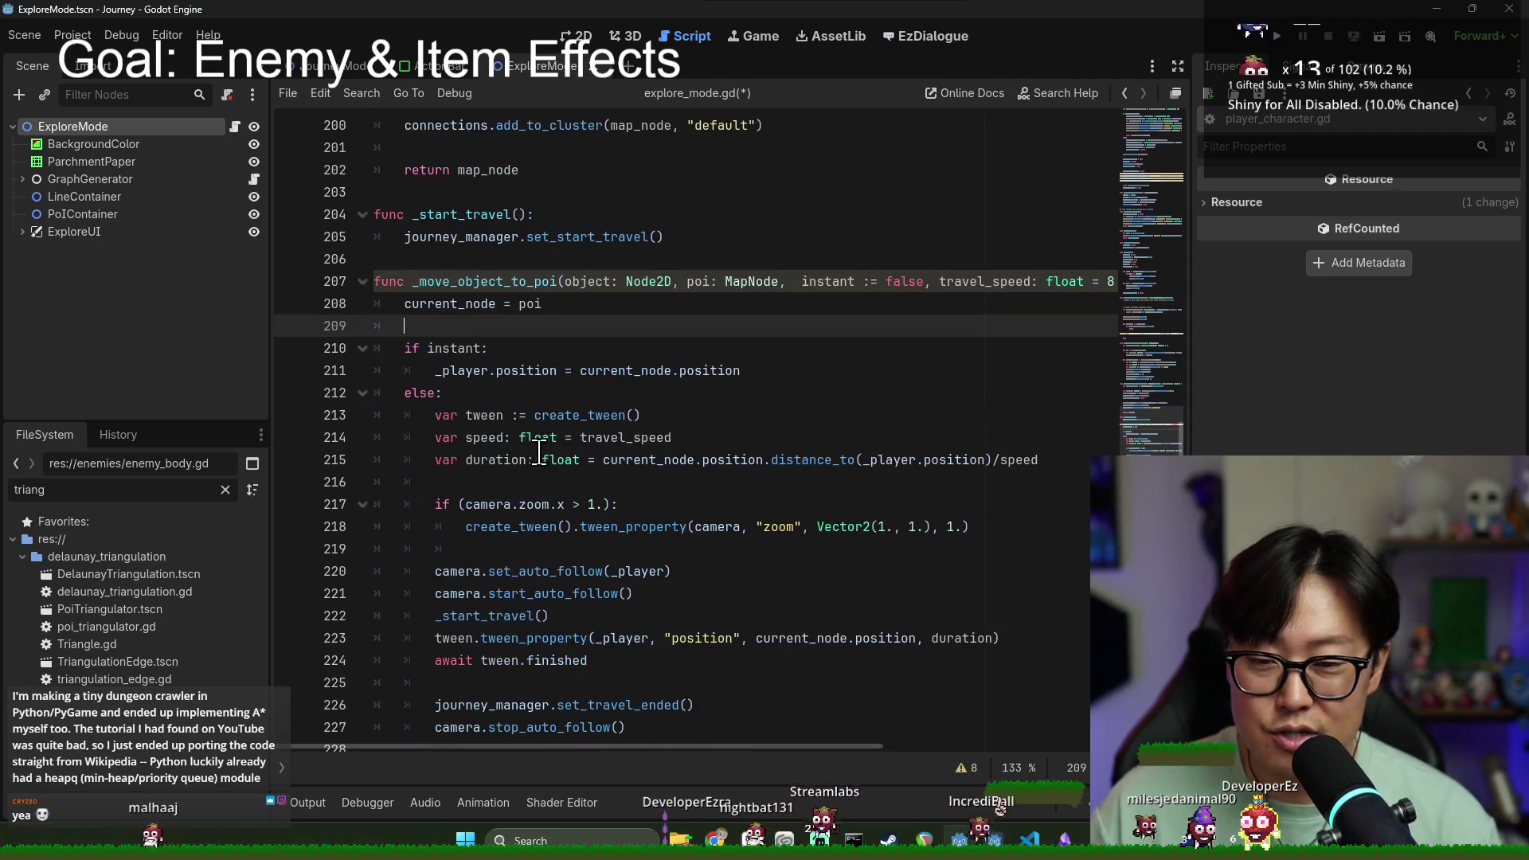
pyautogui.doubleClick(586, 283)
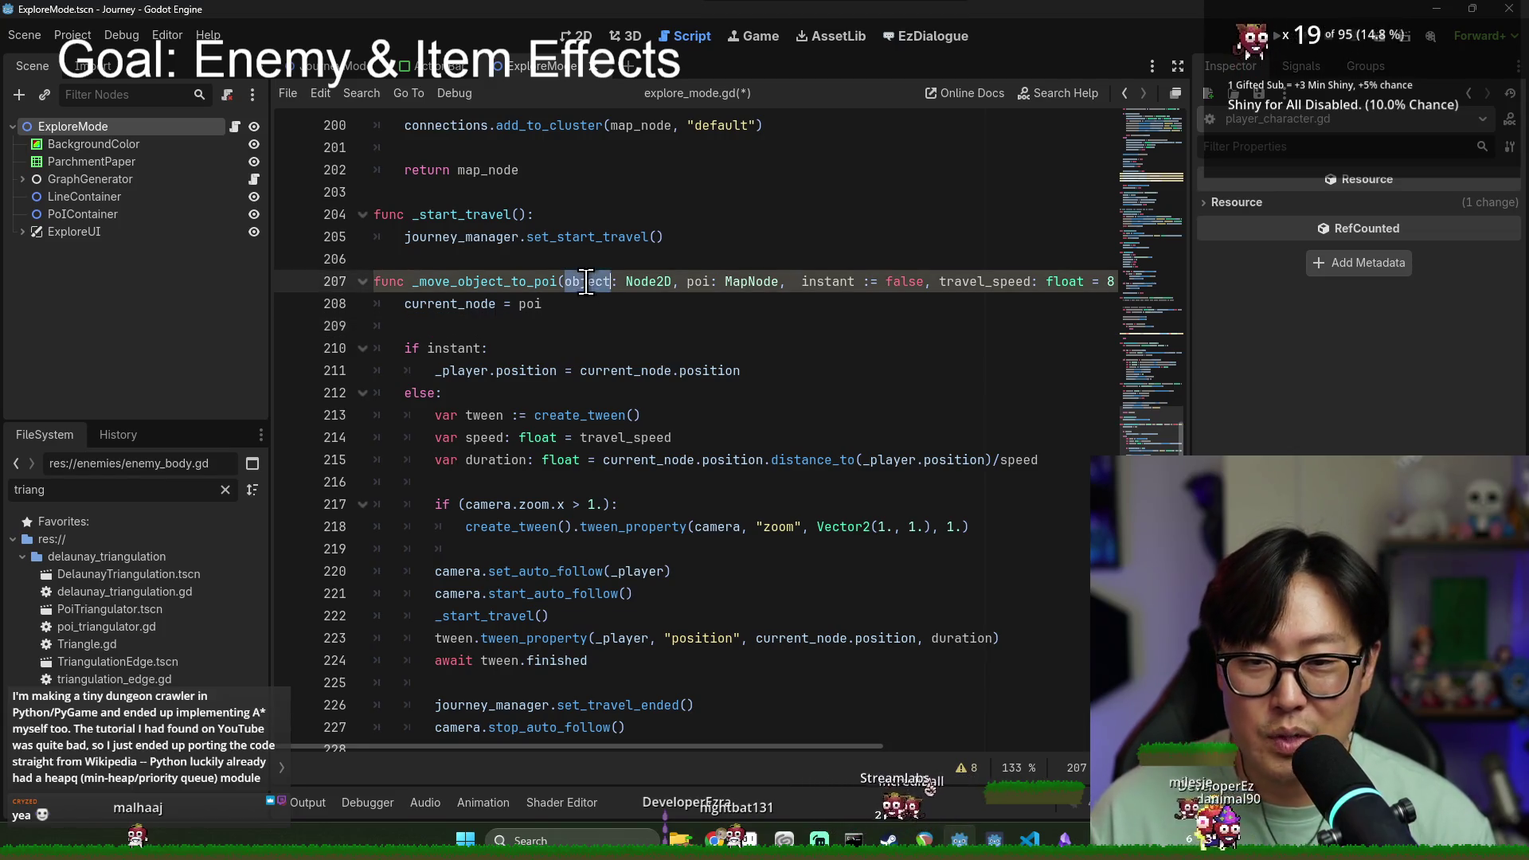
pyautogui.doubleClick(449, 304)
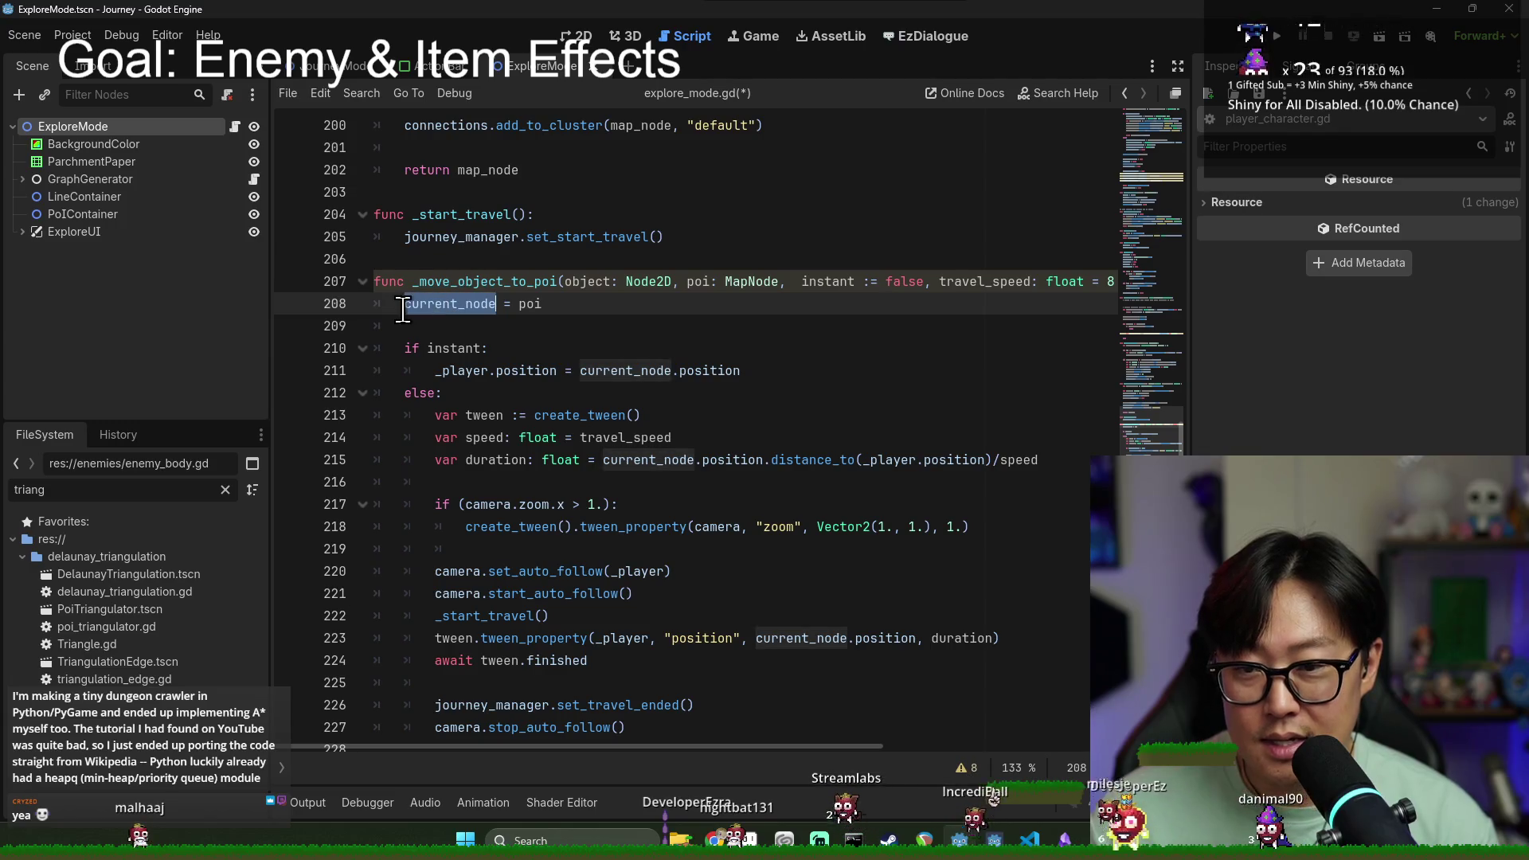
pyautogui.click(596, 283)
pyautogui.click(406, 304)
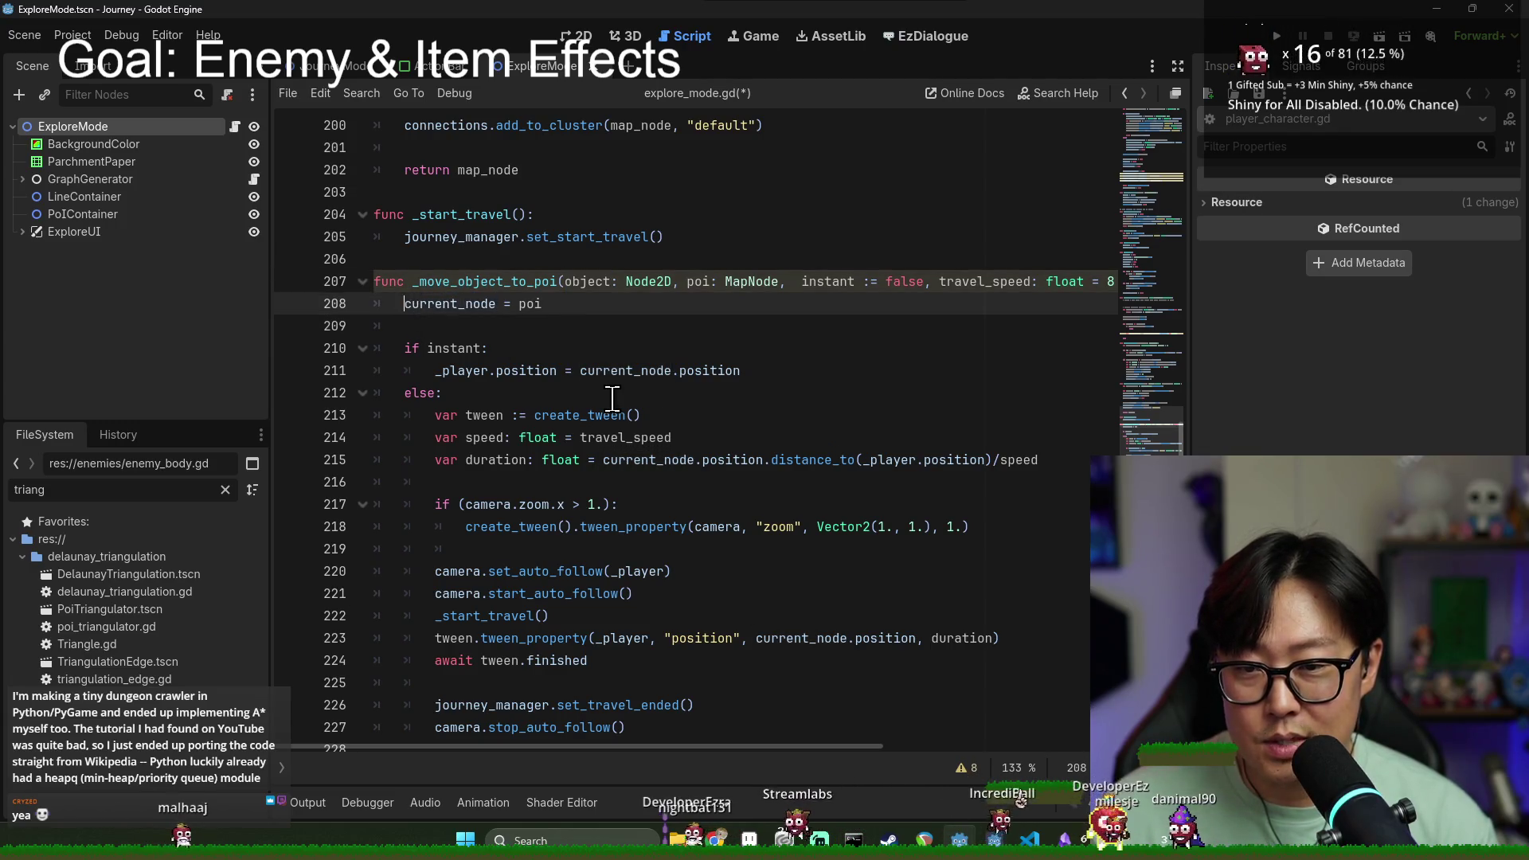
pyautogui.hotkey('ctrl', 'space')
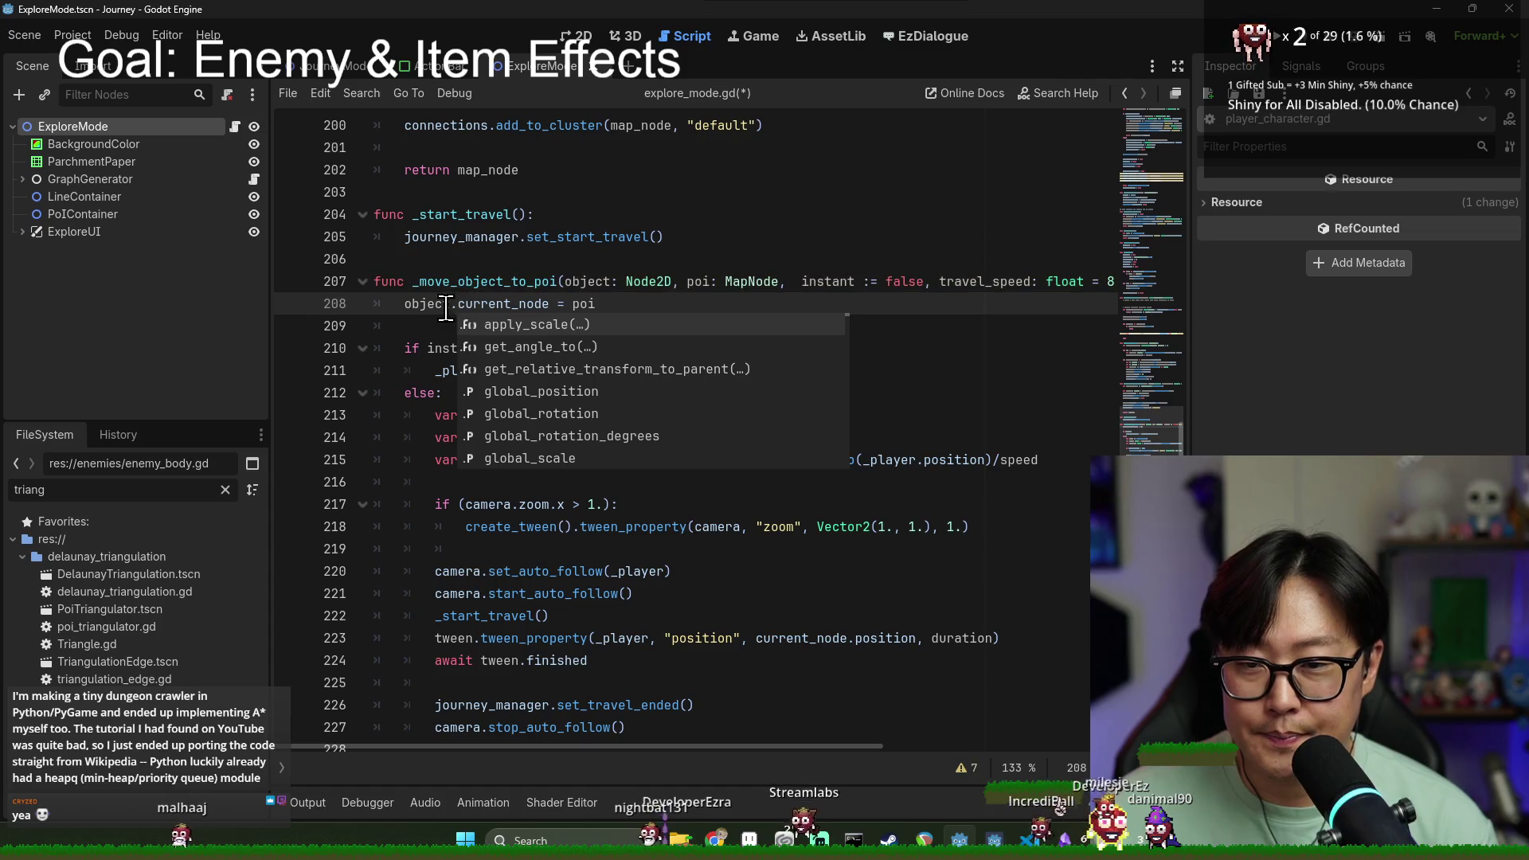
pyautogui.press('Escape')
pyautogui.hotkey('ctrl', 'shift', 'Right')
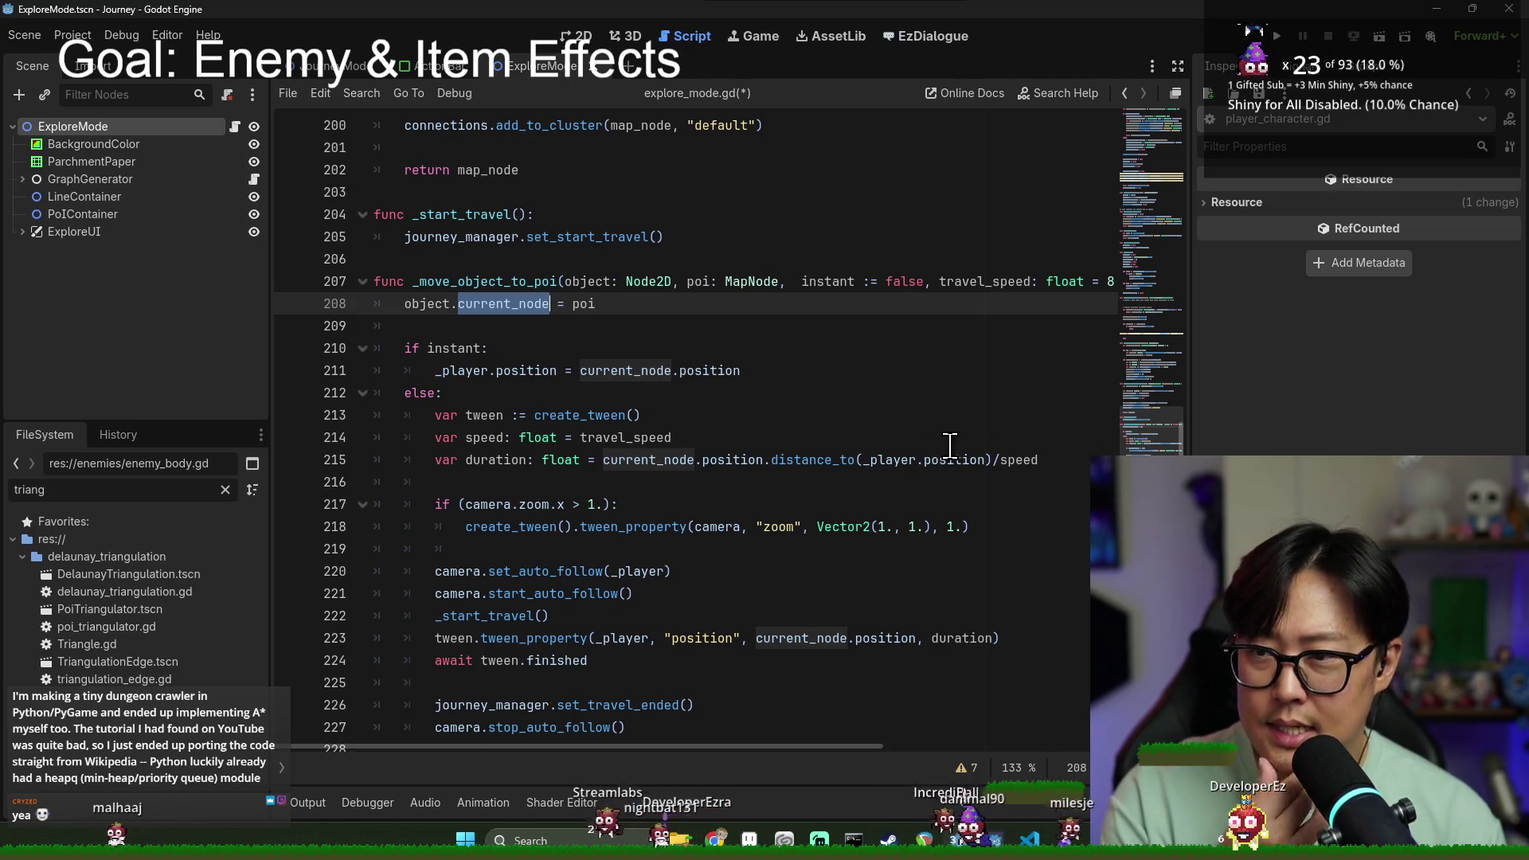
# Open the right-click menu for the ExploreMode node in the scene tree
pyautogui.moveTo(1180, 446); pyautogui.dragTo(1178, 182)
pyautogui.scroll(6, 630, 353)
pyautogui.rightClick(96, 131)
# Undo the accidentally added TextureRect child and clear the 'triang' file filter
pyautogui.click(137, 167)
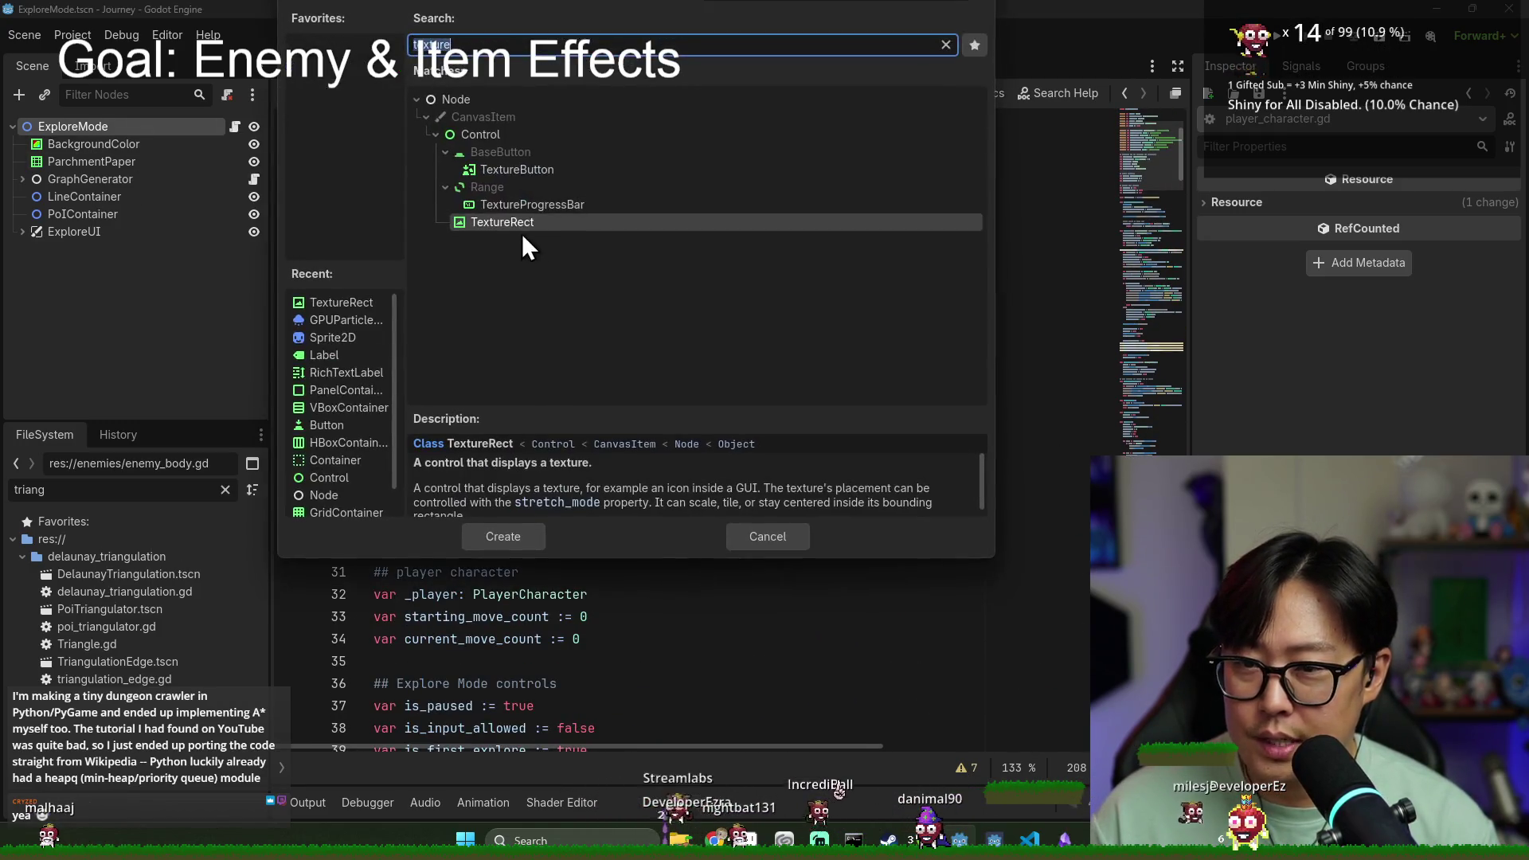
pyautogui.doubleClick(533, 218)
pyautogui.hotkey('ctrl', 'z')
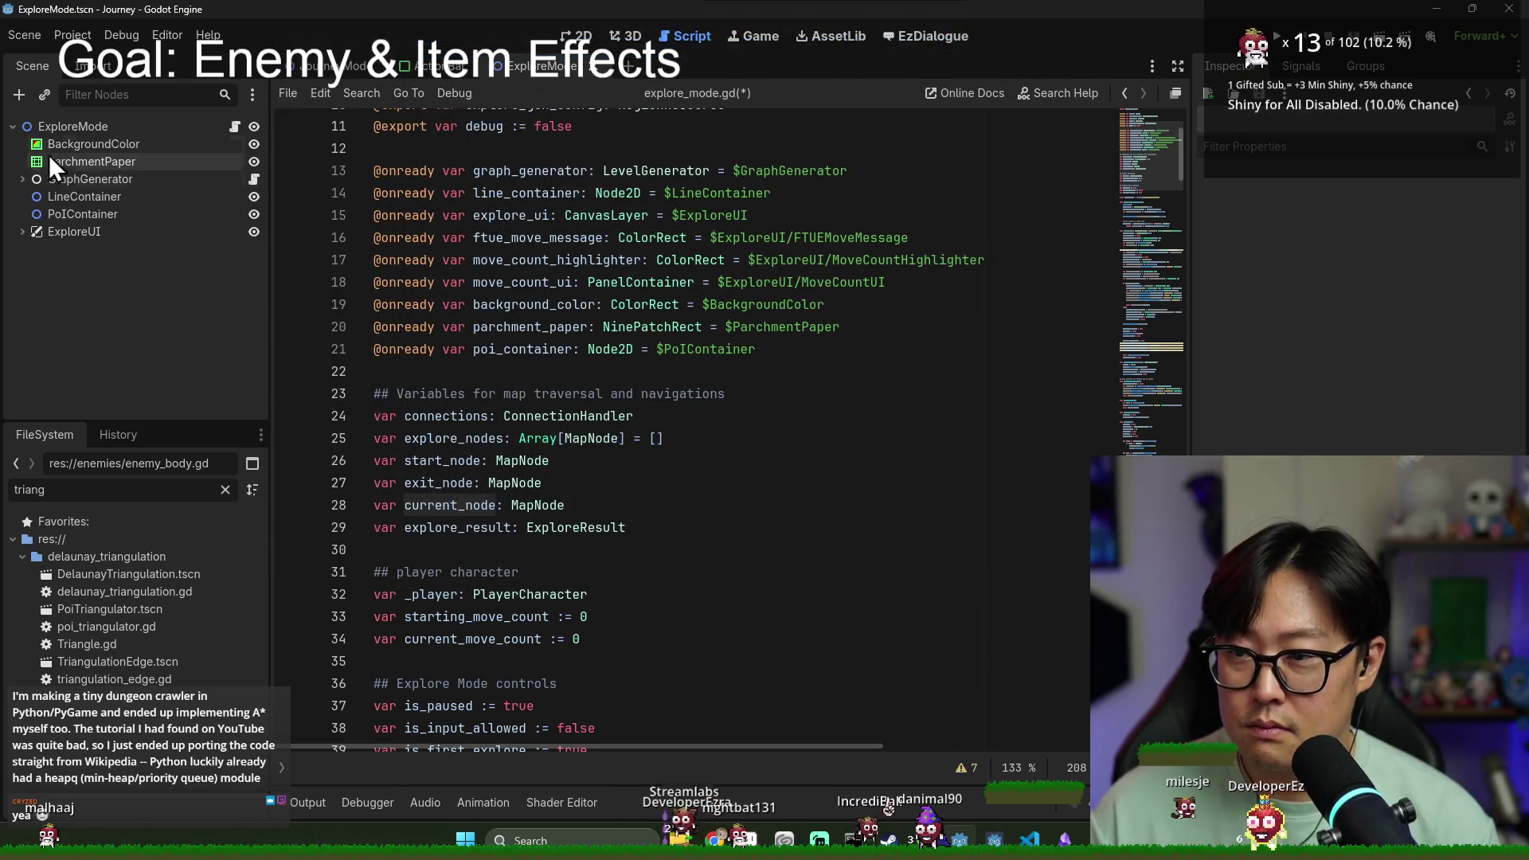
pyautogui.click(151, 489)
pyautogui.click(225, 489)
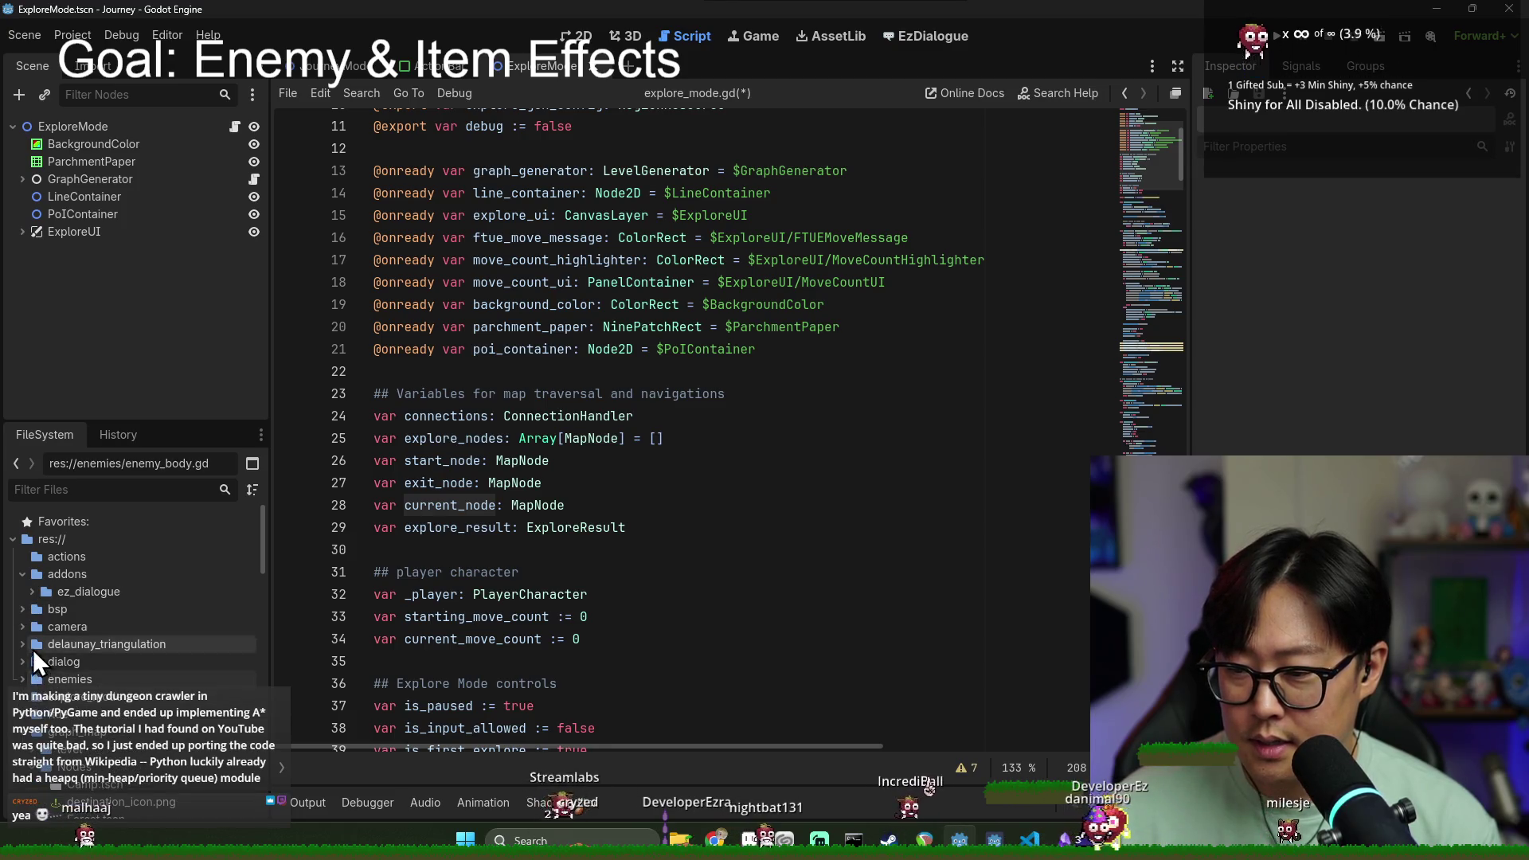
# Create ExplorationManager.gd in explore_mode extending RefCounted with class_name ExplorationManager, and save it
pyautogui.rightClick(62, 706)
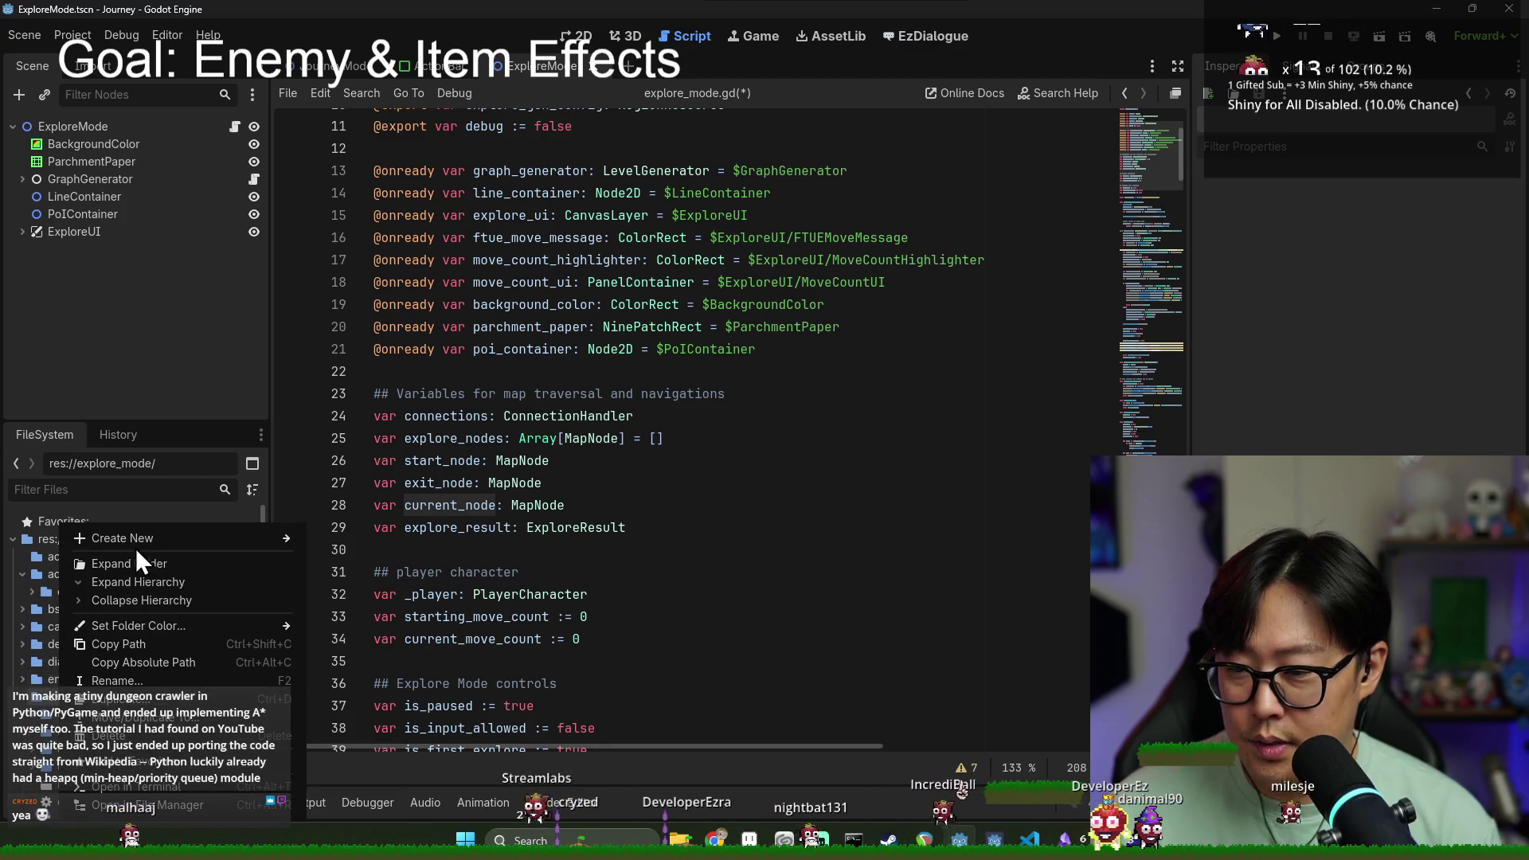
pyautogui.moveTo(136, 542)
pyautogui.click(371, 596)
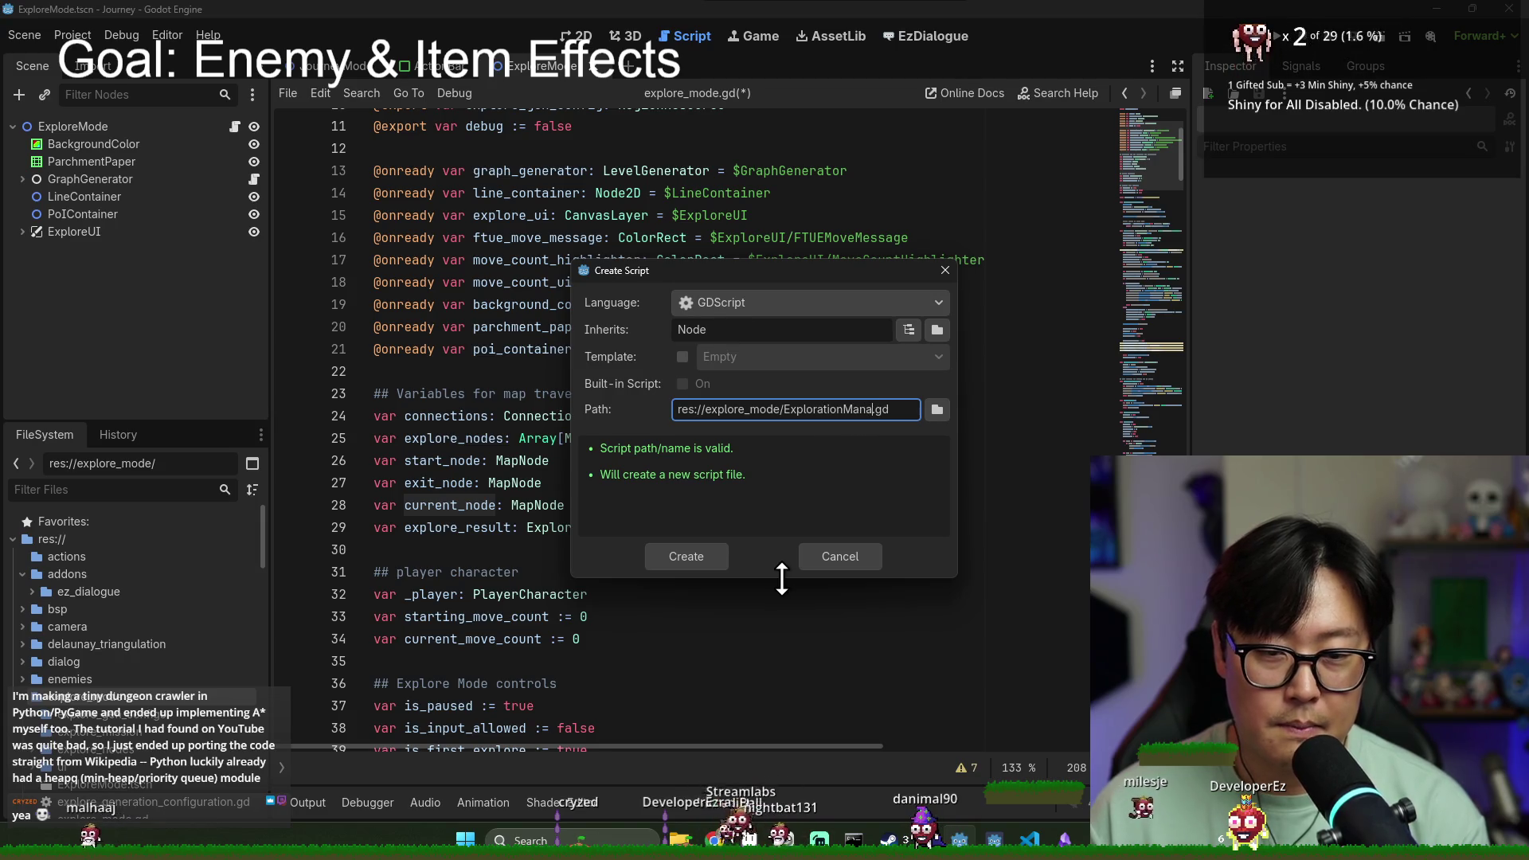
pyautogui.press('Return')
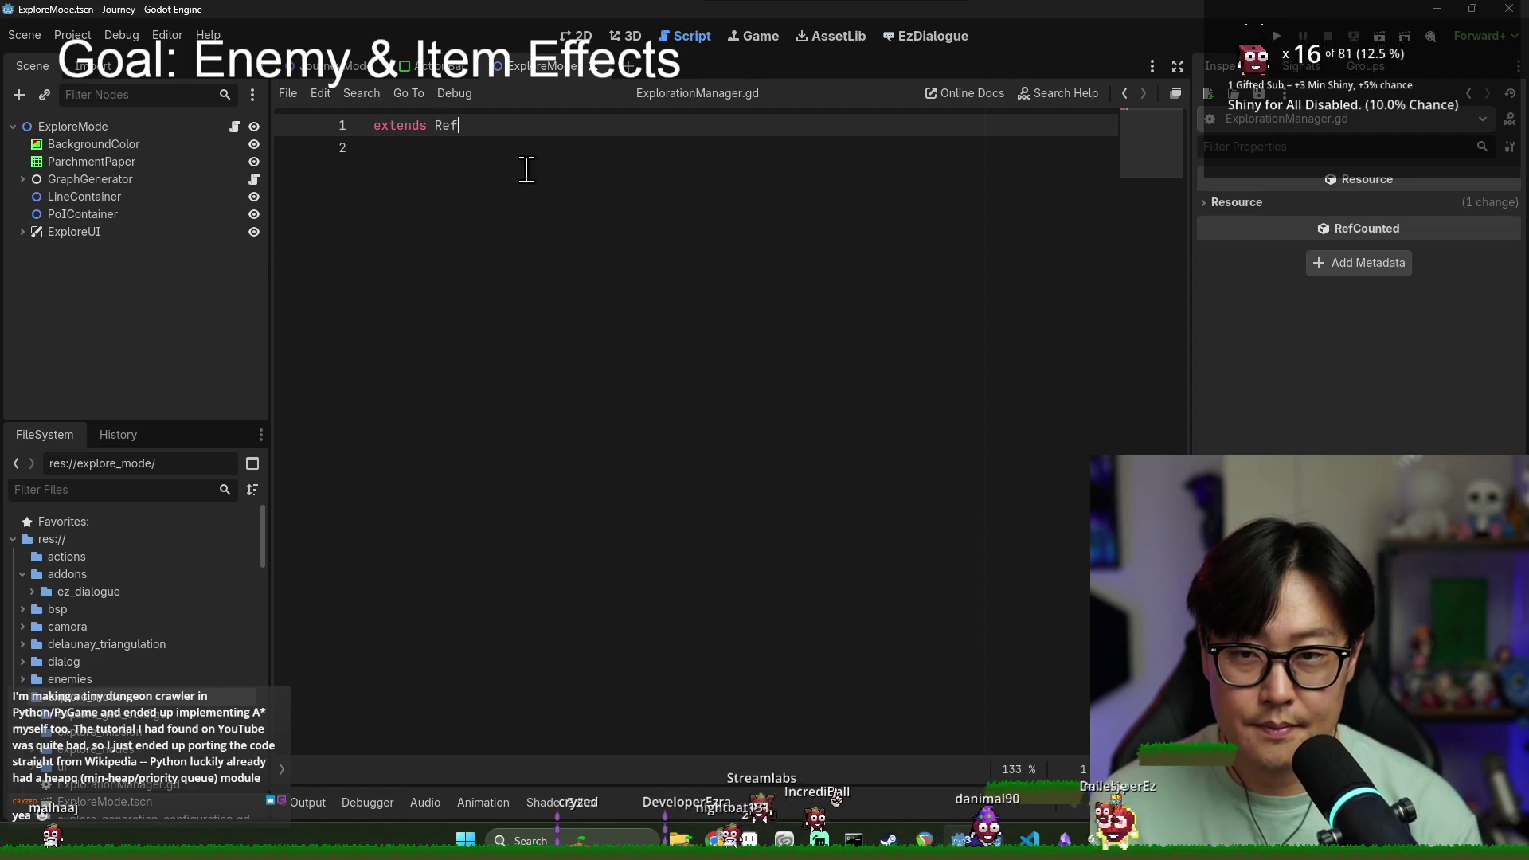
pyautogui.write('n')
pyautogui.press('Return')
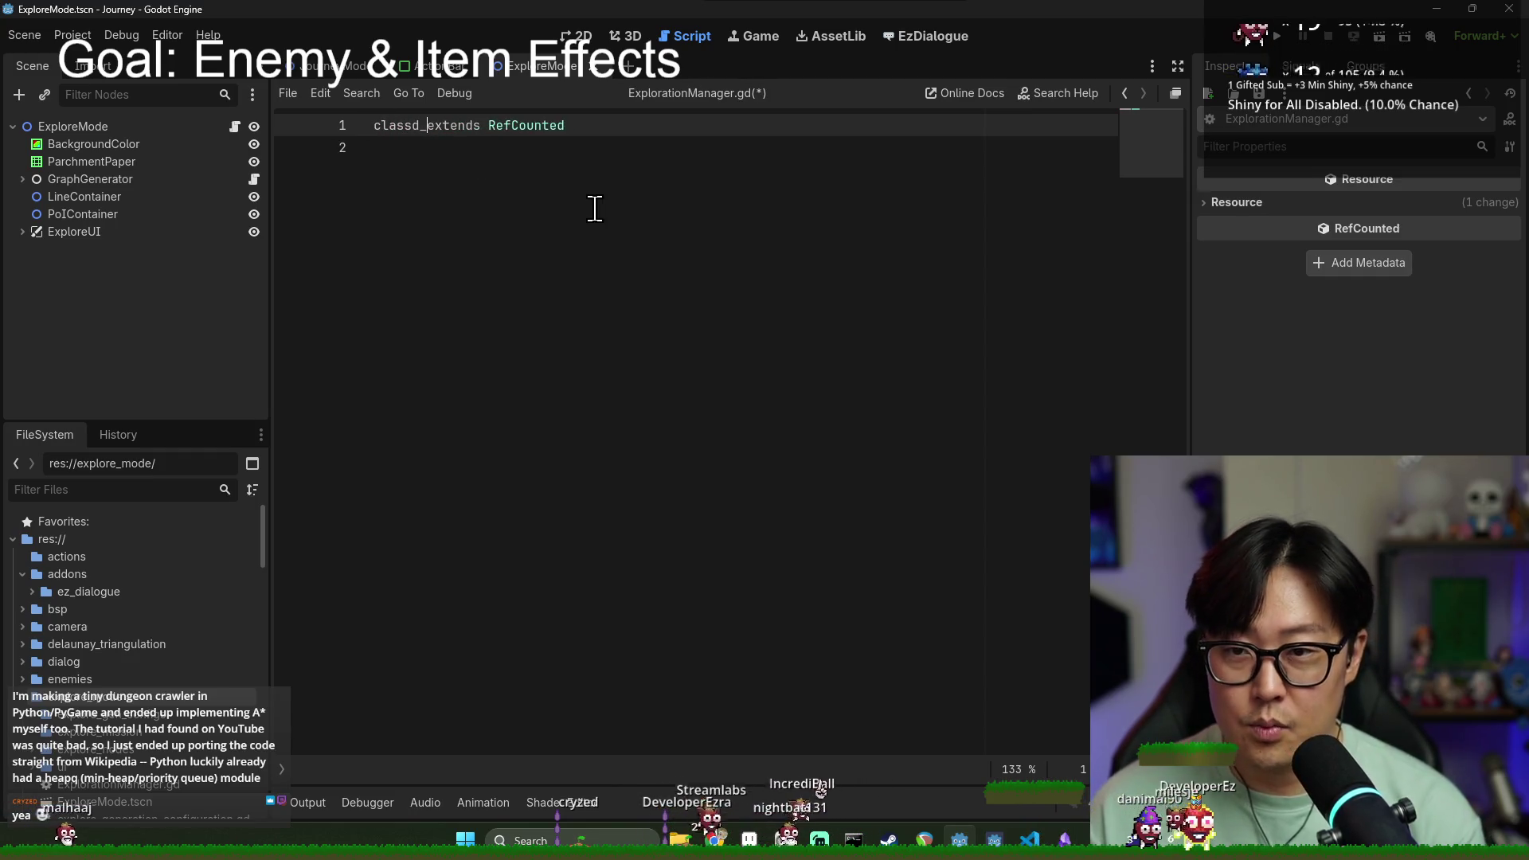
pyautogui.write('name E')
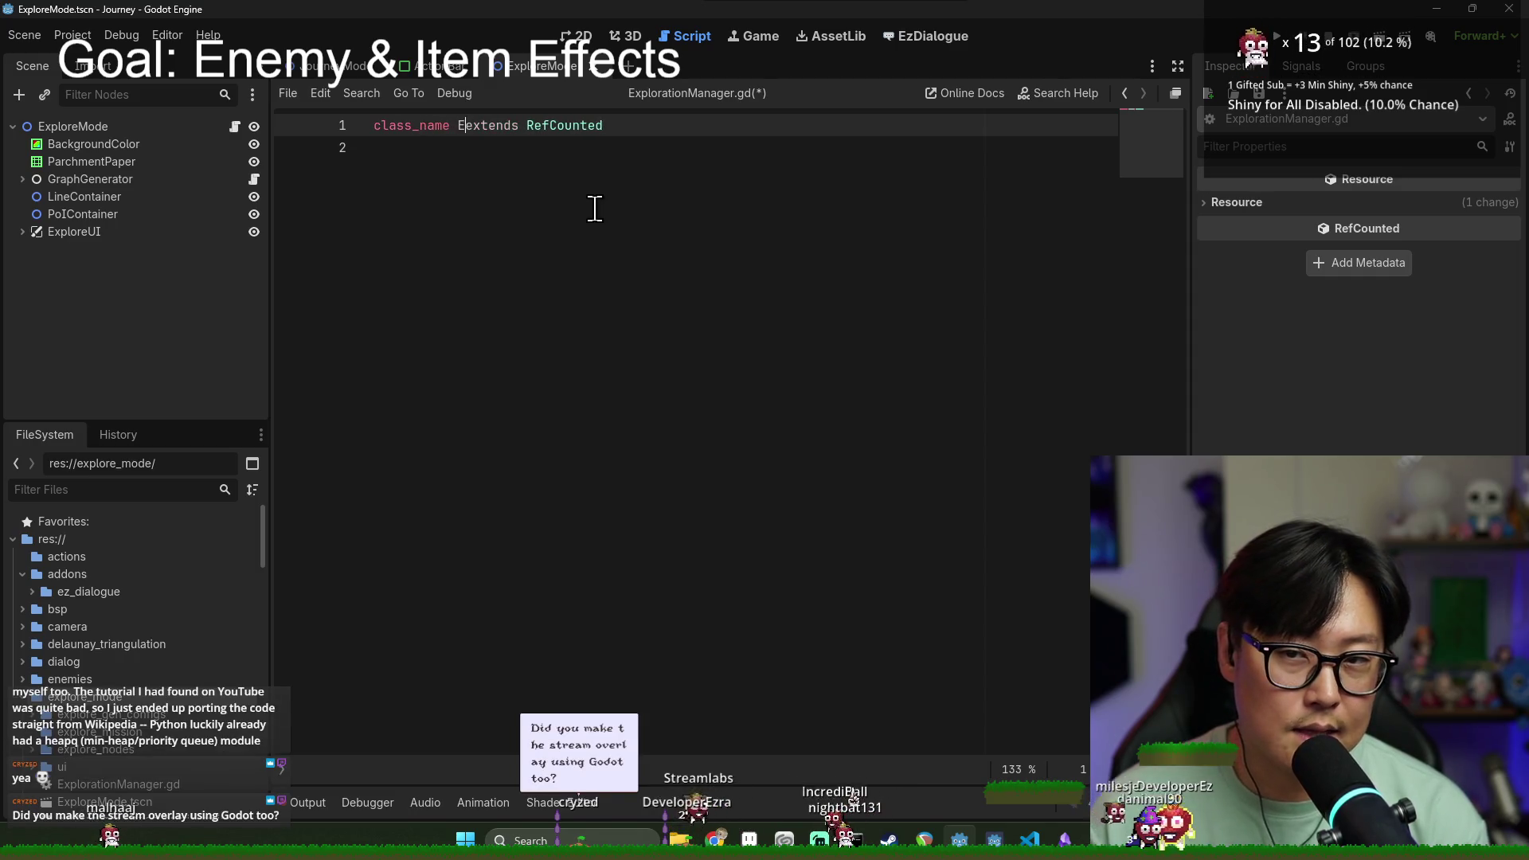
pyautogui.write('MAnager')
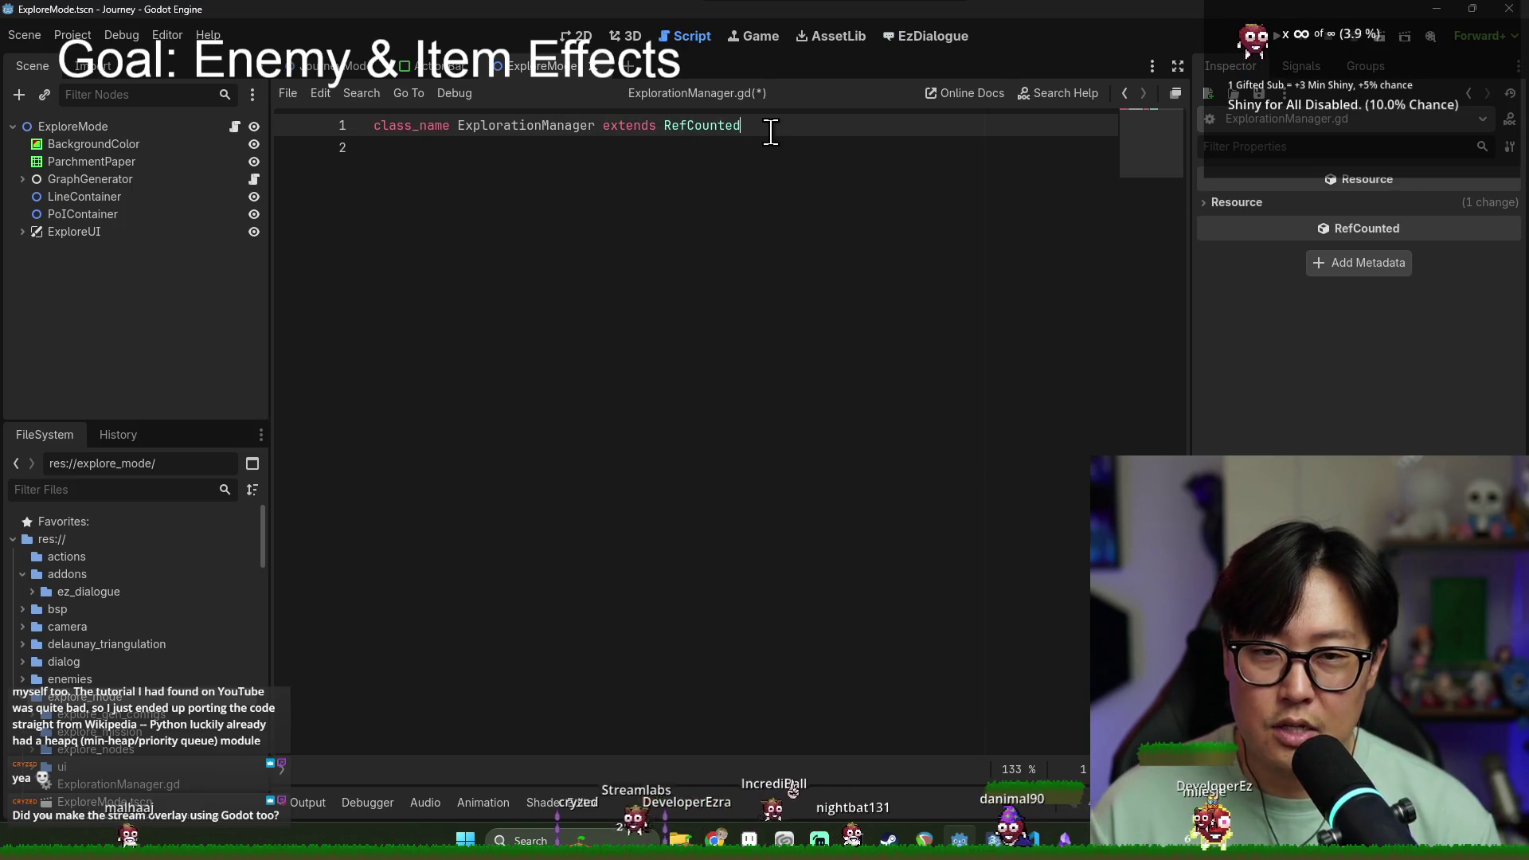
pyautogui.hotkey('ctrl', 's')
# Filter the FileSystem dock for 'bear'
pyautogui.click(147, 489)
pyautogui.write('beary')
pyautogui.press('BackSpace')
# From bear_body.gd, open EnemyBody and delete the current_location and current_path declarations, then save
pyautogui.doubleClick(132, 610)
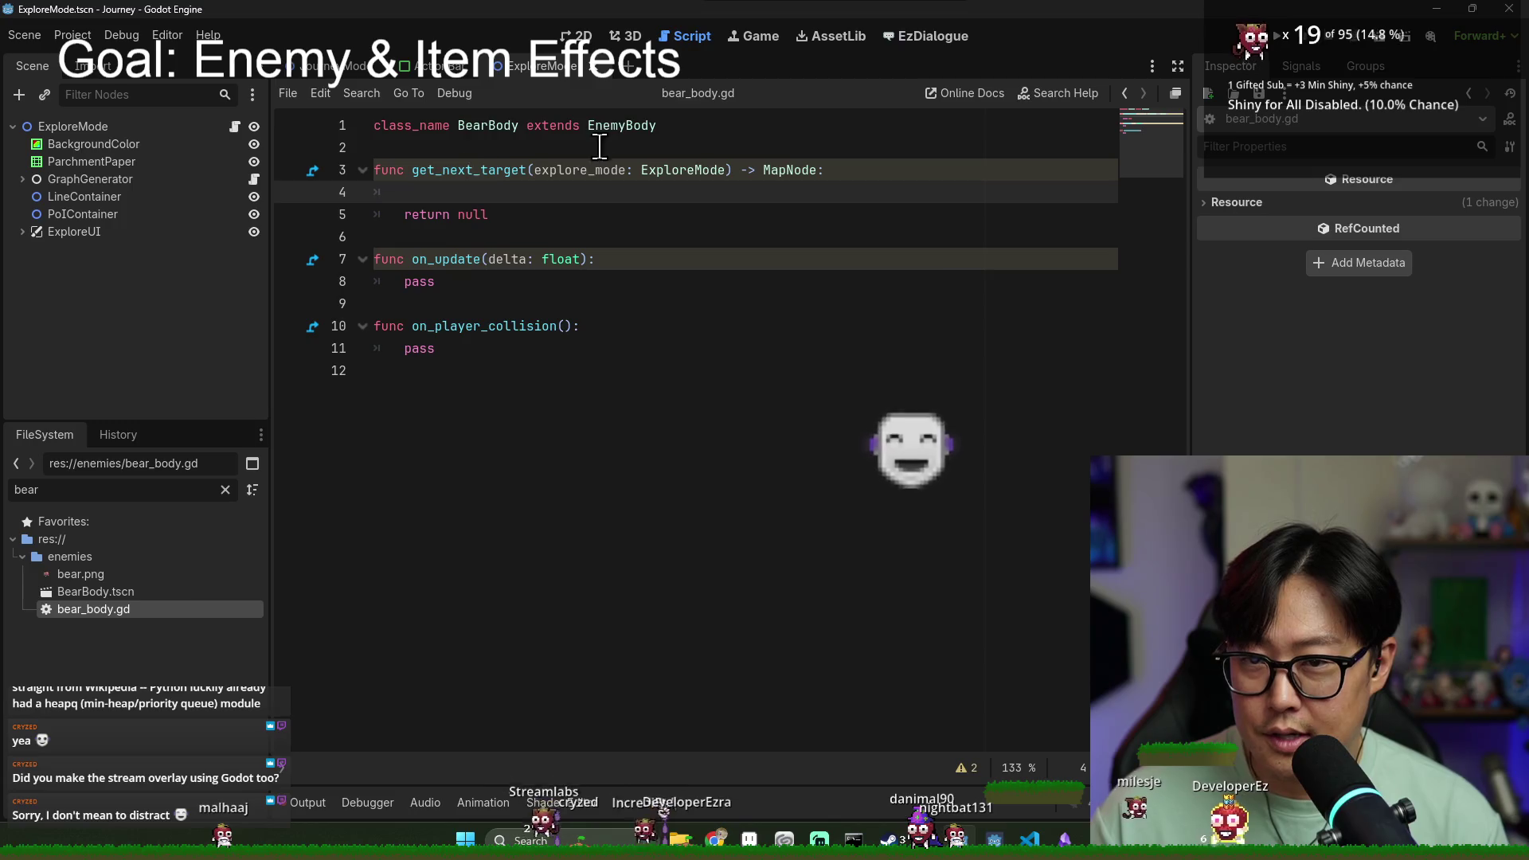
pyautogui.keyDown('ctrl'); pyautogui.click(621, 125); pyautogui.keyUp('ctrl')
pyautogui.doubleClick(498, 259)
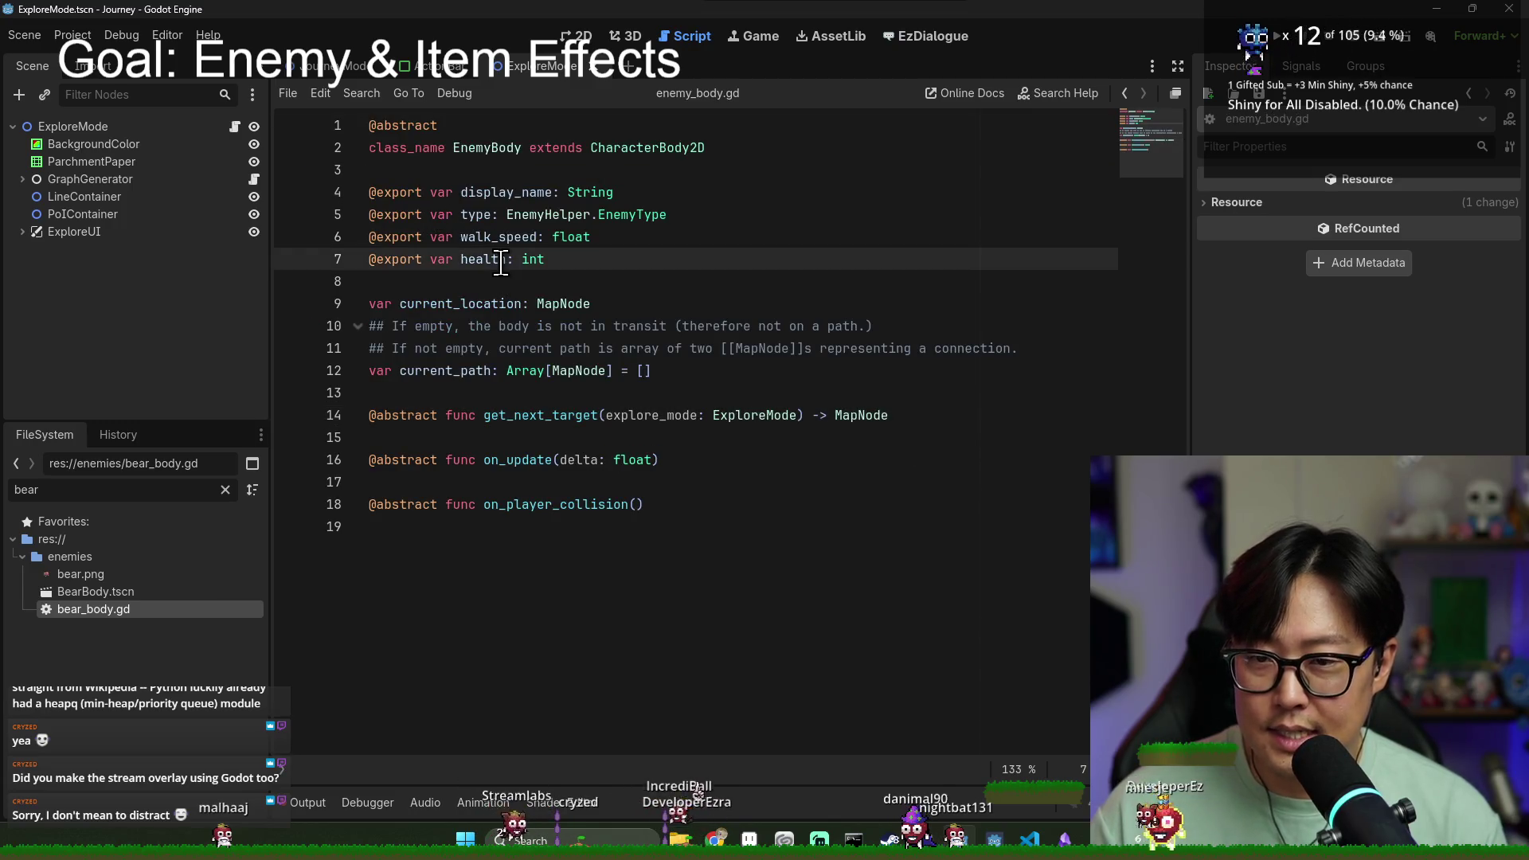
pyautogui.click(504, 196)
pyautogui.click(494, 311)
pyautogui.click(460, 279)
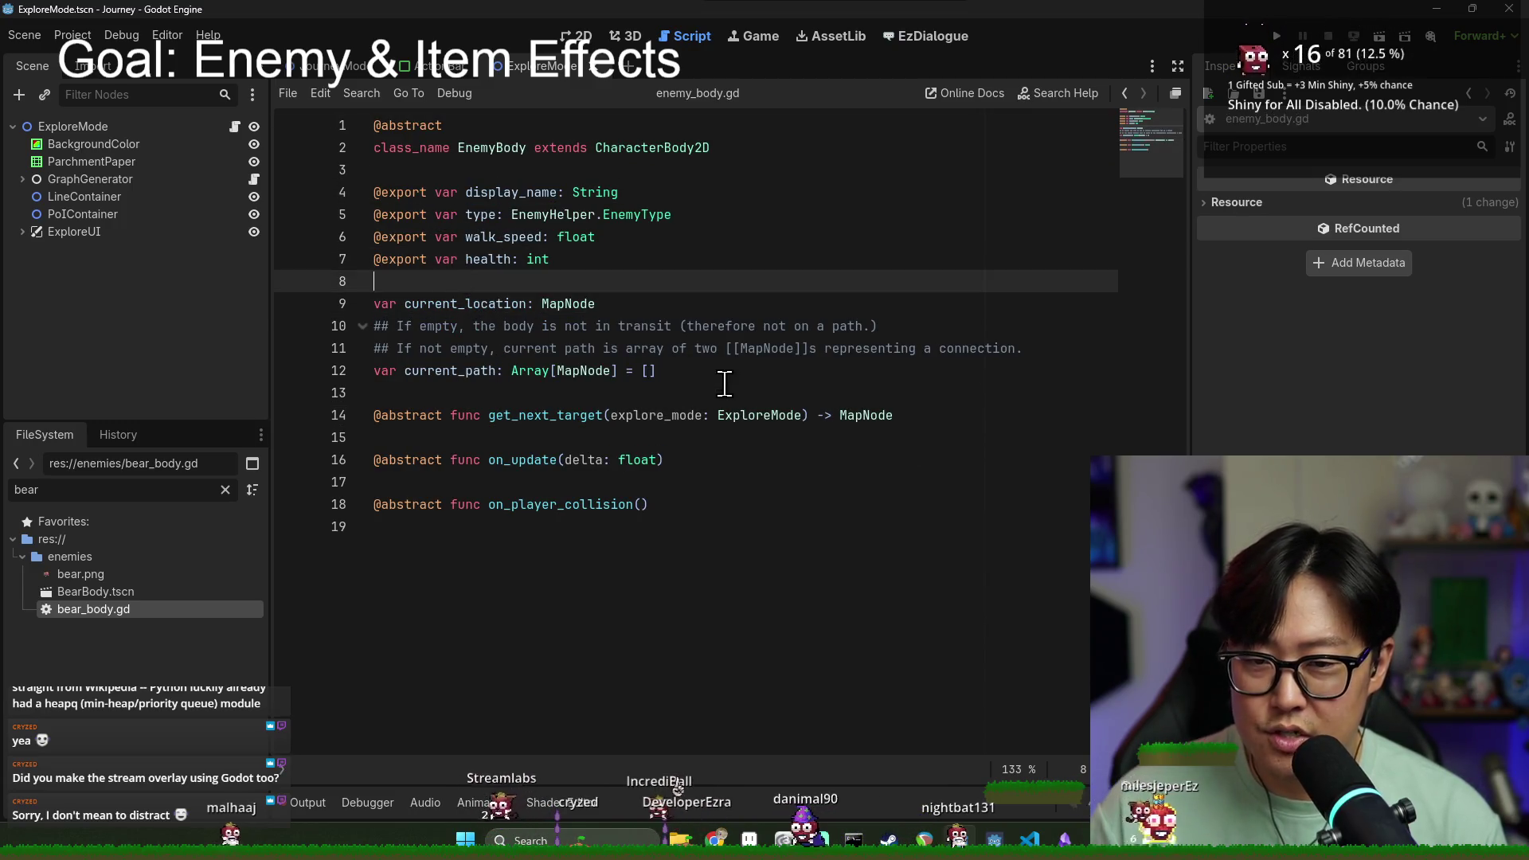
pyautogui.keyDown('shift'); pyautogui.click(709, 382); pyautogui.keyUp('shift')
pyautogui.press('BackSpace')
pyautogui.hotkey('ctrl', 's')
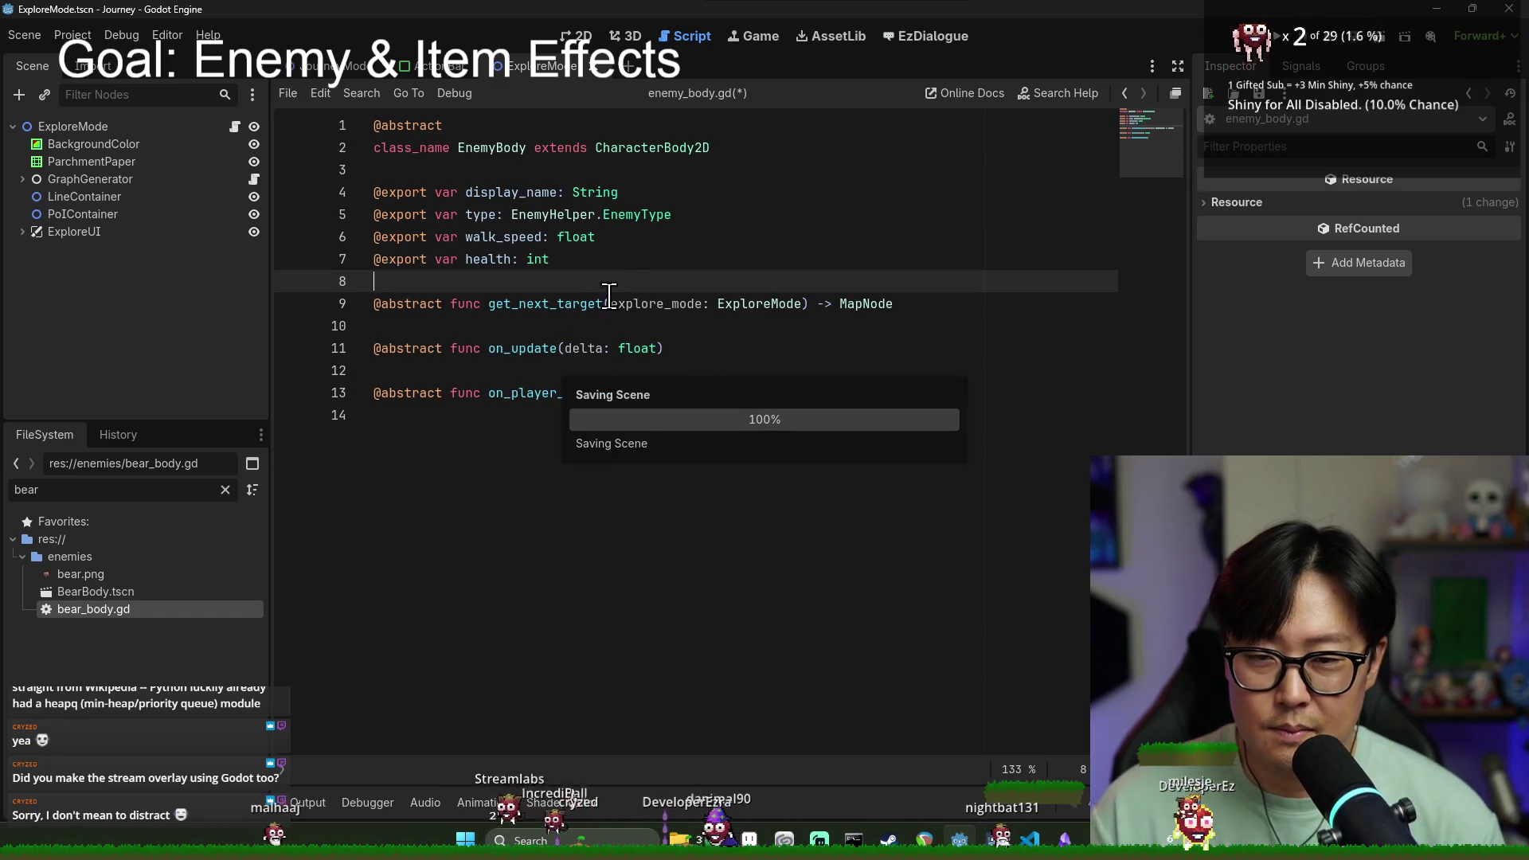
# Save enemy_body.gd again and close the ExploreMode scene
pyautogui.click(717, 236)
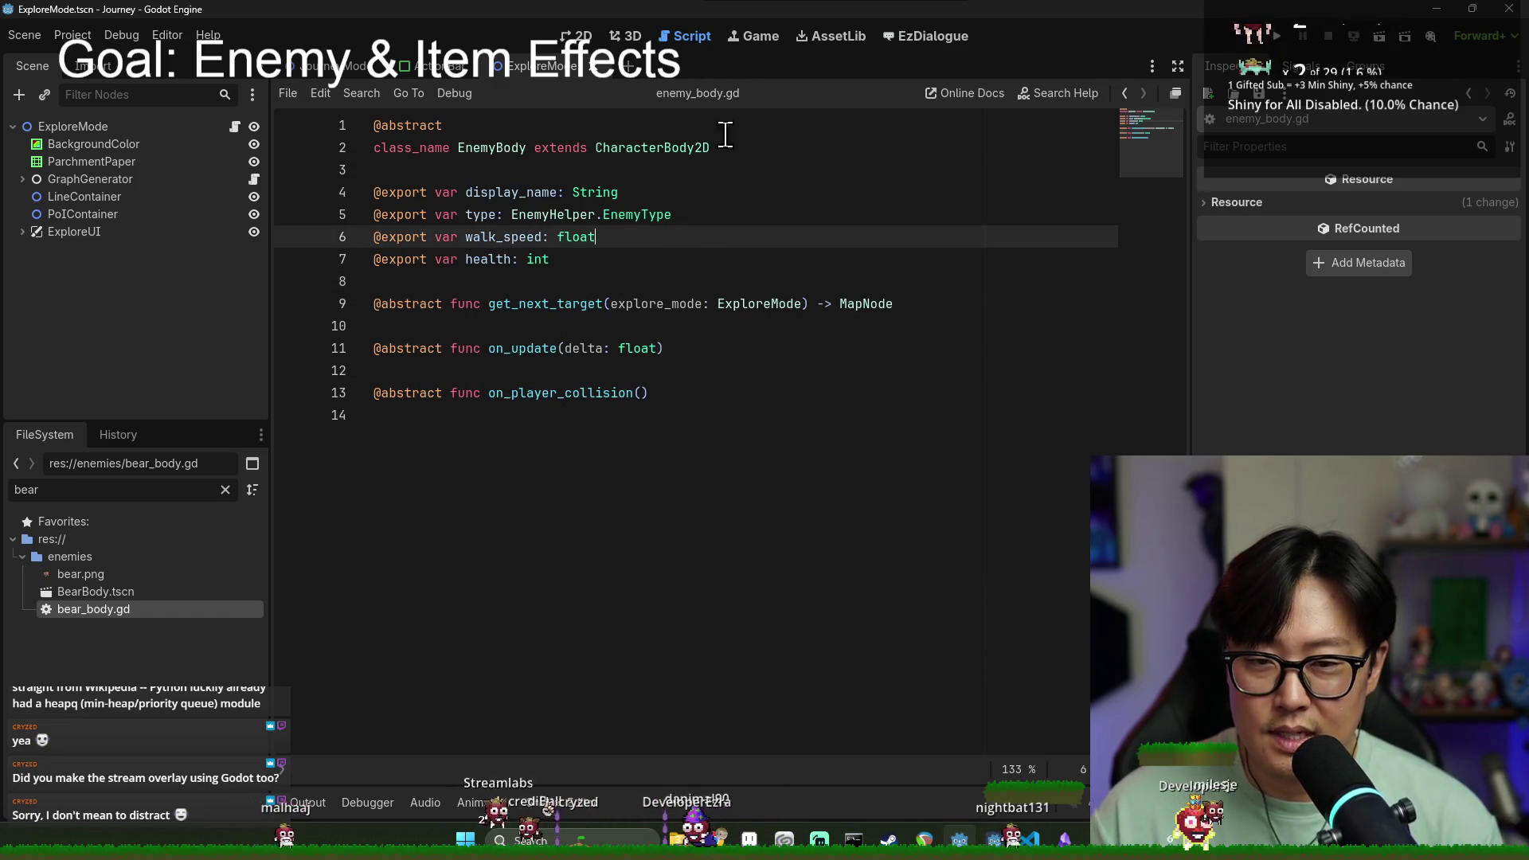
pyautogui.press('Up')
pyautogui.hotkey('ctrl', 's')
pyautogui.click(596, 69)
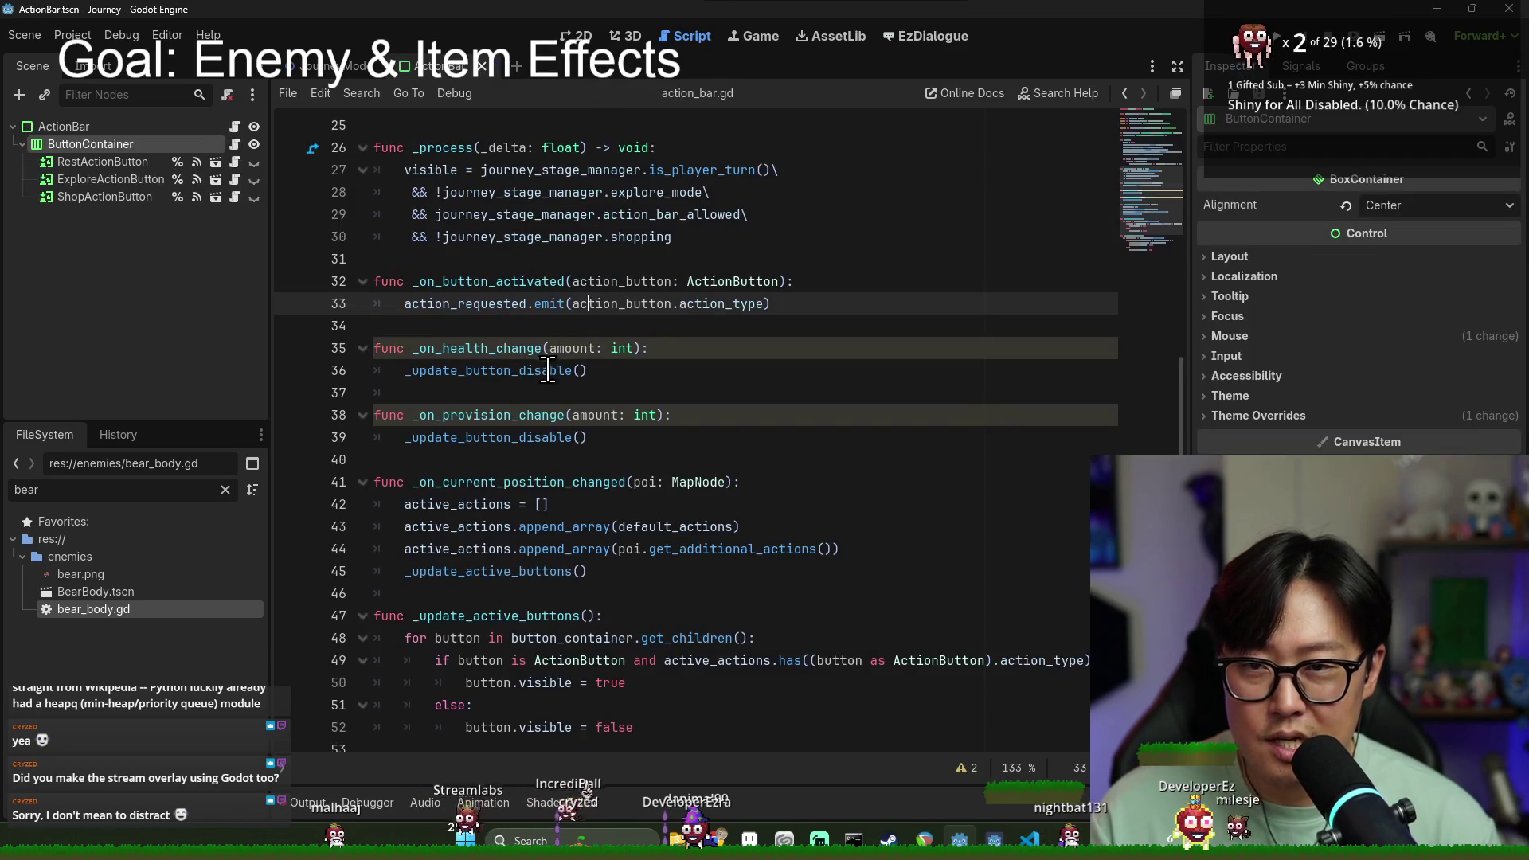
pyautogui.click(523, 415)
pyautogui.hotkey('ctrl', 's')
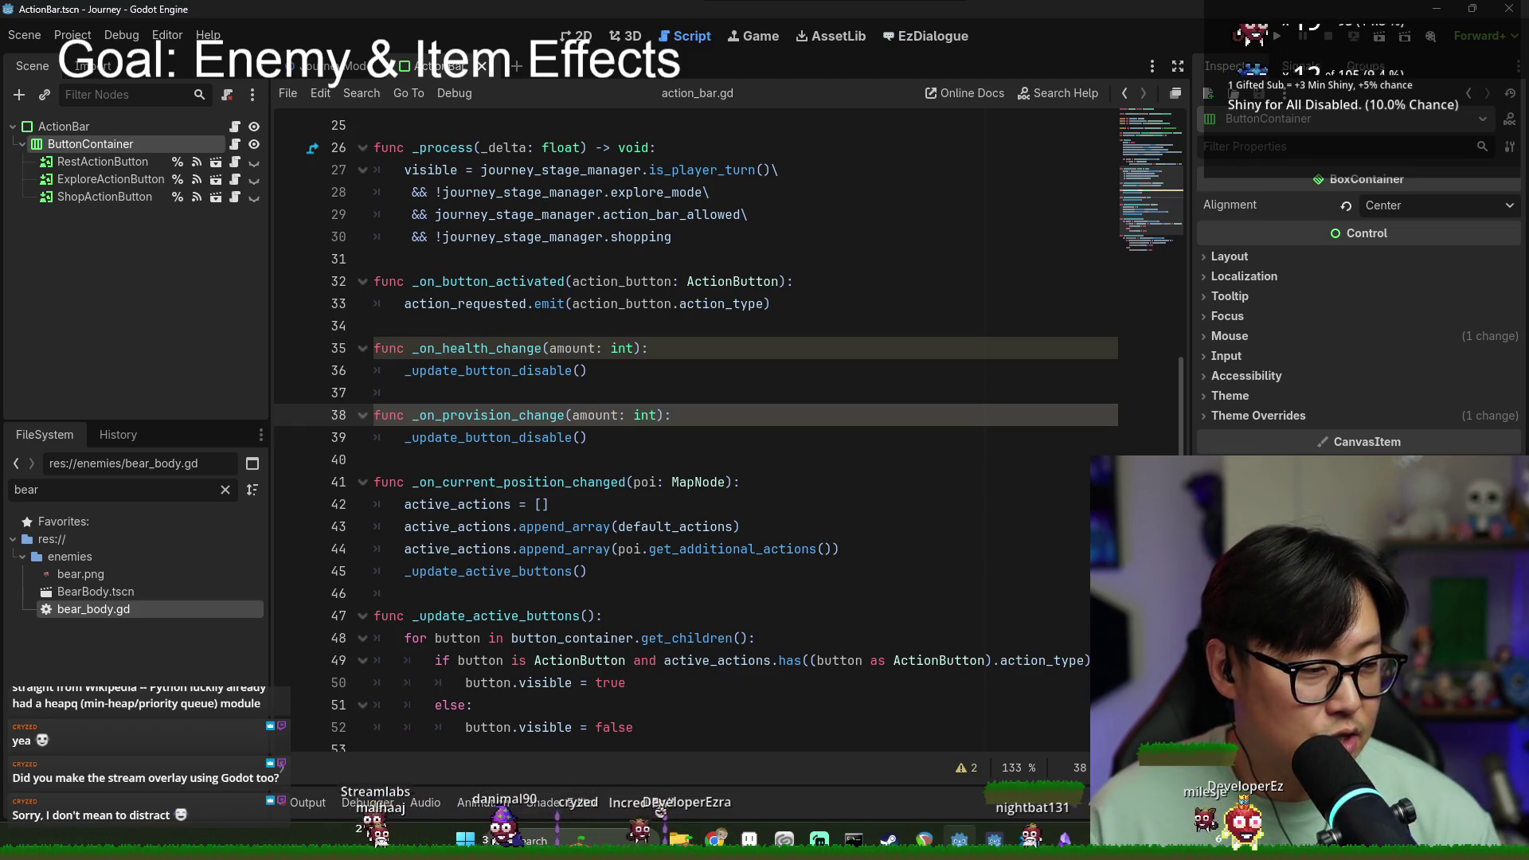
pyautogui.click(977, 572)
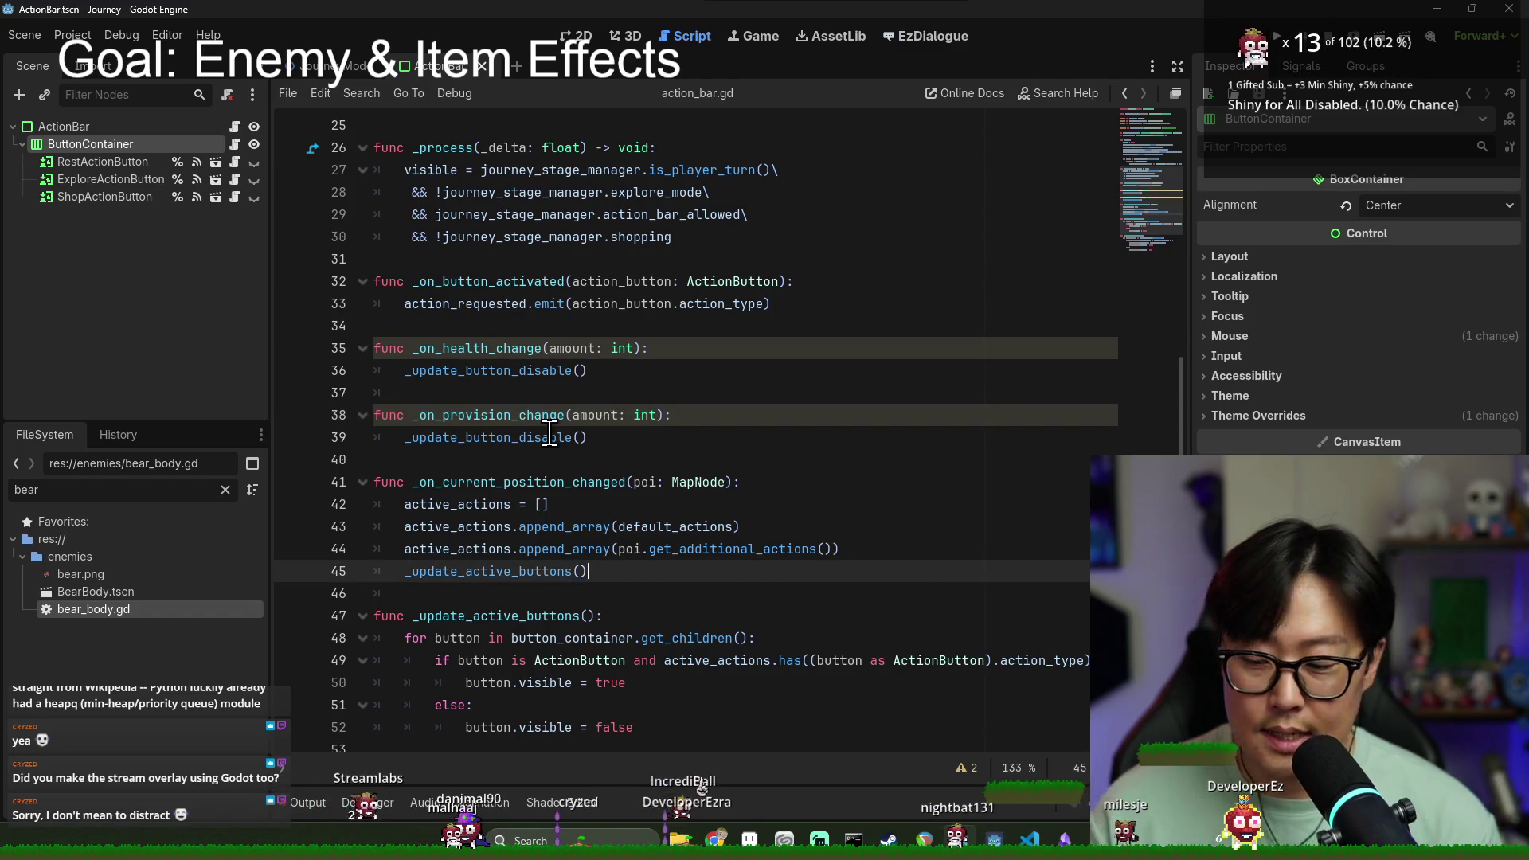
pyautogui.moveTo(549, 434)
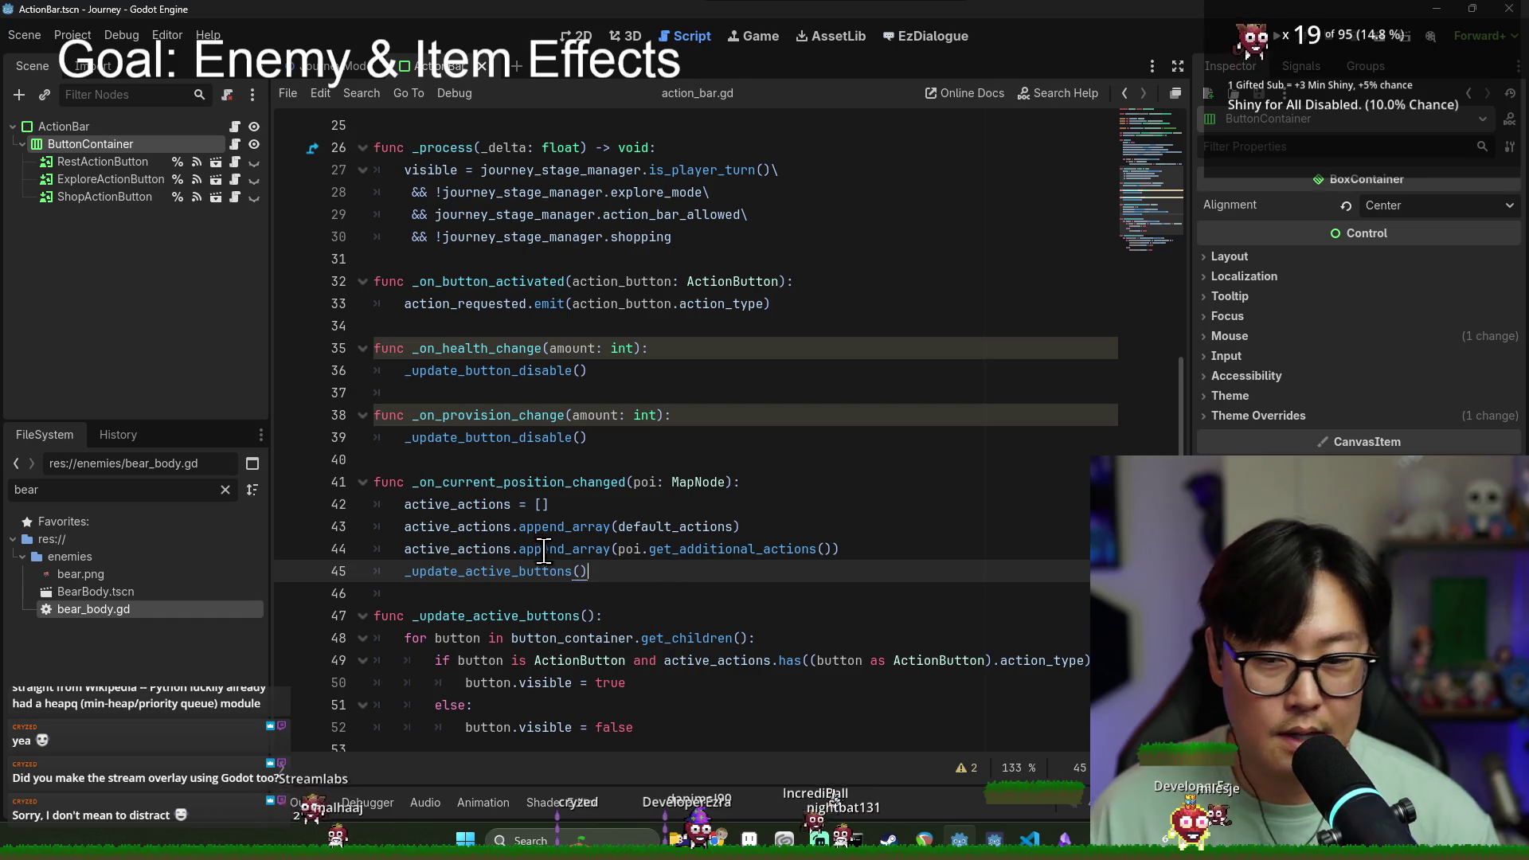
pyautogui.press('Up')
pyautogui.press('Up')
pyautogui.press('Up')
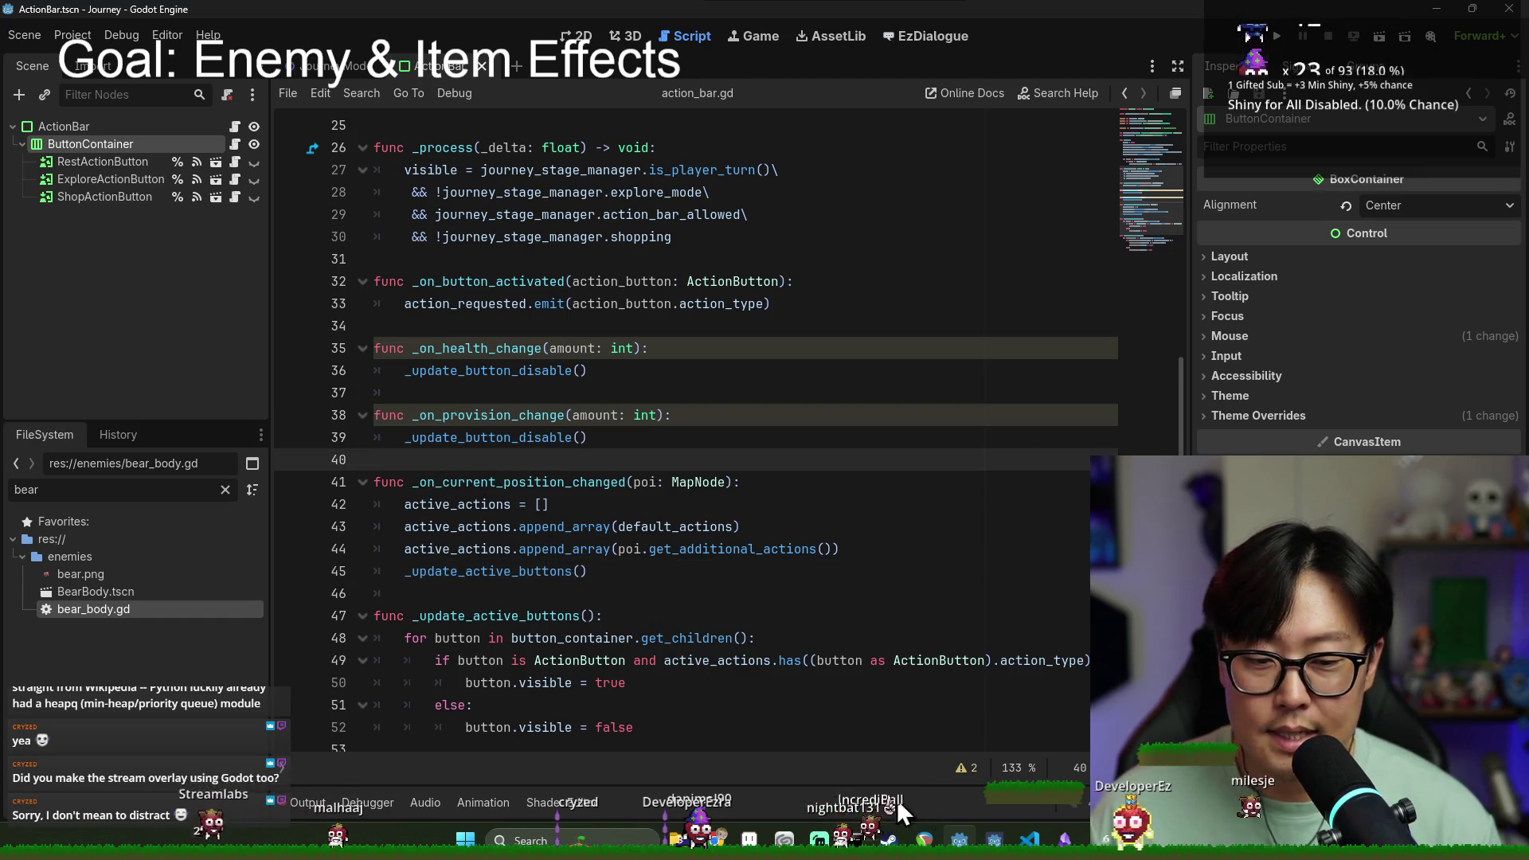
pyautogui.click(965, 806)
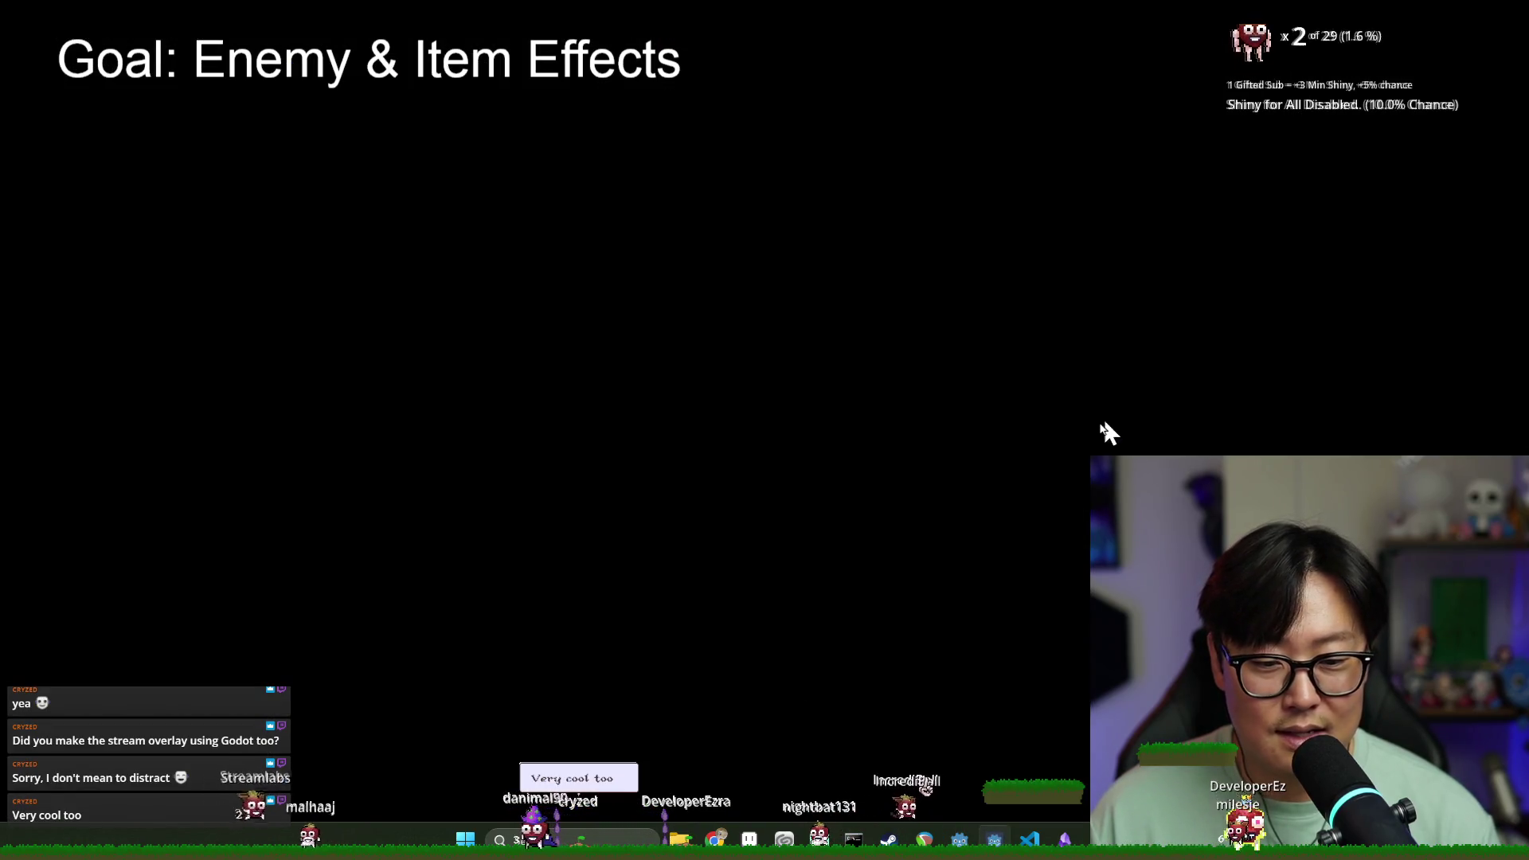
pyautogui.hotkey('alt', 'Tab')
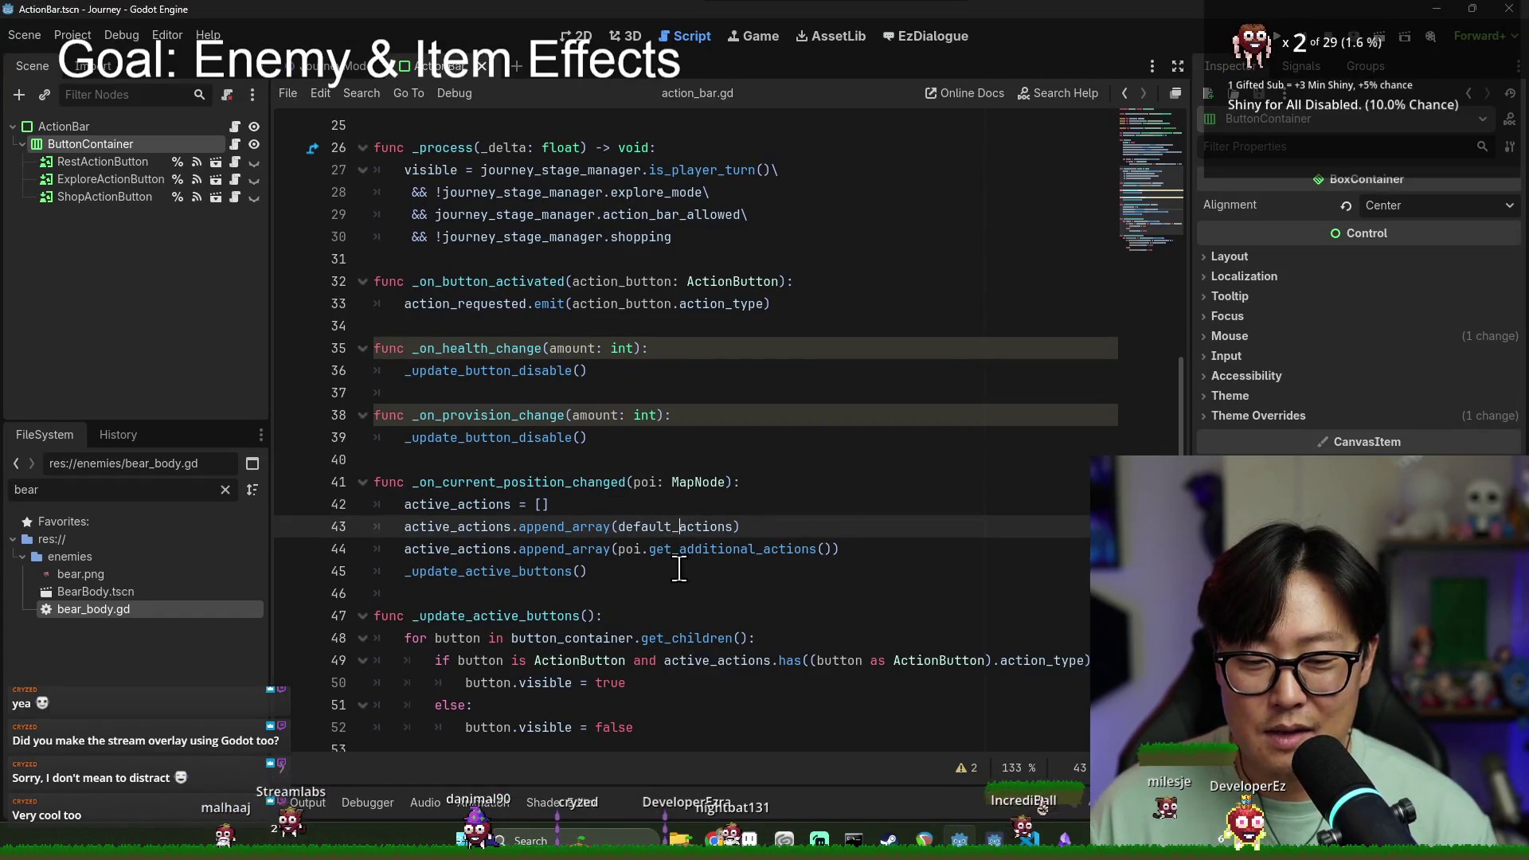
pyautogui.click(502, 459)
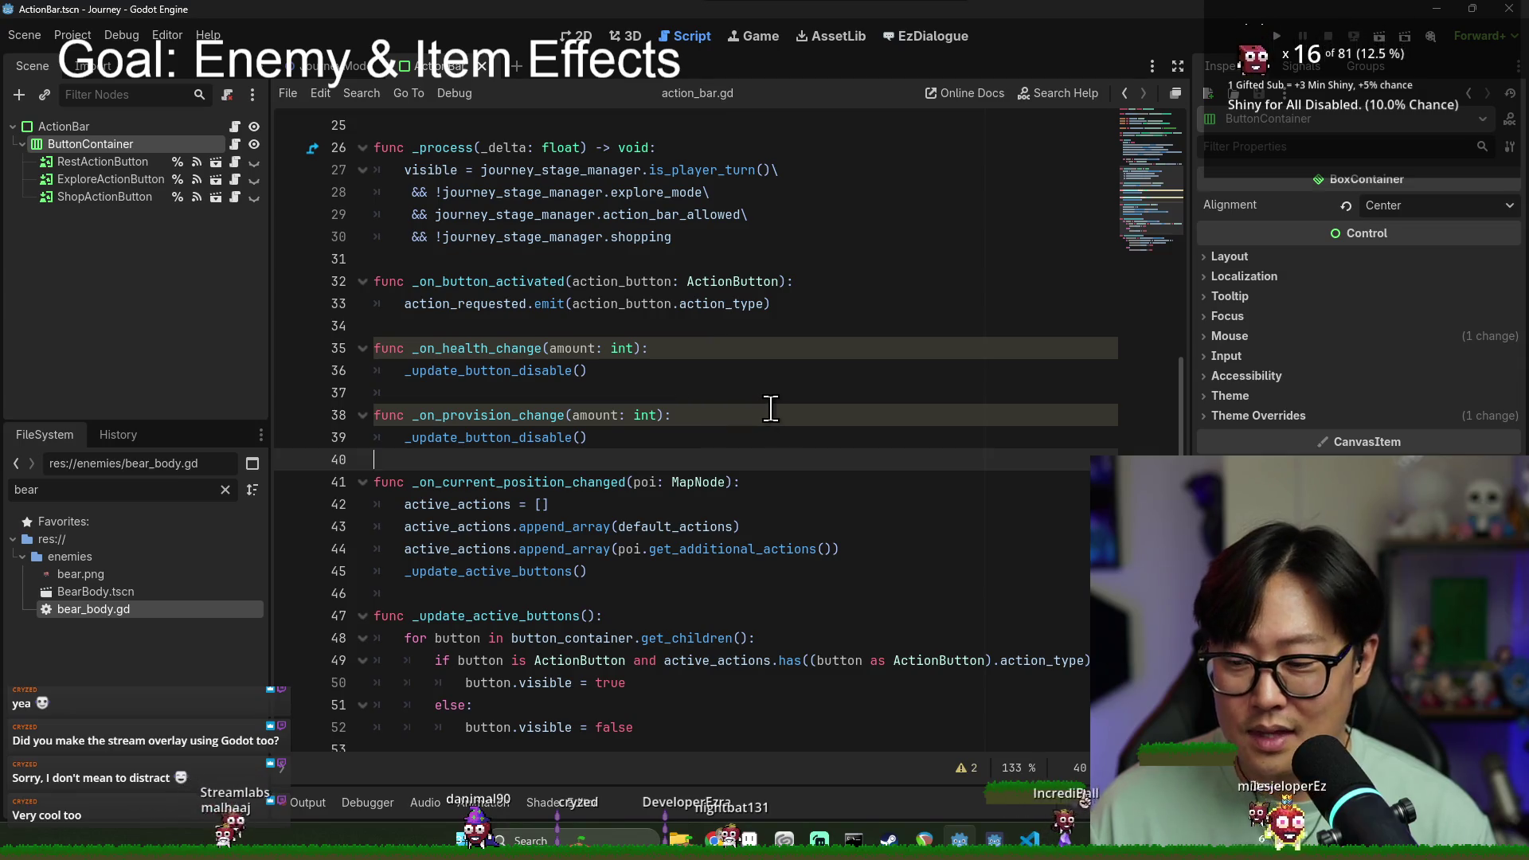
pyautogui.scroll(-3, 606, 442)
pyautogui.hotkey('ctrl', 's')
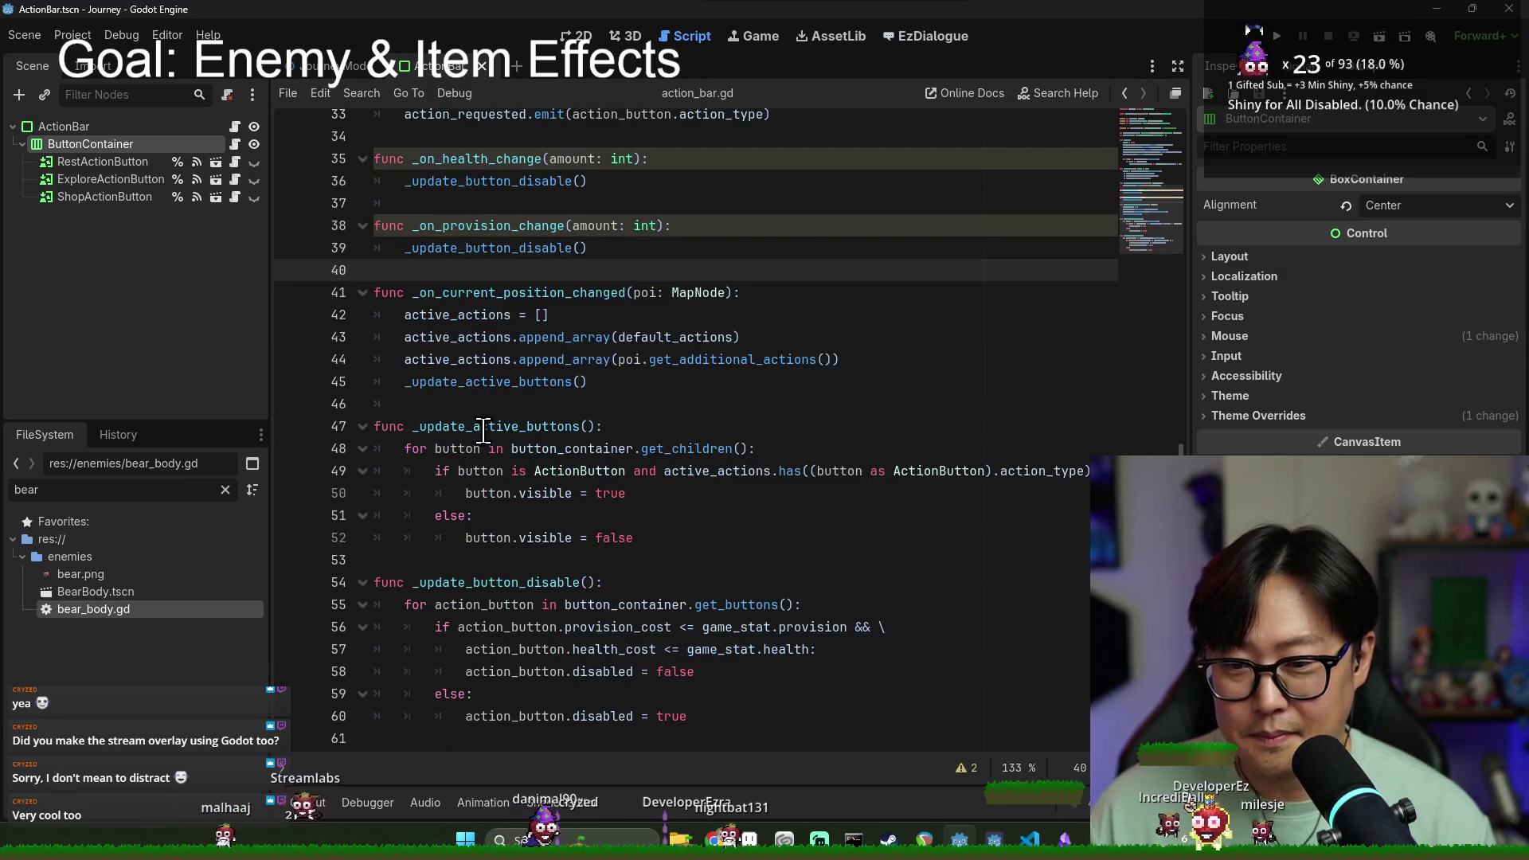
pyautogui.scroll(2, 485, 430)
pyautogui.scroll(-2, 557, 434)
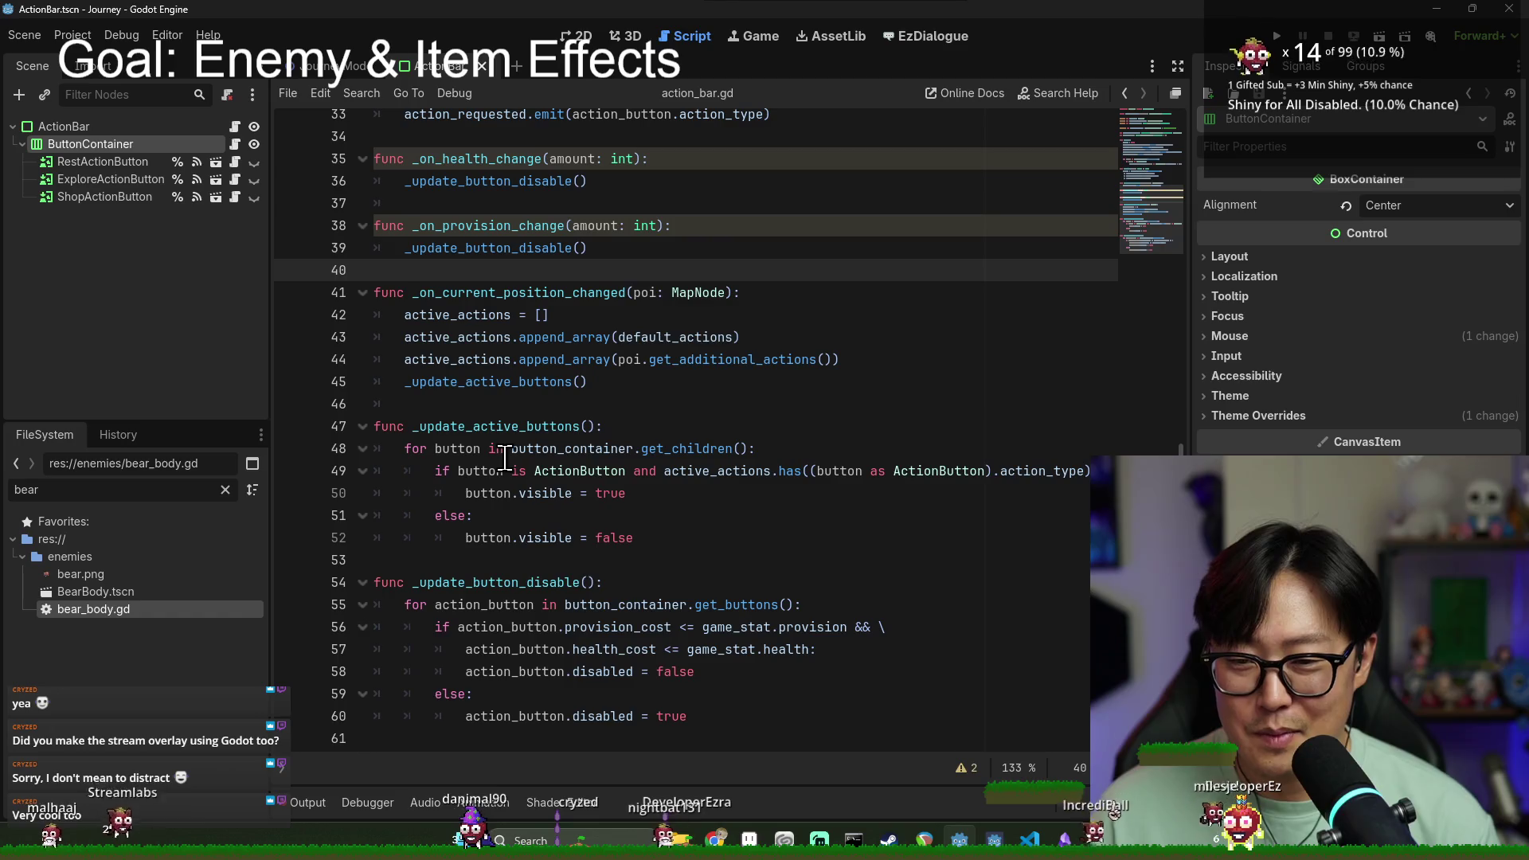
pyautogui.click(506, 406)
pyautogui.hotkey('ctrl', 's')
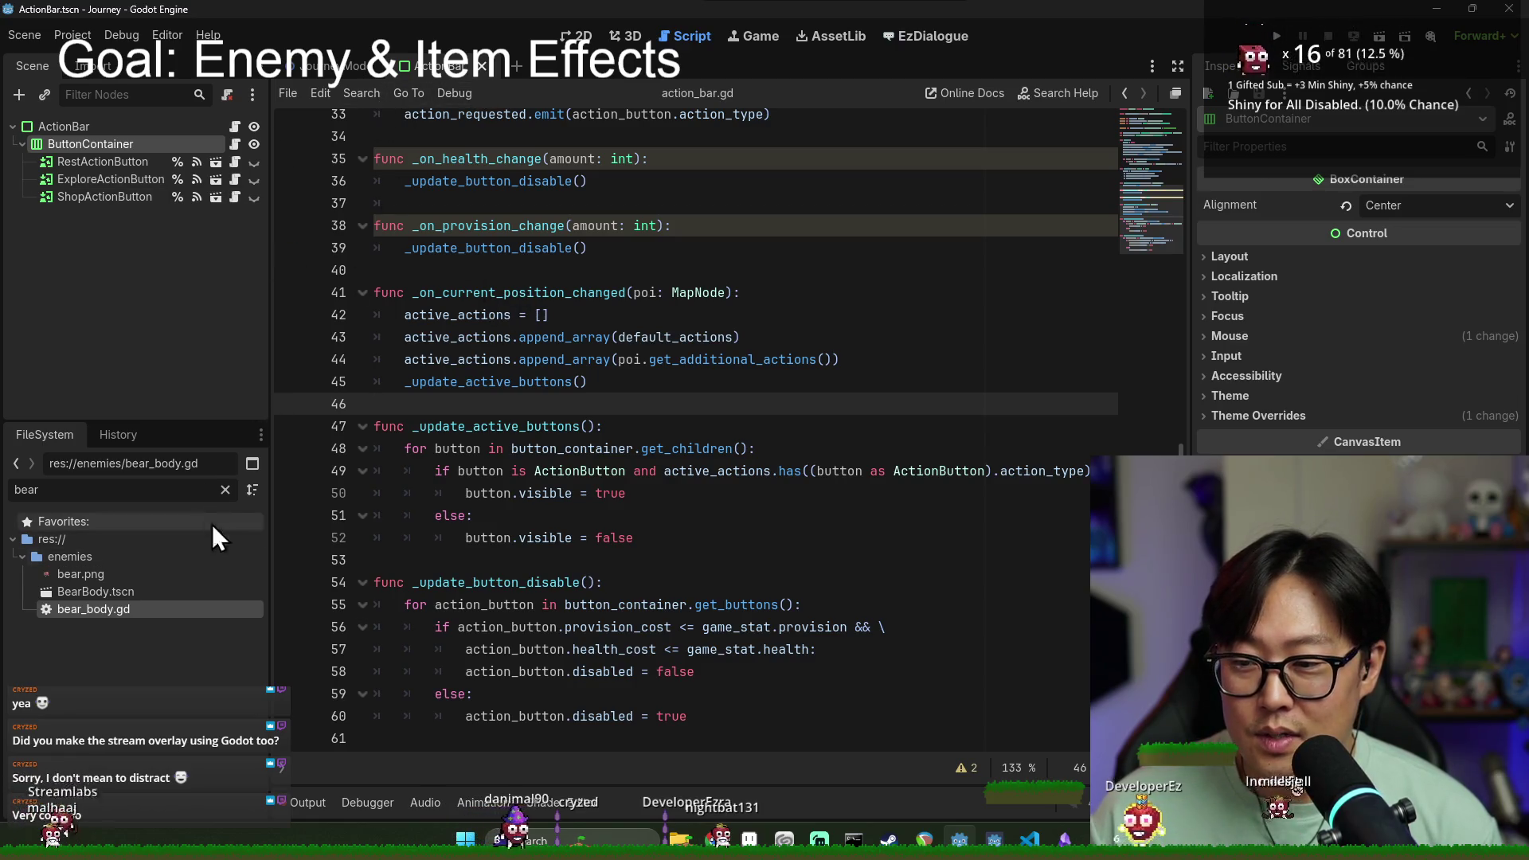
# Search the FileSystem for 'explore' and tidy the tree to locate ExplorationManager.gd
pyautogui.click(225, 490)
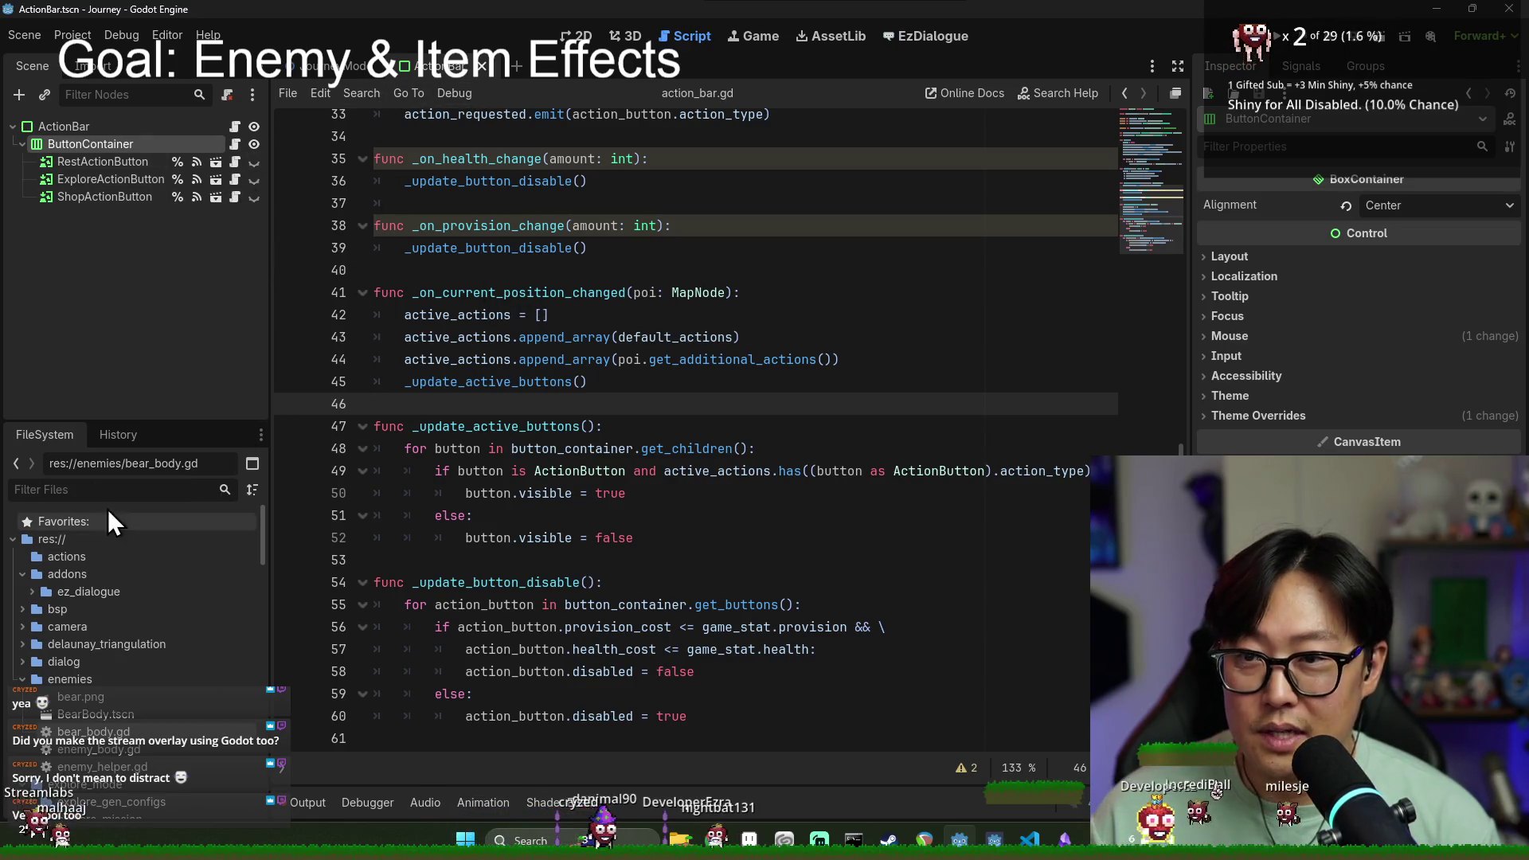
pyautogui.write('explore')
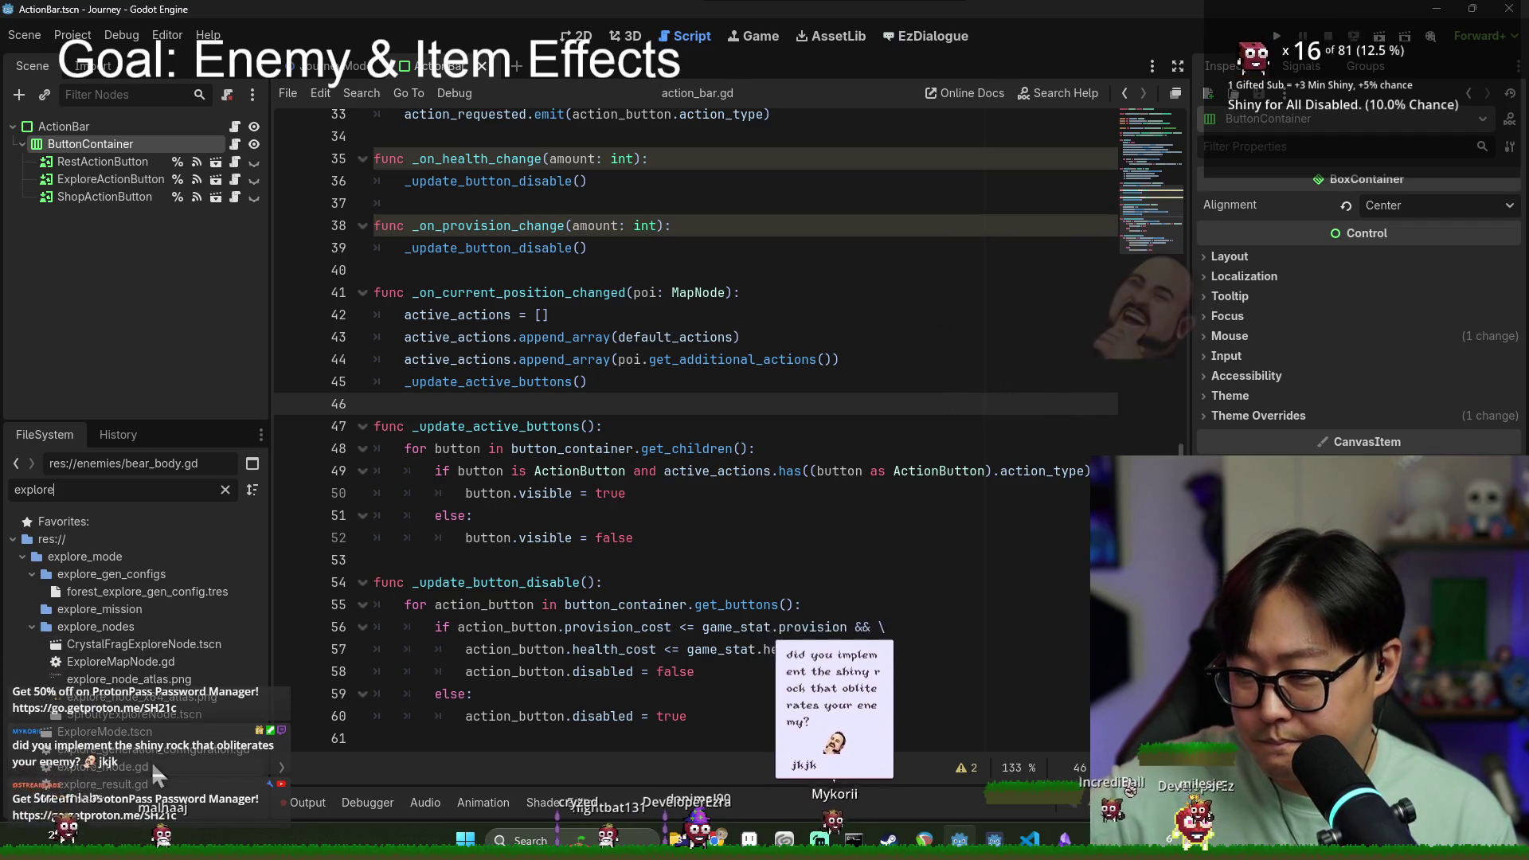
pyautogui.click(32, 627)
pyautogui.click(32, 574)
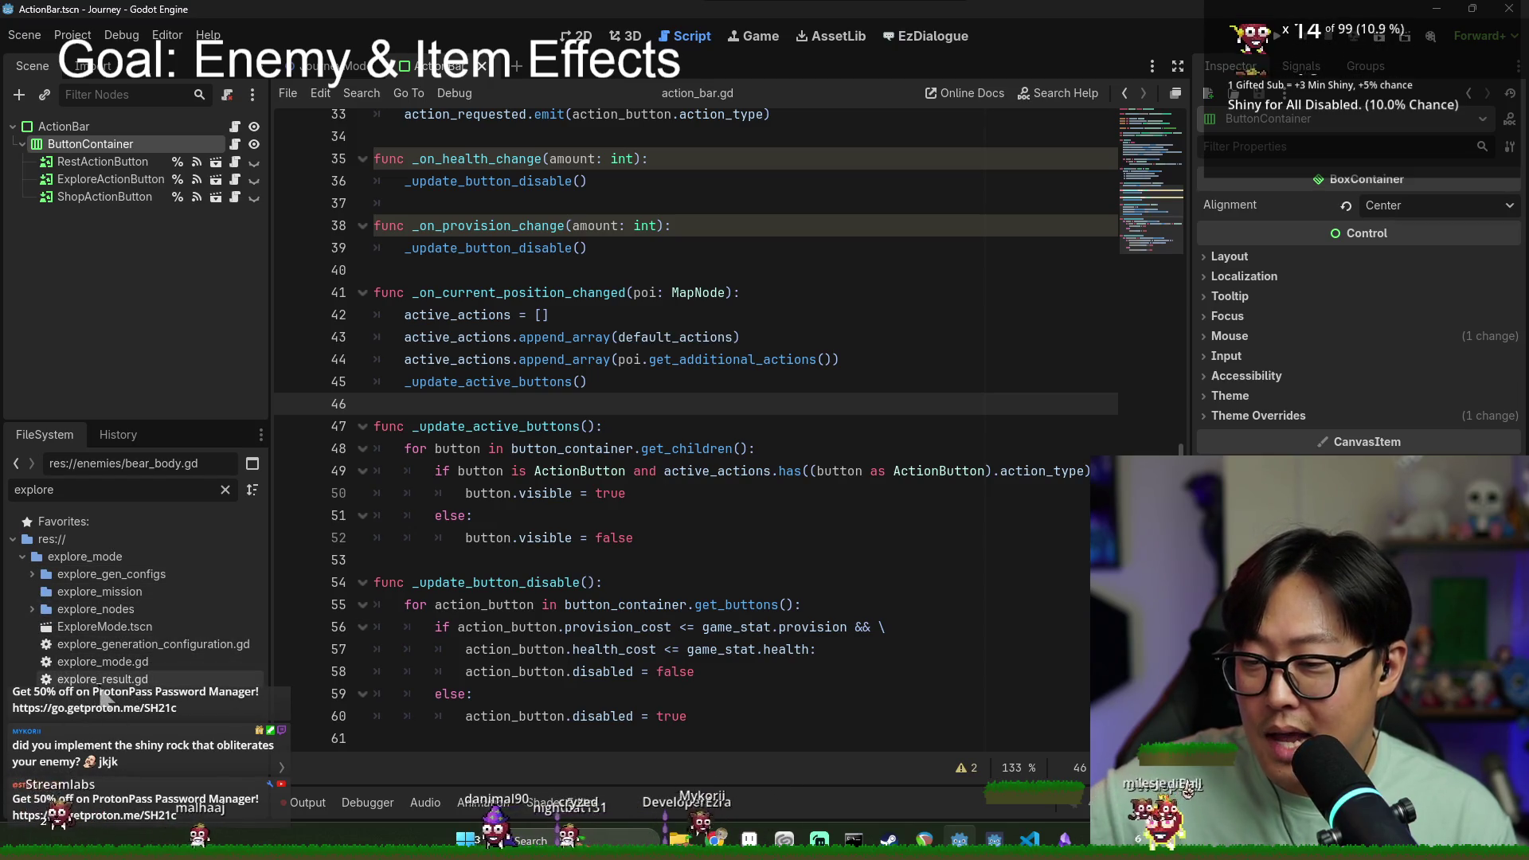
pyautogui.click(123, 646)
pyautogui.click(225, 490)
pyautogui.scroll(4, 136, 641)
pyautogui.scroll(3, 27, 572)
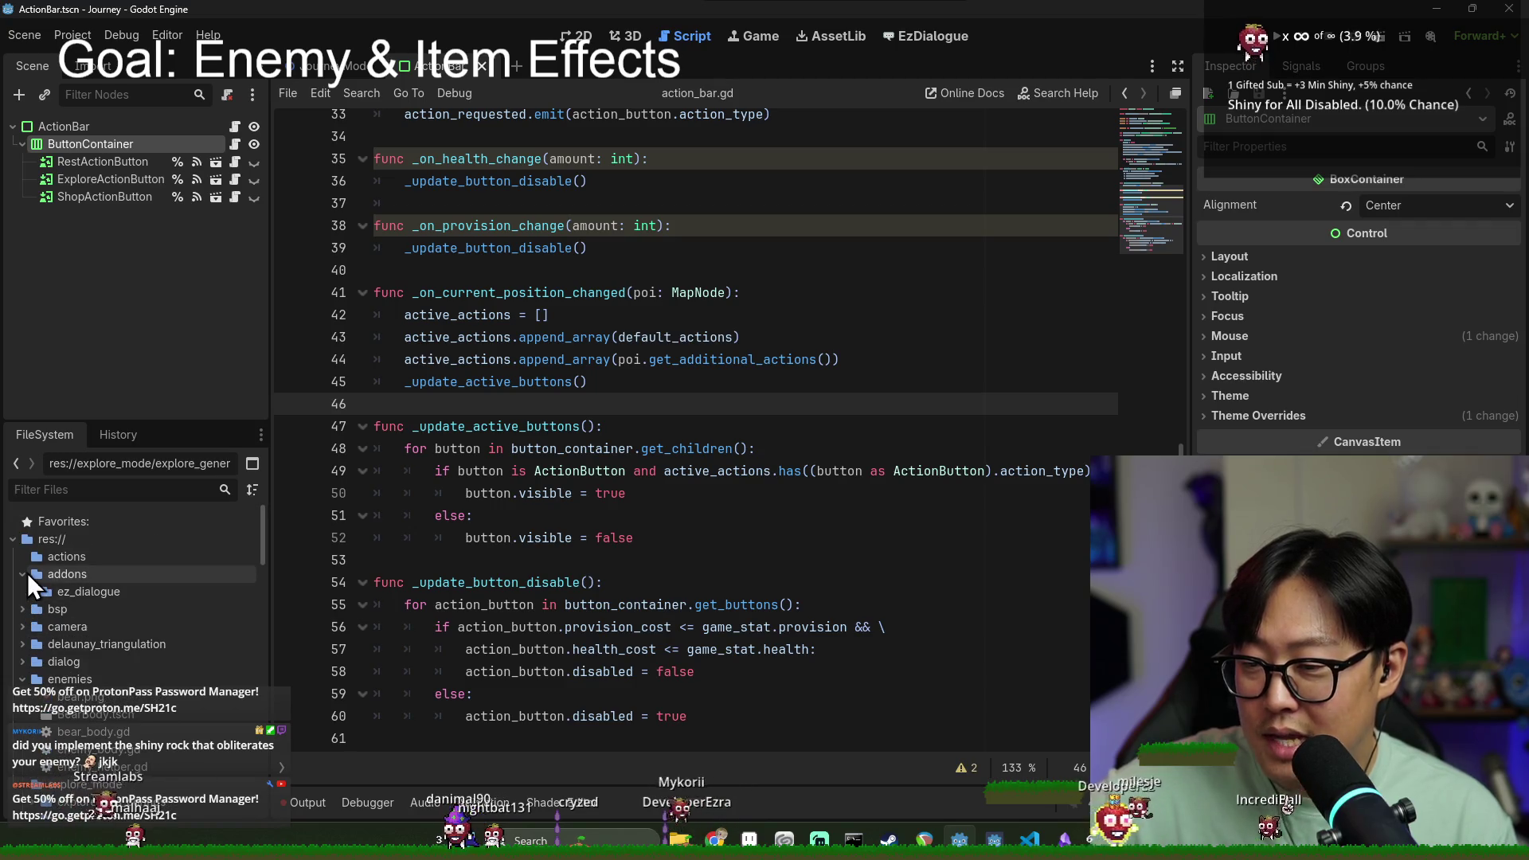
pyautogui.click(24, 661)
pyautogui.scroll(-4, 40, 665)
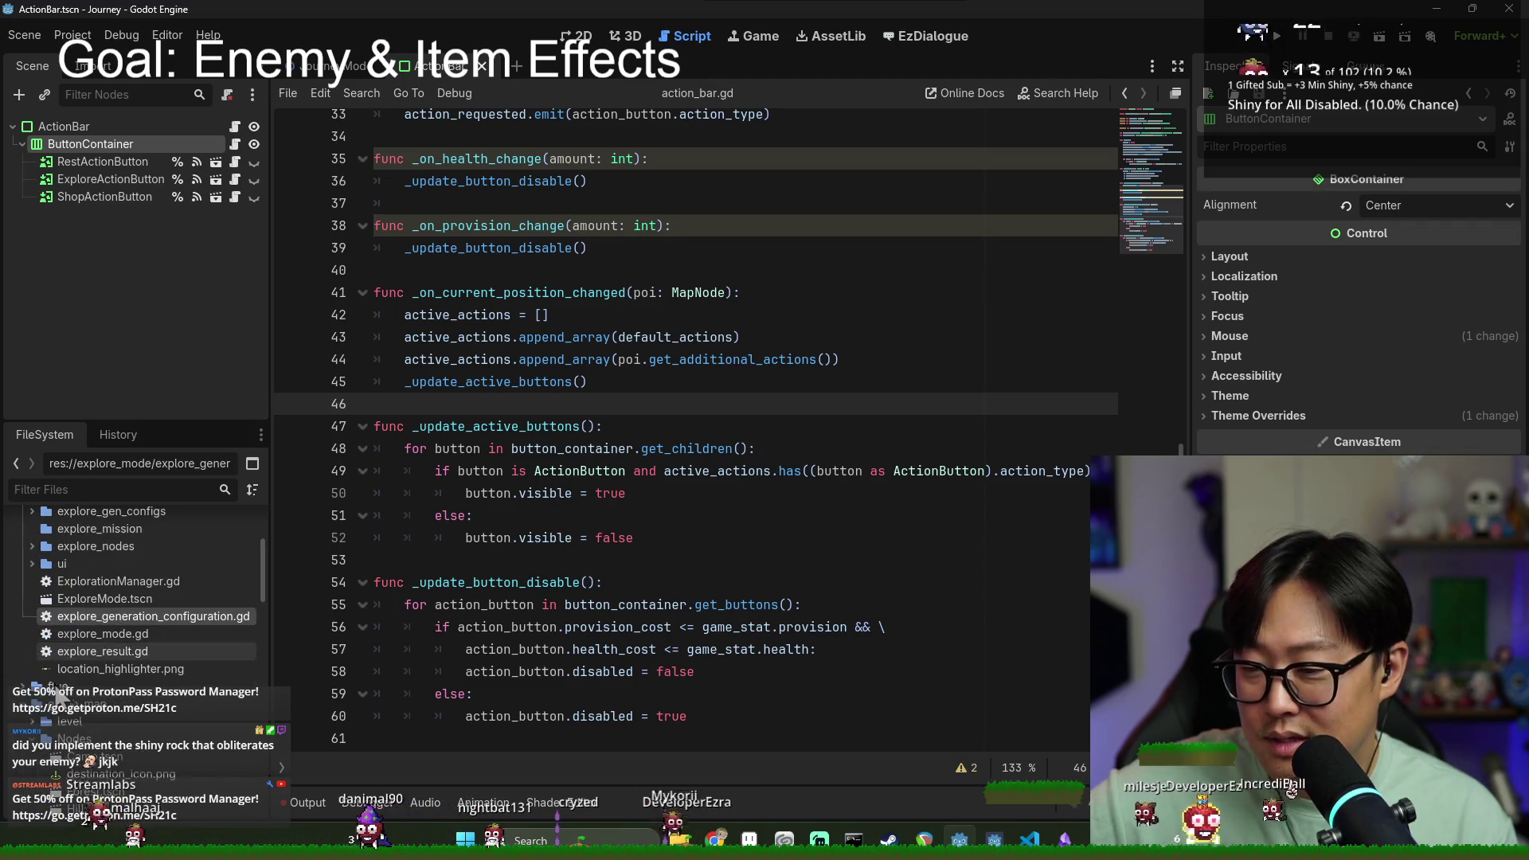
pyautogui.scroll(1, 115, 711)
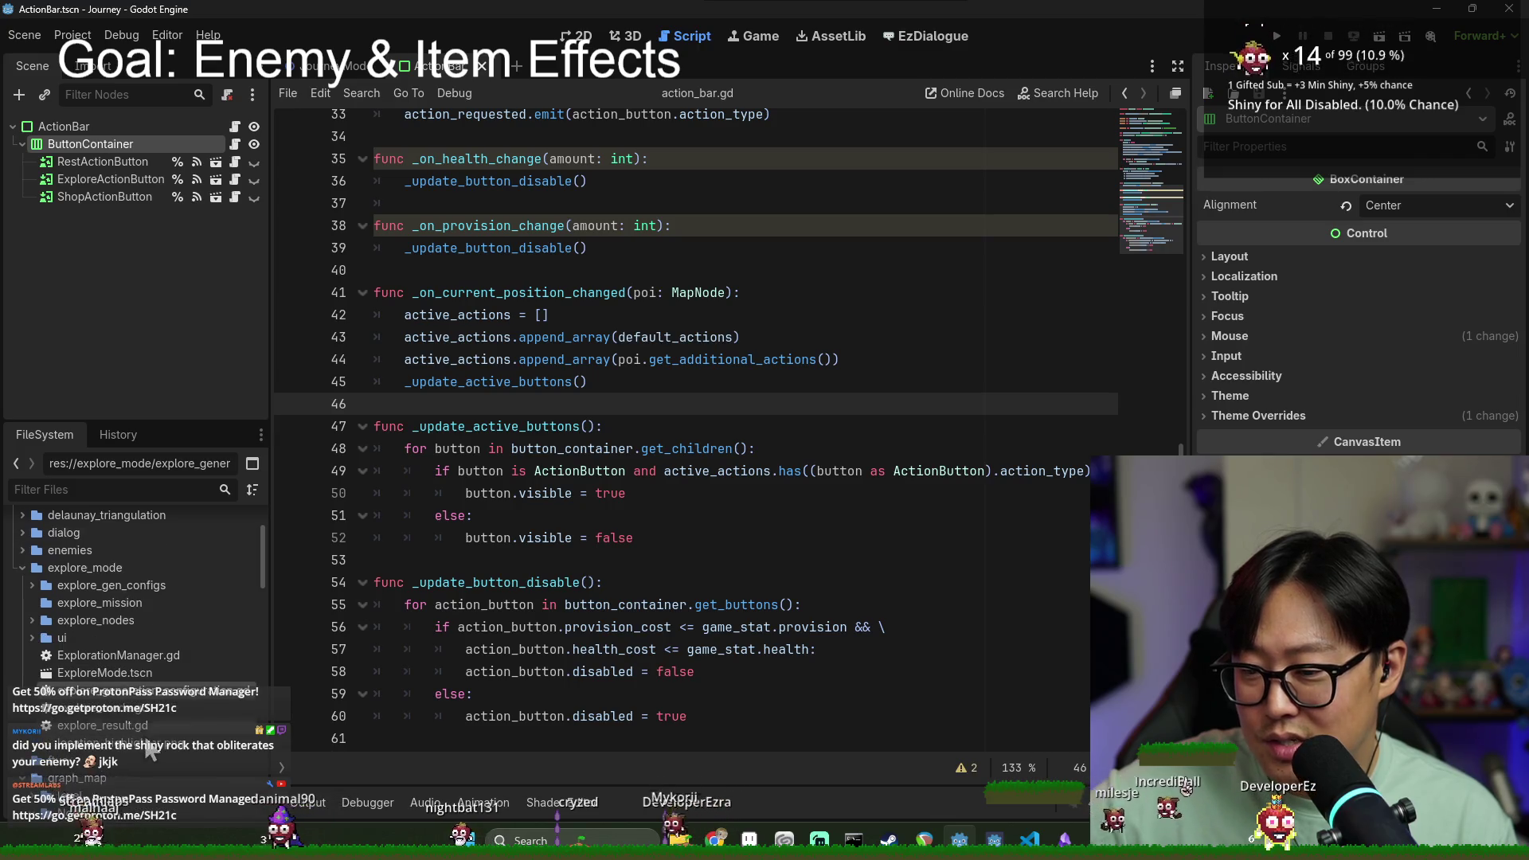
# Open ExplorationManager.gd and rename it to exploration_manager.gd
pyautogui.doubleClick(144, 657)
pyautogui.rightClick(137, 656)
pyautogui.click(207, 669)
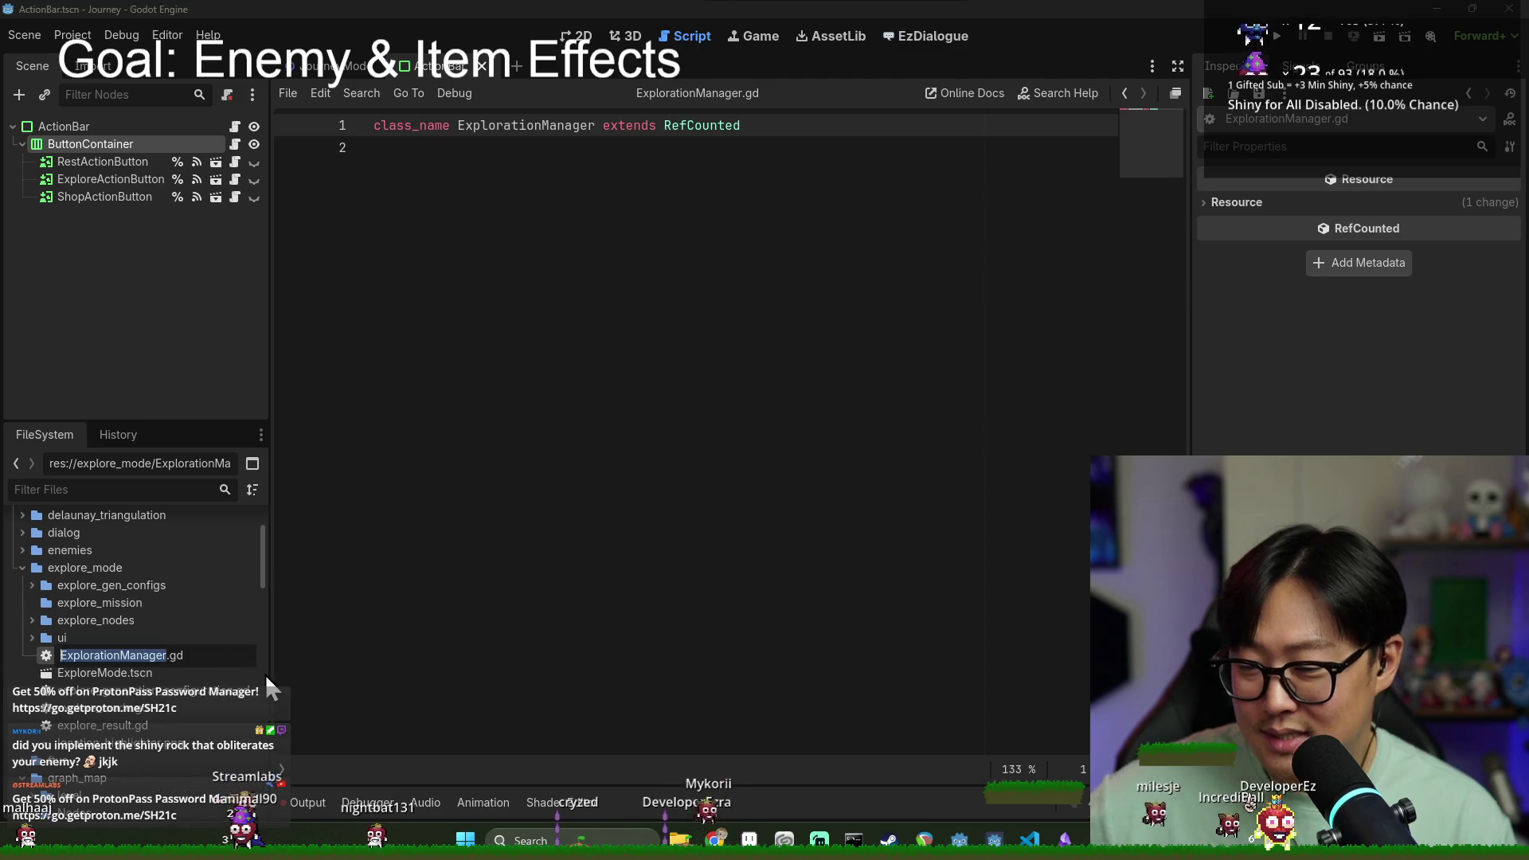
pyautogui.write('explo')
pyautogui.write('re_mana')
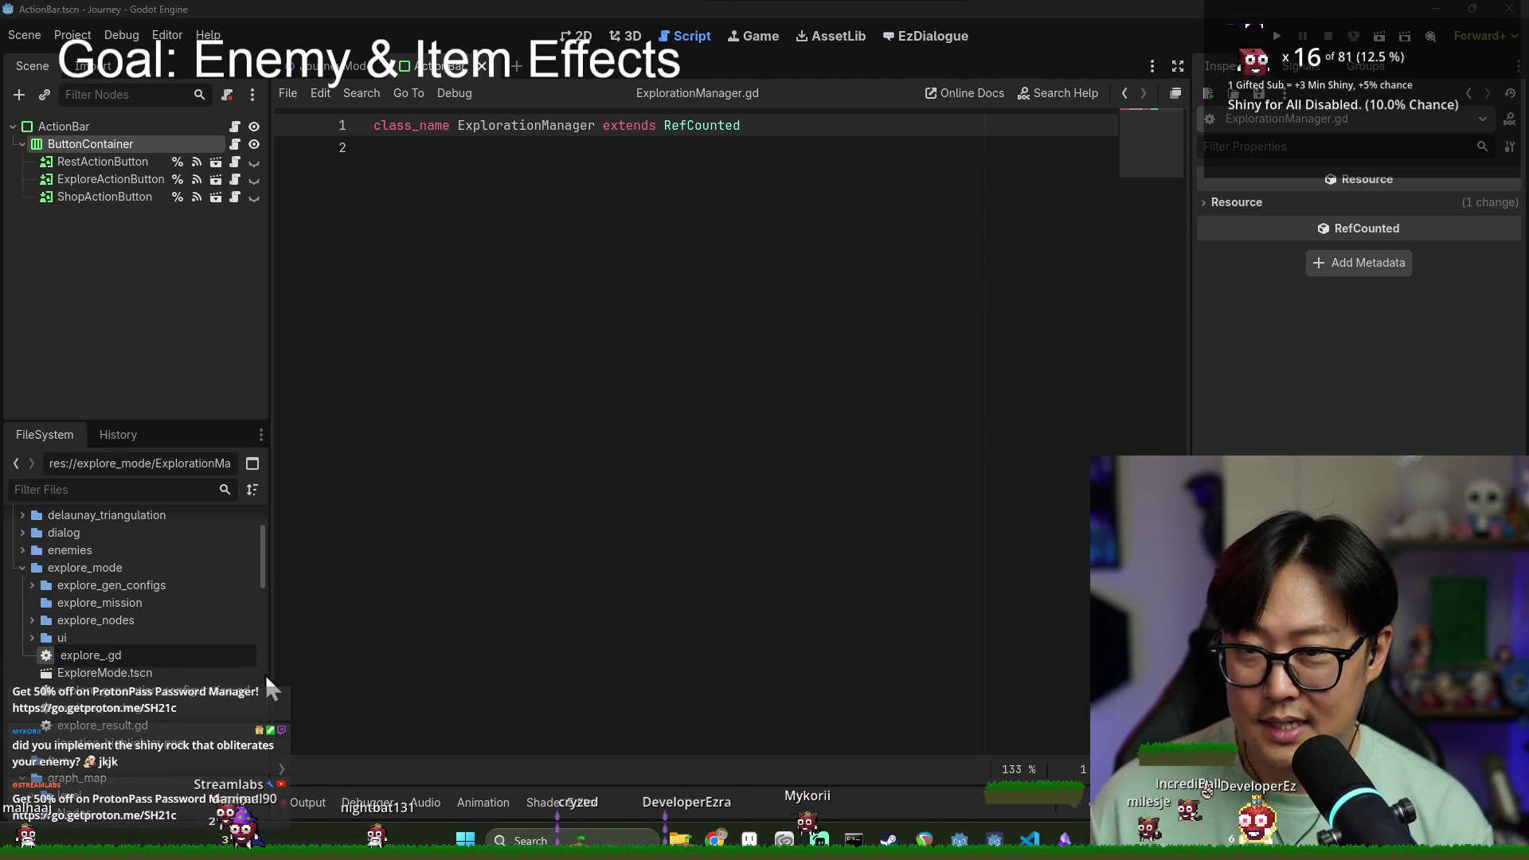
pyautogui.press('BackSpace')
pyautogui.press('BackSpace')
pyautogui.press('BackSpace')
pyautogui.write('ation_mana')
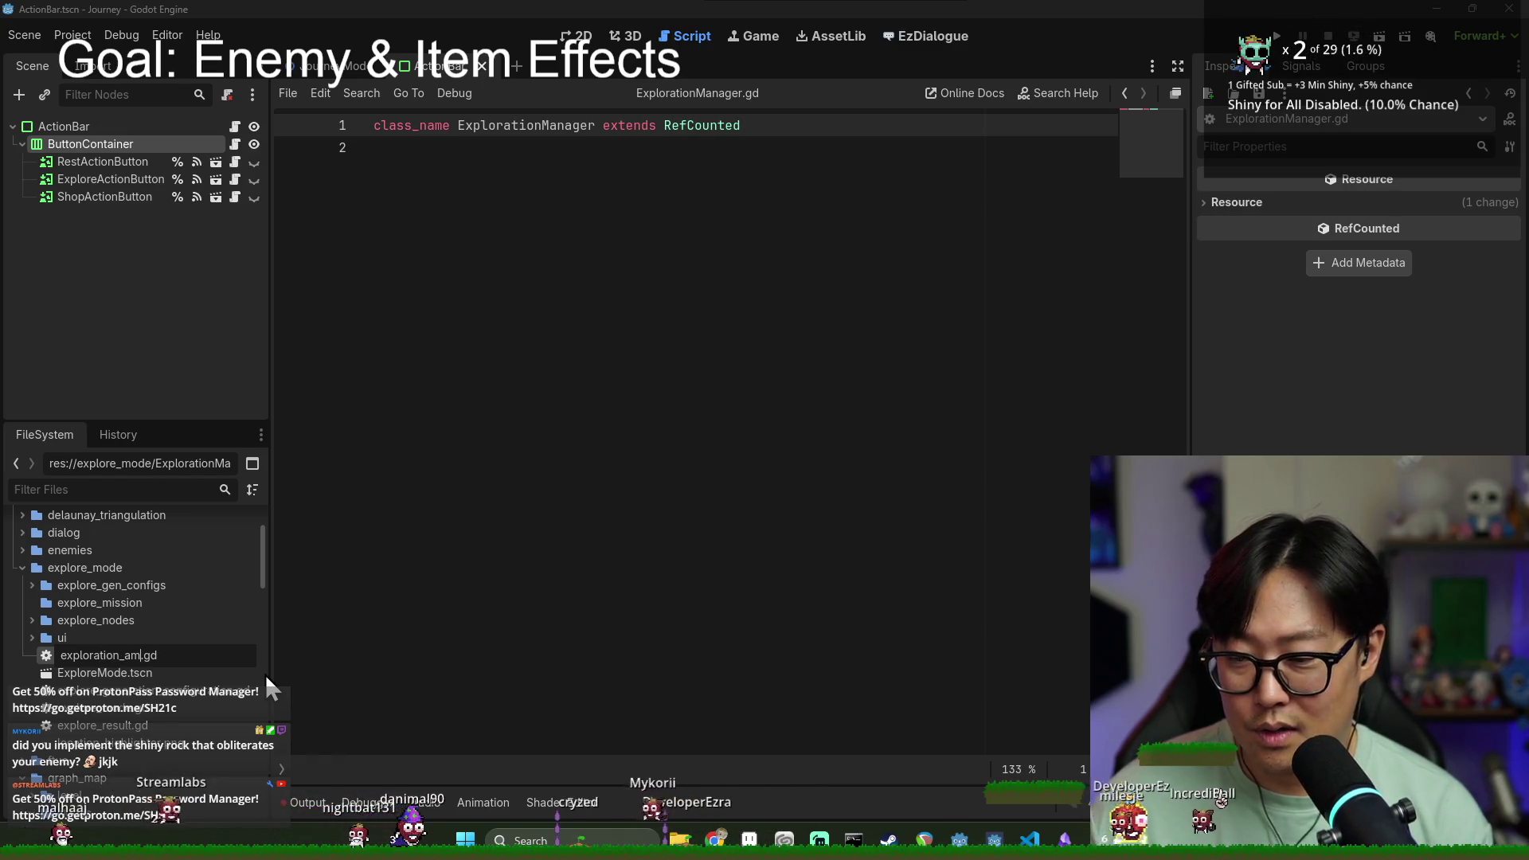
pyautogui.write('ger')
pyautogui.press('Return')
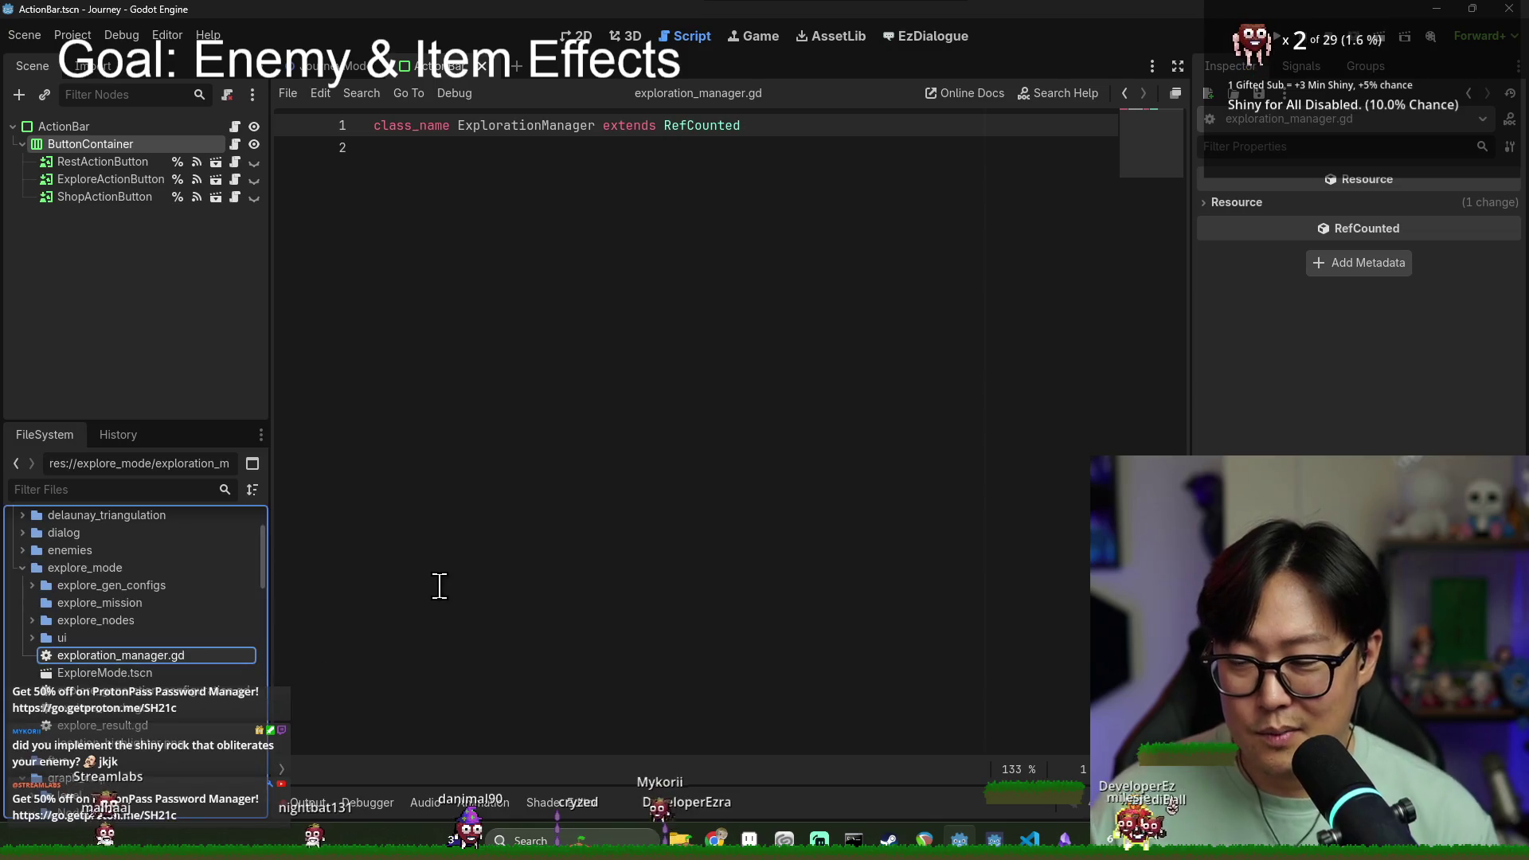
pyautogui.click(535, 515)
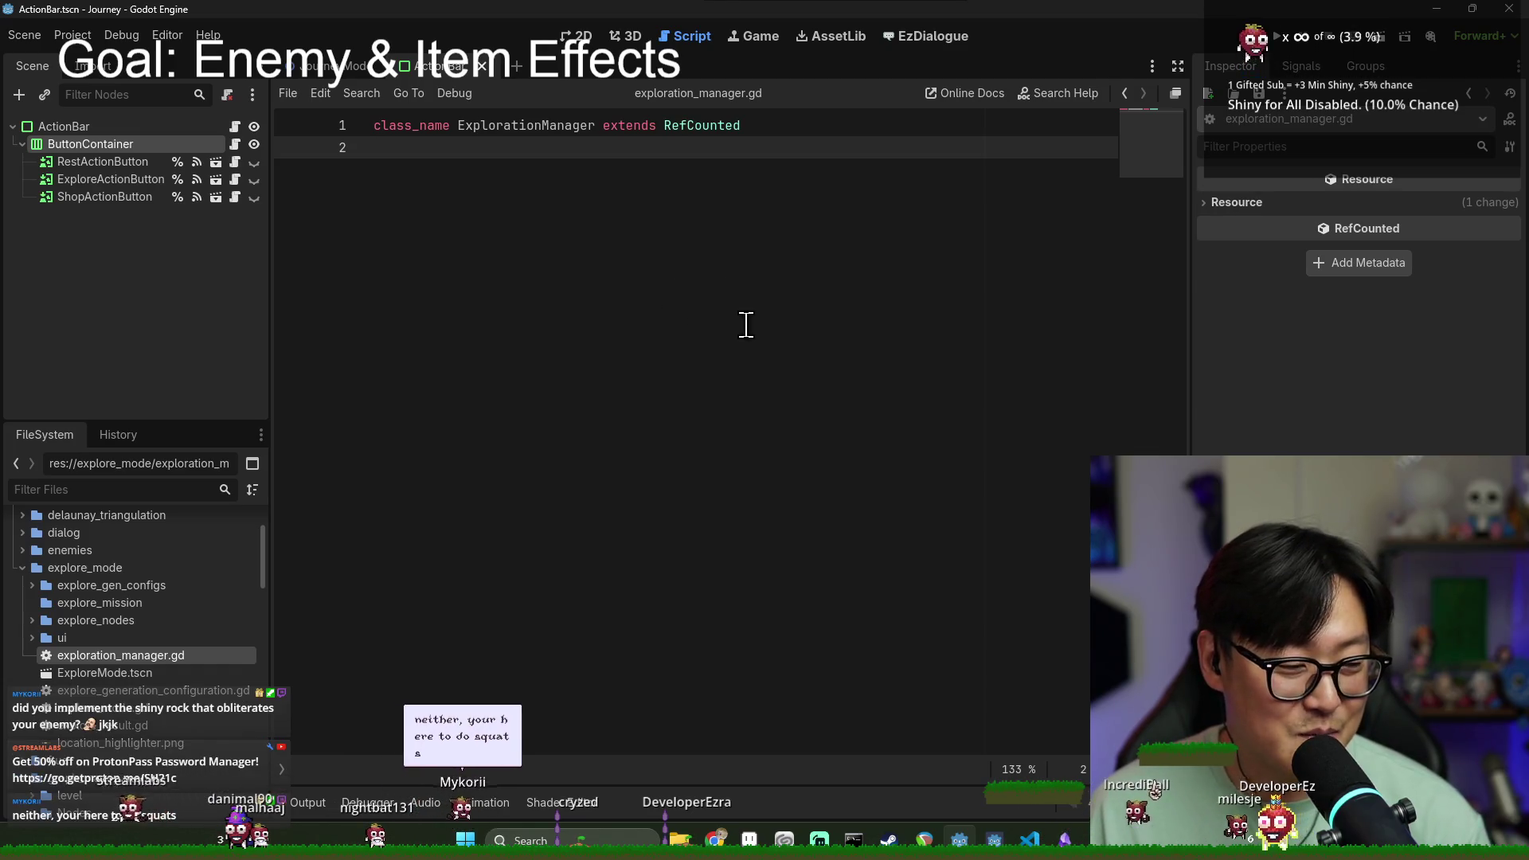
# Run the game with F5, dismiss the tutorial, and move through the first map nodes
pyautogui.press('F5')
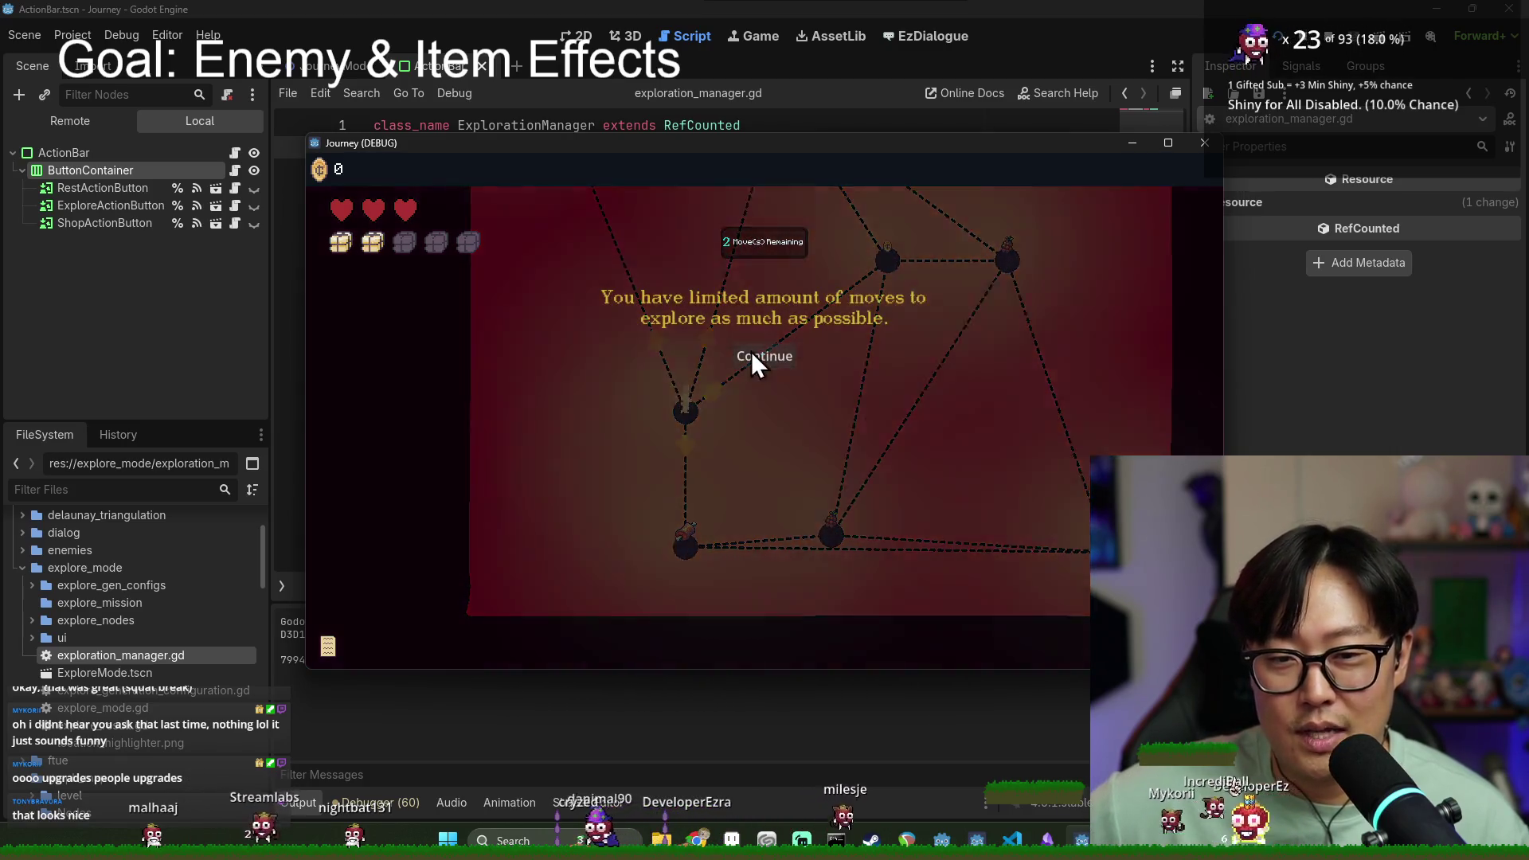
pyautogui.click(751, 351)
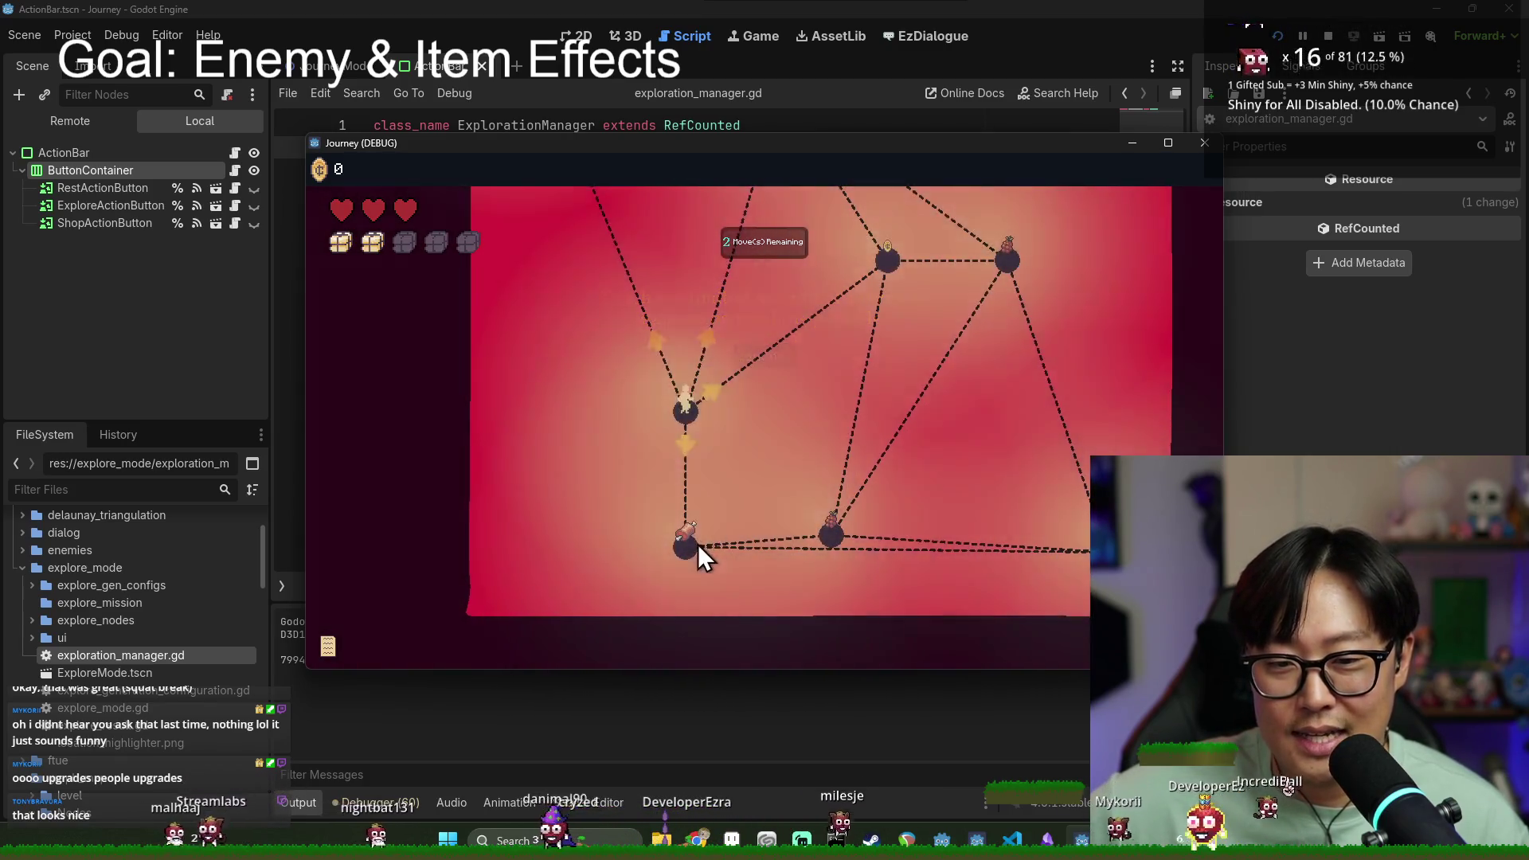
pyautogui.click(693, 544)
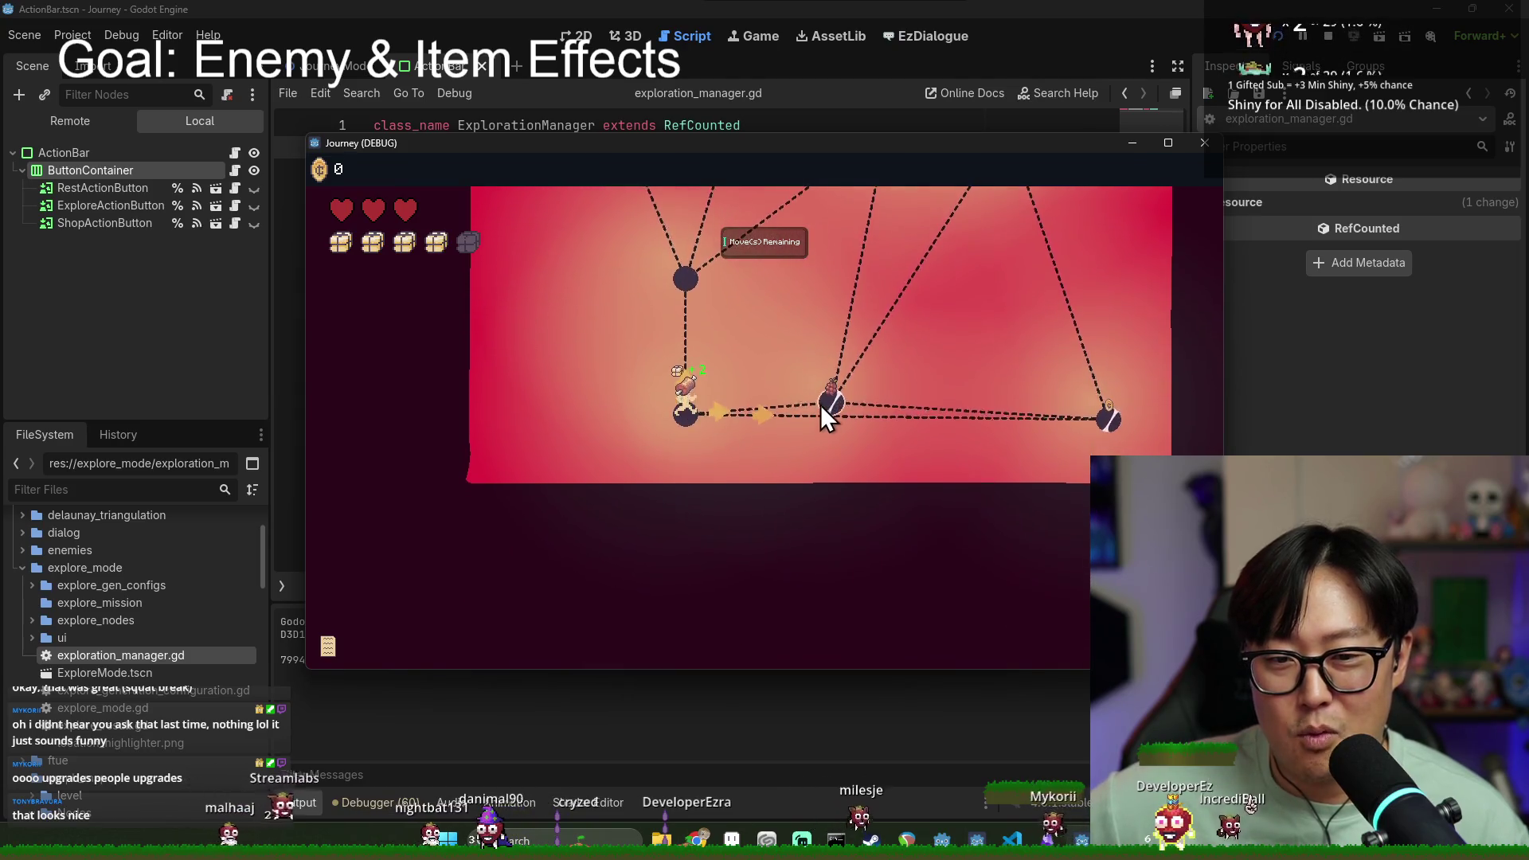
pyautogui.click(825, 403)
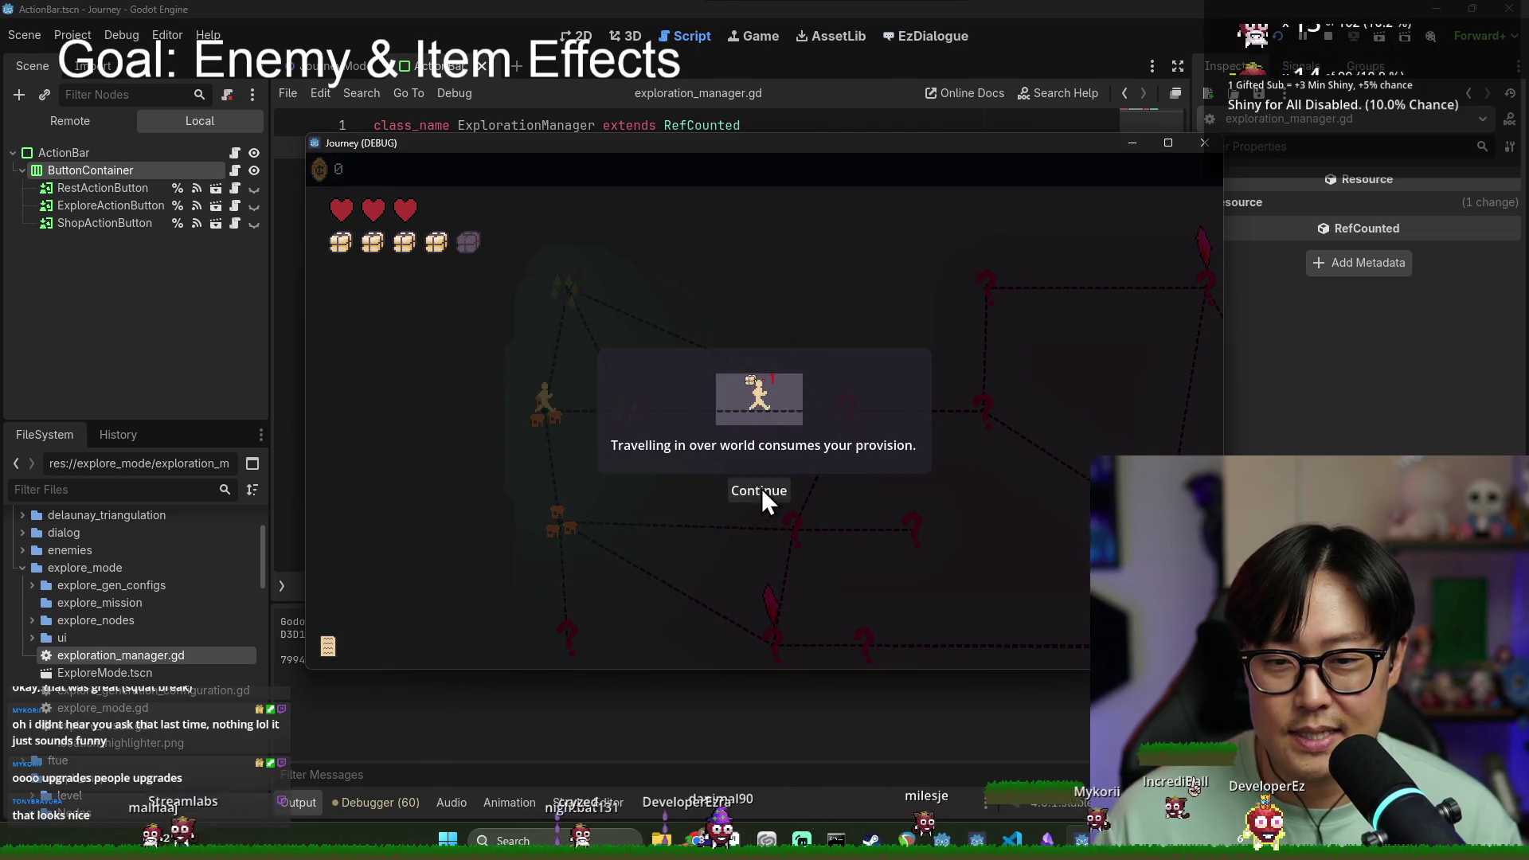
pyautogui.click(761, 492)
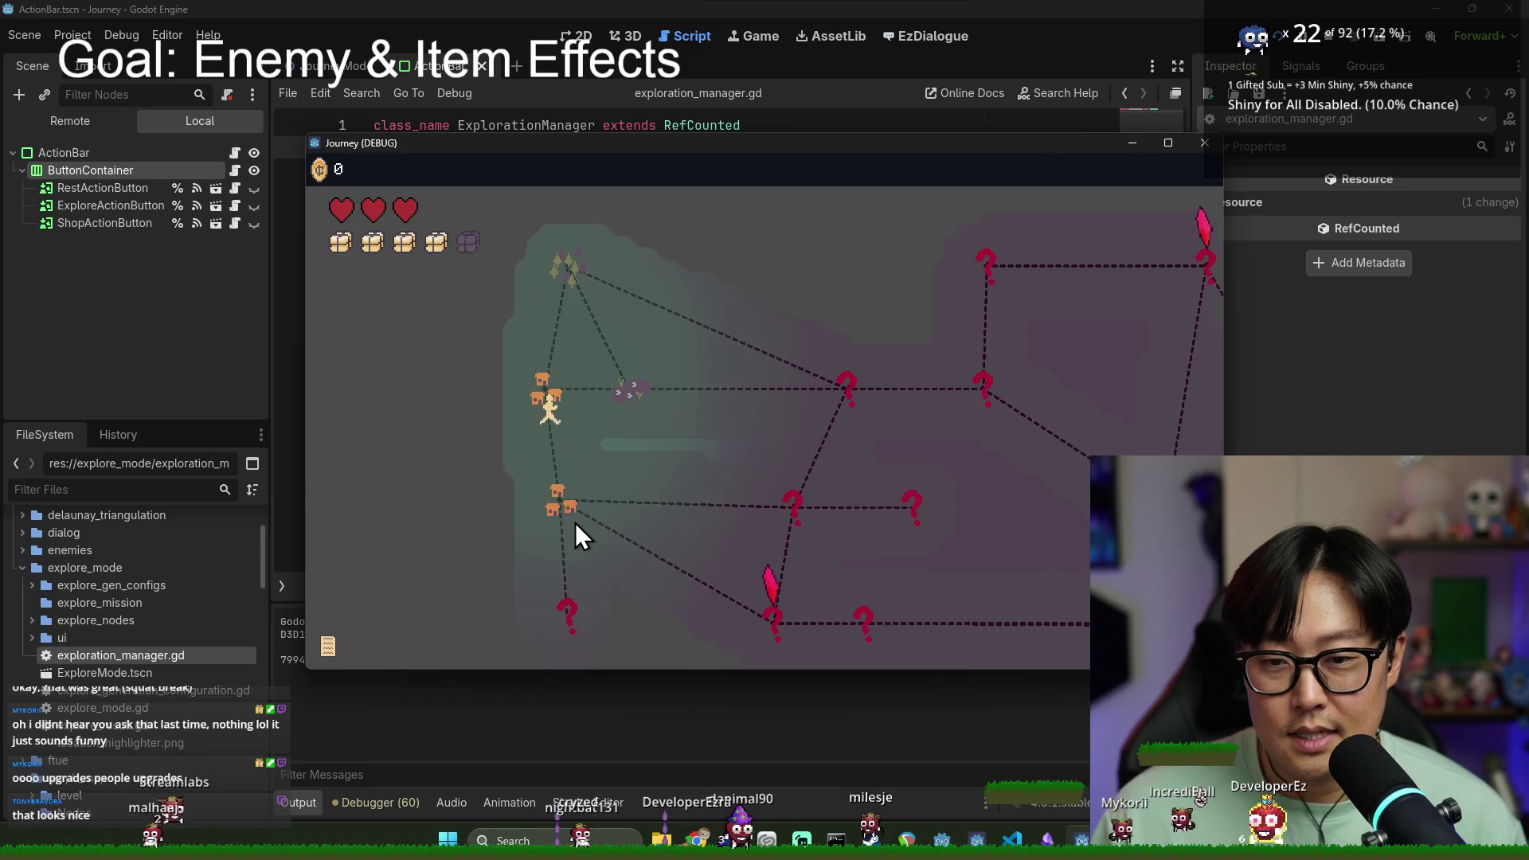
pyautogui.click(575, 523)
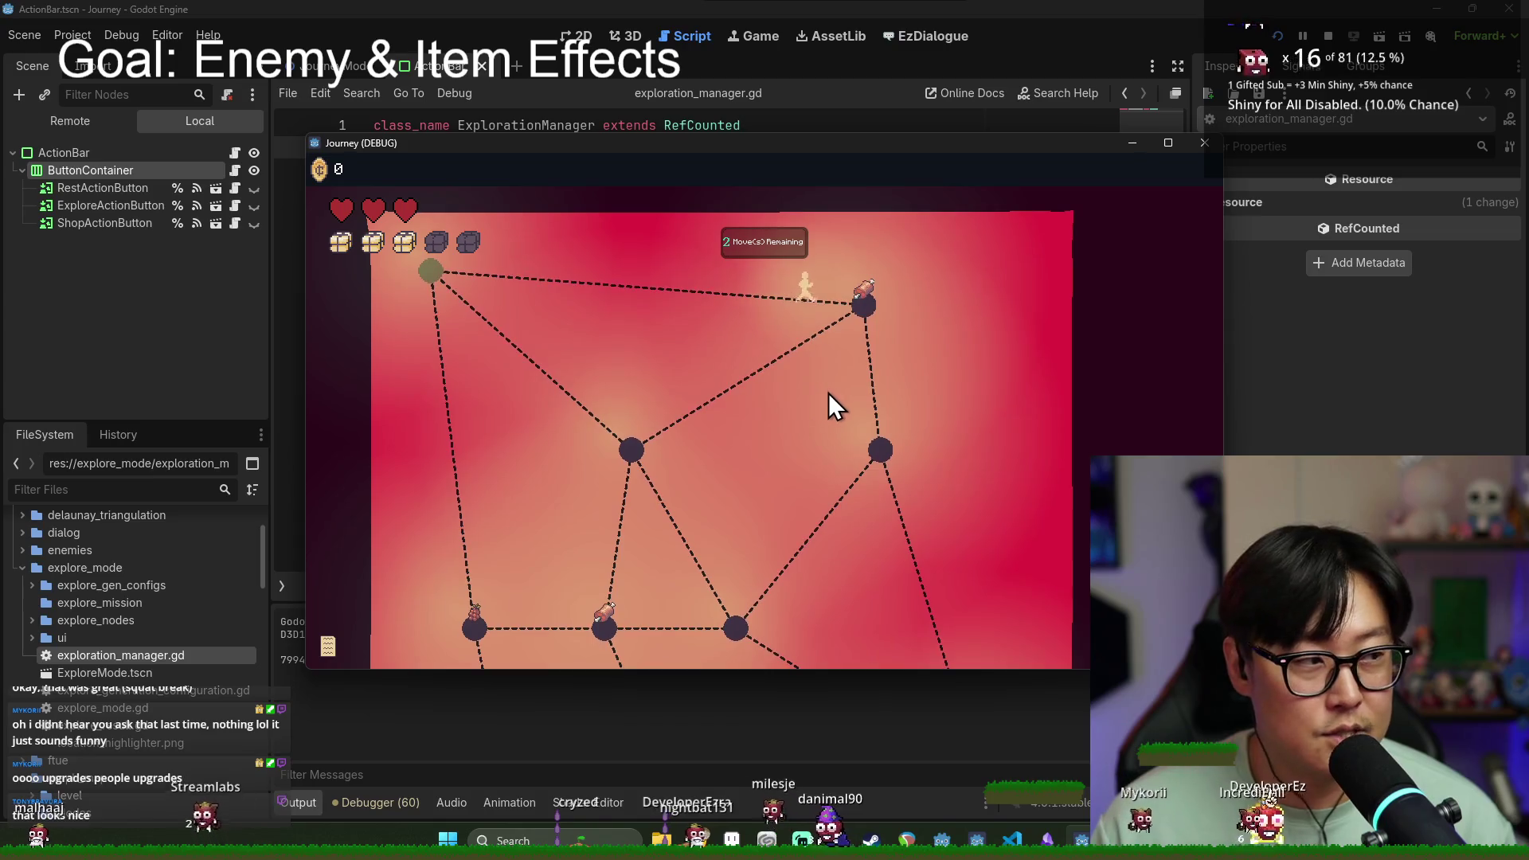
# Keep moving across the map nodes, choosing the Stockpile upgrade along the way
pyautogui.click(634, 451)
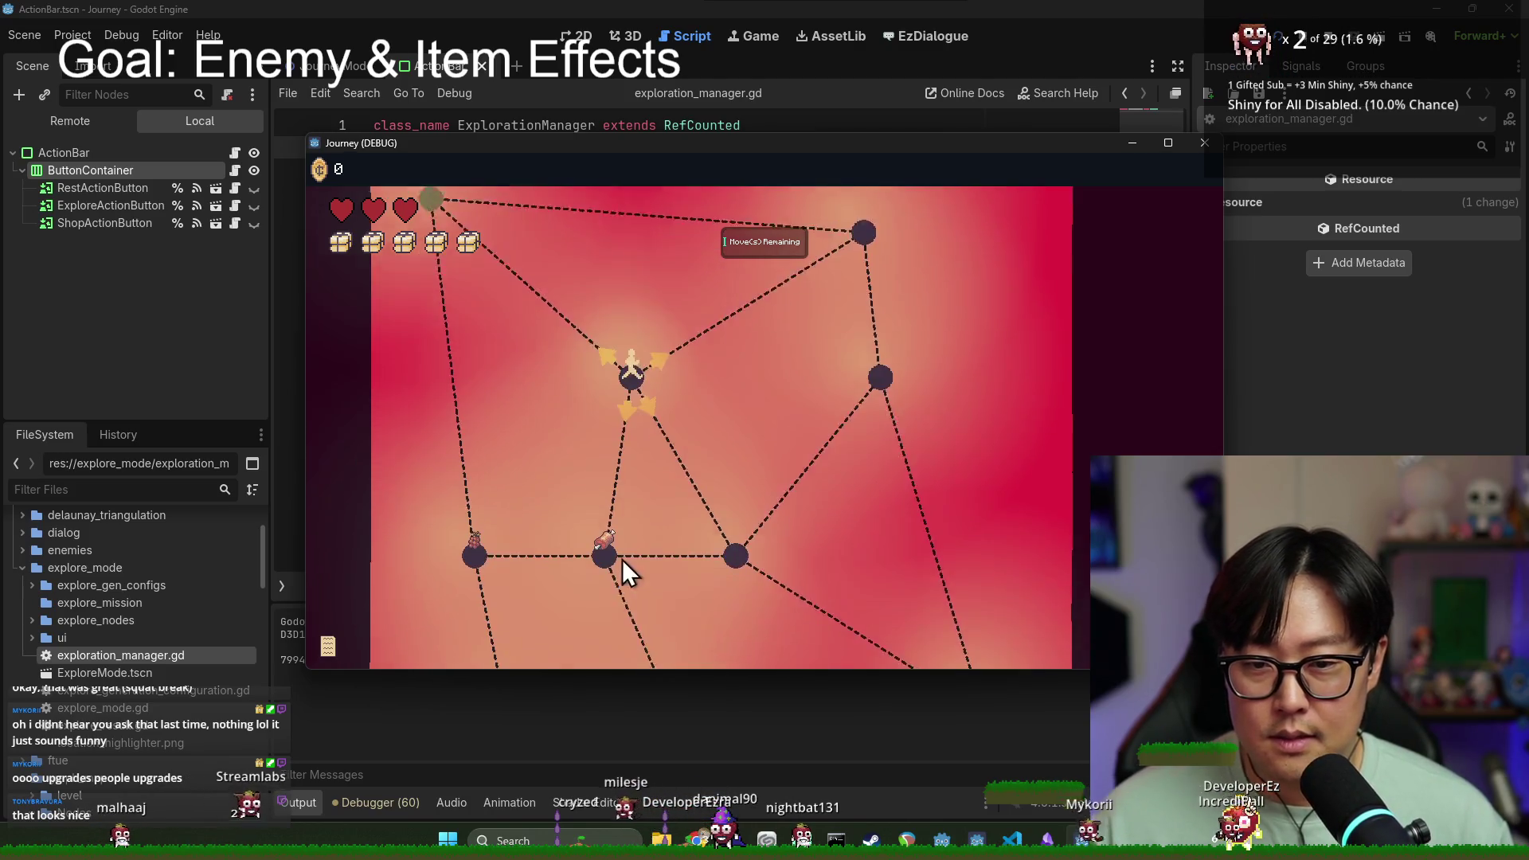
pyautogui.click(617, 469)
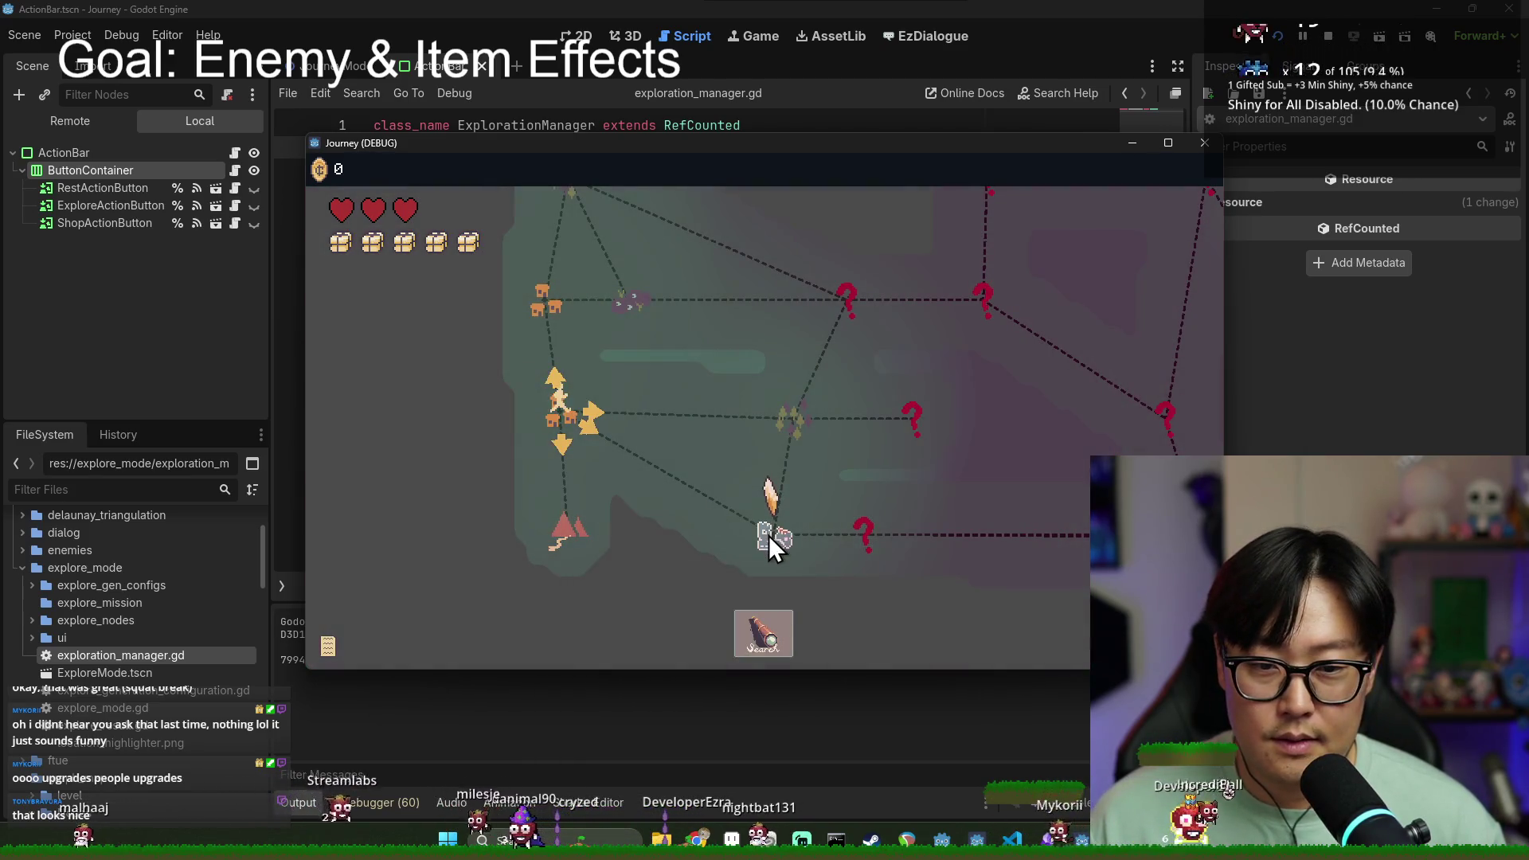
pyautogui.click(768, 535)
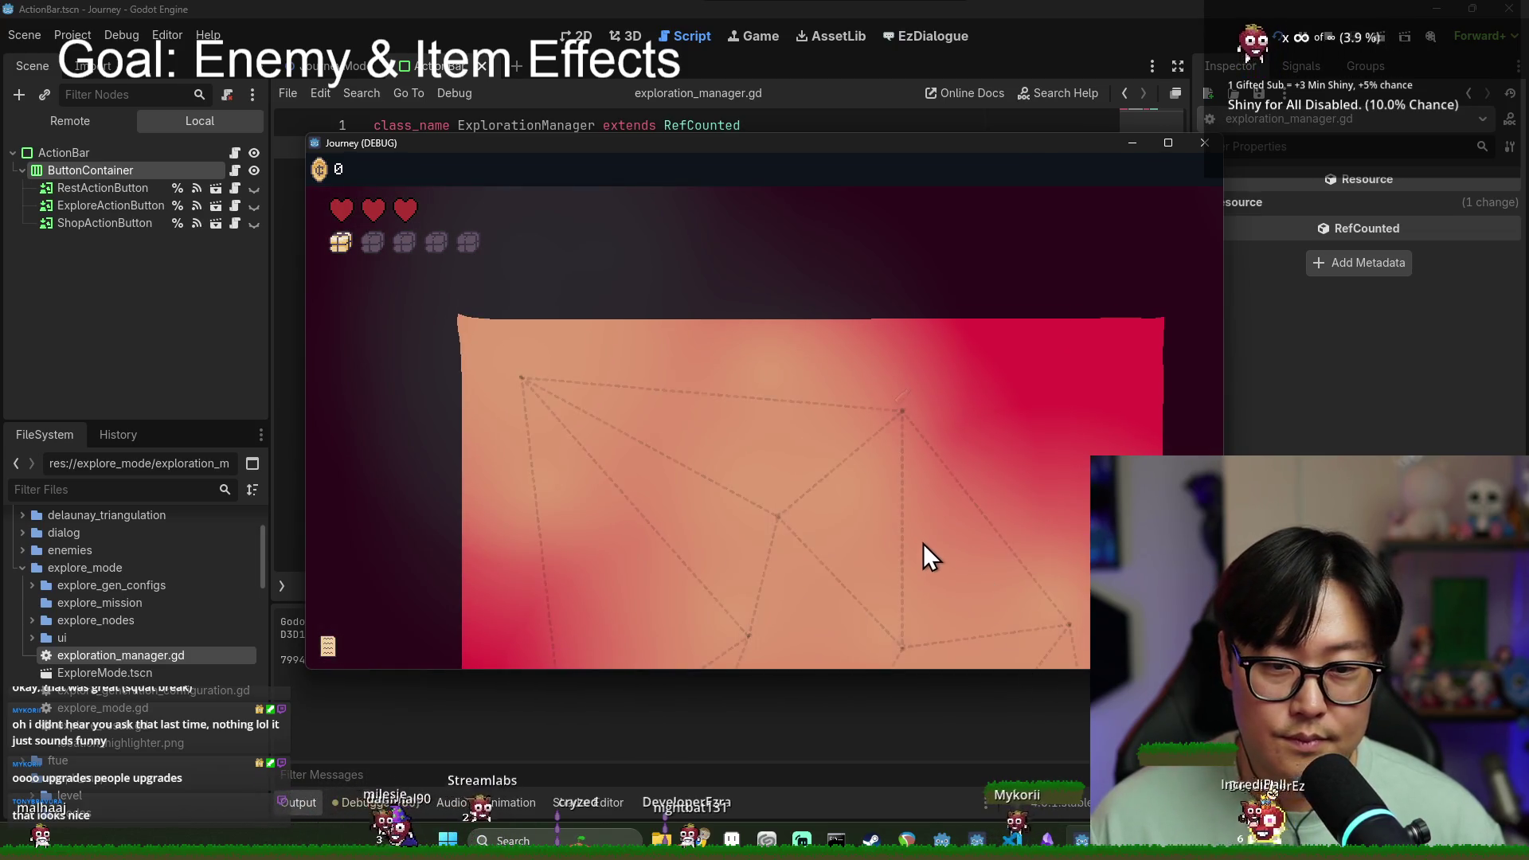
pyautogui.click(560, 599)
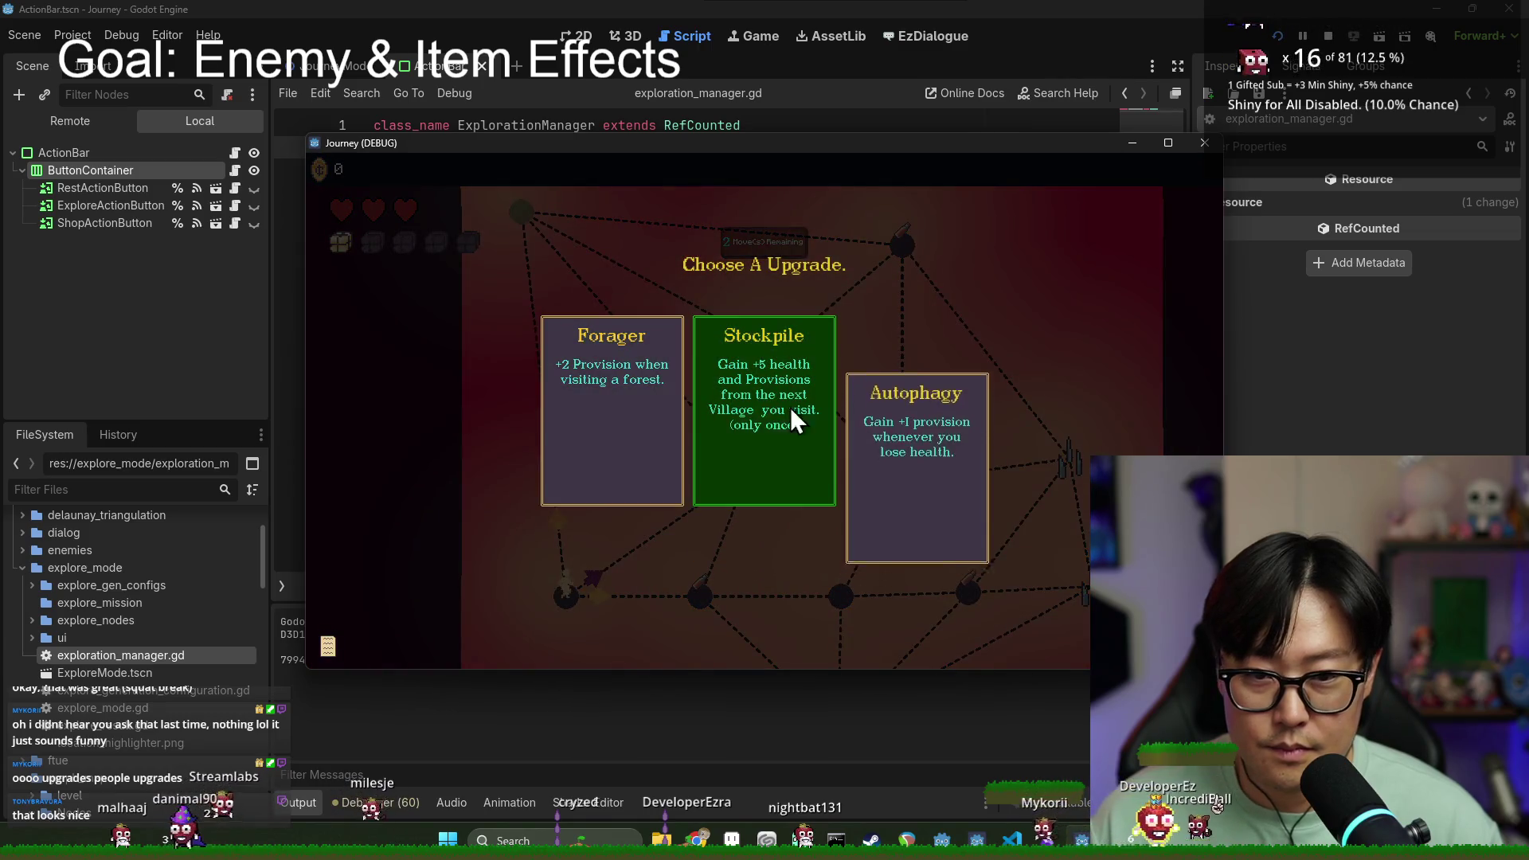
pyautogui.click(628, 403)
pyautogui.click(698, 602)
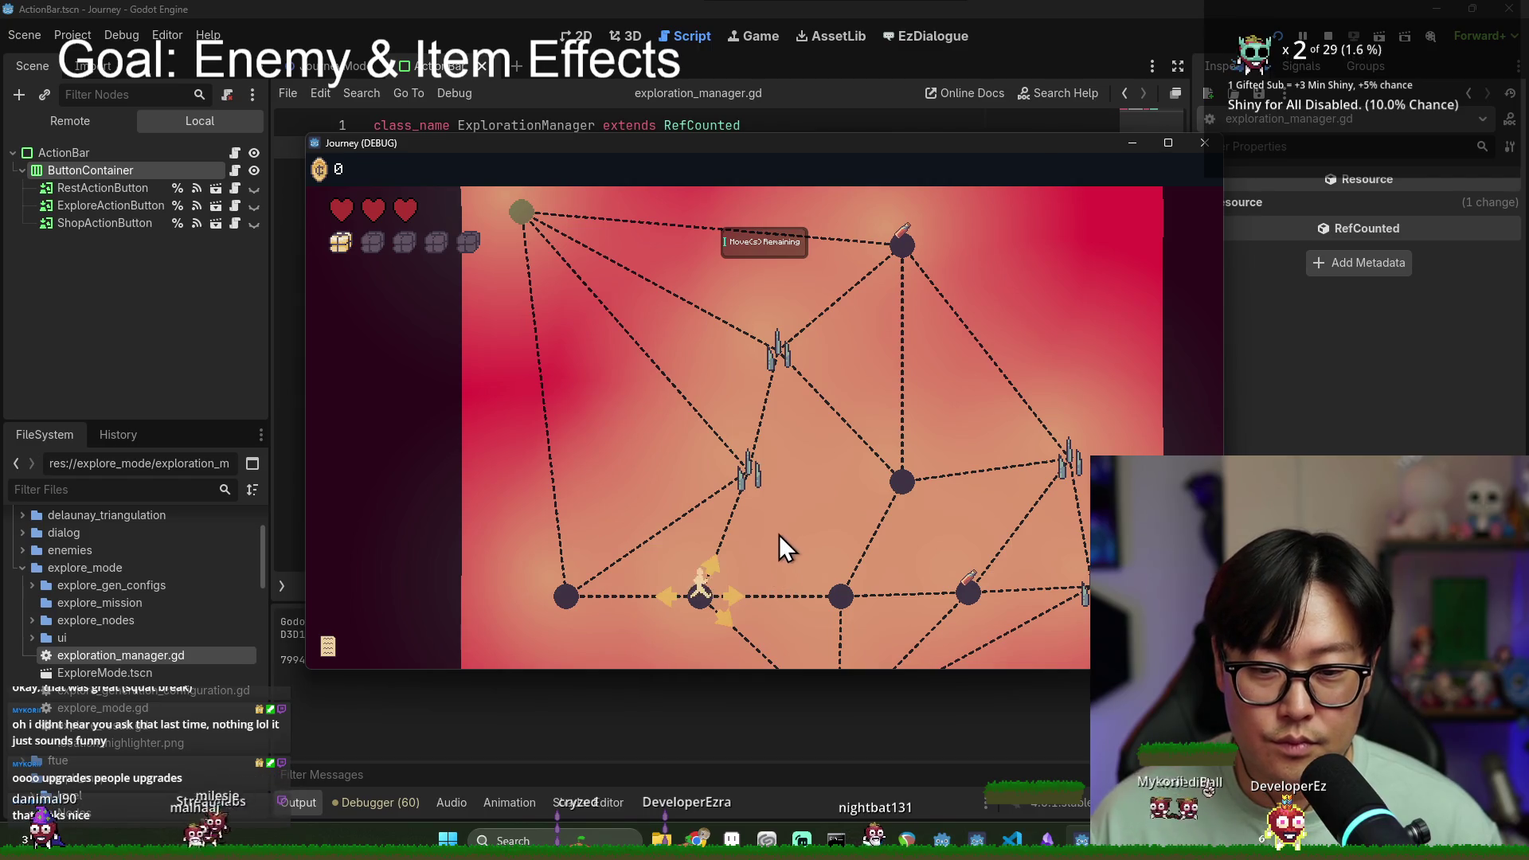
pyautogui.click(842, 593)
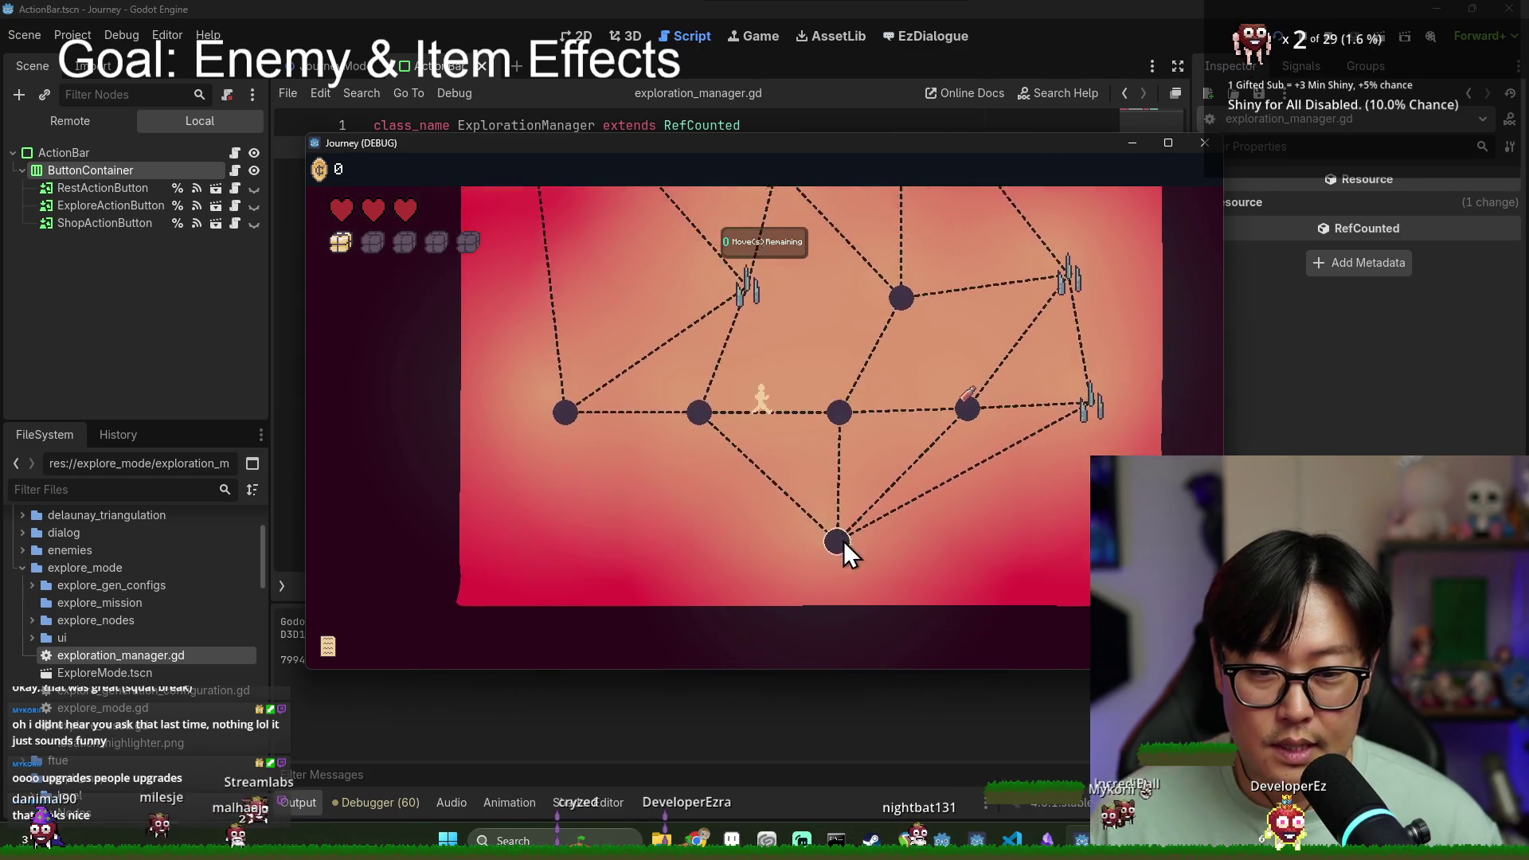